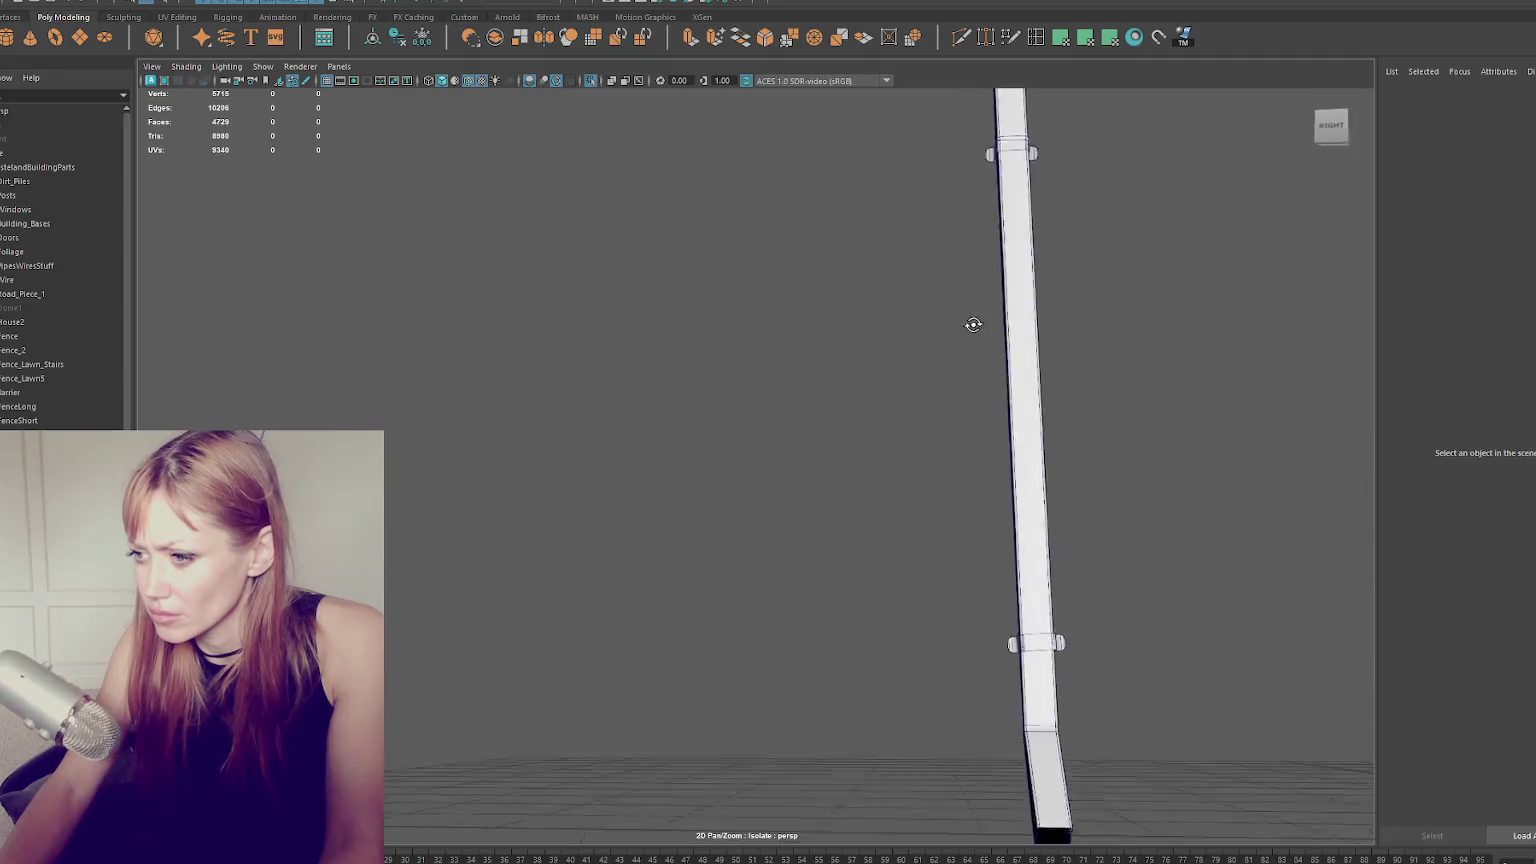
Select the drain pipe in face mode and orbit until both pipes stand upright in view.
click(1080, 697)
mouse_move(1189, 703)
alt+mouse_down()
mouse_move(1207, 741)
mouse_move(1083, 706)
mouse_move(1105, 722)
mouse_move(1037, 559)
mouse_move(919, 521)
mouse_move(878, 483)
mouse_move(991, 491)
alt+mouse_up()
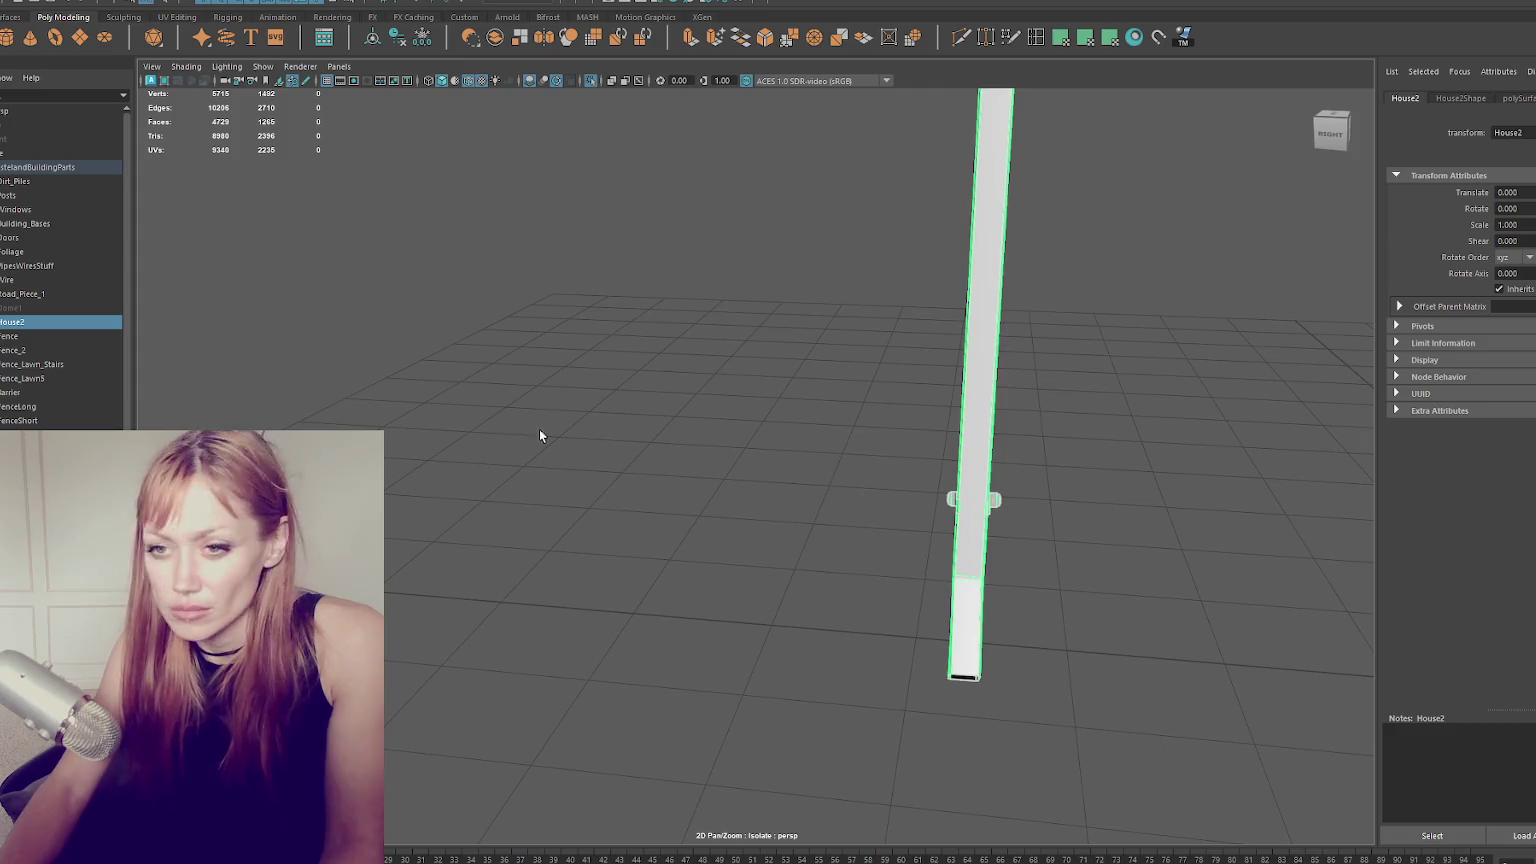
key(ctrl+F11)
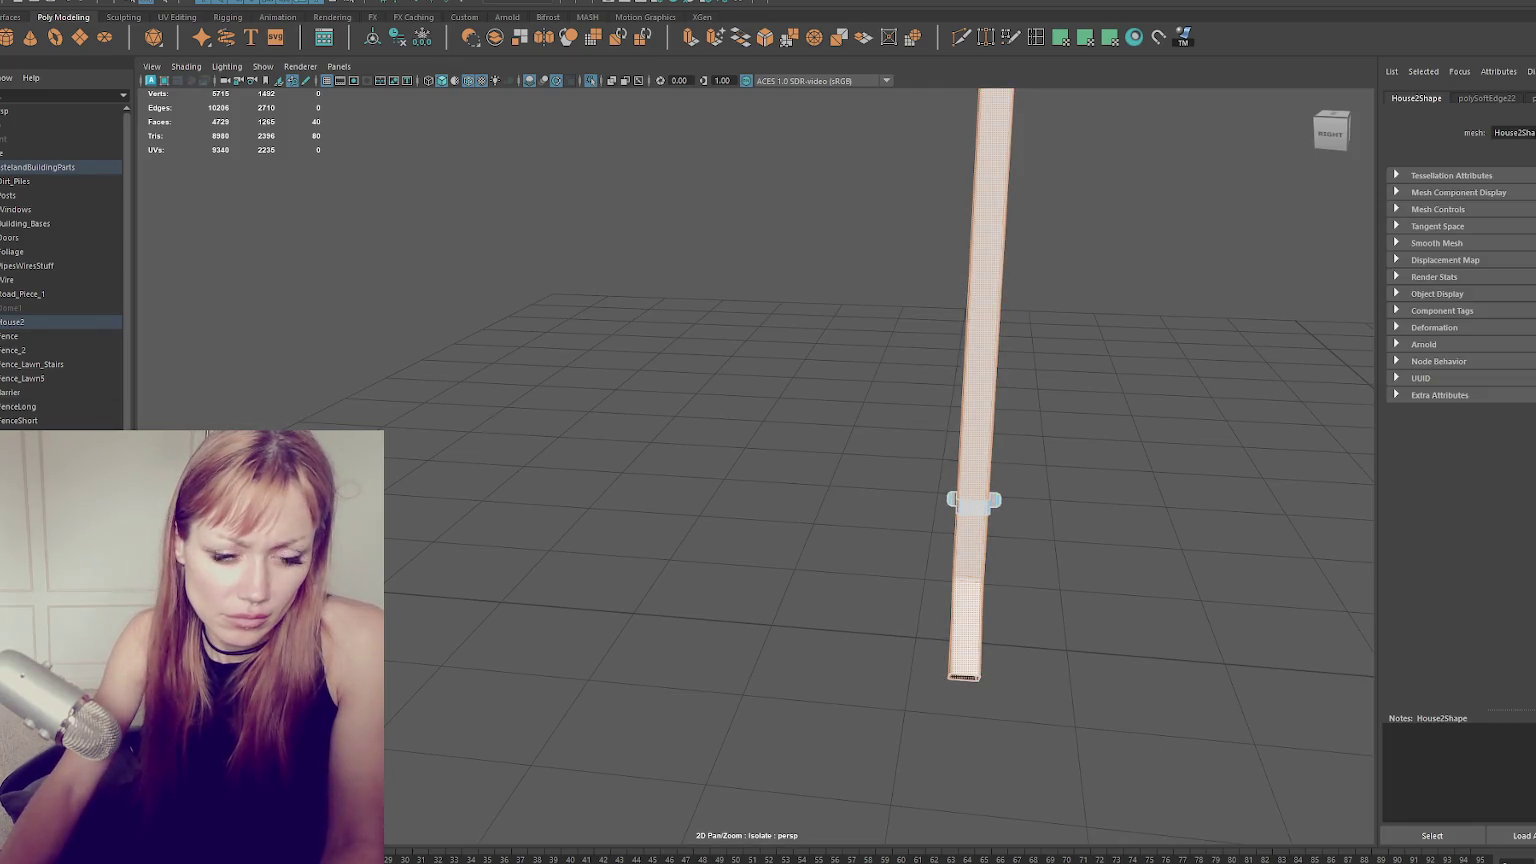
alt+drag(734, 285, 612, 523)
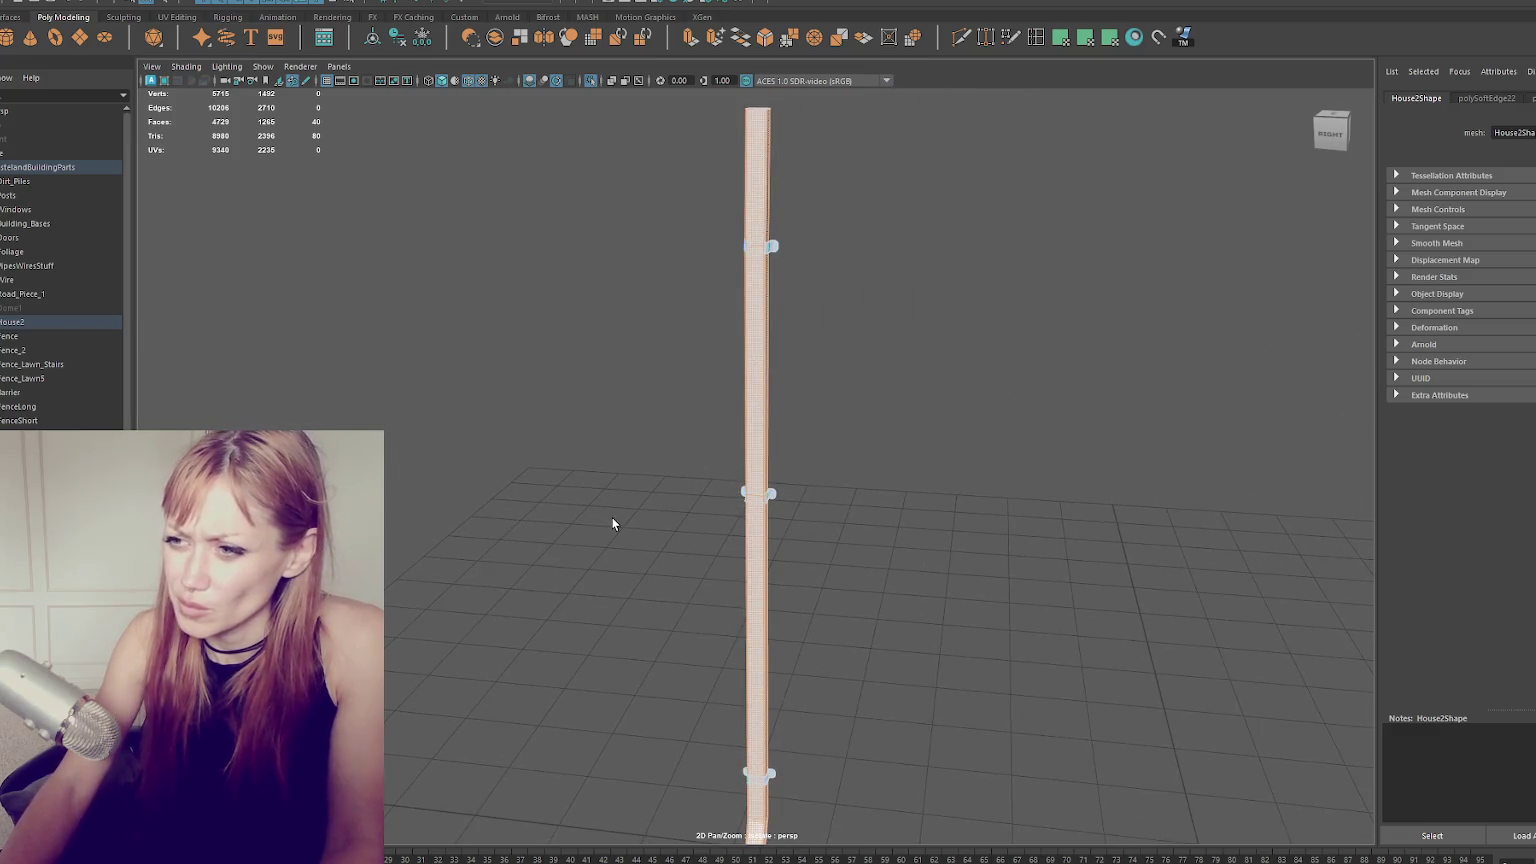
alt+right_drag(1022, 233, 628, 377)
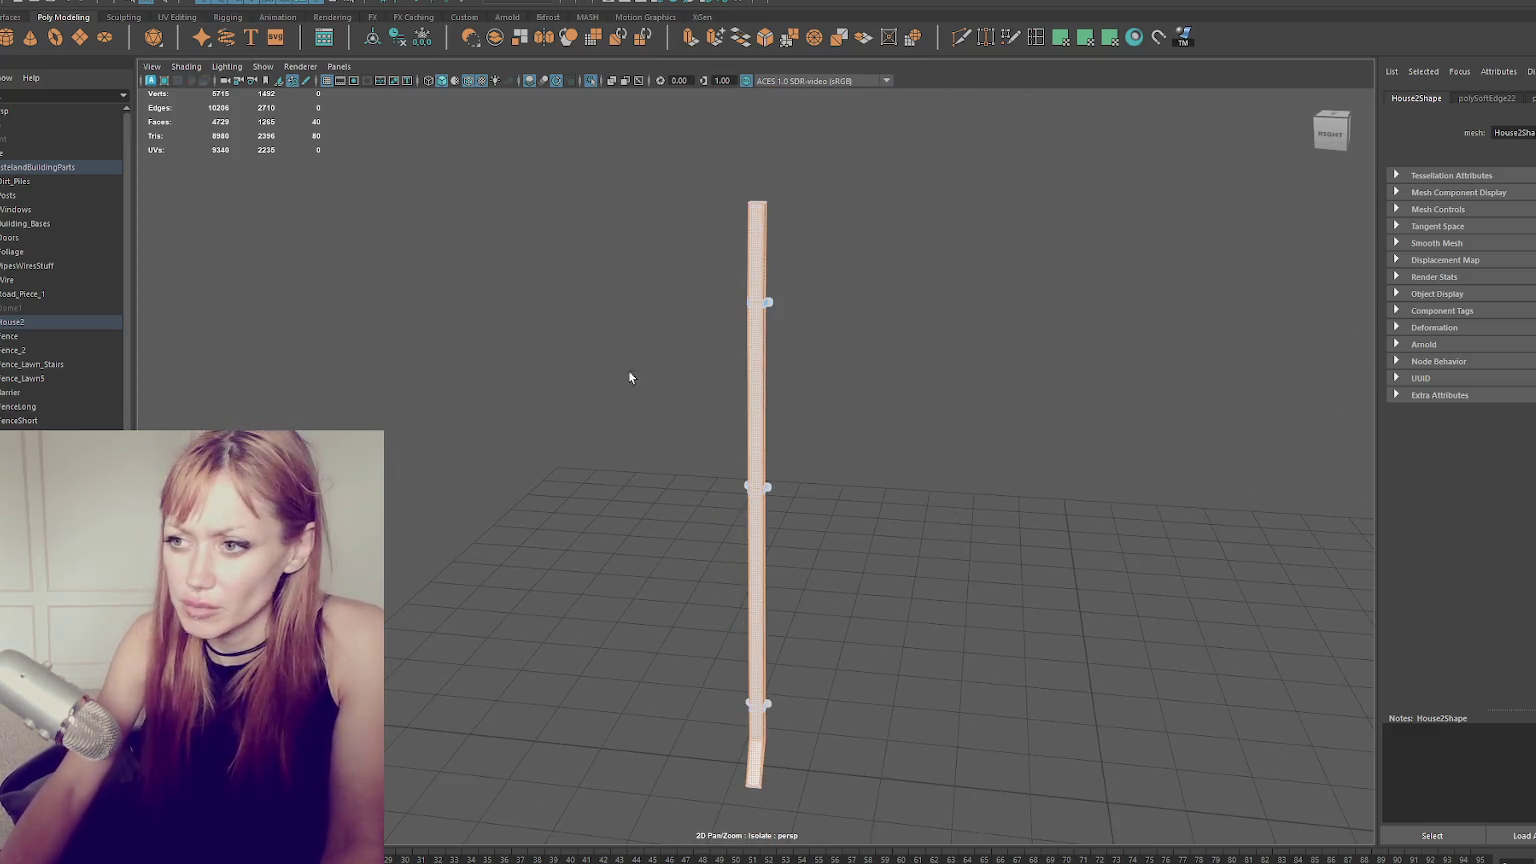
key(w)
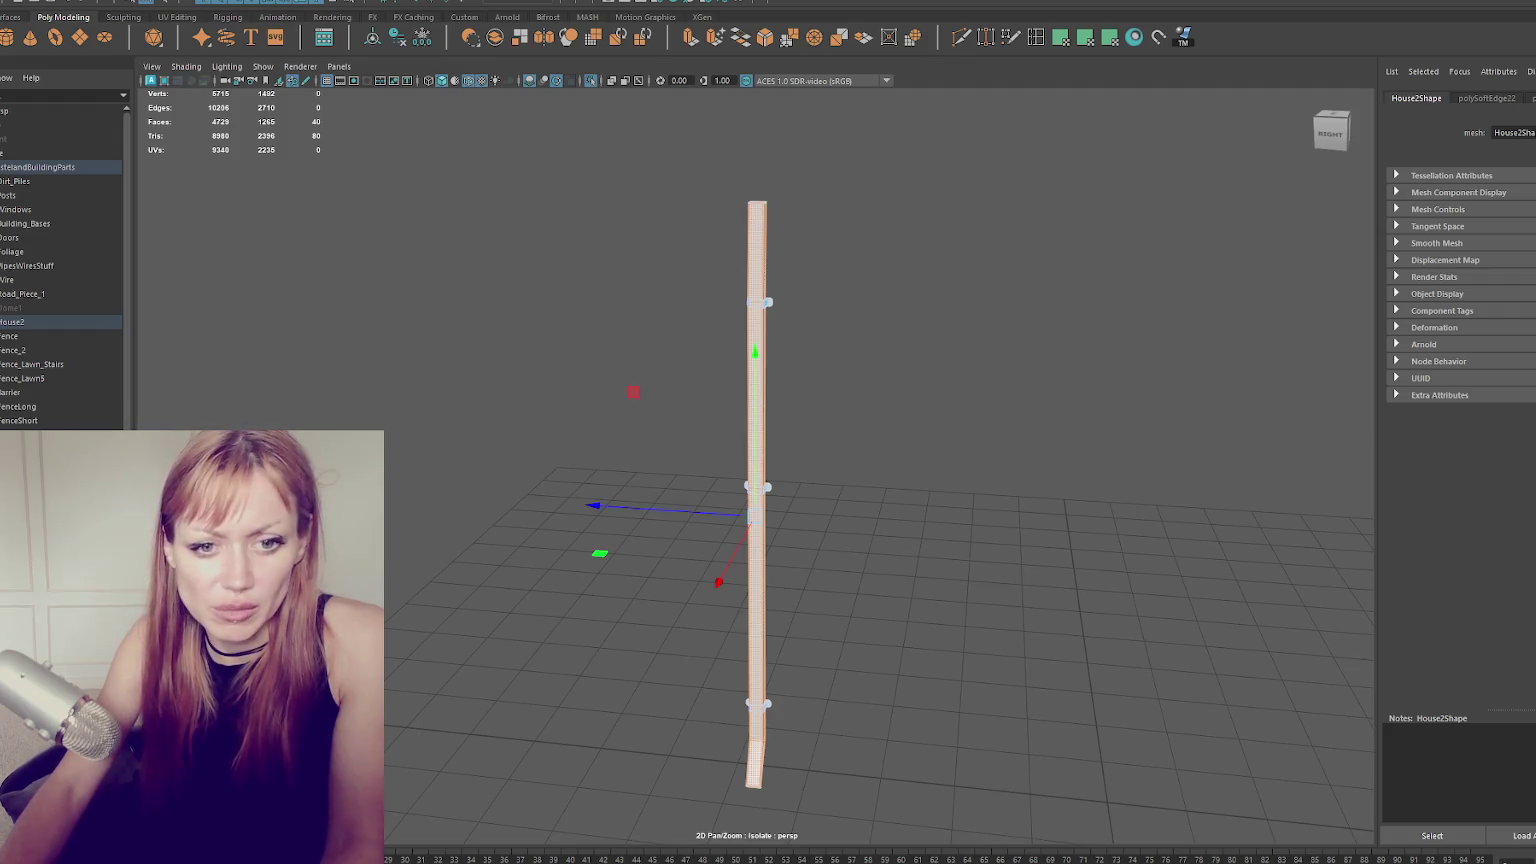
alt+drag(700, 350, 870, 352)
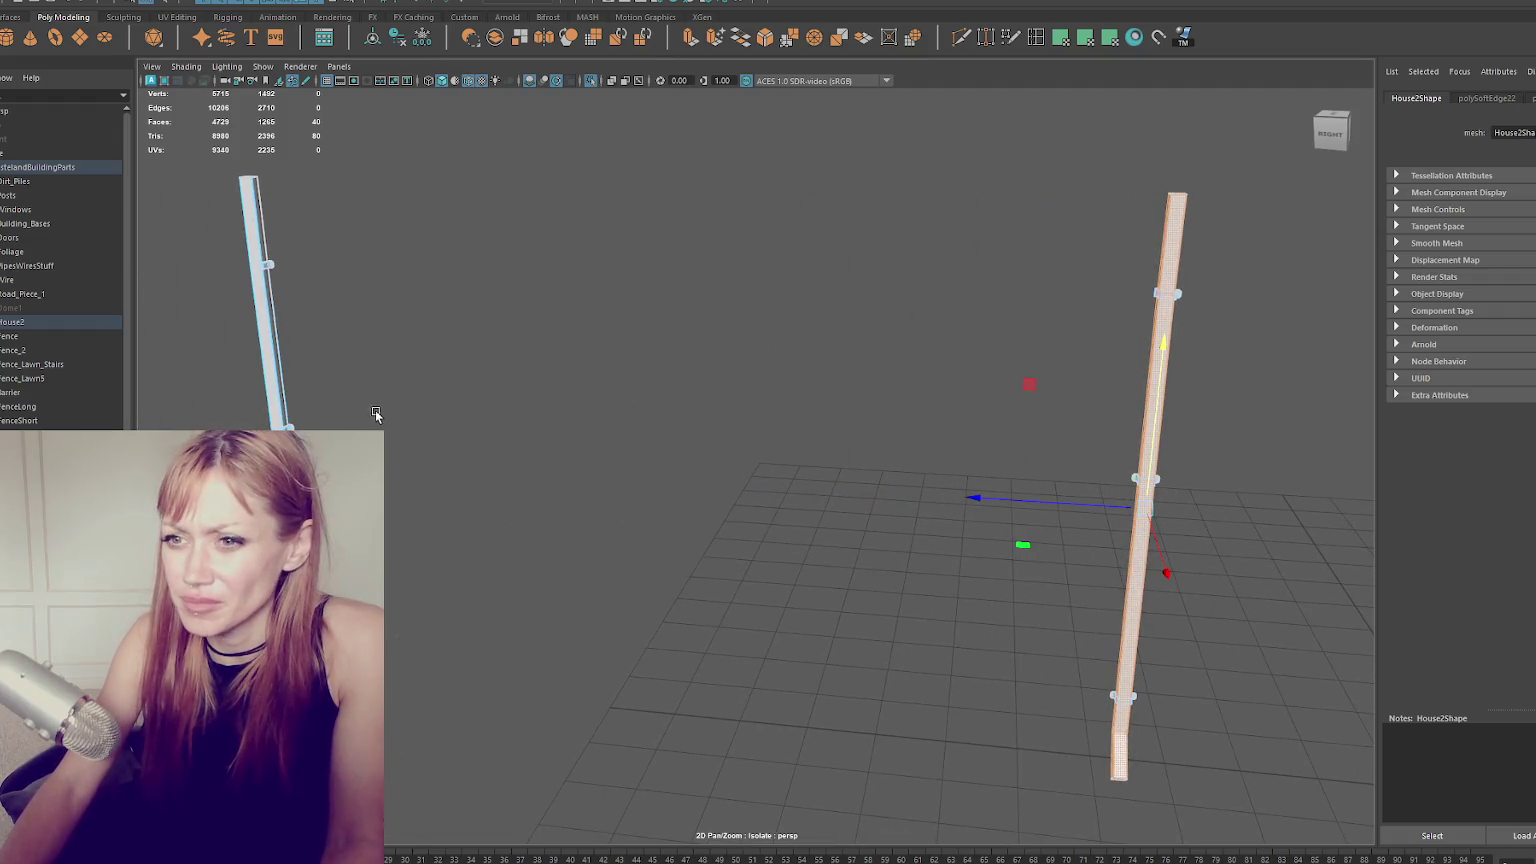
Pick the left pipe's faces, convert them to edges and grow the selection into an edge ring.
click(283, 379)
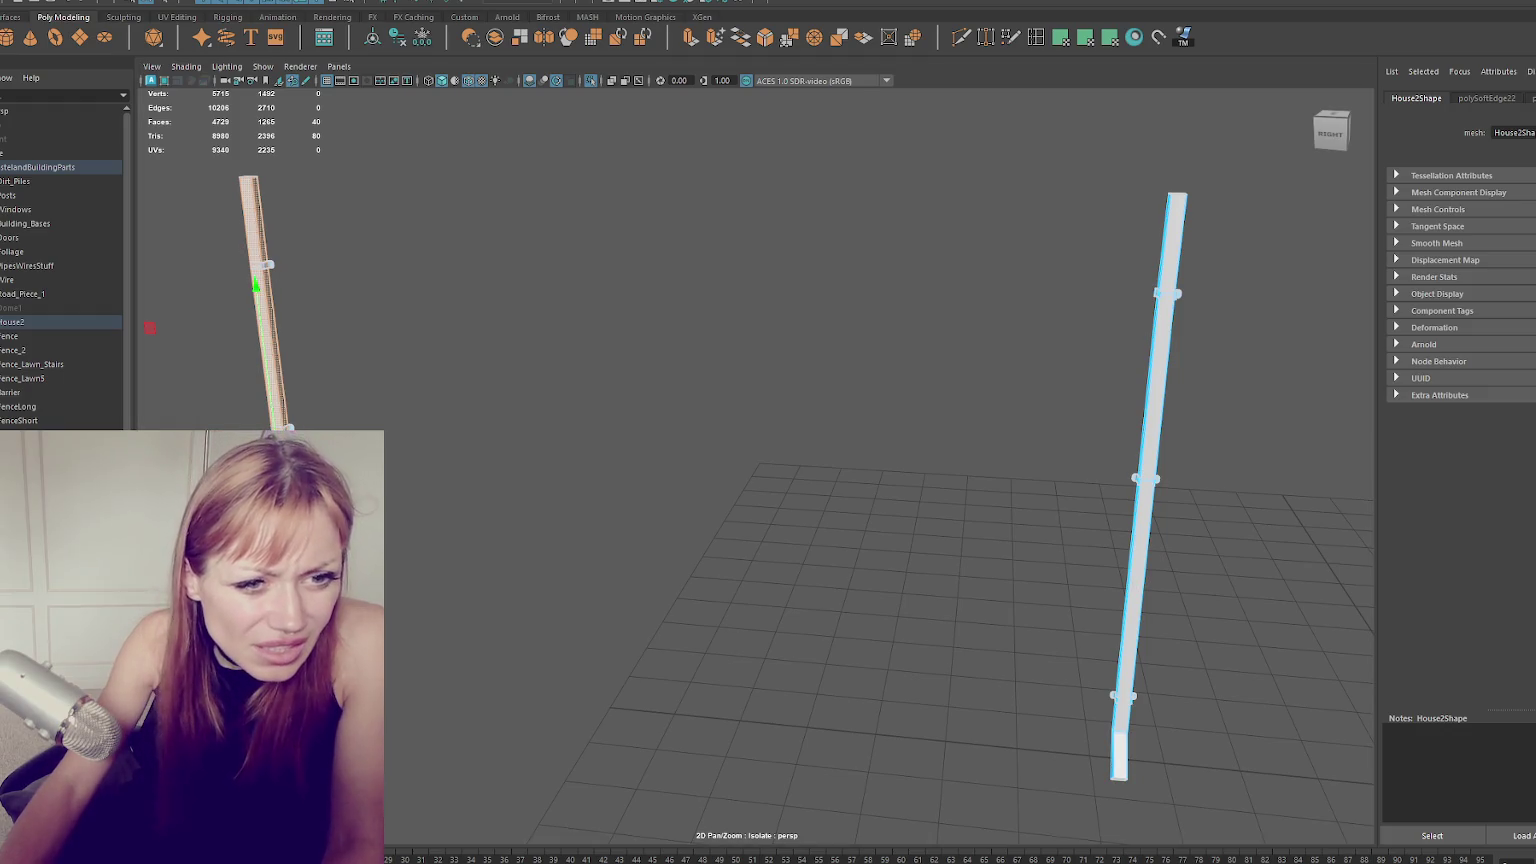
key(q)
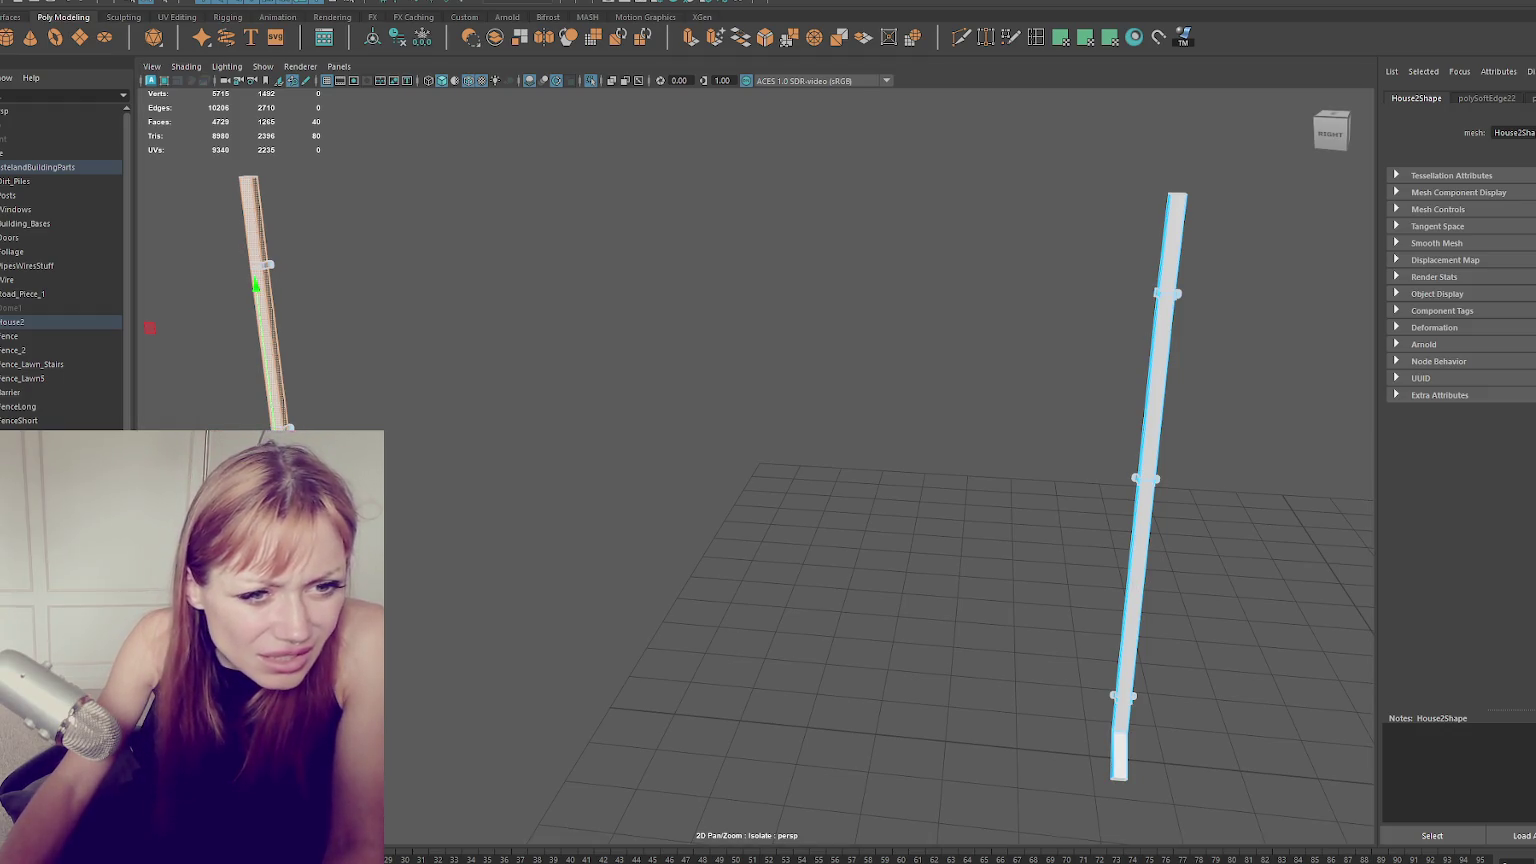
key(F10)
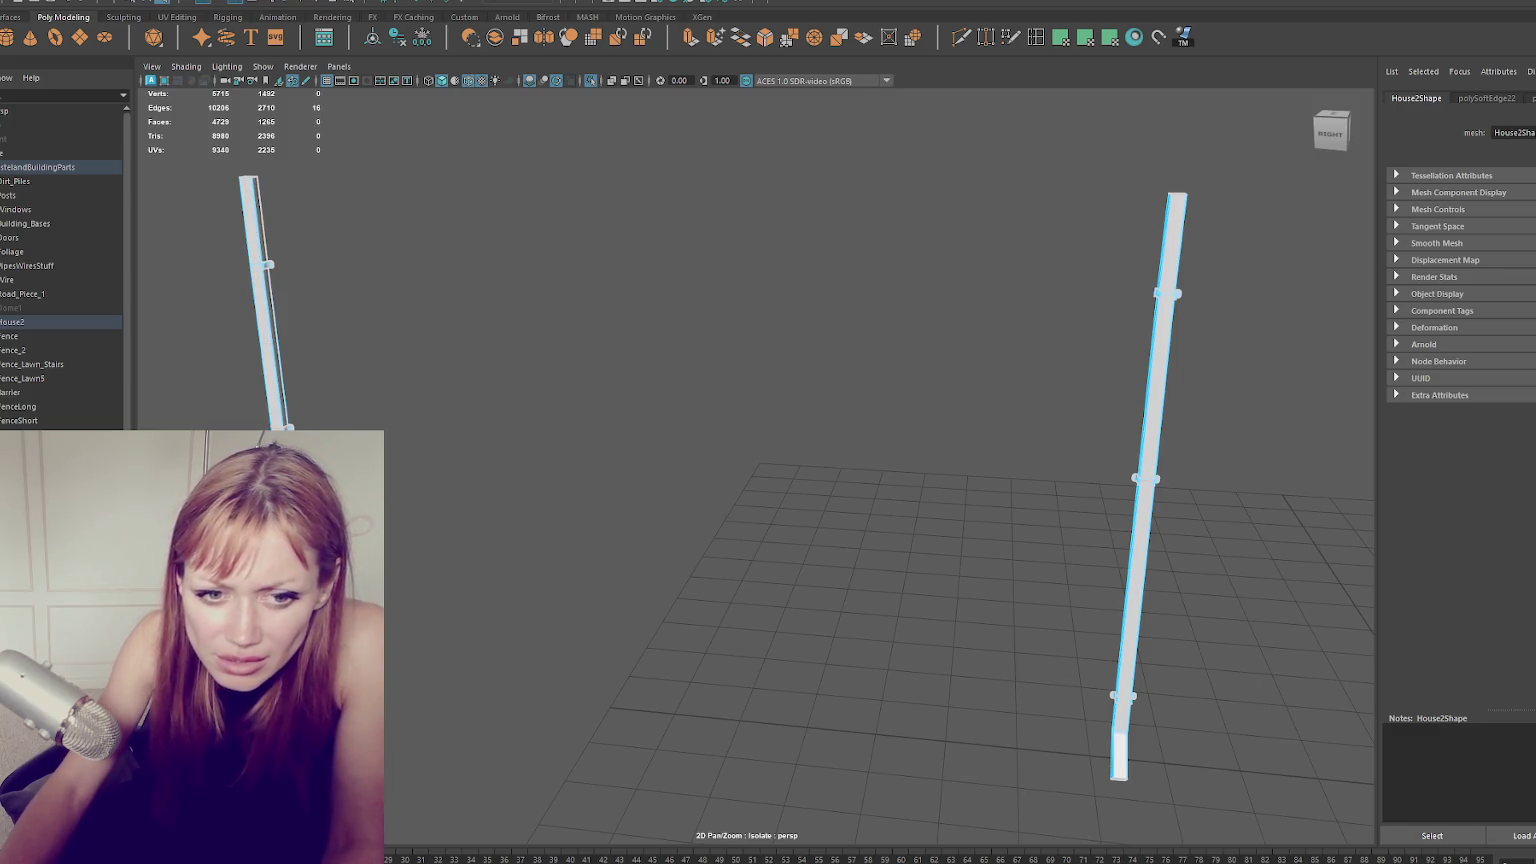
key(shift+period)
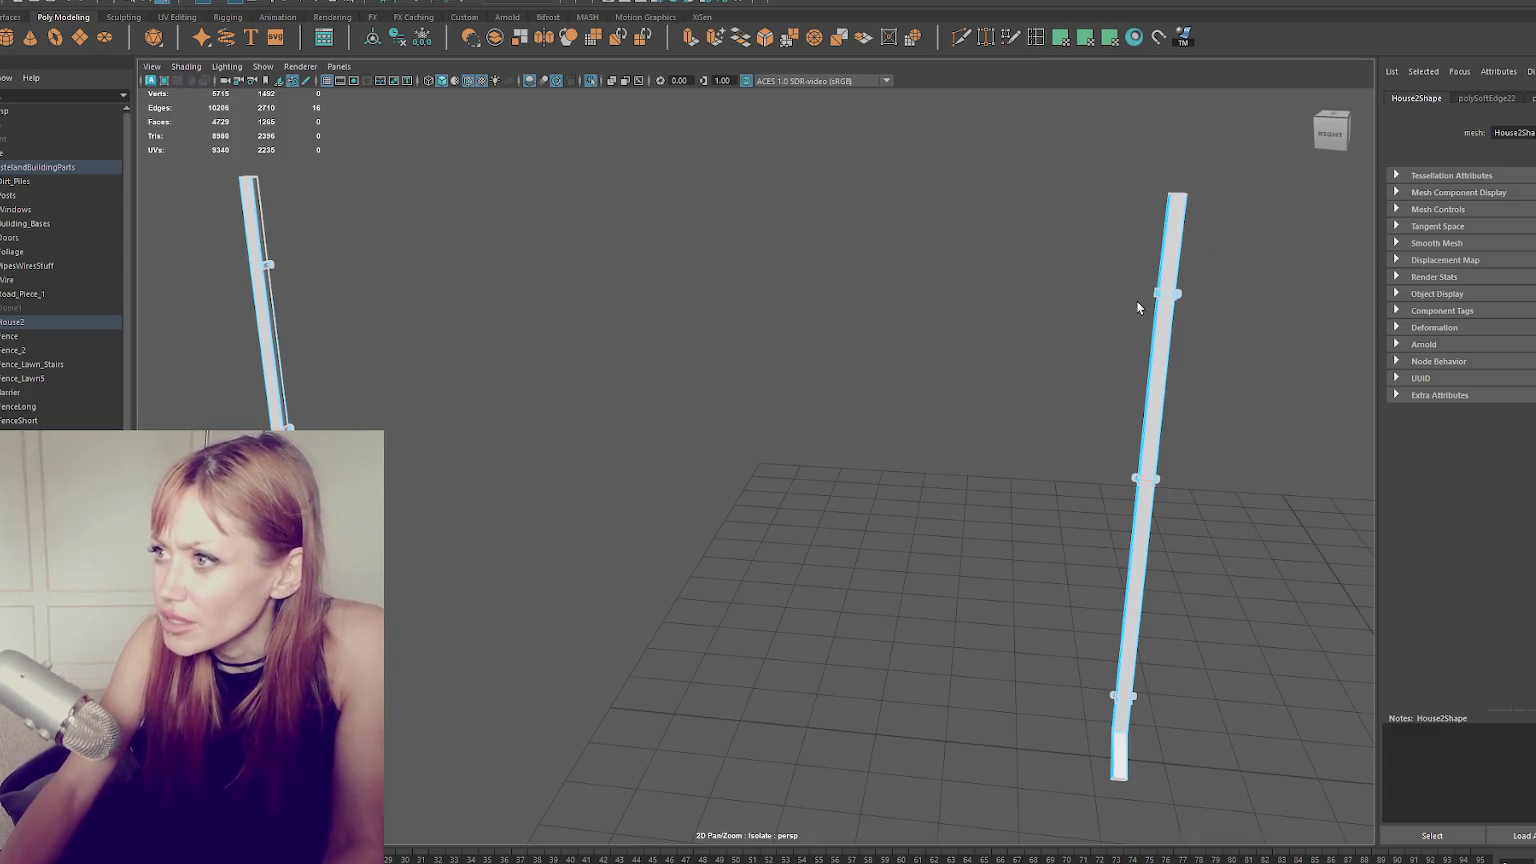
scroll(1138, 305, up, 3)
key(ctrl+z)
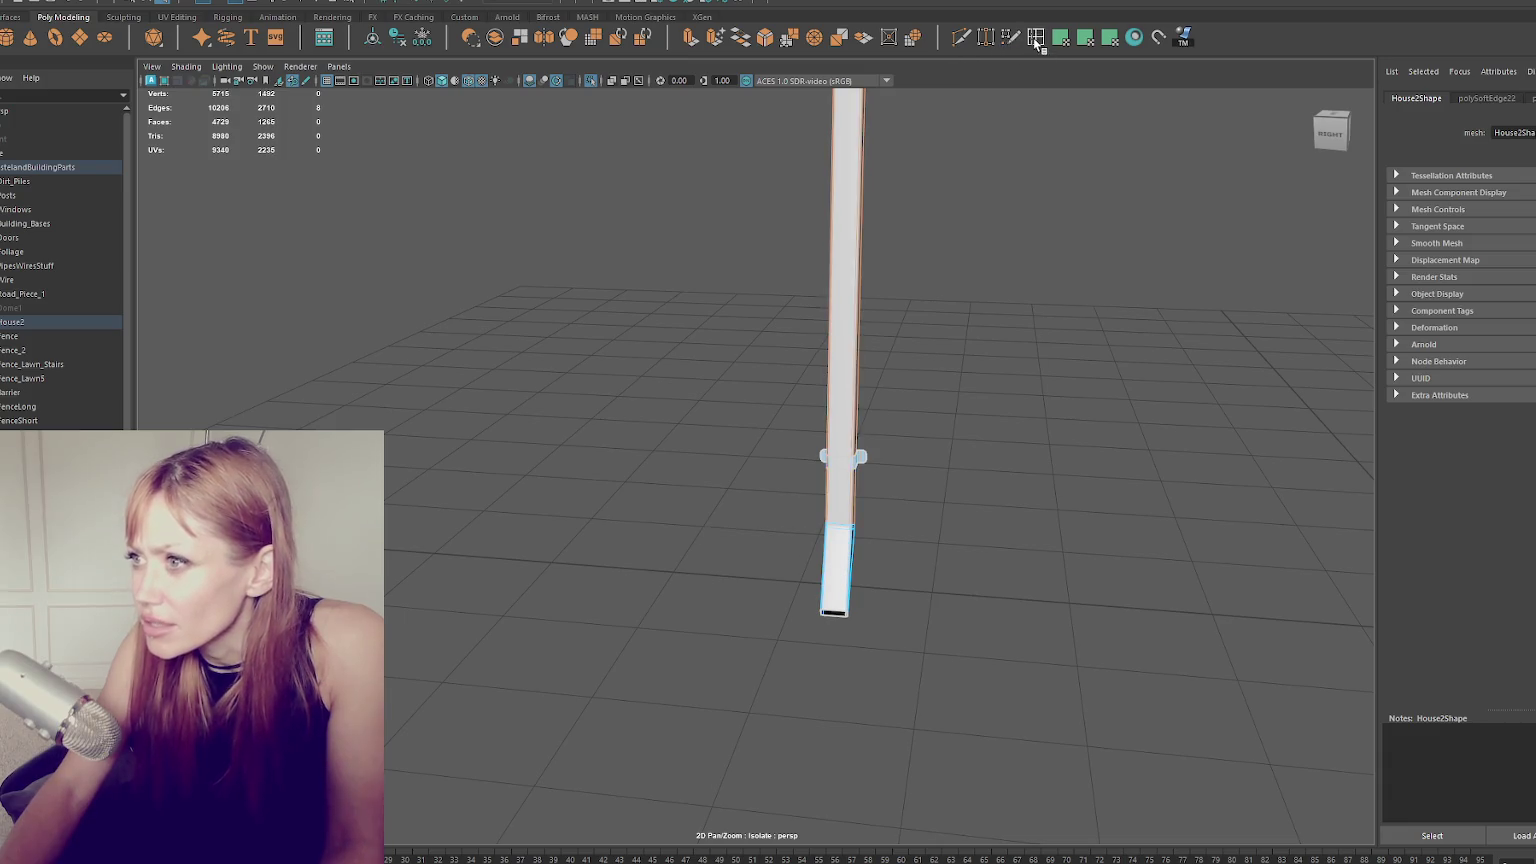
Insert two edge loops across the pipe near its bend, using relative distance.
double_click(1036, 37)
click(1388, 460)
click(854, 461)
alt+drag(679, 536, 754, 432)
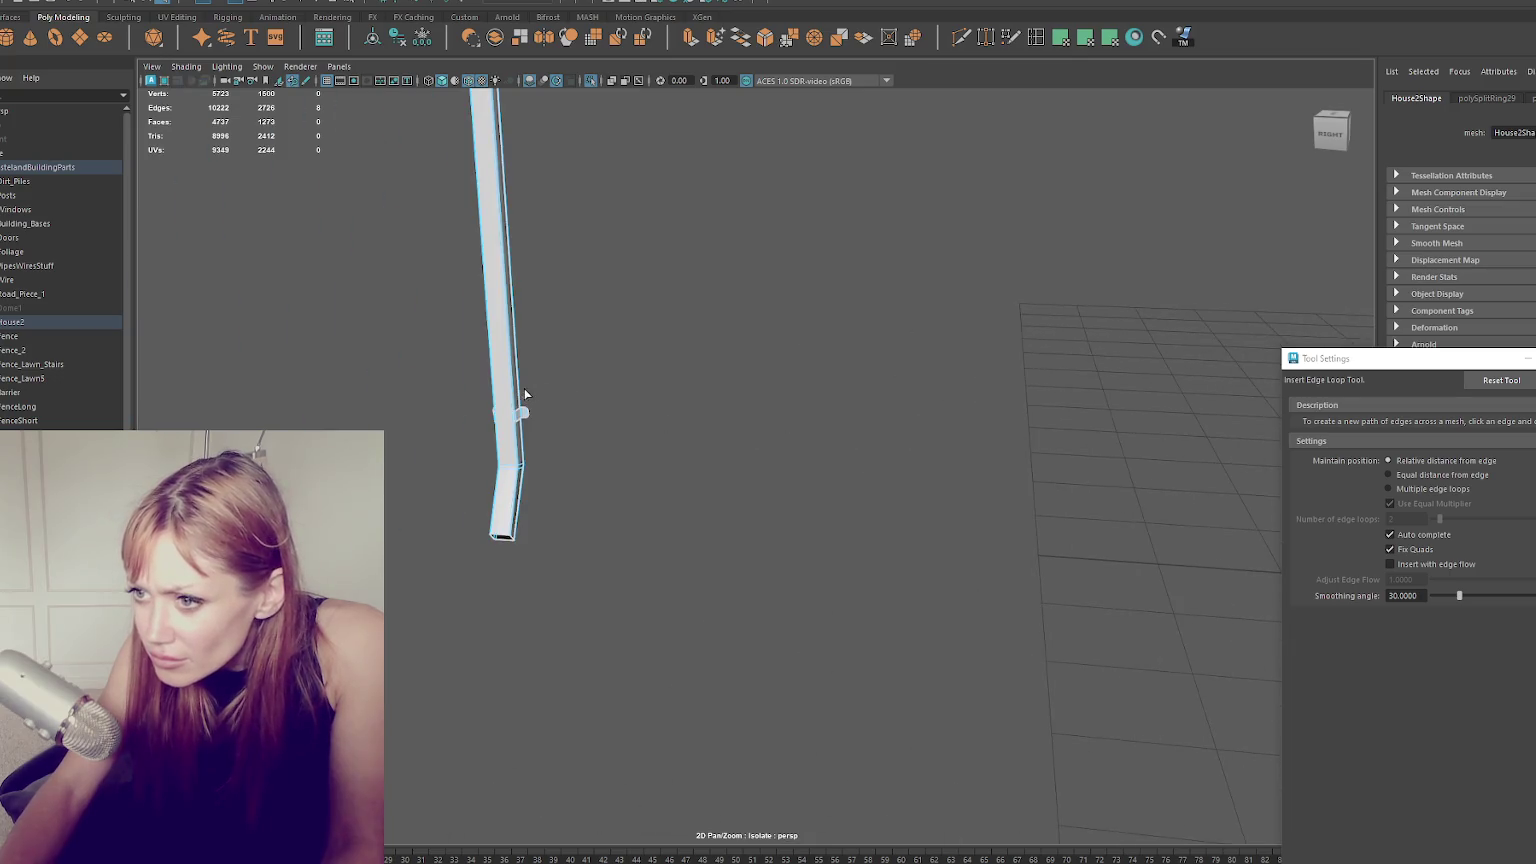
click(521, 411)
key(q)
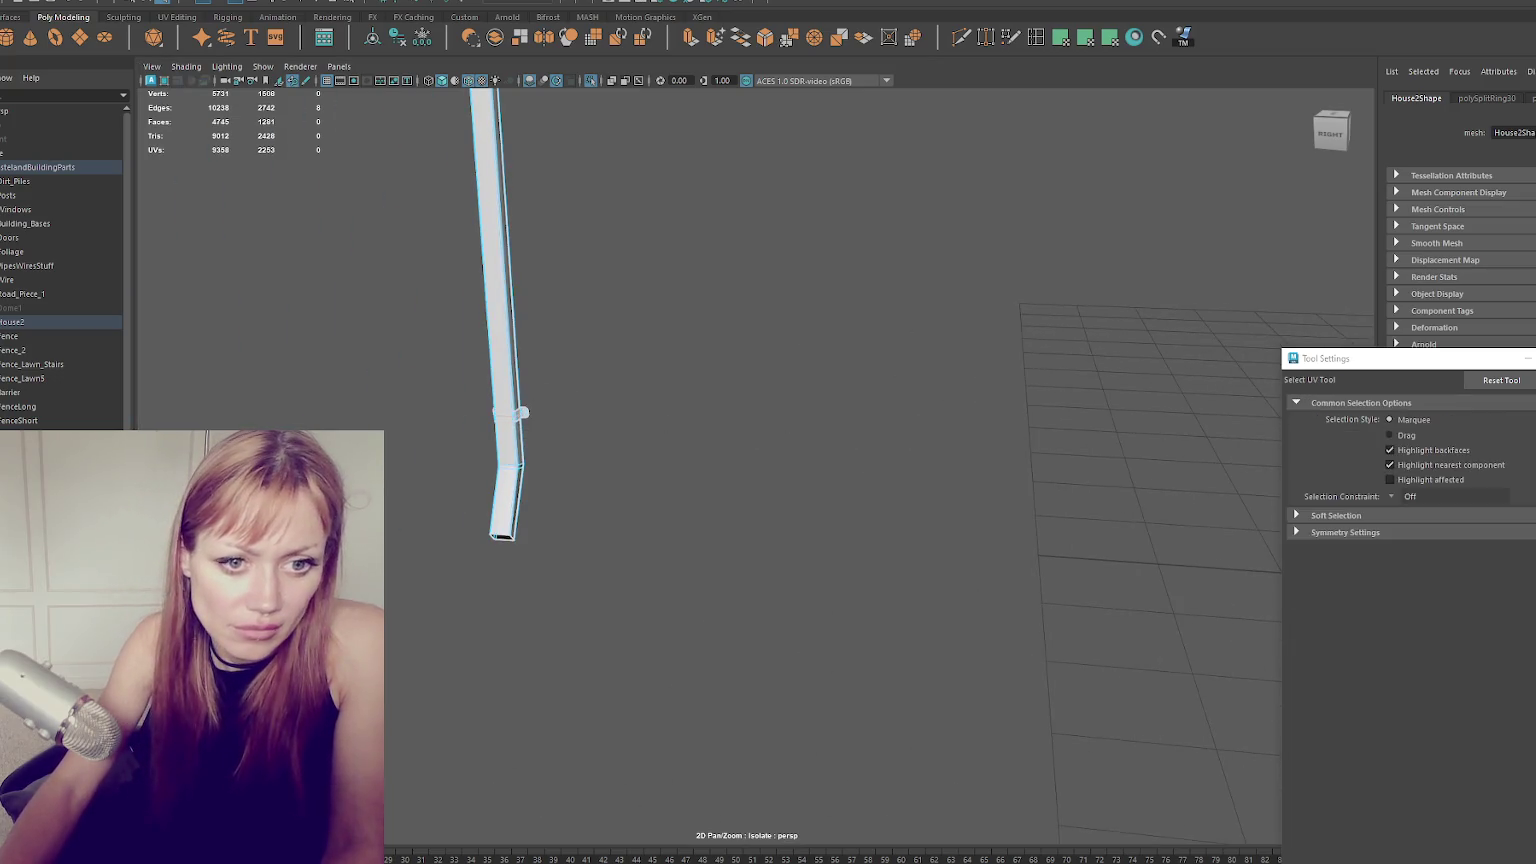
Select the new edge loop, convert it to faces, and cut and move that section's UVs.
double_click(521, 411)
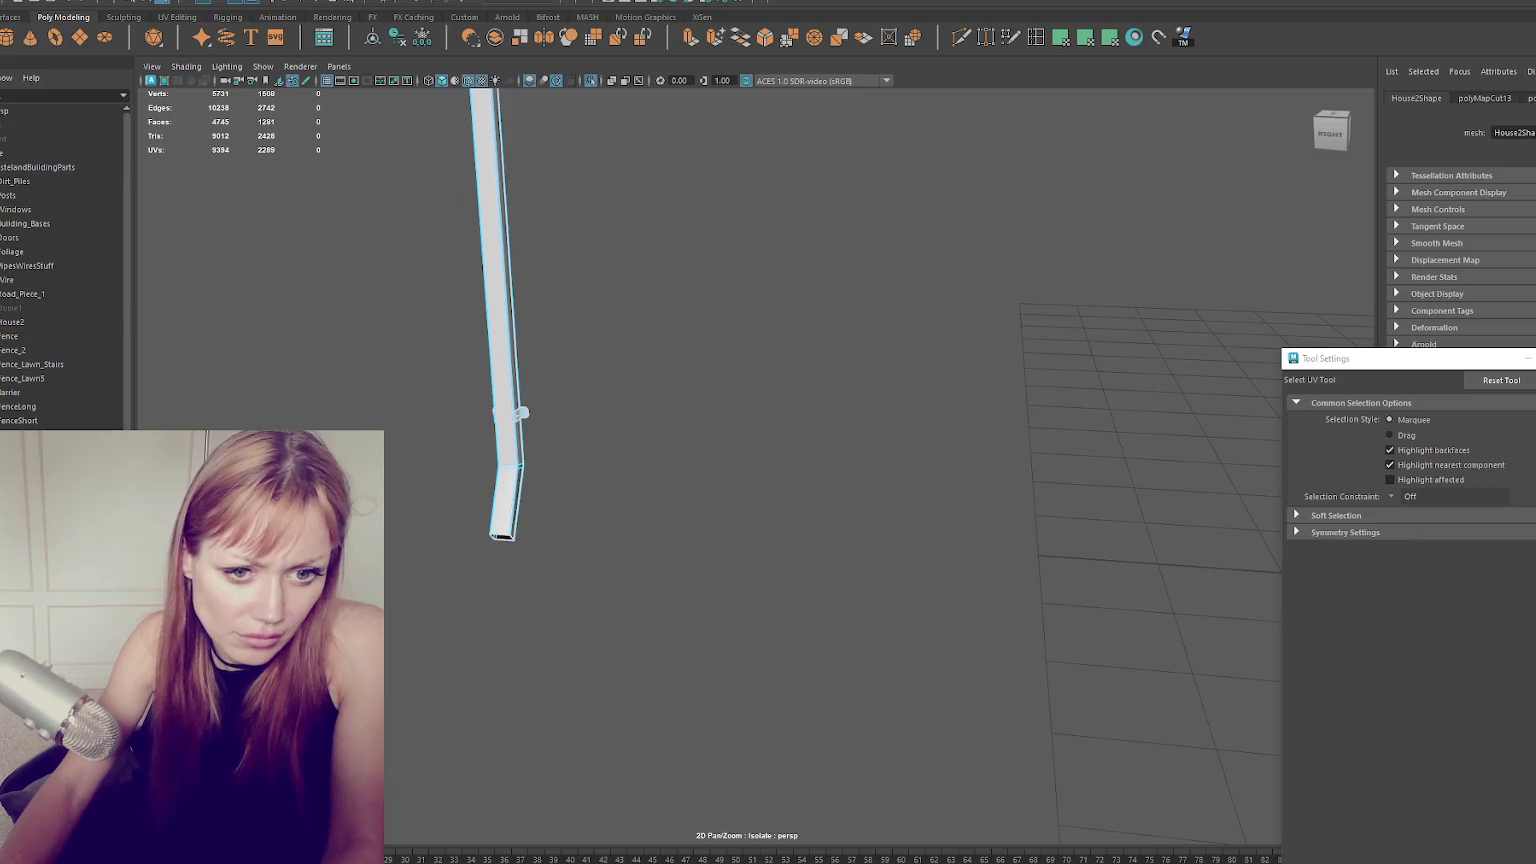
key(ctrl+F11)
key(w)
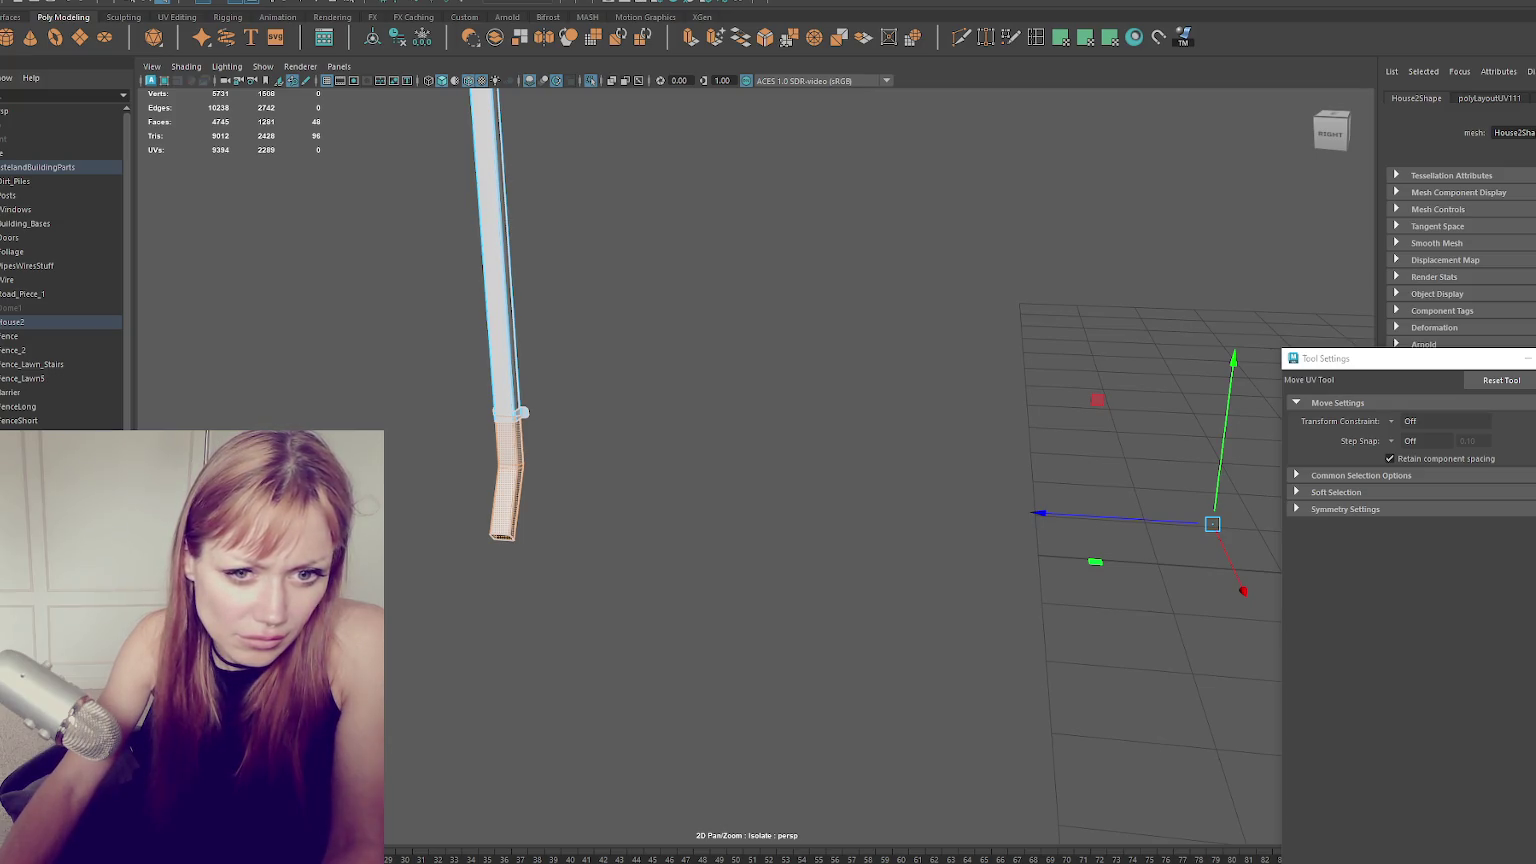
key(ctrl+z)
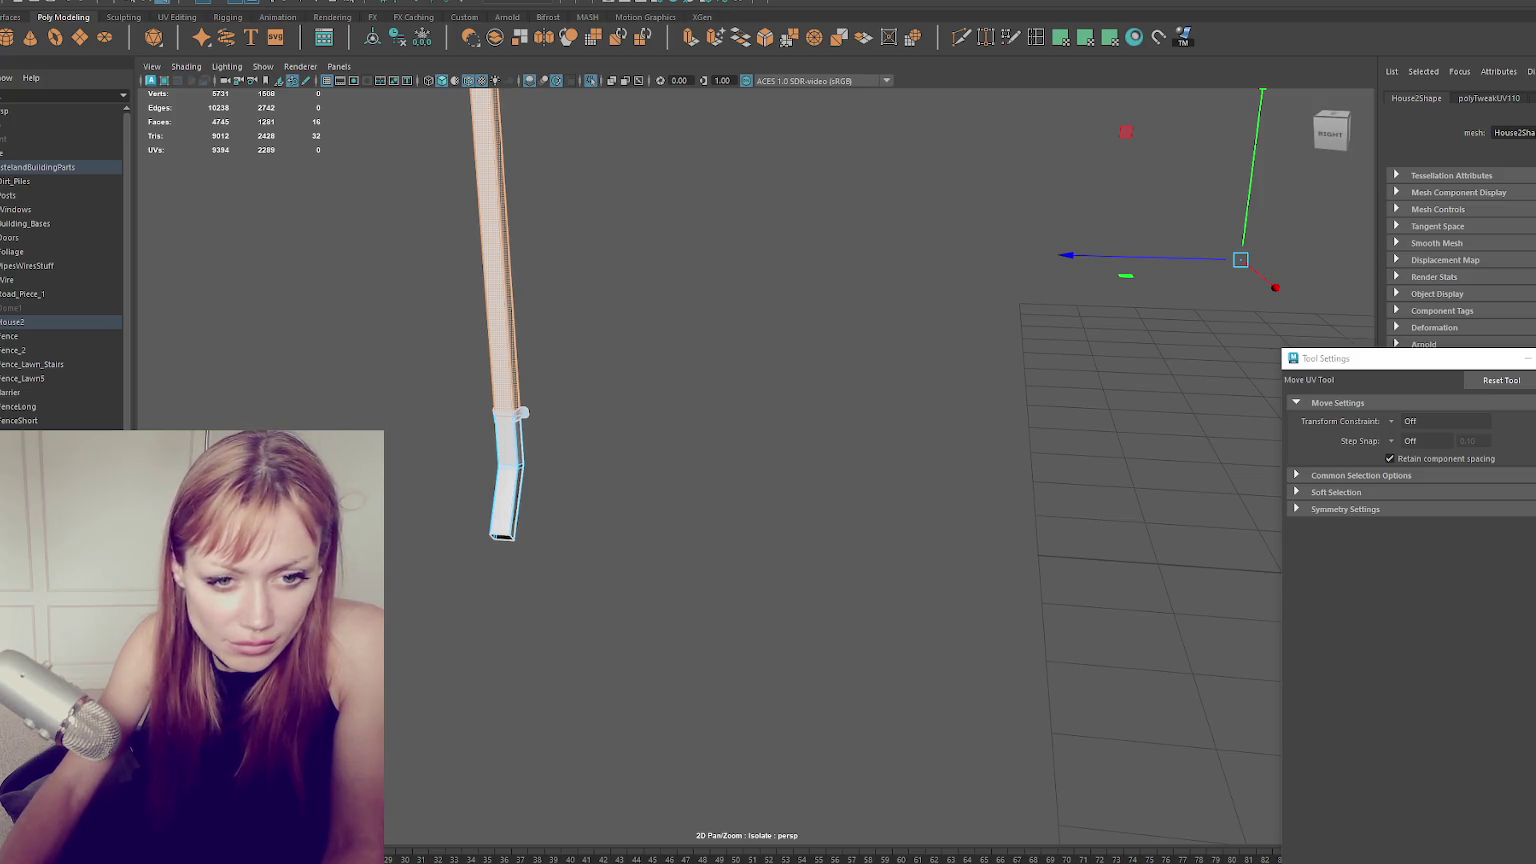
key(ctrl+z)
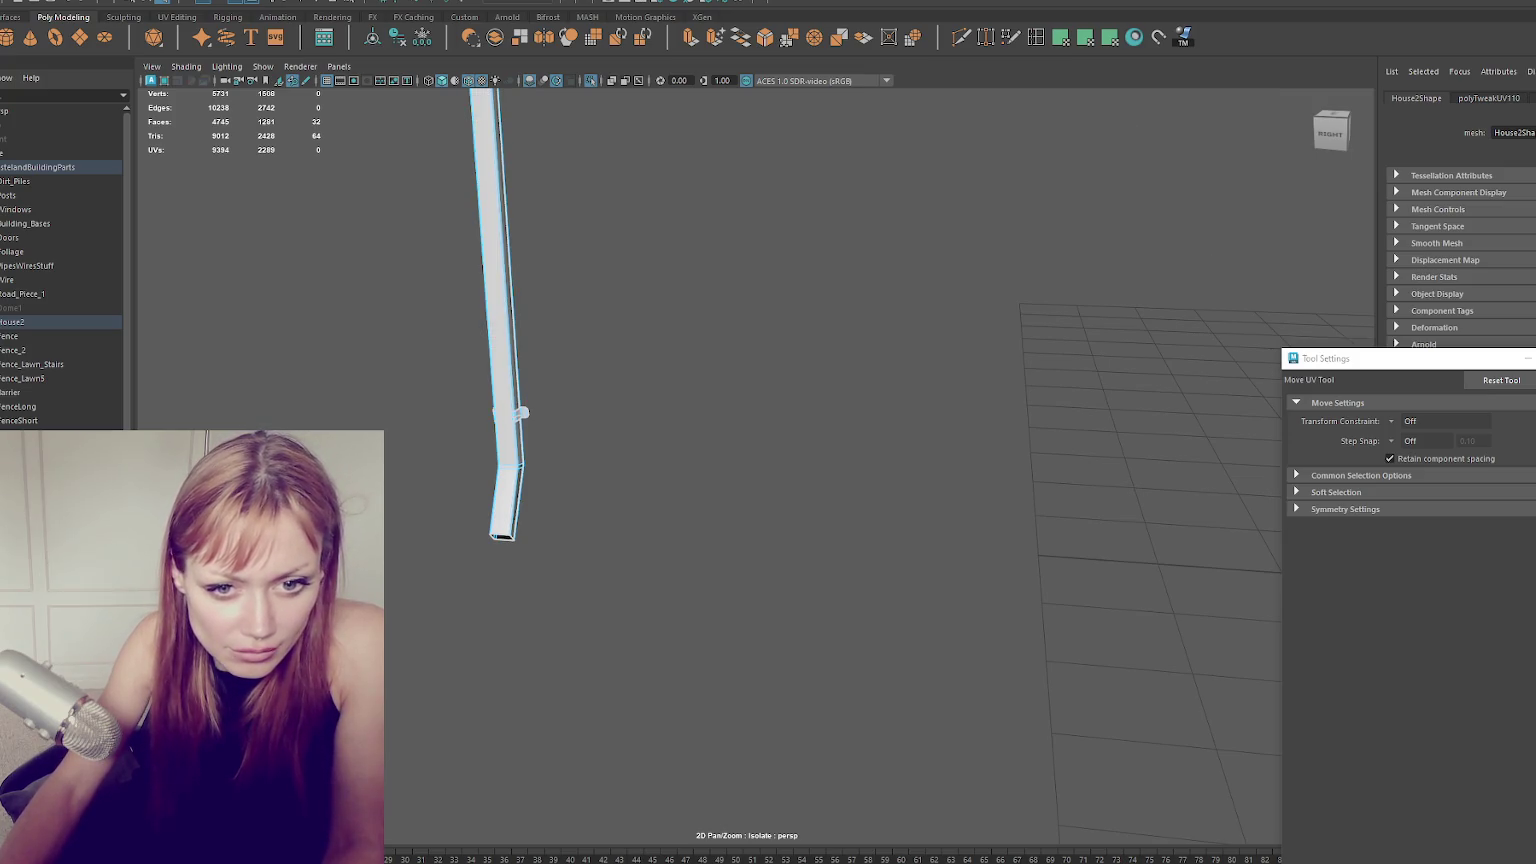
key(ctrl+z)
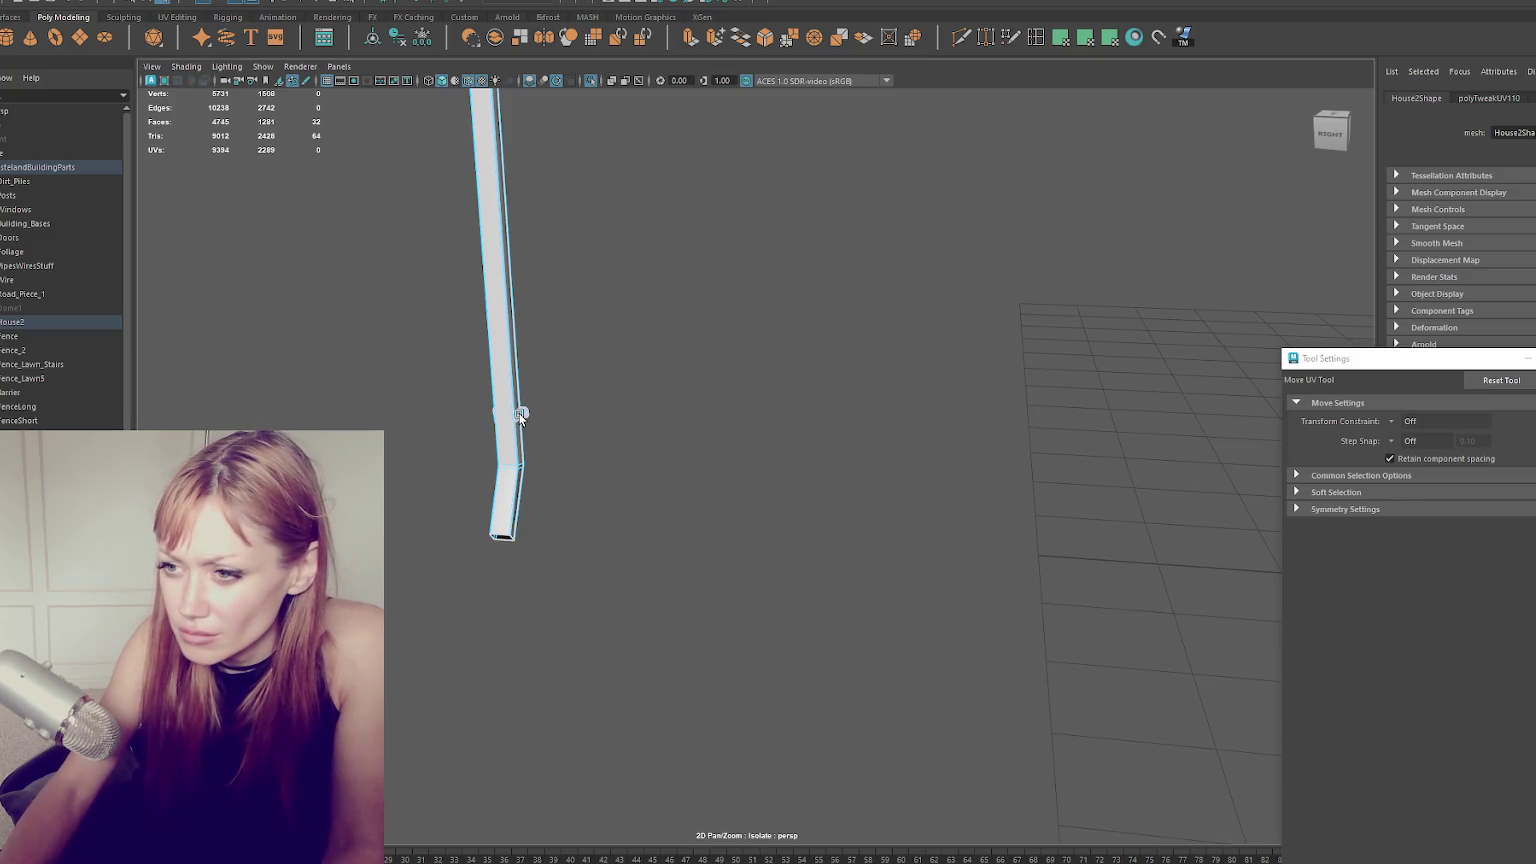
mouse_move(565, 385)
alt+mouse_down()
mouse_move(547, 272)
mouse_move(592, 298)
alt+mouse_up()
key(q)
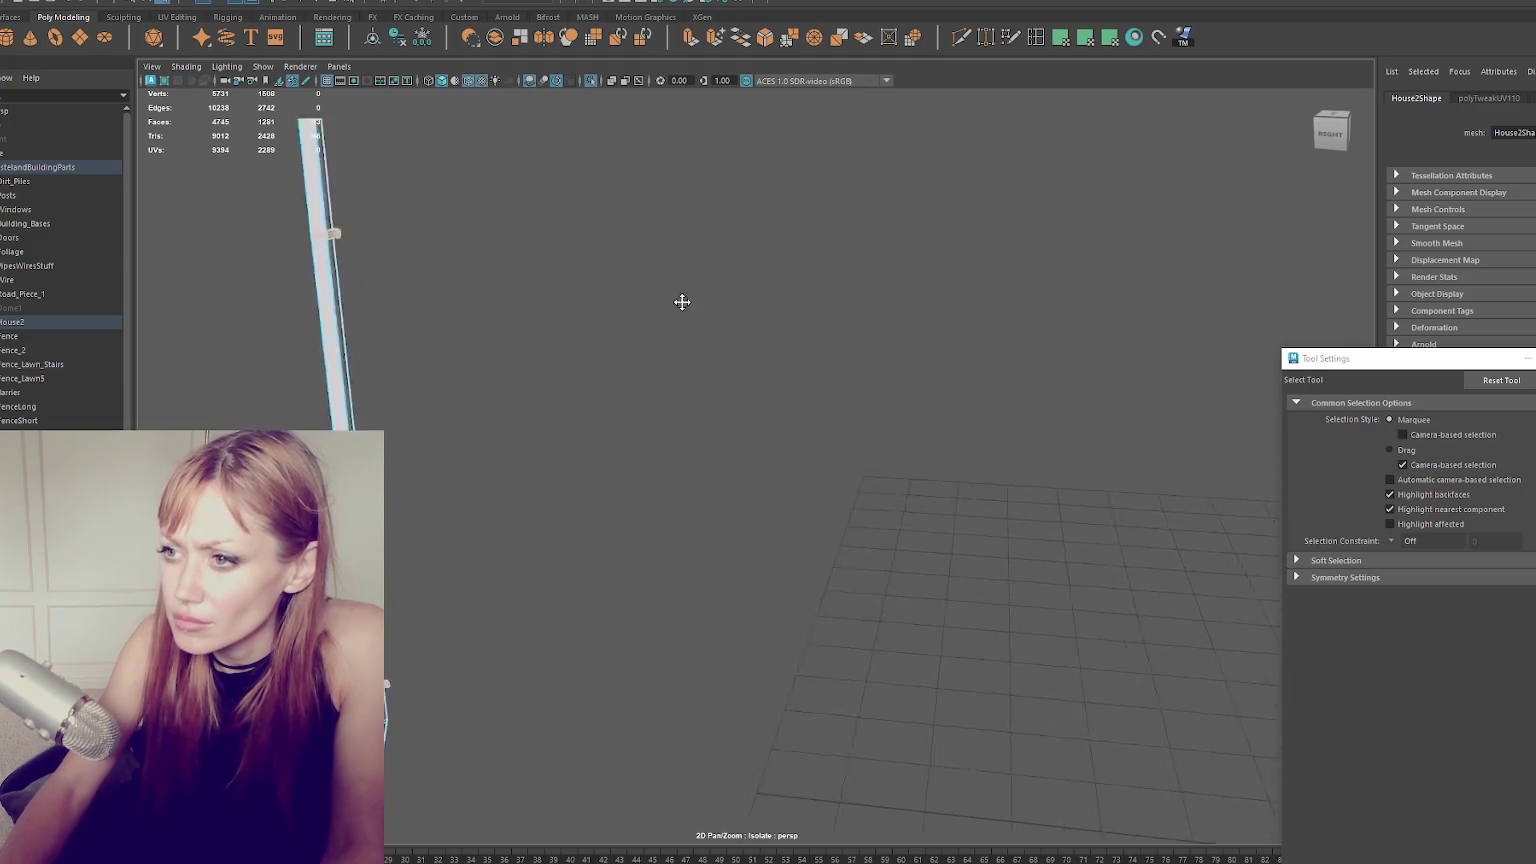
Add two rings of pipe faces to the selection, framing both pipes.
alt+drag(557, 226, 1043, 264)
shift+click(938, 252)
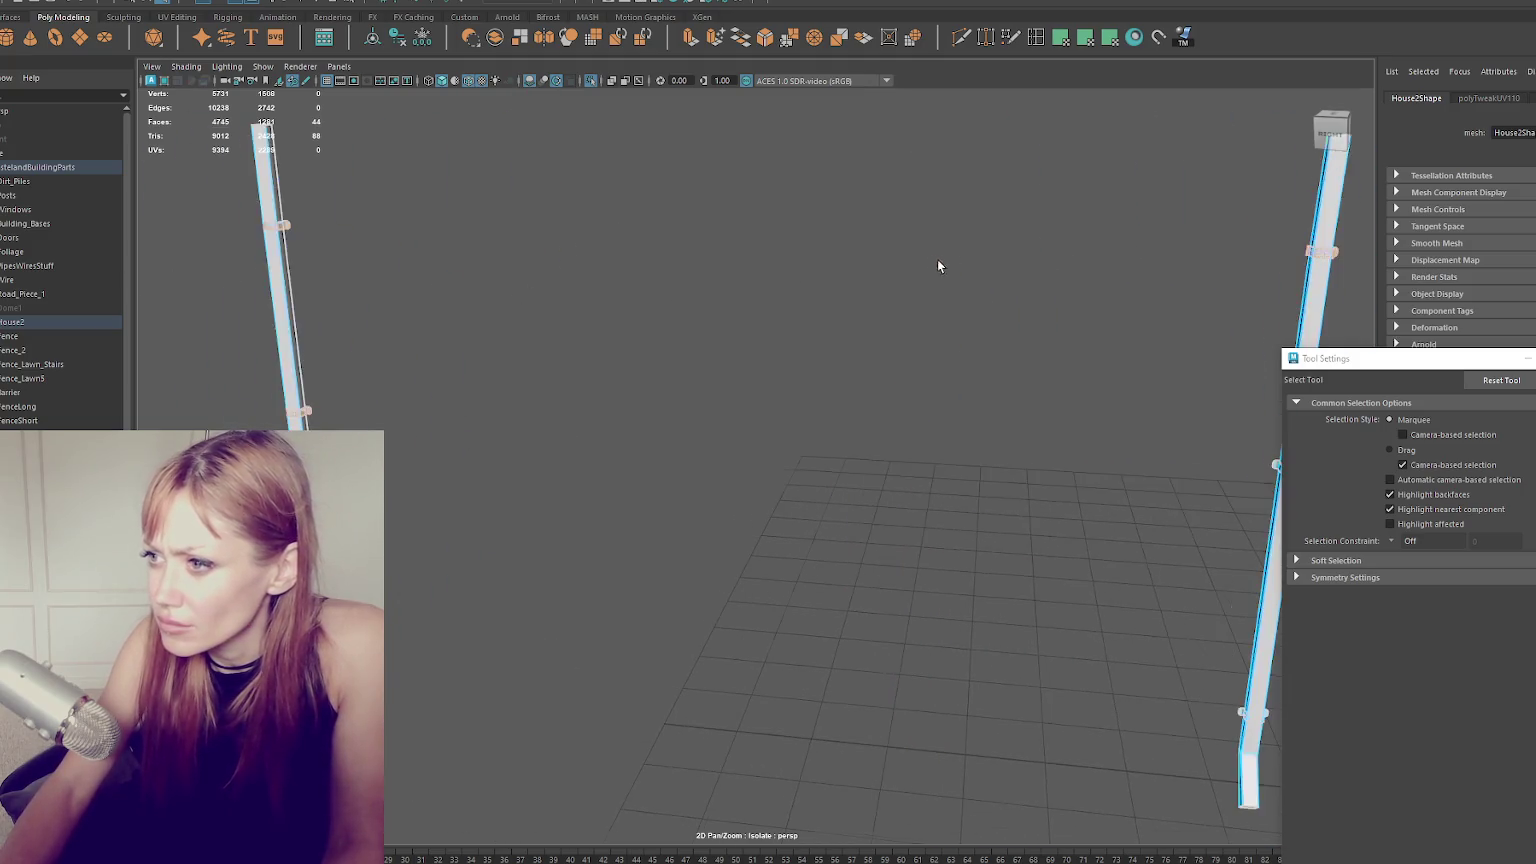
alt+drag(938, 254, 1124, 401)
shift+click(1110, 601)
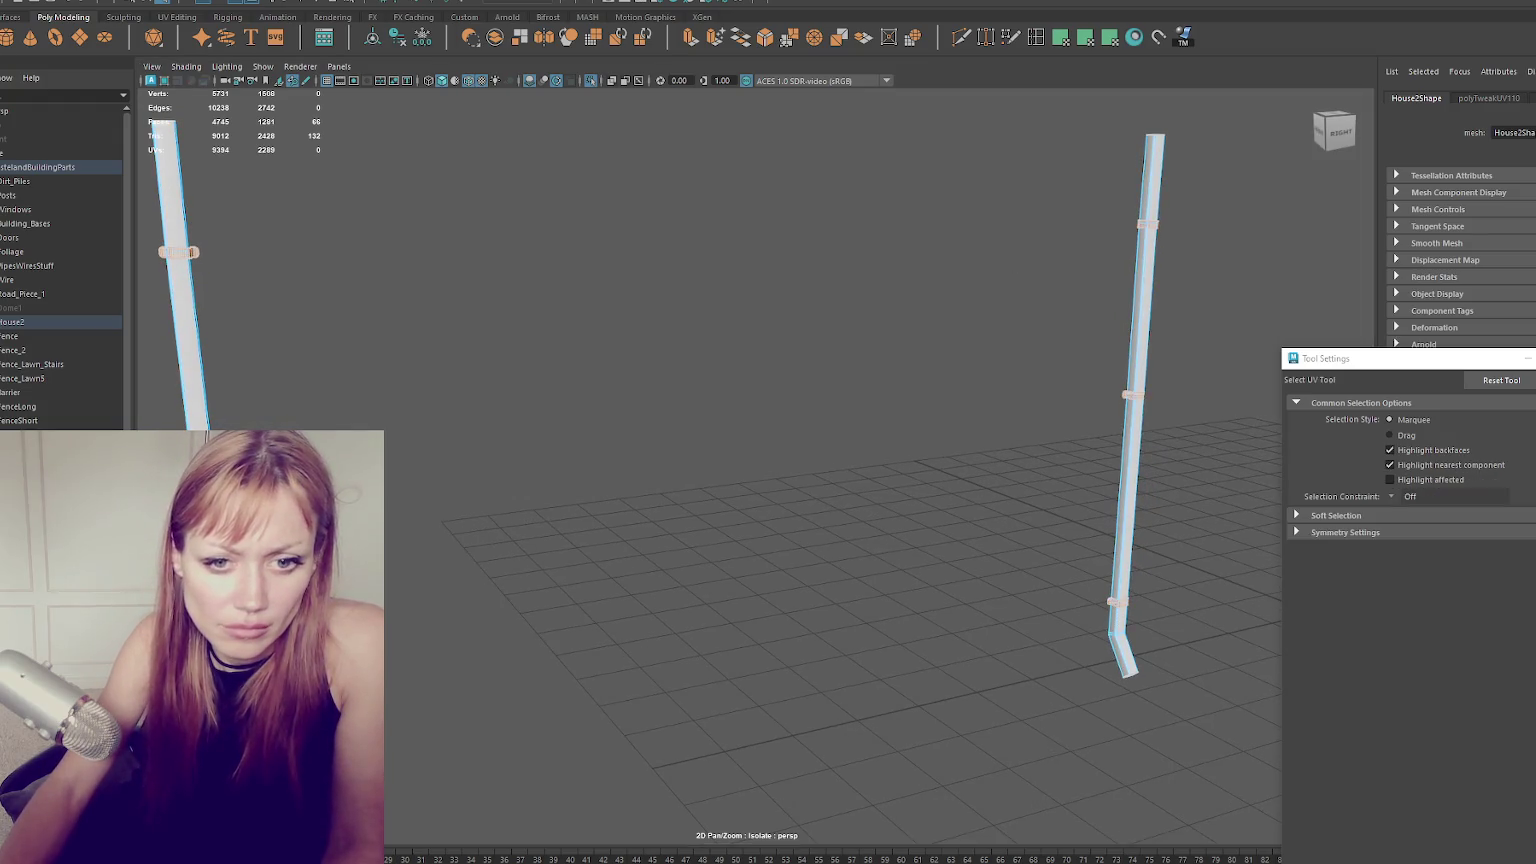
key(w)
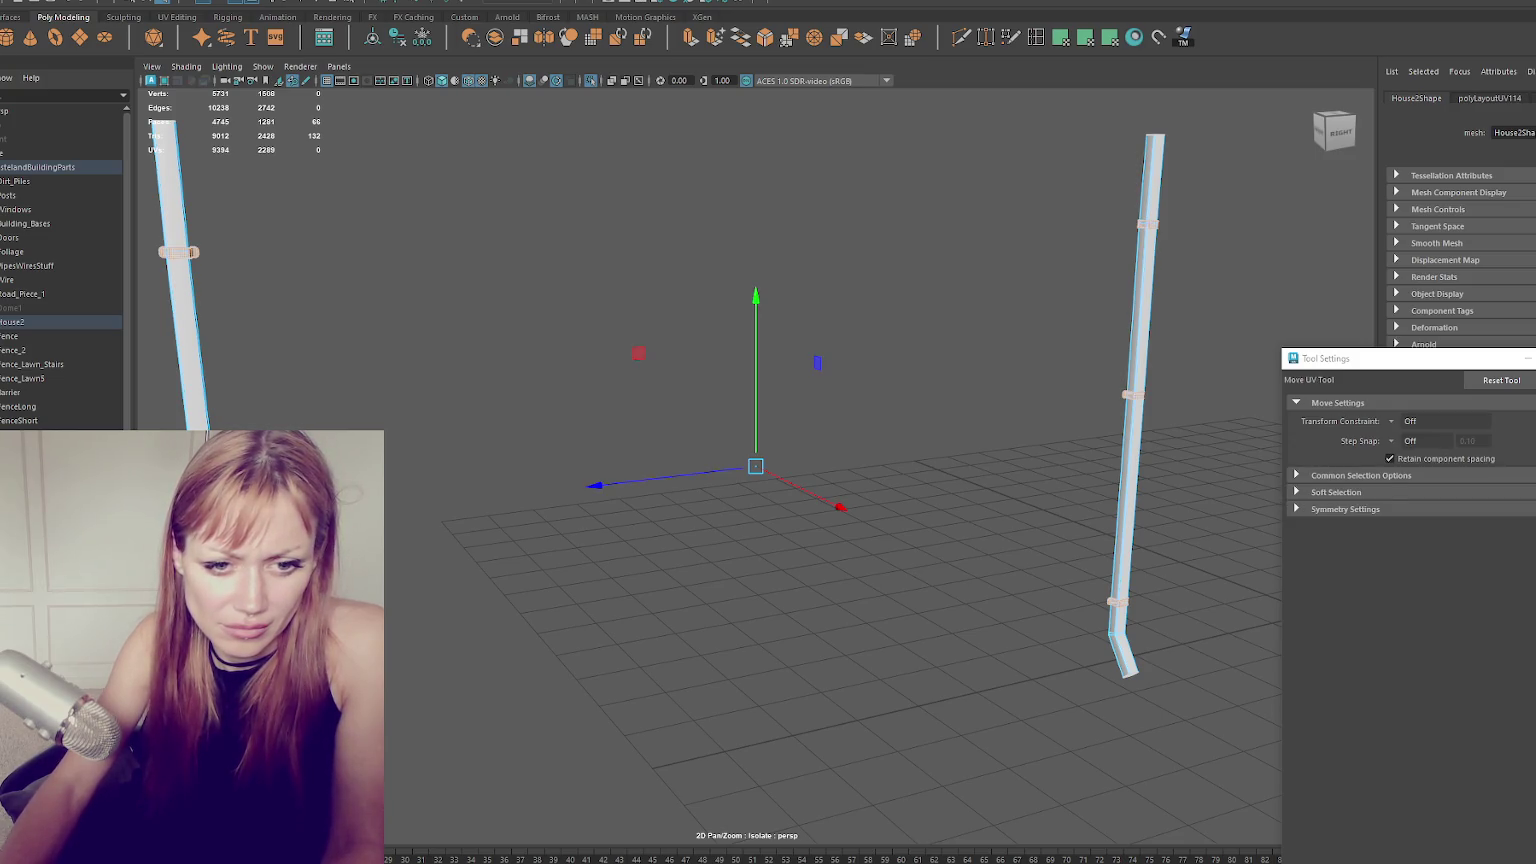
Reselect ring faces on both pipes, then undo back through the earlier face selections.
key(Escape)
drag(155, 240, 200, 262)
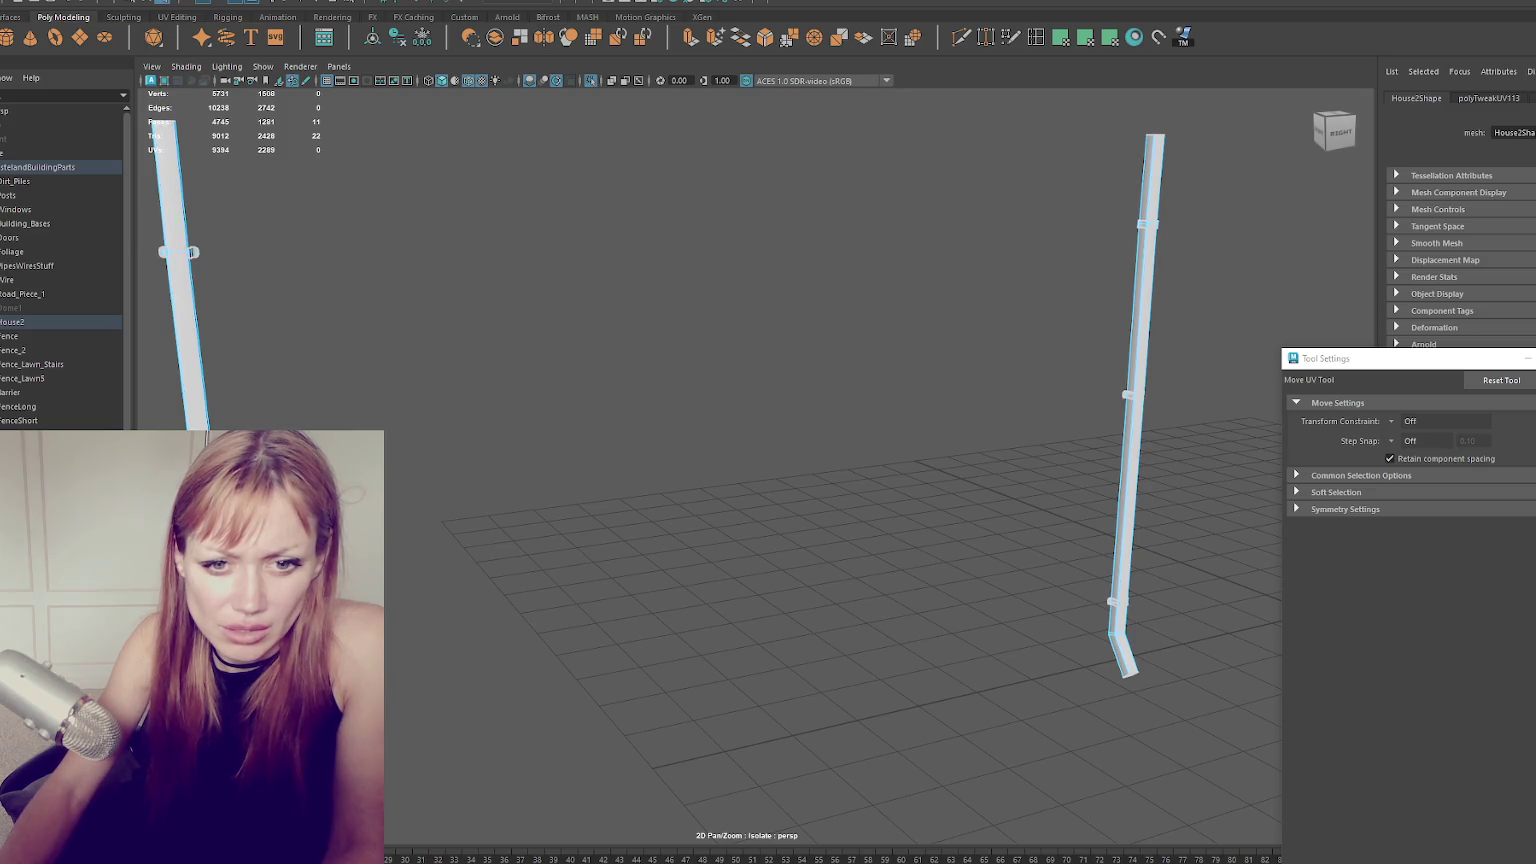
key(w)
click(1148, 225)
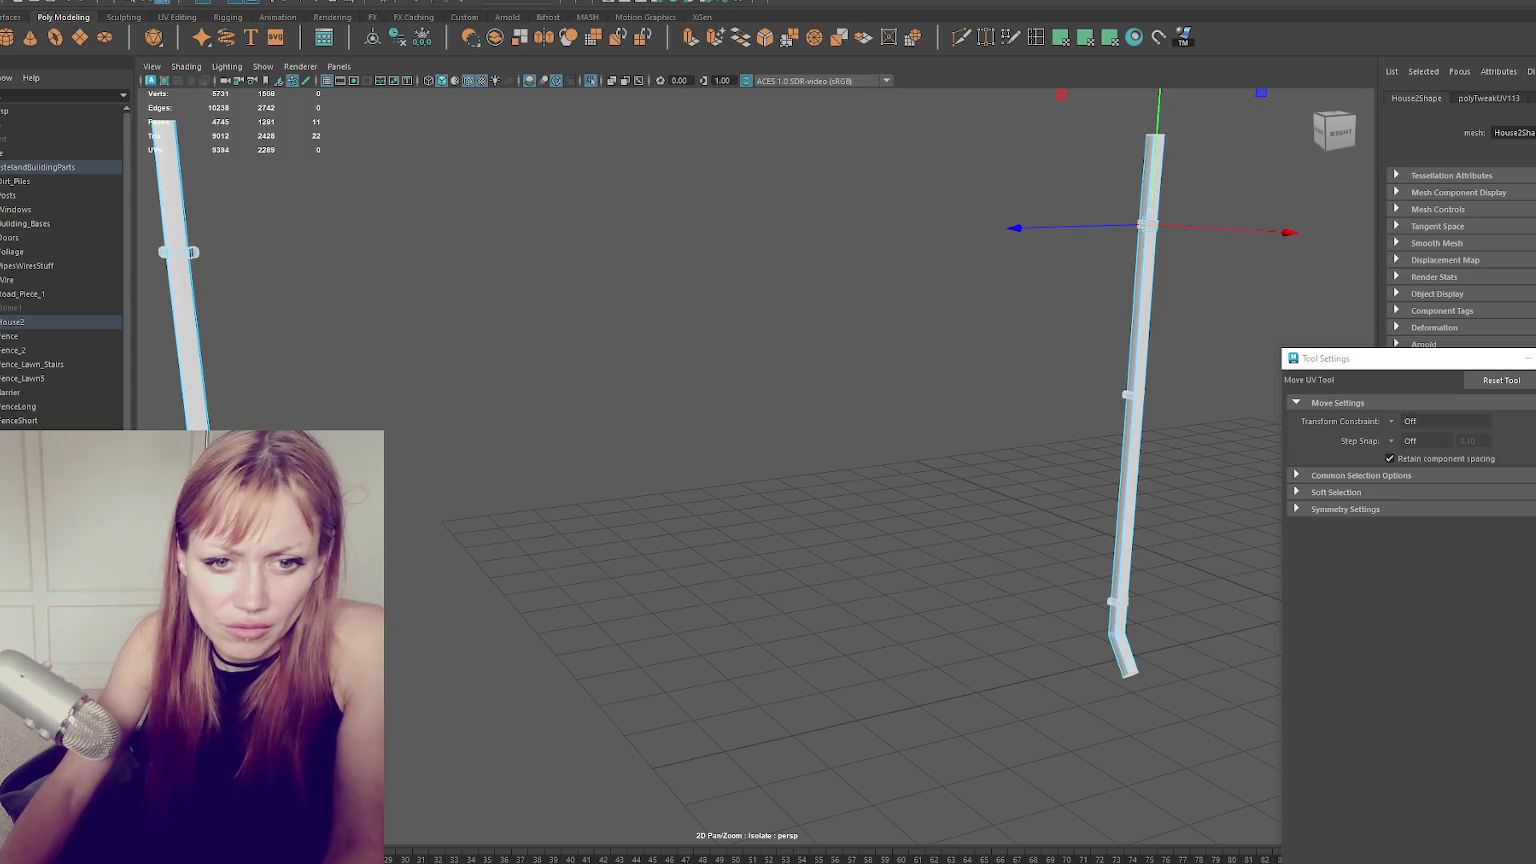
click(190, 420)
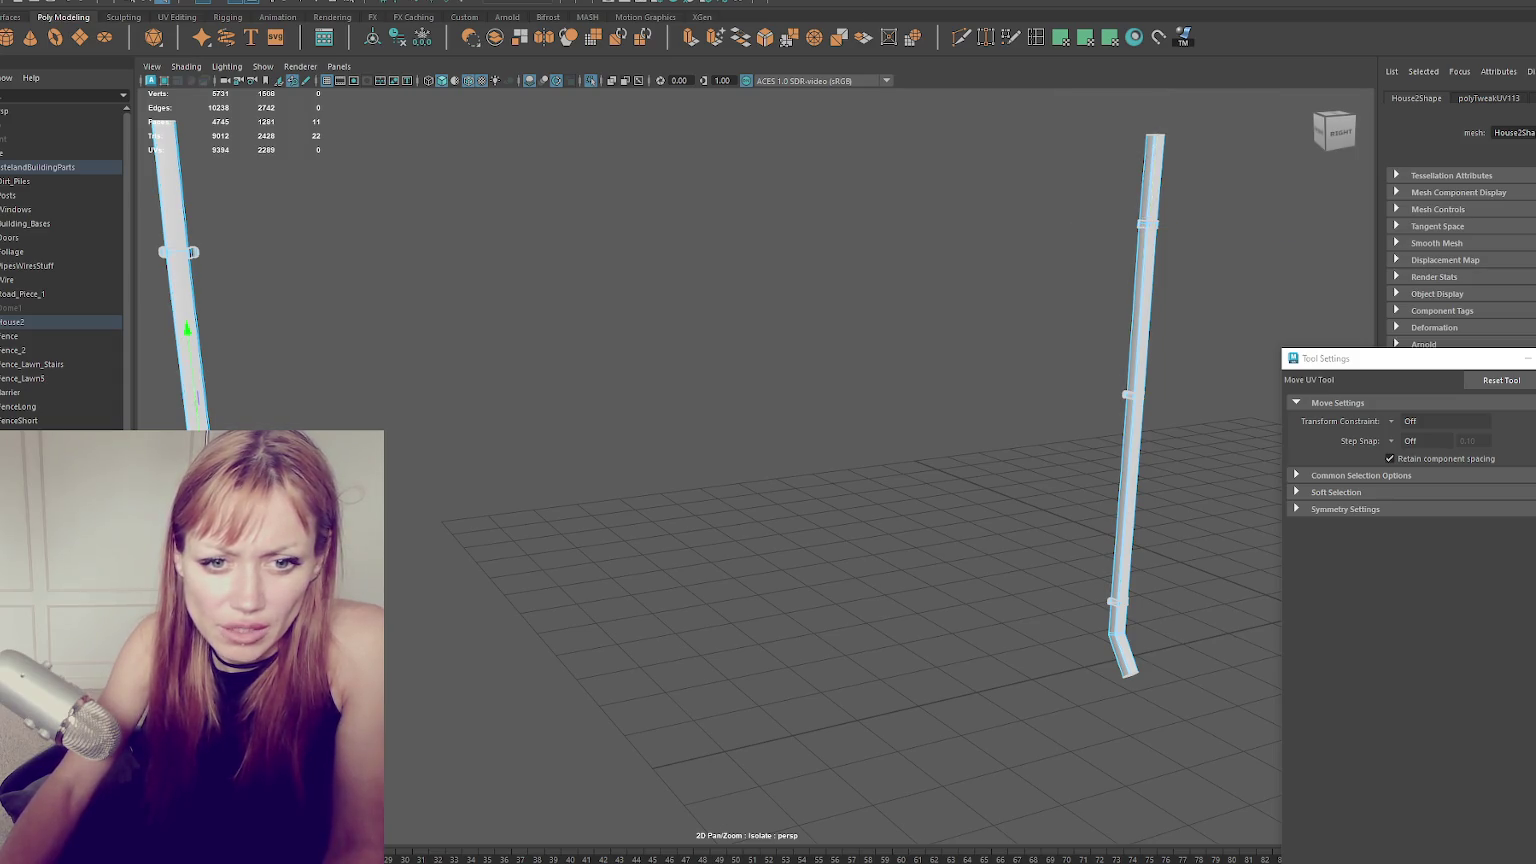
click(1128, 395)
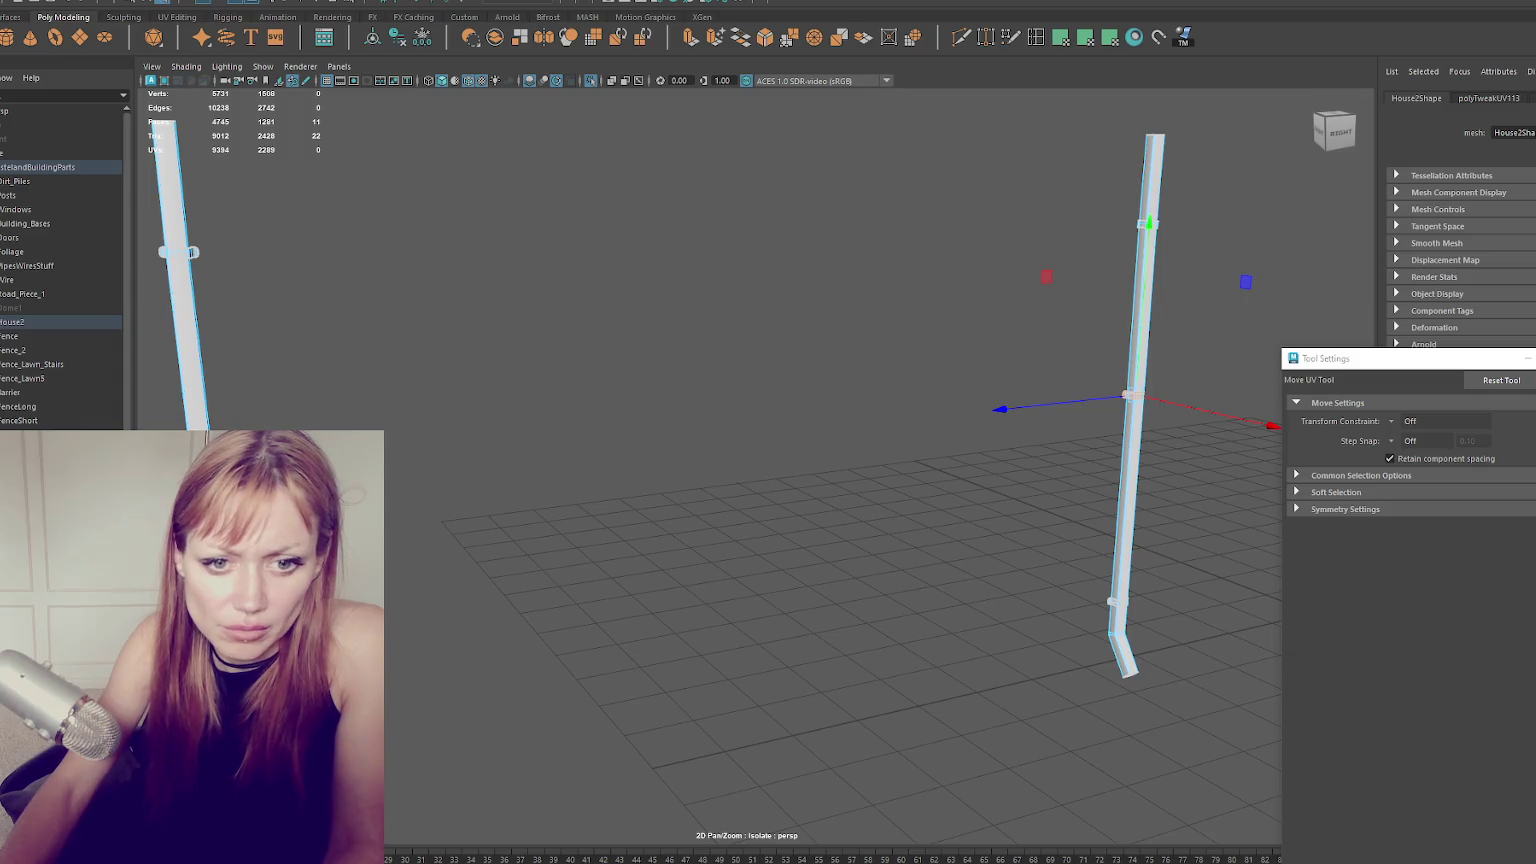
key(ctrl+z)
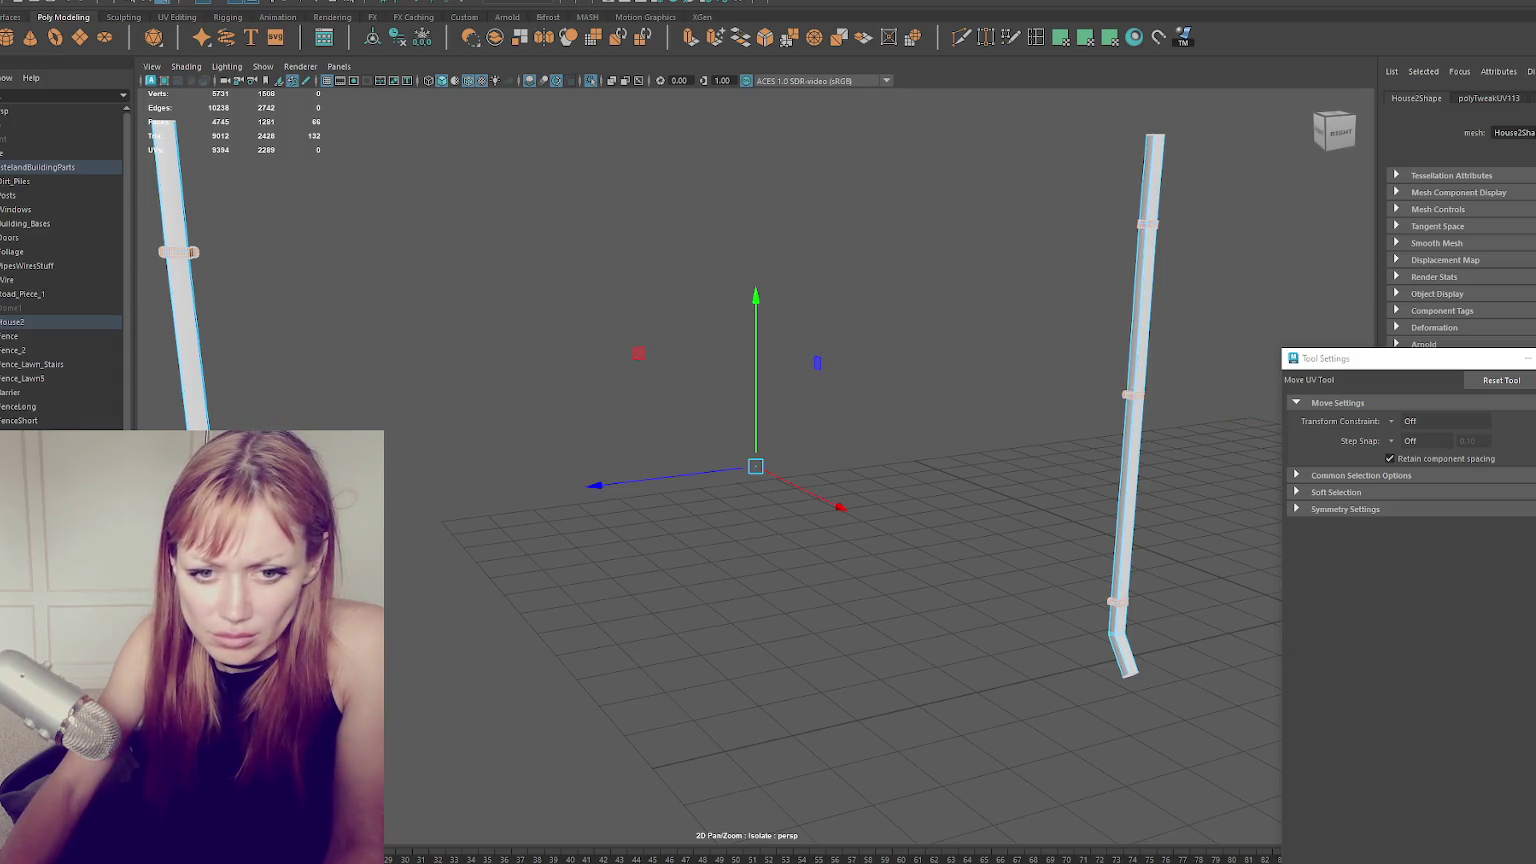
key(ctrl+z)
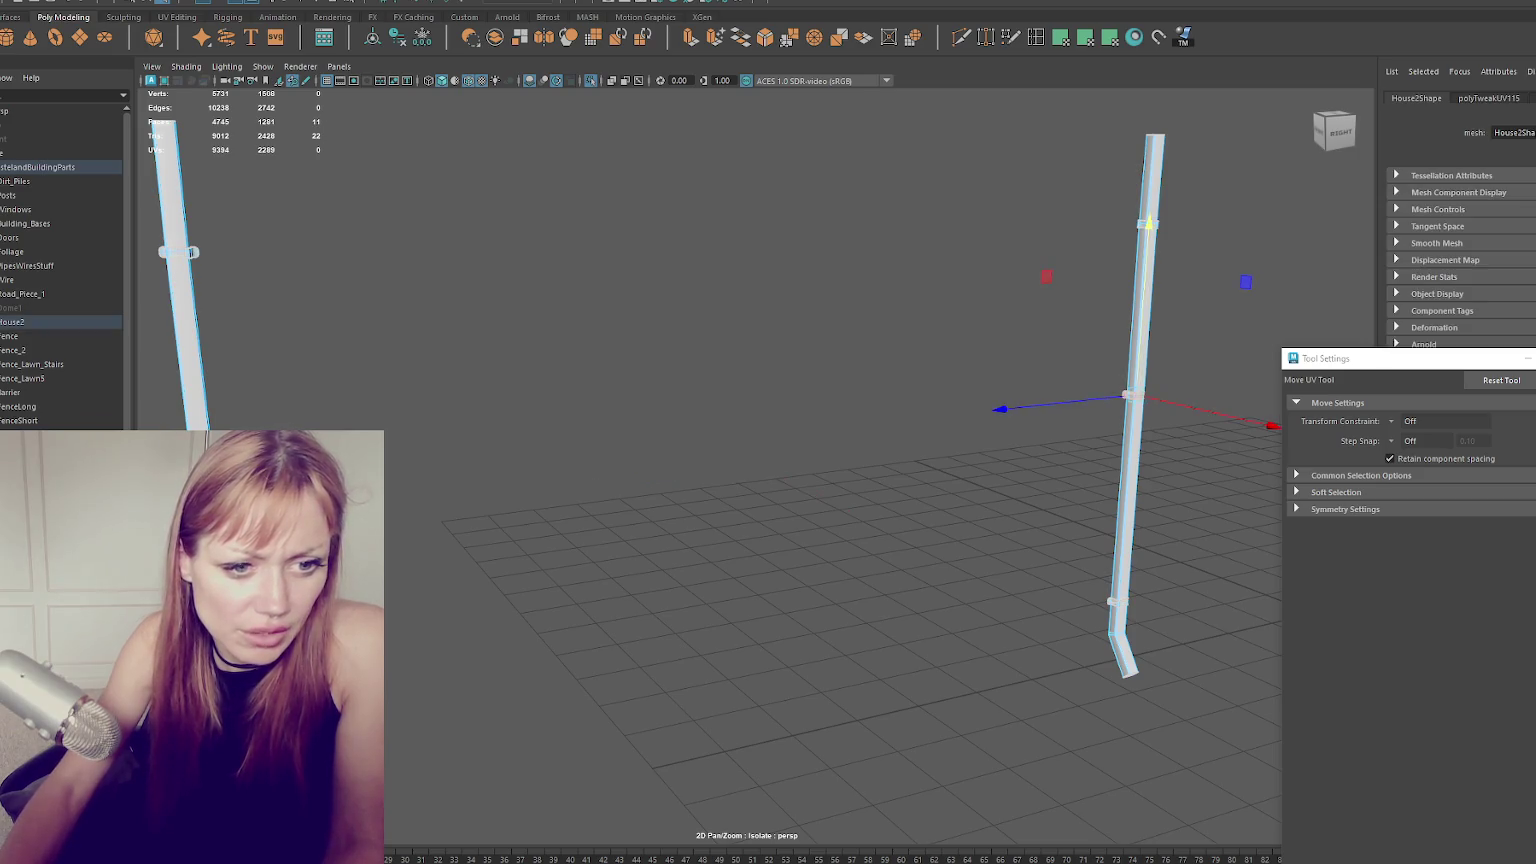
key(ctrl+z)
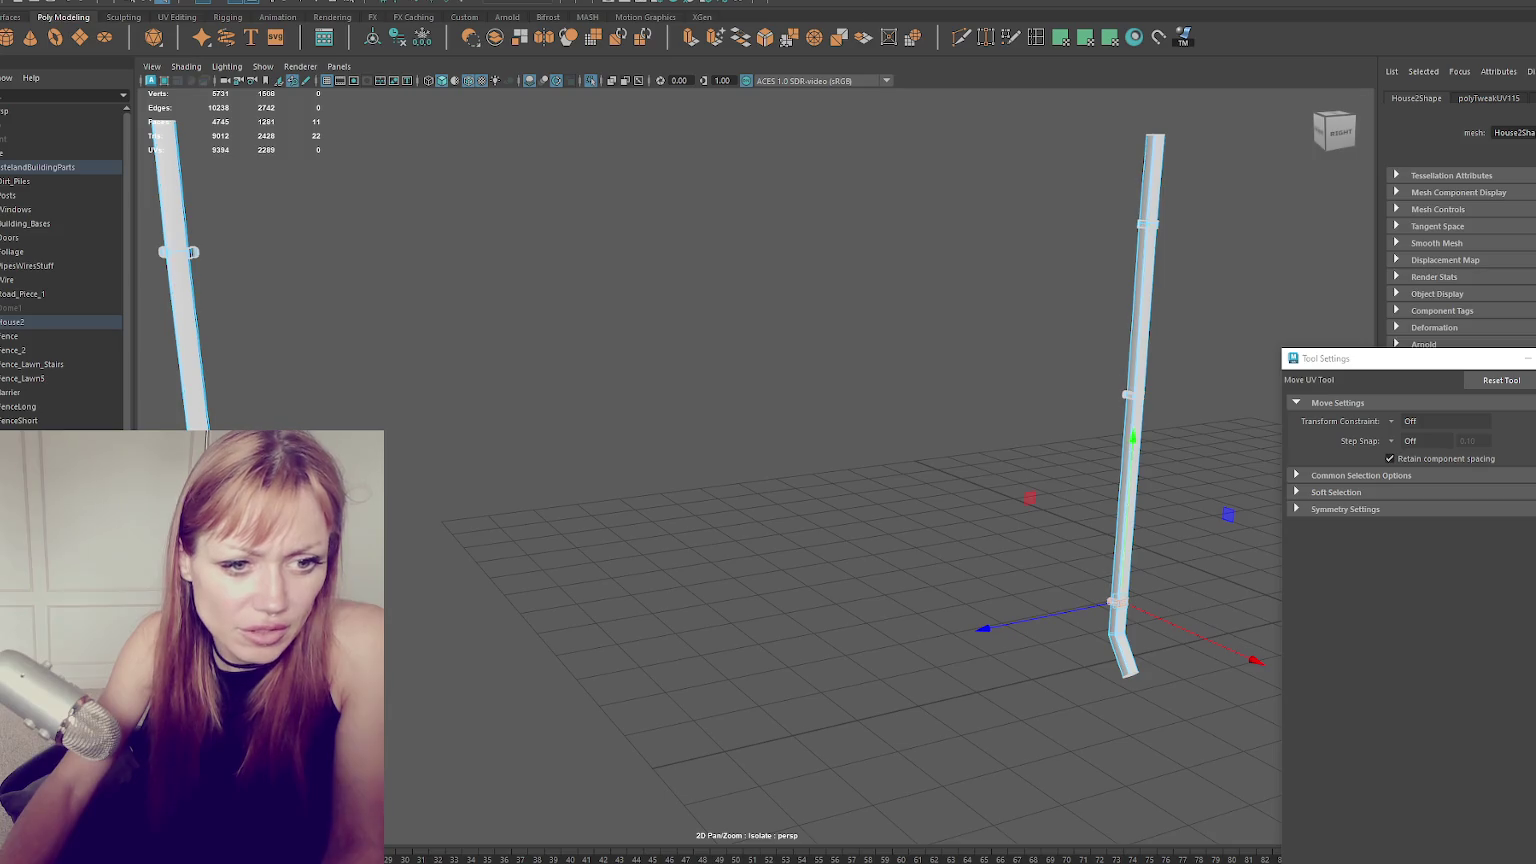
key(ctrl+z)
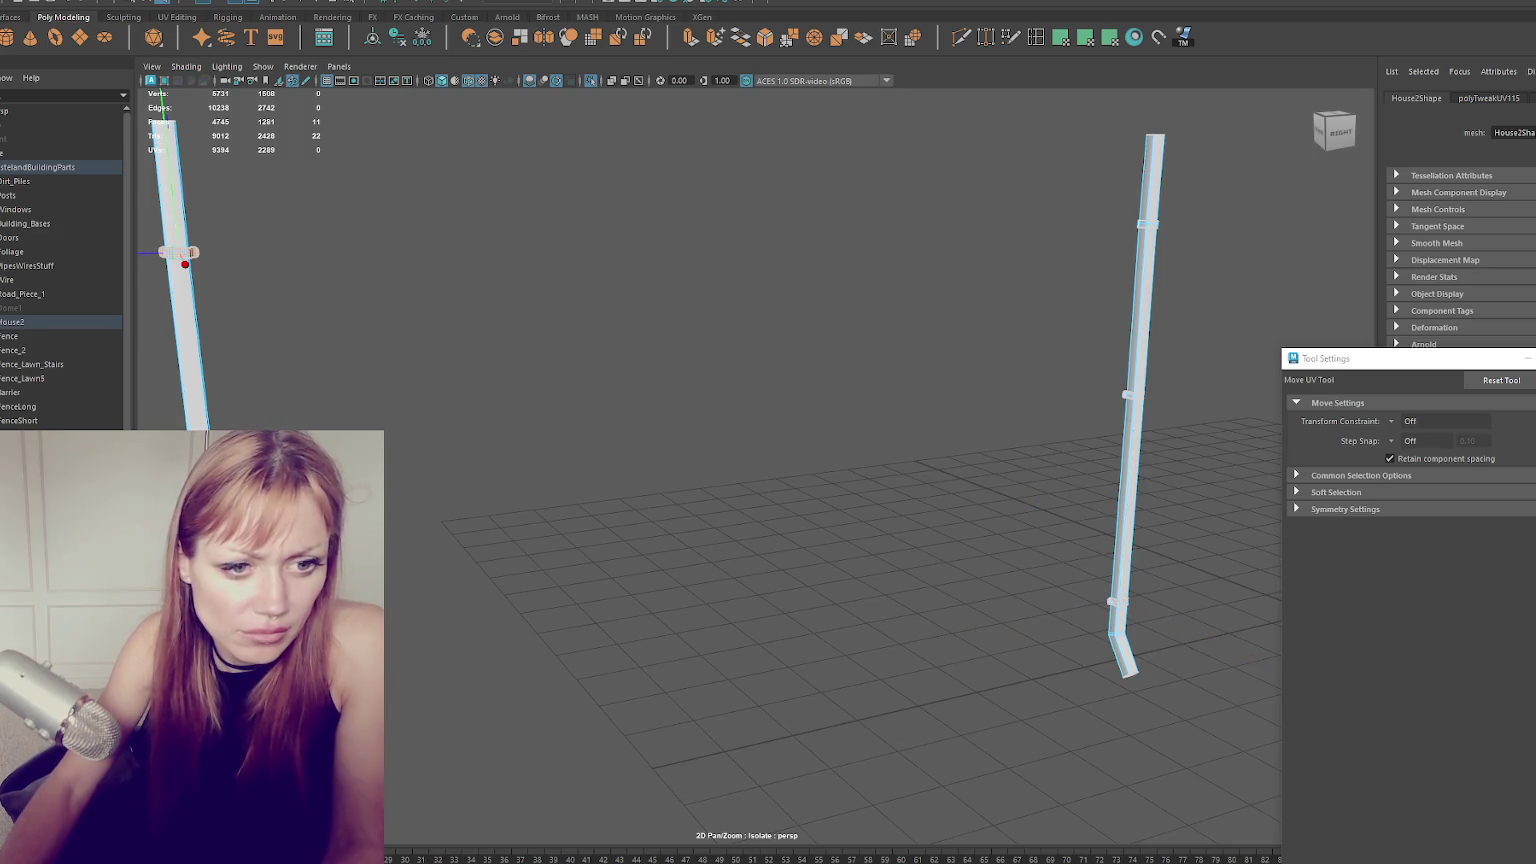
key(ctrl+z)
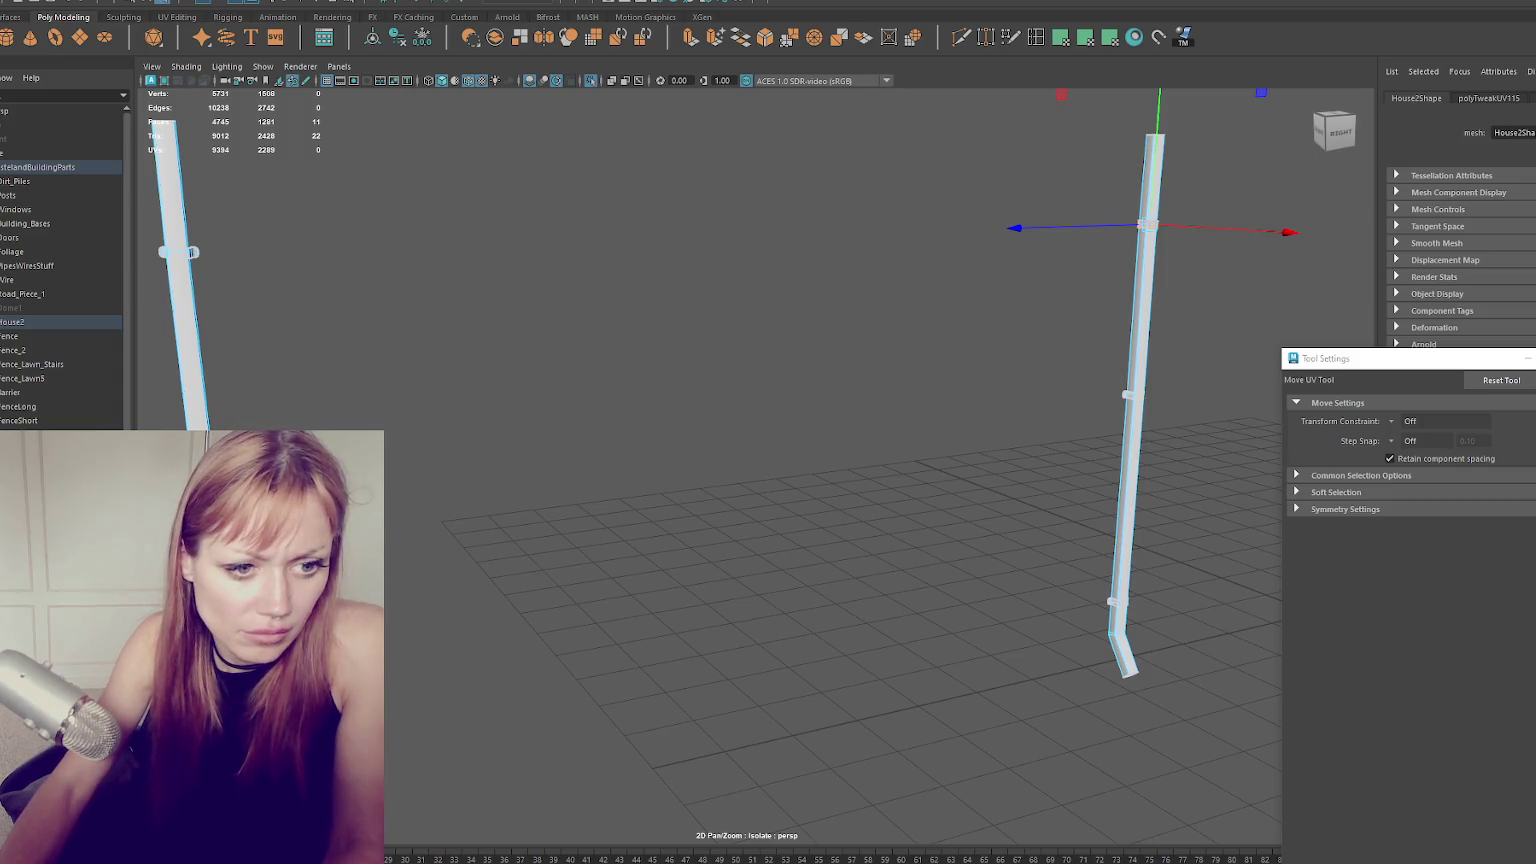
Move and scale the UVs of all faces on both poles.
key(r)
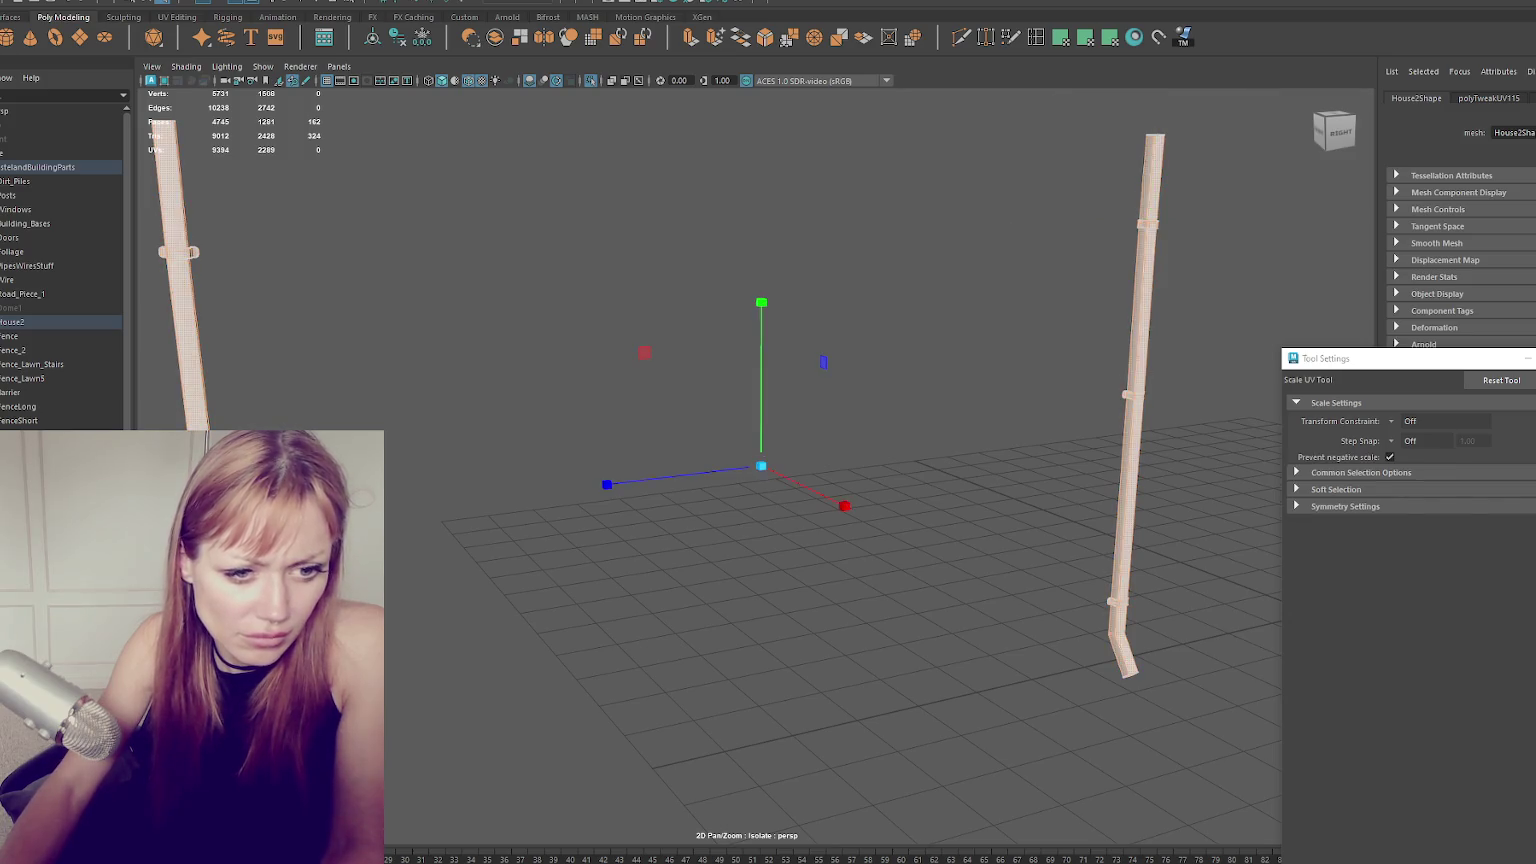
key(w)
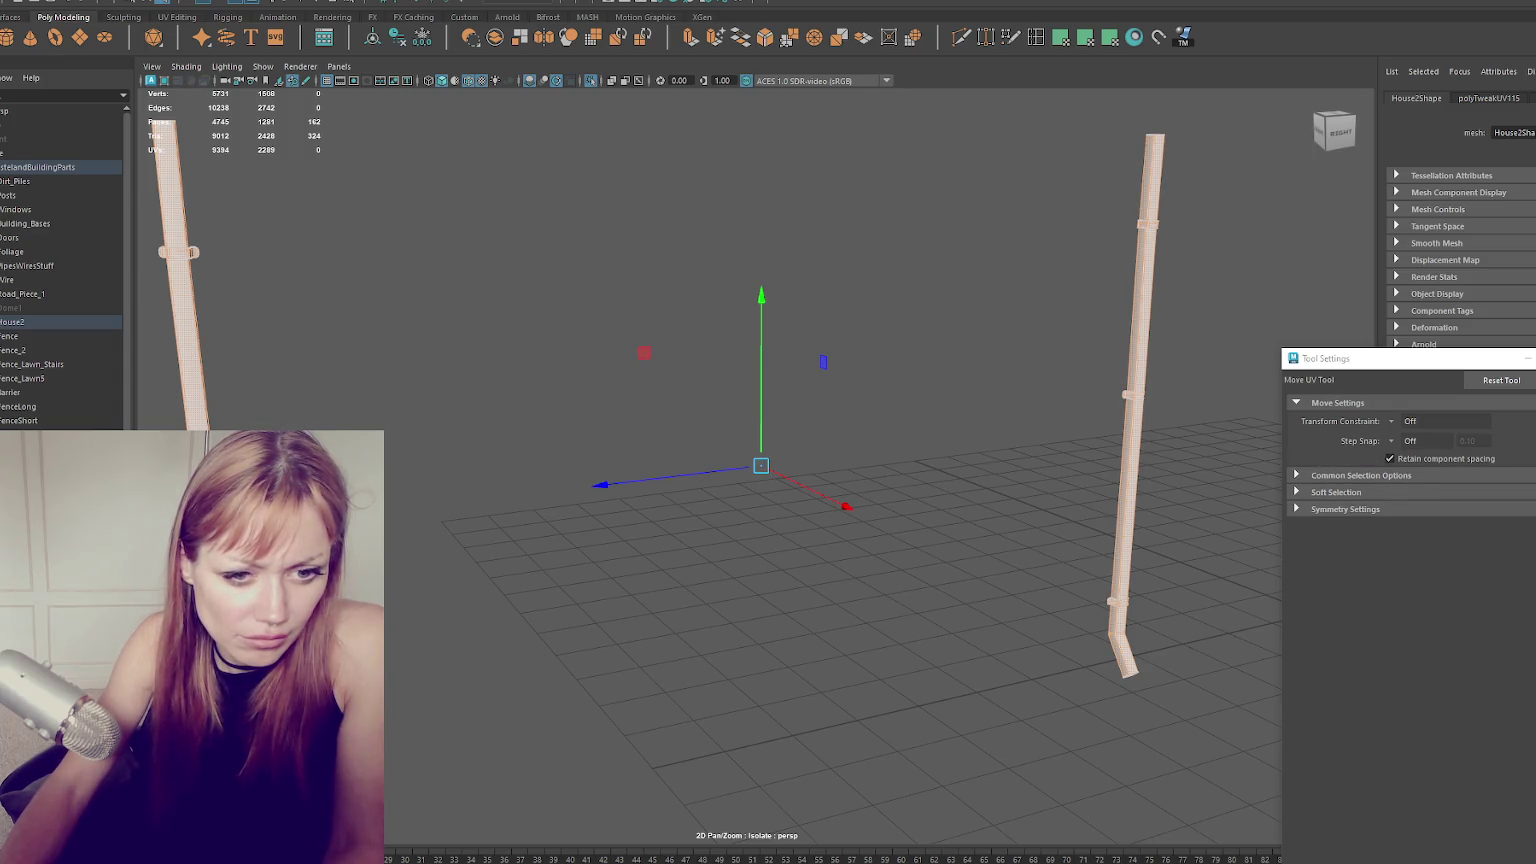
key(r)
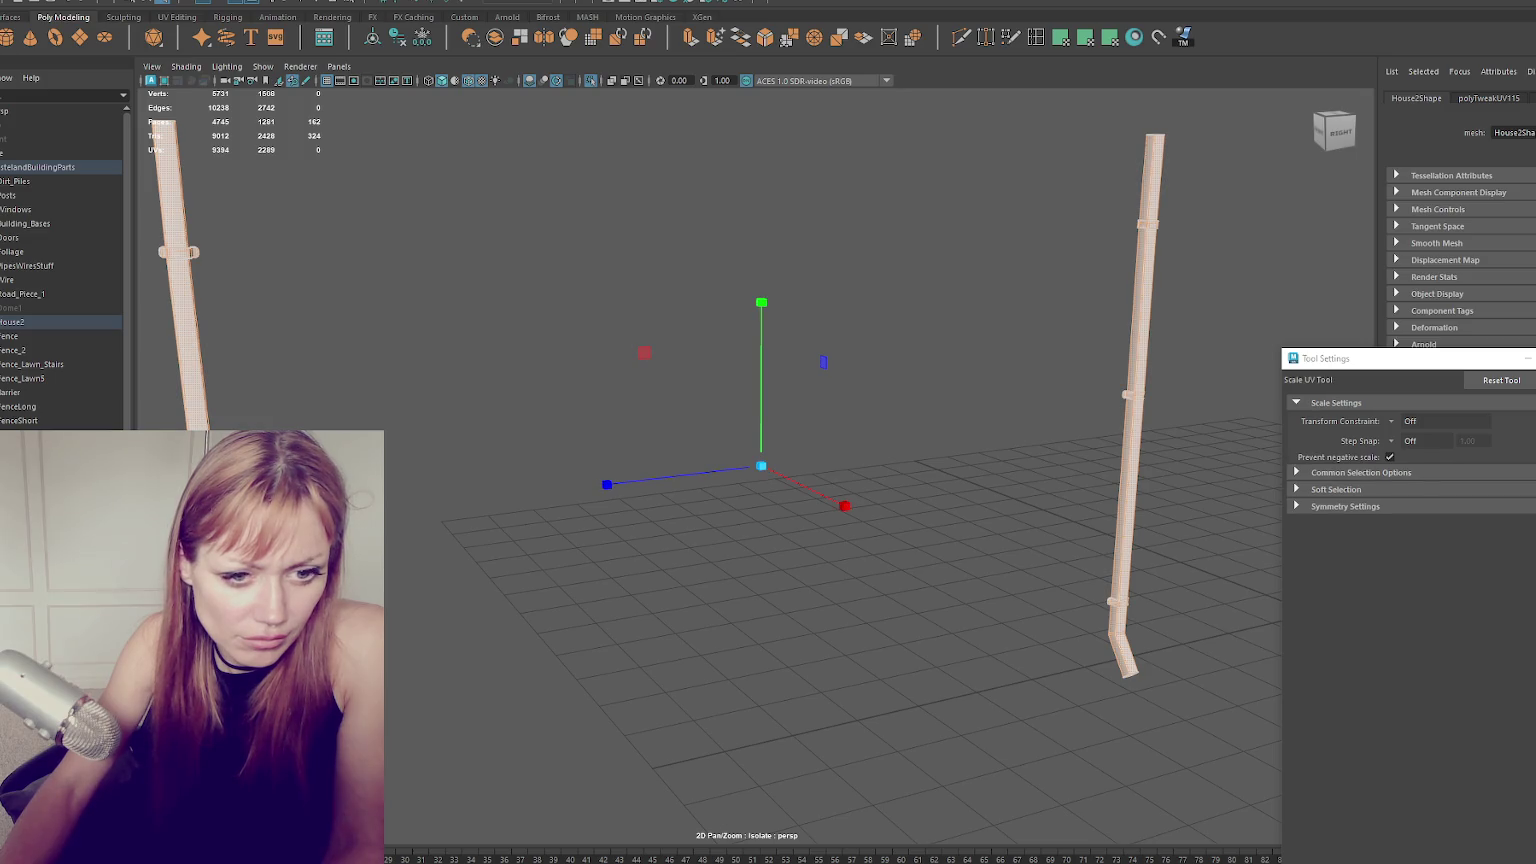
key(w)
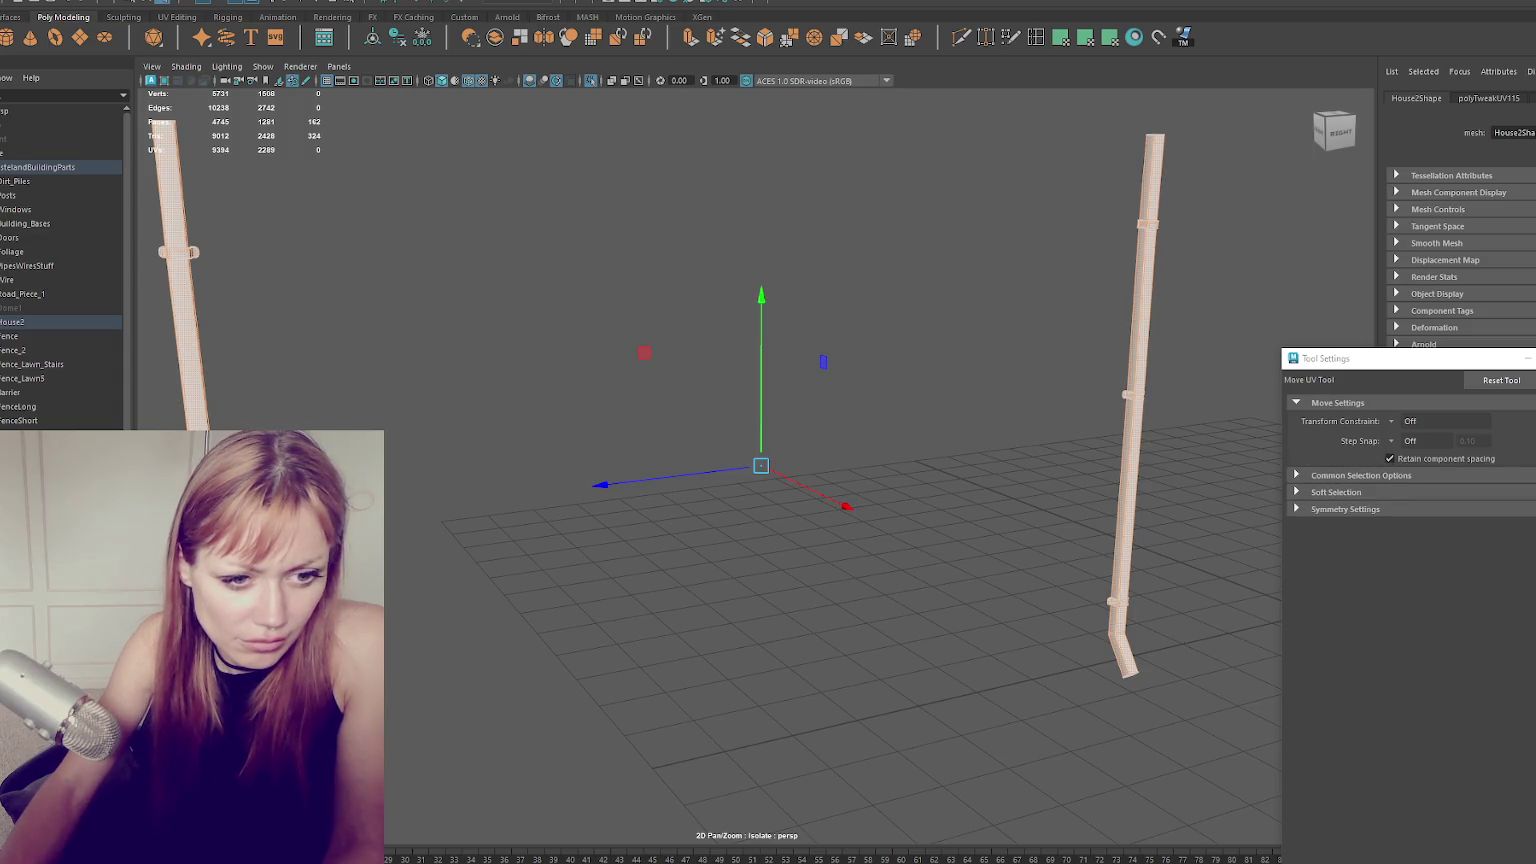
key(r)
key(w)
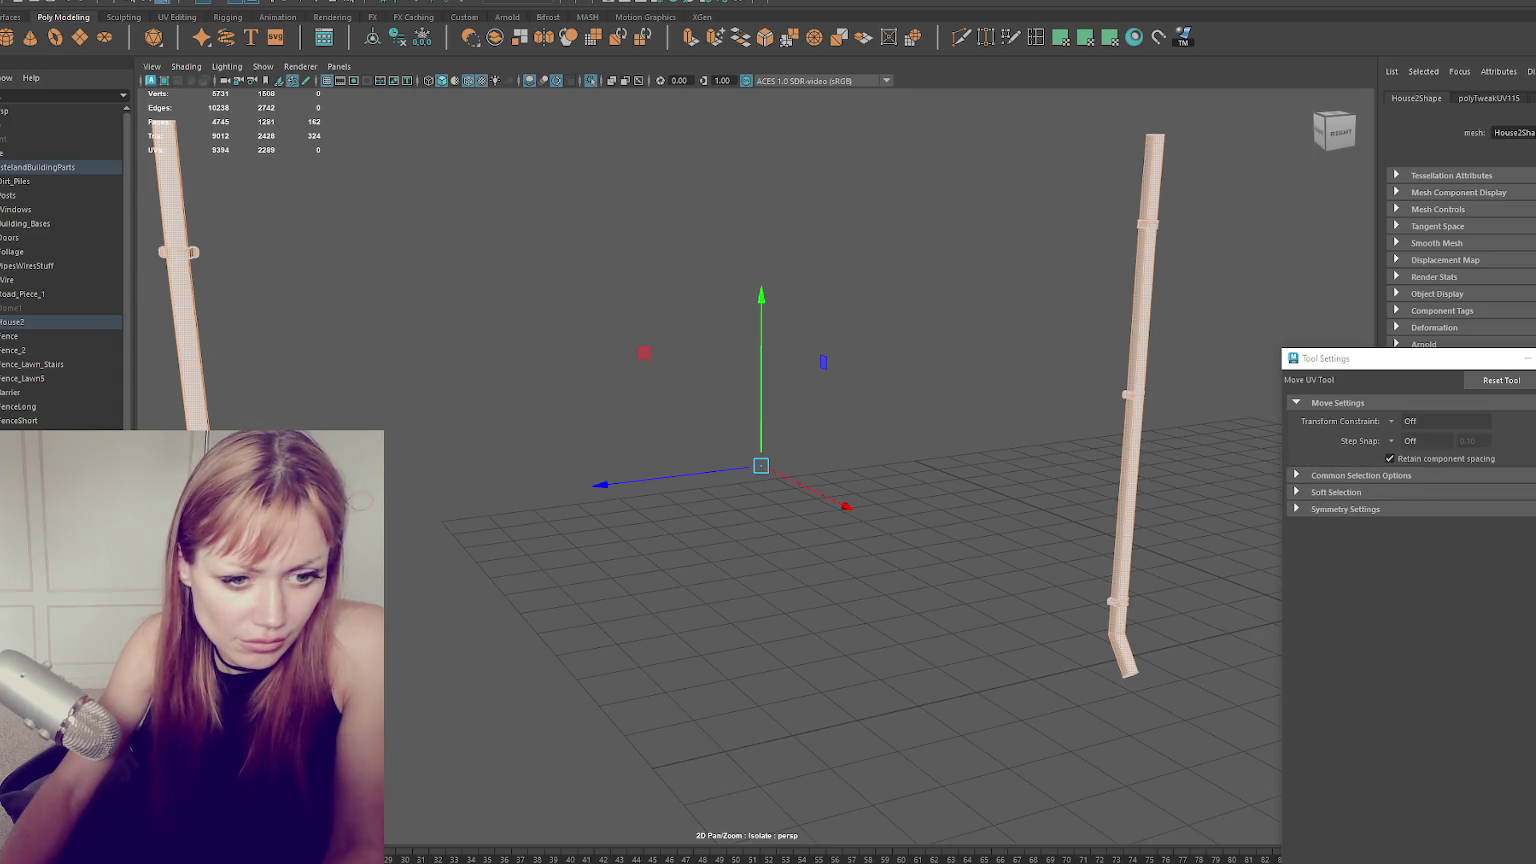
Cut a UV seam around both poles' top sections and move the newly cut UVs.
key(q)
key(ctrl+z)
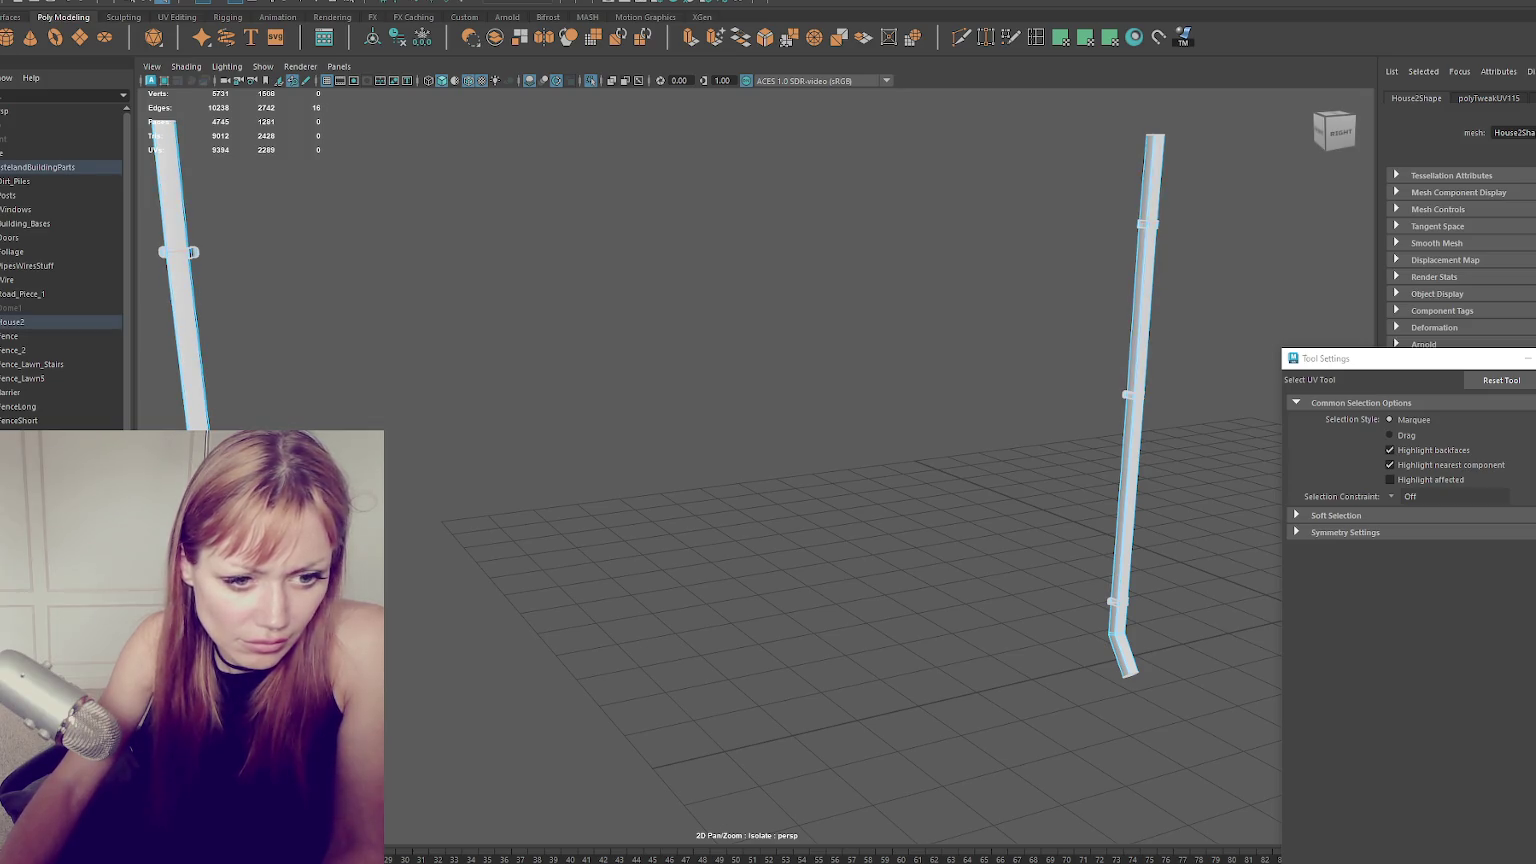
key(ctrl+z)
key(ctrl+z)
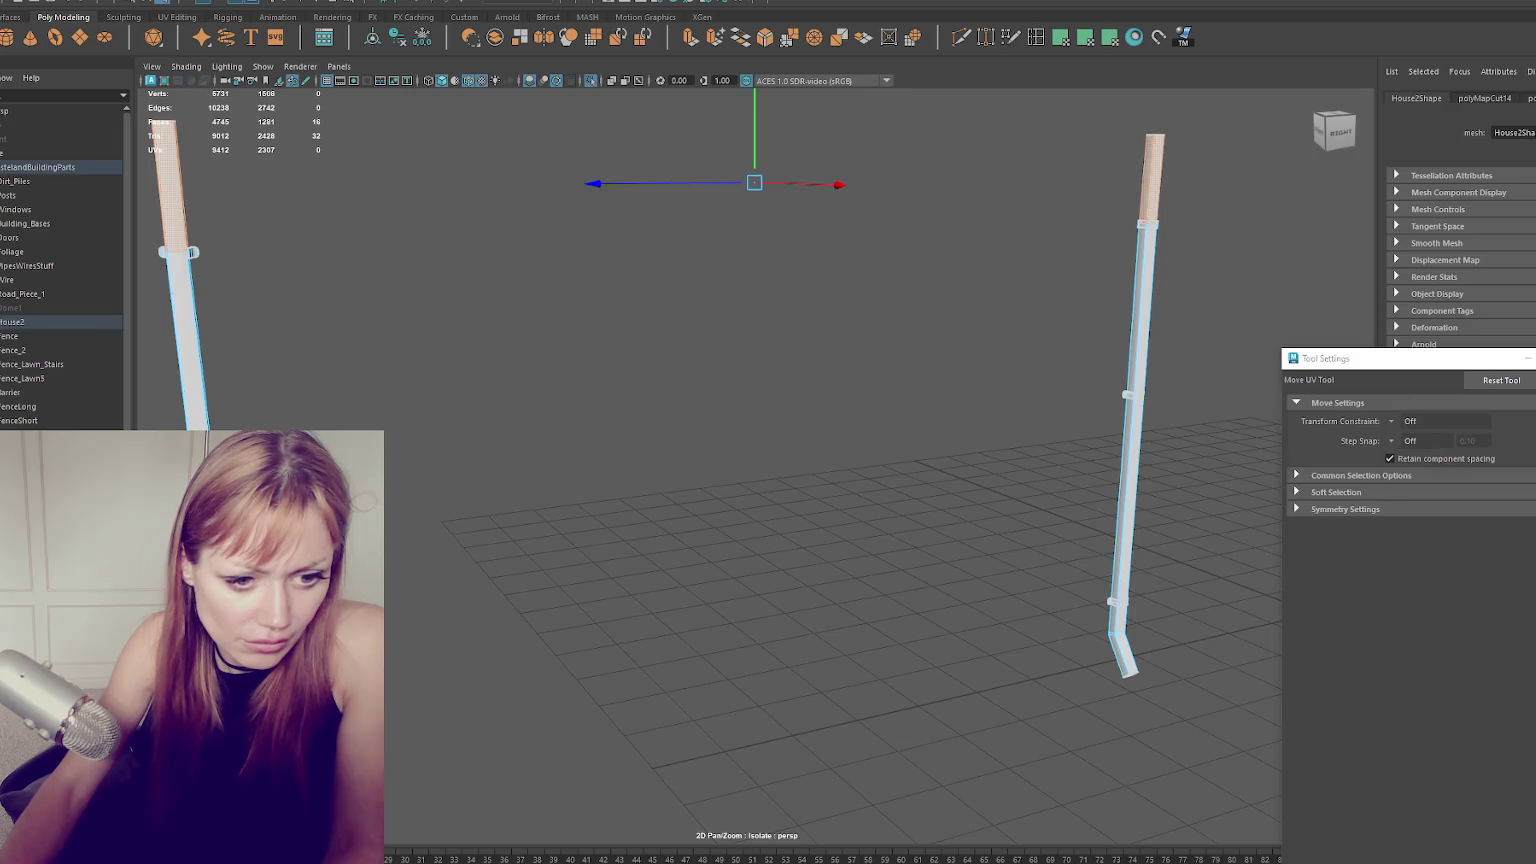
key(shift+z)
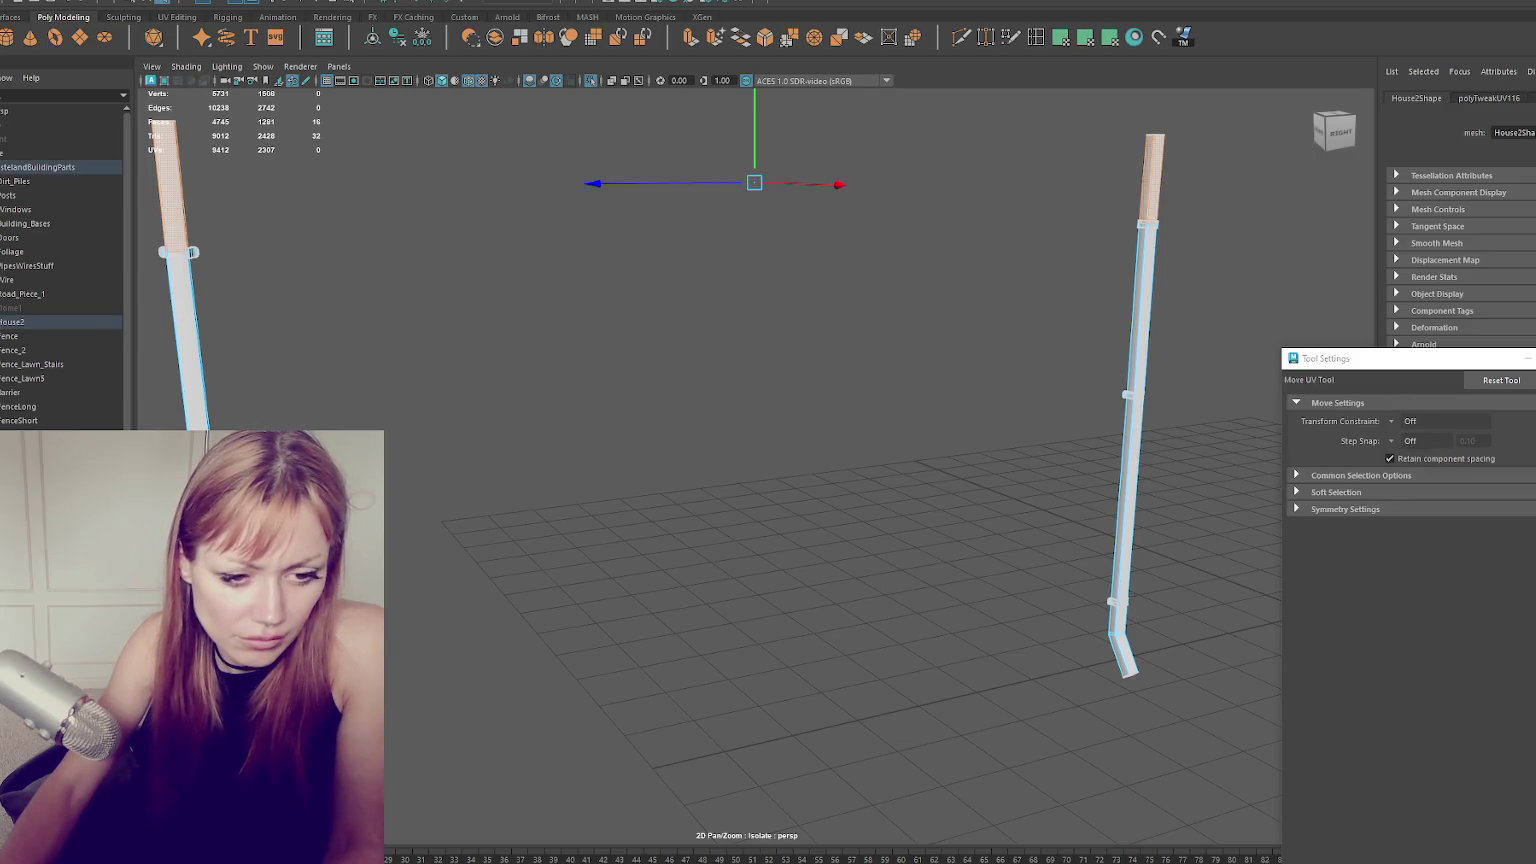
key(shift+z)
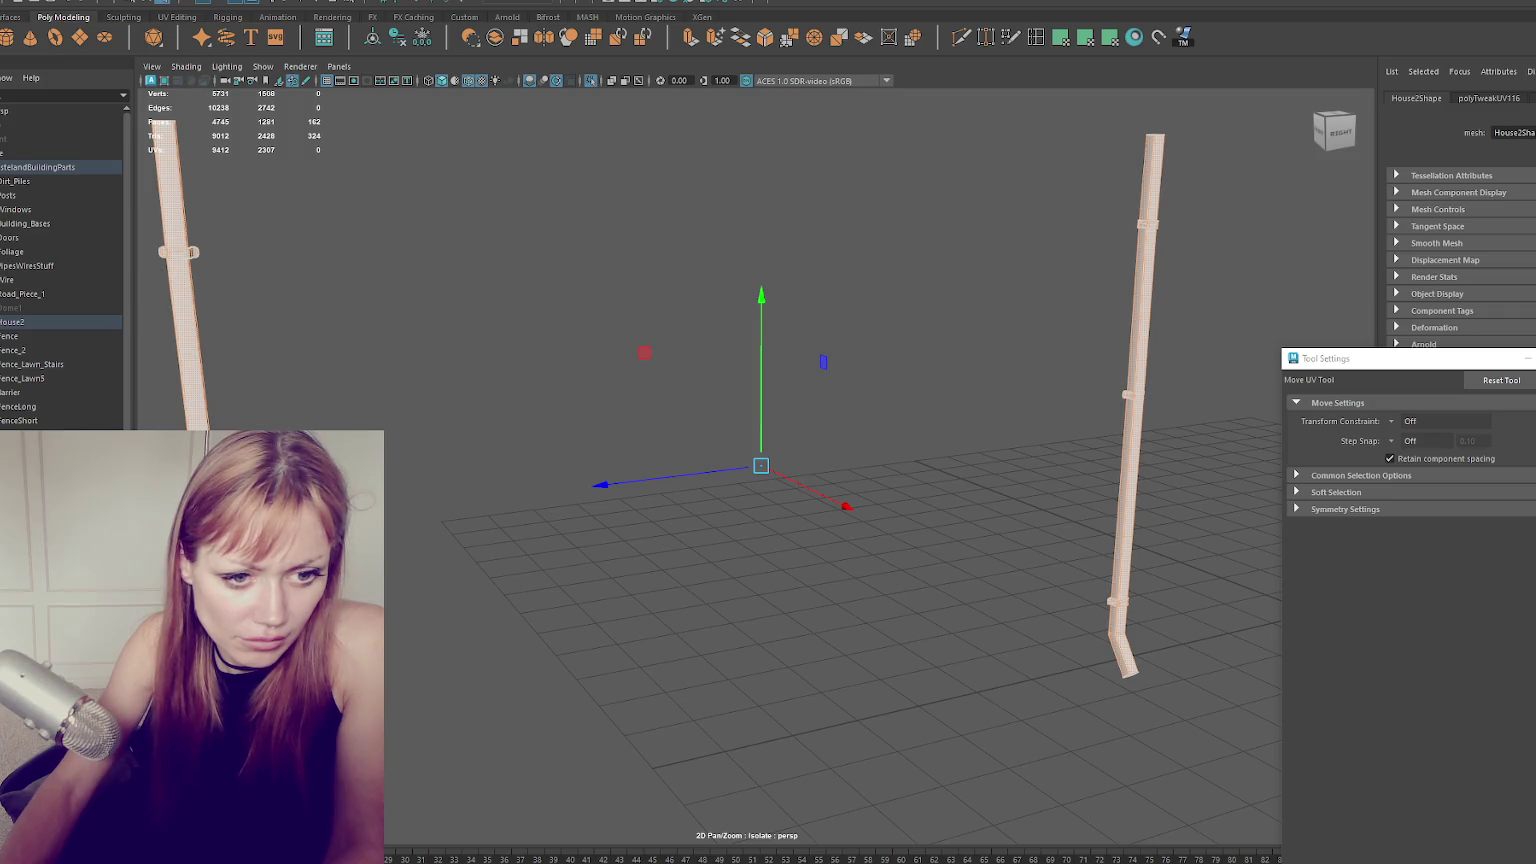
click(449, 189)
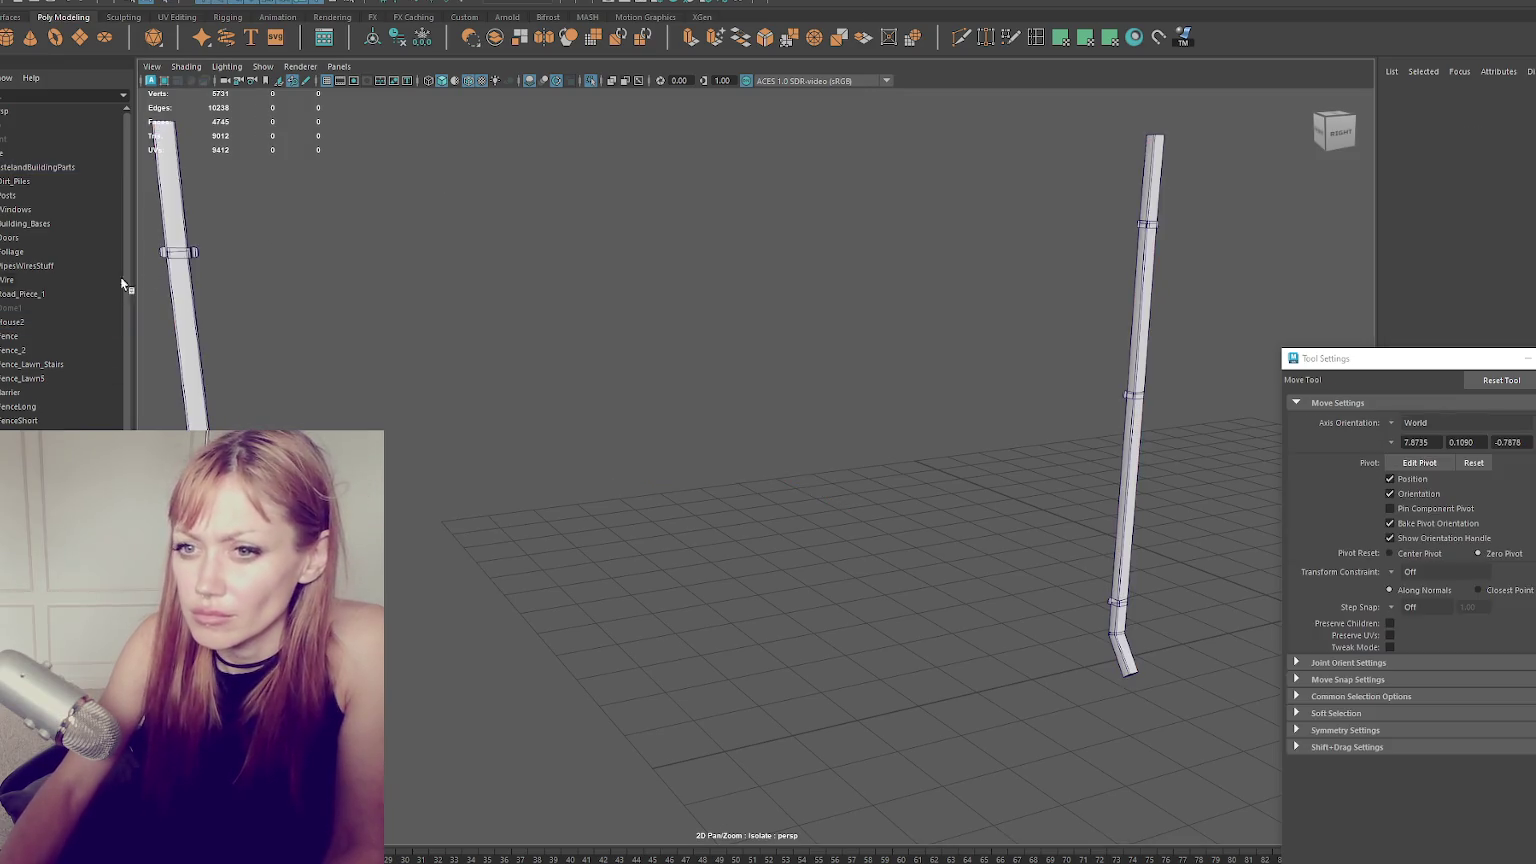
Show the whole house again and select a left-wall window face and both drainpipes.
scroll(576, 316, down, 3)
key(ctrl+1)
scroll(716, 446, up, 3)
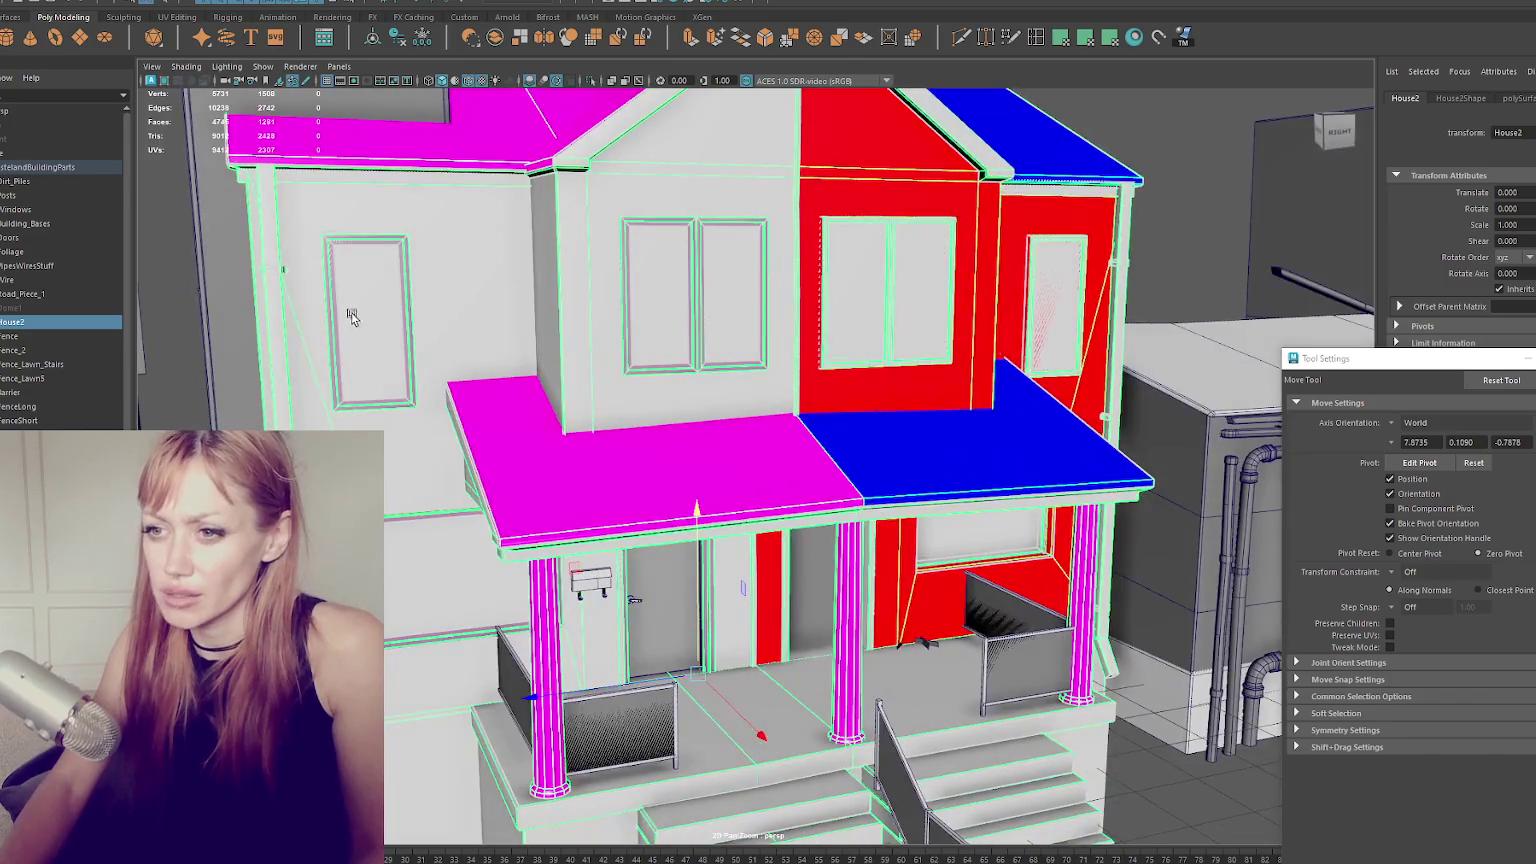
right_drag(362, 309, 372, 330)
click(372, 313)
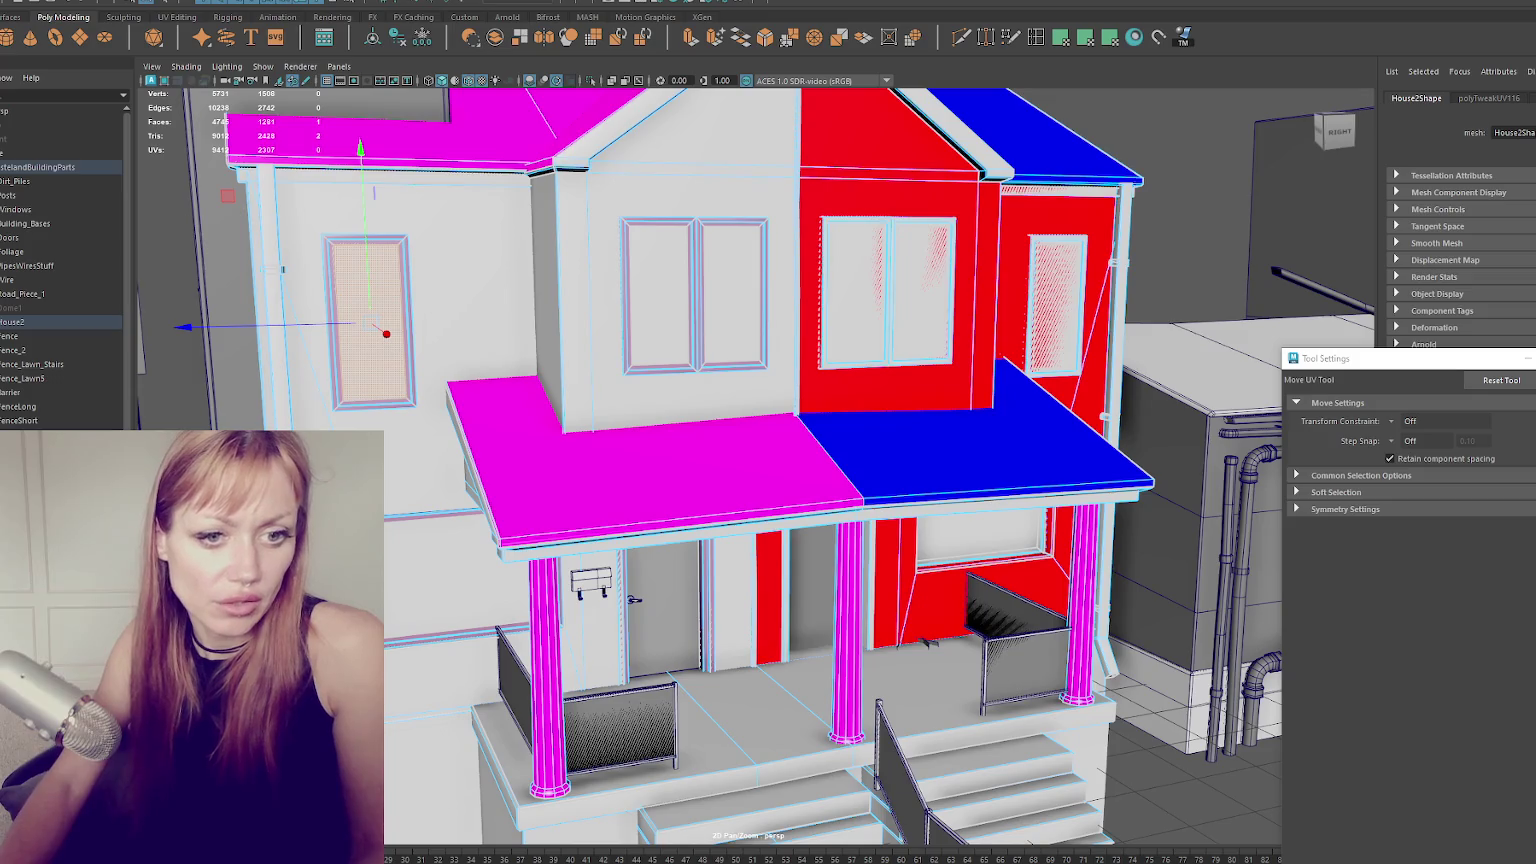
click(268, 300)
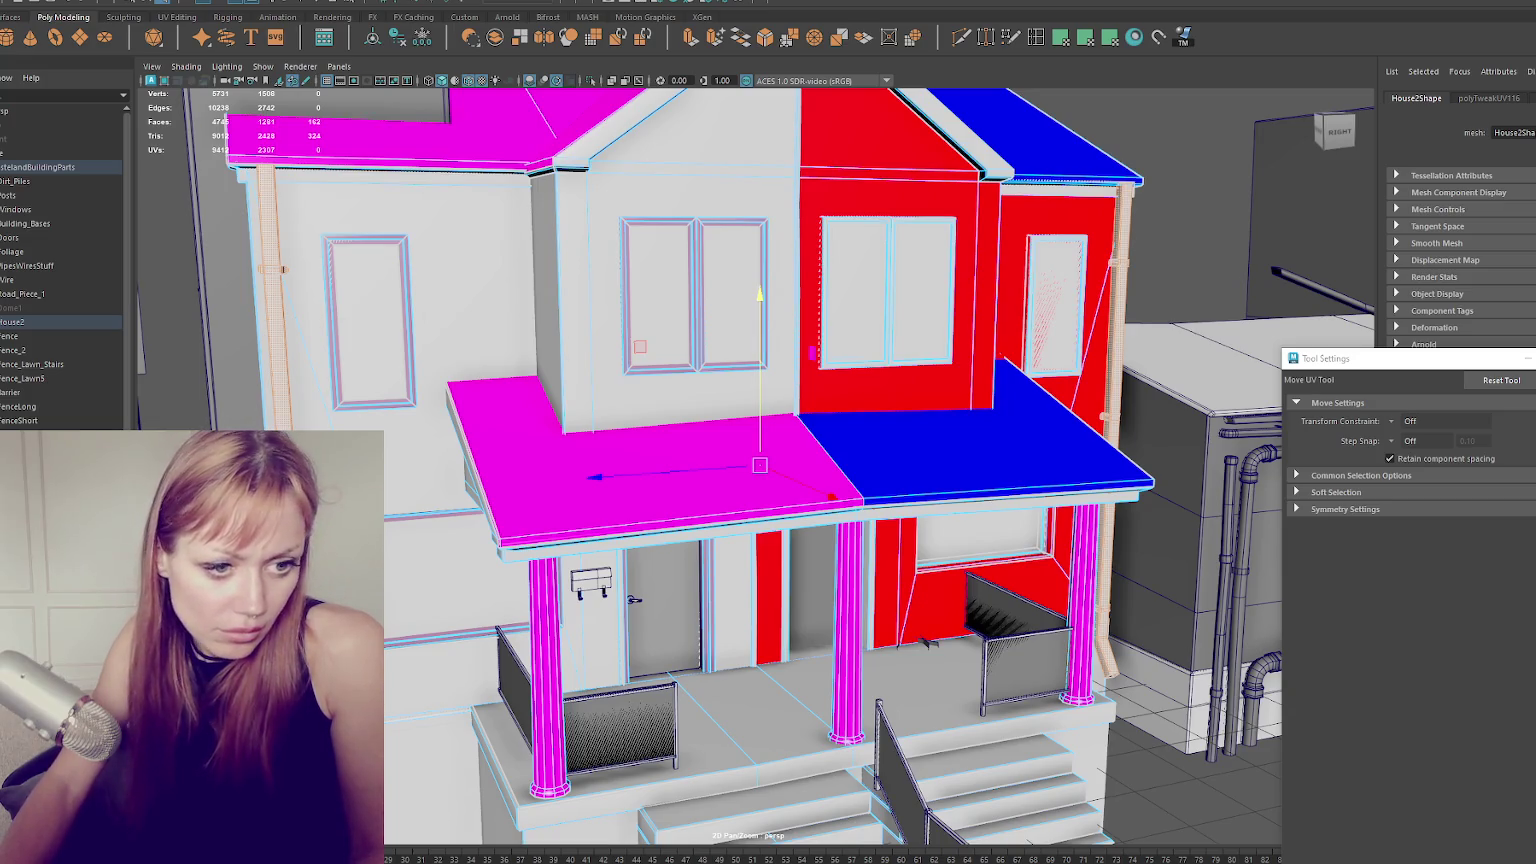
Undo that selection, turn to the house front and select the wall lantern beside the door.
key(ctrl+z)
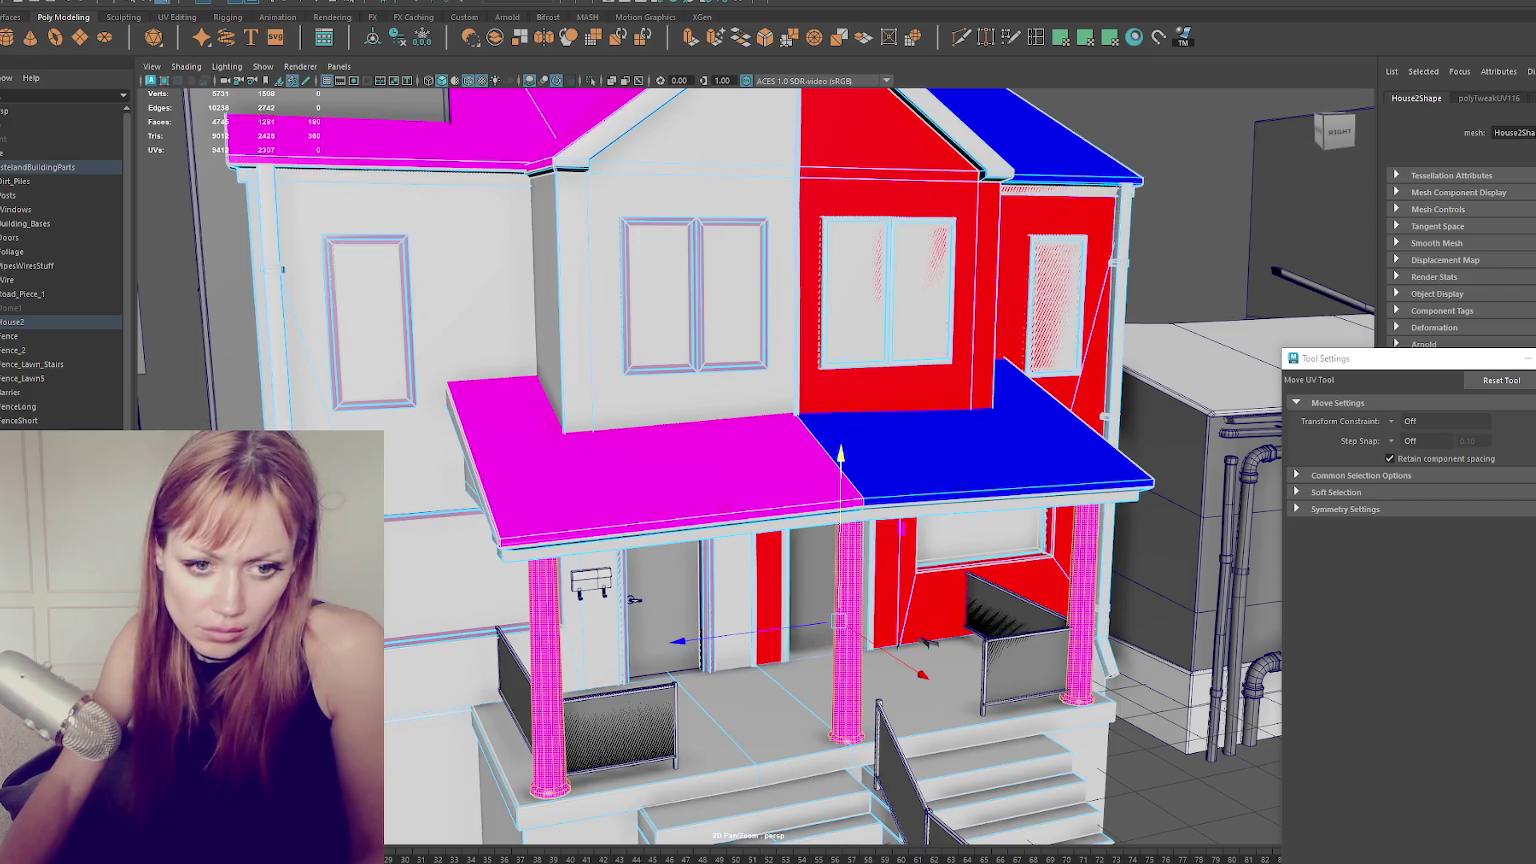
alt+drag(560, 400, 713, 394)
key(q)
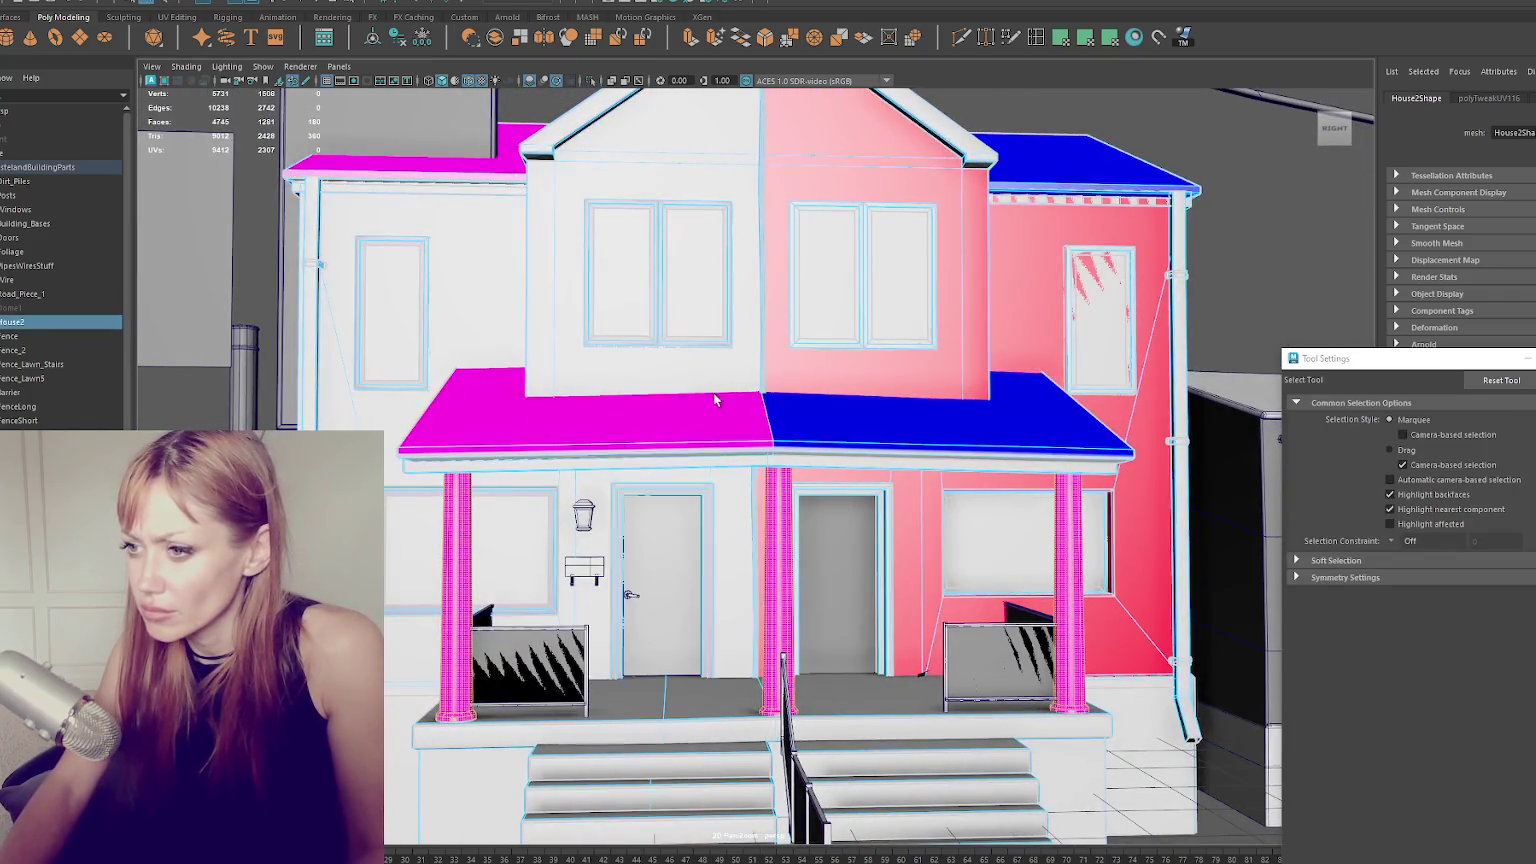
click(583, 513)
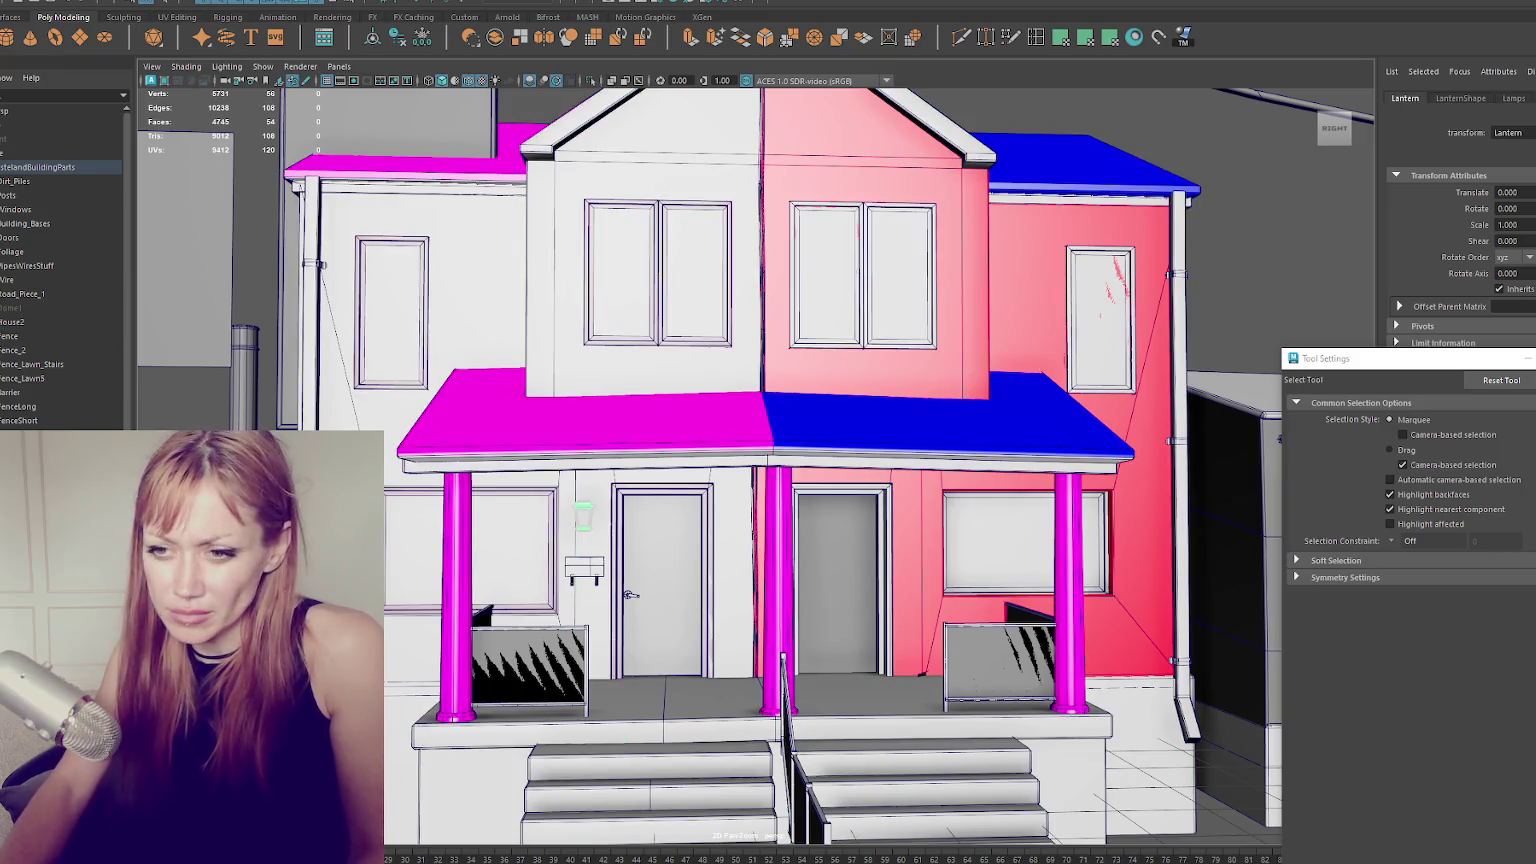
Select all the lantern's faces, move and scale their UVs, then pick the bracket below.
key(ctrl+F11)
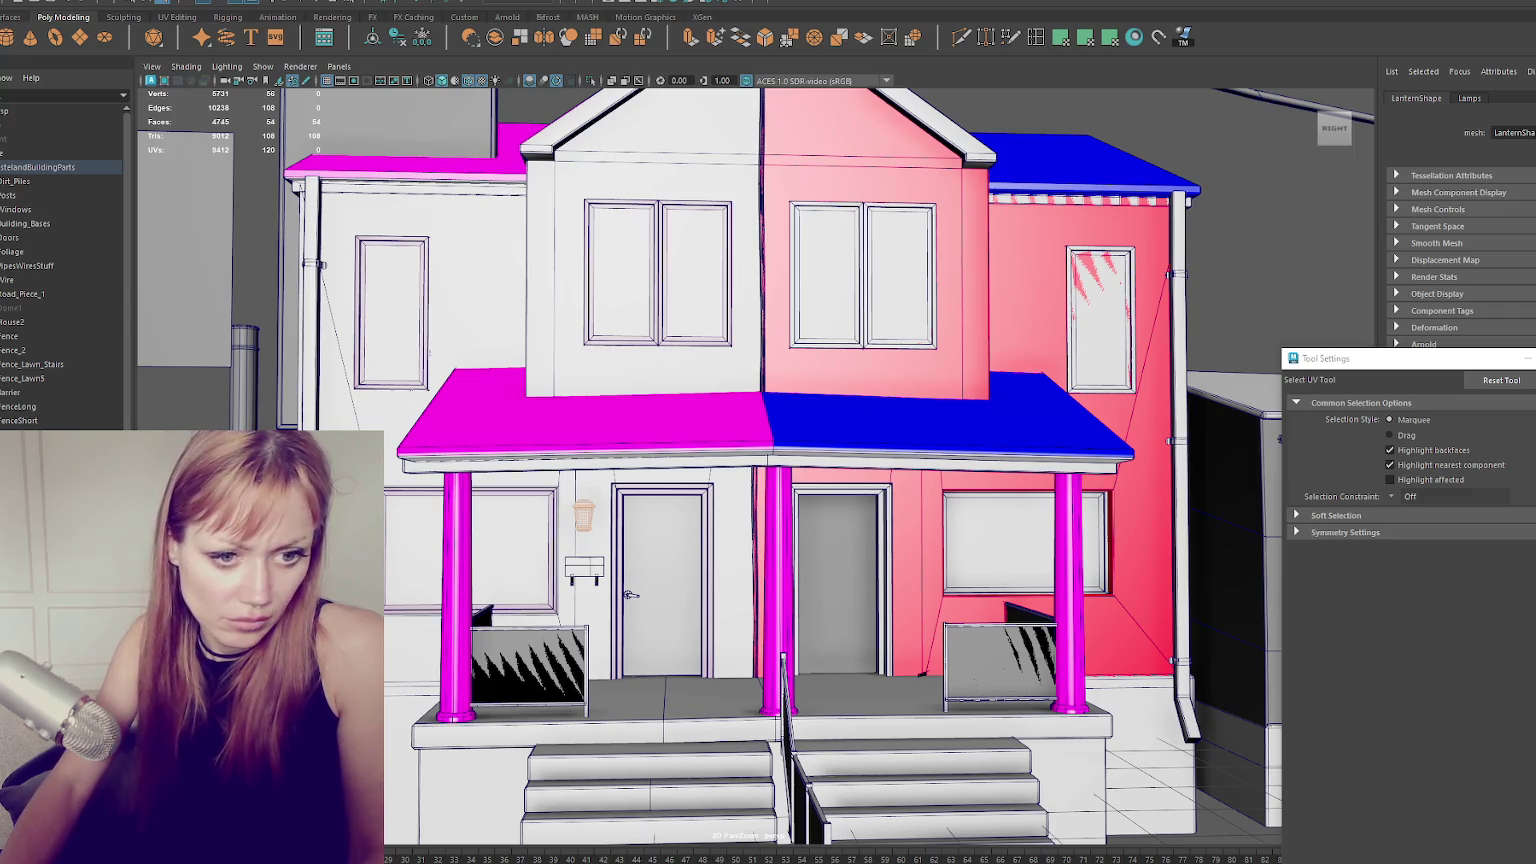
key(w)
key(r)
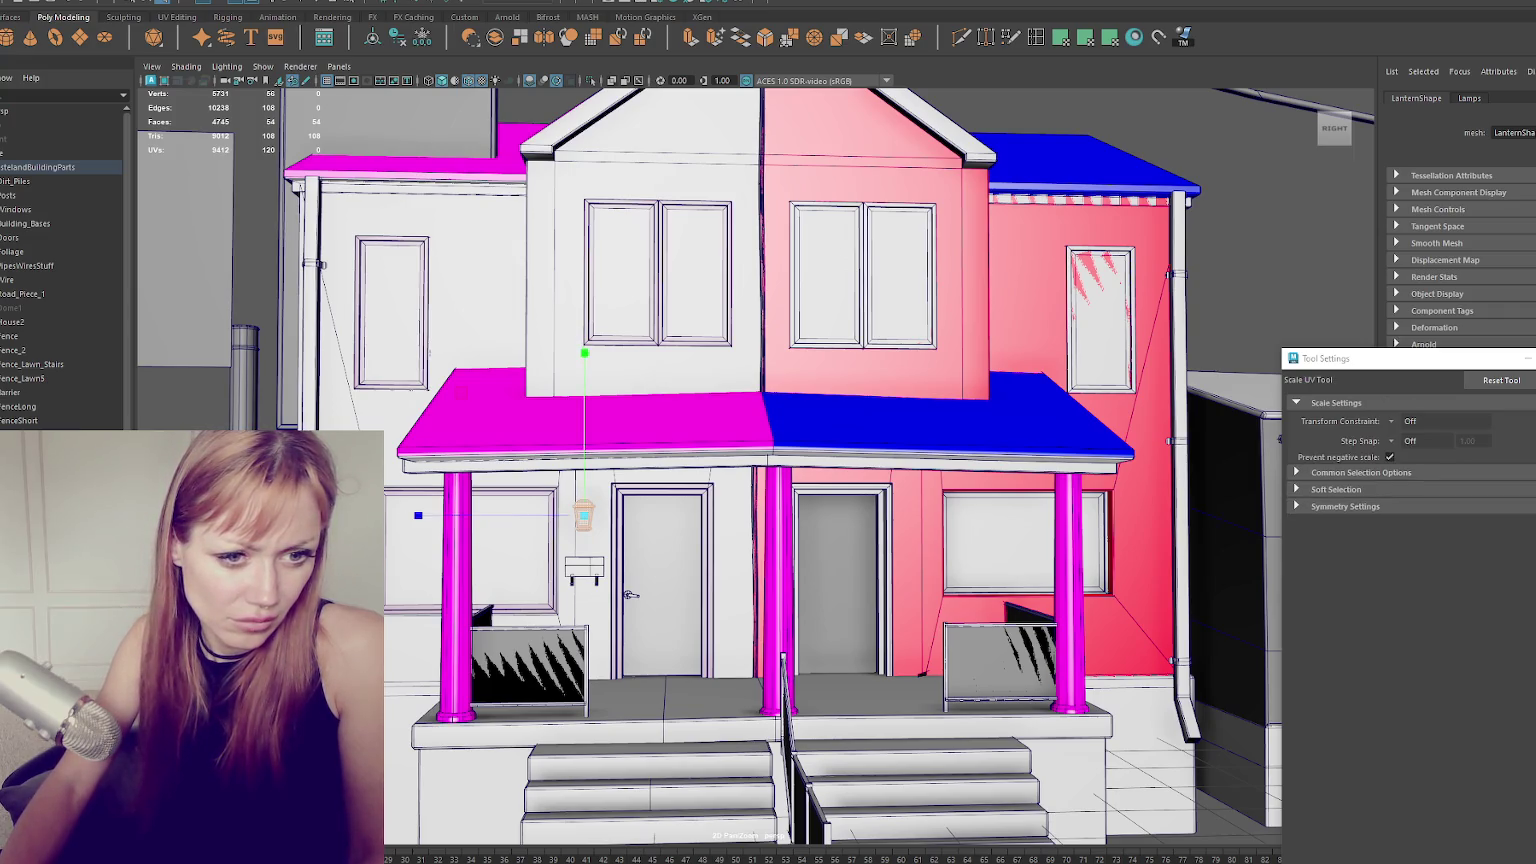
key(w)
click(584, 515)
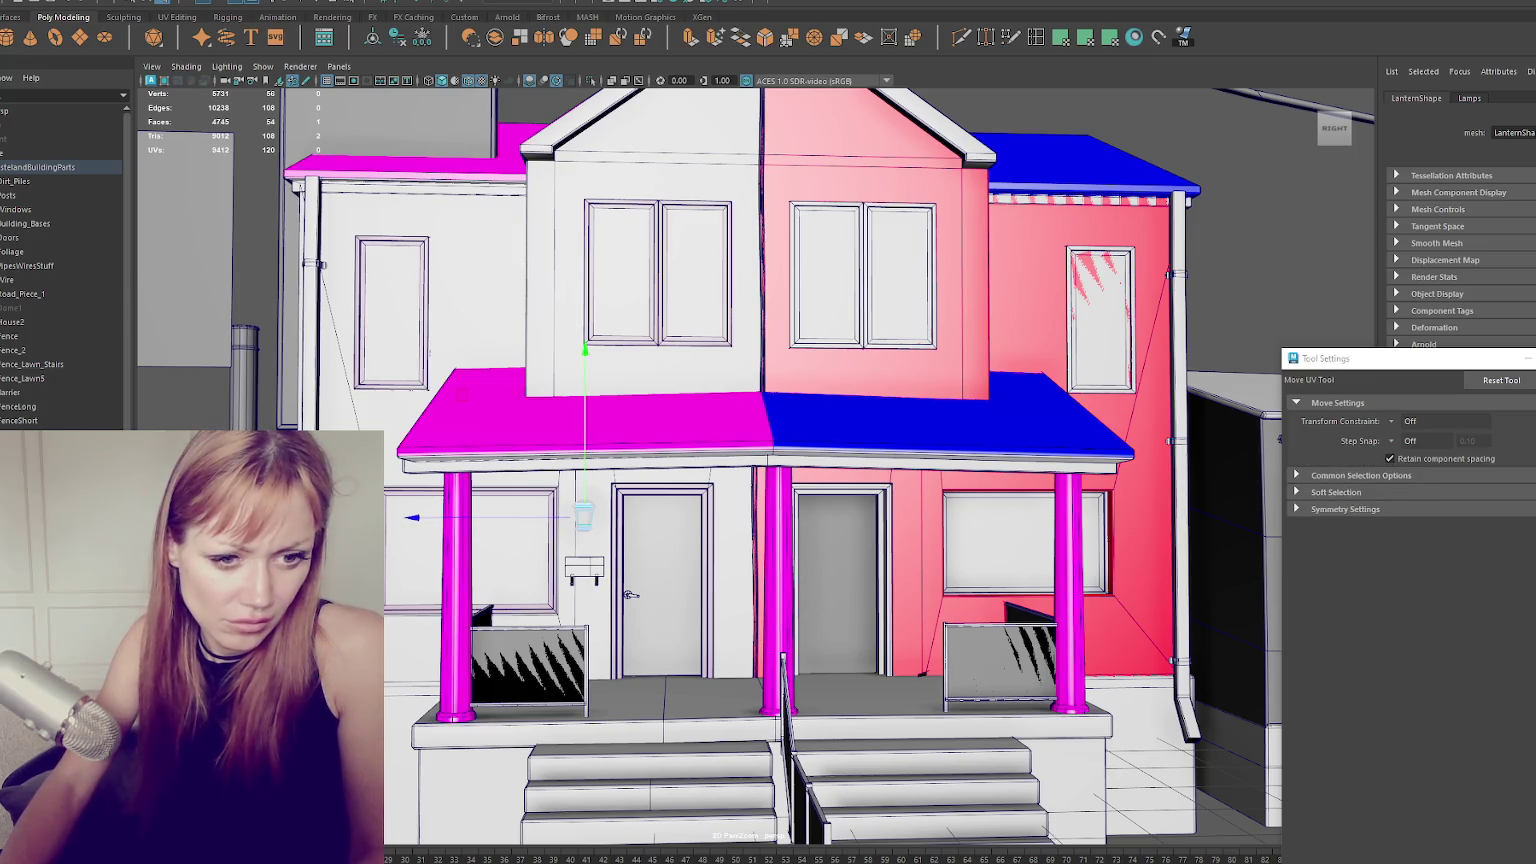
key(q)
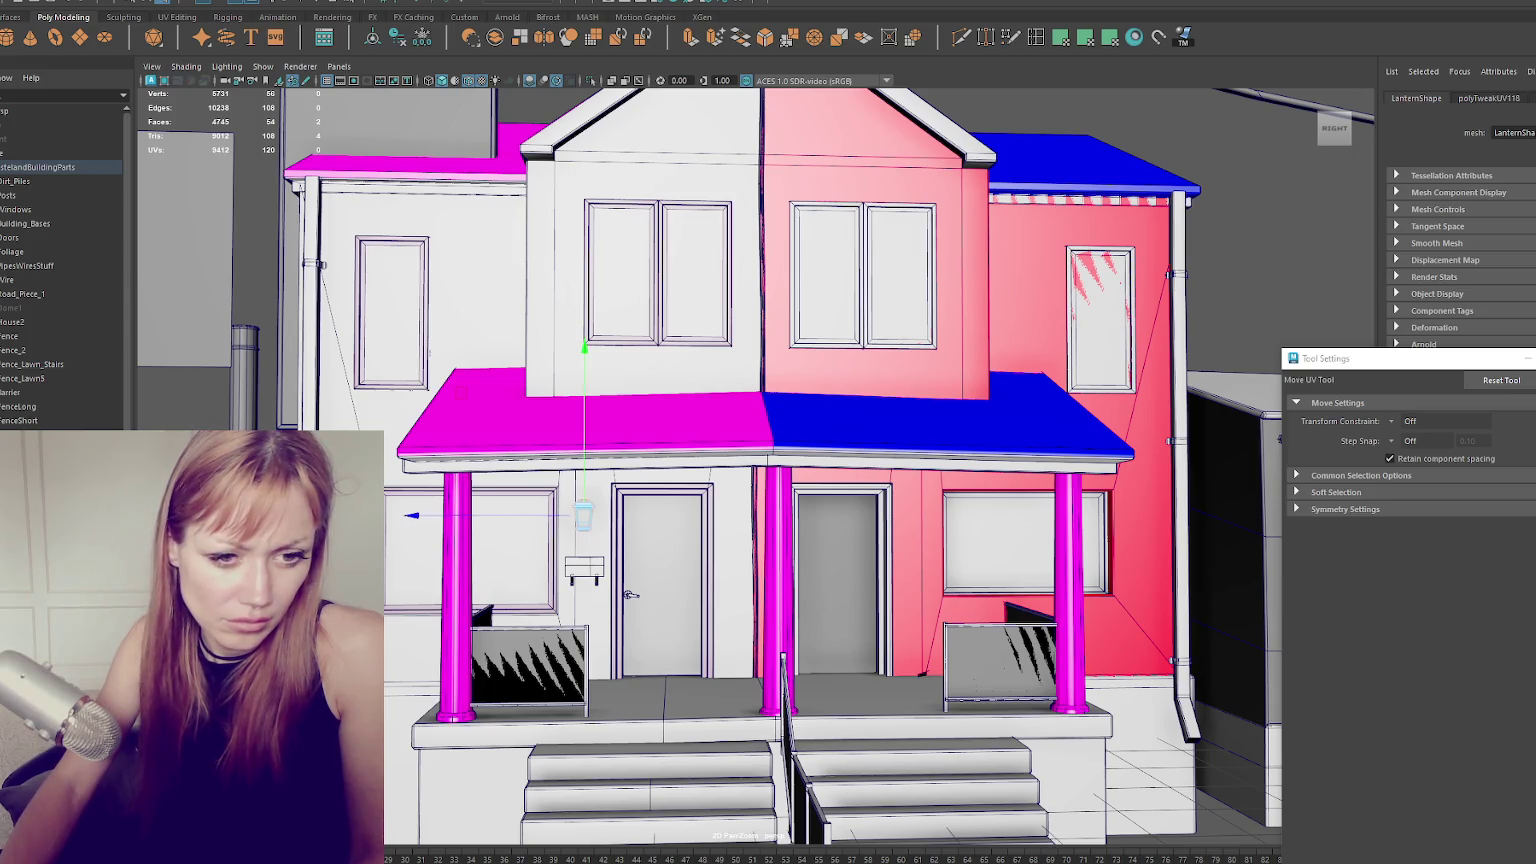
click(588, 578)
key(w)
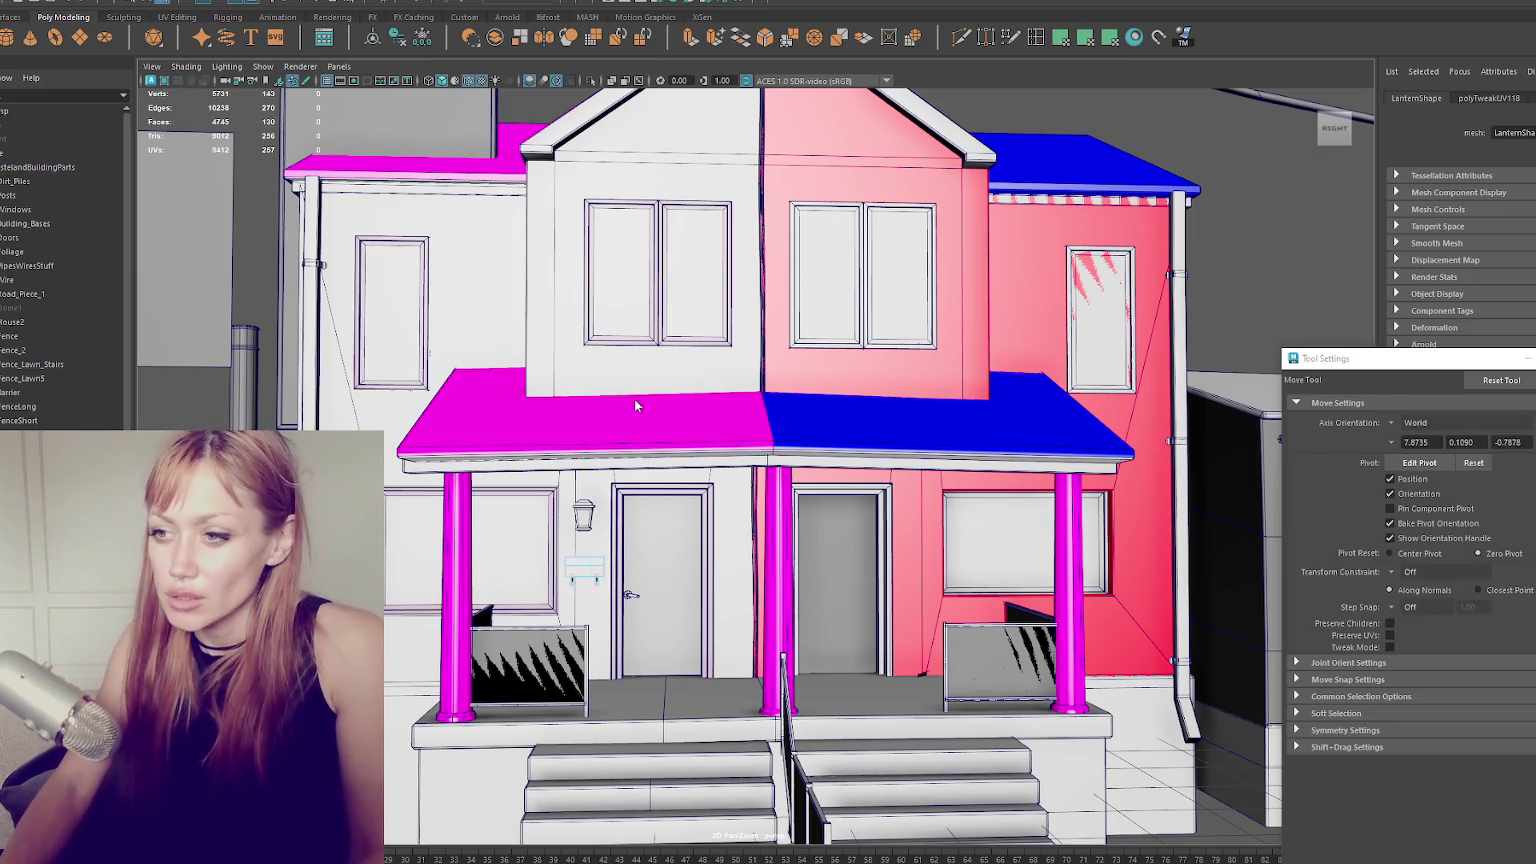
click(634, 398)
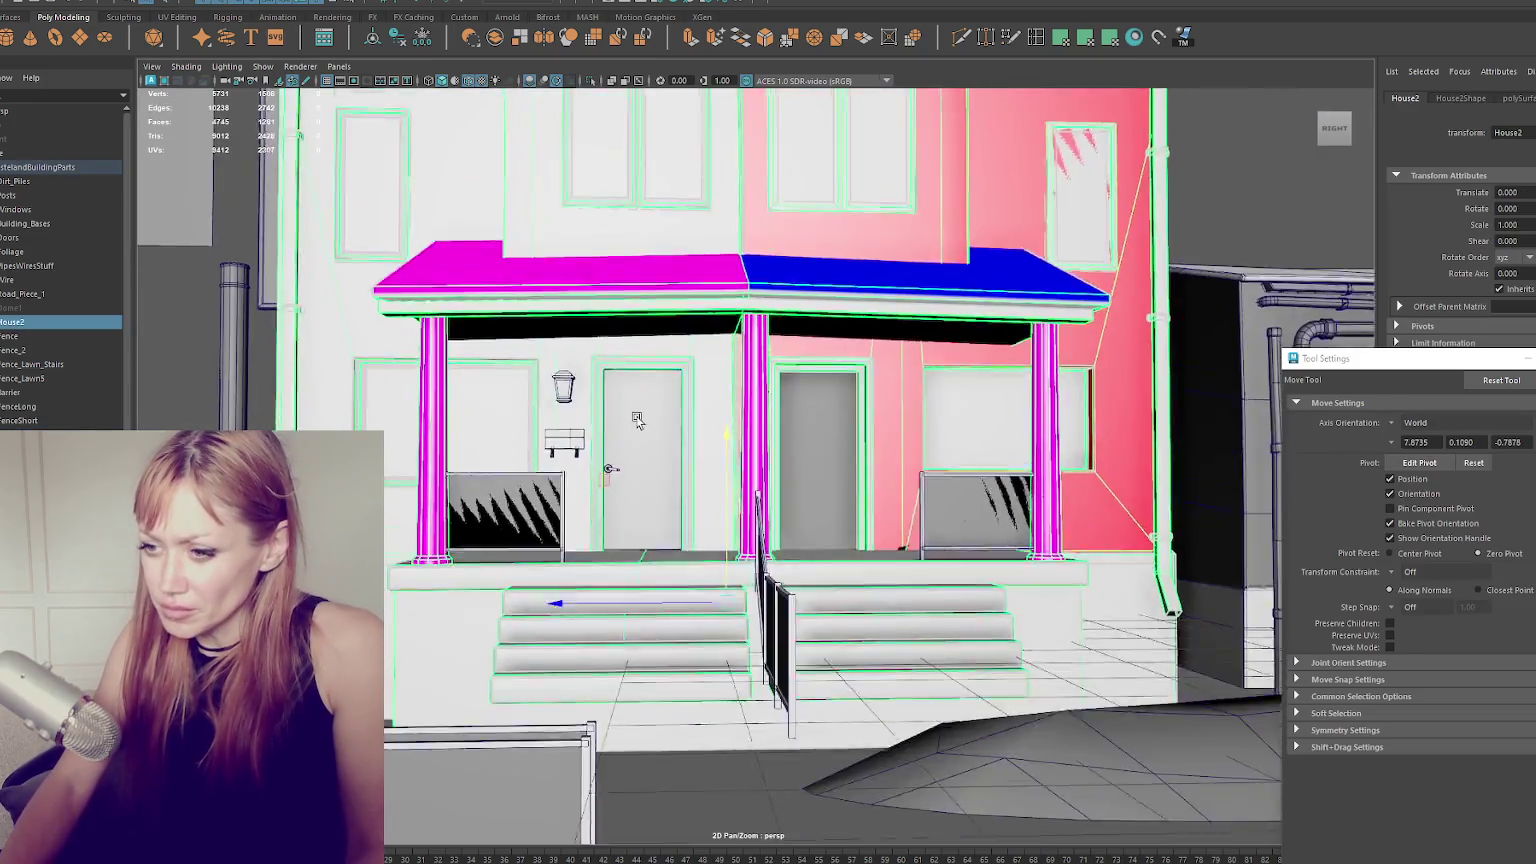
alt+drag(652, 531, 381, 397)
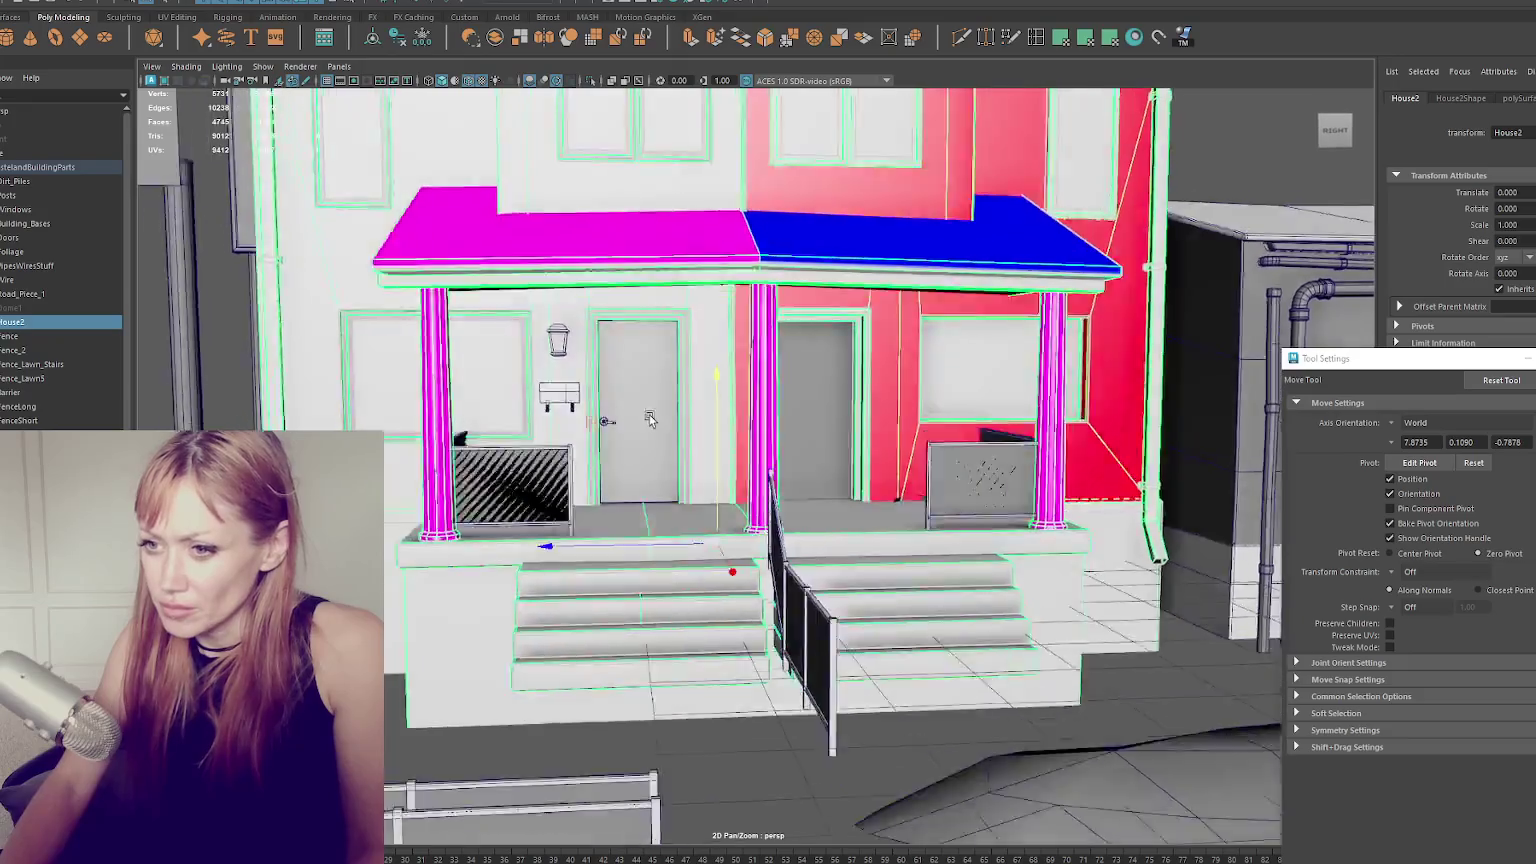
key(F12)
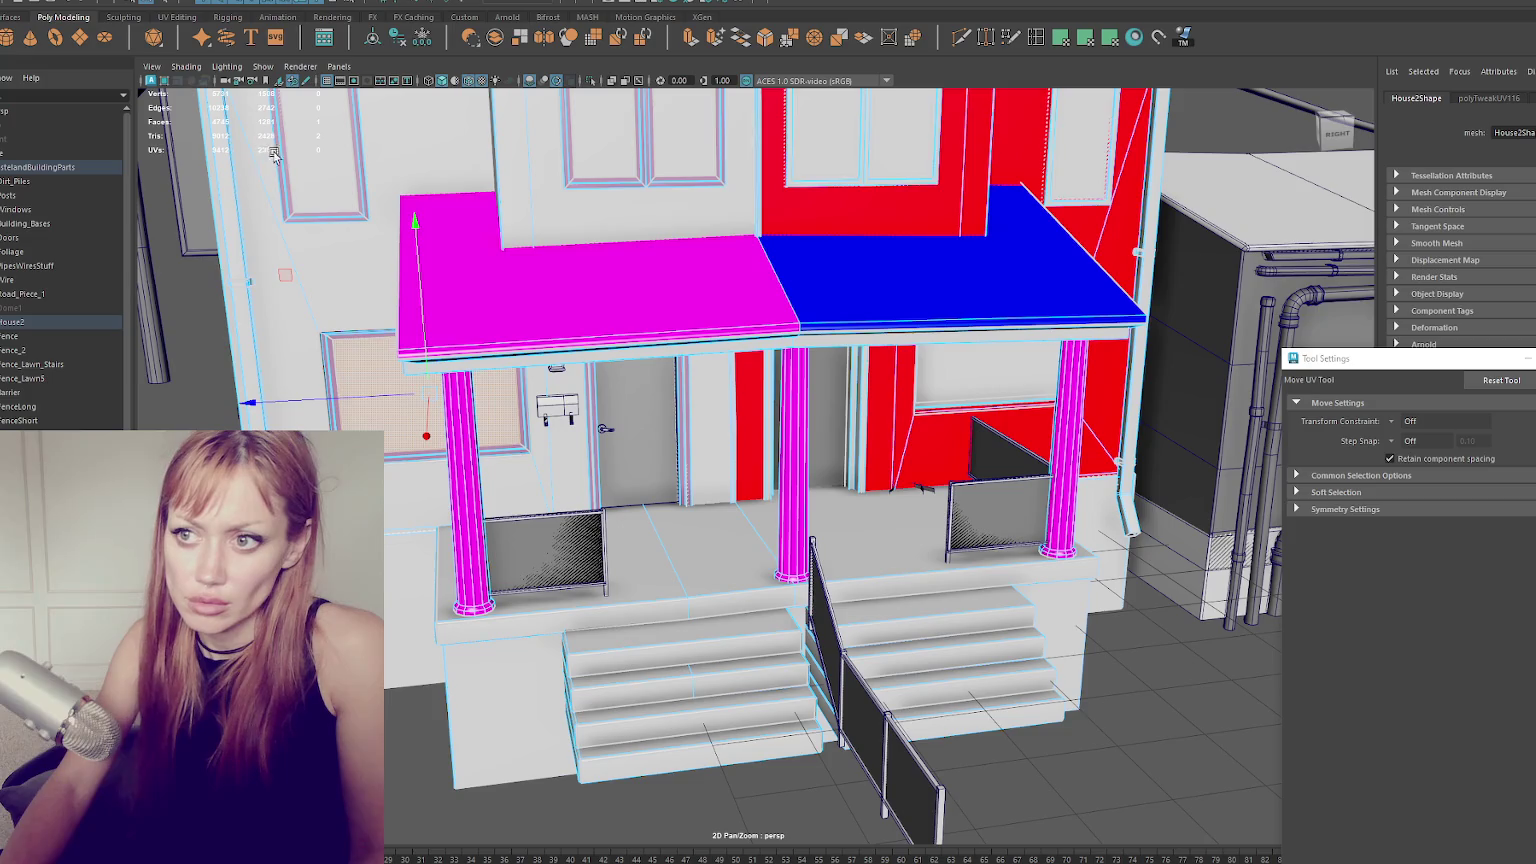
key(w)
alt+drag(439, 158, 528, 226)
click(585, 226)
click(667, 228)
click(808, 228)
click(893, 230)
alt+drag(1074, 236, 900, 300)
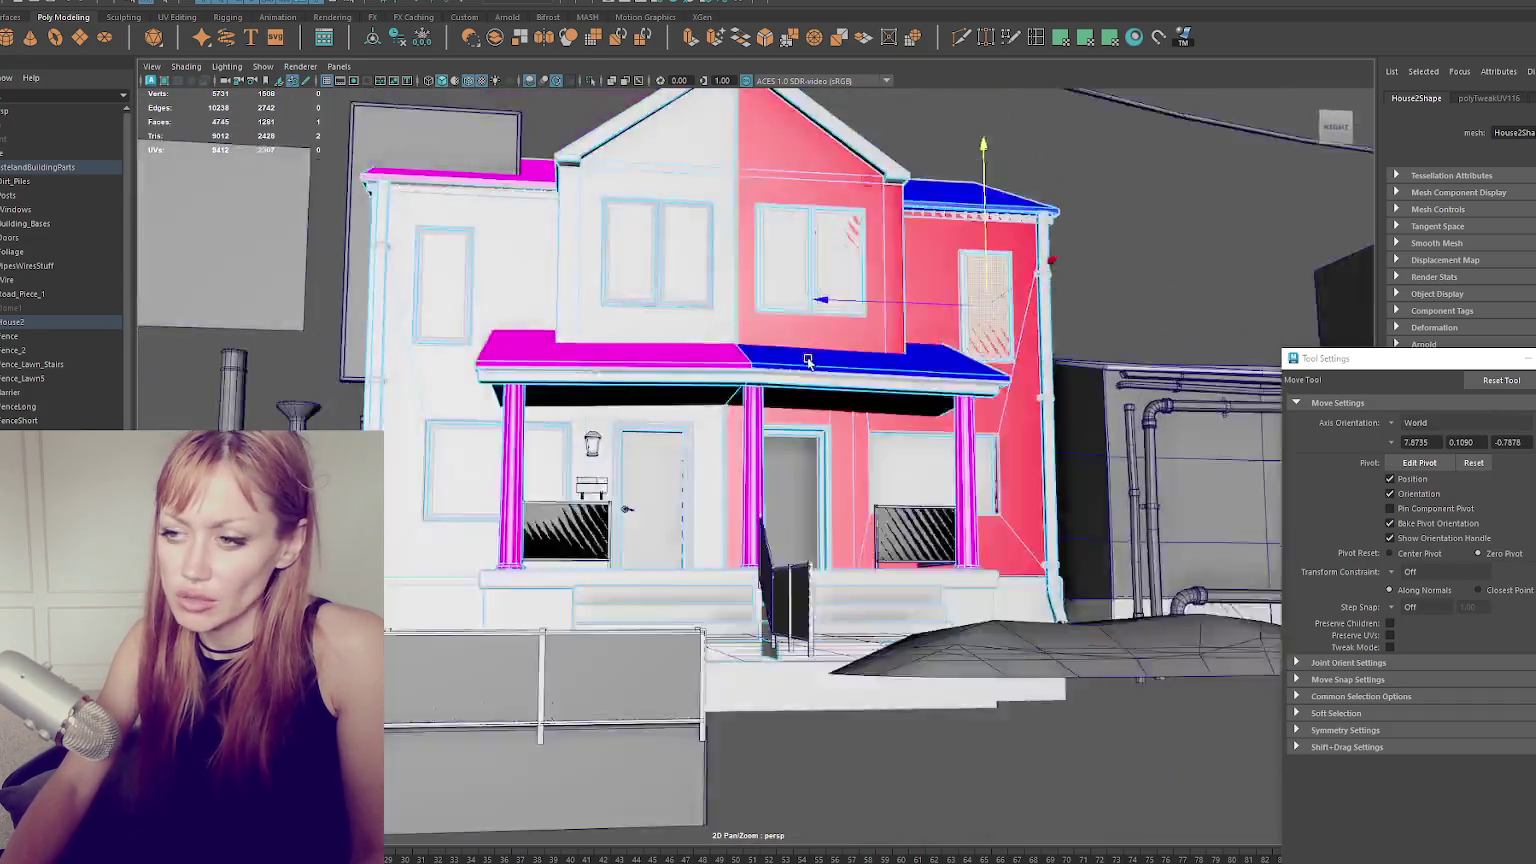
scroll(681, 416, up, 5)
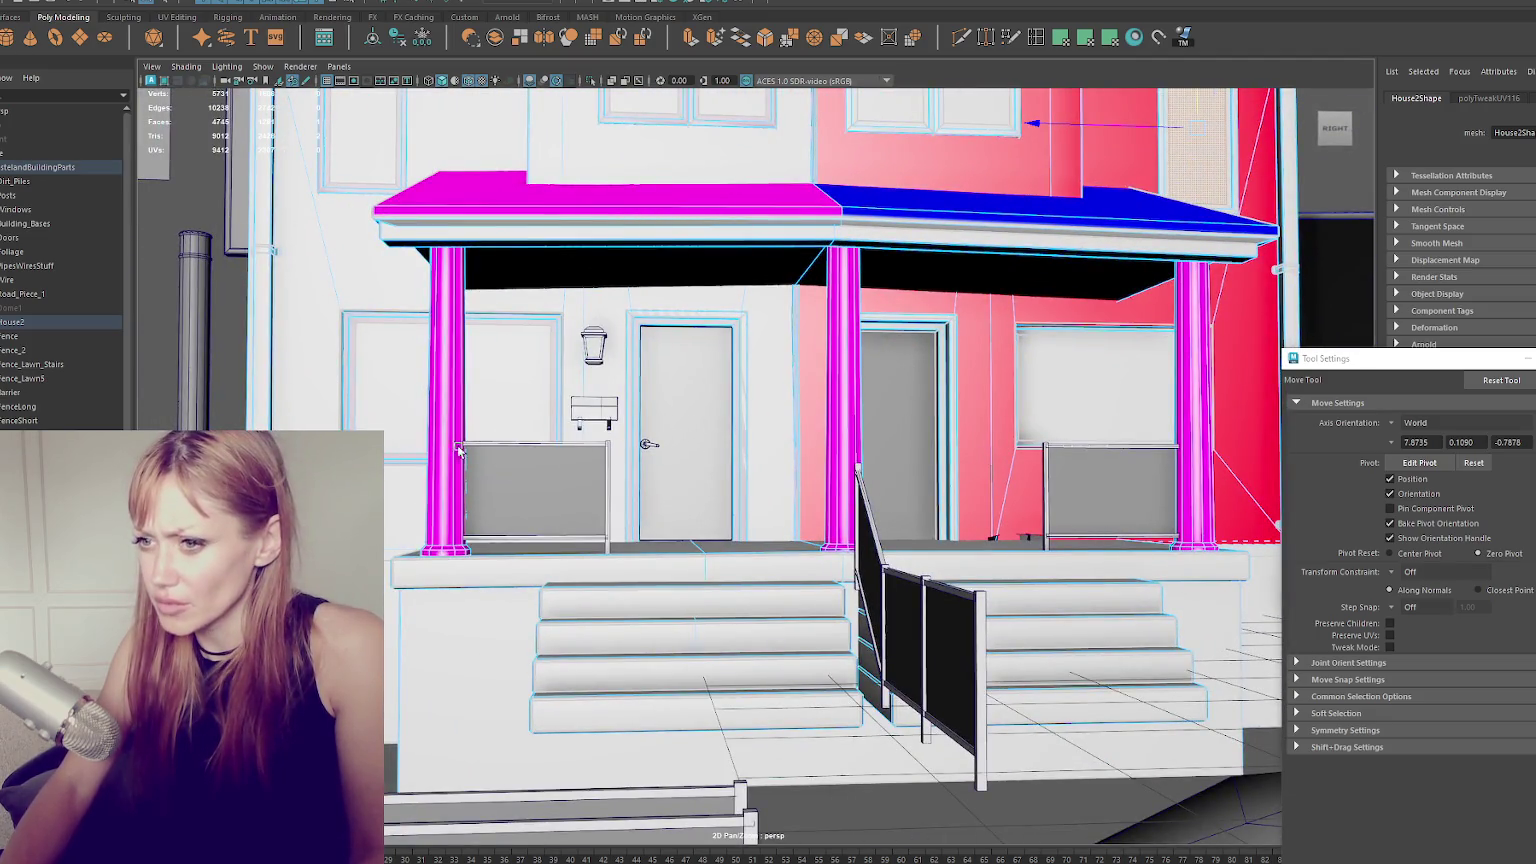
scroll(630, 594, up, 3)
click(610, 625)
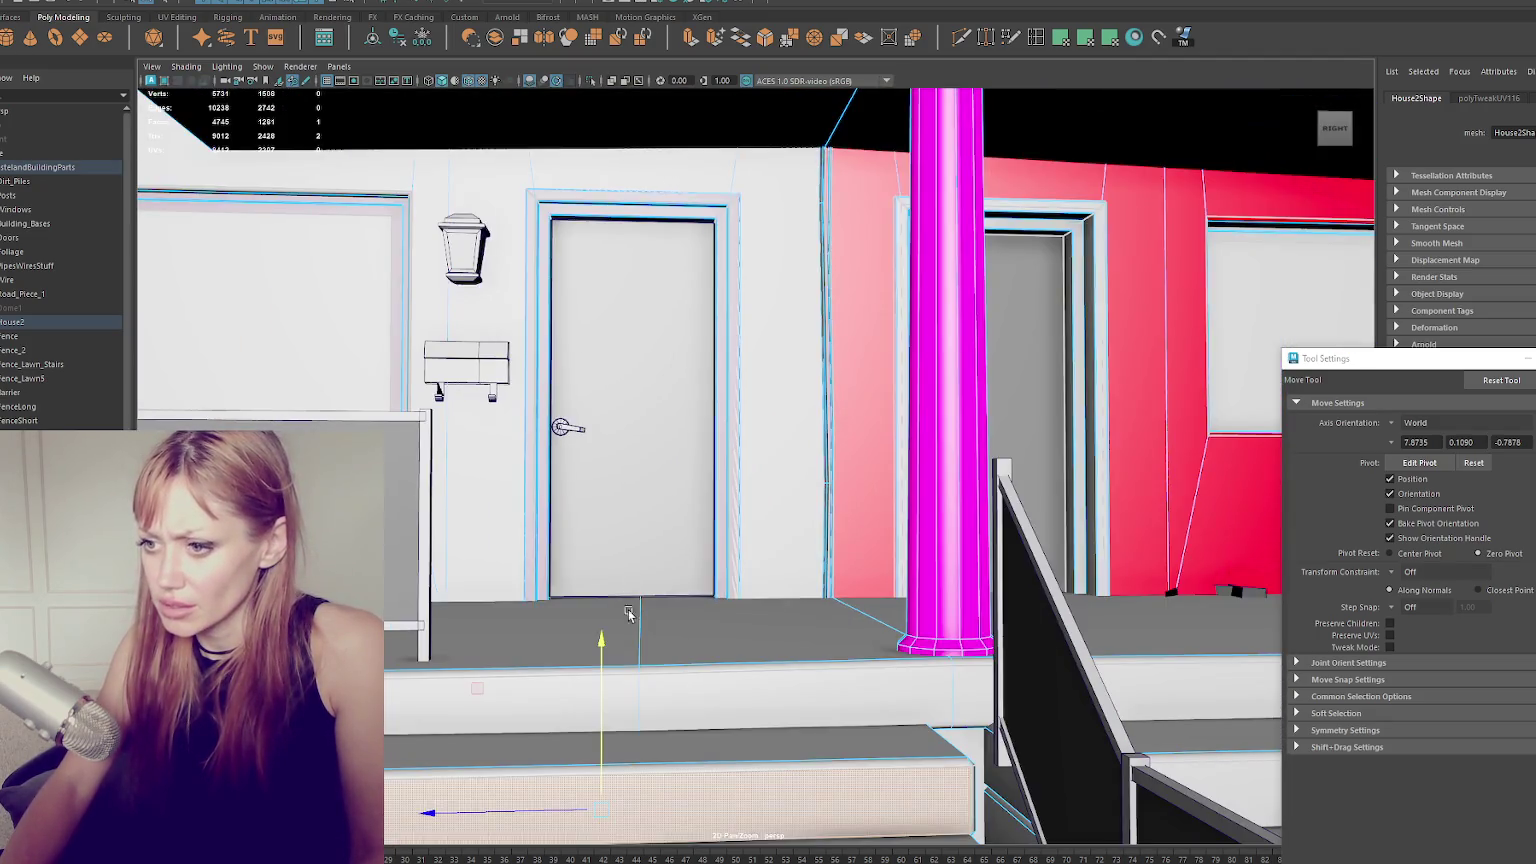
alt+drag(610, 625, 593, 487)
scroll(620, 540, up, 2)
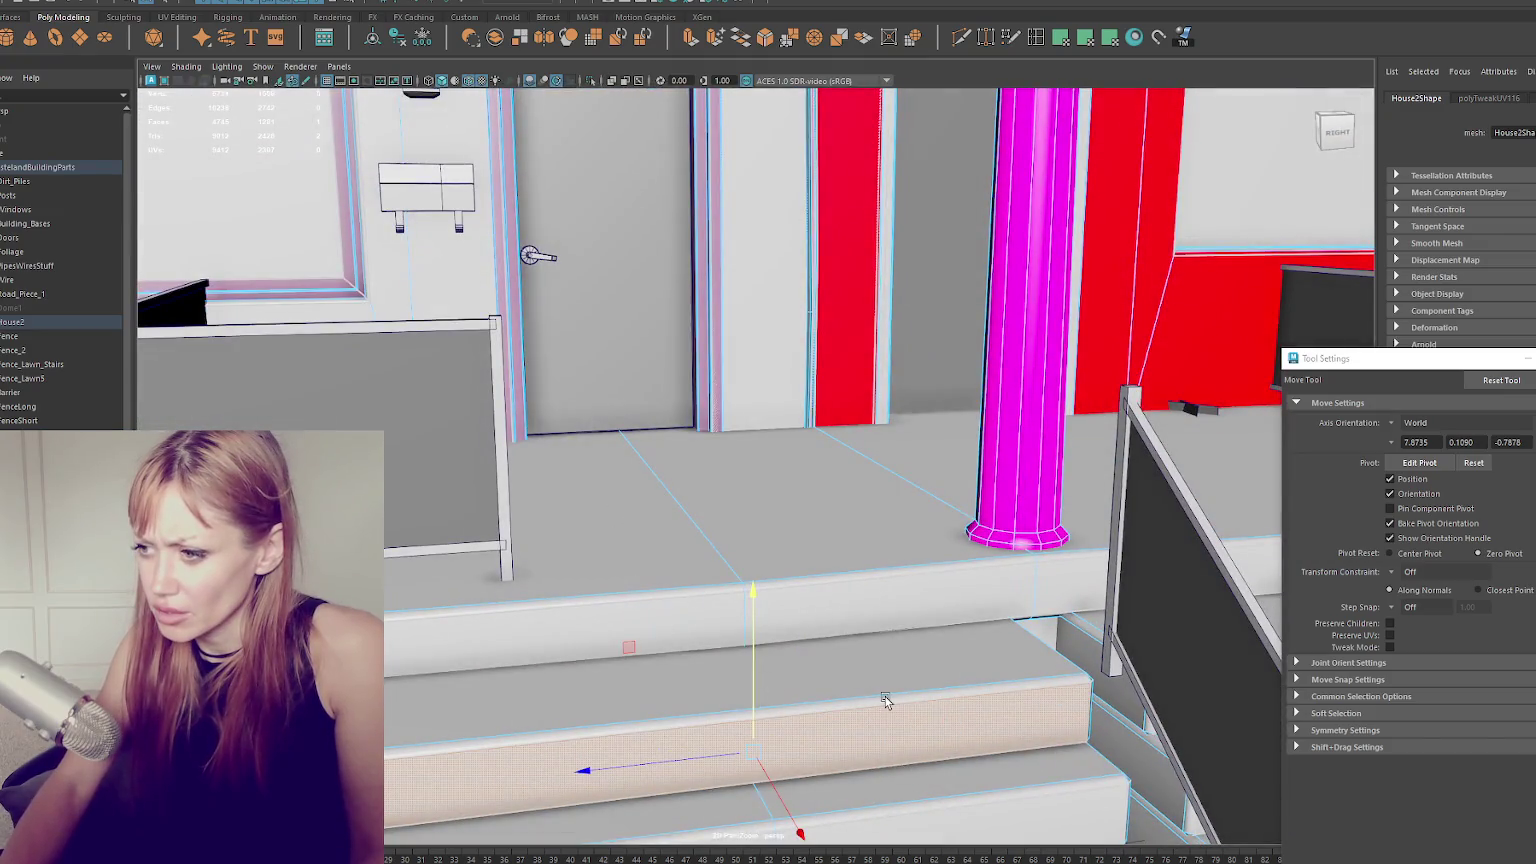
scroll(885, 700, up, 2)
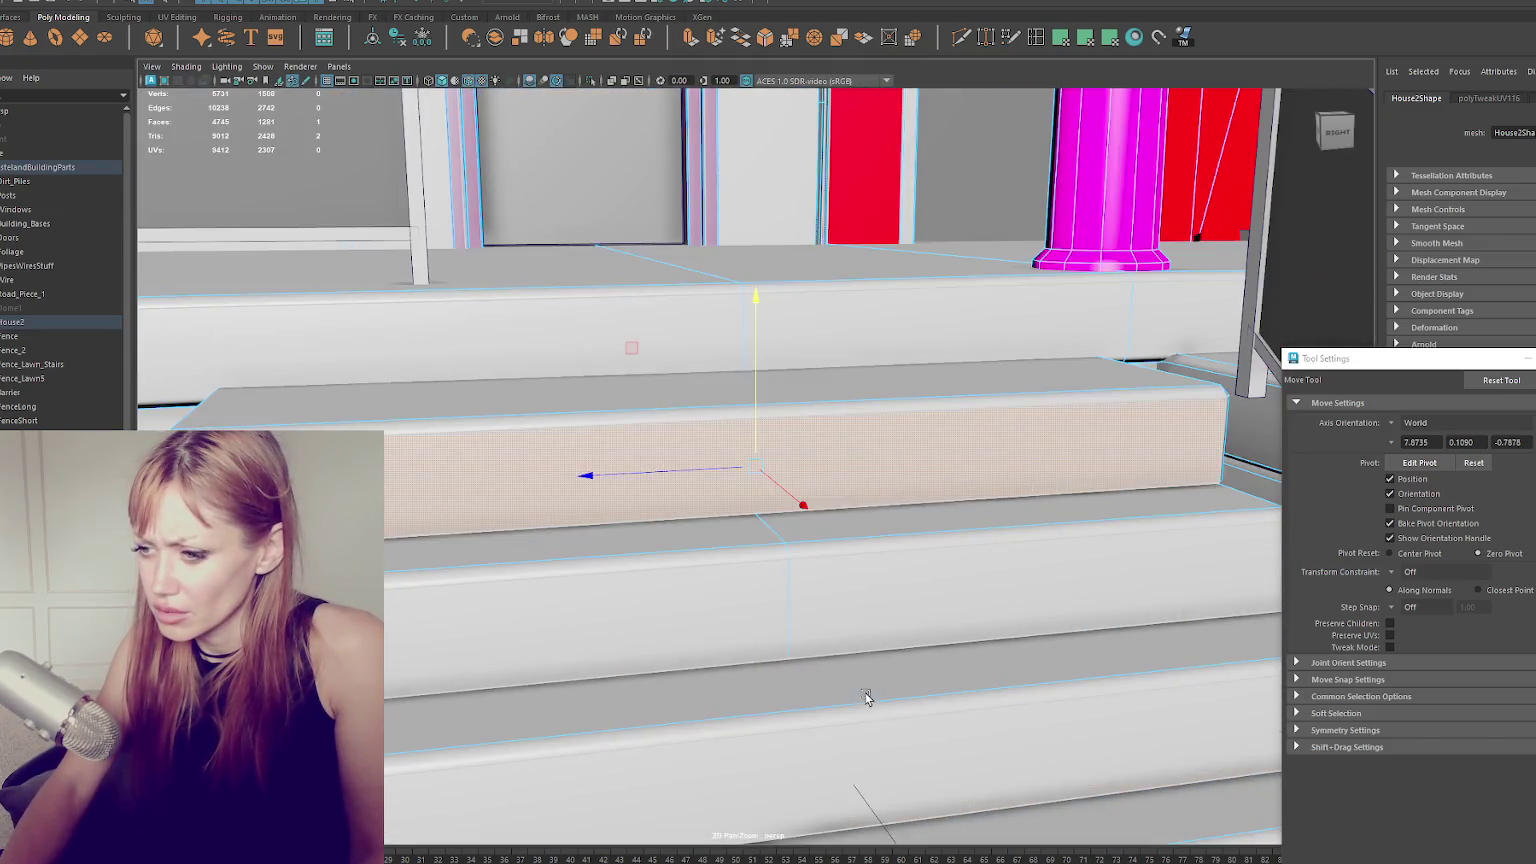
scroll(789, 645, up, 2)
scroll(741, 583, up, 2)
mouse_move(741, 583)
alt+mouse_down()
mouse_move(635, 588)
mouse_move(758, 590)
mouse_move(500, 624)
alt+mouse_up()
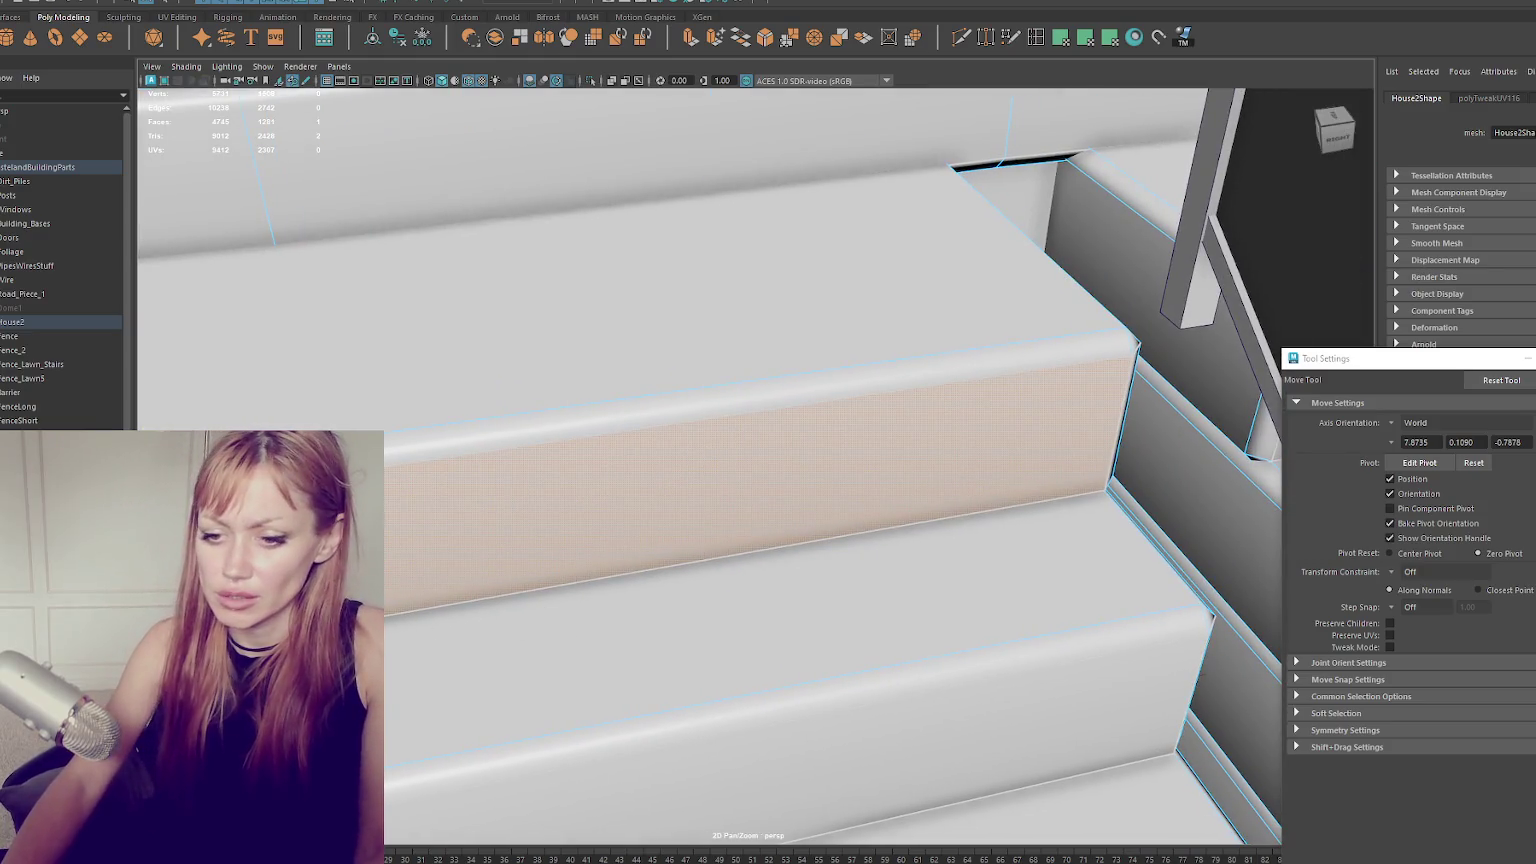
click(40, 167)
scroll(415, 298, down, 3)
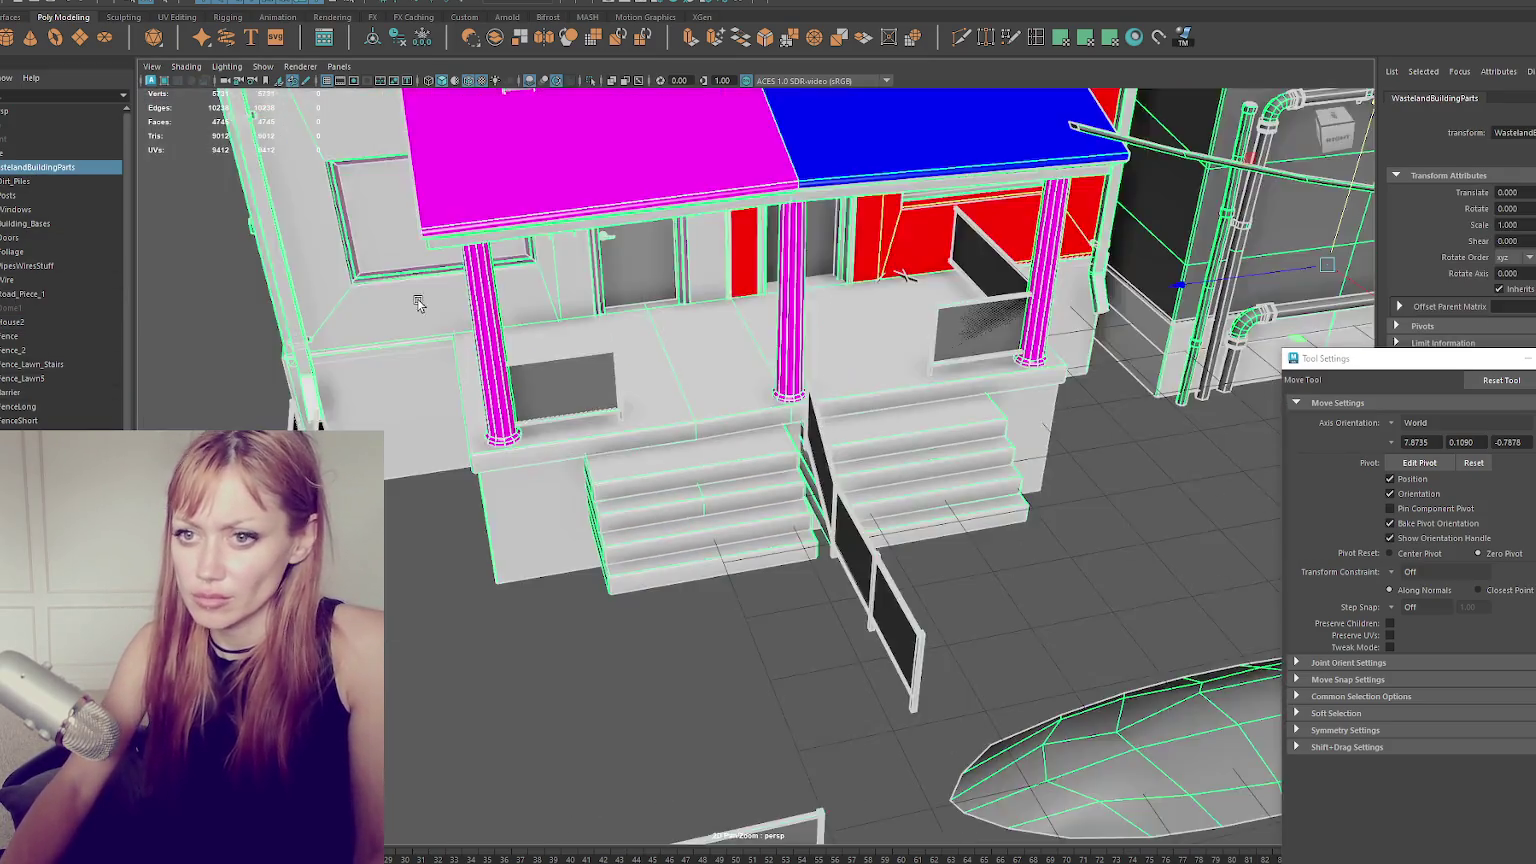
scroll(415, 298, down, 3)
click(738, 303)
scroll(738, 303, up, 1)
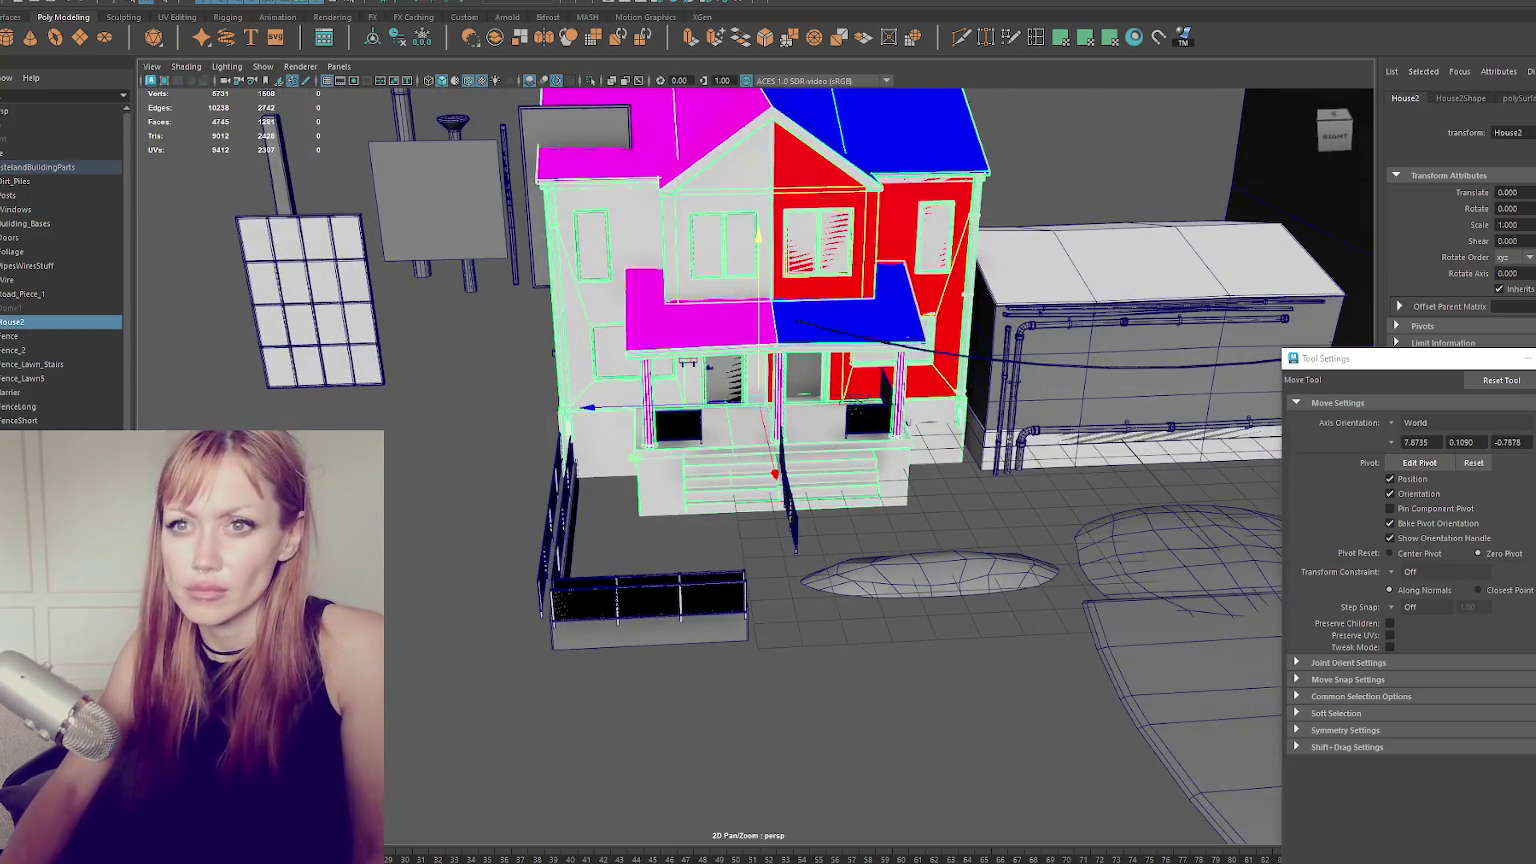
click(10, 2)
key(Escape)
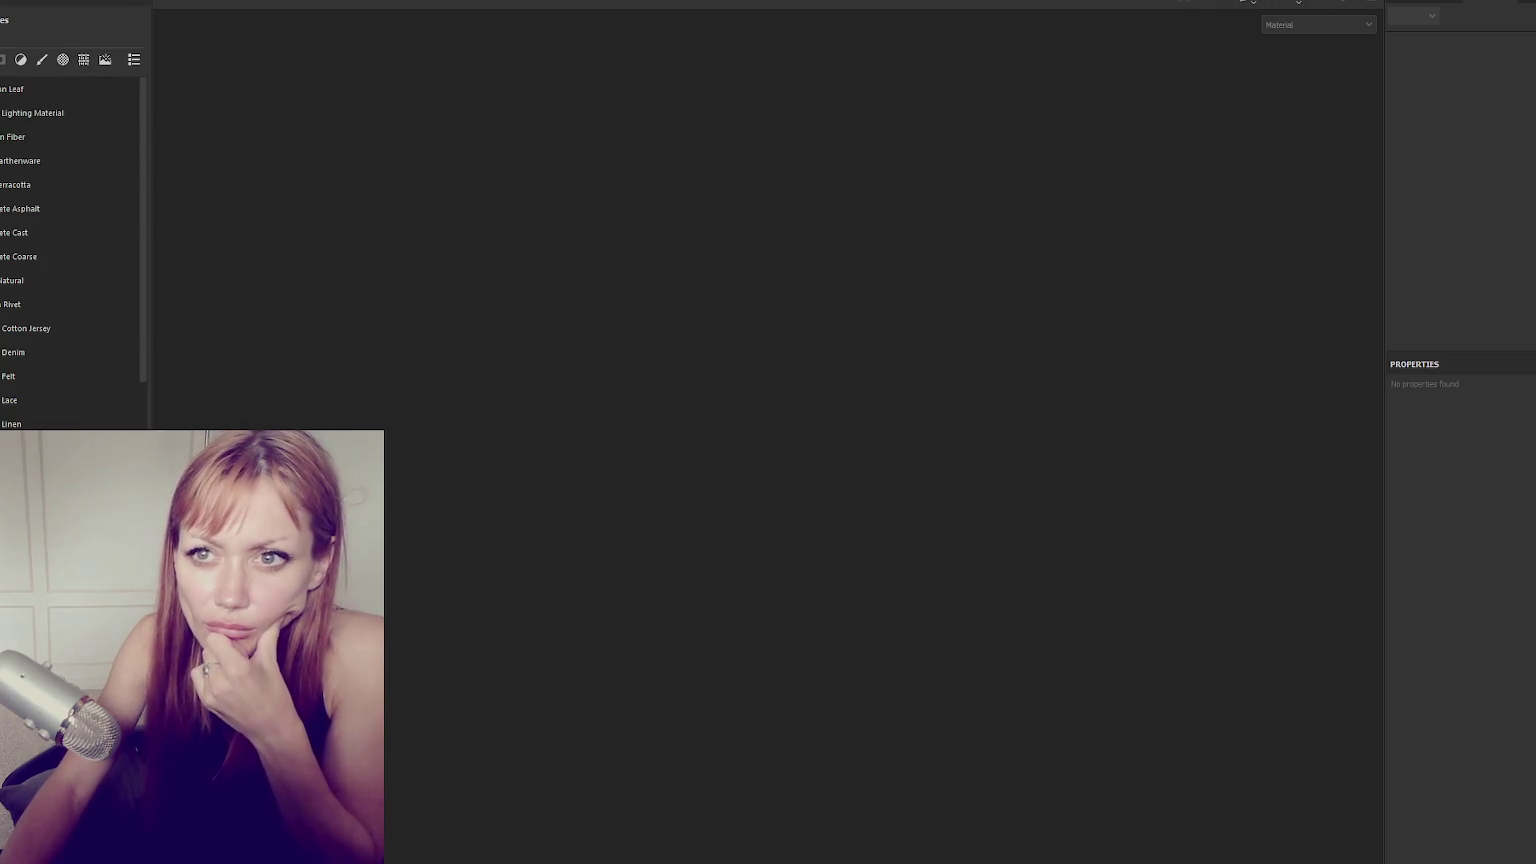
Reopen the most recent house project from the File menu and orbit toward the porch.
key(alt+f)
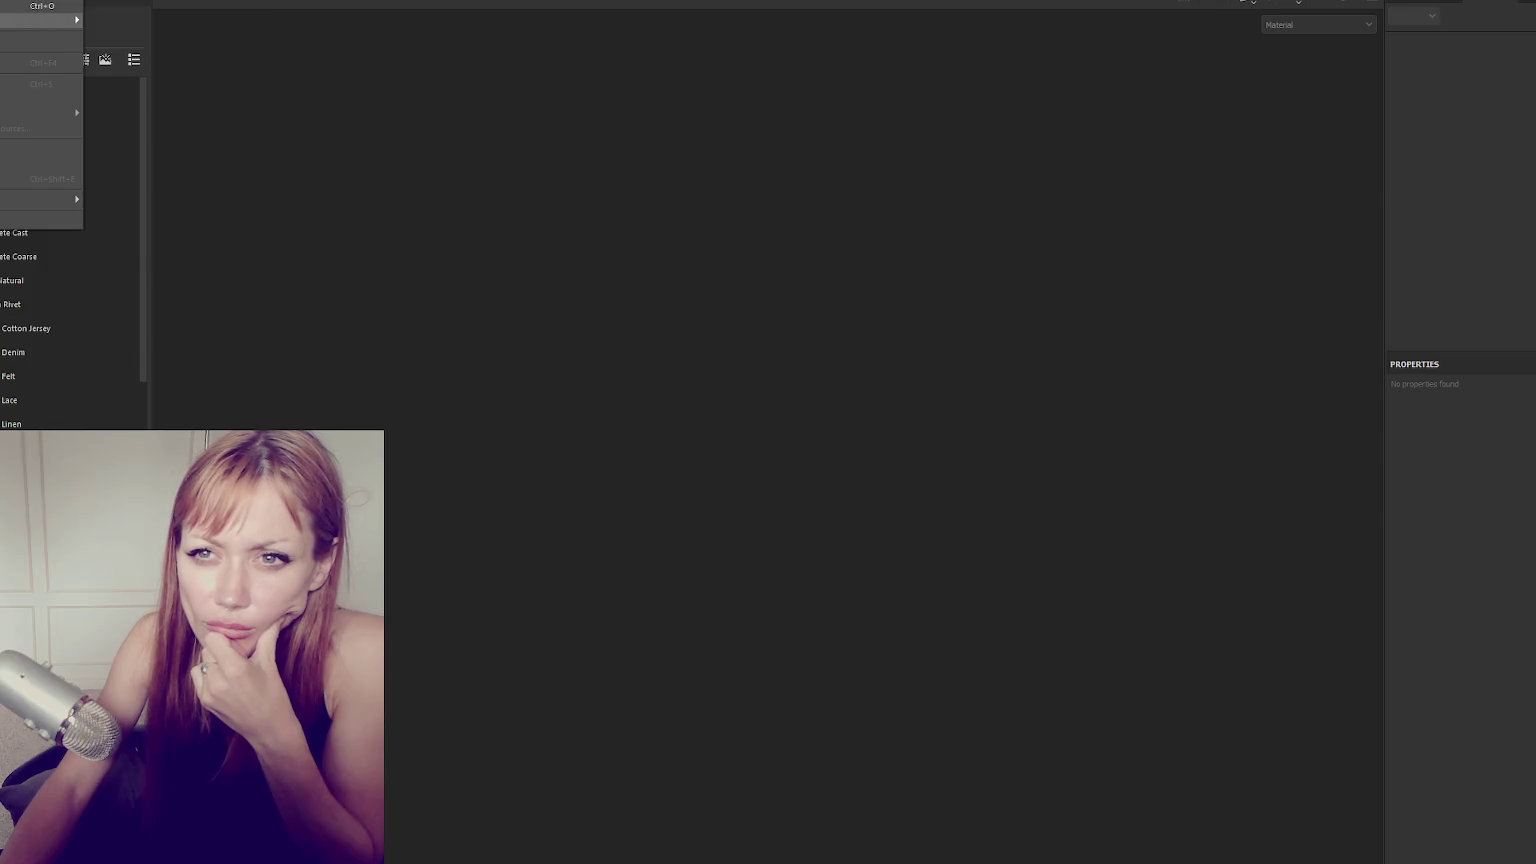
mouse_move(40, 19)
click(192, 21)
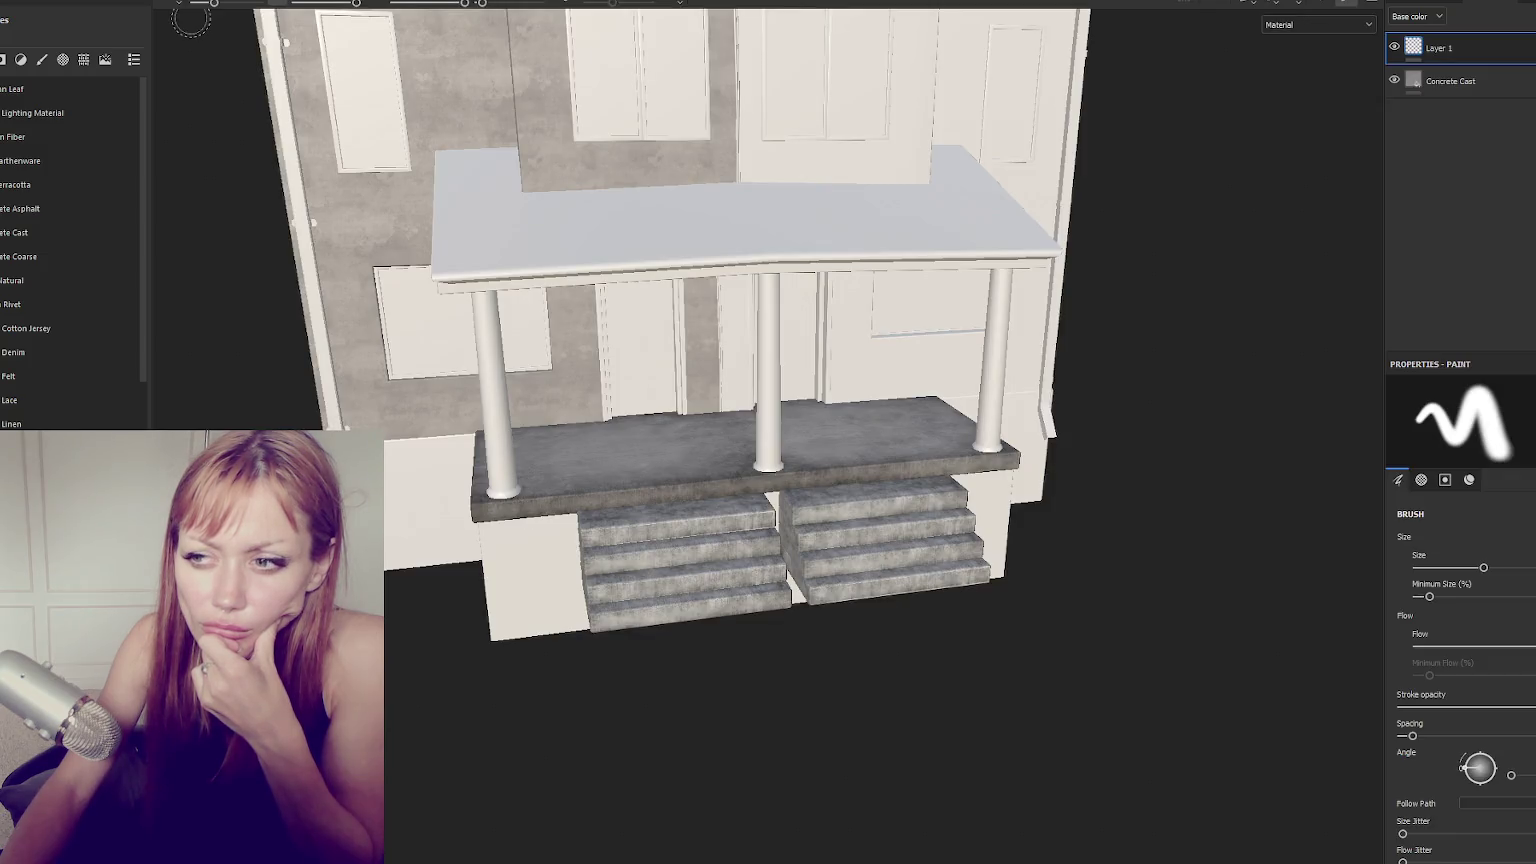
mouse_move(191, 20)
alt+mouse_down()
mouse_move(533, 434)
mouse_move(700, 480)
alt+mouse_up()
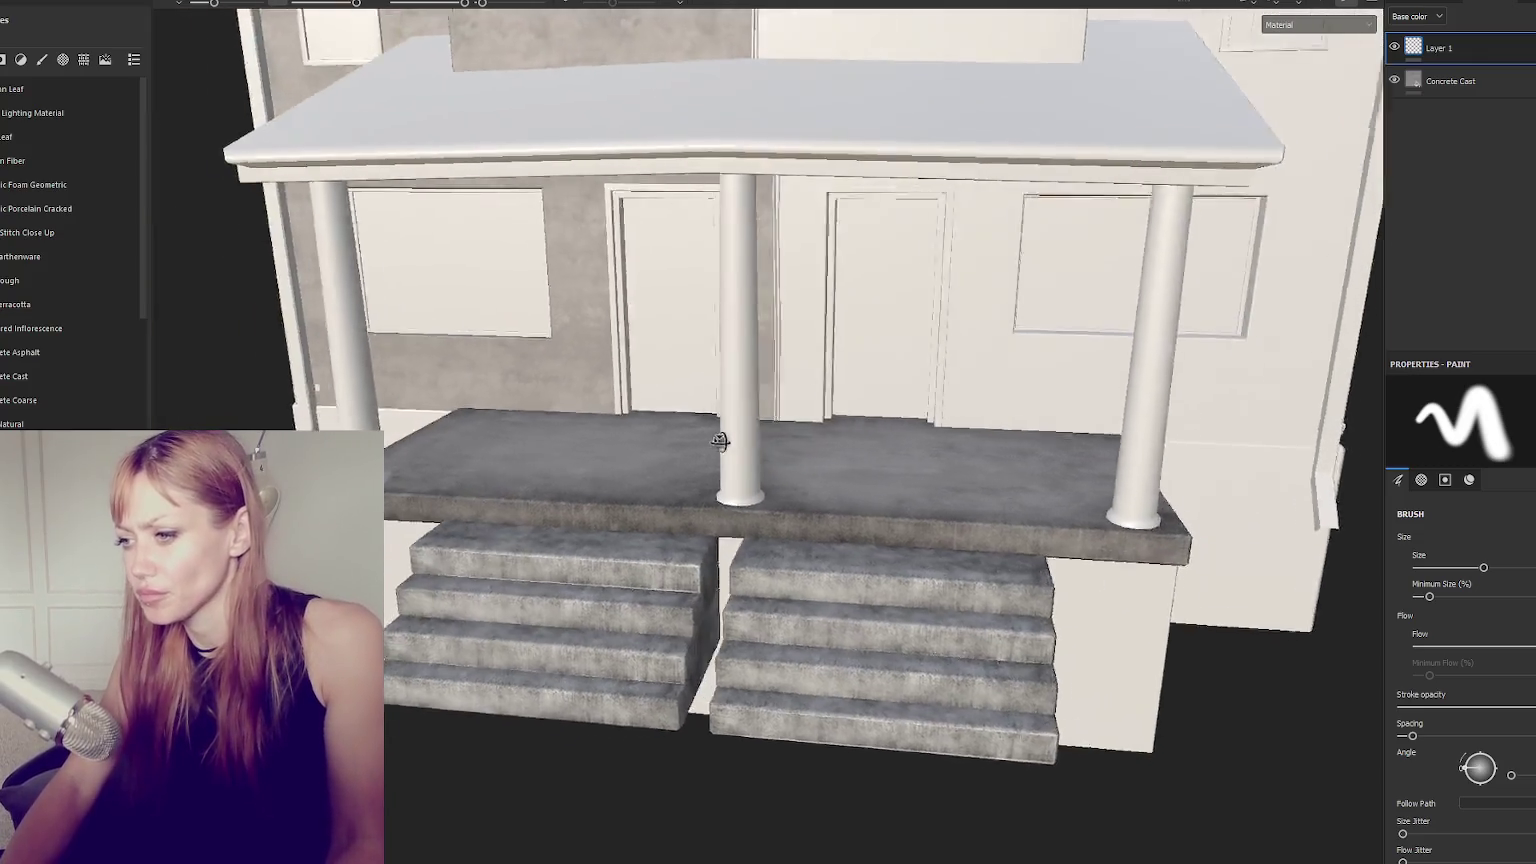
Orbit onto the stair treads and inspect the Concrete Cast and Fill layer 1 layers.
scroll(867, 531, up, 5)
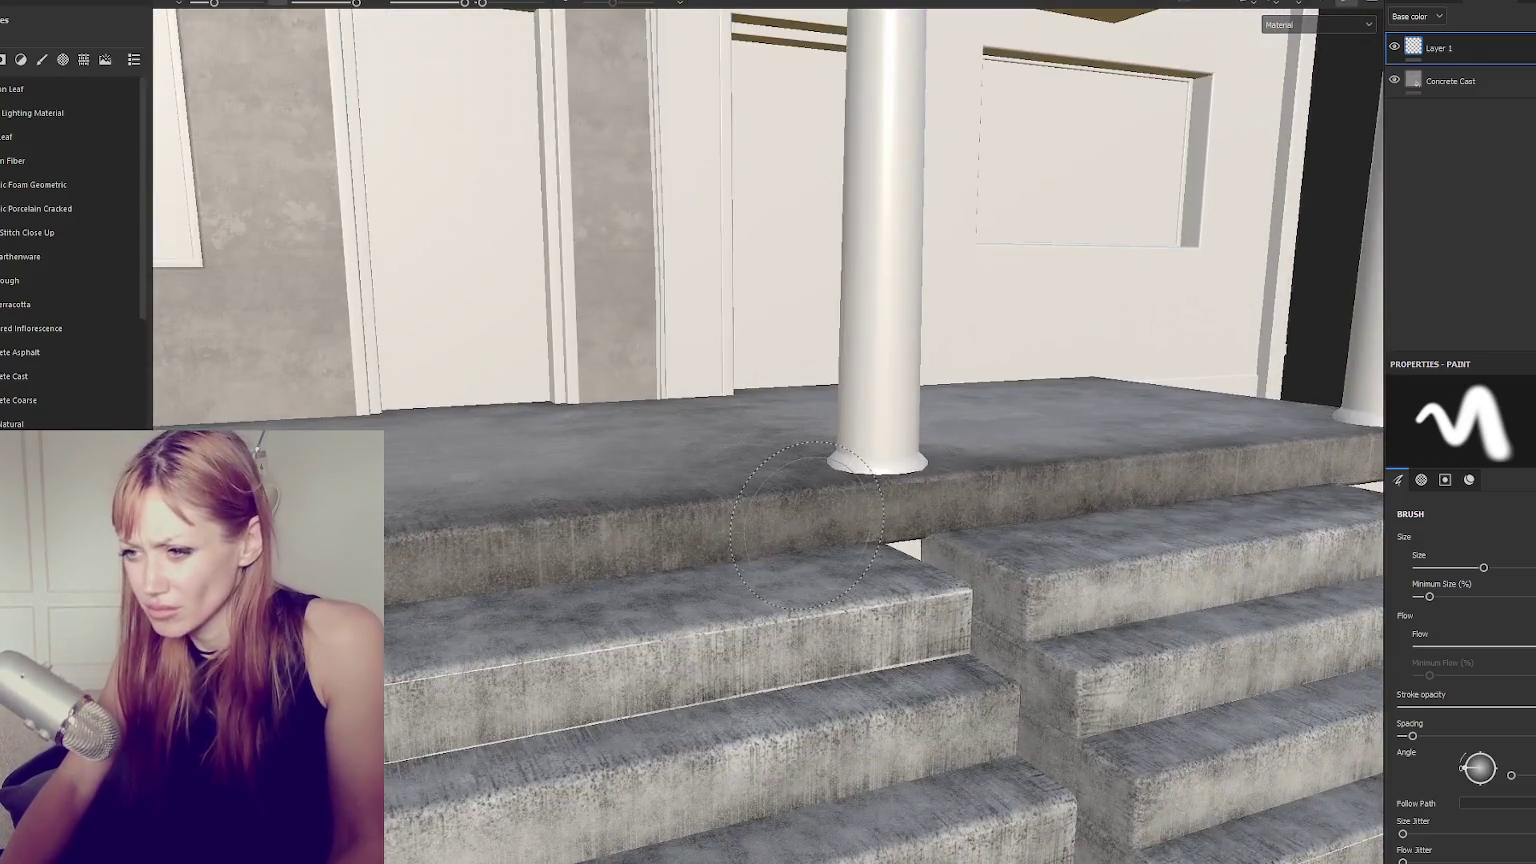
scroll(831, 466, up, 2)
alt+drag(831, 466, 700, 400)
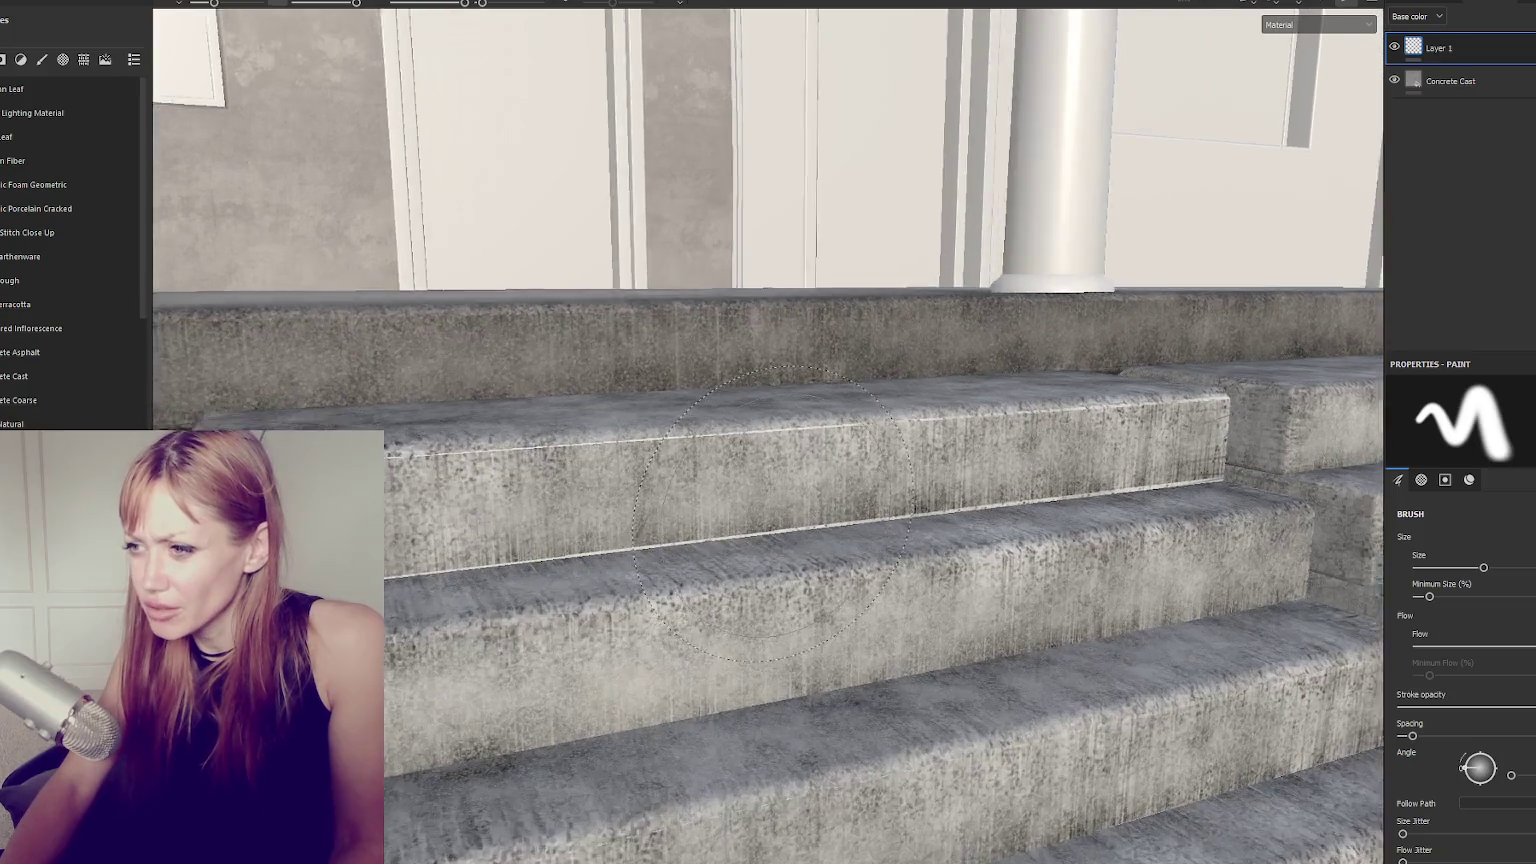
scroll(683, 345, up, 3)
alt+drag(683, 345, 683, 450)
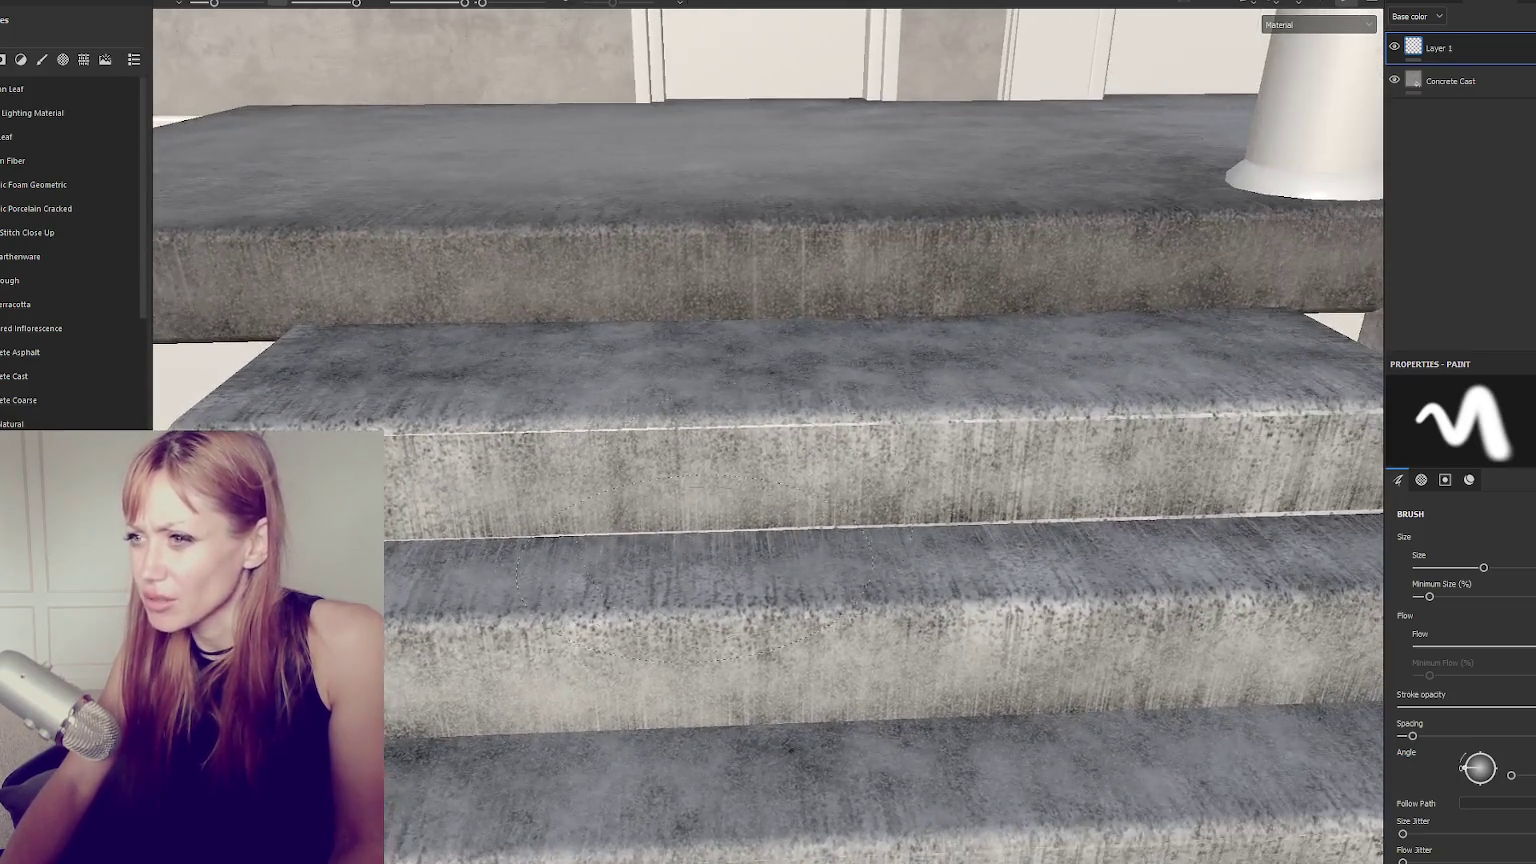
click(1443, 5)
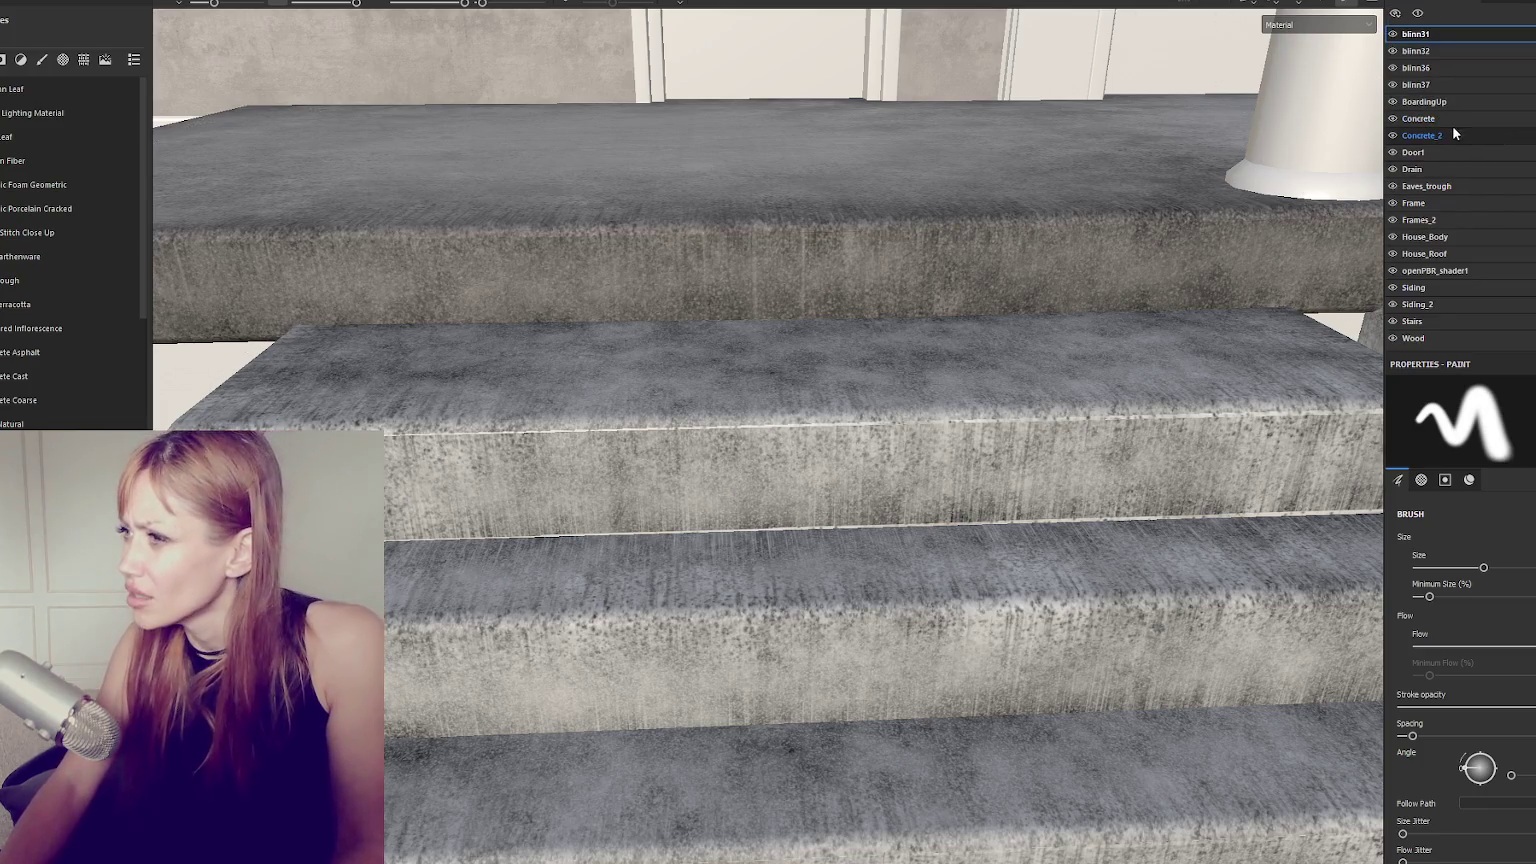
click(1497, 3)
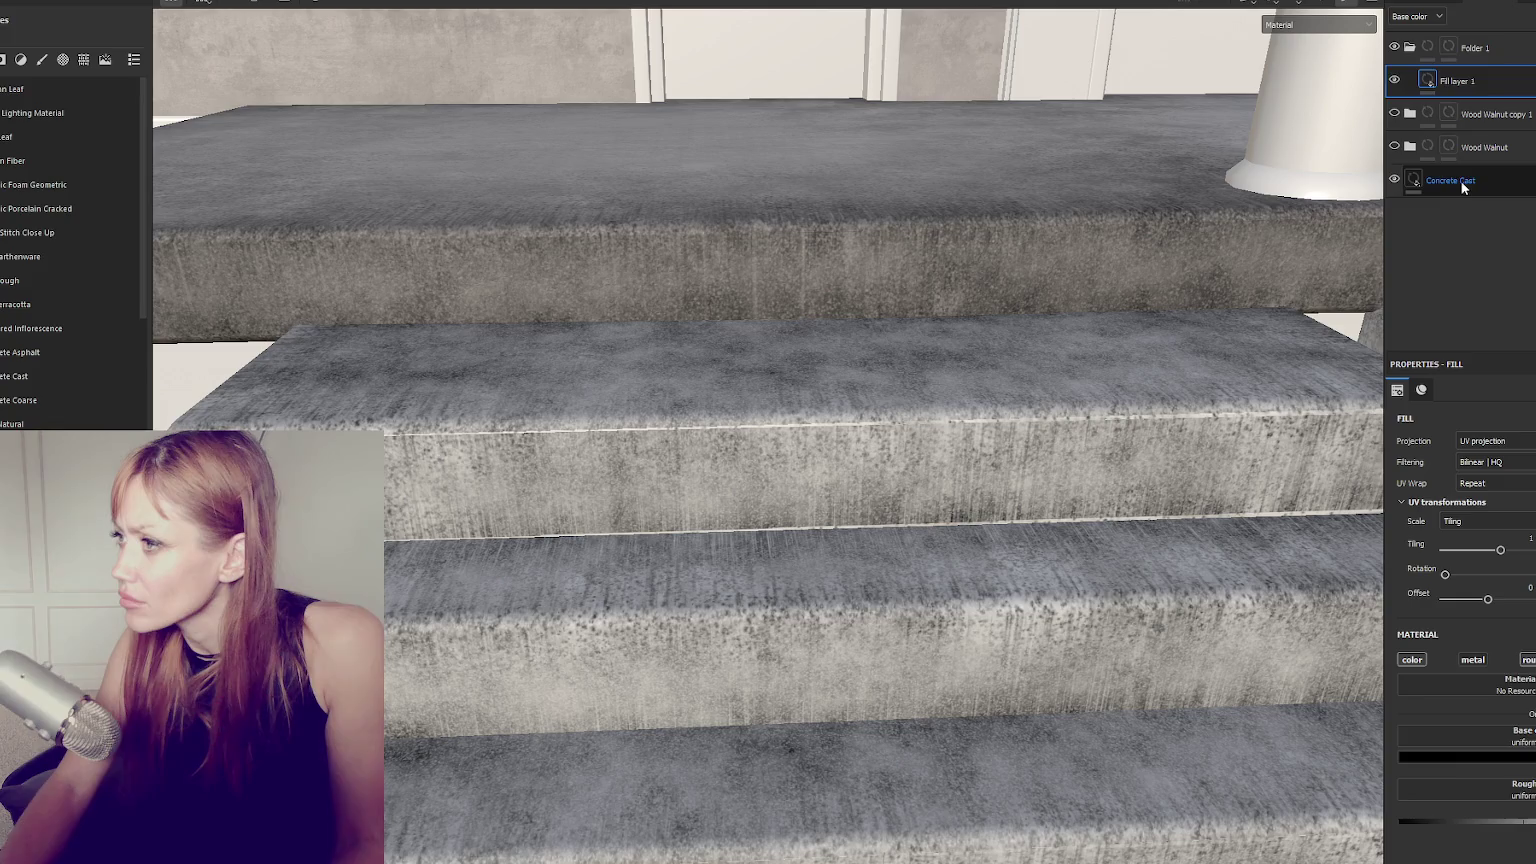
click(1425, 182)
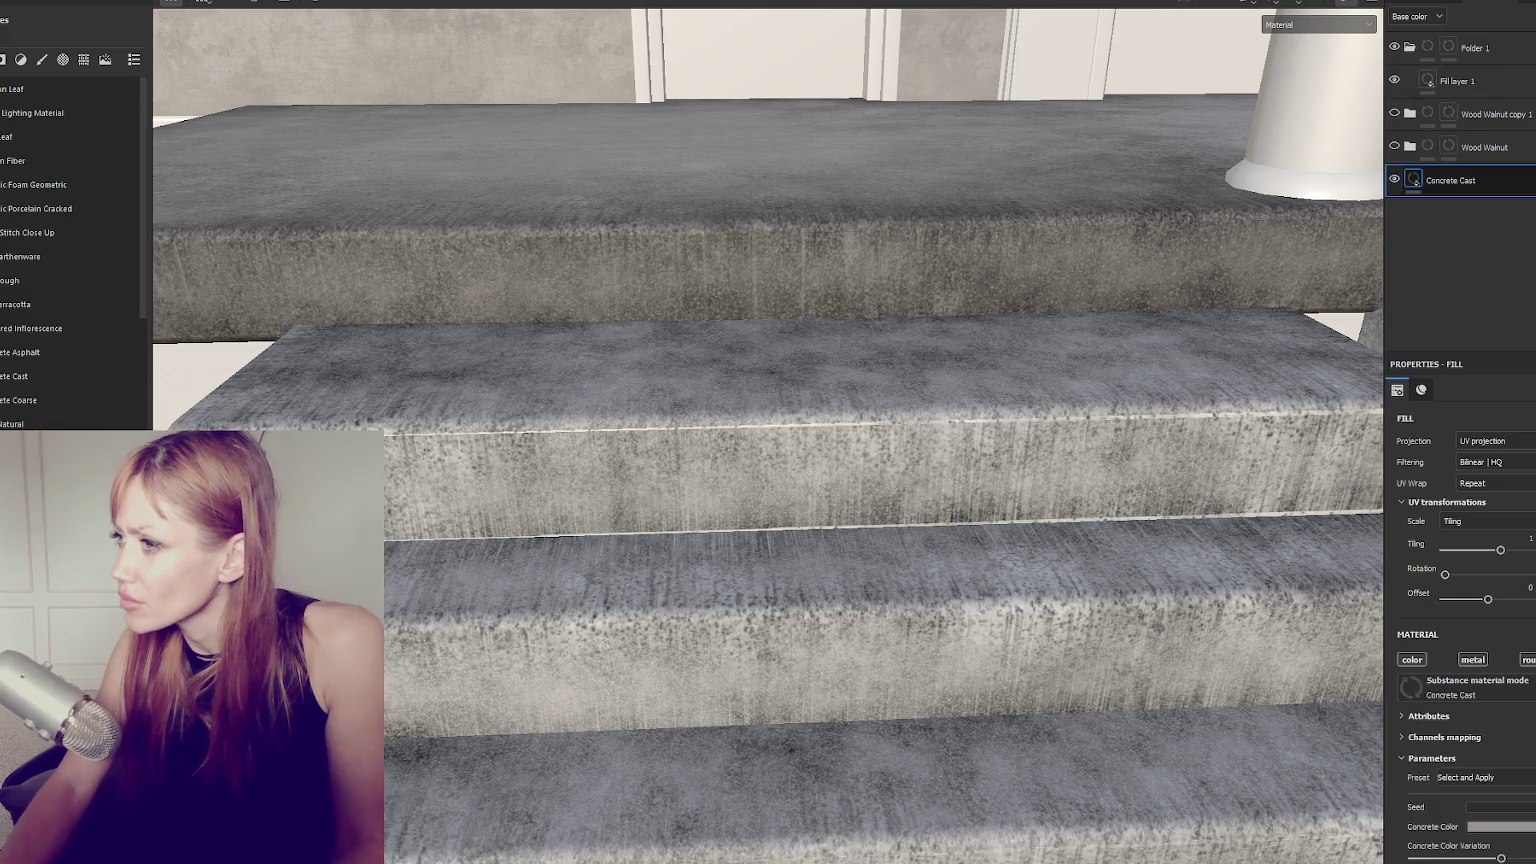
click(1480, 84)
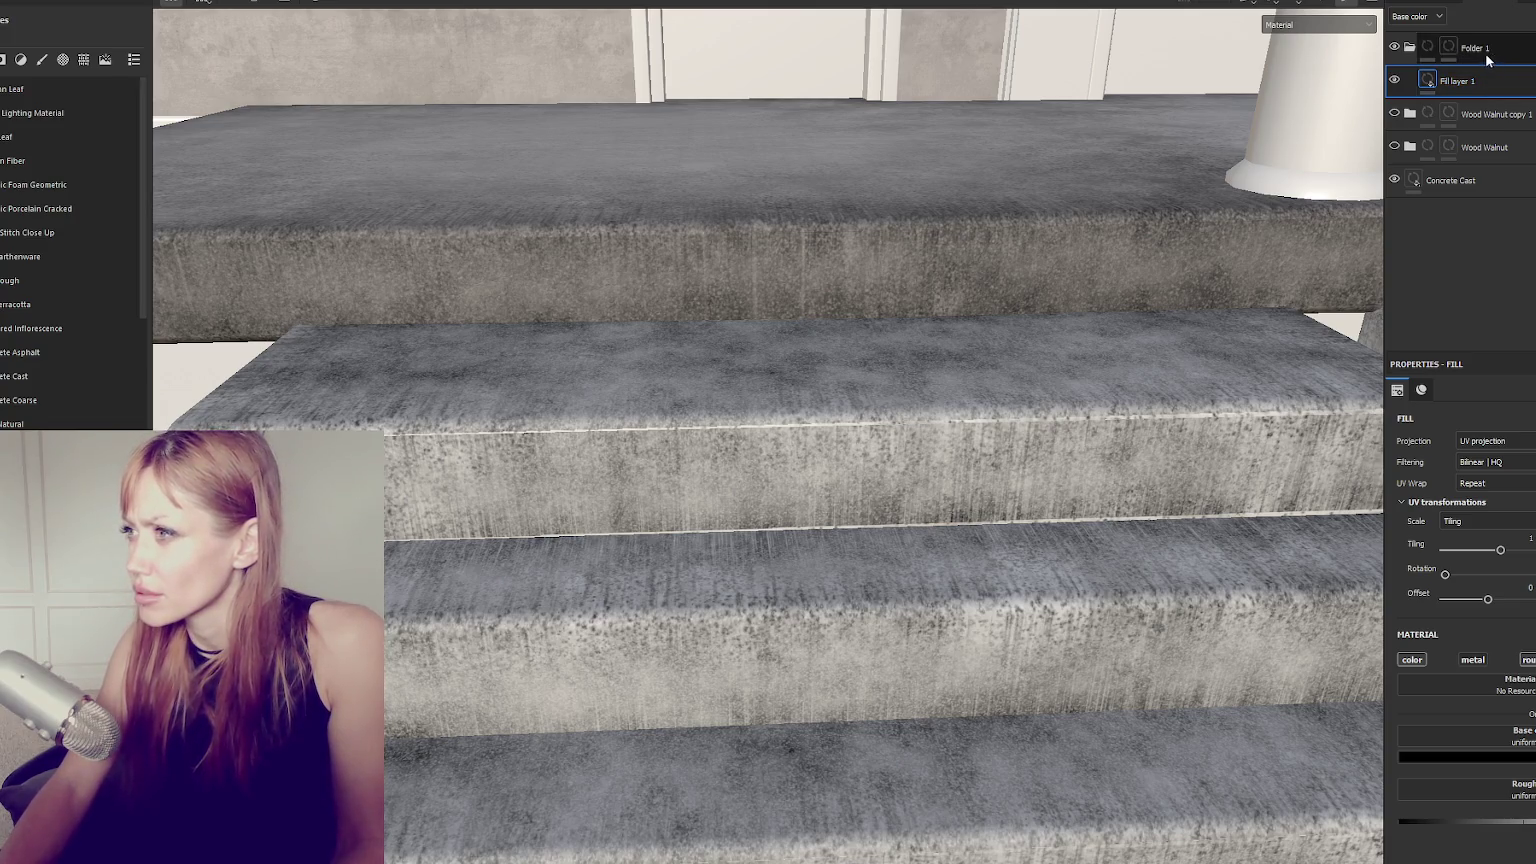
Switch to the Stairs texture set and scroll through its layer stack.
click(1445, 10)
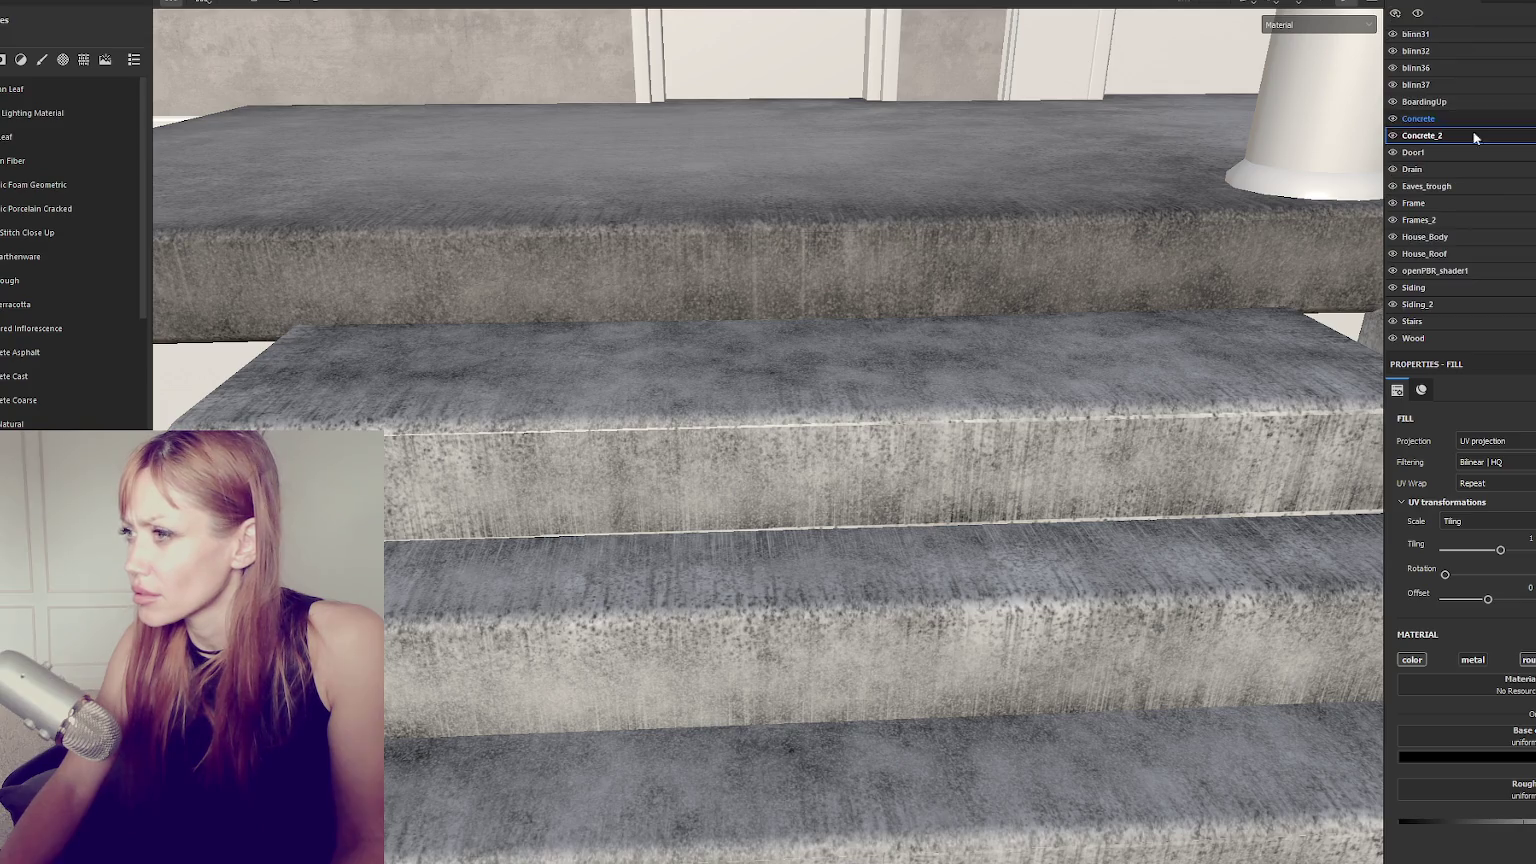
click(1486, 317)
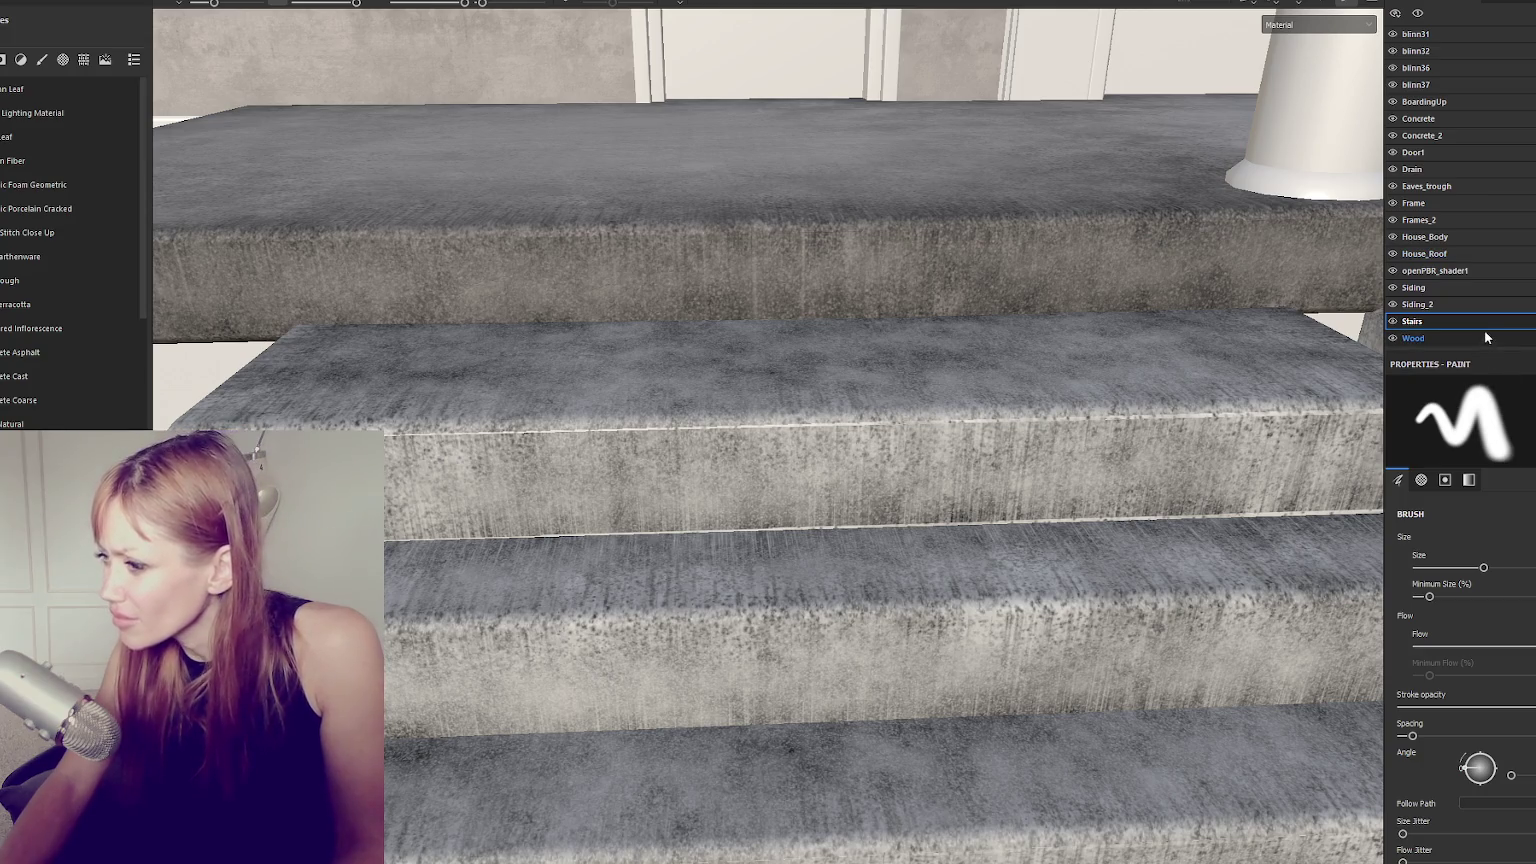
scroll(1460, 650, down, 3)
scroll(1460, 650, down, 2)
scroll(1460, 650, down, 1)
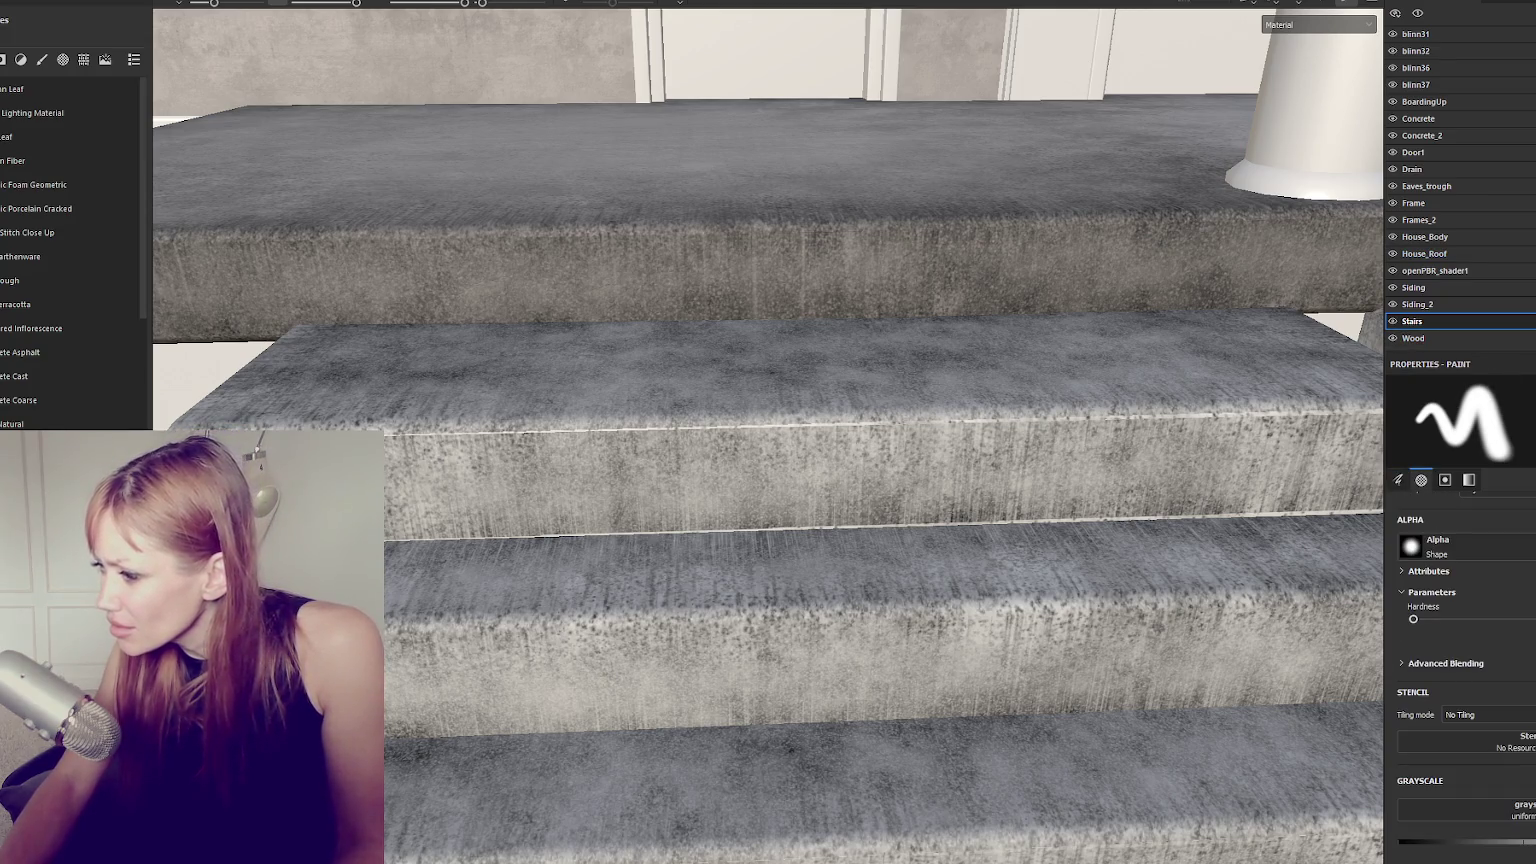
scroll(1460, 650, up, 1)
scroll(1460, 650, up, 2)
scroll(1460, 650, up, 2)
scroll(1460, 650, up, 1)
scroll(1460, 650, up, 1)
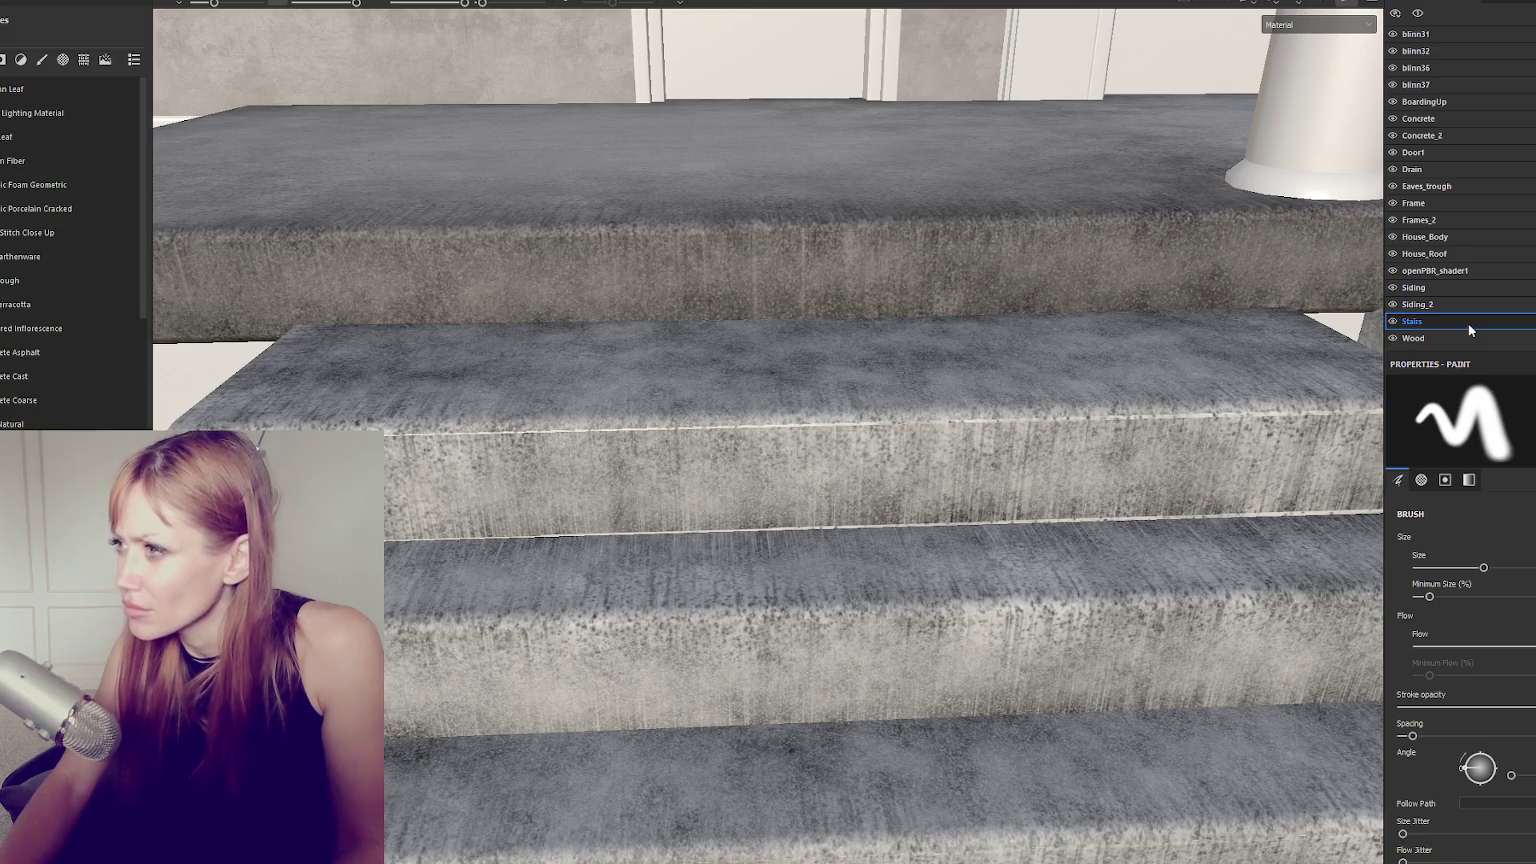
scroll(1220, 385, down, 2)
click(1482, 4)
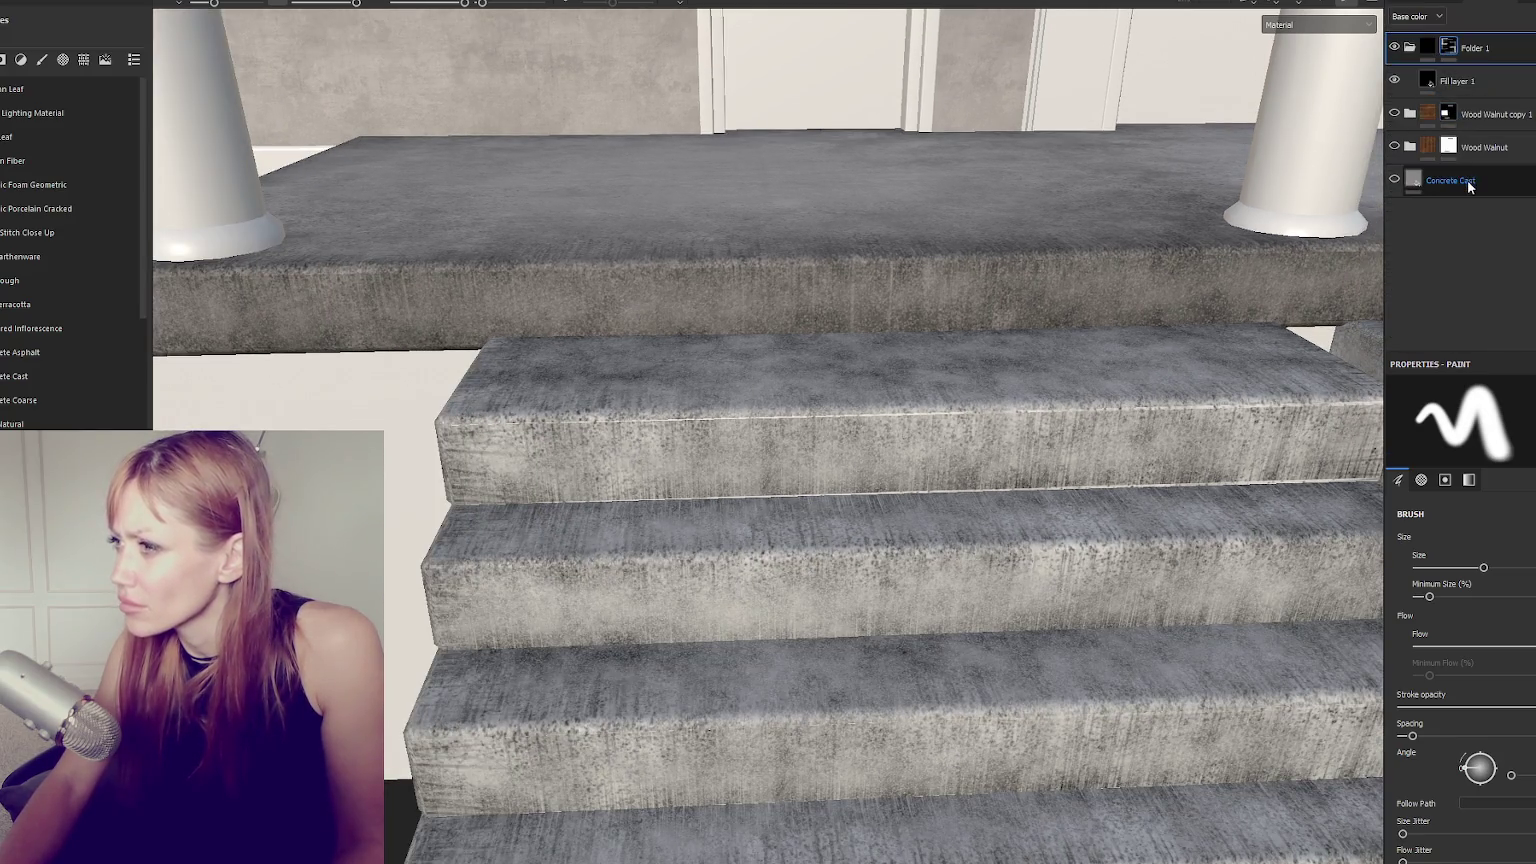
Check the Concrete Cast and Fill layer 1 layers, then select Folder 1.
click(1510, 183)
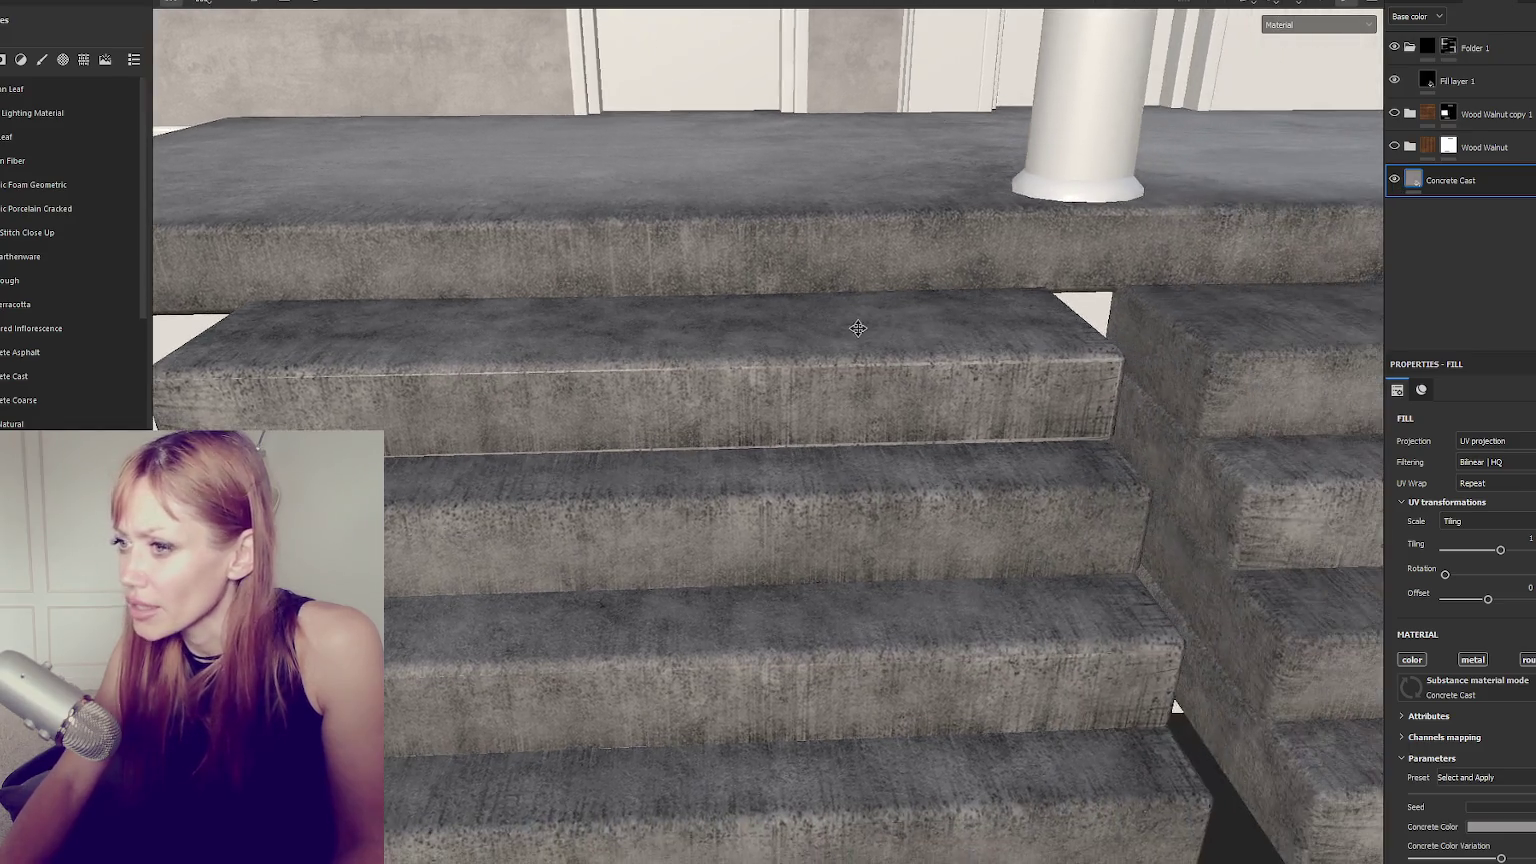
click(1460, 81)
scroll(720, 410, up, 2)
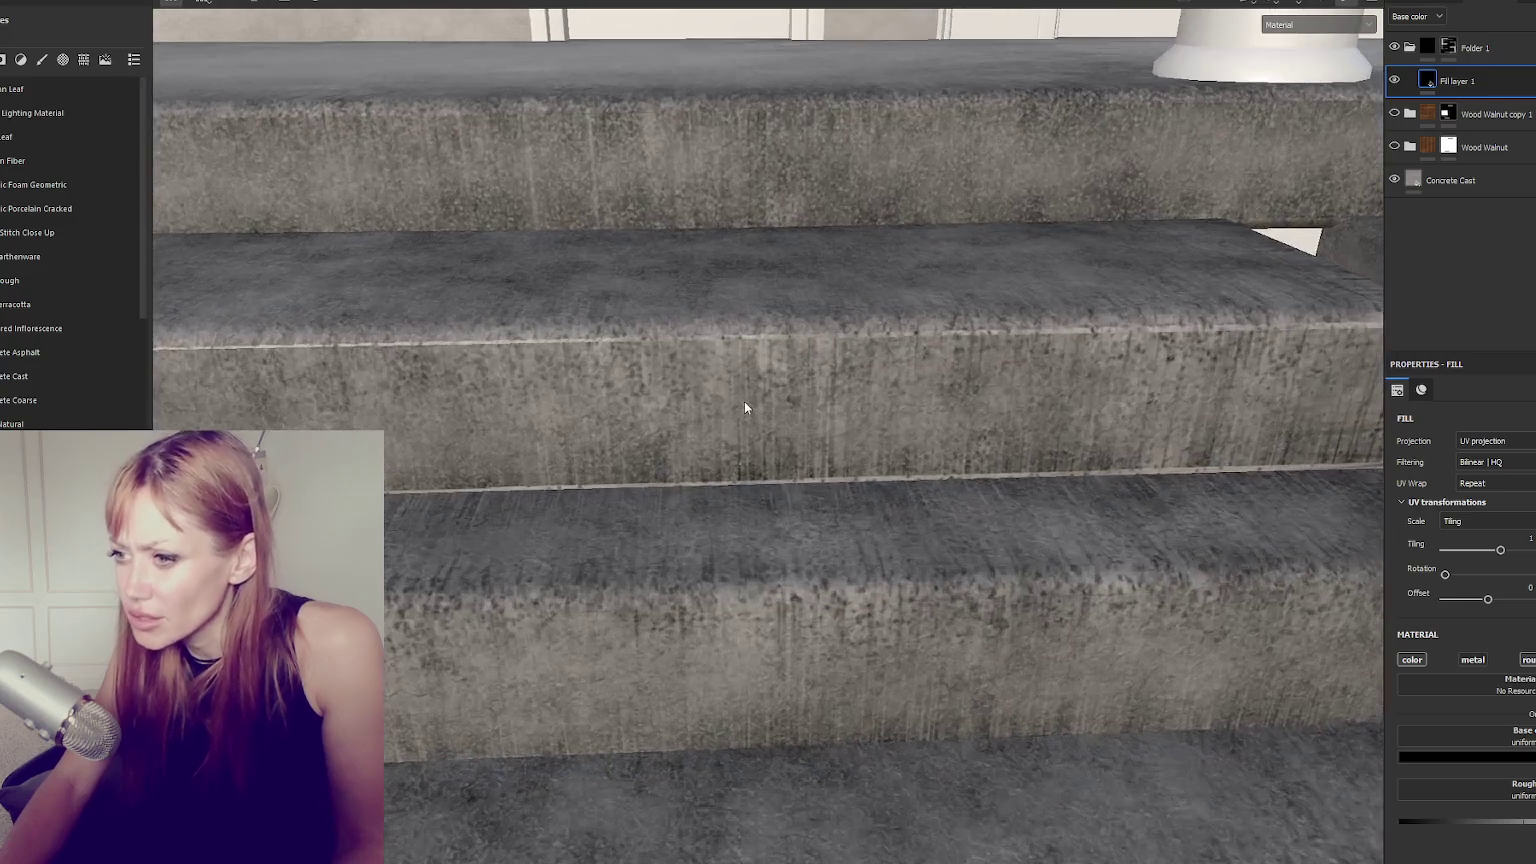
scroll(748, 394, up, 2)
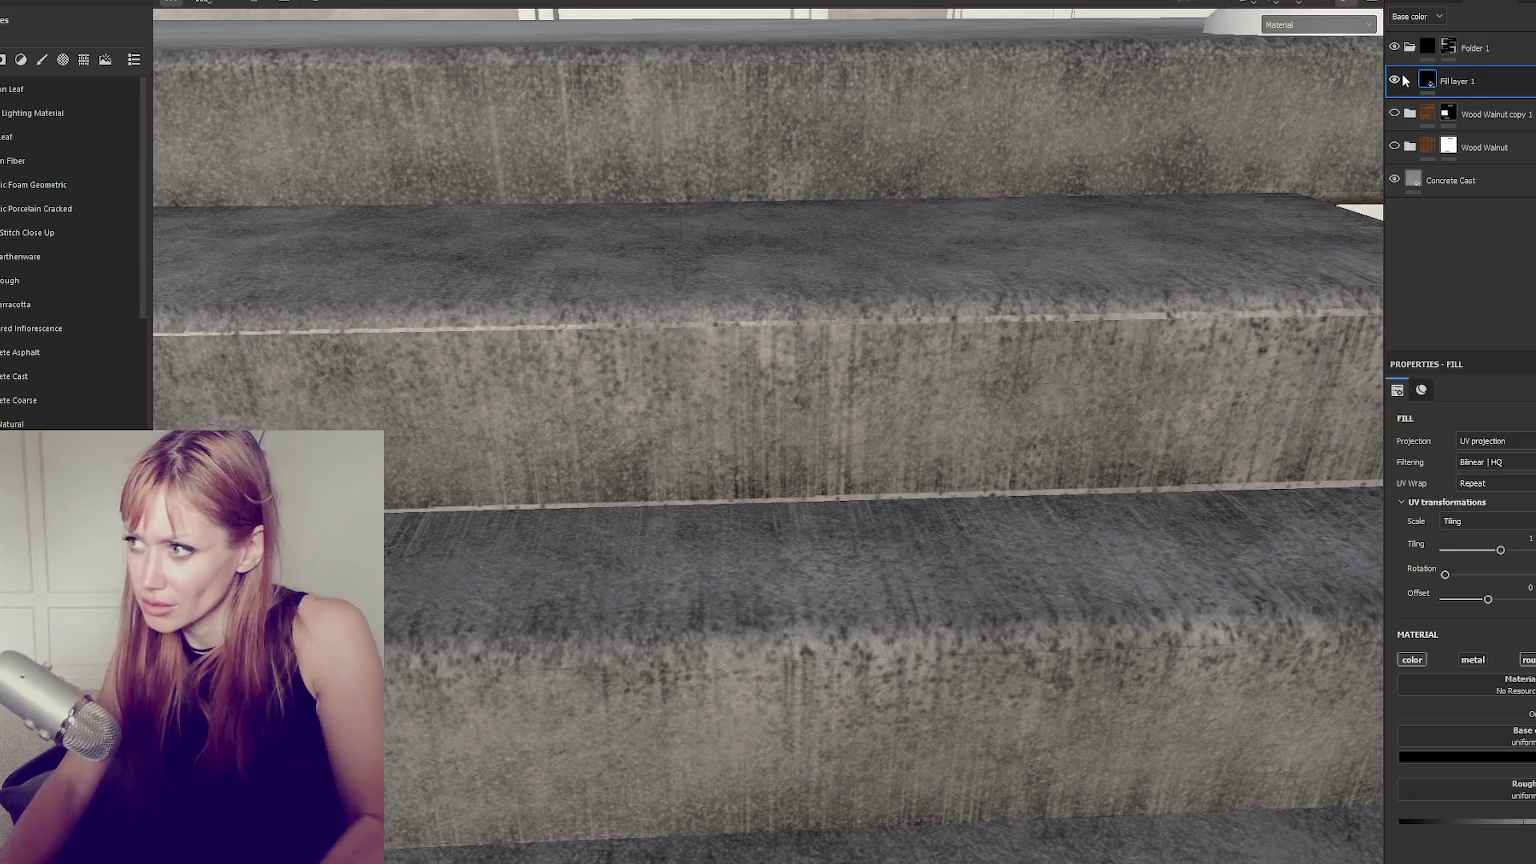
click(1470, 47)
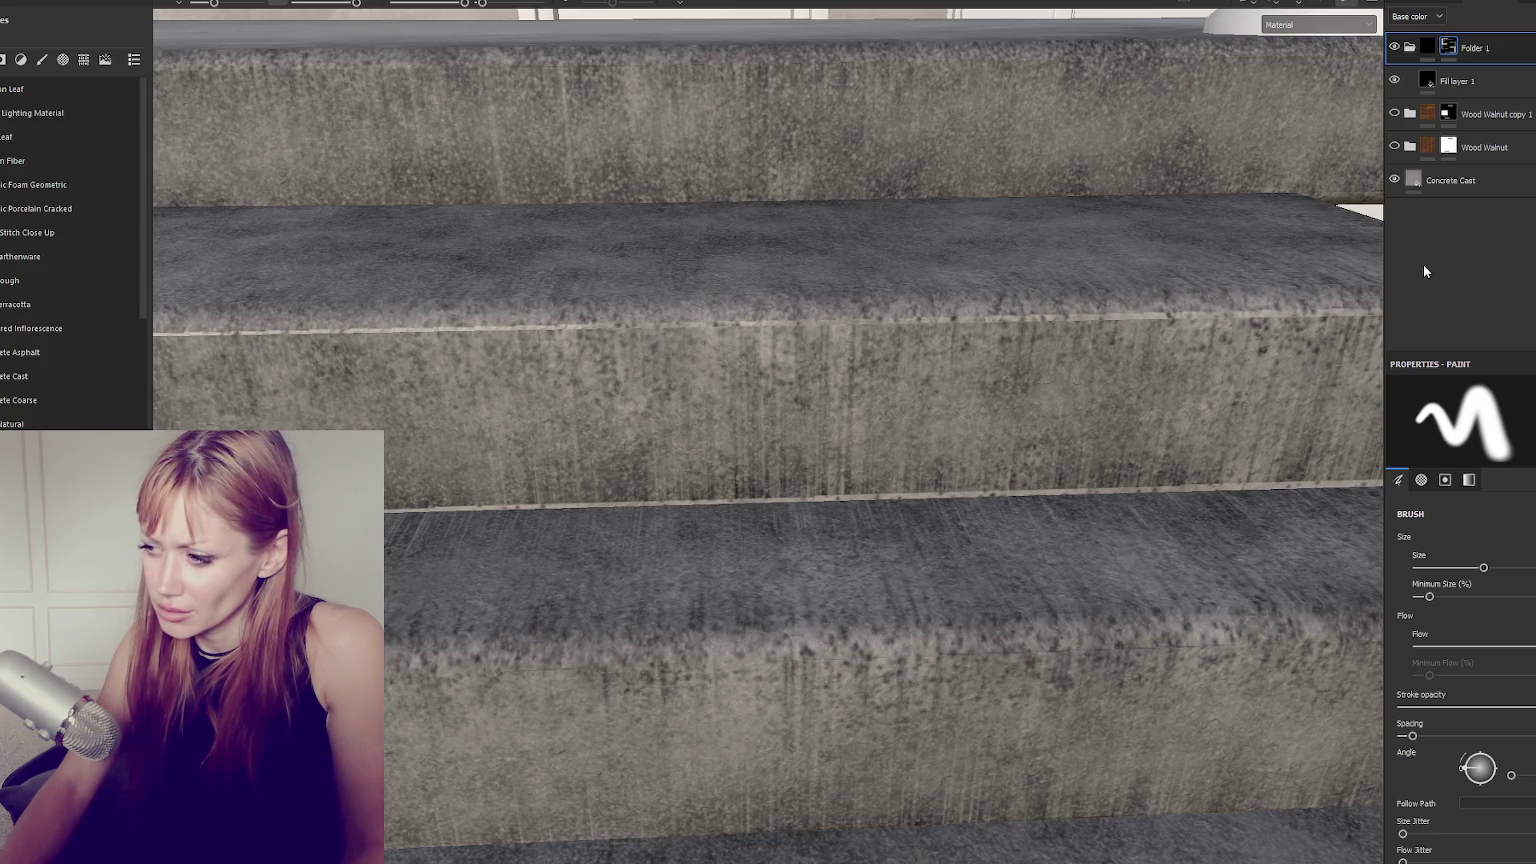
Paint a dark dirt stroke on a step, undo it, and show the 2D/3D split view.
drag(990, 314, 1015, 314)
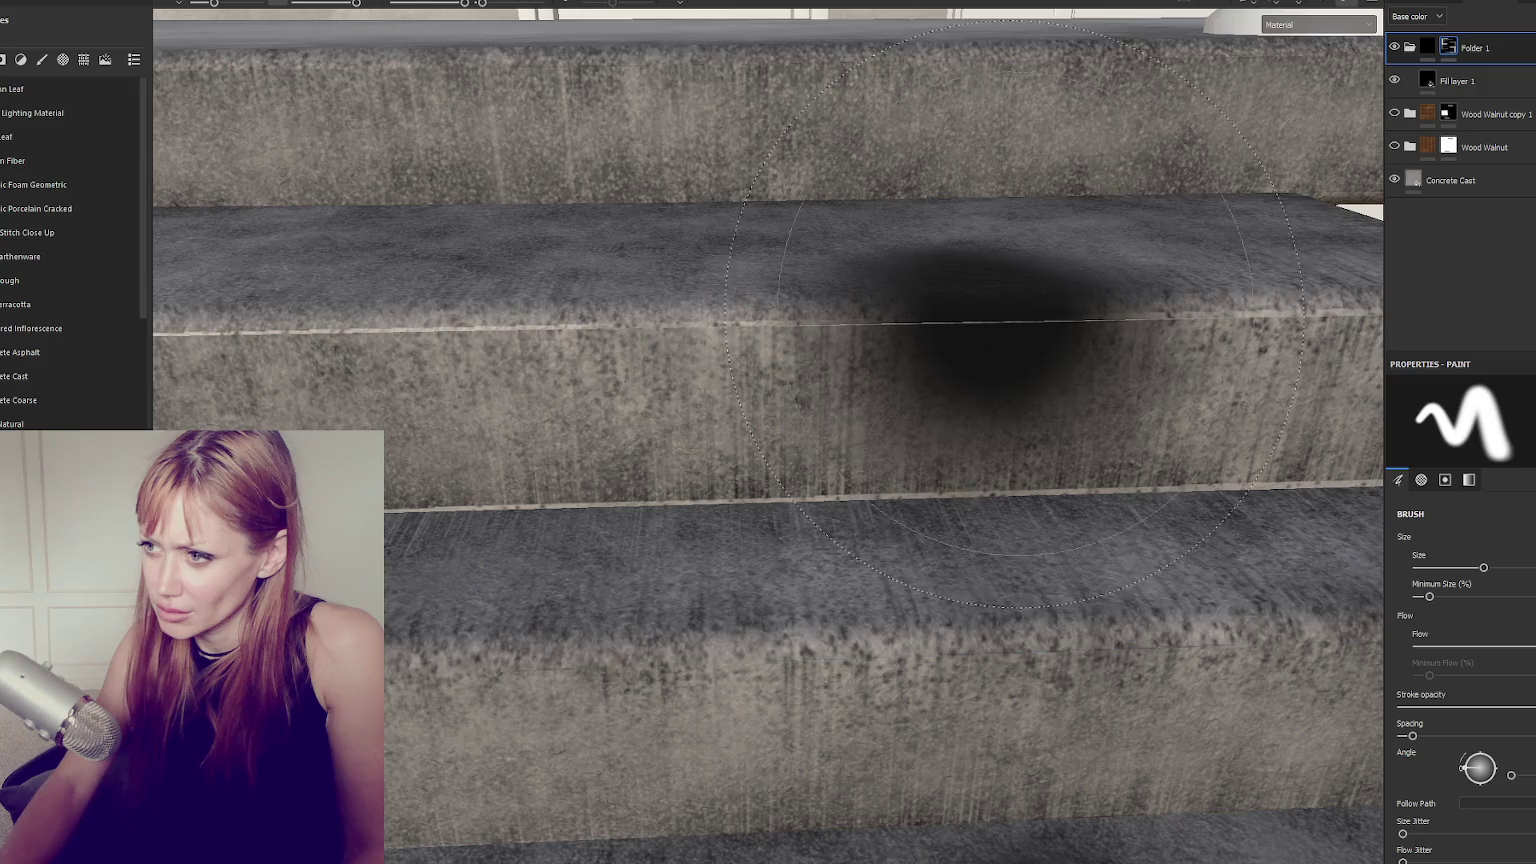
key(ctrl+z)
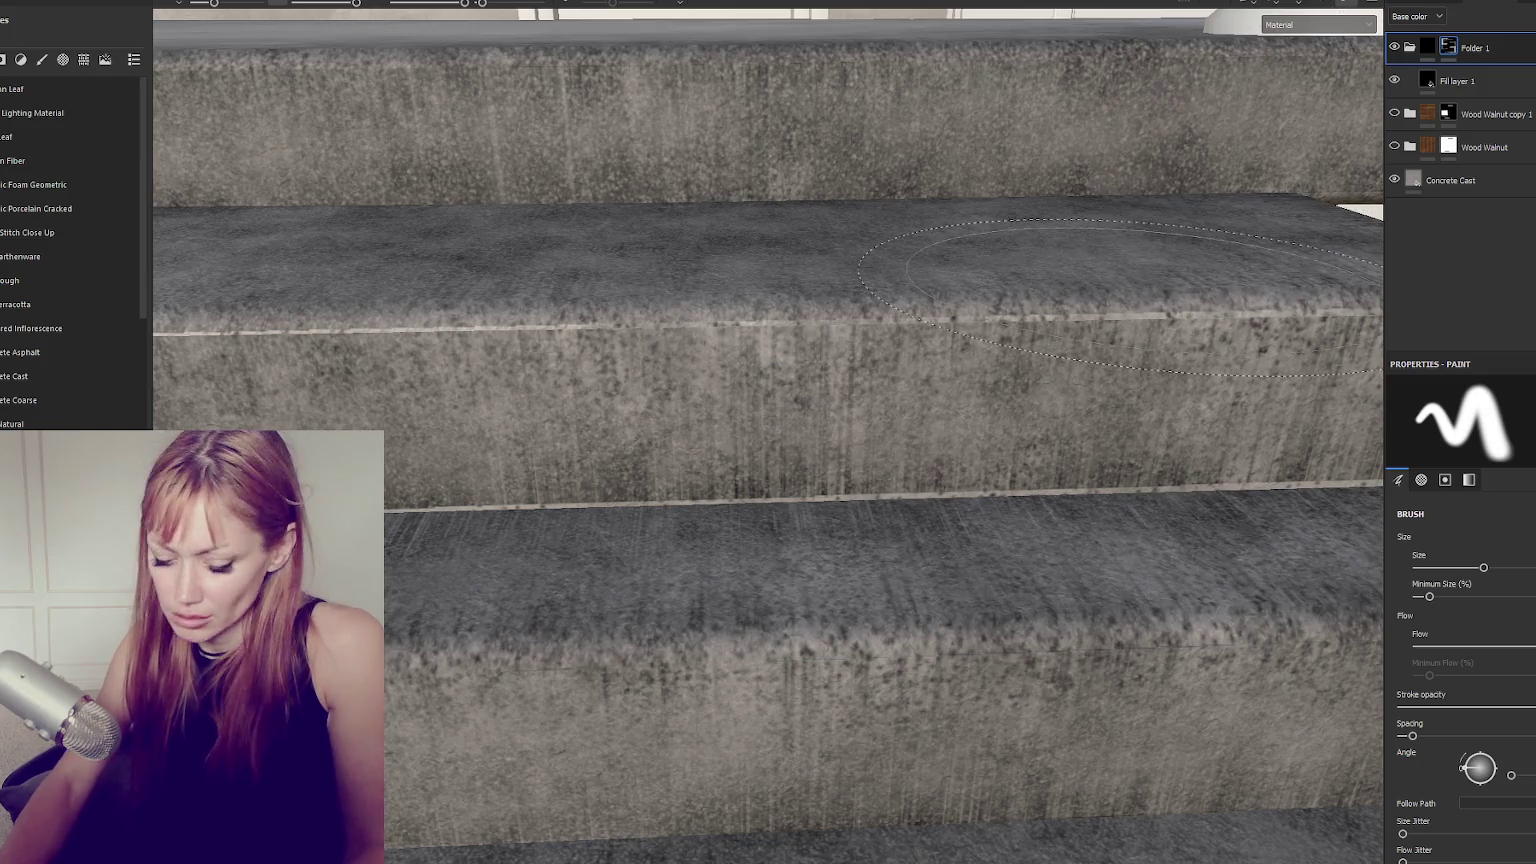
key(F1)
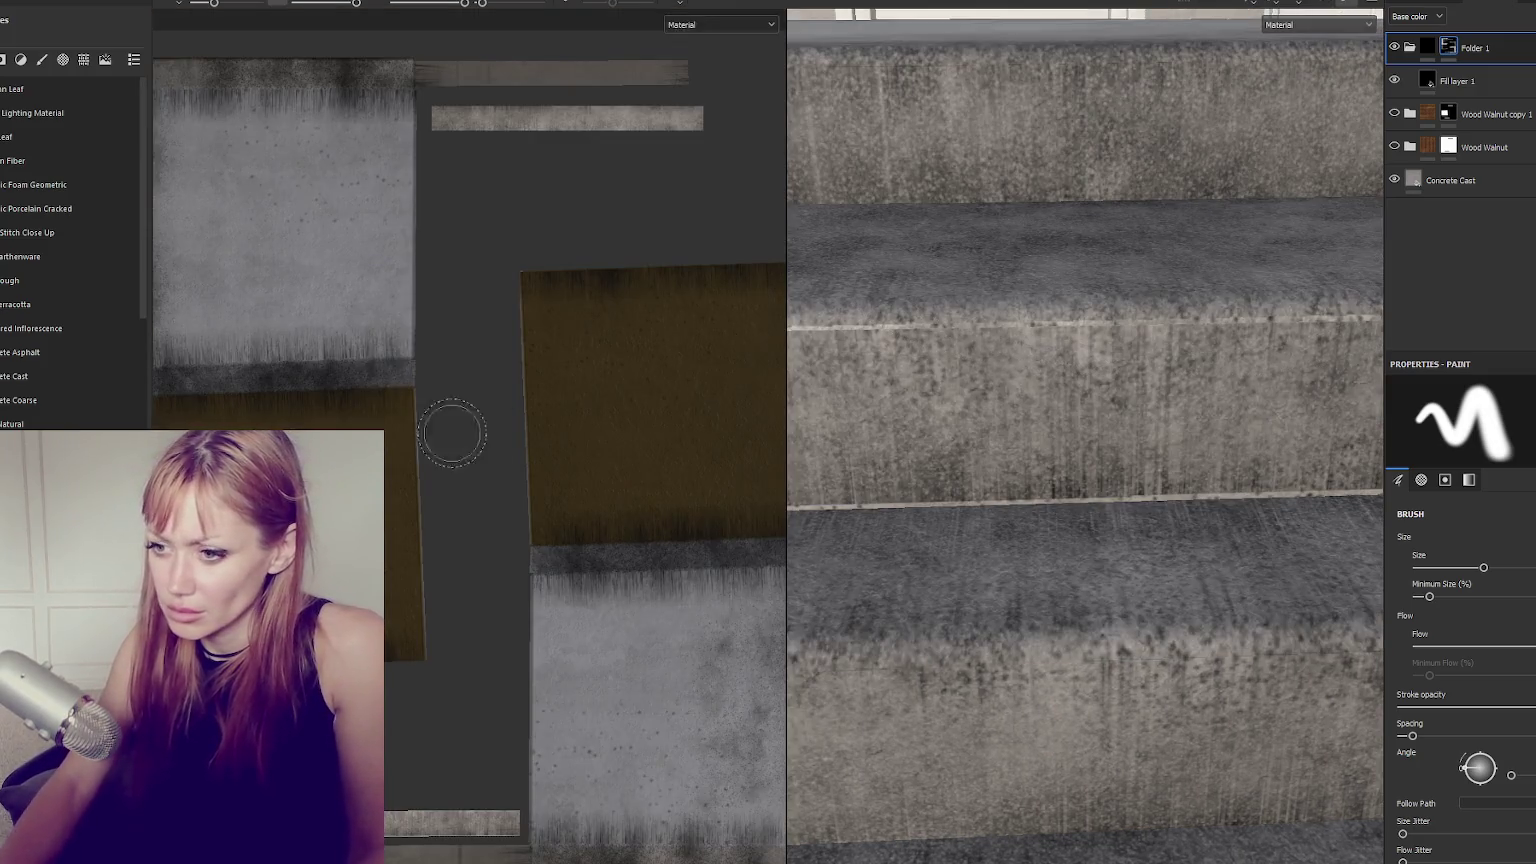
Frame the UV layout in the 2D view, then go back to the 3D-only view.
key(f)
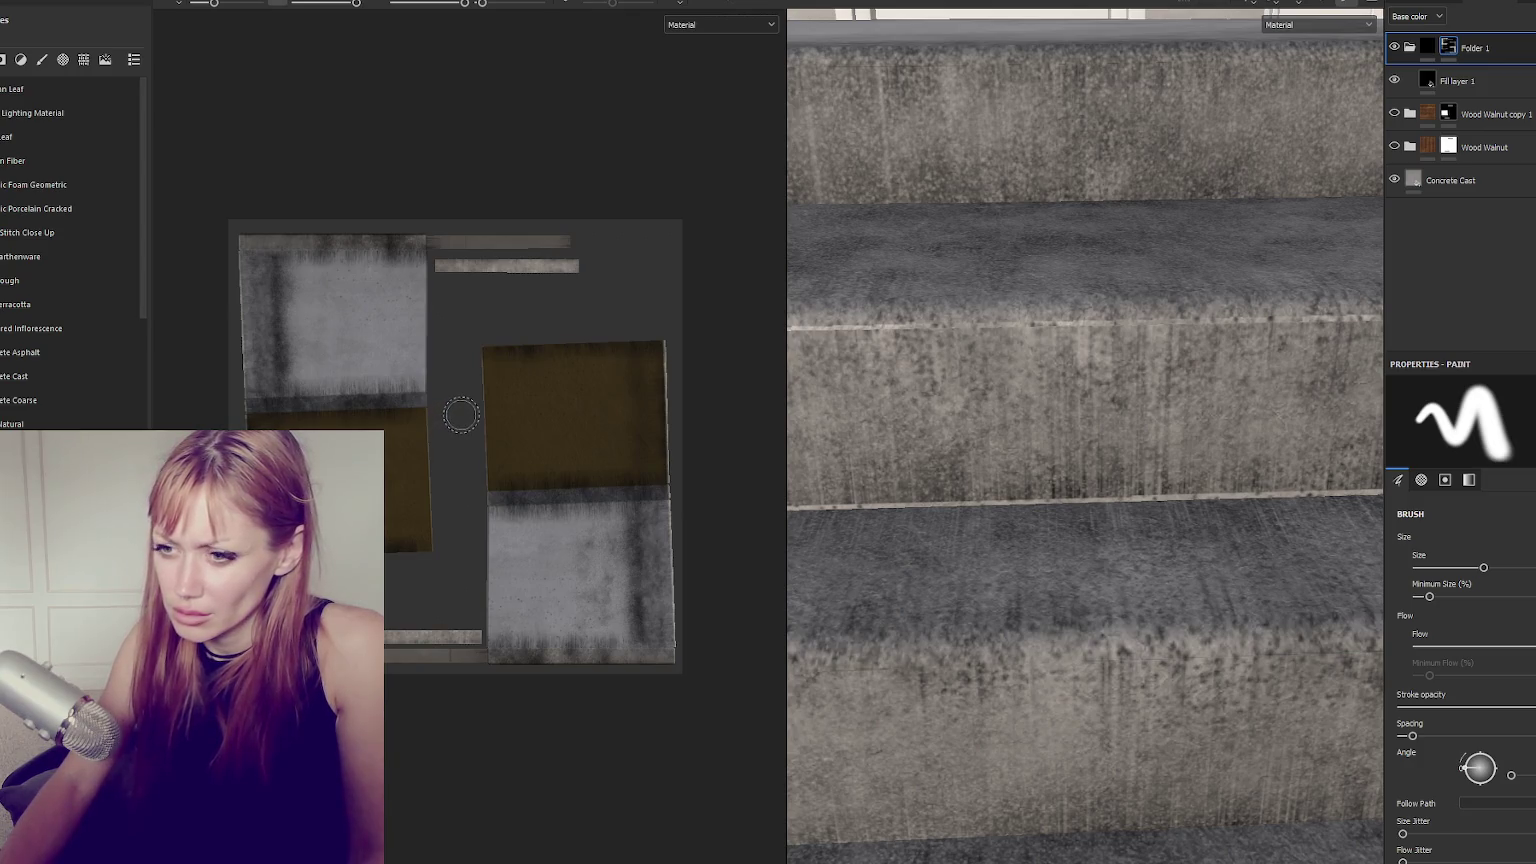
scroll(462, 412, up, 3)
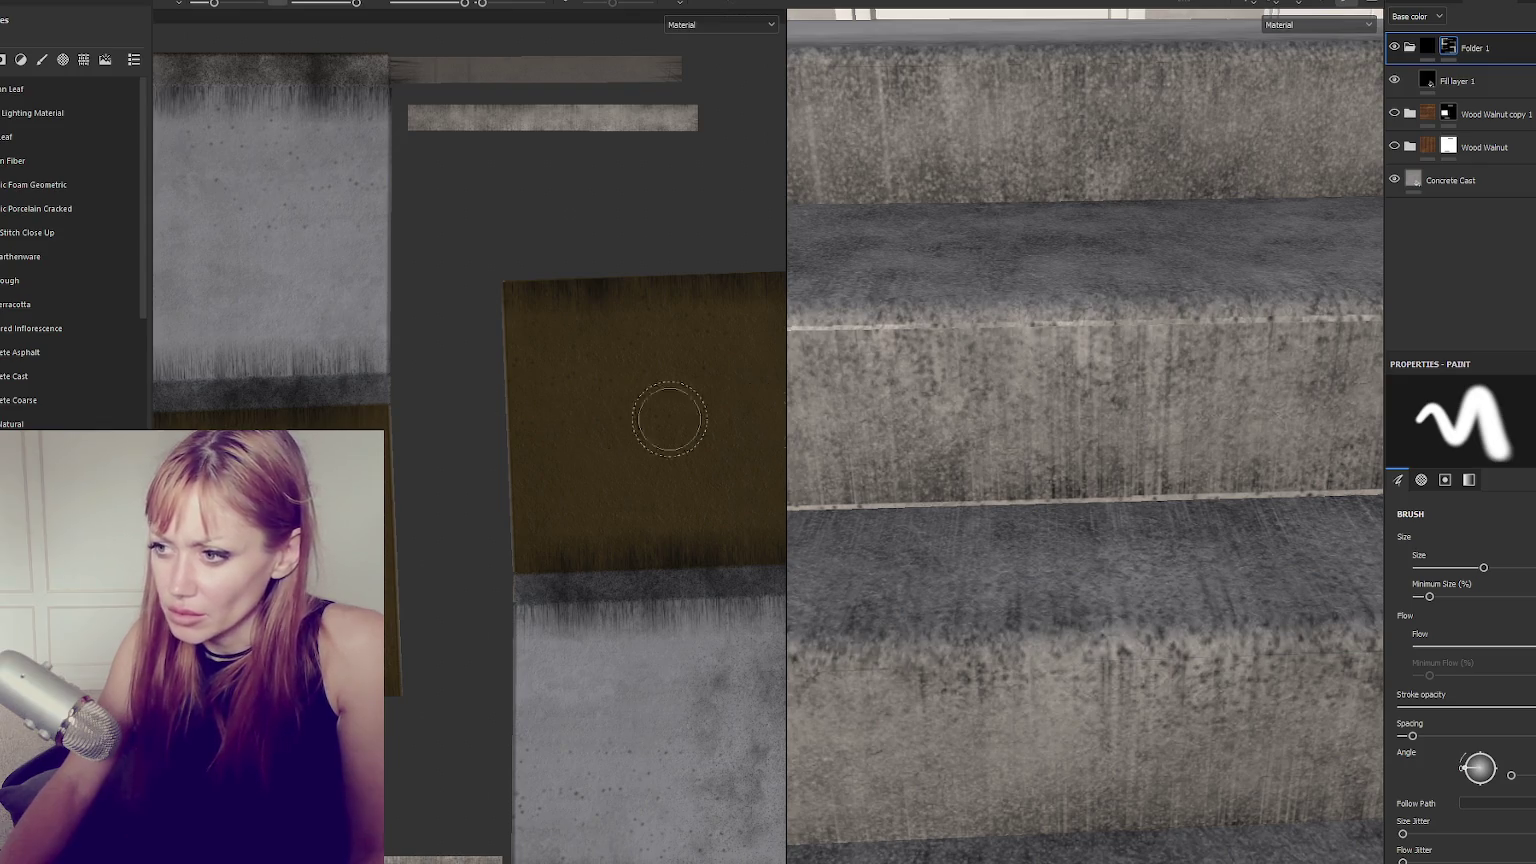
key(F2)
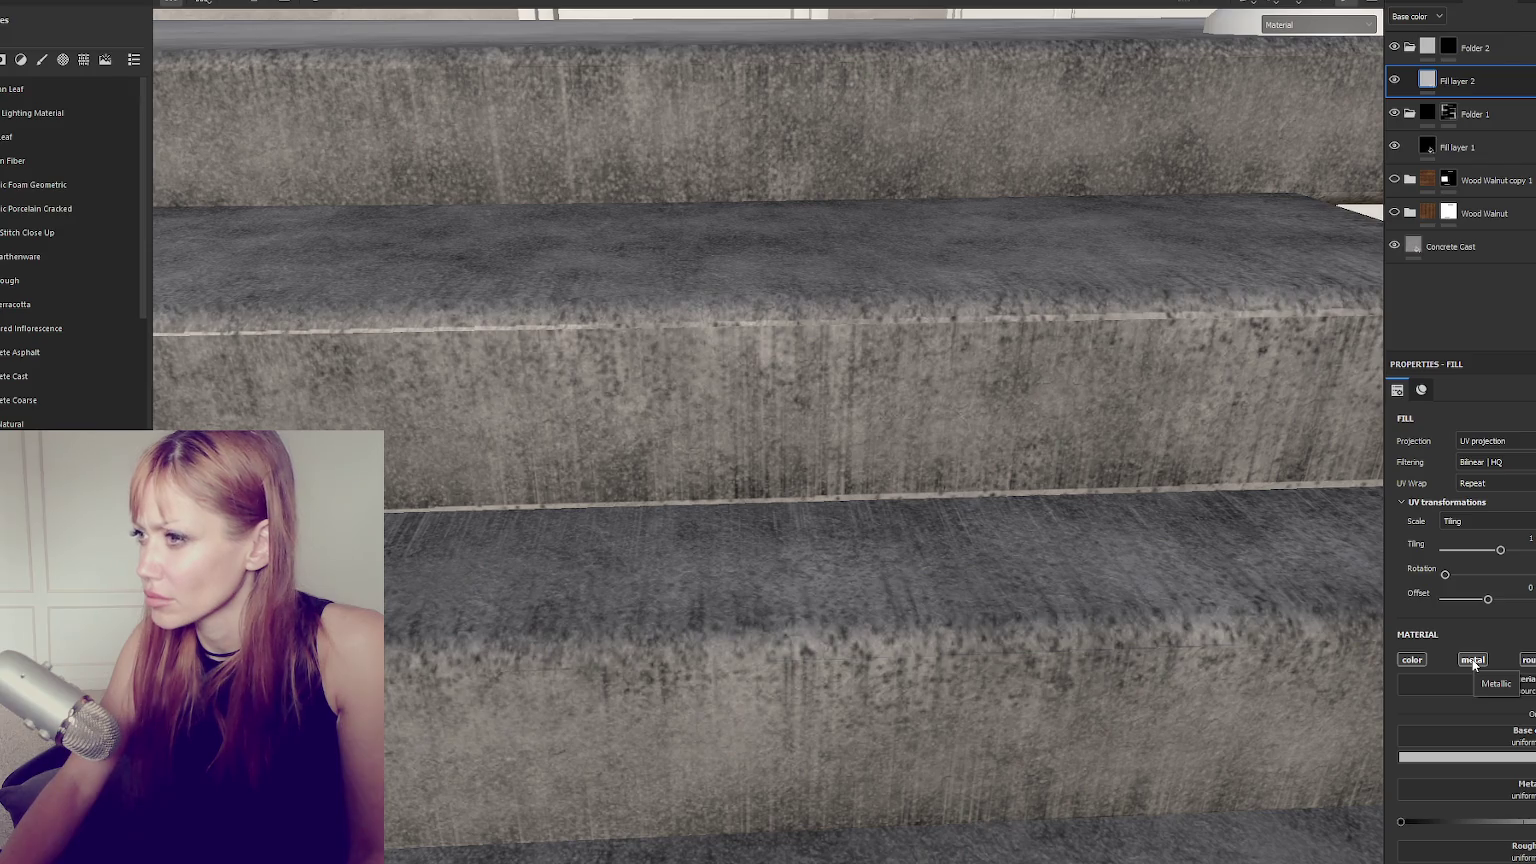
Target the grime folder's mask and choose a grungy brush preset from the Brushes shelf.
click(1395, 114)
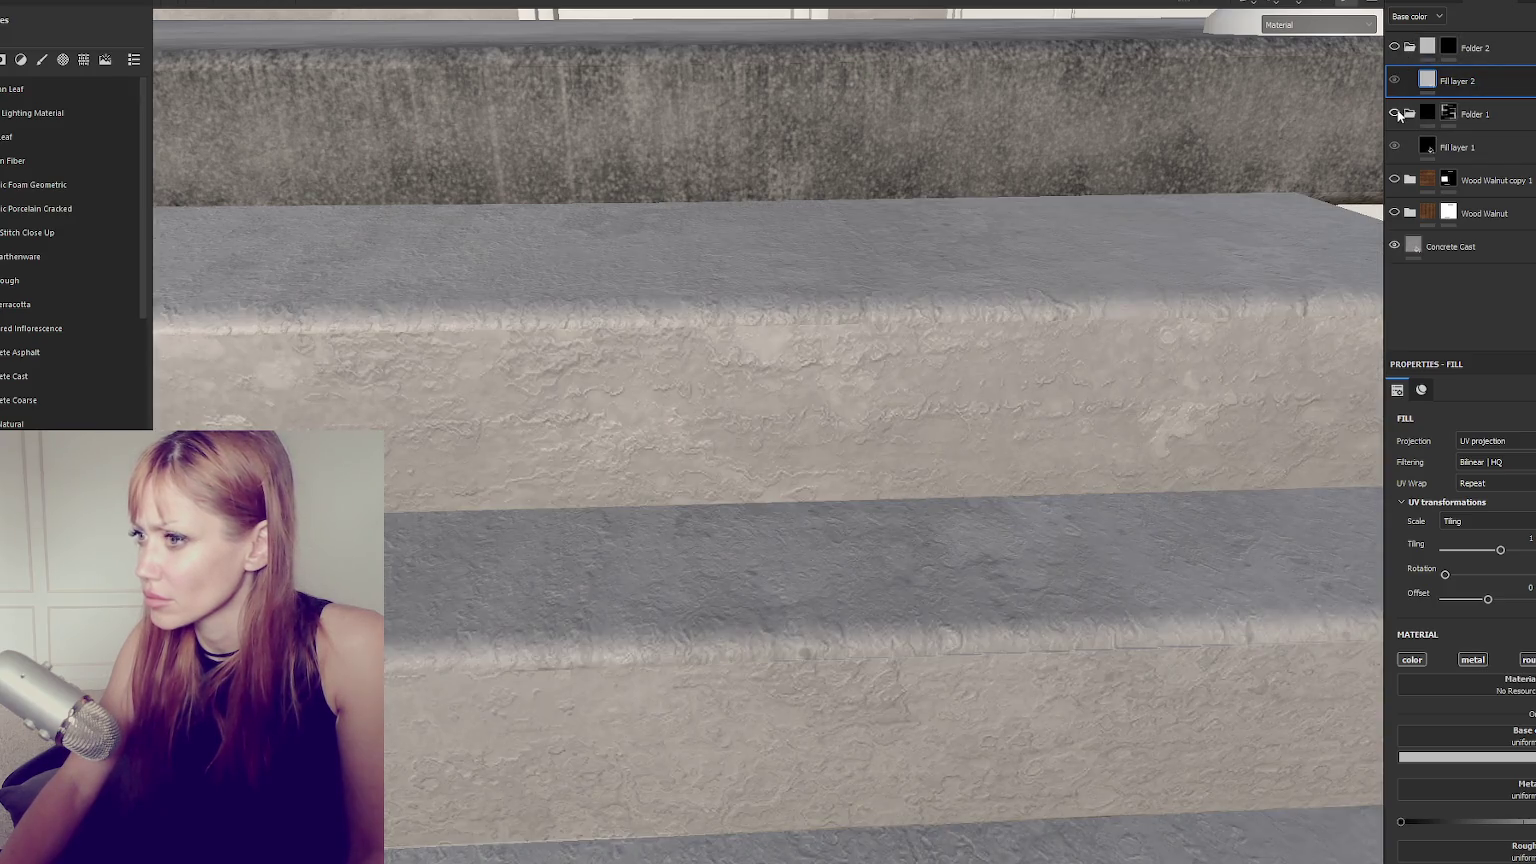
click(1396, 114)
click(1448, 114)
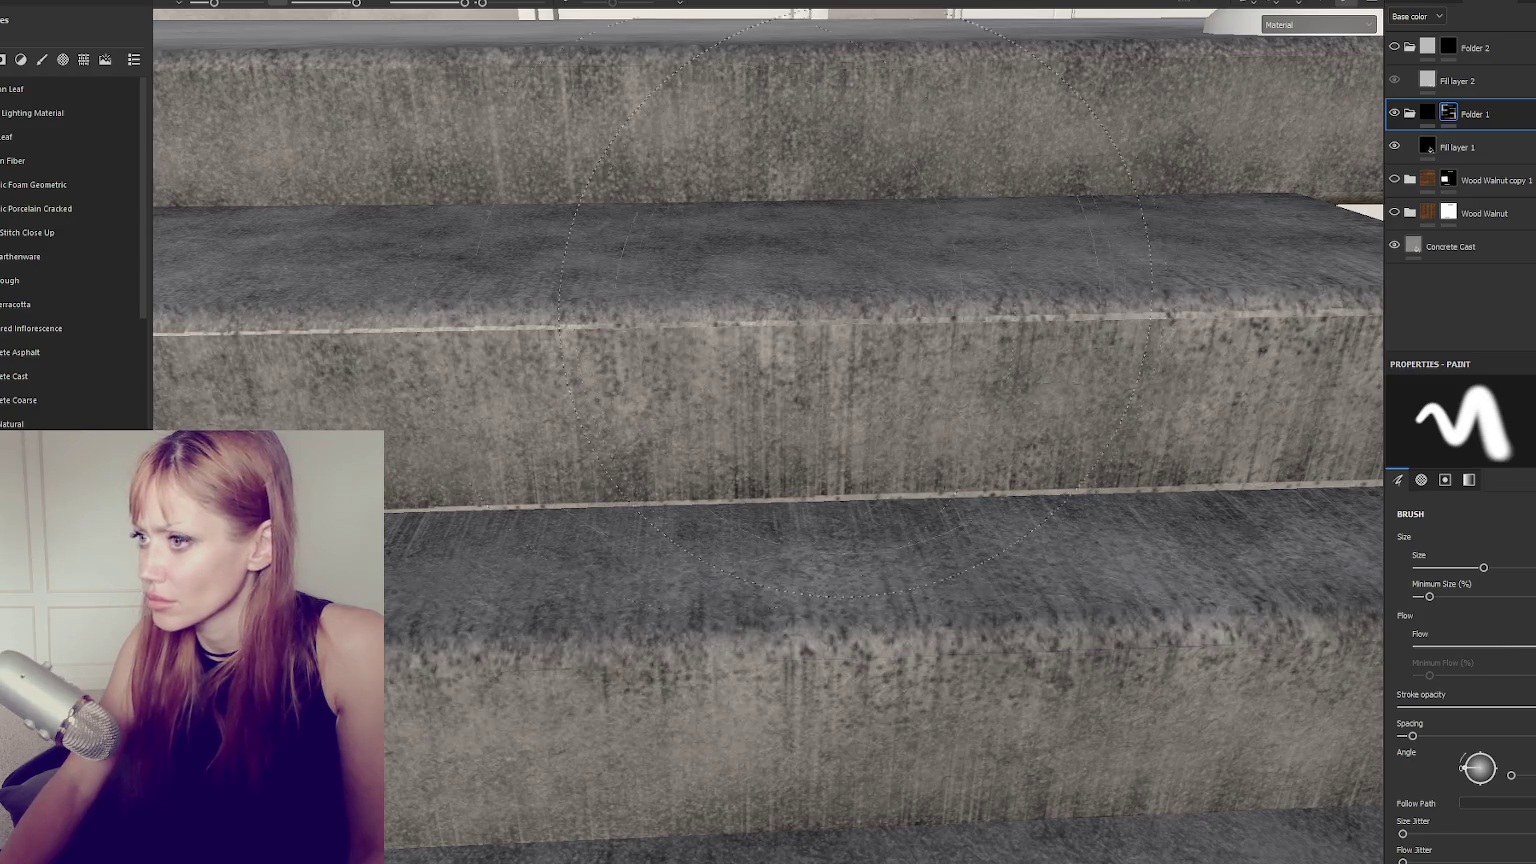
click(42, 59)
scroll(7, 281, down, 3)
scroll(60, 400, down, 3)
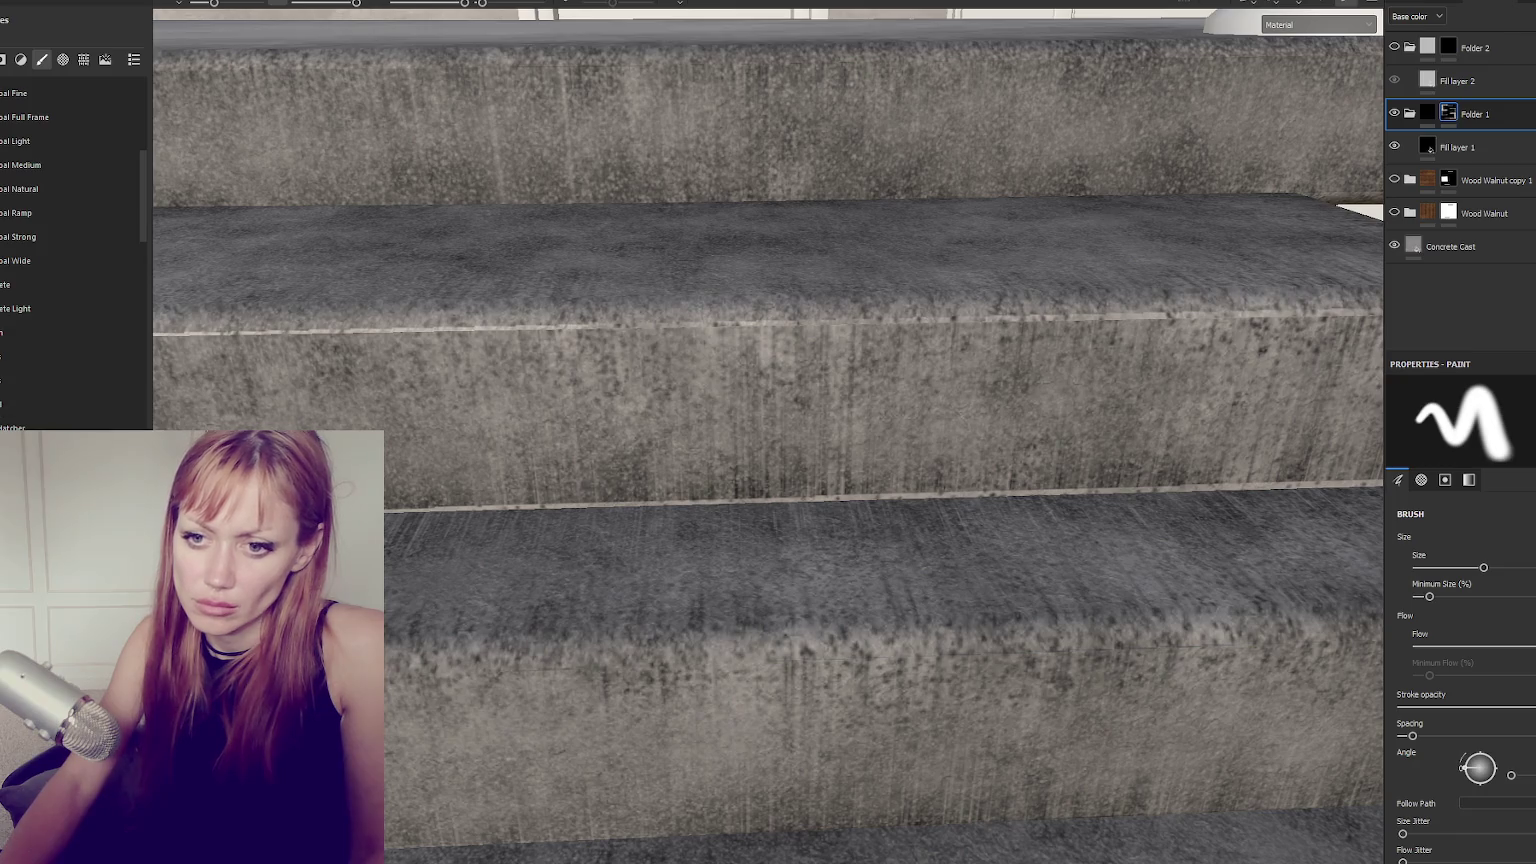
click(40, 380)
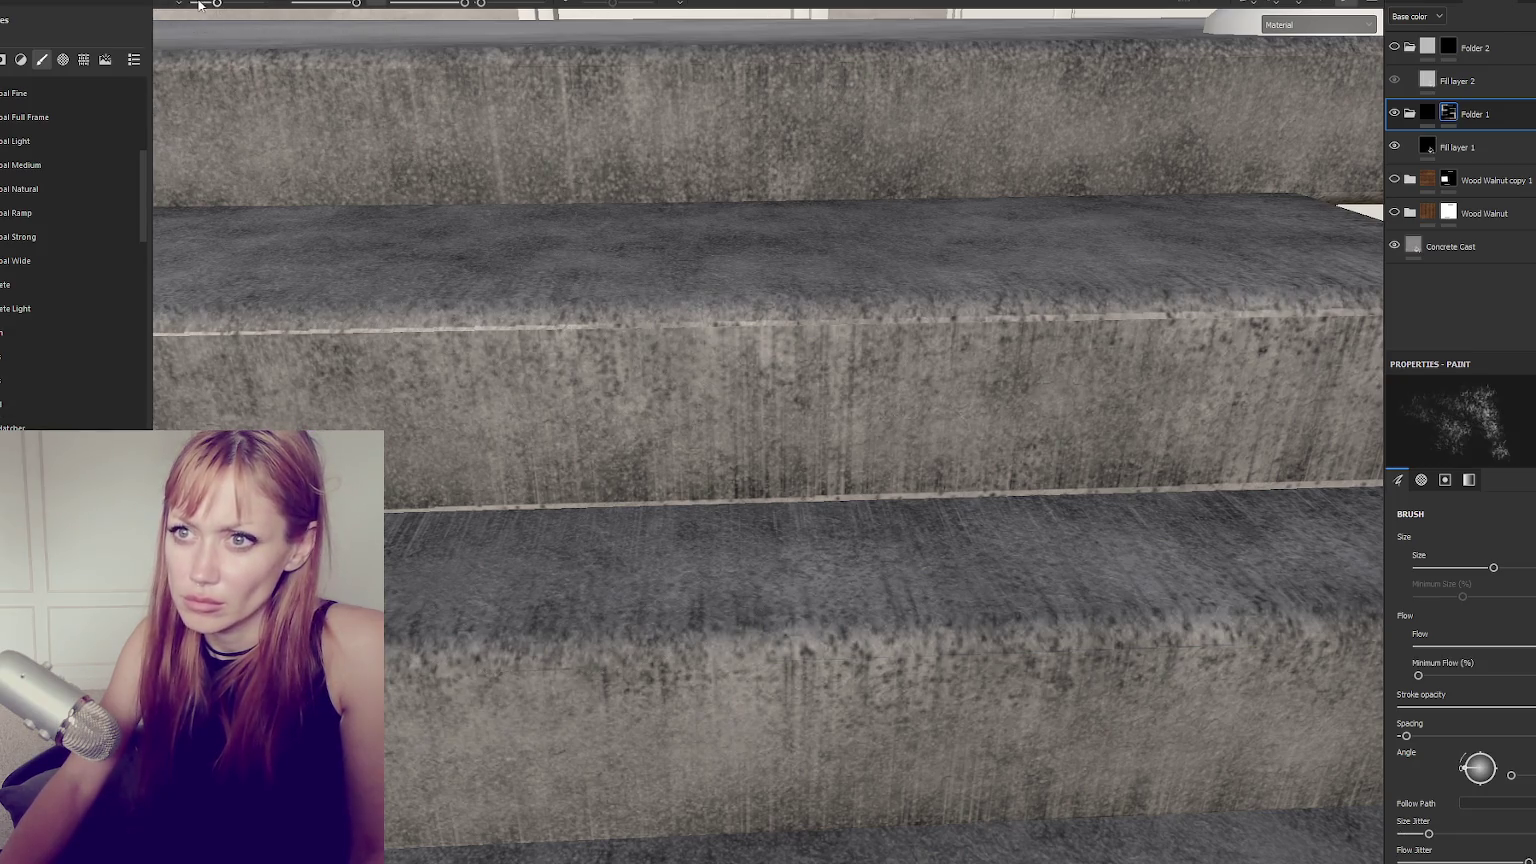
Paint dark grime along the stair edges and the step's front edges.
drag(580, 360, 802, 340)
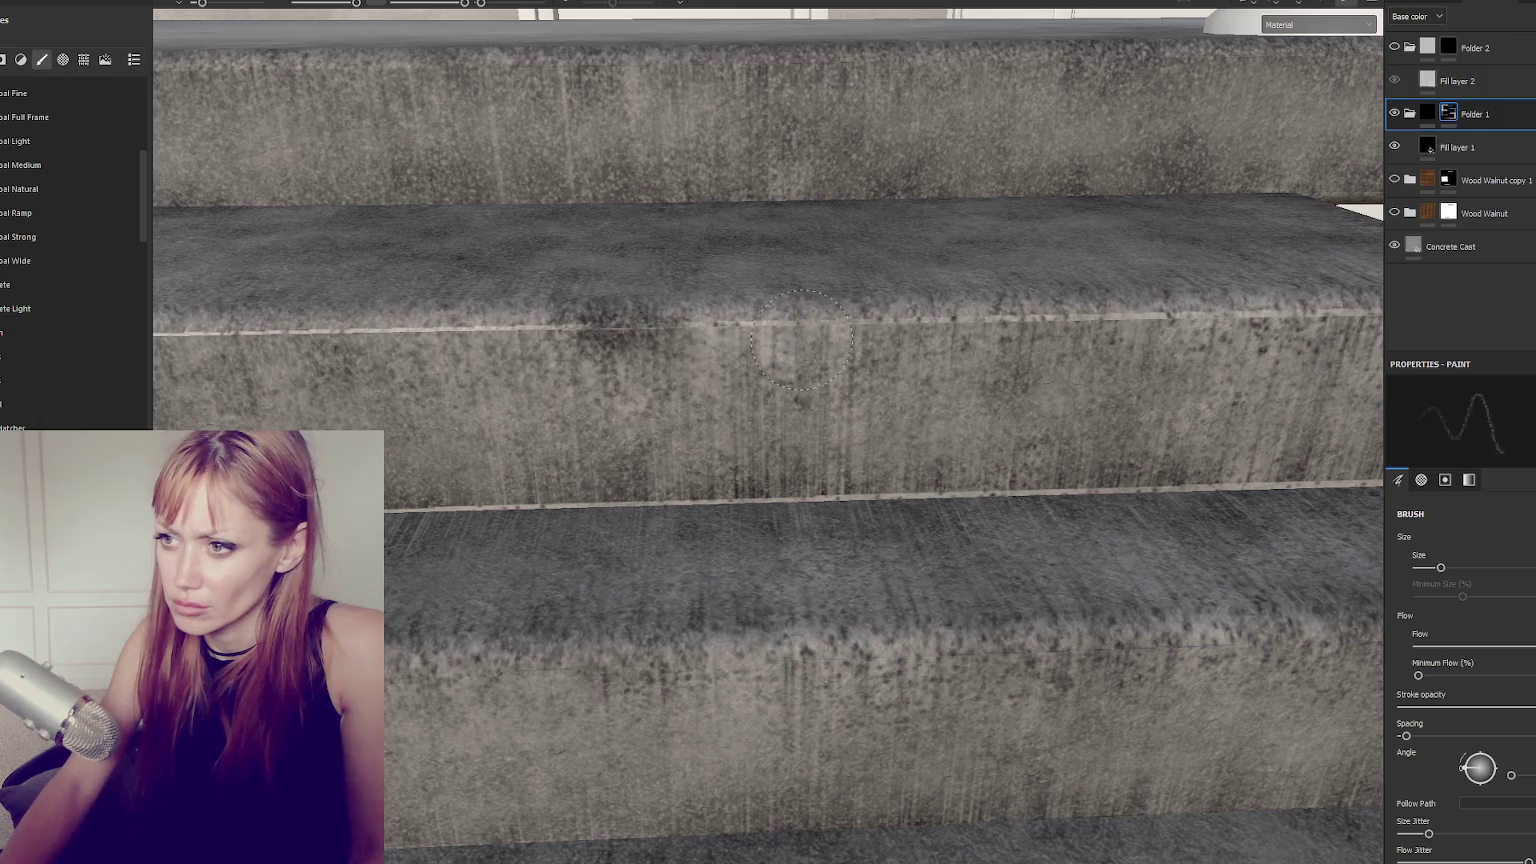
mouse_move(1200, 300)
alt+mouse_down()
mouse_move(975, 370)
mouse_move(1150, 360)
mouse_move(308, 377)
mouse_move(890, 370)
alt+mouse_up()
alt+drag(890, 370, 860, 375)
mouse_move(680, 375)
mouse_down()
mouse_move(893, 375)
mouse_move(740, 380)
mouse_move(780, 390)
mouse_move(860, 370)
mouse_up()
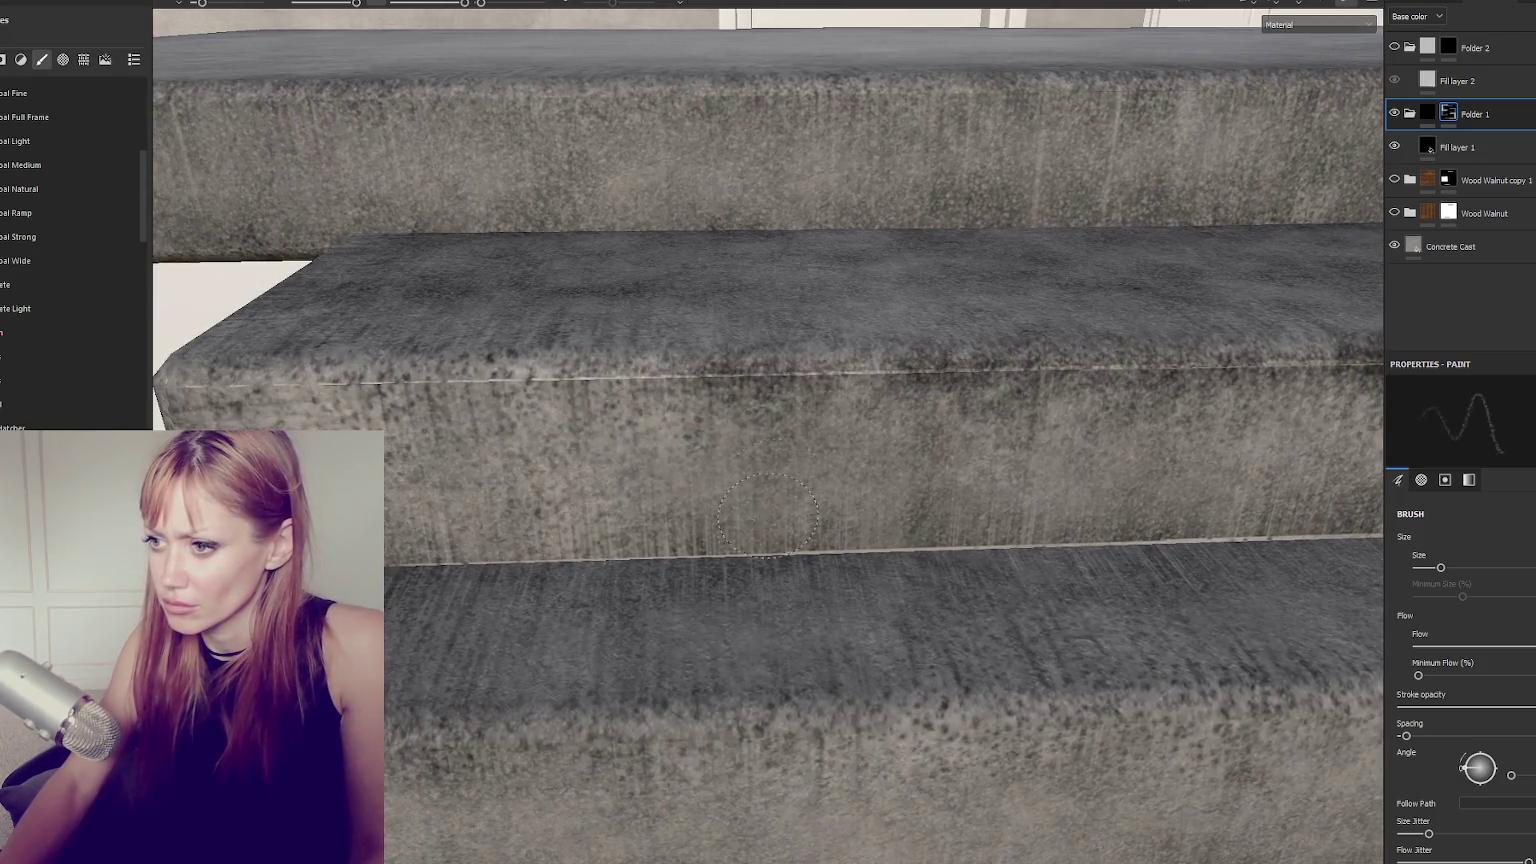
drag(864, 548, 400, 558)
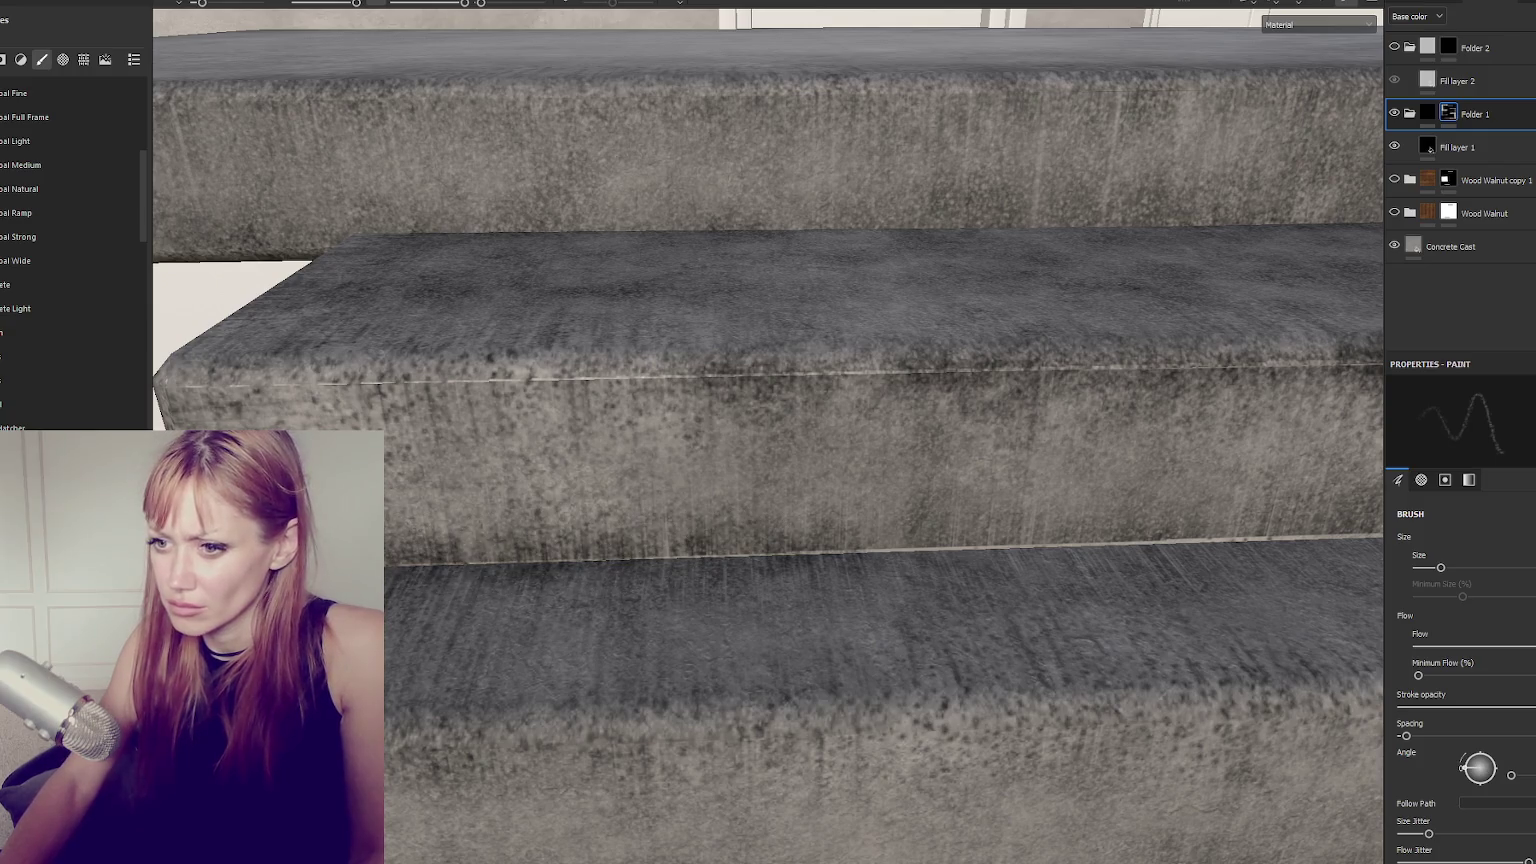
mouse_move(817, 583)
mouse_down()
mouse_move(760, 560)
mouse_move(900, 545)
mouse_move(590, 545)
mouse_up()
alt+drag(600, 545, 620, 560)
drag(800, 515, 631, 535)
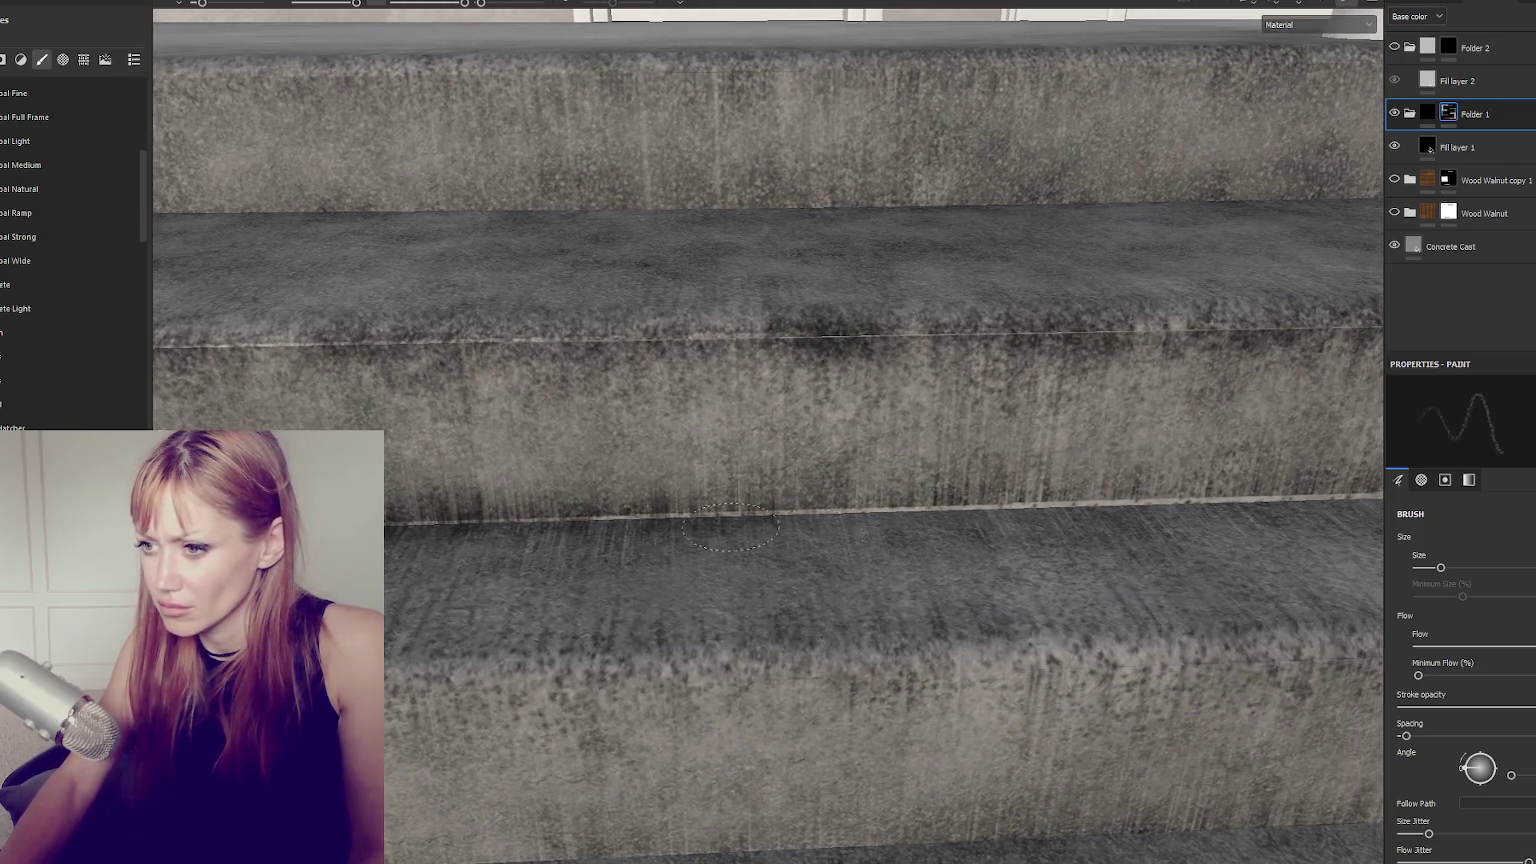
alt+drag(730, 527, 553, 540)
alt+drag(675, 527, 551, 540)
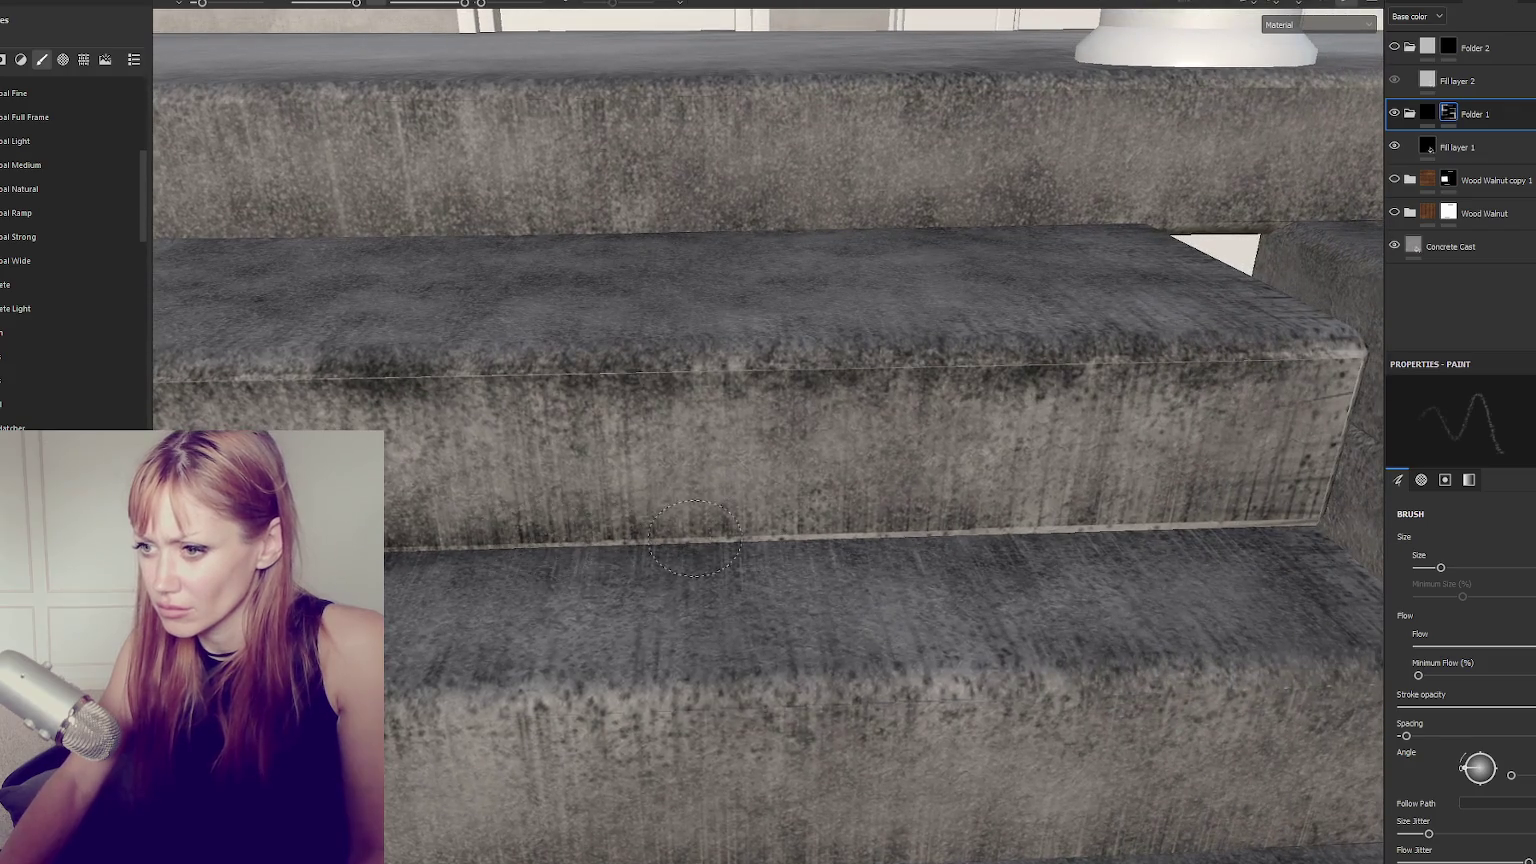
alt+drag(695, 537, 610, 525)
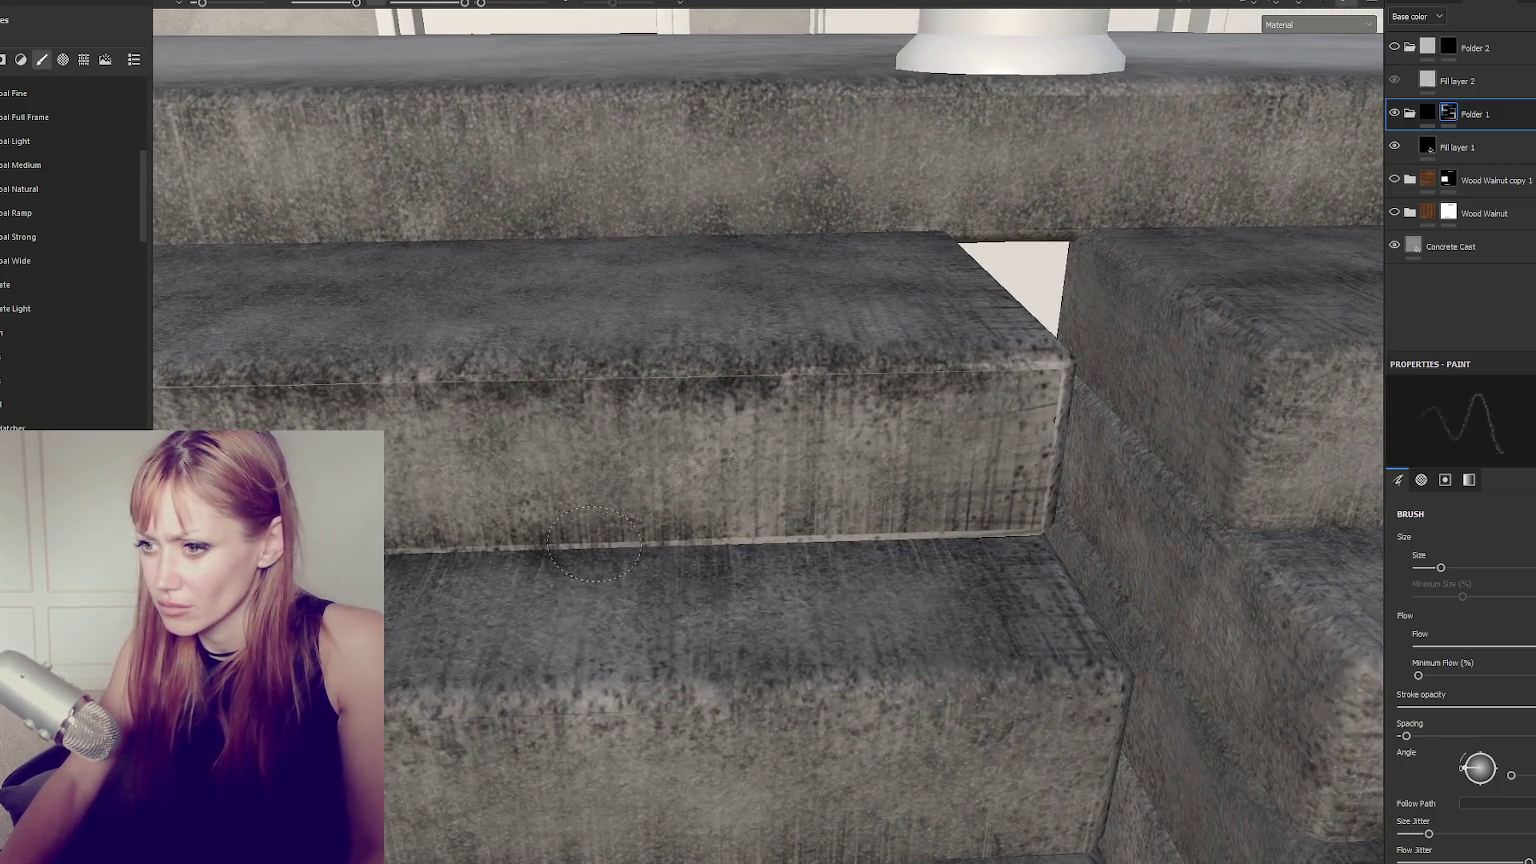
Paint grime along the step's top and front edges, including near its right end.
mouse_move(835, 538)
alt+mouse_down()
mouse_move(639, 543)
mouse_move(993, 393)
alt+mouse_up()
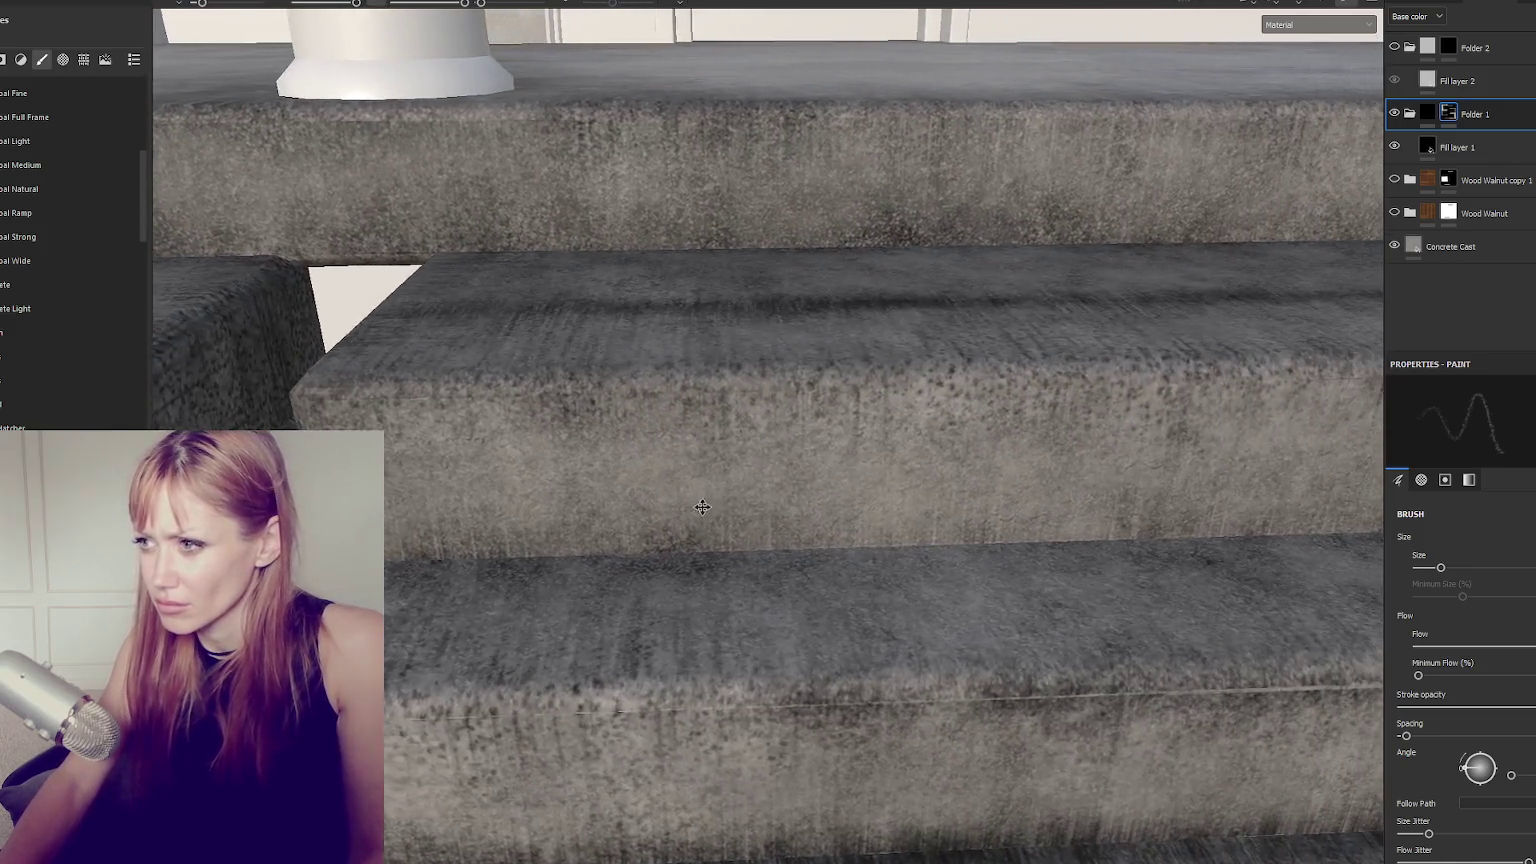
scroll(993, 393, down, 5)
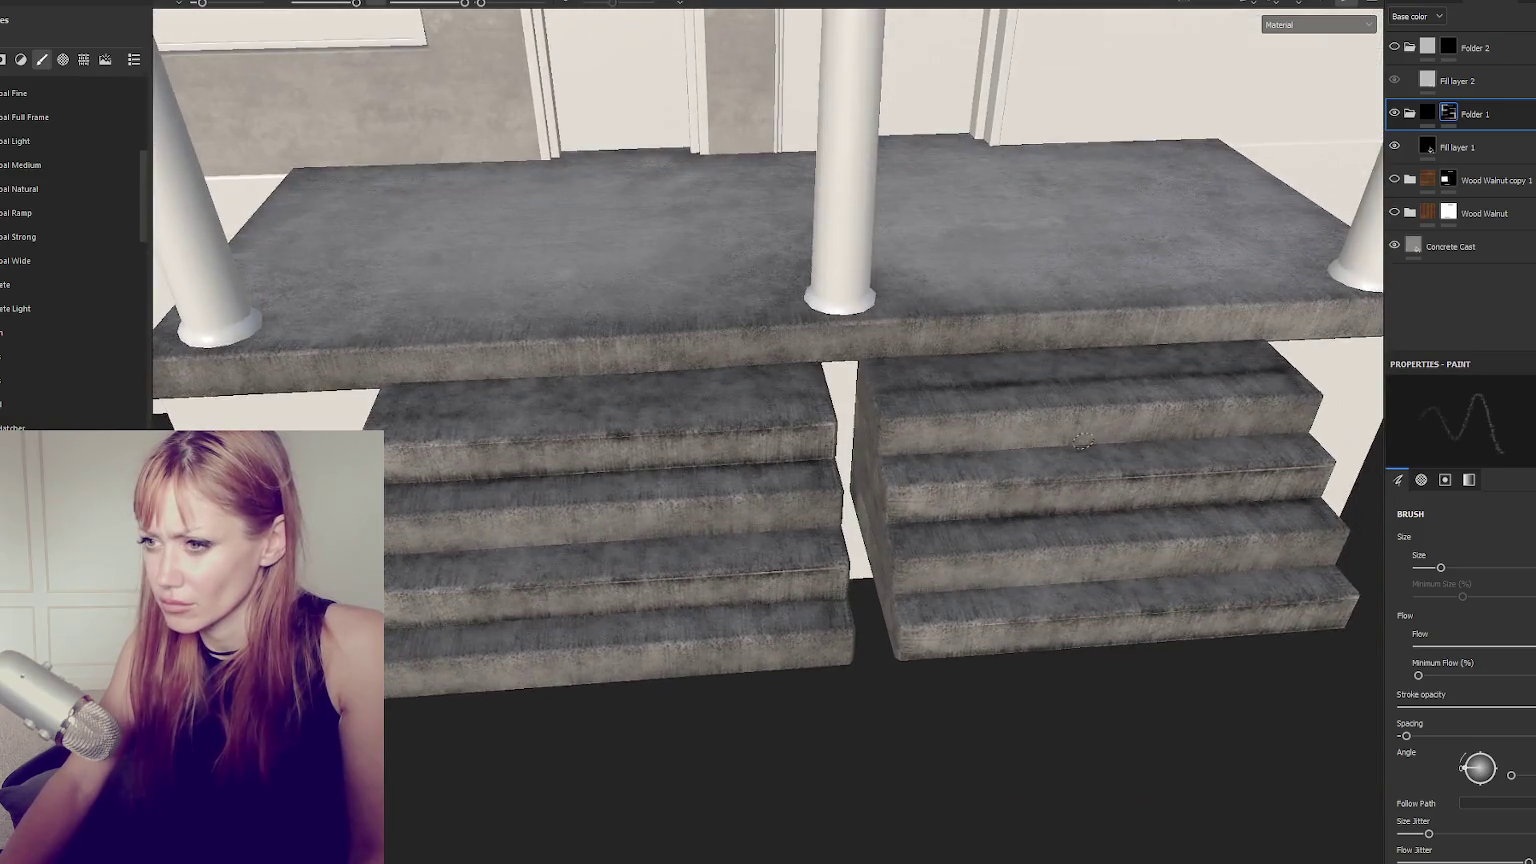
scroll(1075, 440, up, 5)
alt+drag(1075, 440, 928, 522)
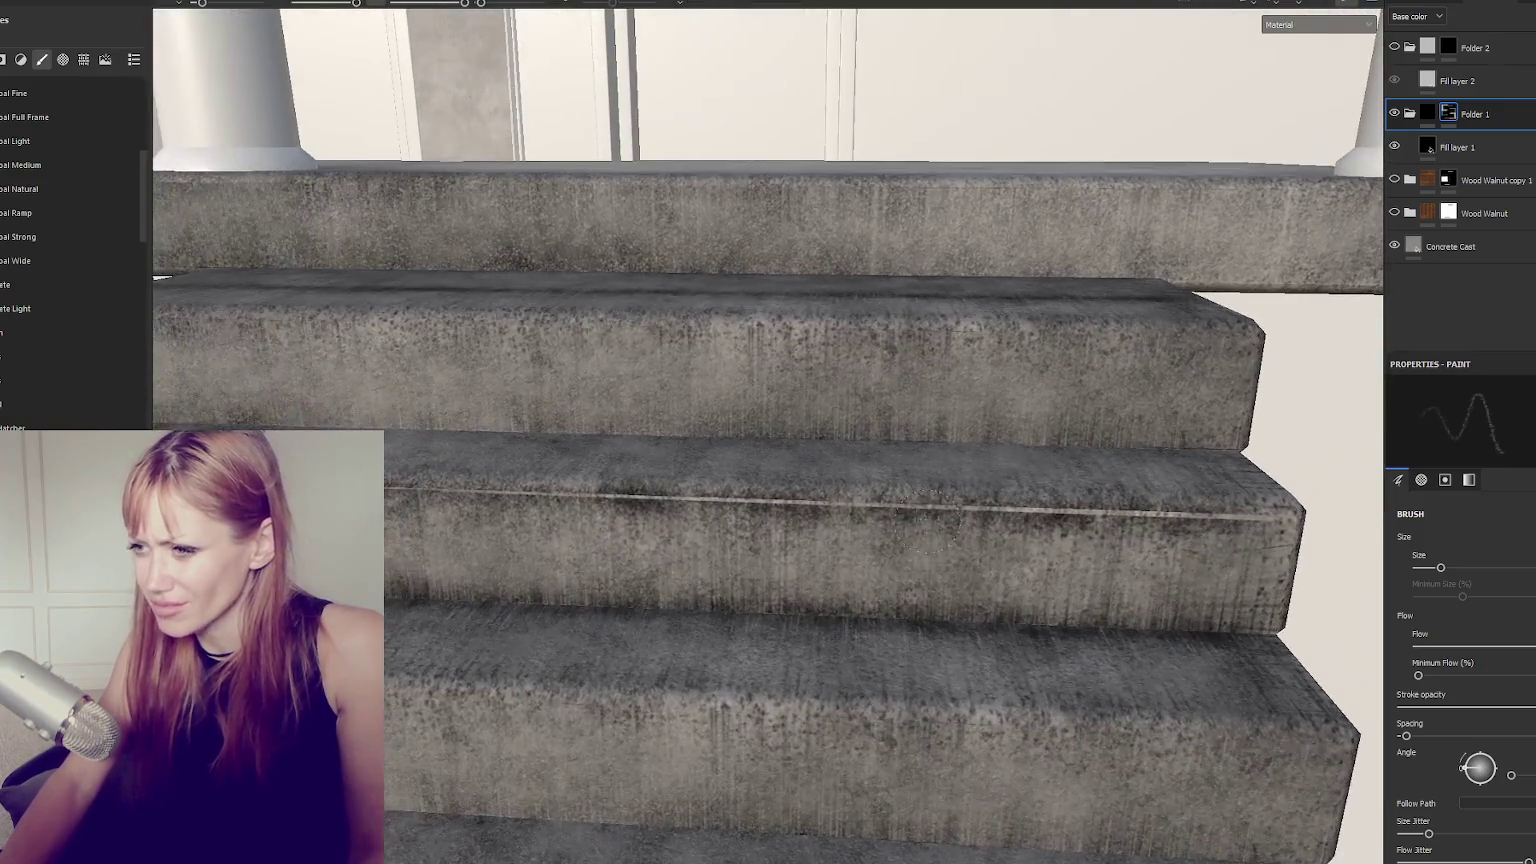
mouse_move(1030, 512)
mouse_down()
mouse_move(1250, 516)
mouse_move(663, 506)
mouse_up()
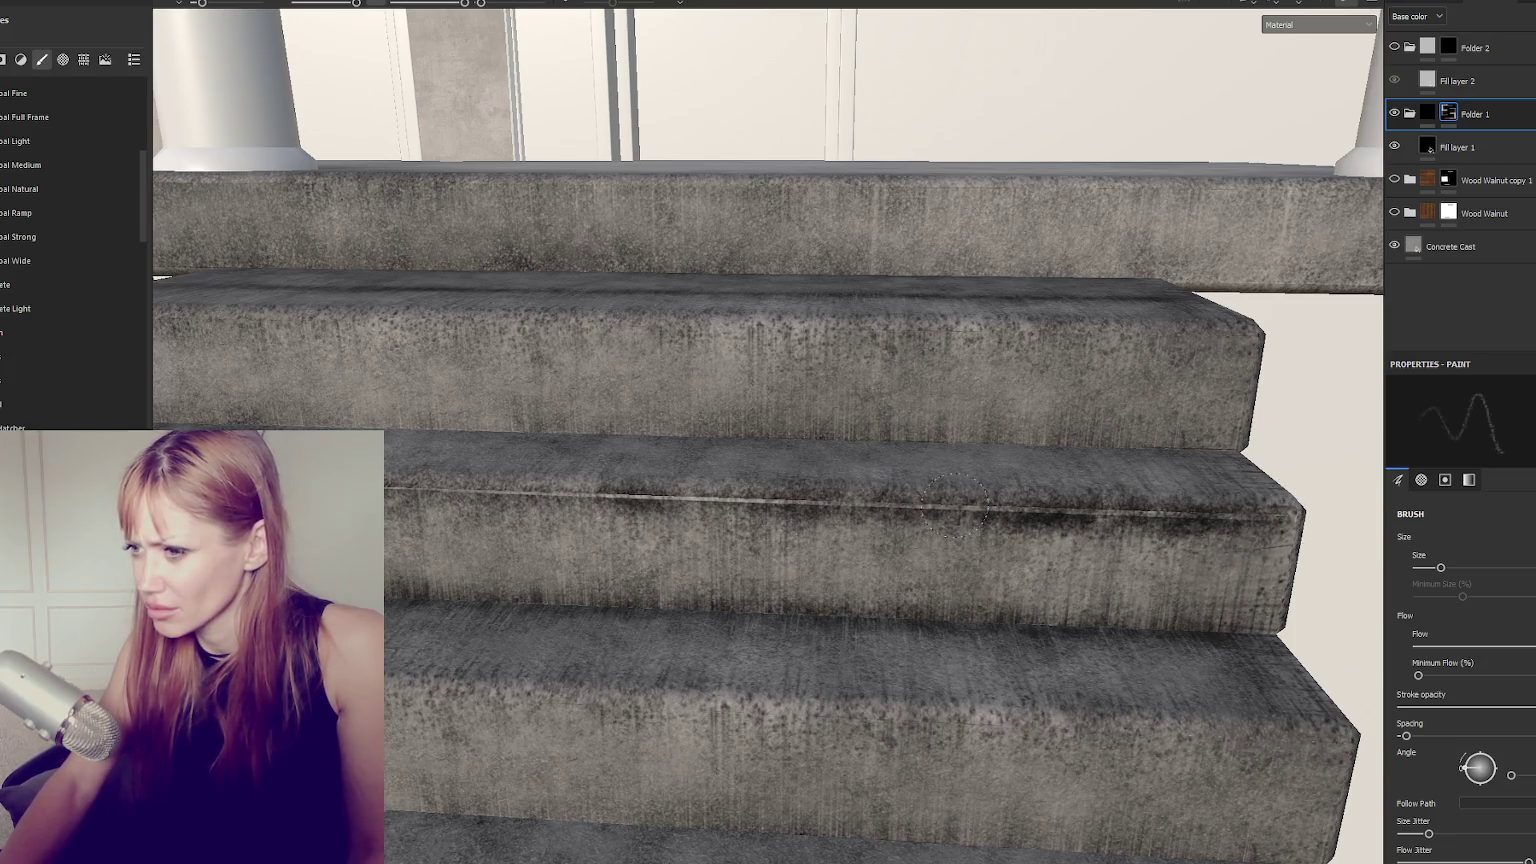
mouse_move(663, 495)
alt+mouse_down()
mouse_move(803, 502)
mouse_move(390, 497)
mouse_move(535, 513)
alt+mouse_up()
drag(695, 527, 968, 541)
mouse_move(1096, 548)
mouse_down()
mouse_move(1135, 545)
mouse_move(948, 543)
mouse_up()
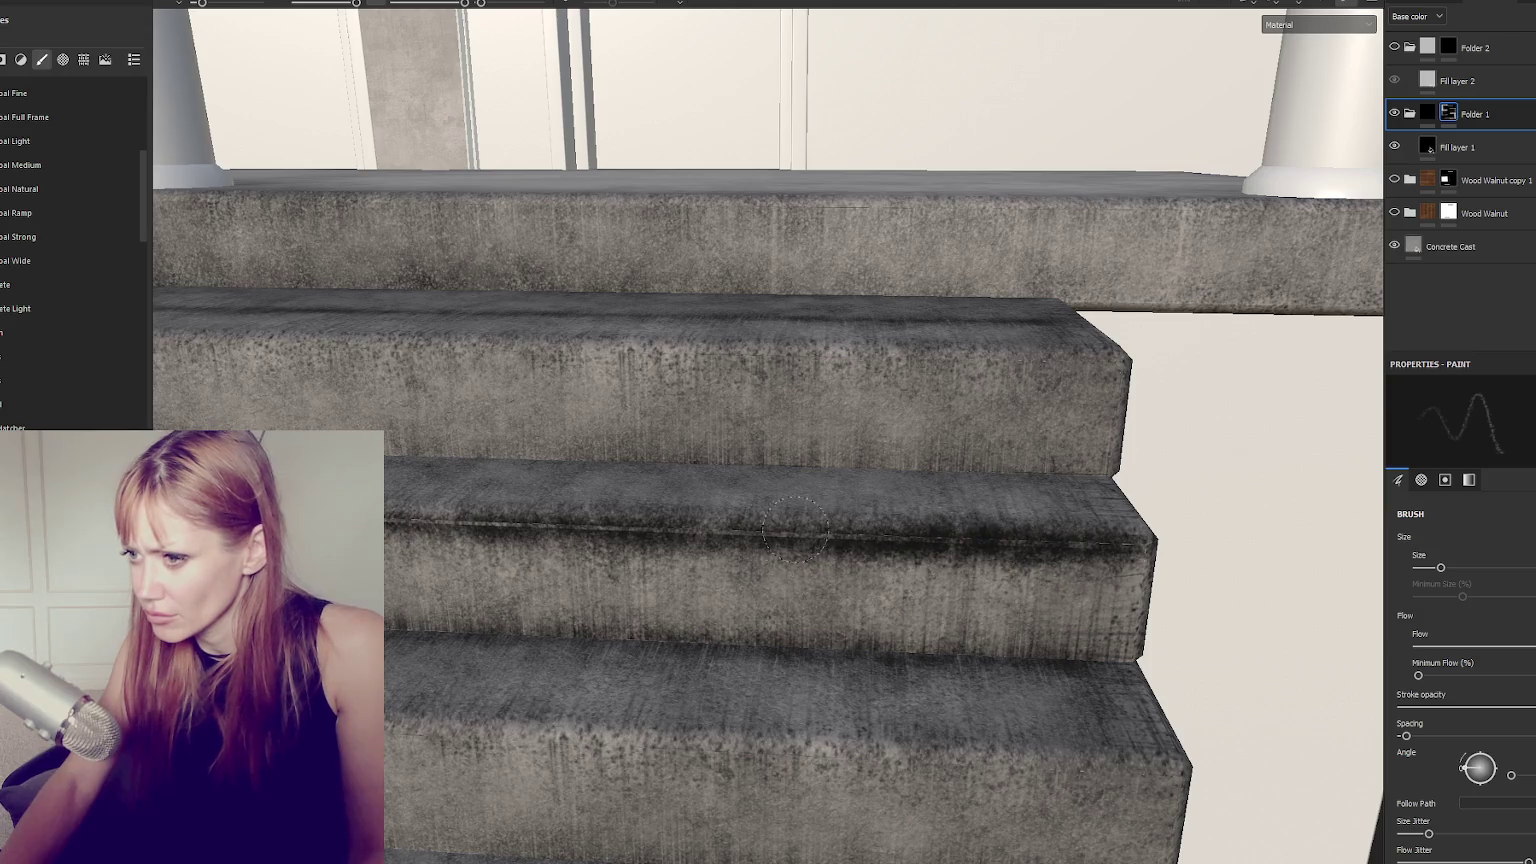
Orbit around both stair blocks to review the painted grime from several angles.
alt+drag(676, 522, 417, 511)
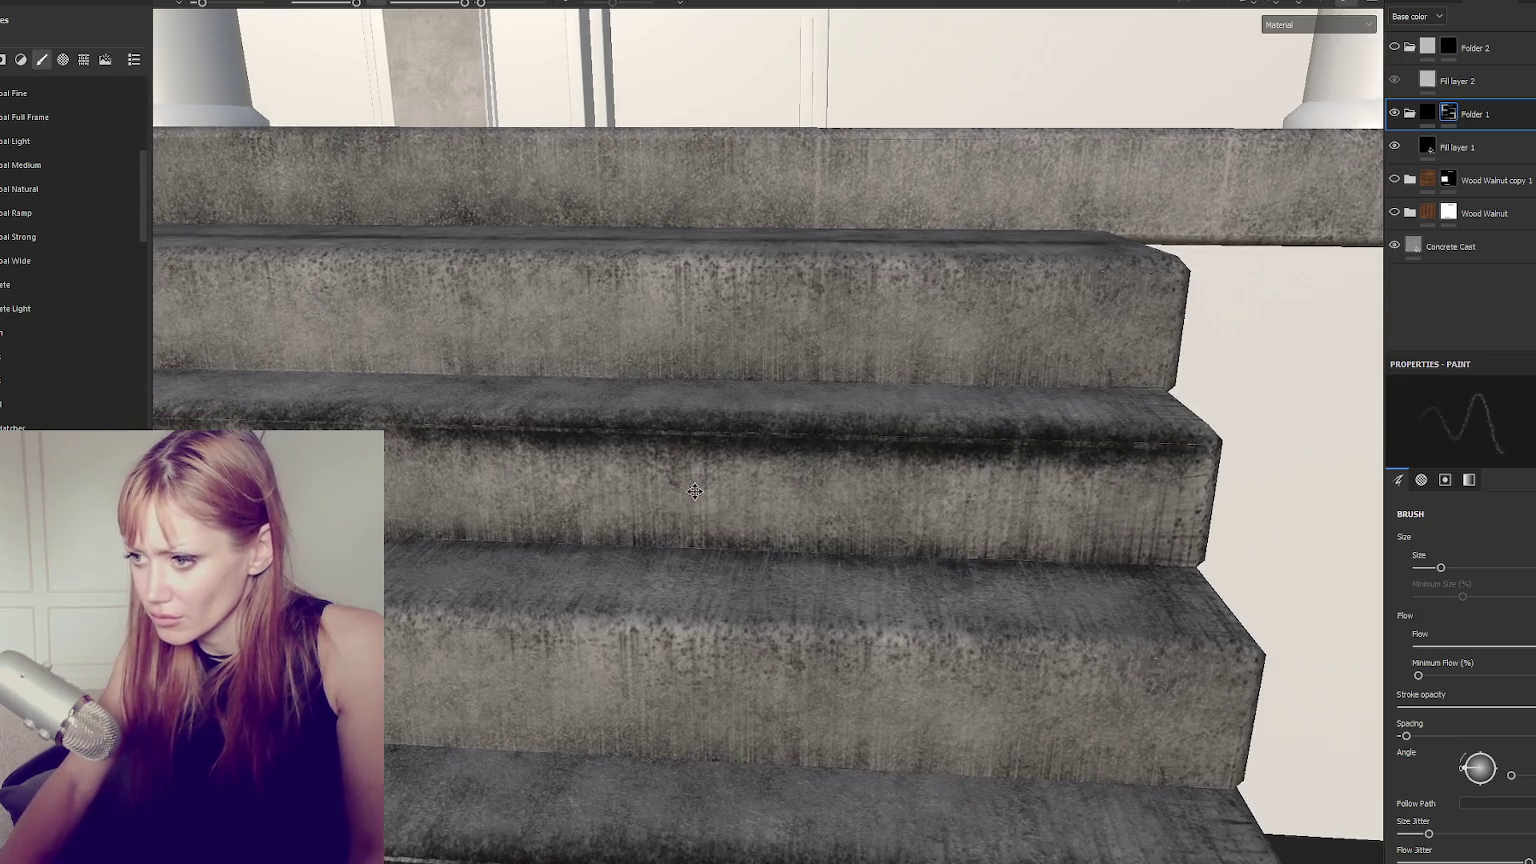
mouse_move(944, 700)
alt+mouse_down()
mouse_move(944, 662)
mouse_move(548, 642)
alt+mouse_up()
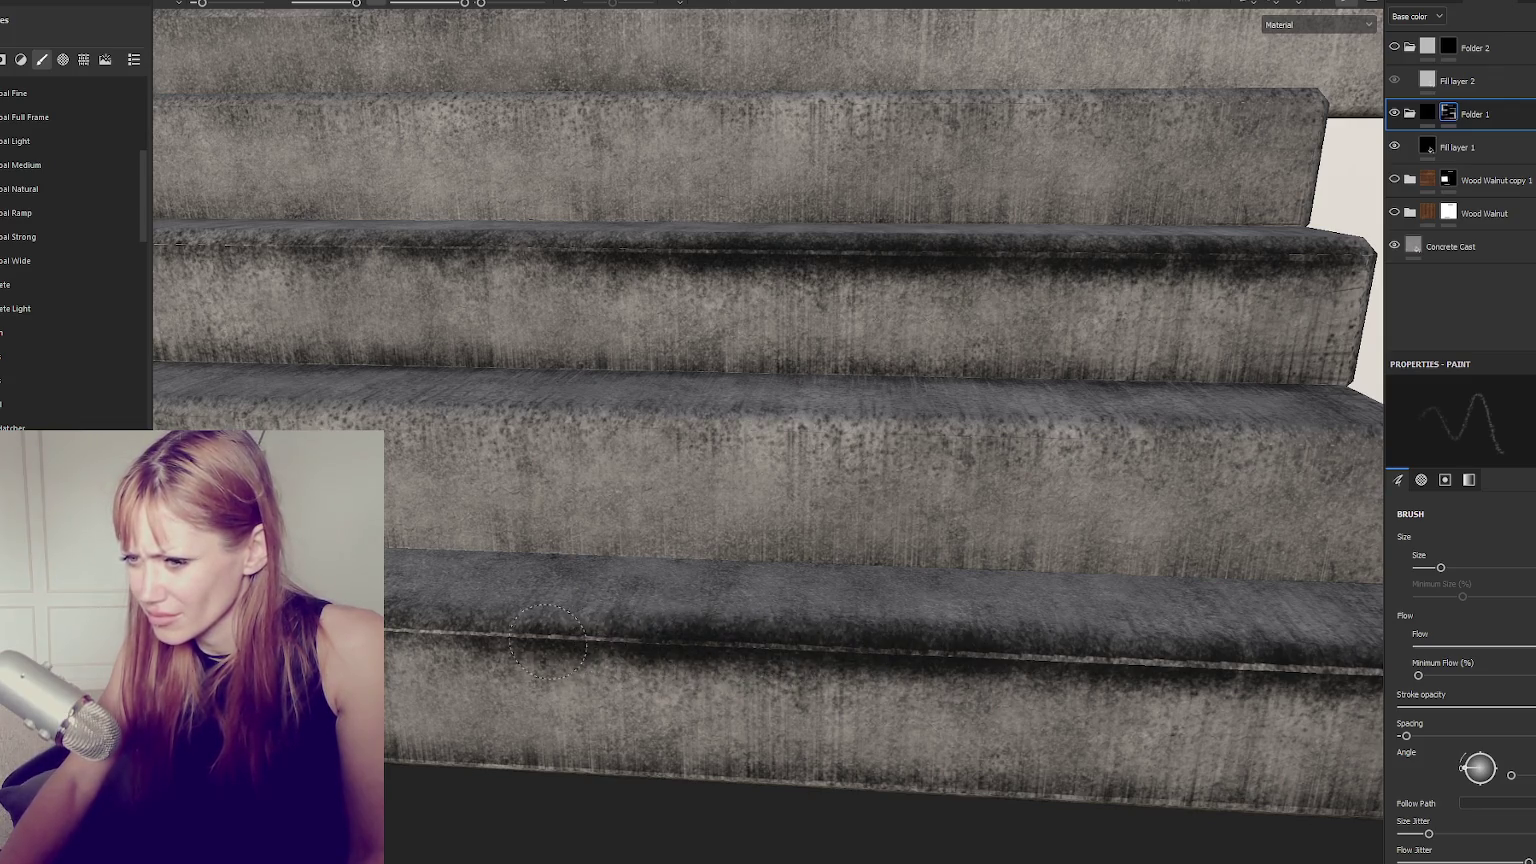
mouse_move(963, 655)
alt+mouse_down()
mouse_move(860, 560)
mouse_move(720, 330)
alt+mouse_up()
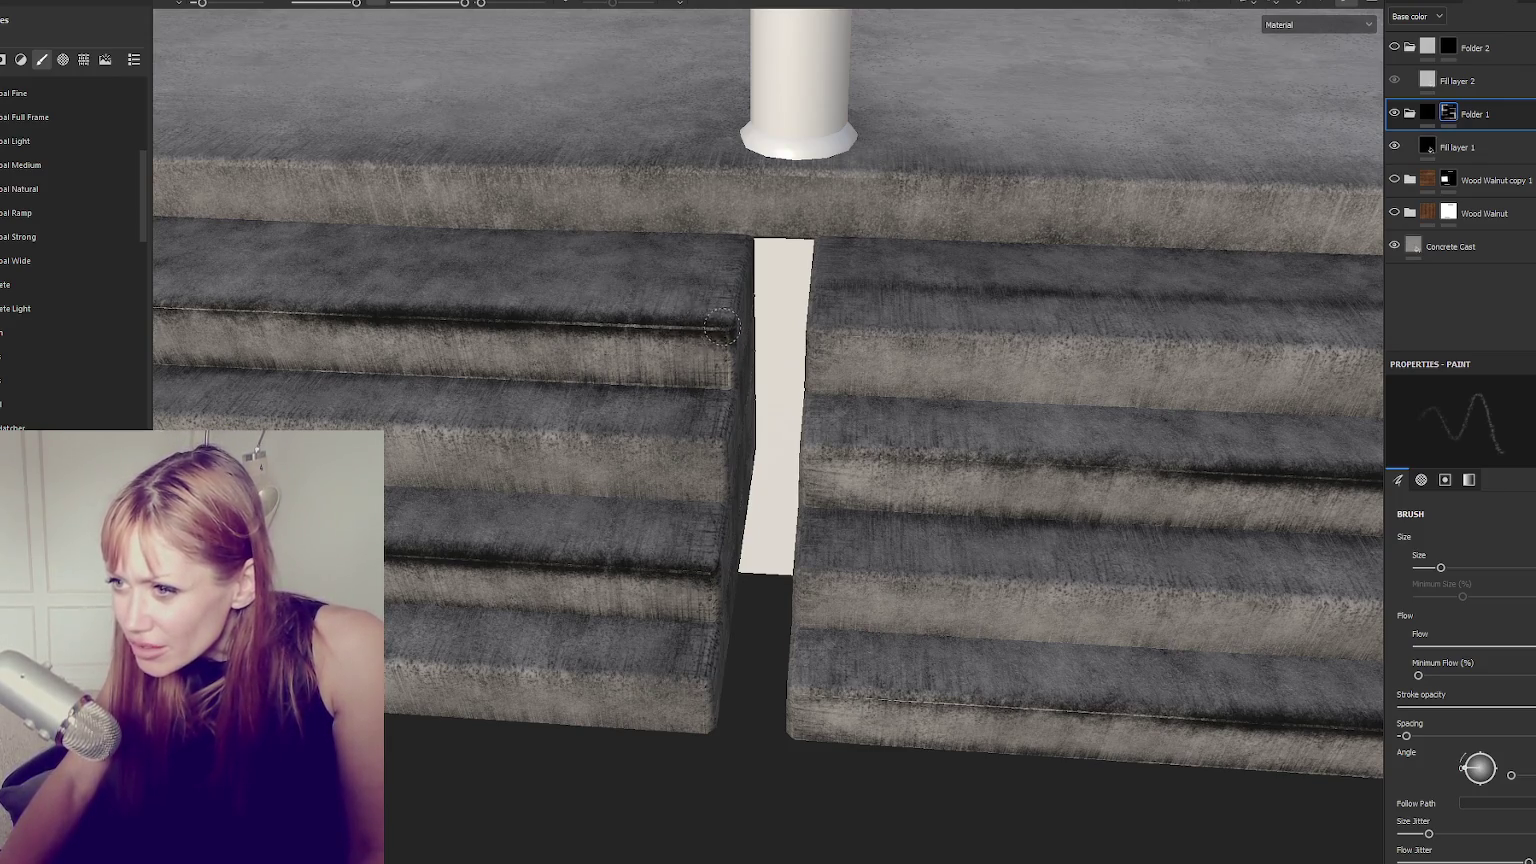
mouse_move(577, 322)
alt+mouse_down()
mouse_move(593, 326)
mouse_move(515, 318)
alt+mouse_up()
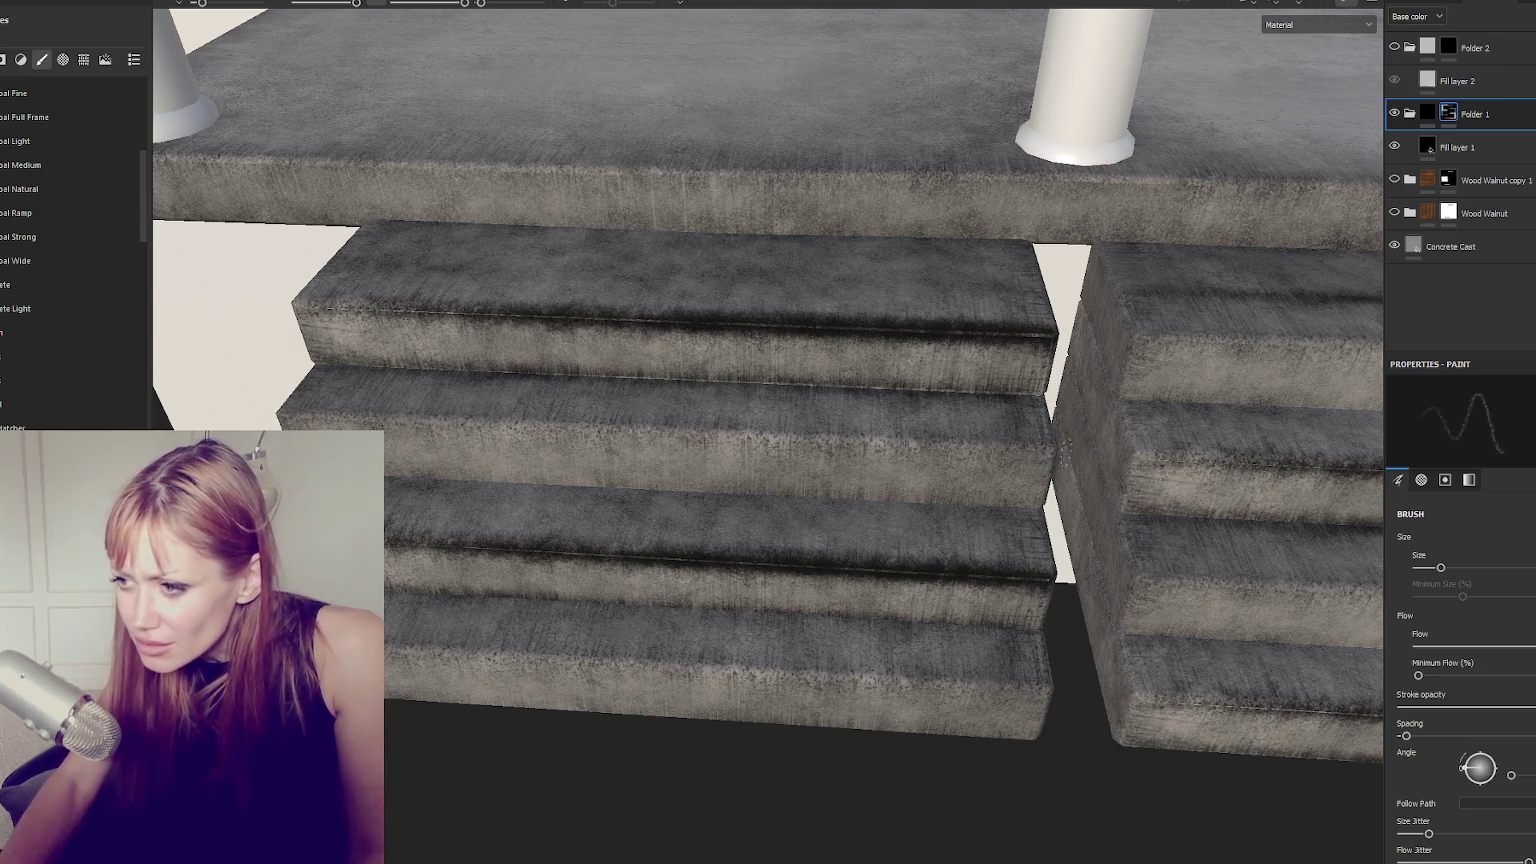
alt+drag(563, 322, 1045, 598)
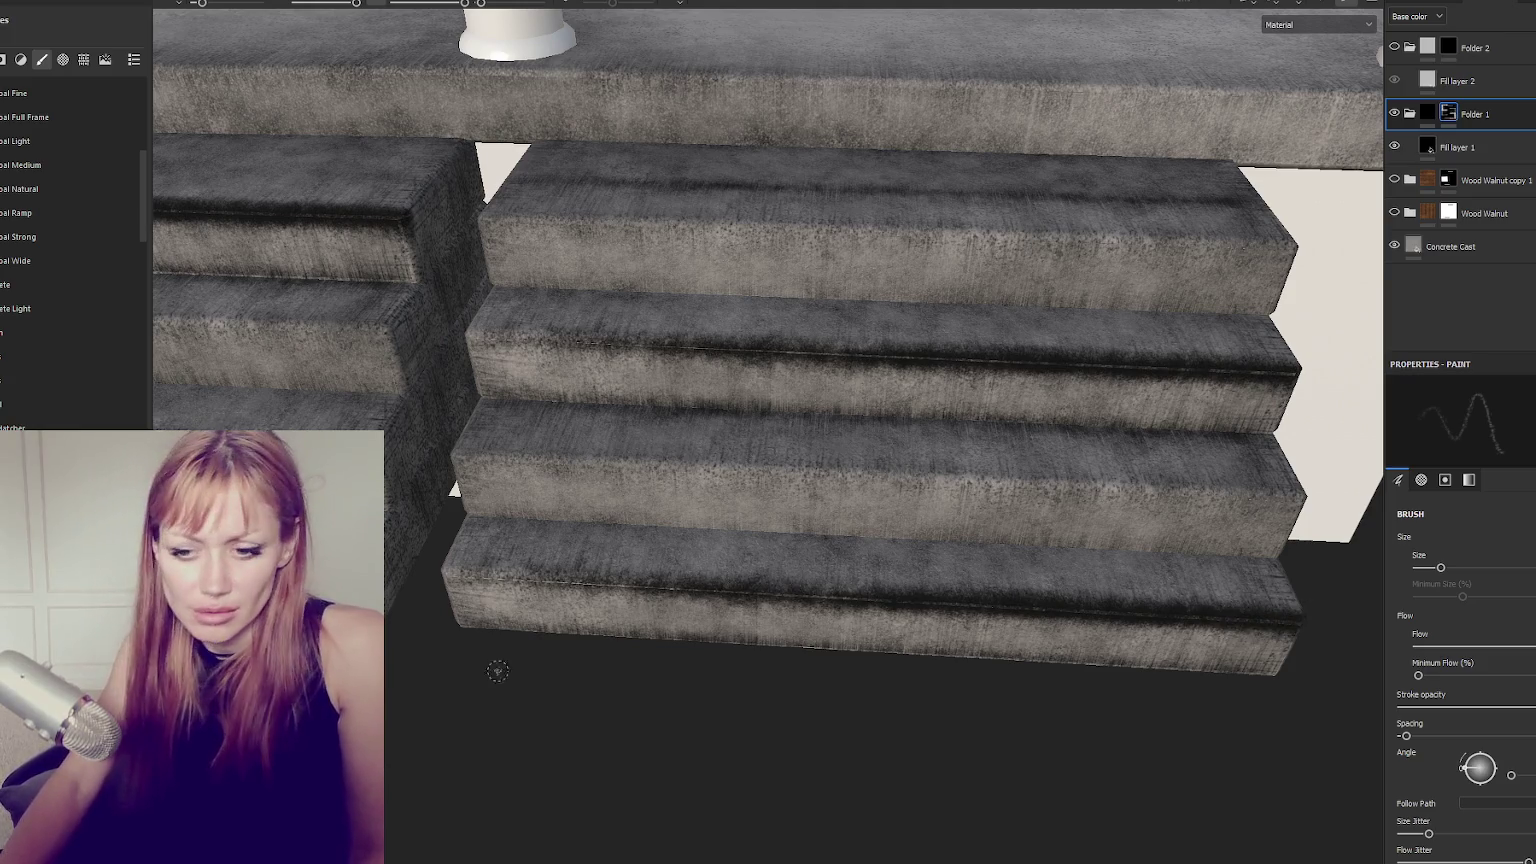
mouse_move(760, 590)
alt+middle_down()
mouse_move(923, 445)
mouse_move(520, 450)
alt+middle_up()
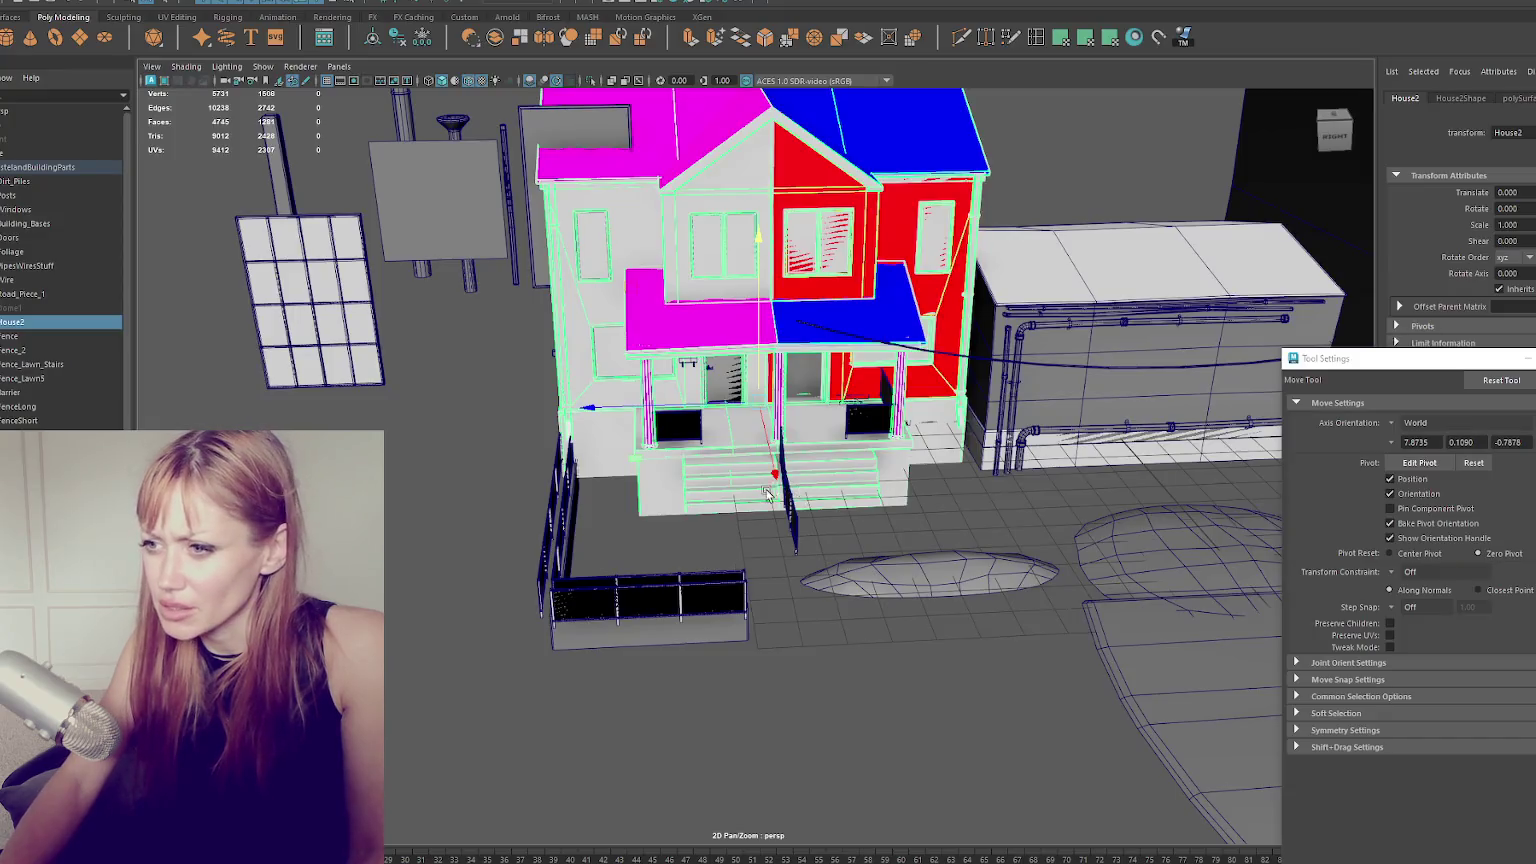
Select the faces of both porch stair blocks and isolate them with Ctrl+1.
scroll(766, 493, up, 3)
scroll(761, 470, up, 2)
right_click(752, 465)
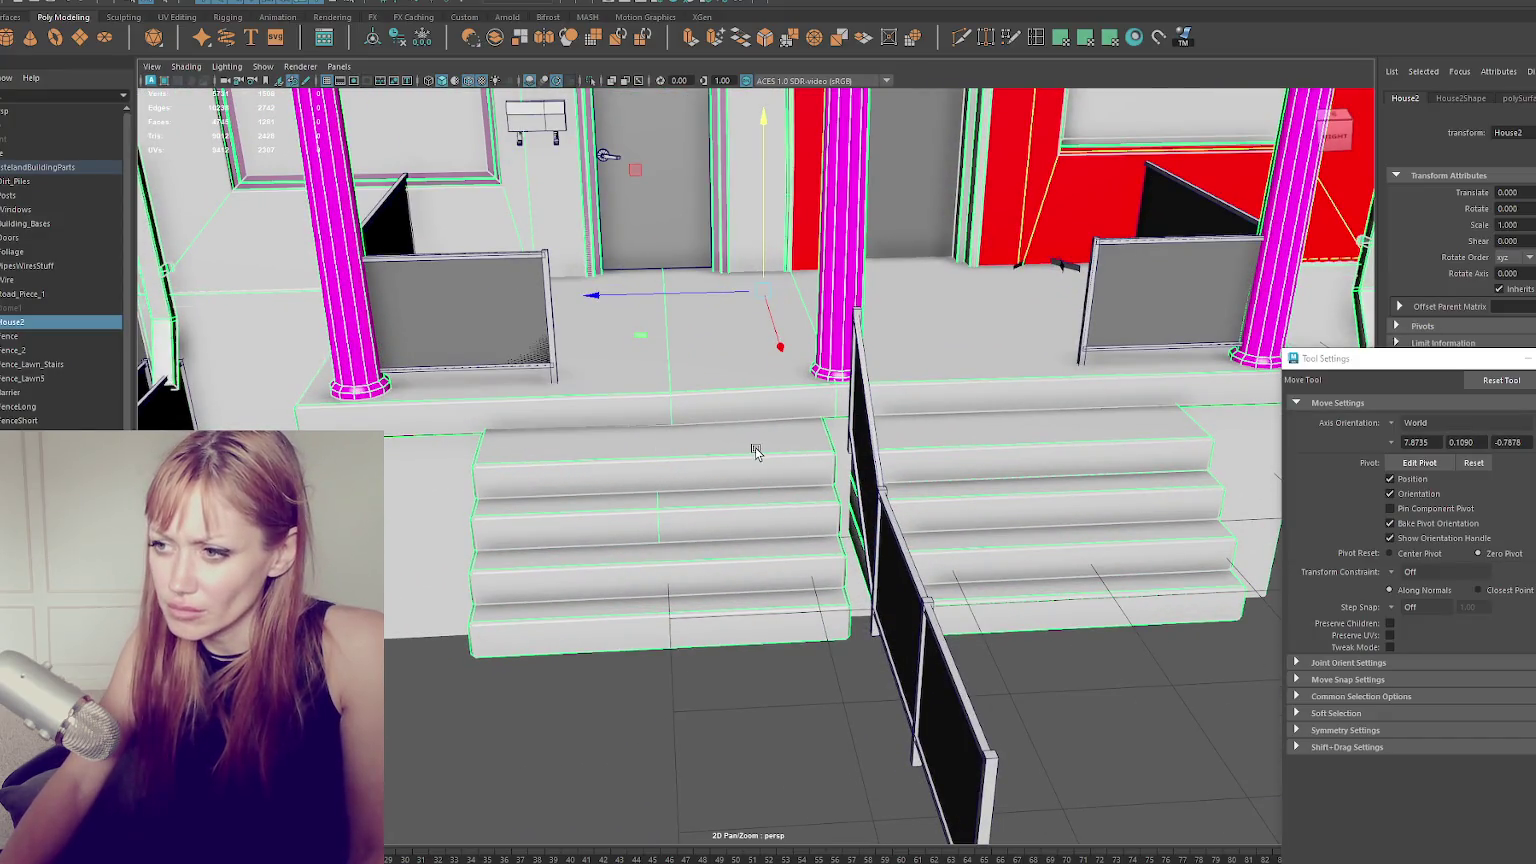
click(773, 450)
click(1016, 443)
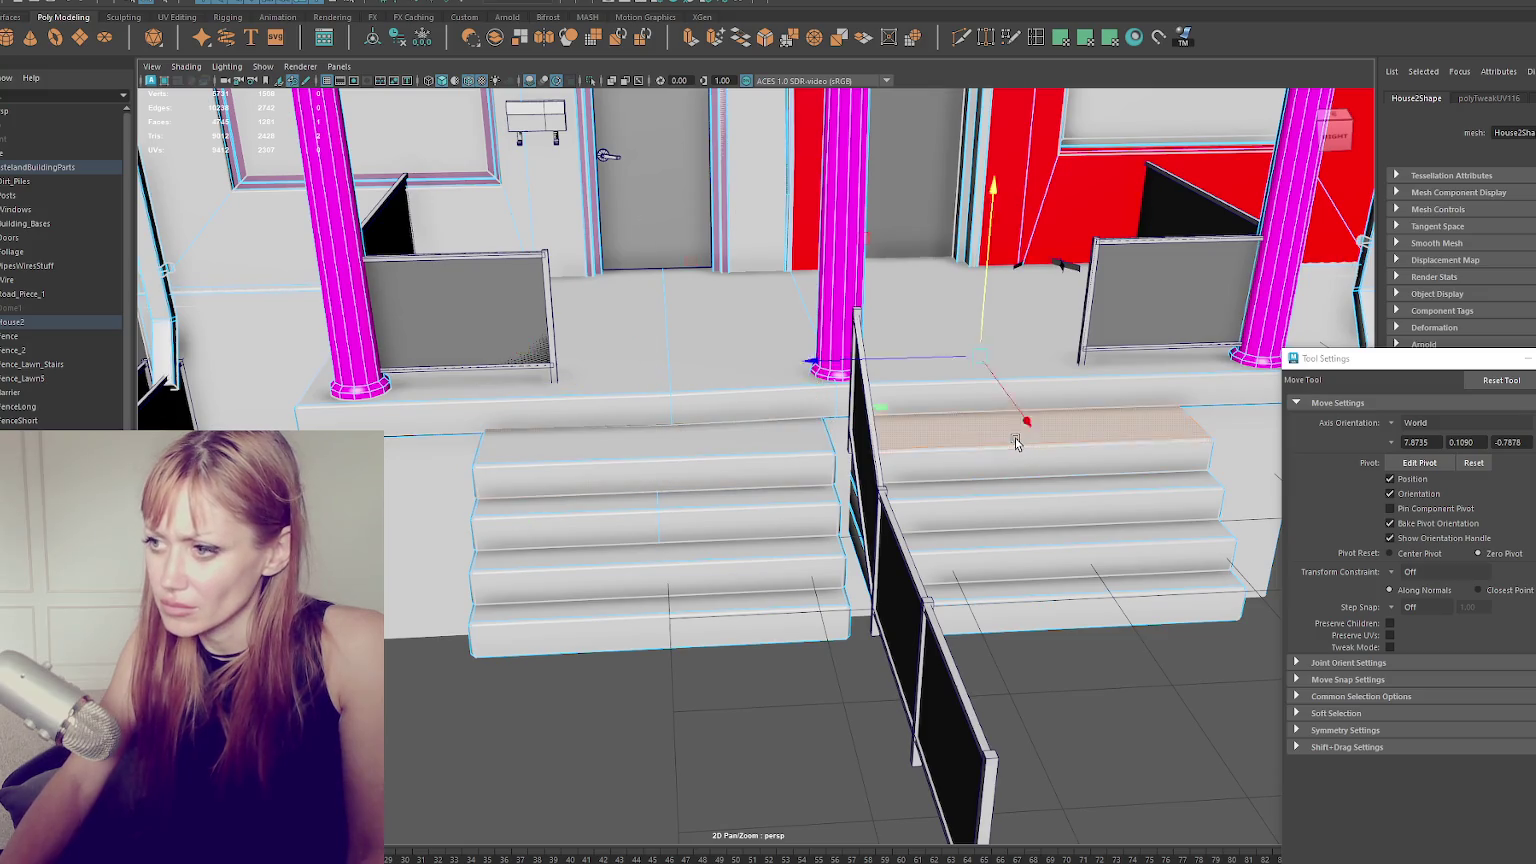
mouse_move(768, 470)
shift+mouse_down()
mouse_move(795, 521)
mouse_move(809, 621)
mouse_move(1029, 512)
mouse_move(1042, 590)
shift+mouse_up()
key(ctrl+1)
Switch to Object Mode and marquee-select both stair objects.
right_click(656, 316)
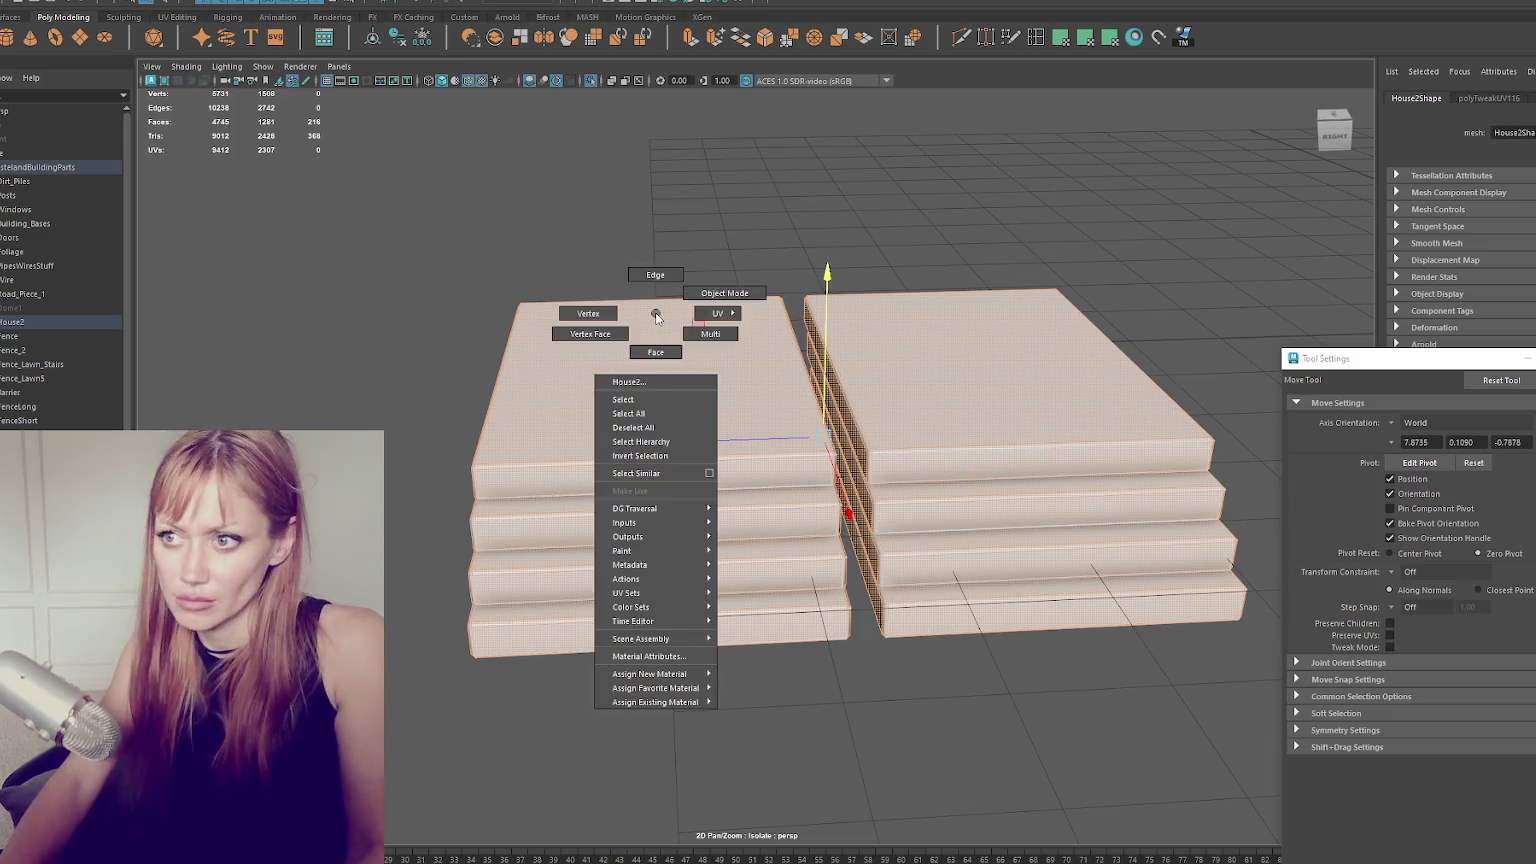
click(724, 293)
drag(497, 178, 1104, 676)
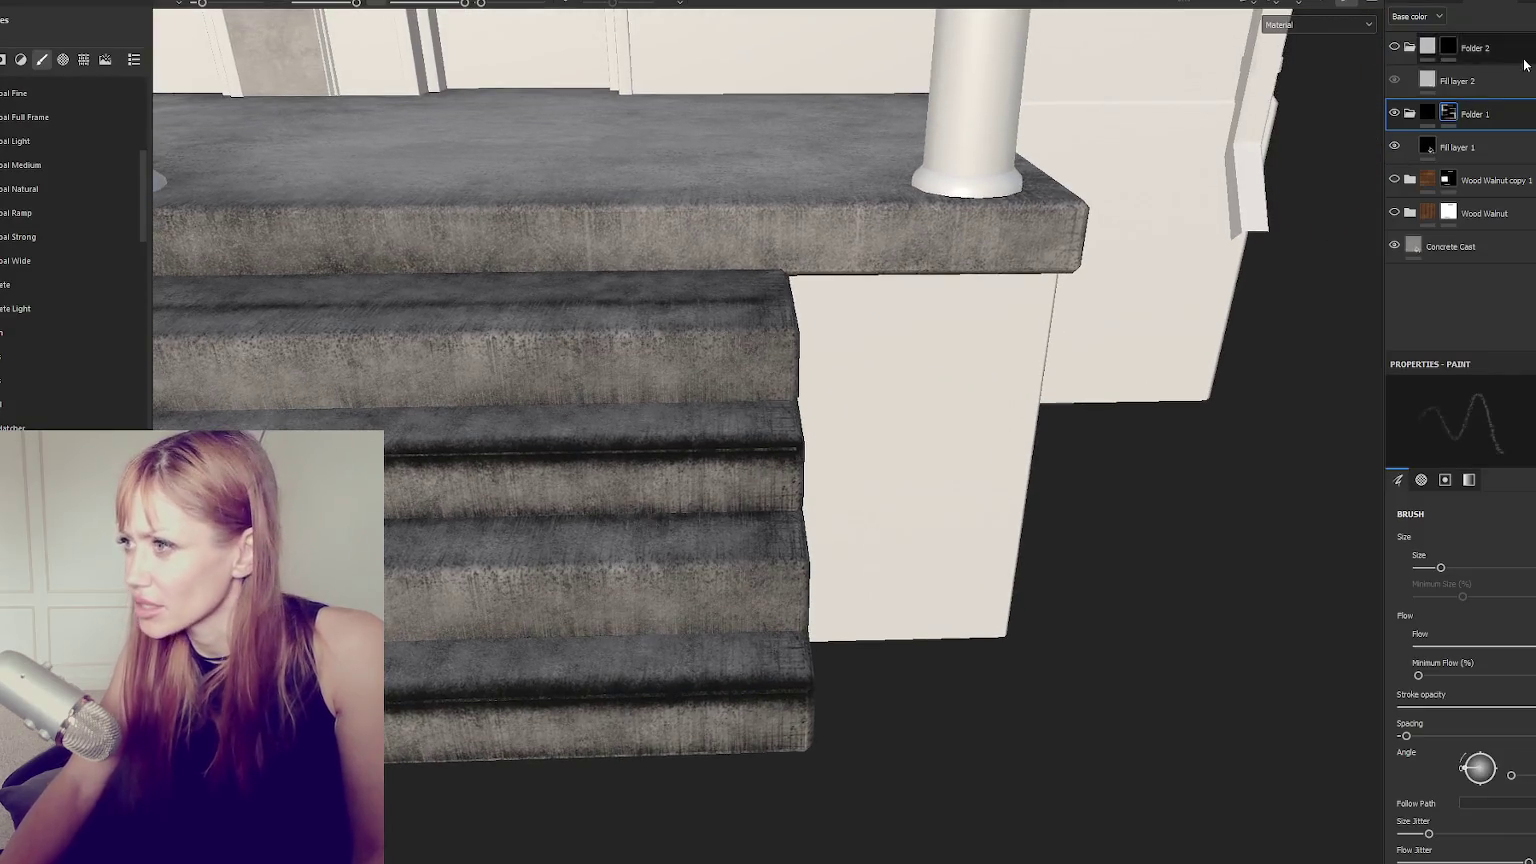
scroll(1460, 650, down, 5)
scroll(1455, 700, down, 2)
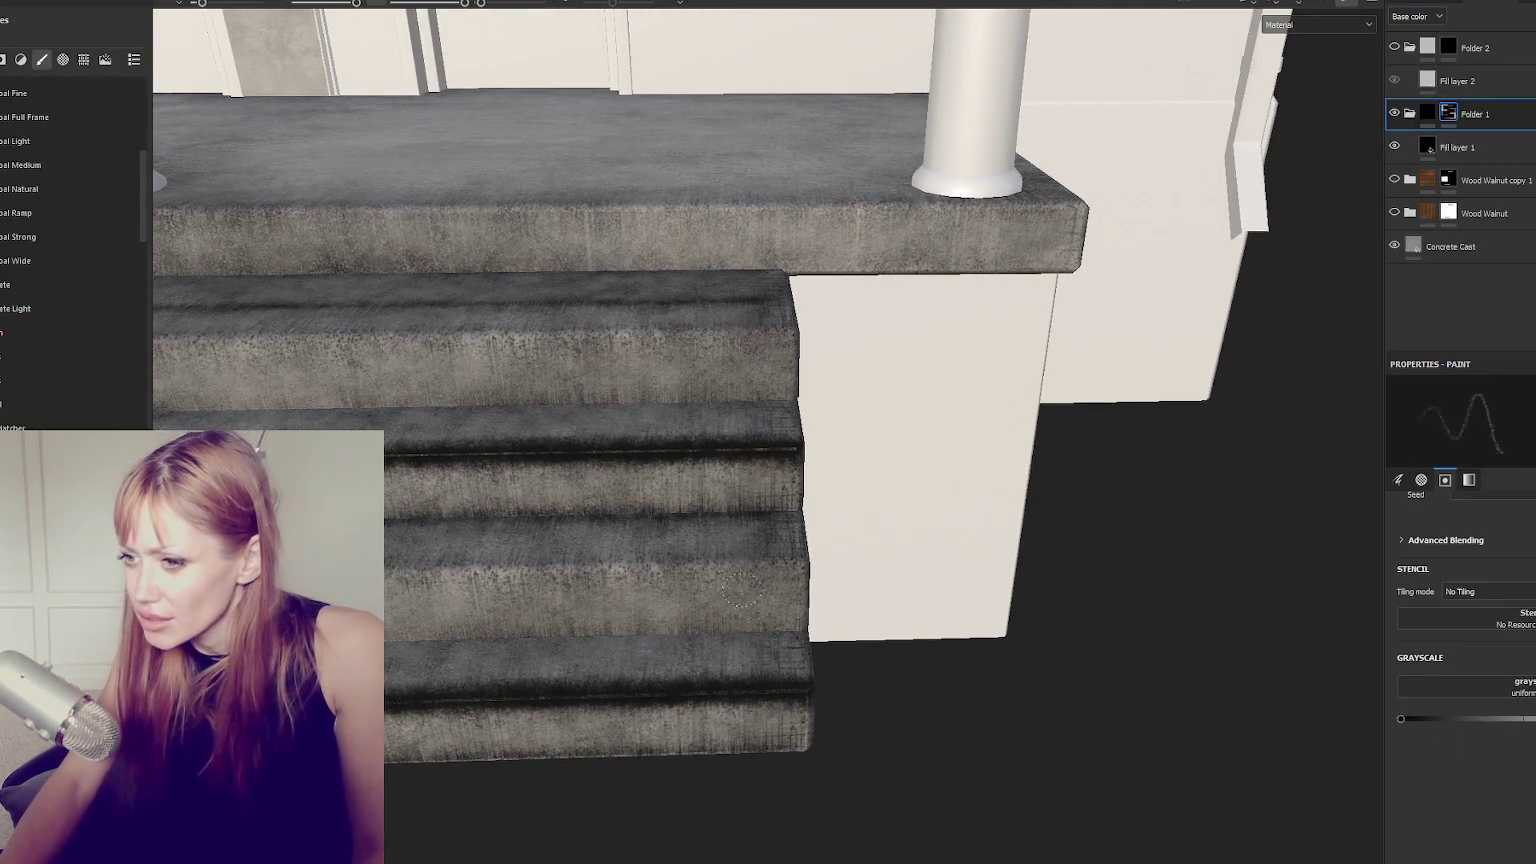
alt+drag(741, 592, 860, 495)
scroll(860, 495, up, 3)
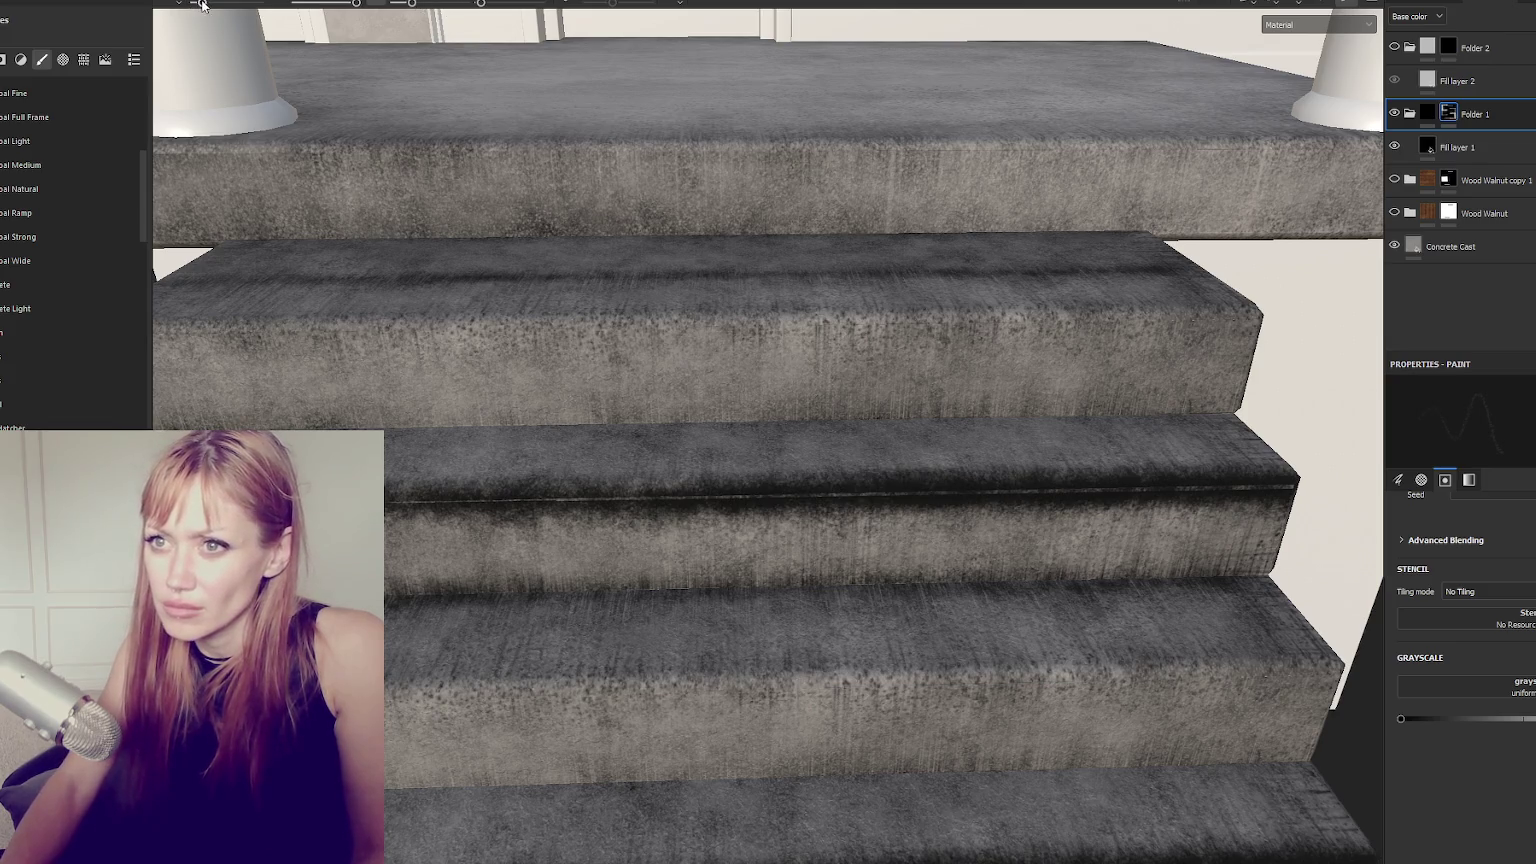
mouse_move(487, 467)
mouse_down()
mouse_move(420, 530)
mouse_move(1134, 527)
mouse_up()
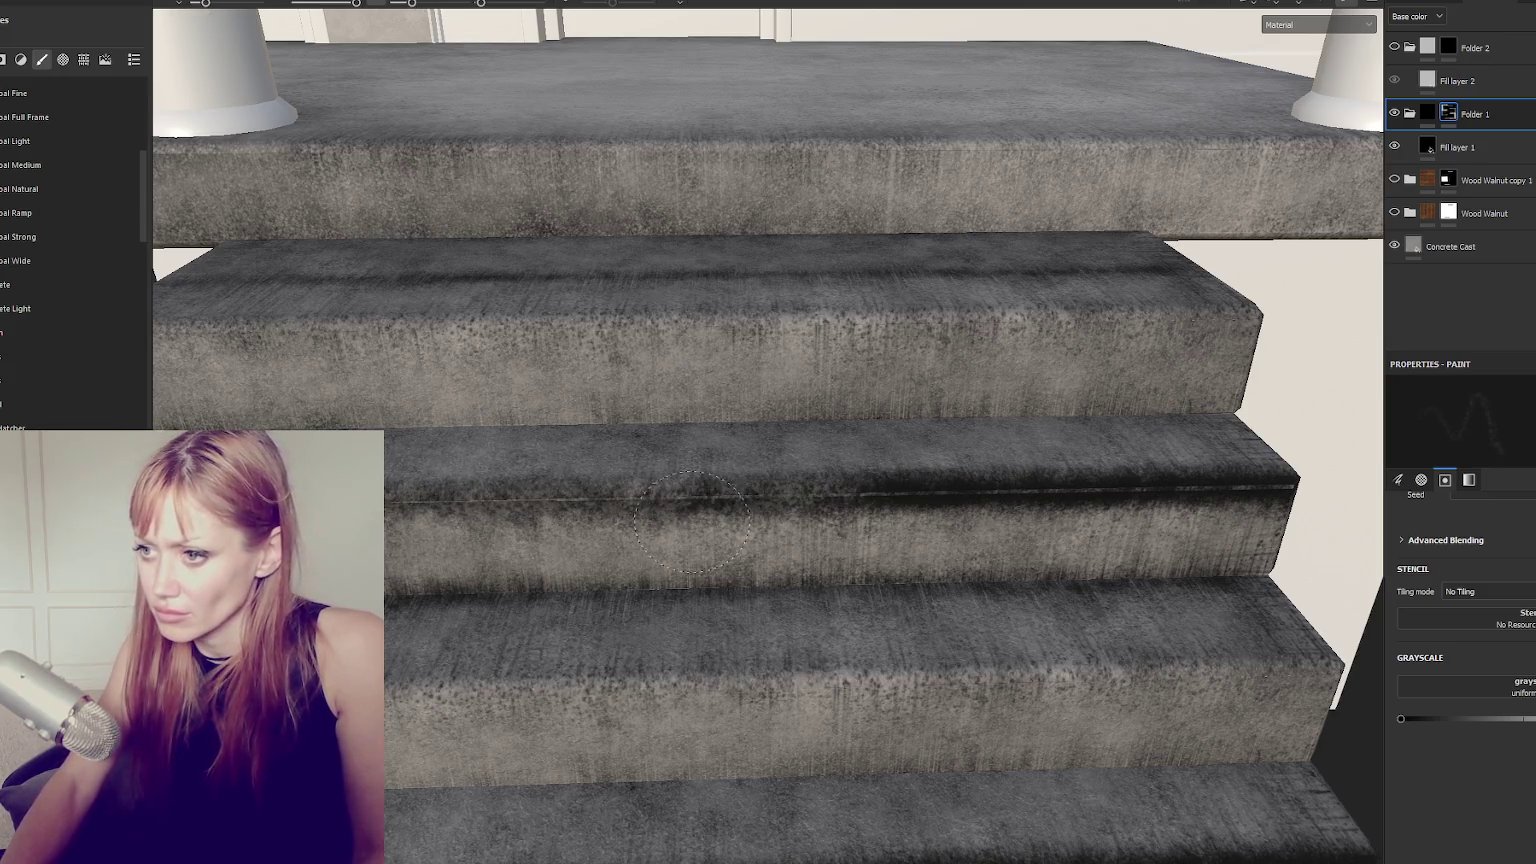
alt+right_drag(1134, 527, 906, 547)
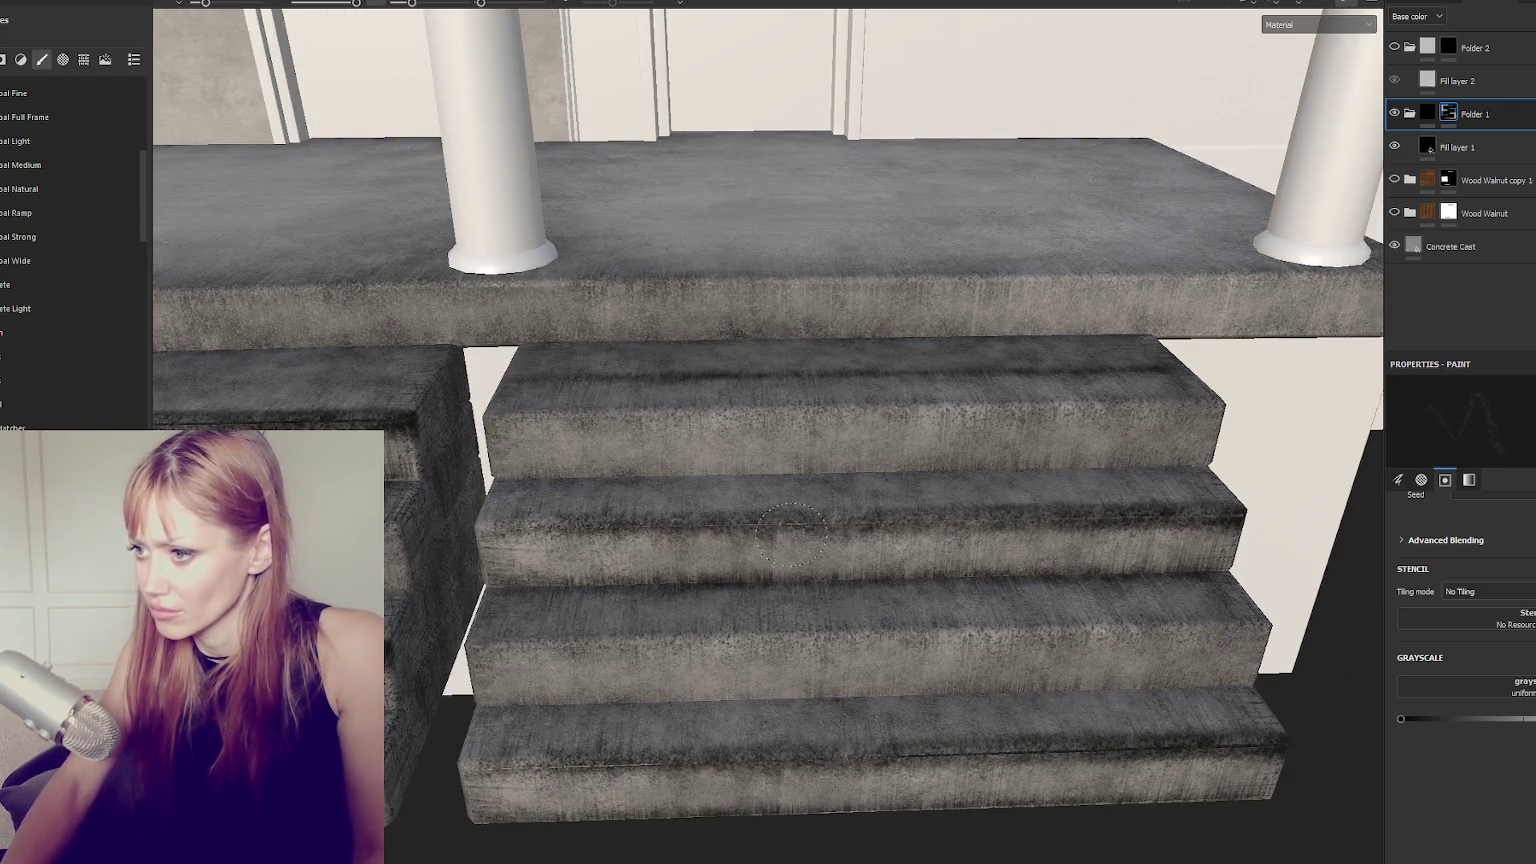
alt+right_drag(692, 541, 968, 512)
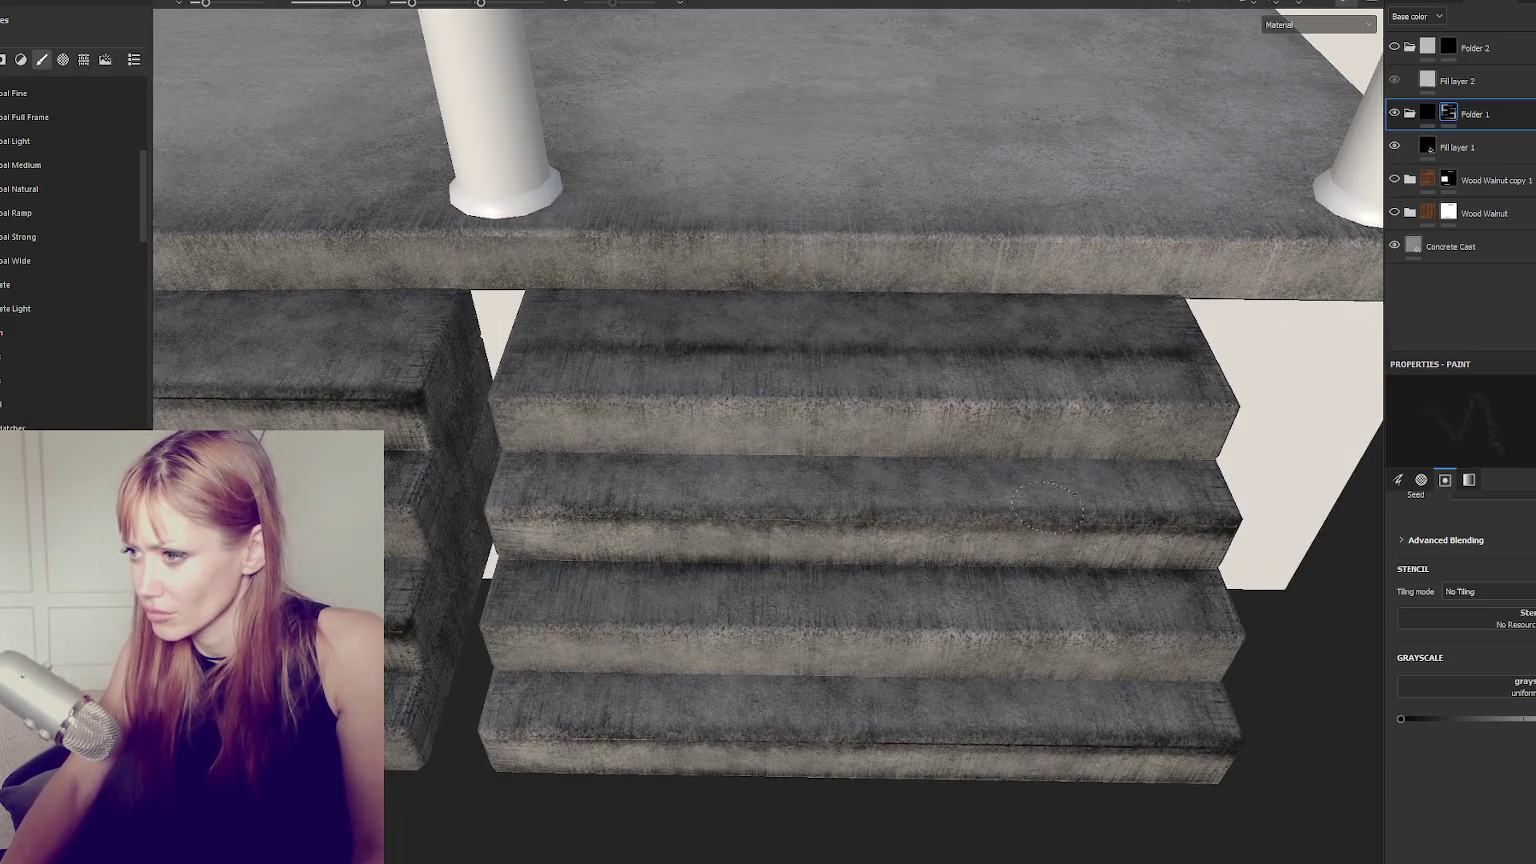
alt+drag(1120, 778, 1058, 735)
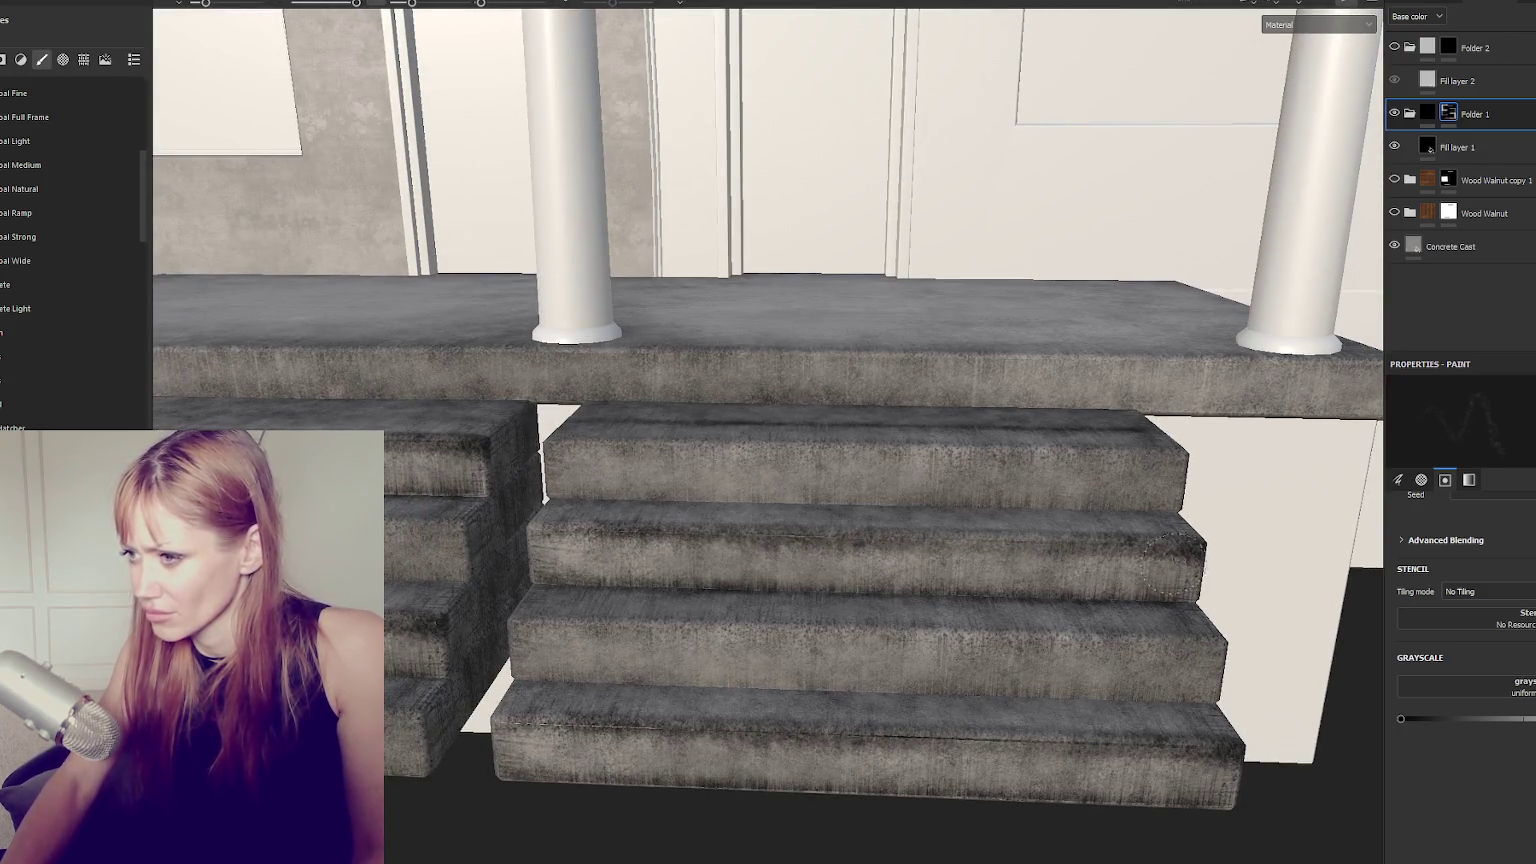
alt+drag(645, 535, 727, 657)
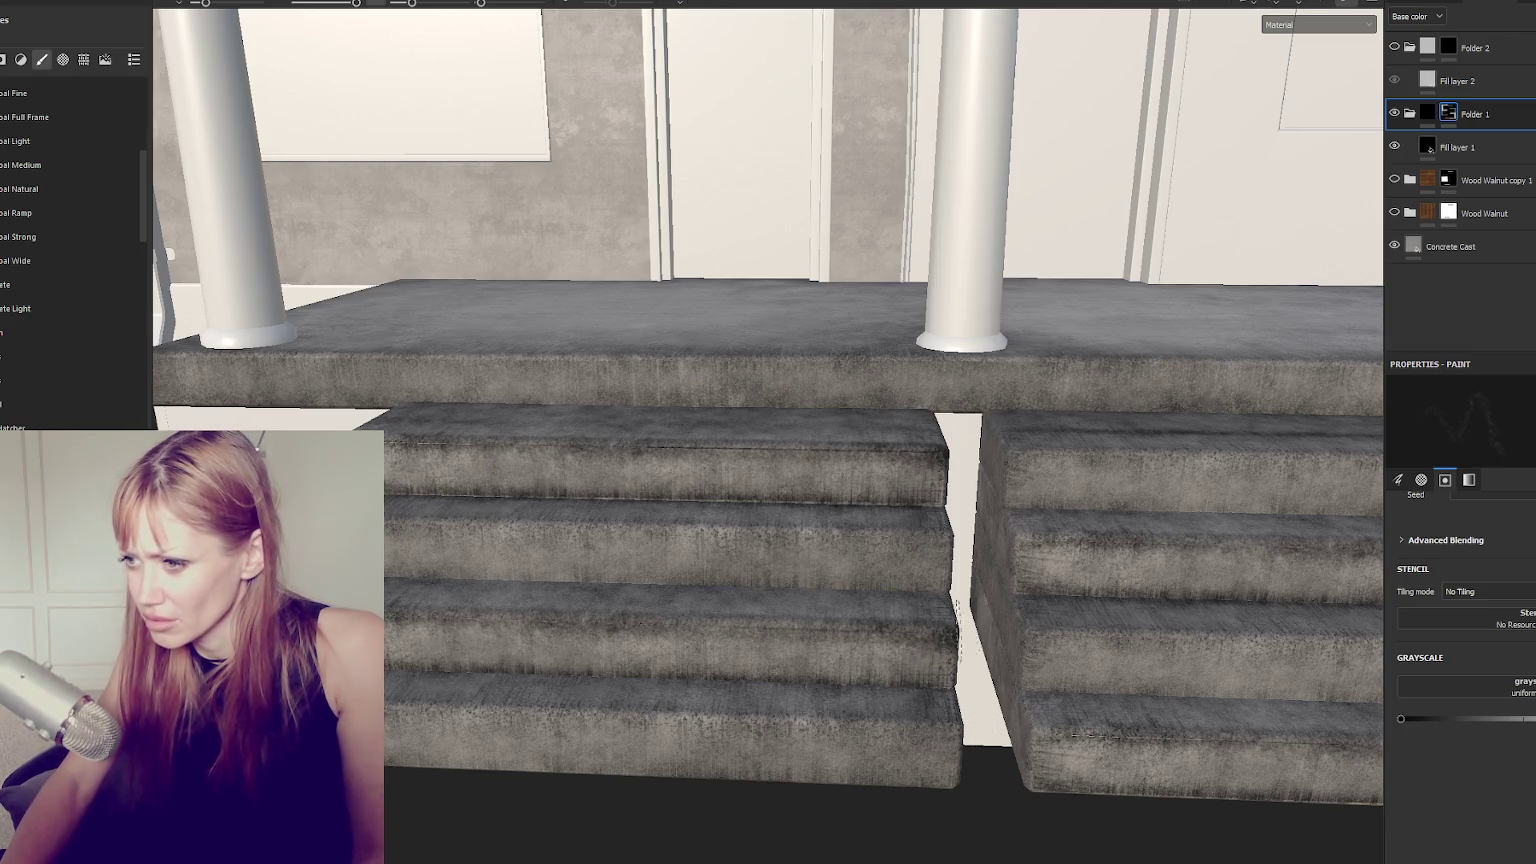
alt+drag(1088, 470, 940, 565)
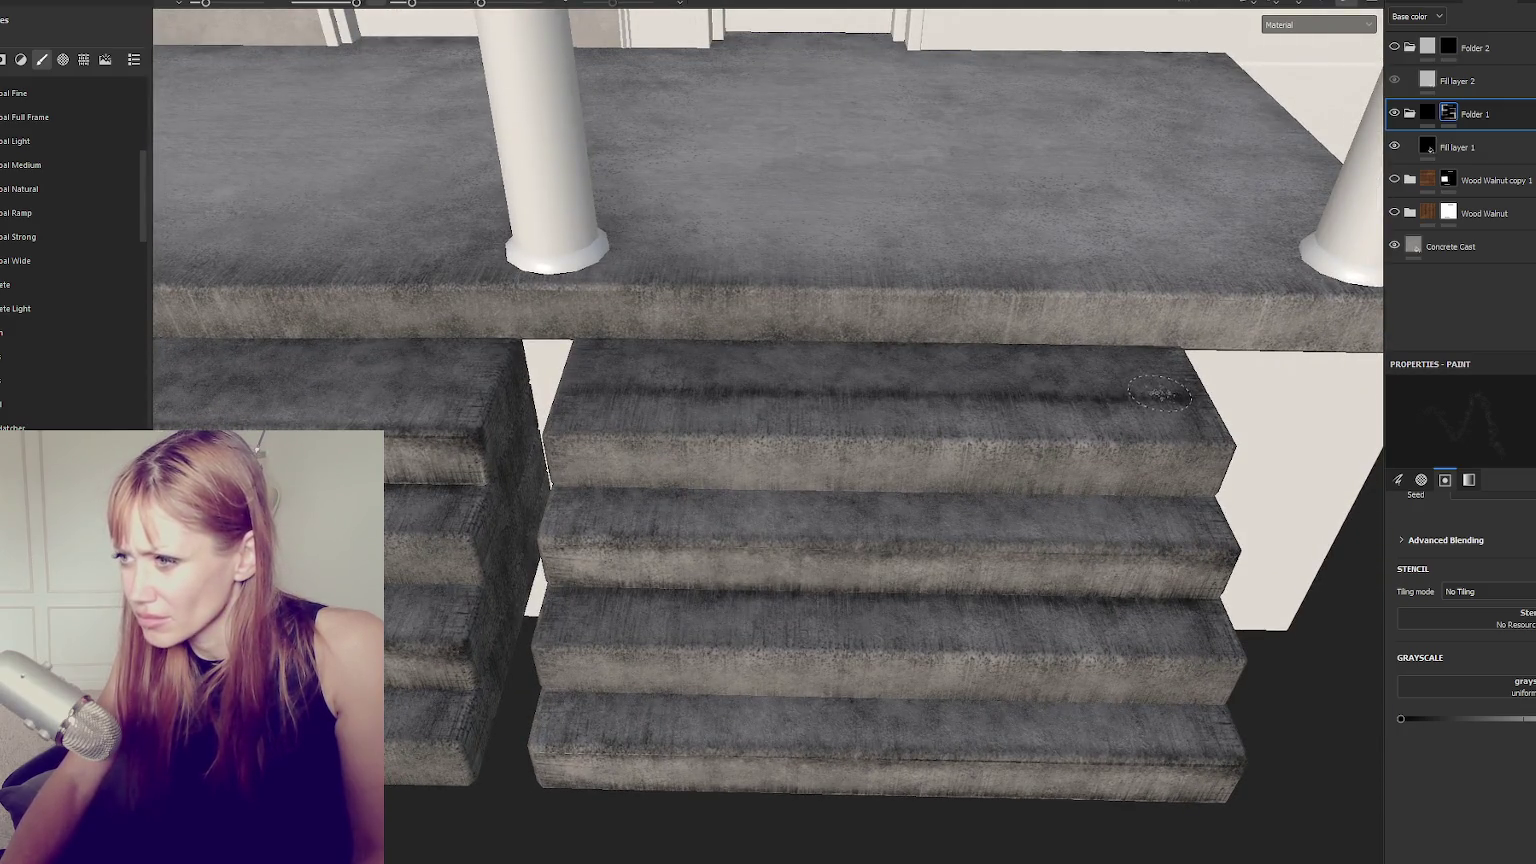
mouse_move(882, 393)
alt+mouse_down()
mouse_move(1214, 429)
mouse_move(745, 457)
alt+mouse_up()
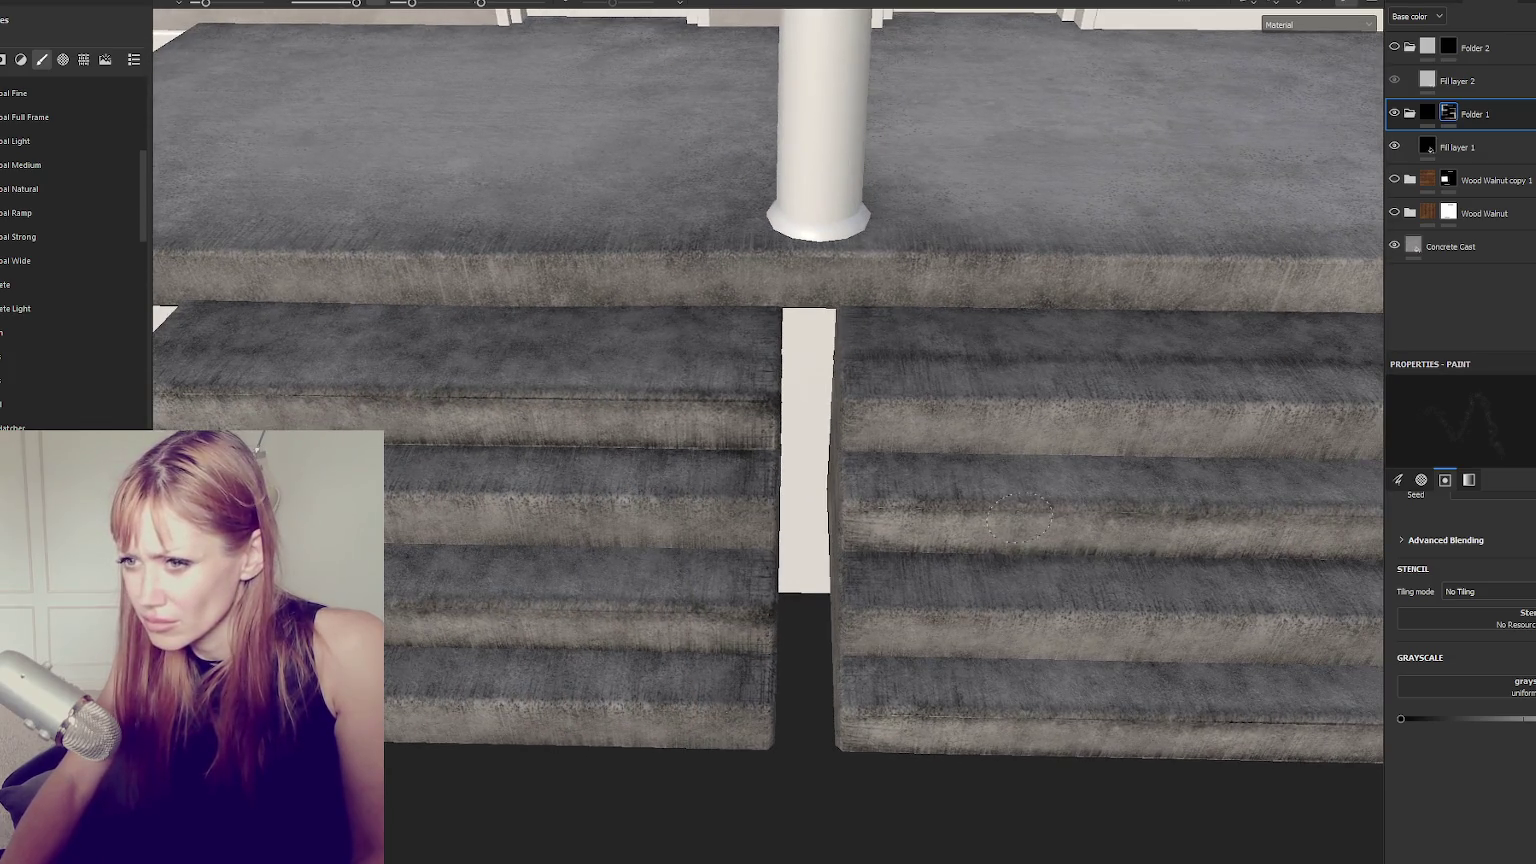
alt+drag(1018, 518, 703, 505)
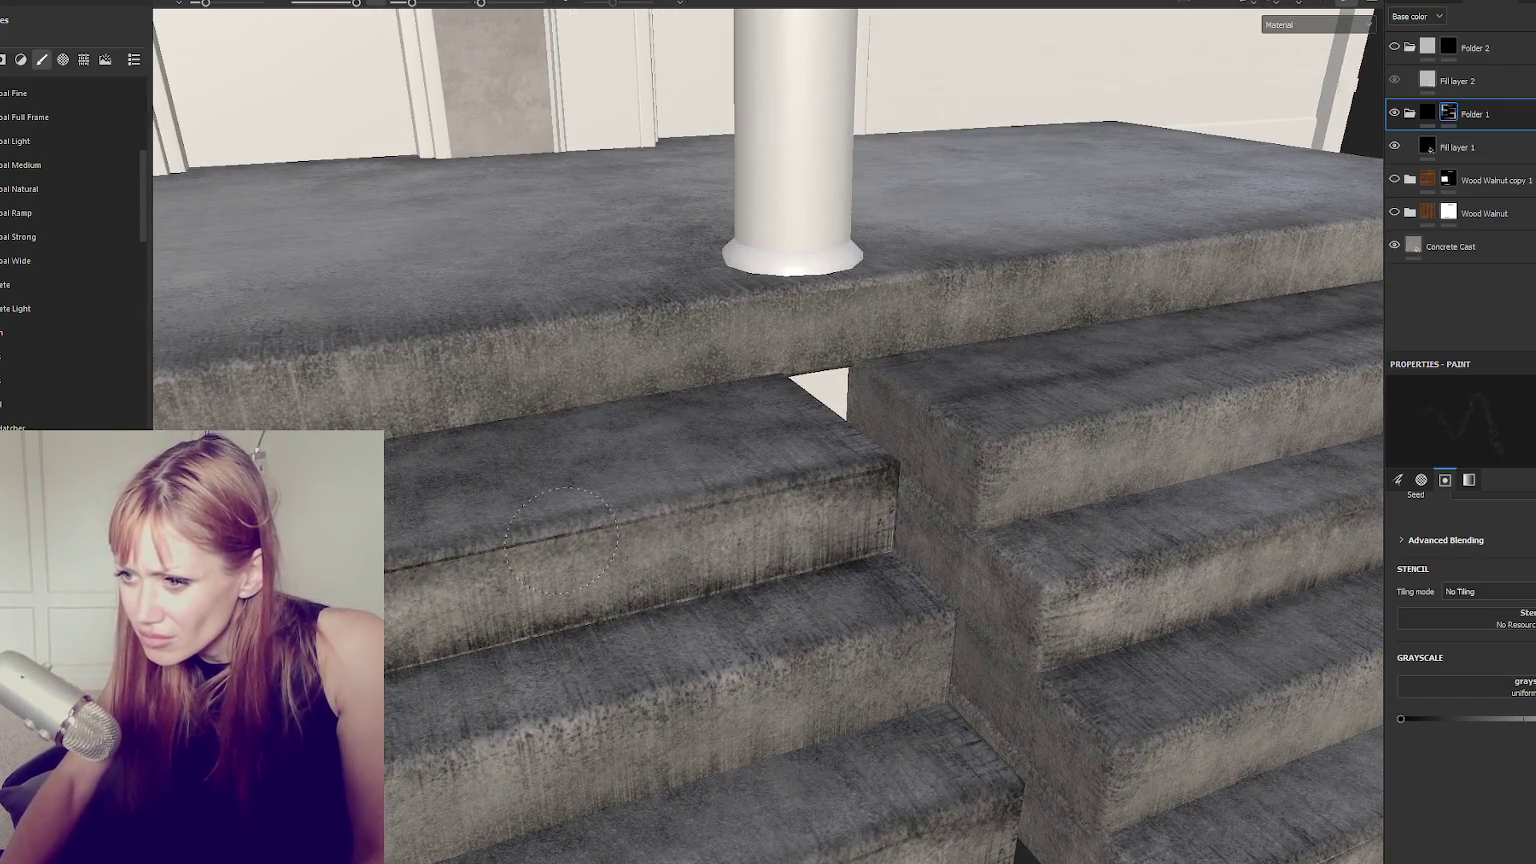
alt+drag(519, 537, 517, 590)
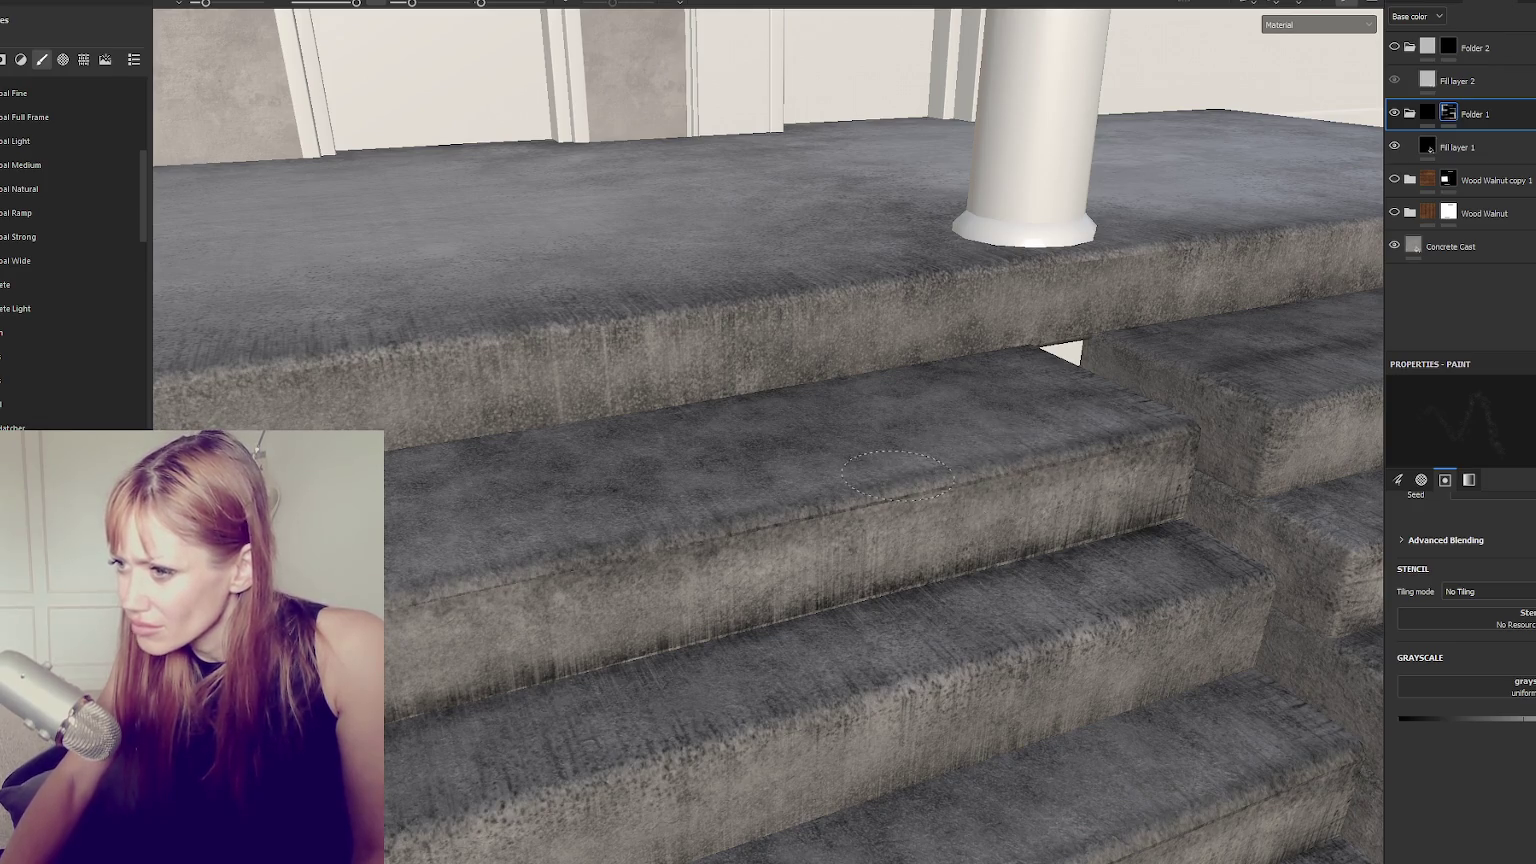
alt+drag(760, 520, 907, 562)
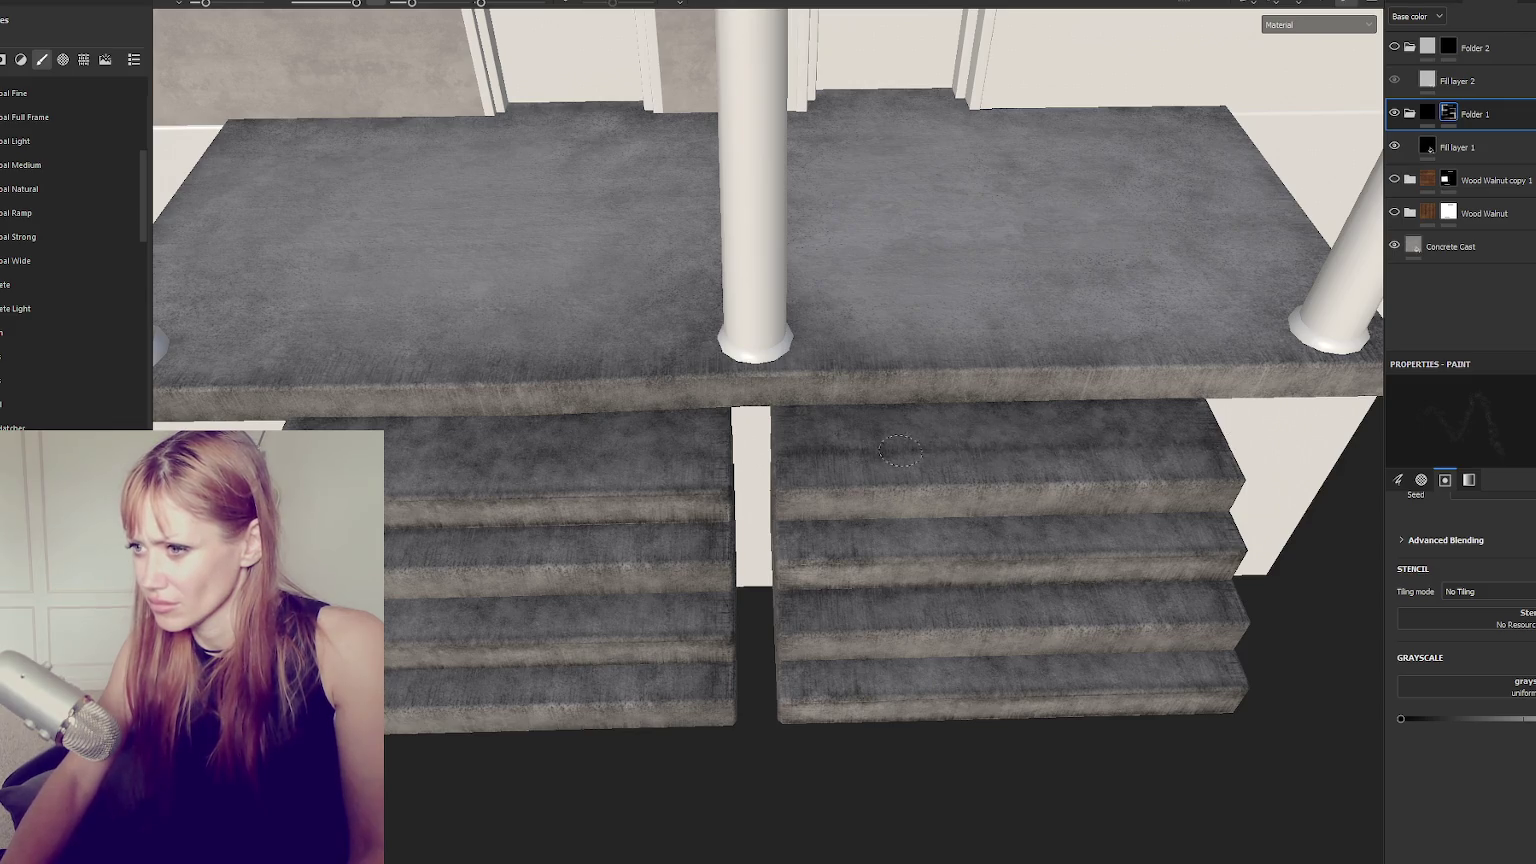
scroll(900, 452, down, 3)
mouse_move(900, 452)
alt+mouse_down()
mouse_move(1015, 363)
mouse_move(886, 404)
alt+mouse_up()
scroll(1028, 373, up, 4)
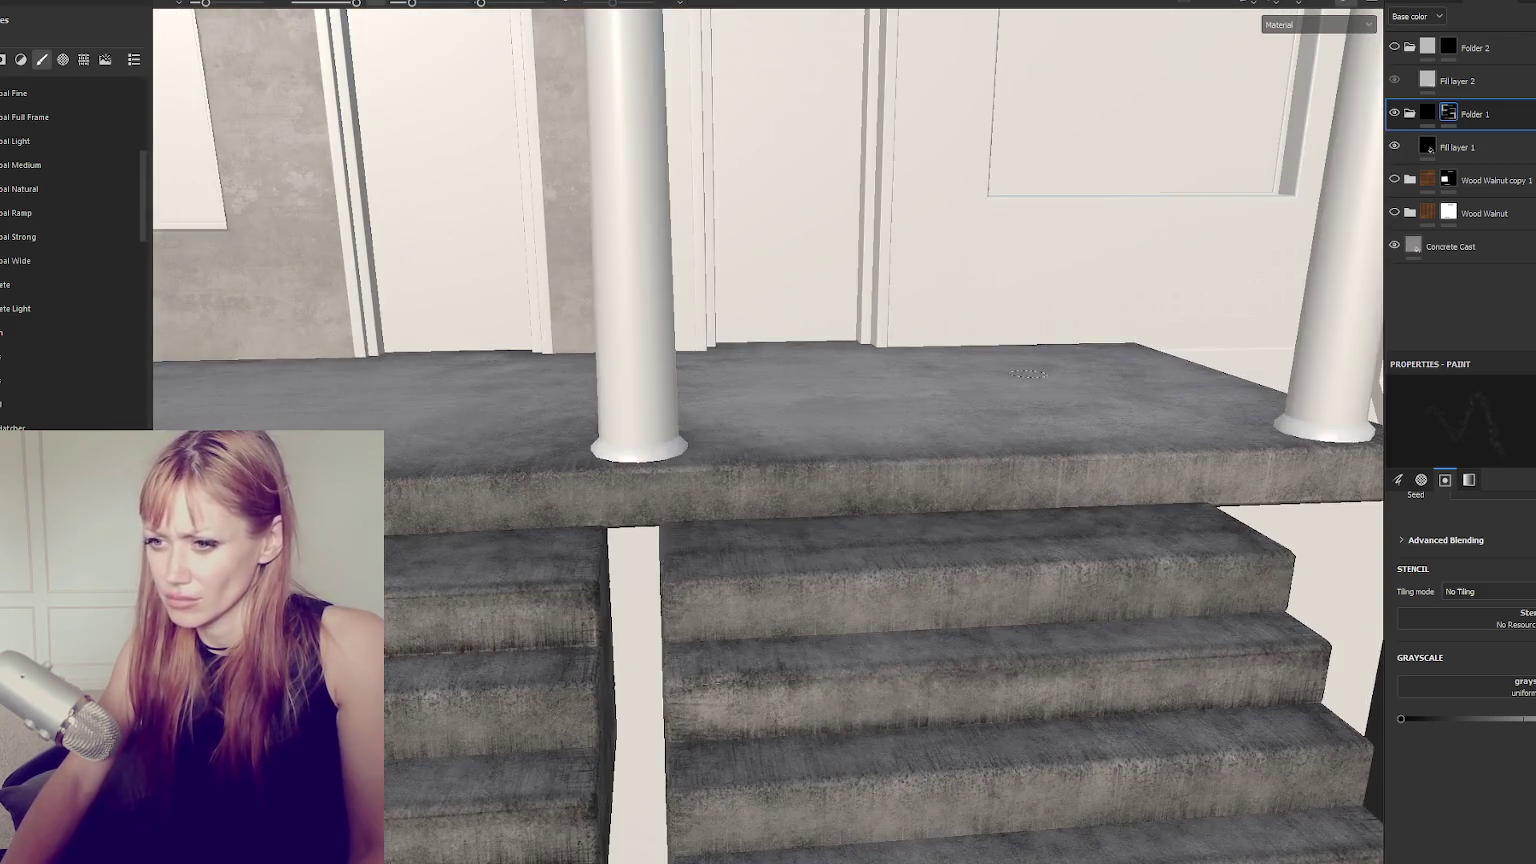
scroll(1028, 373, down, 3)
scroll(886, 404, up, 3)
click(40, 5)
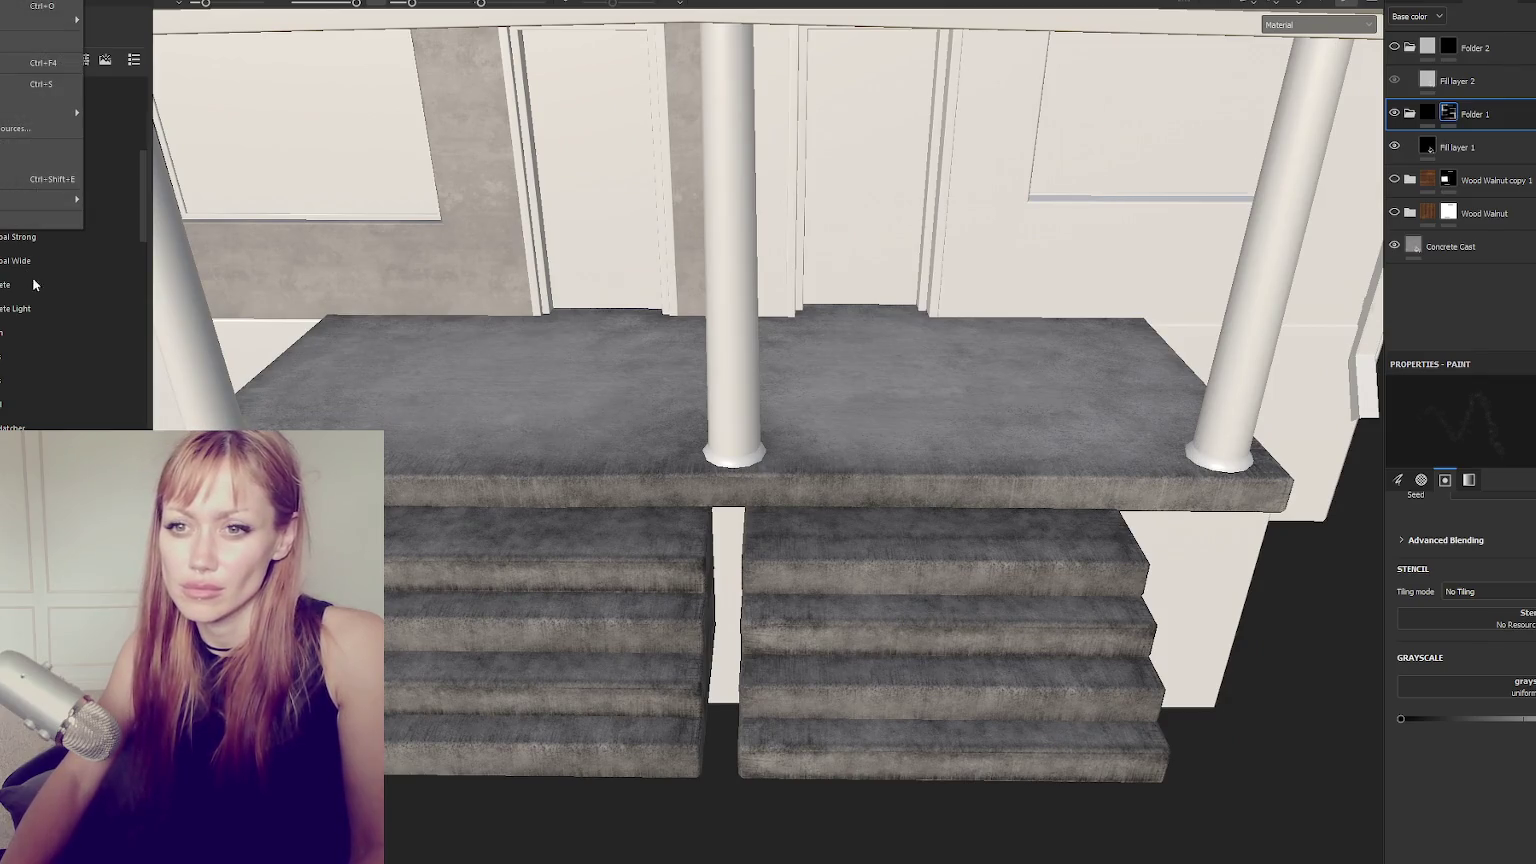
Export all textures as 2048 PNGs with the Unity HD Render Pipeline template.
click(42, 182)
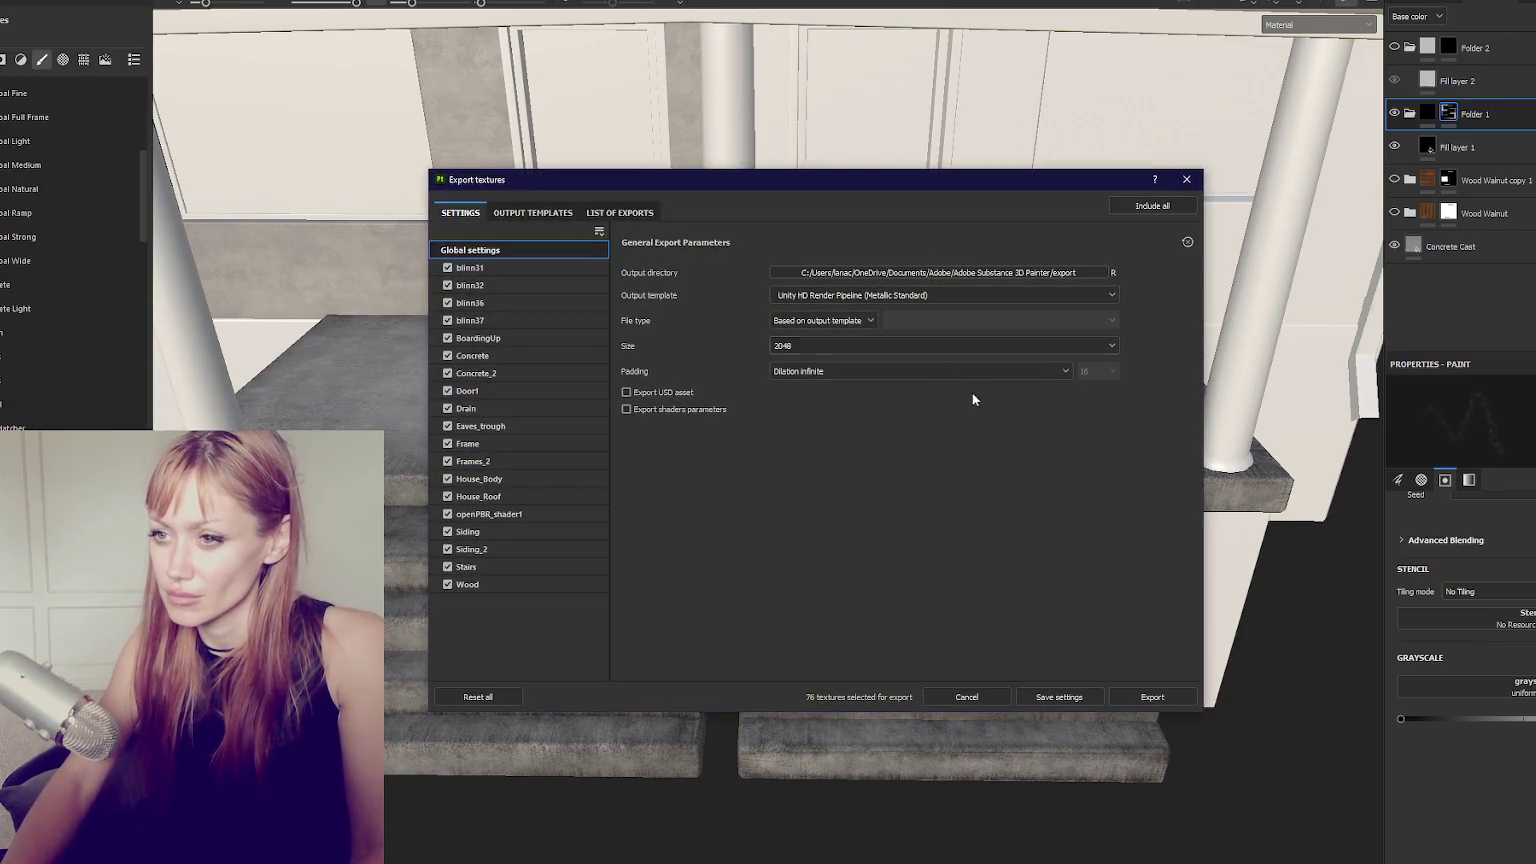
click(1127, 697)
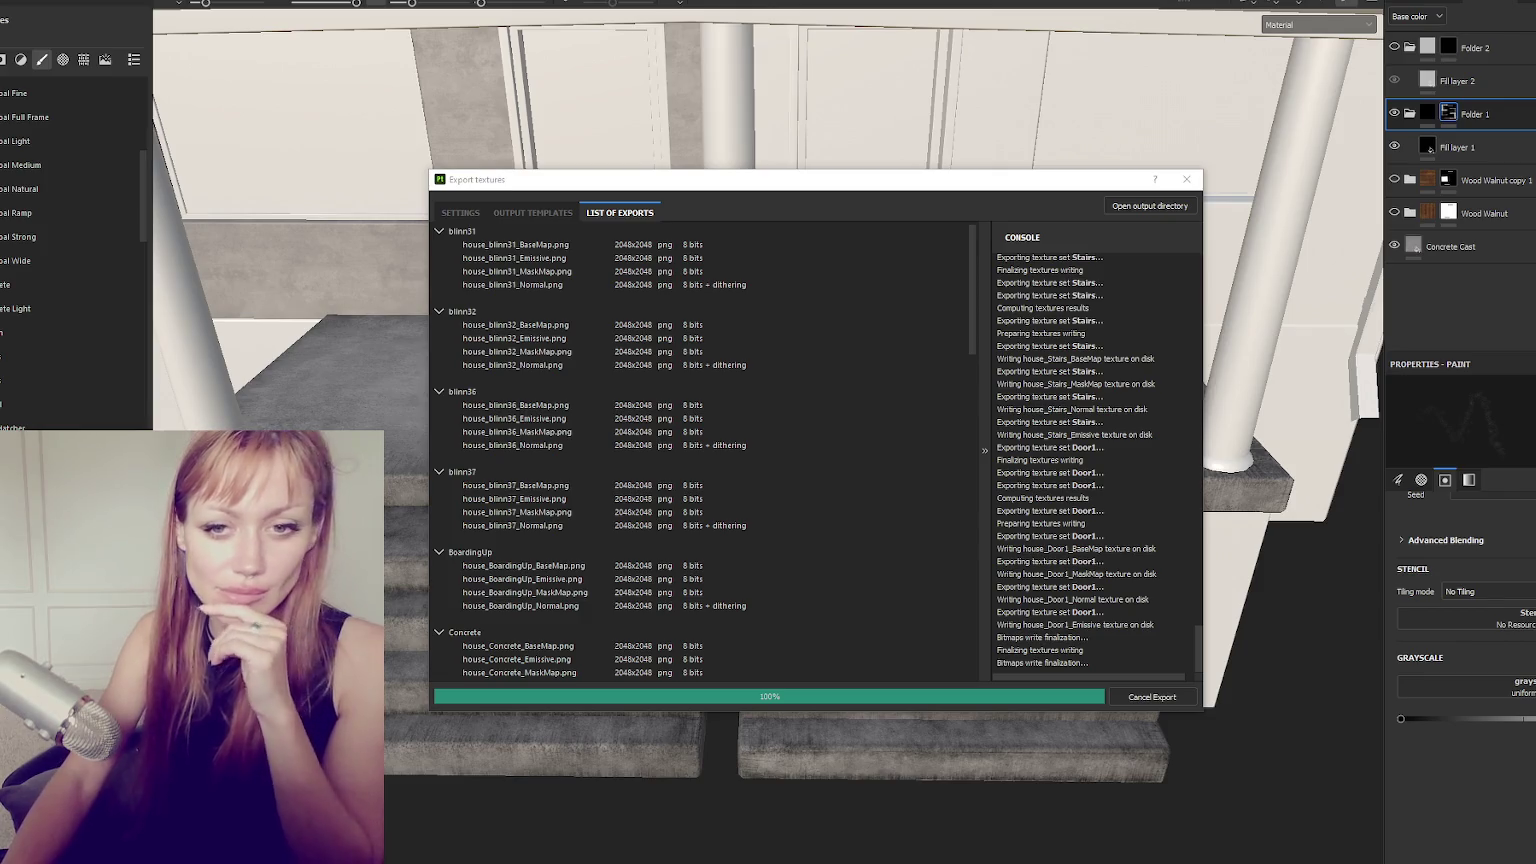
click(1185, 182)
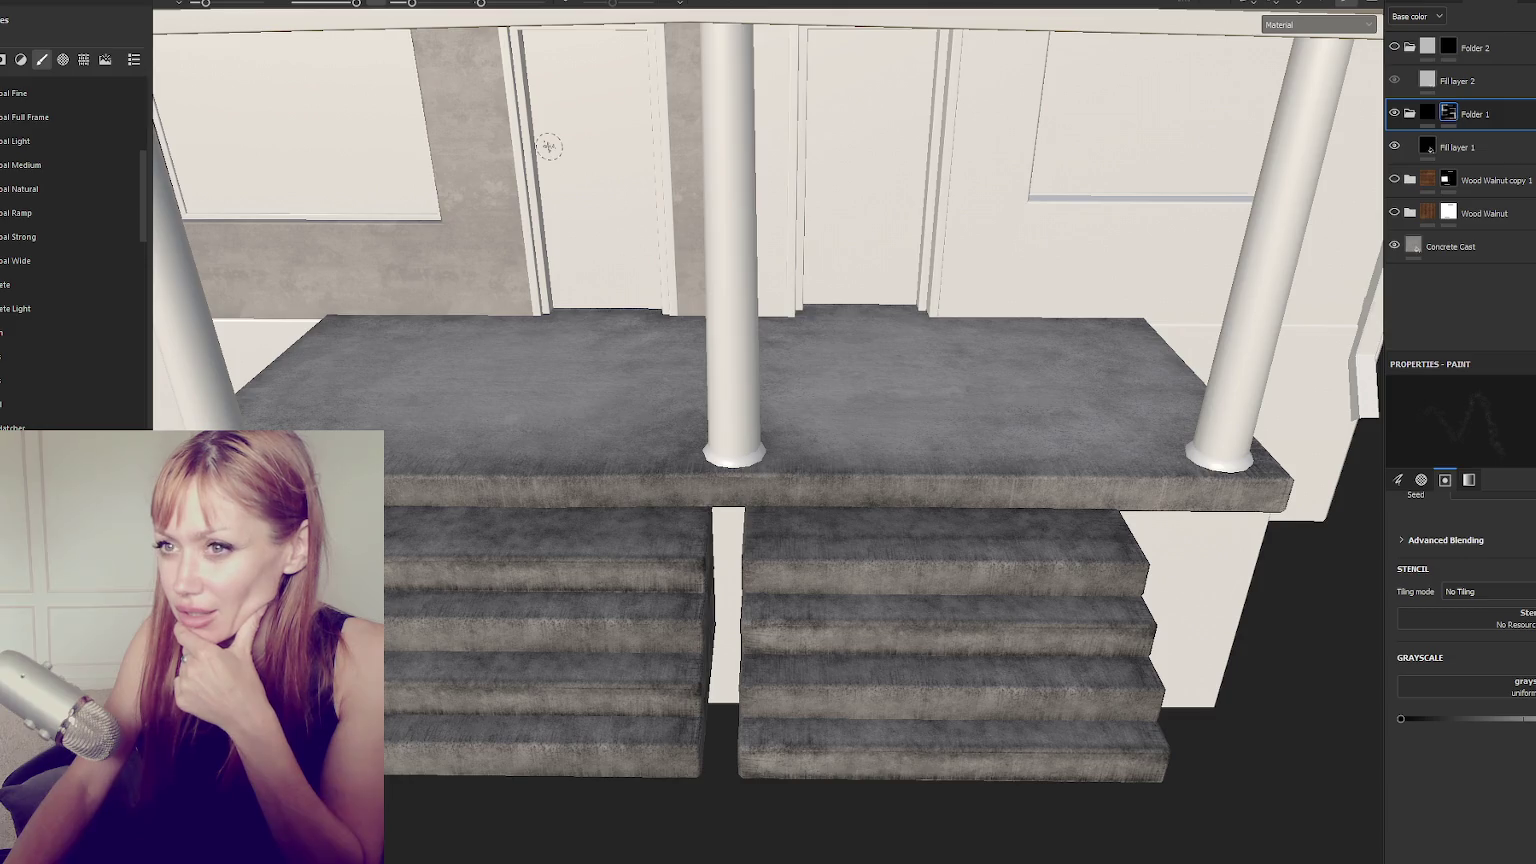
Replace the project mesh with house.fbx from the Desktop through Project configuration.
scroll(548, 146, down, 10)
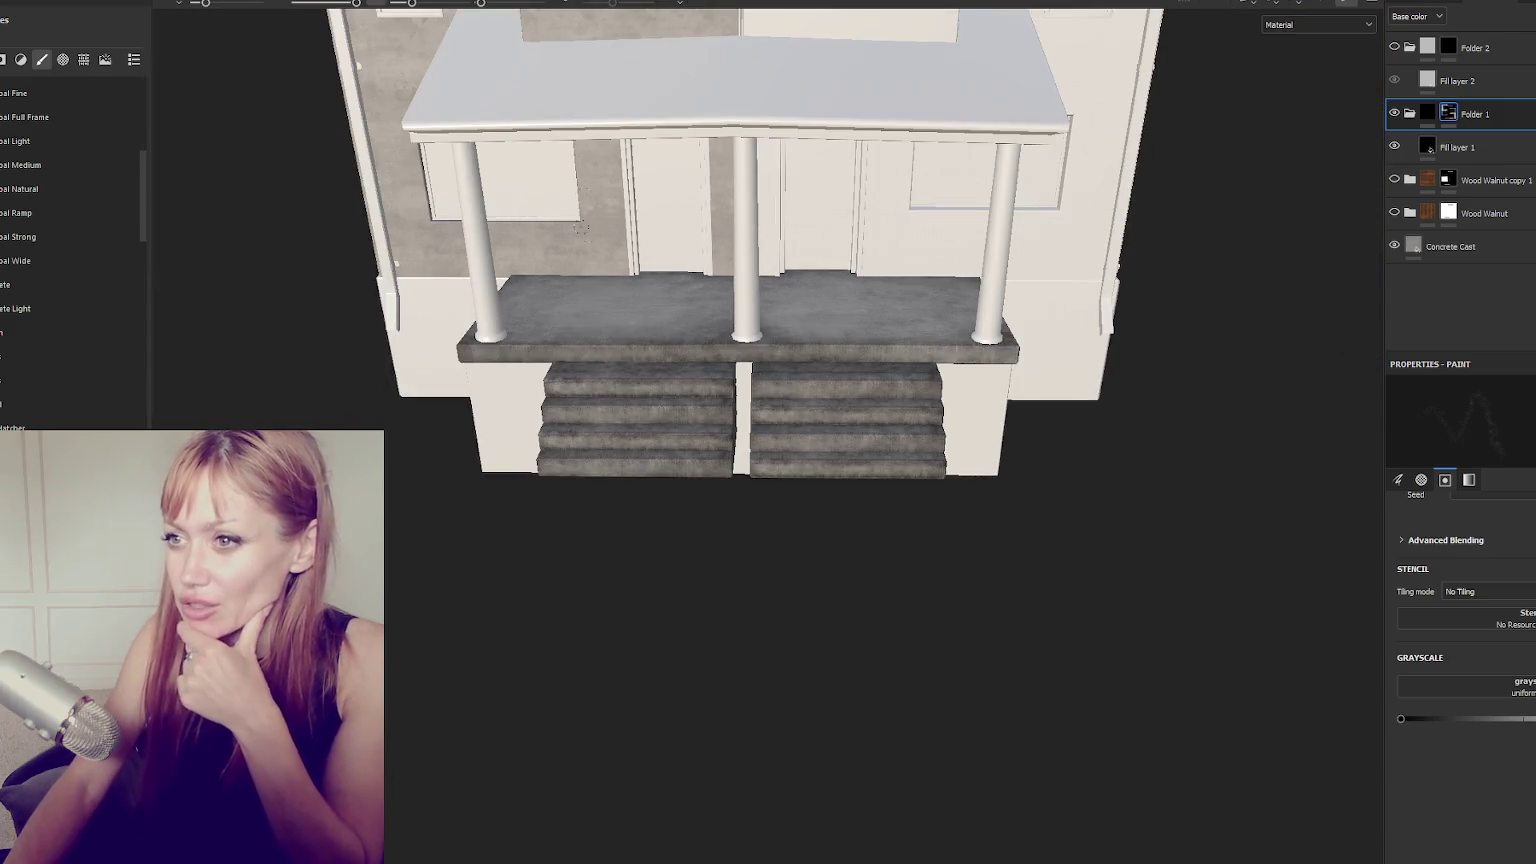
scroll(593, 194, up, 10)
alt+drag(593, 194, 603, 291)
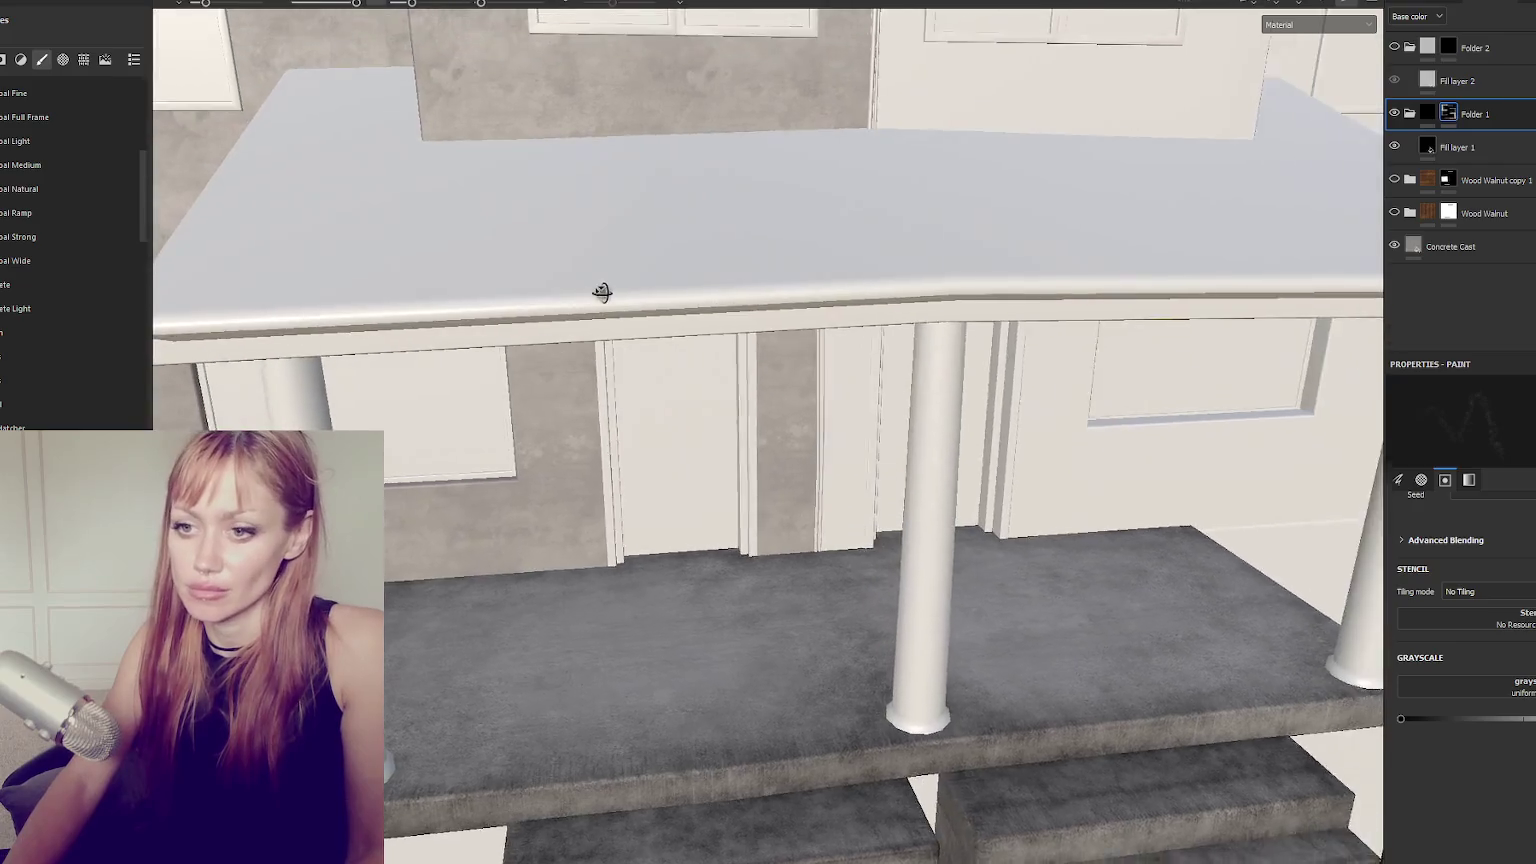
click(25, 20)
click(914, 337)
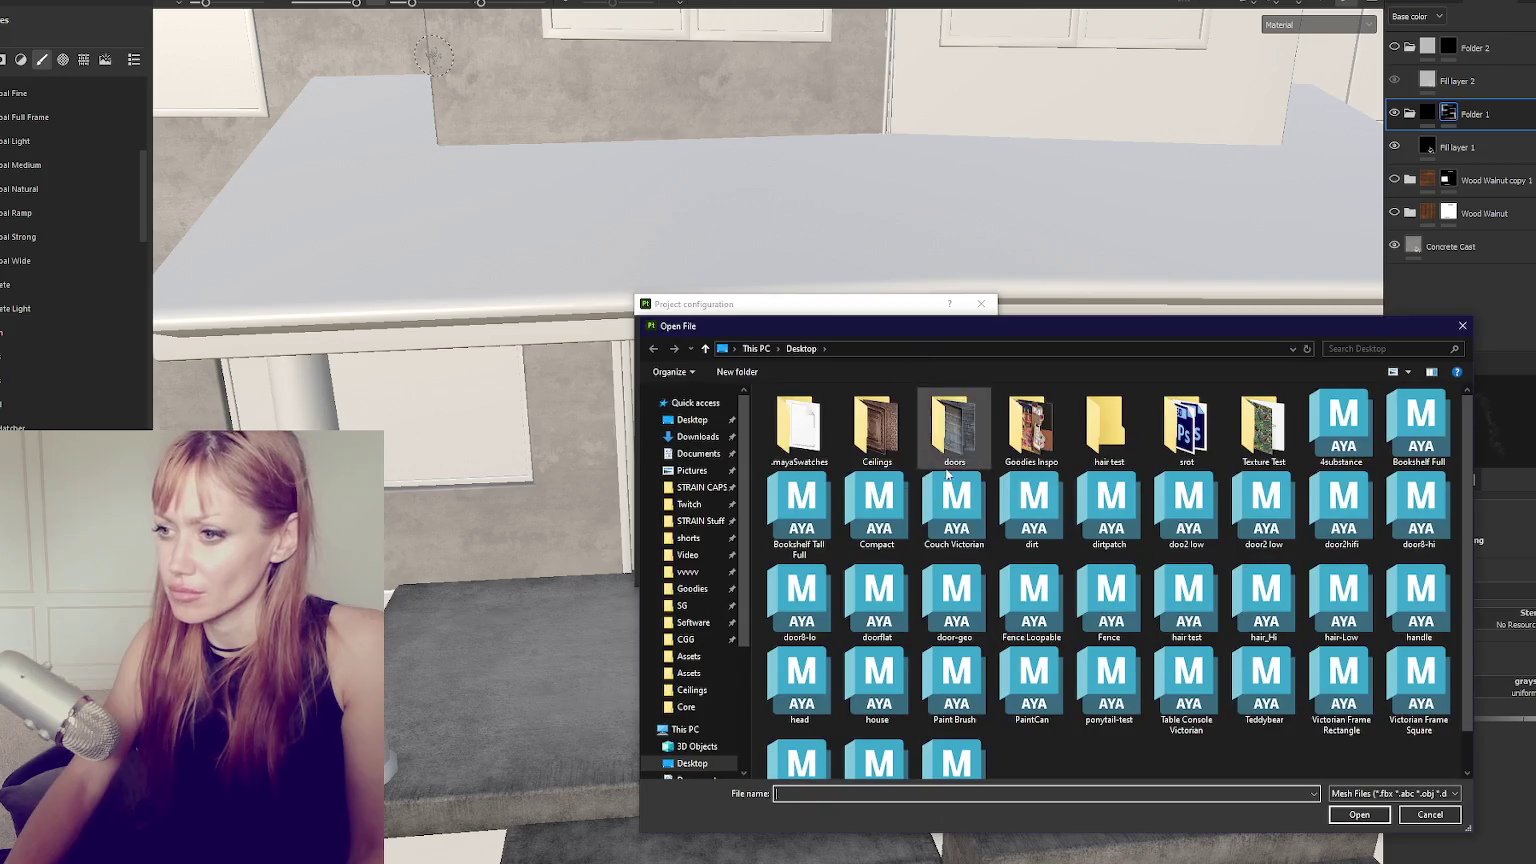
double_click(888, 700)
click(880, 573)
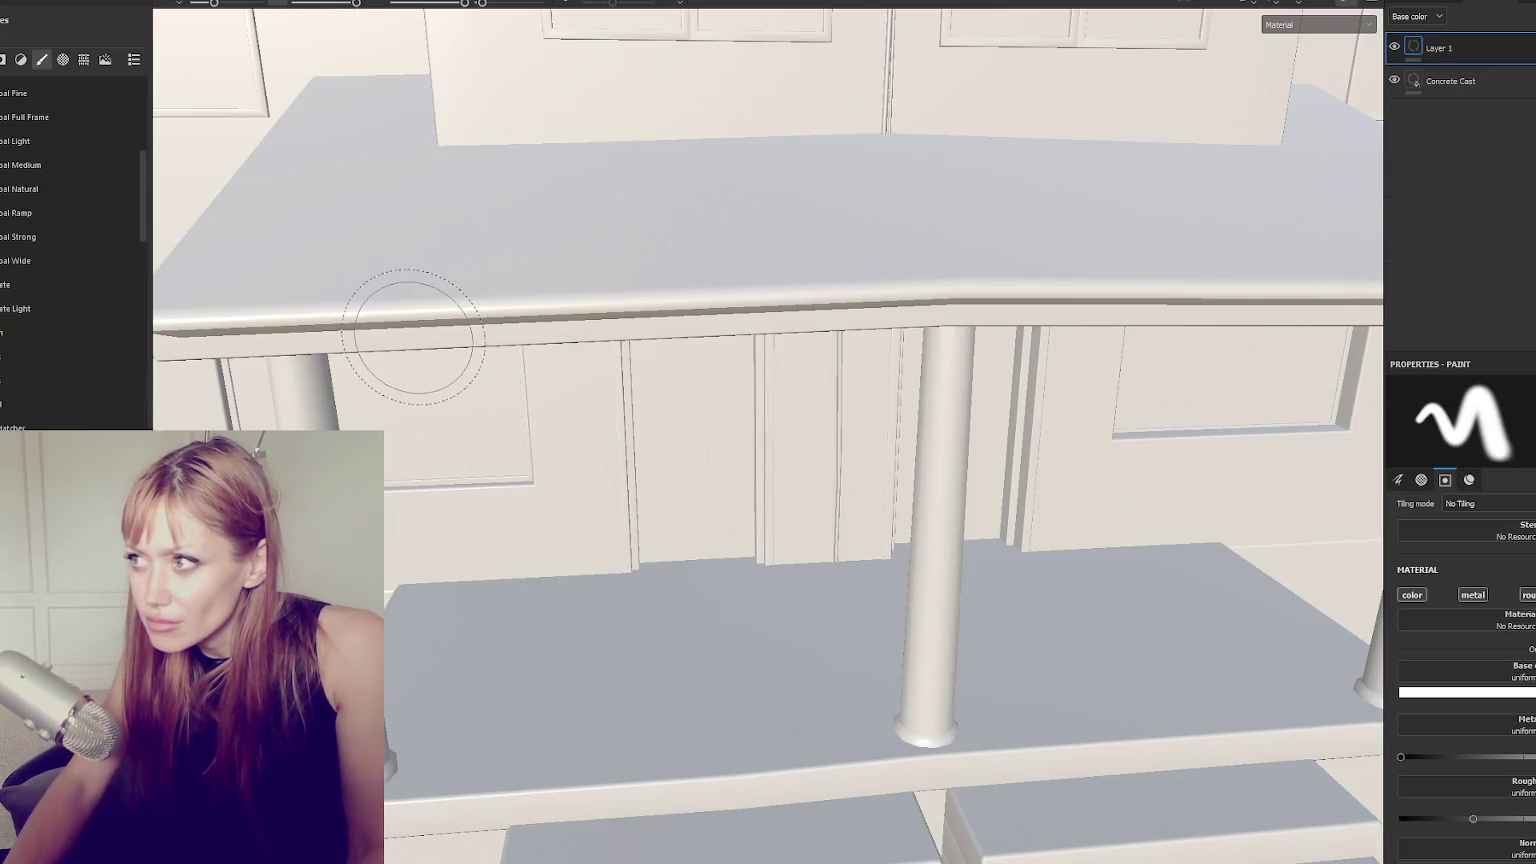
scroll(637, 485, down, 2)
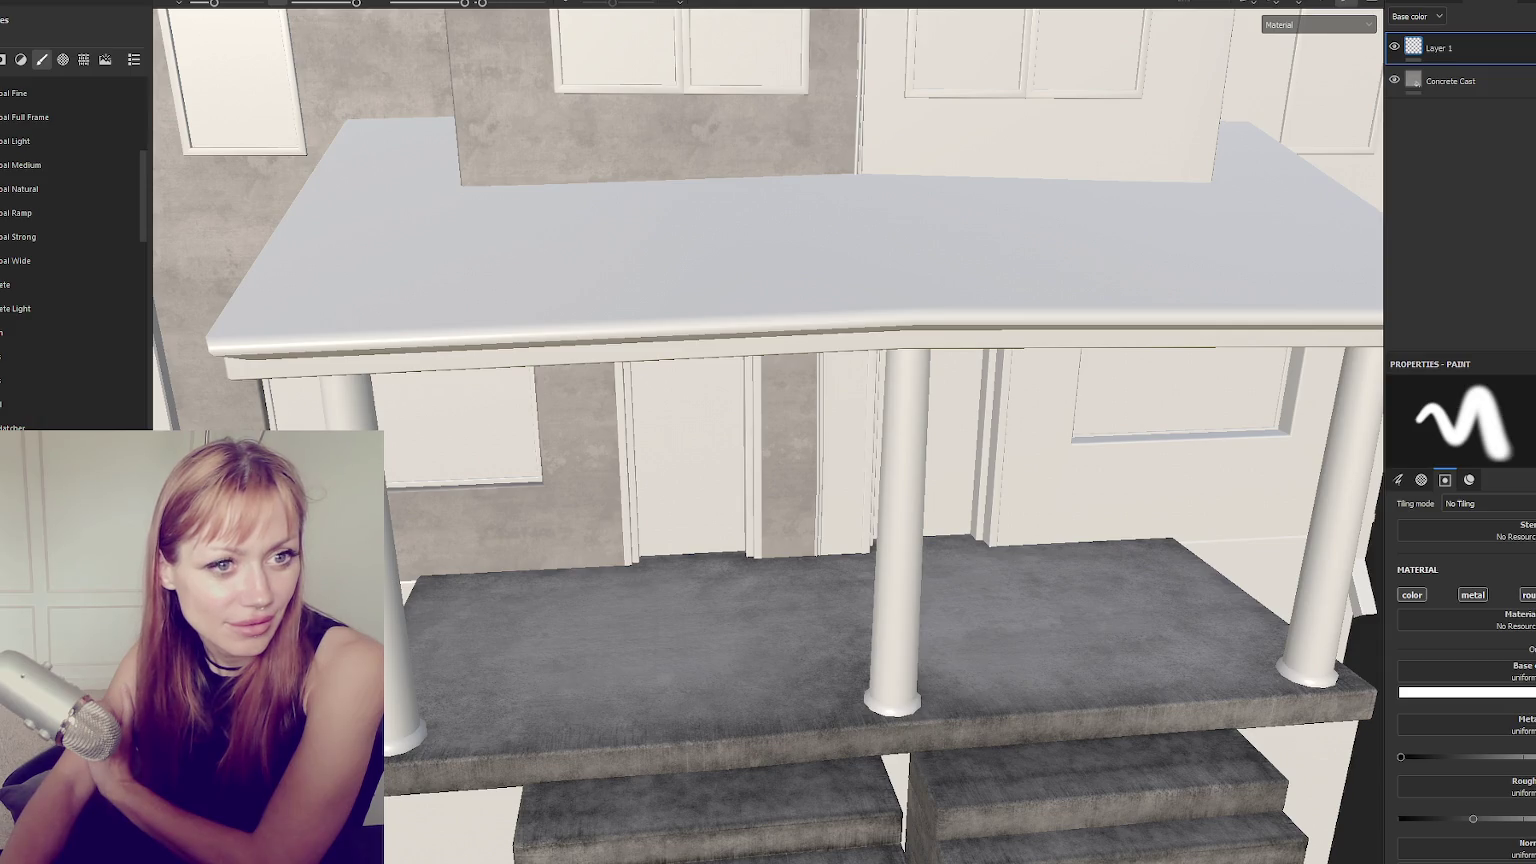
key(alt+Tab)
drag(576, 175, 880, 50)
key(ctrl+minus)
key(ctrl+minus)
key(ctrl+minus)
key(ctrl+minus)
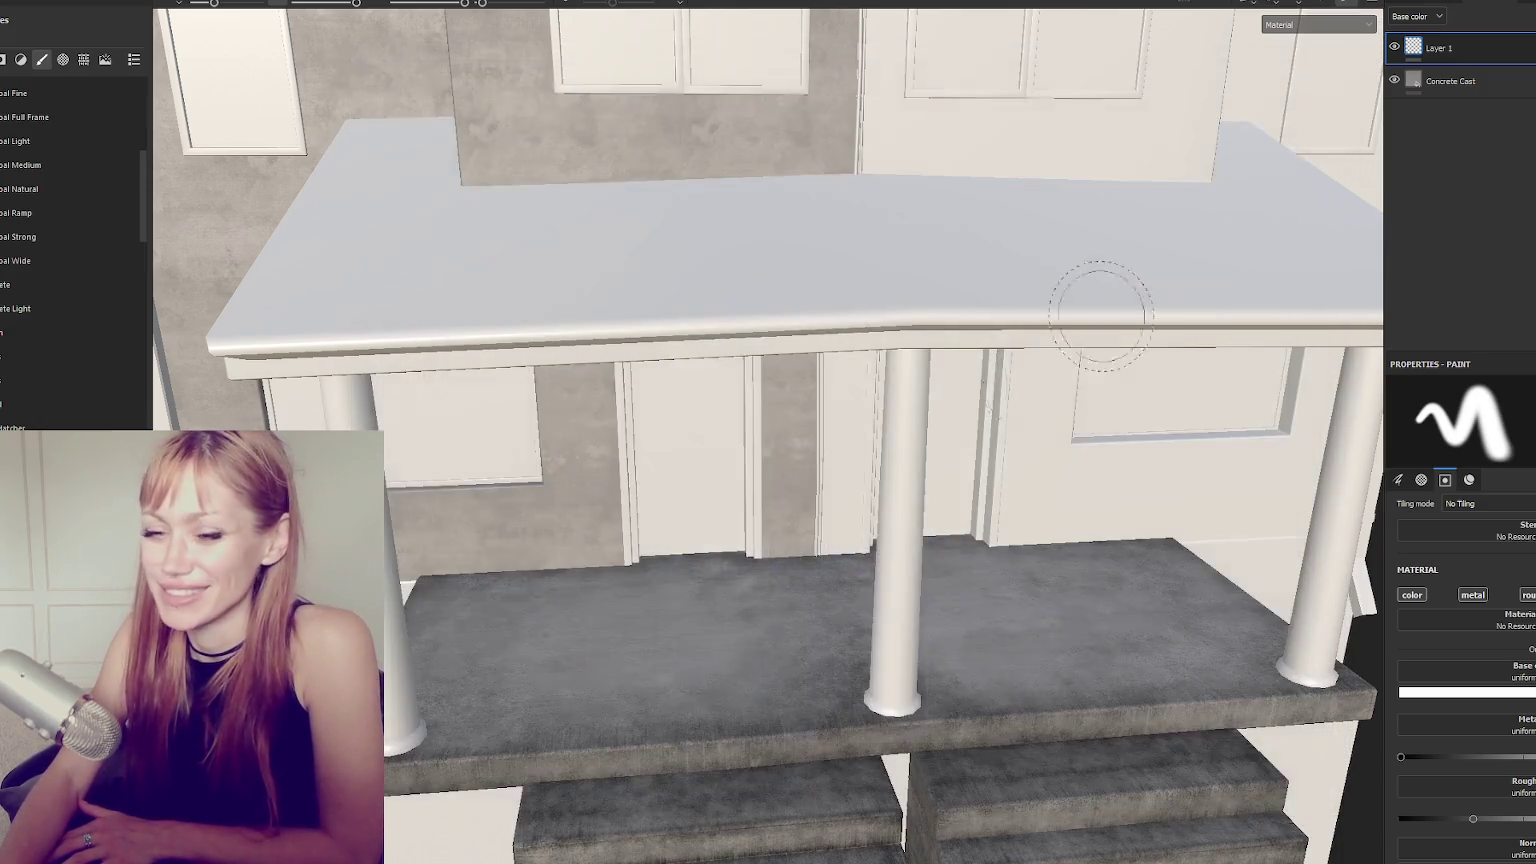
click(1332, 56)
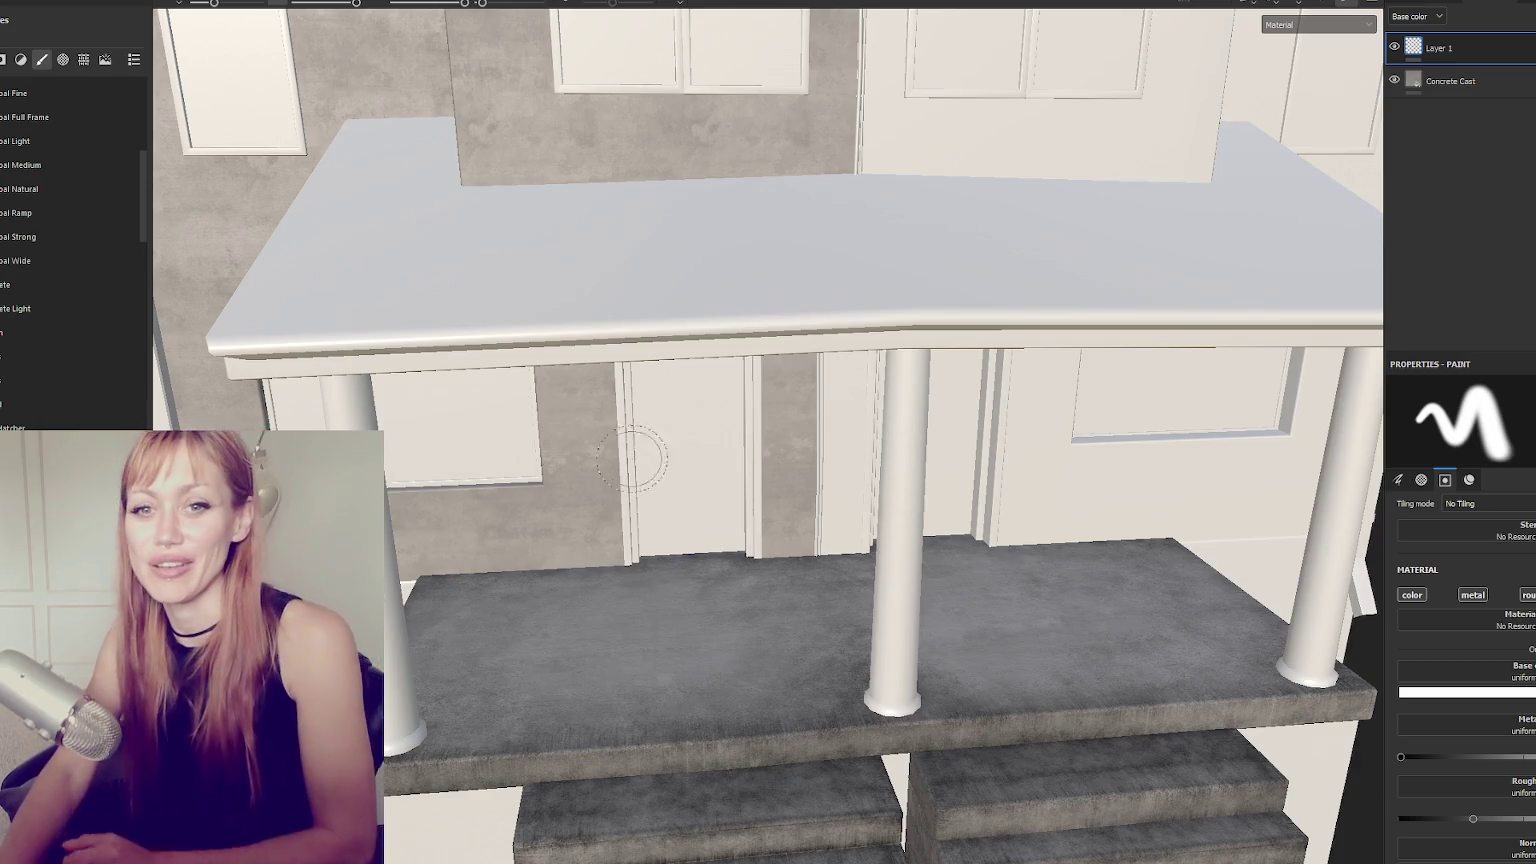
scroll(693, 400, down, 5)
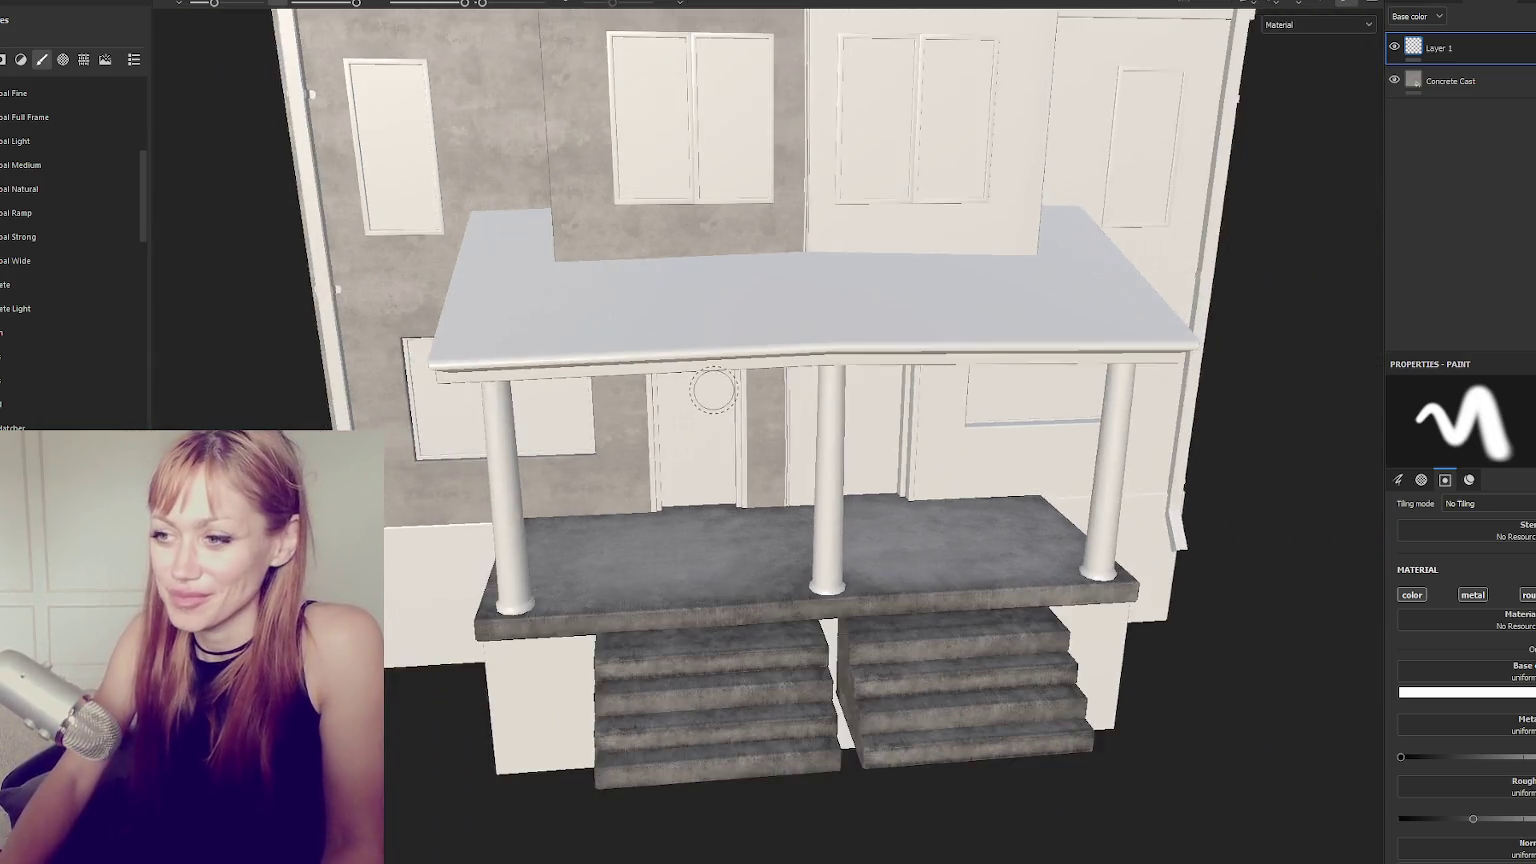
scroll(713, 390, up, 4)
alt+drag(713, 390, 909, 542)
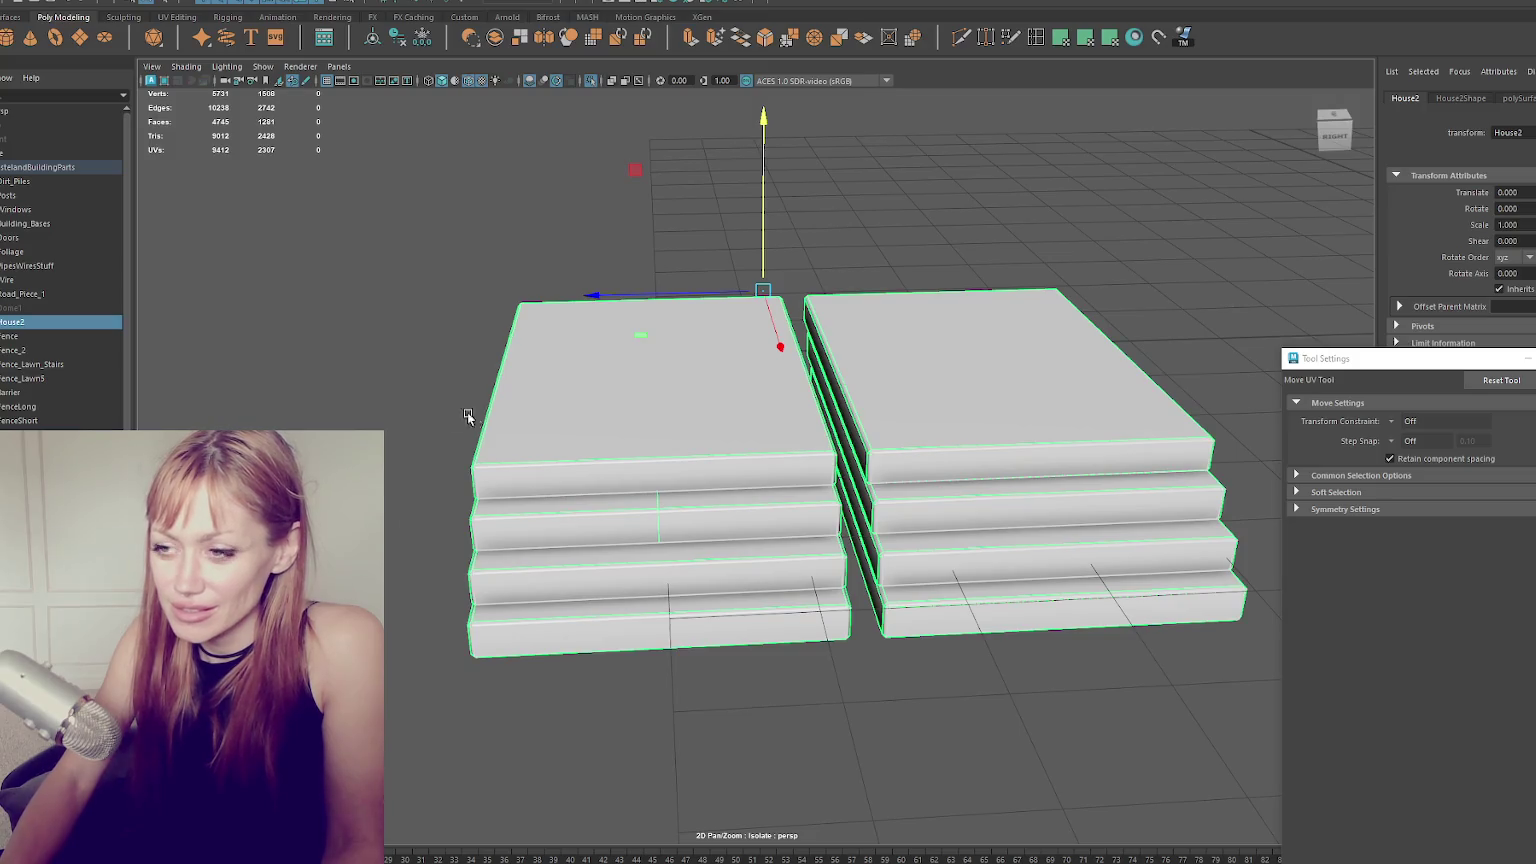
click(467, 412)
key(ctrl+1)
alt+drag(600, 430, 726, 478)
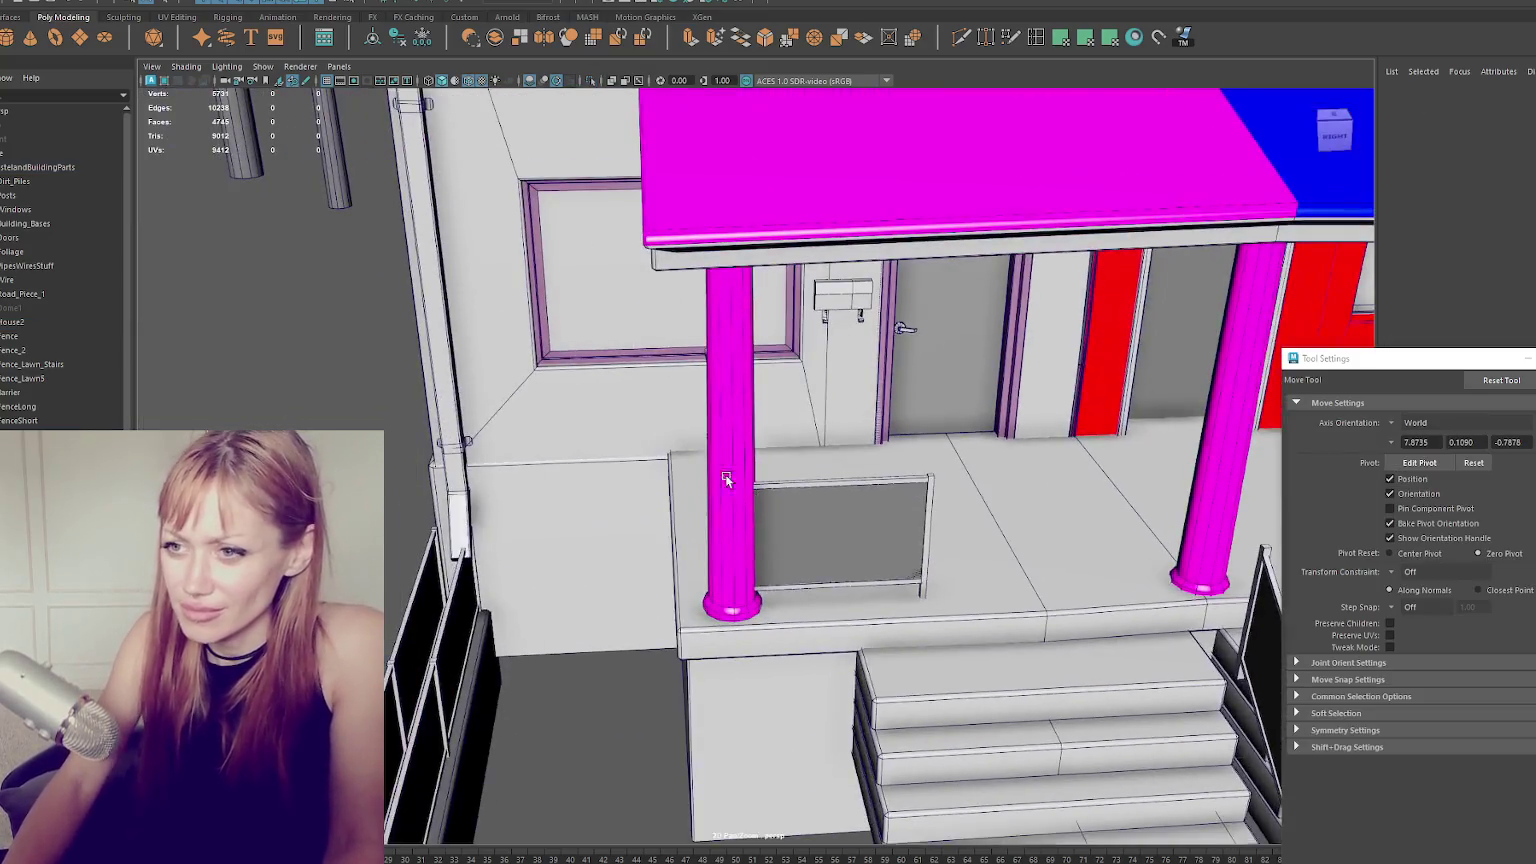
scroll(726, 478, up, 5)
scroll(726, 478, down, 3)
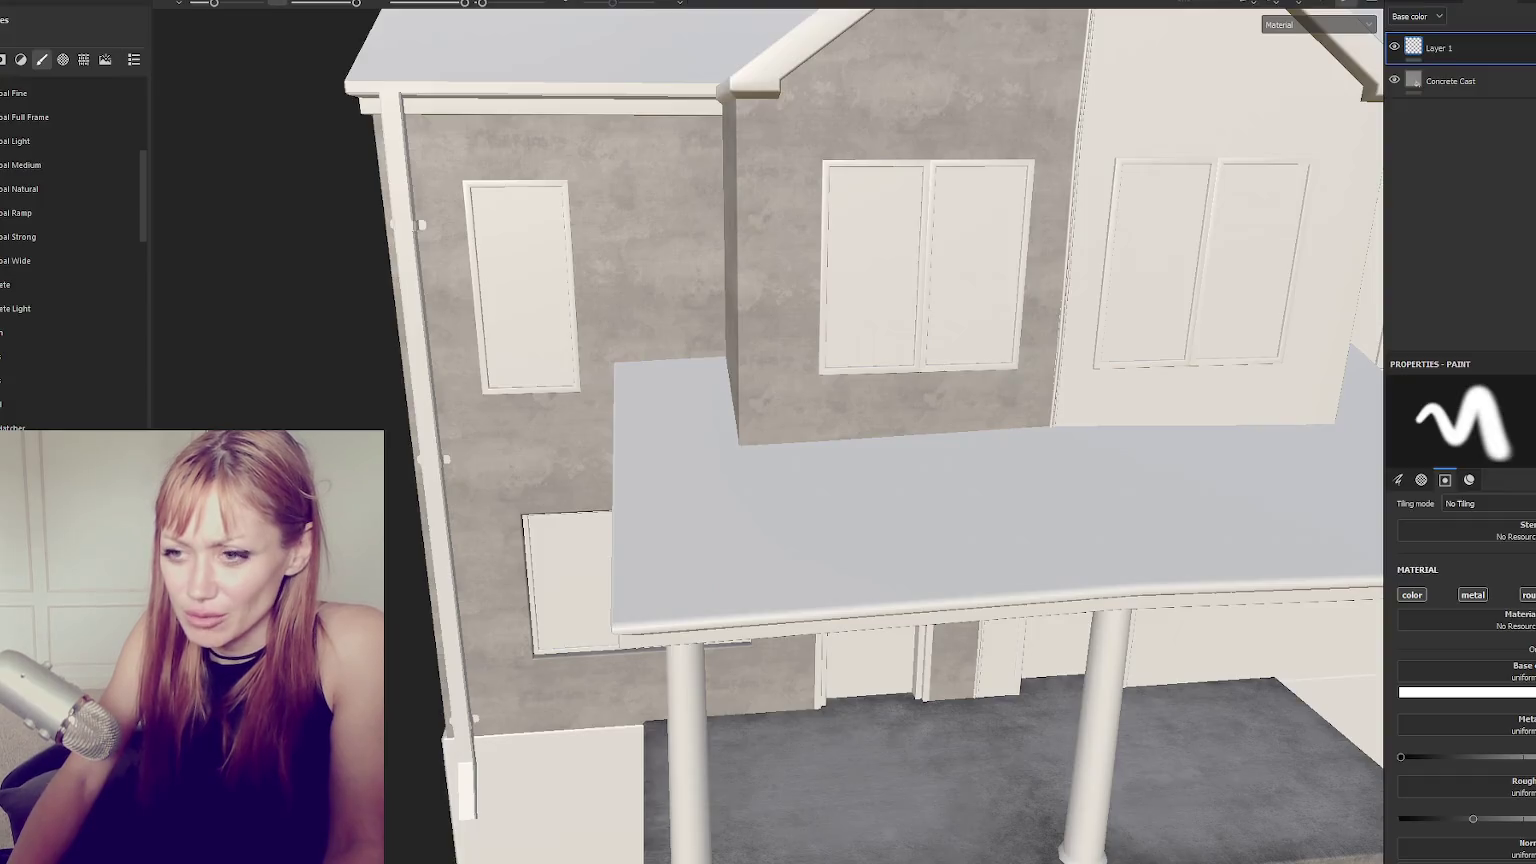
Orbit from a side view of the porch roof and stairs to underneath the roof.
mouse_move(633, 275)
alt+mouse_down()
mouse_move(1292, 307)
mouse_move(953, 303)
alt+mouse_up()
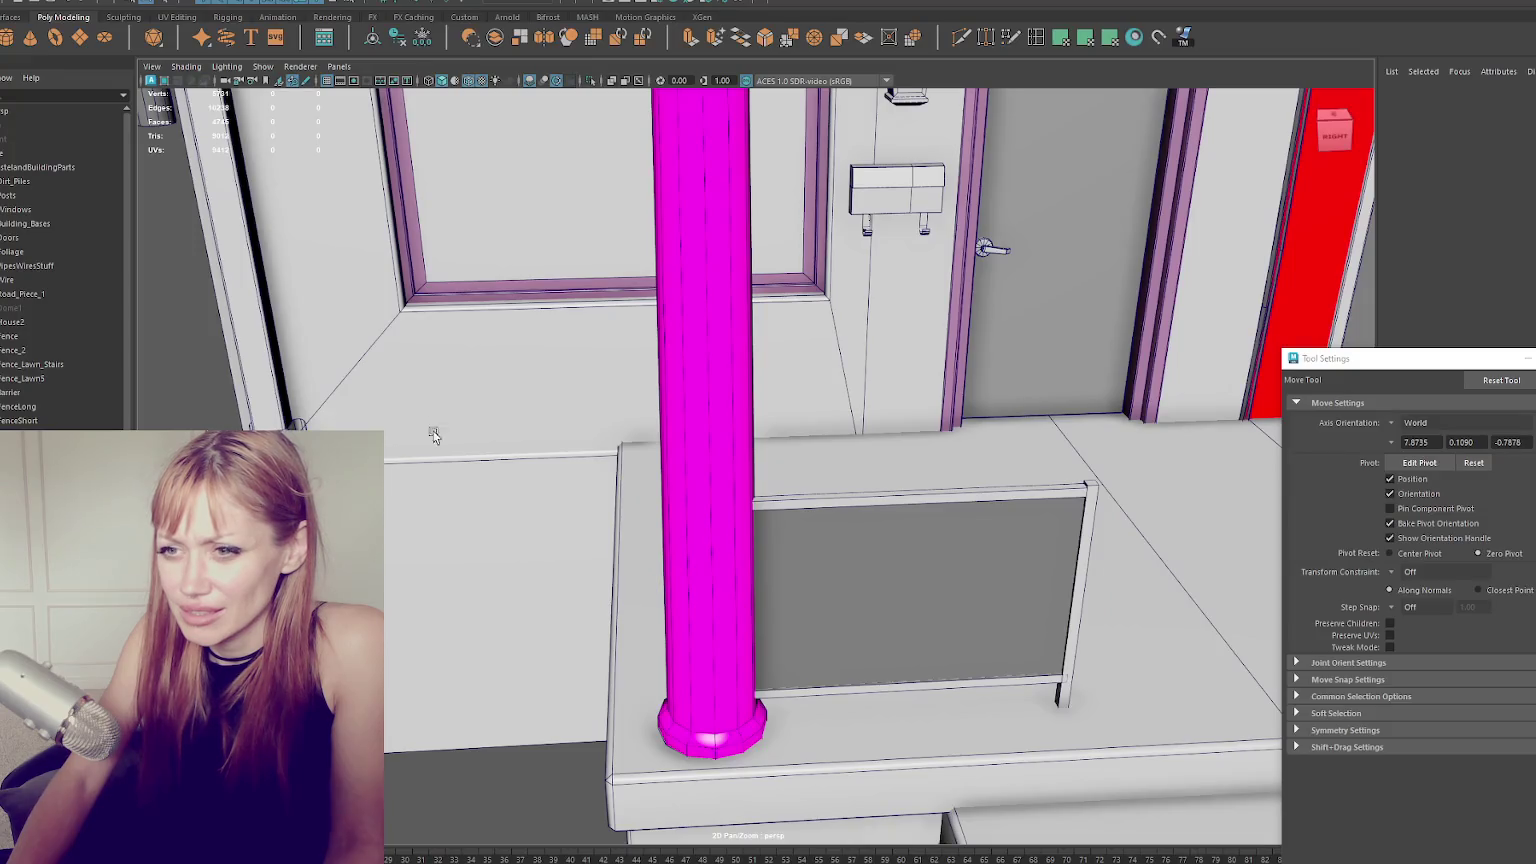
alt+drag(433, 436, 932, 516)
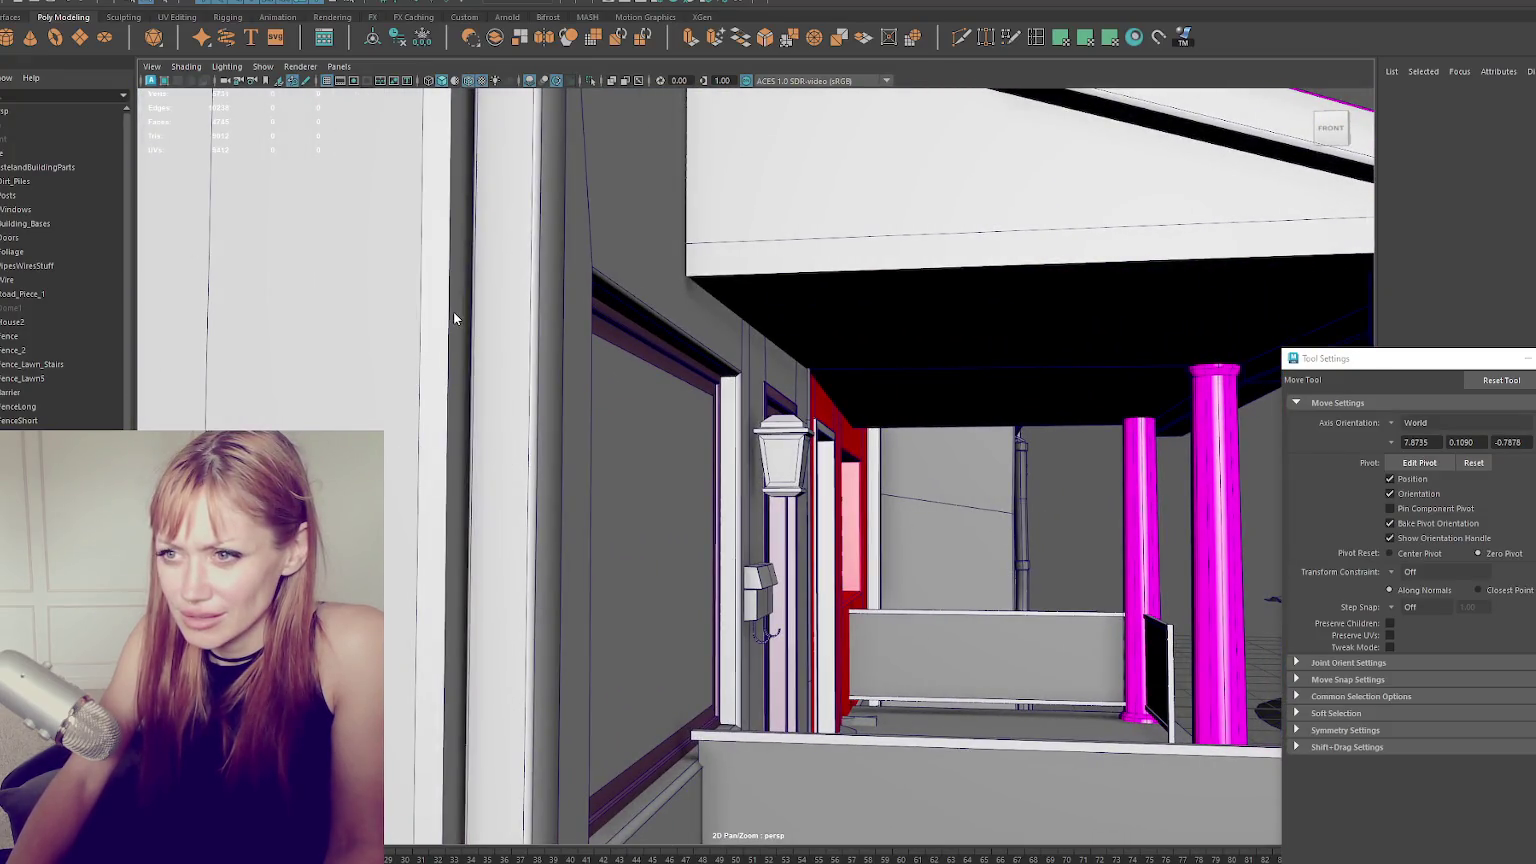
Select House2, frame it with F, switch to edge mode and orbit onto the red walls.
click(454, 318)
key(f)
shift+click(437, 324)
scroll(436, 324, down, 5)
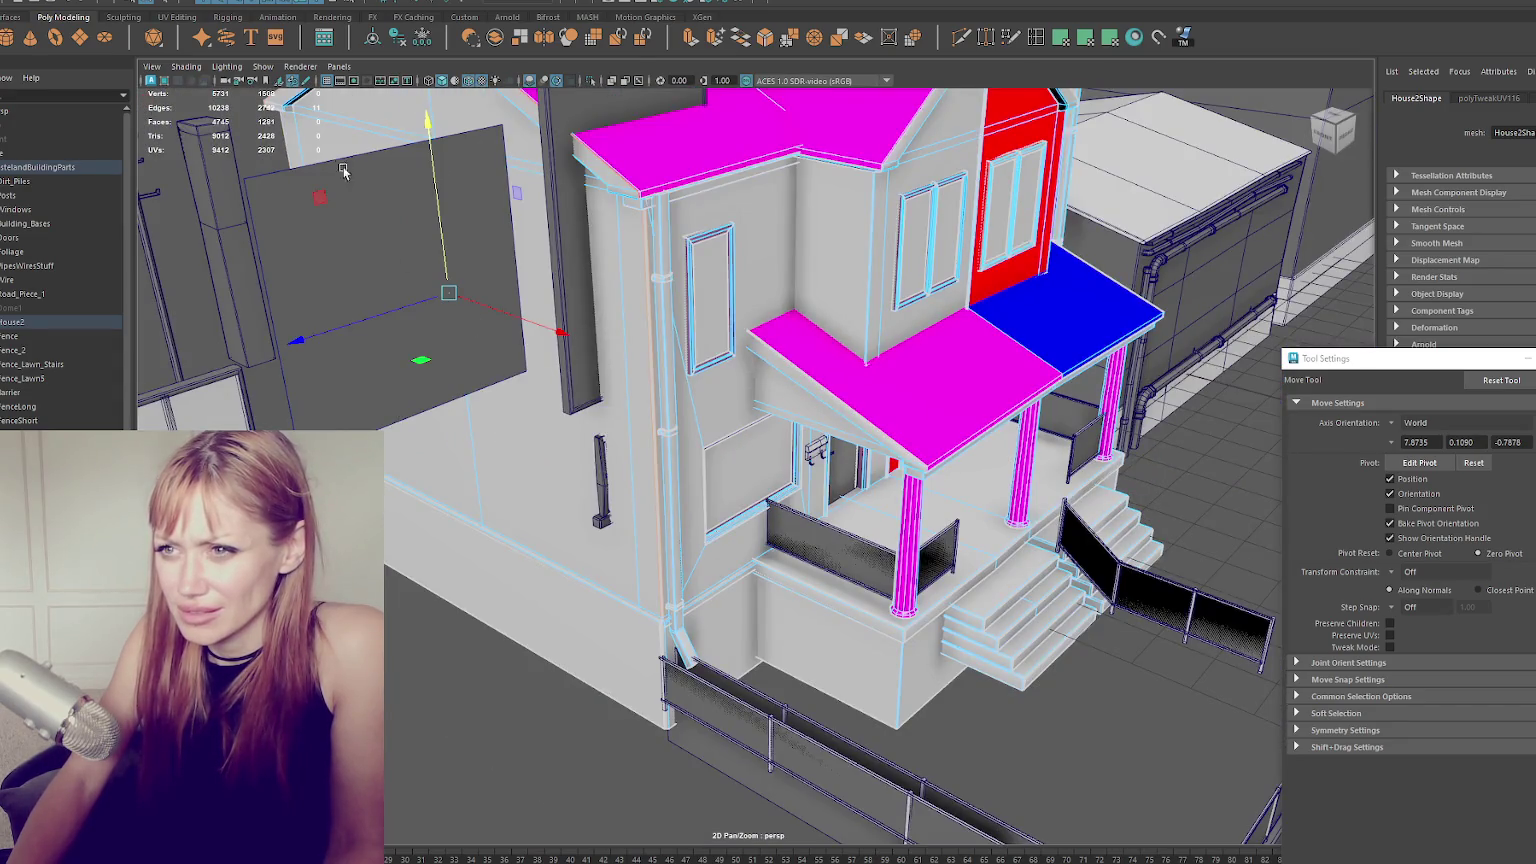
right_click(430, 678)
scroll(771, 541, up, 5)
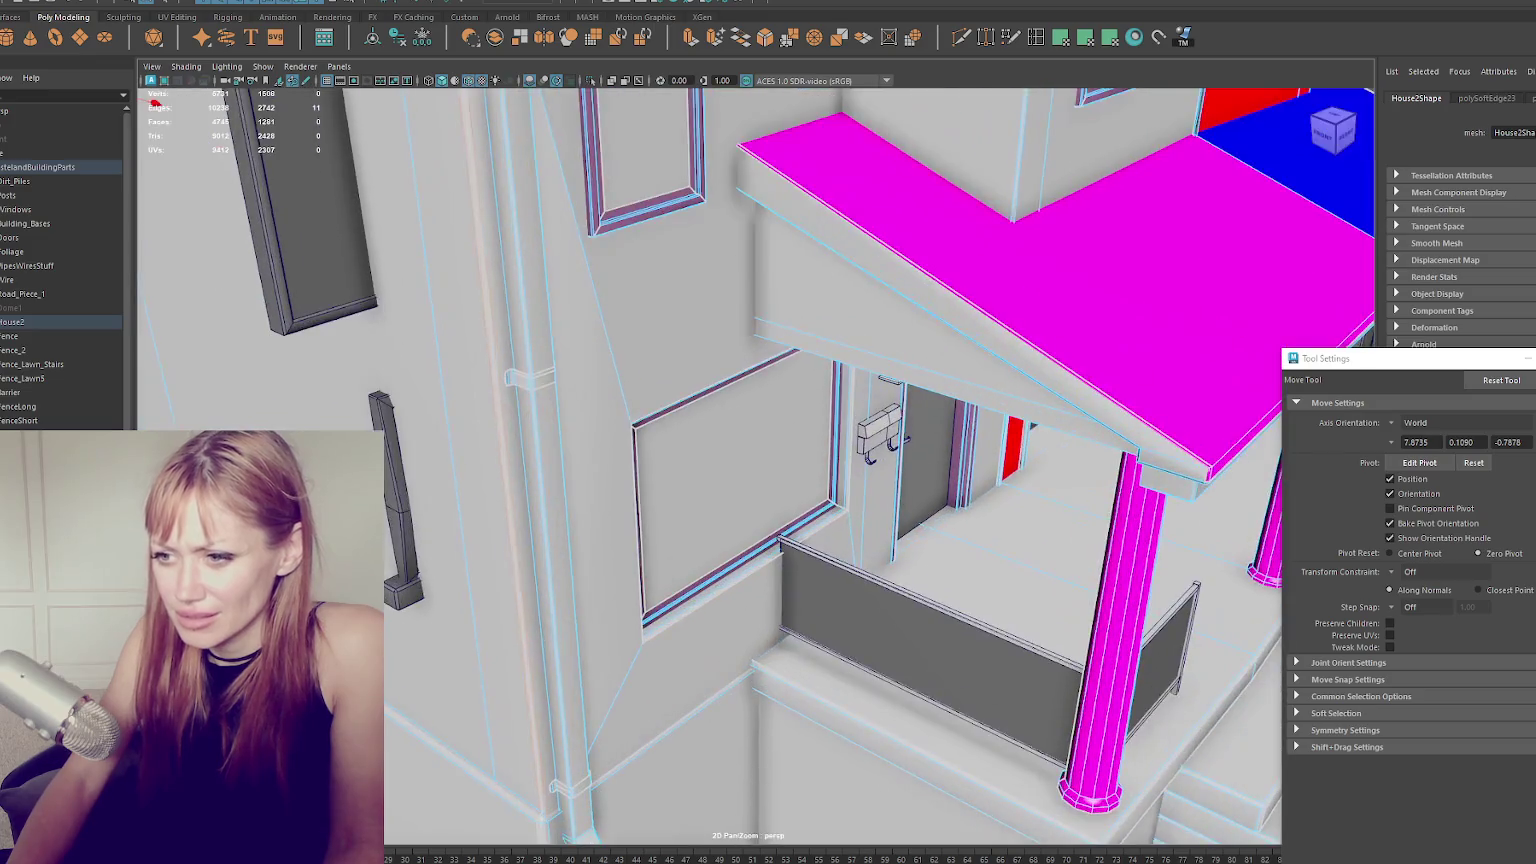
mouse_move(771, 541)
alt+mouse_down()
mouse_move(868, 405)
mouse_move(456, 333)
mouse_move(607, 343)
mouse_move(690, 370)
alt+mouse_up()
scroll(690, 370, up, 5)
mouse_move(547, 396)
alt+mouse_down()
mouse_move(802, 436)
mouse_move(739, 437)
alt+mouse_up()
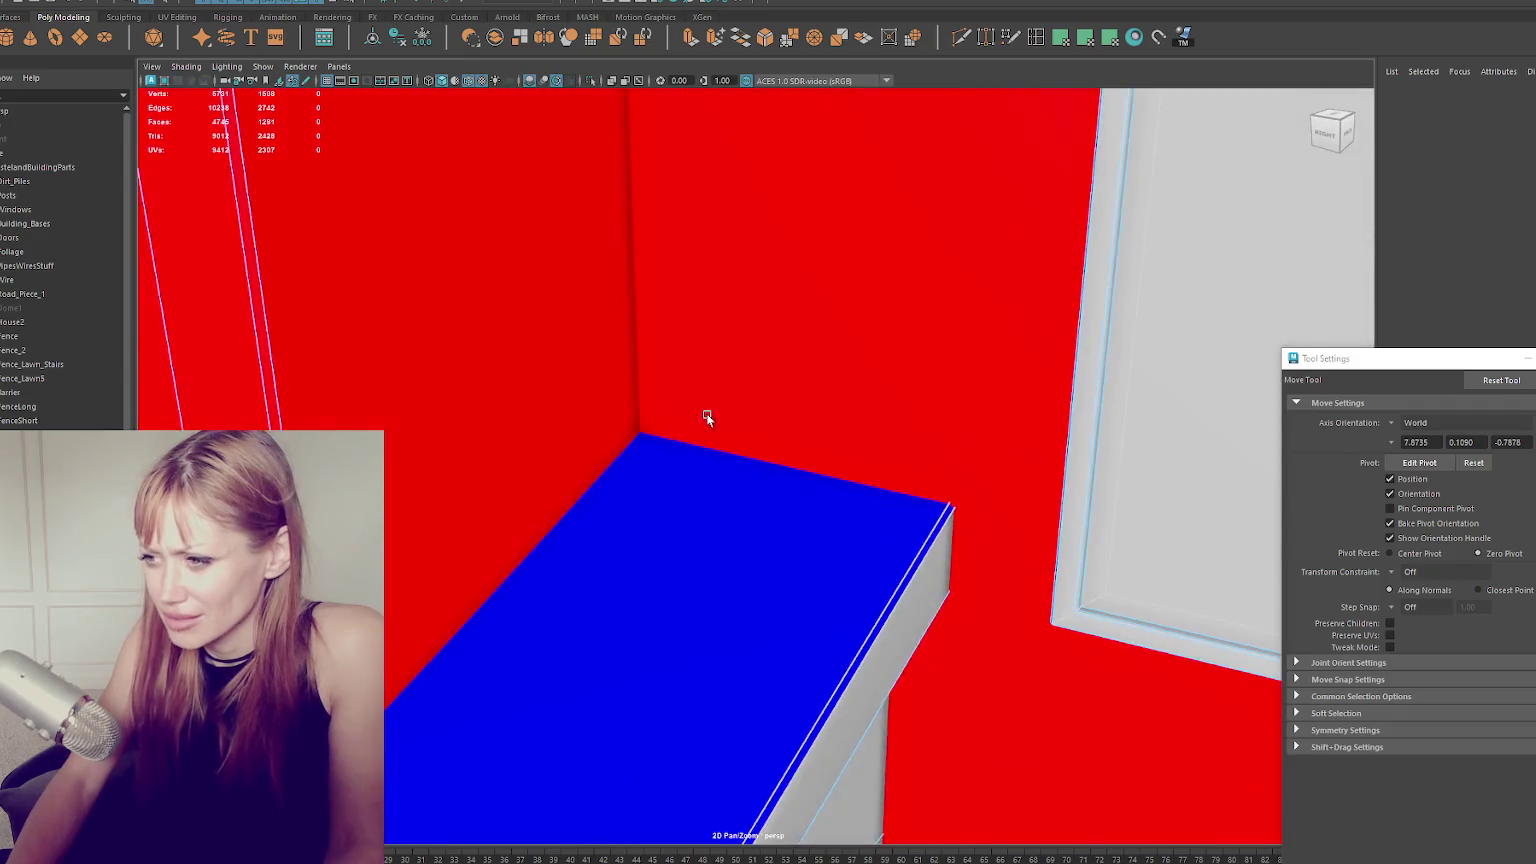
Select the edge loops along the red pillar, then orbit toward the back of the house.
alt+drag(891, 287, 665, 357)
right_drag(617, 310, 566, 315)
double_click(531, 322)
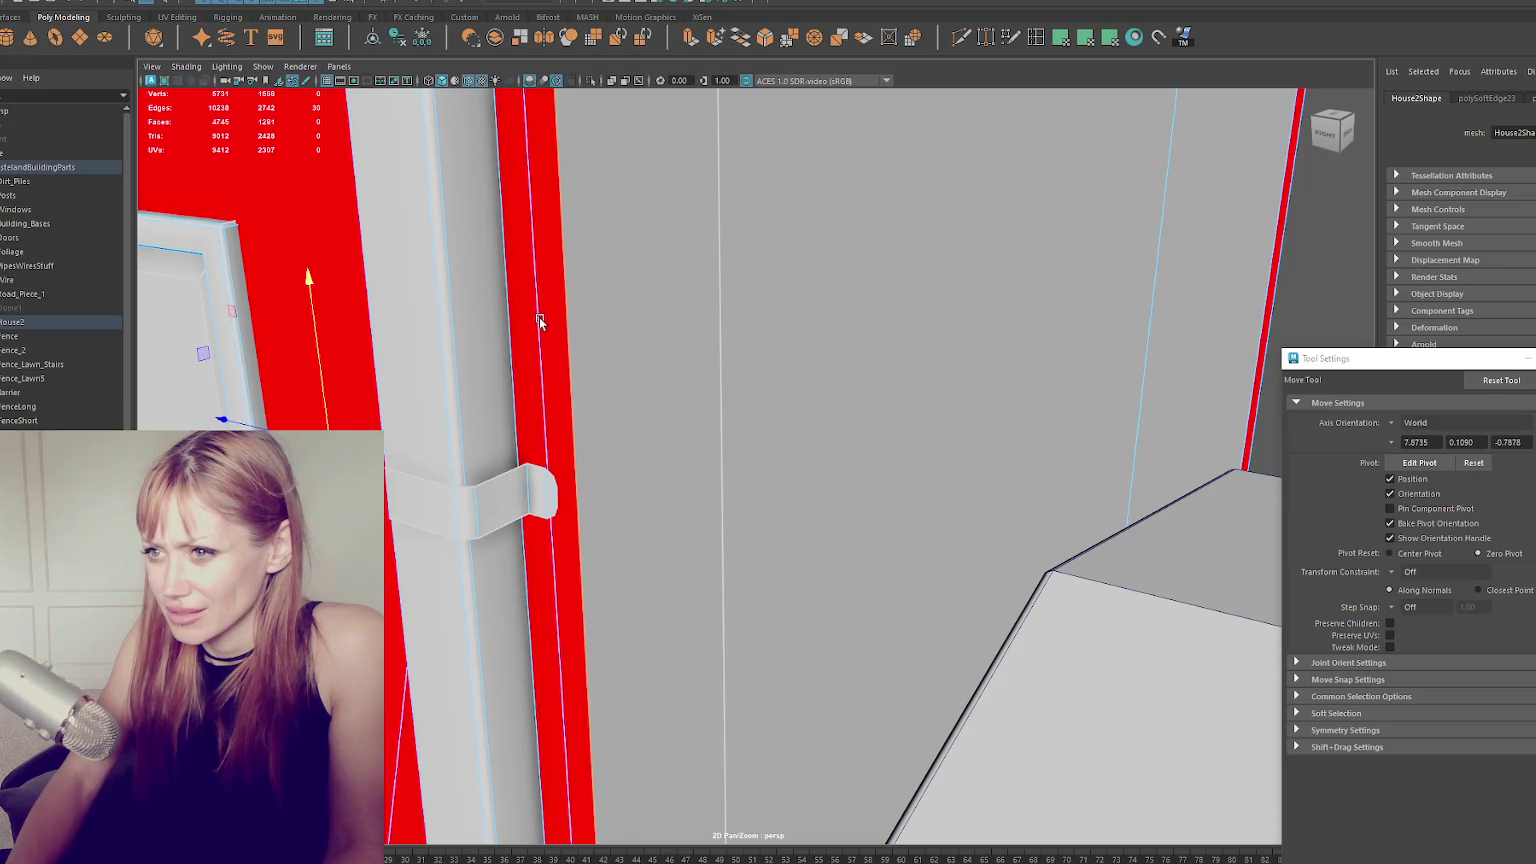
scroll(539, 320, down, 3)
scroll(539, 320, down, 5)
right_drag(1081, 287, 1311, 296)
mouse_move(1311, 296)
alt+mouse_down()
mouse_move(1121, 295)
mouse_move(1350, 283)
mouse_move(1155, 291)
mouse_move(1039, 333)
alt+mouse_up()
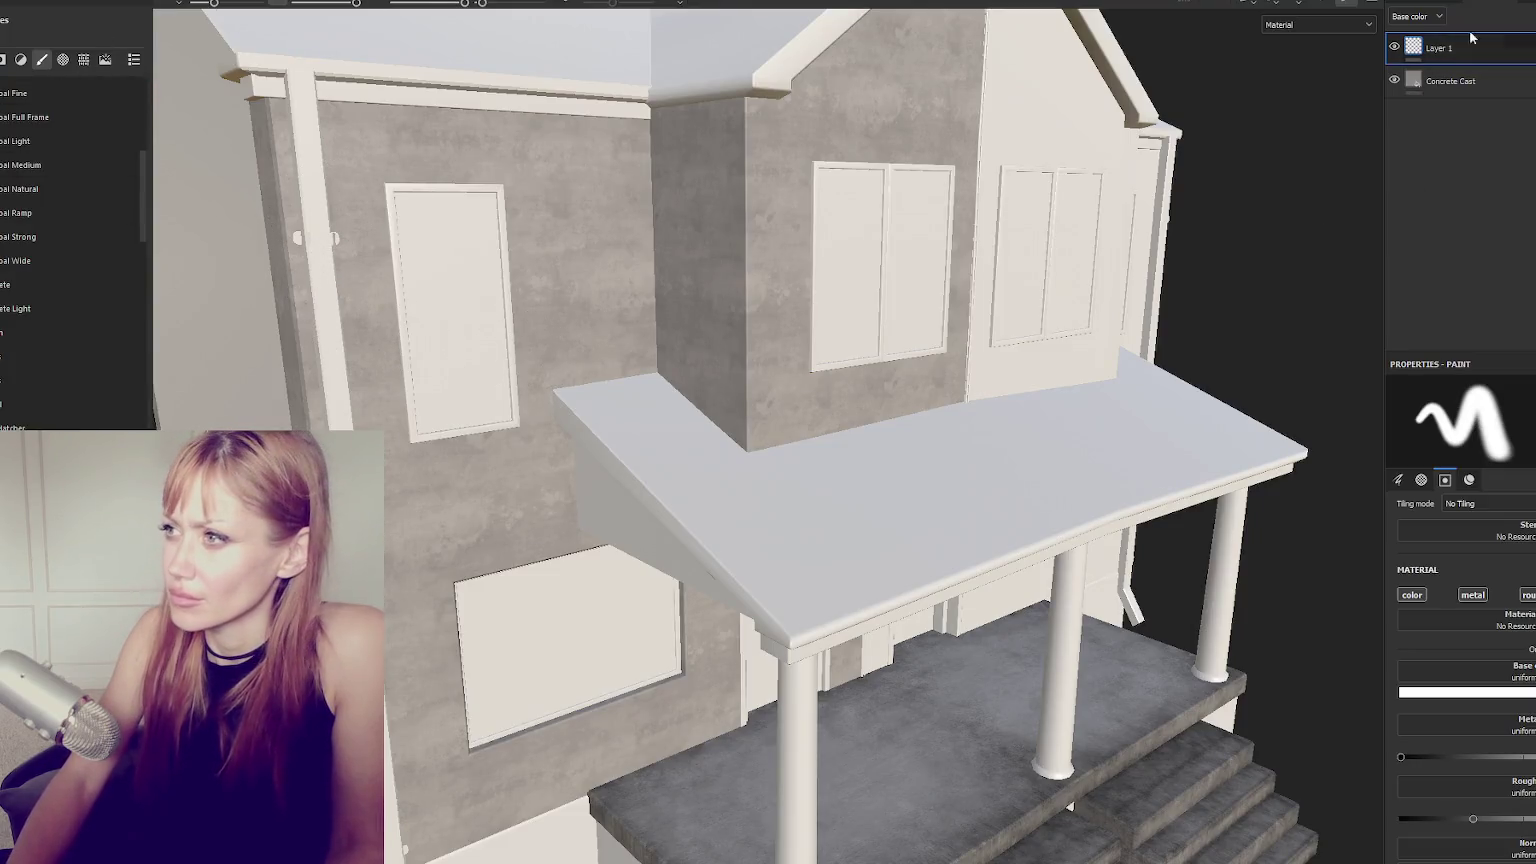
Hide the blinn31, blinn32, blinn36, blinn37 and BoardingUp texture sets.
click(1434, 9)
click(1393, 34)
click(1393, 51)
click(1393, 68)
click(1393, 85)
click(1394, 102)
Hide Concrete, Concrete_2, Door1 and the rest so only Drain shows, then open its layers.
click(1393, 118)
click(1393, 135)
click(1393, 152)
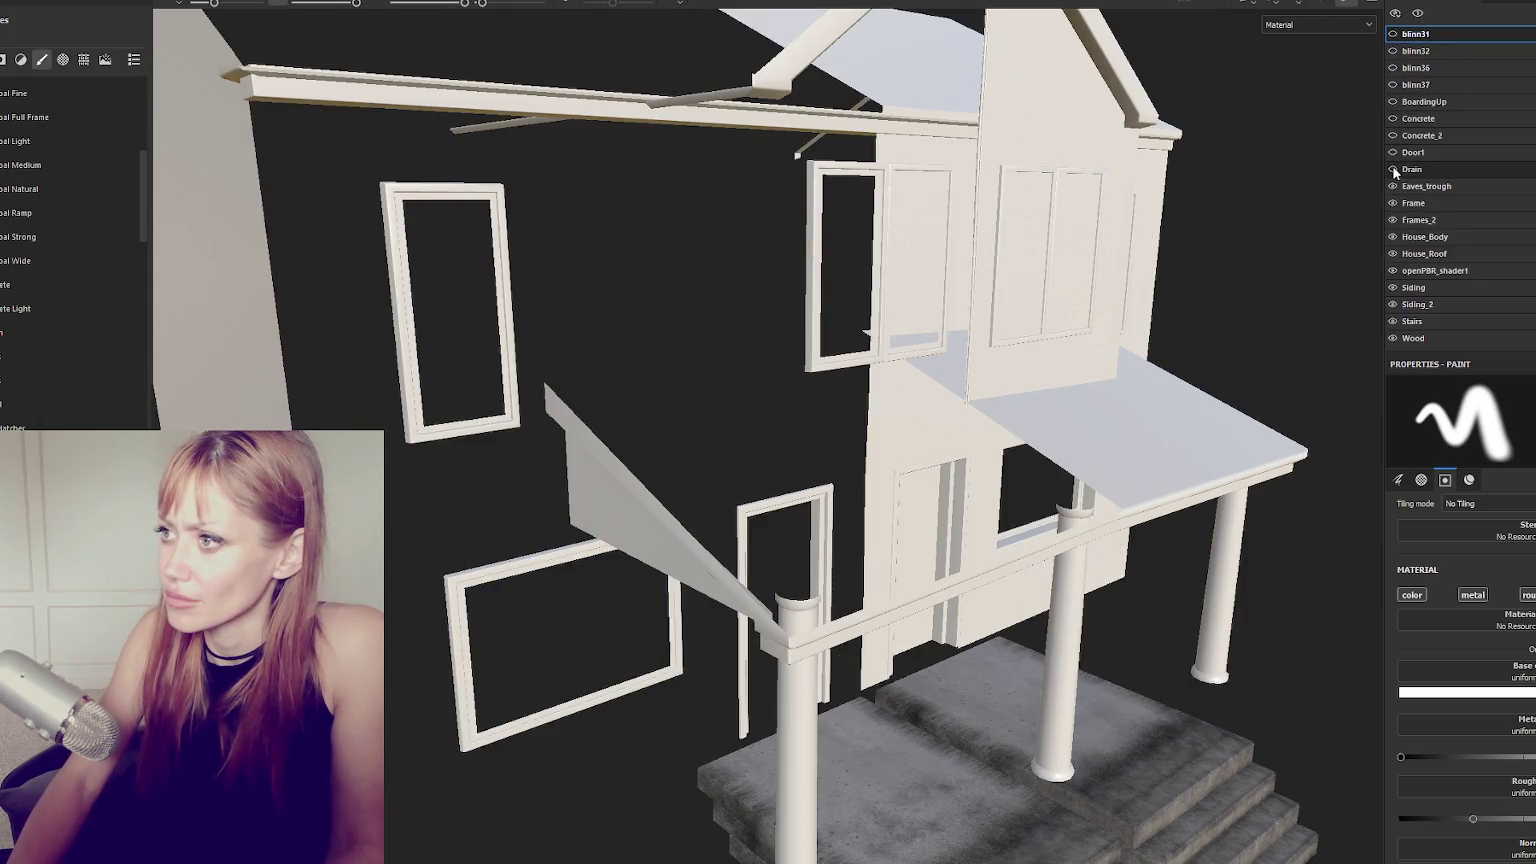
alt+click(1393, 169)
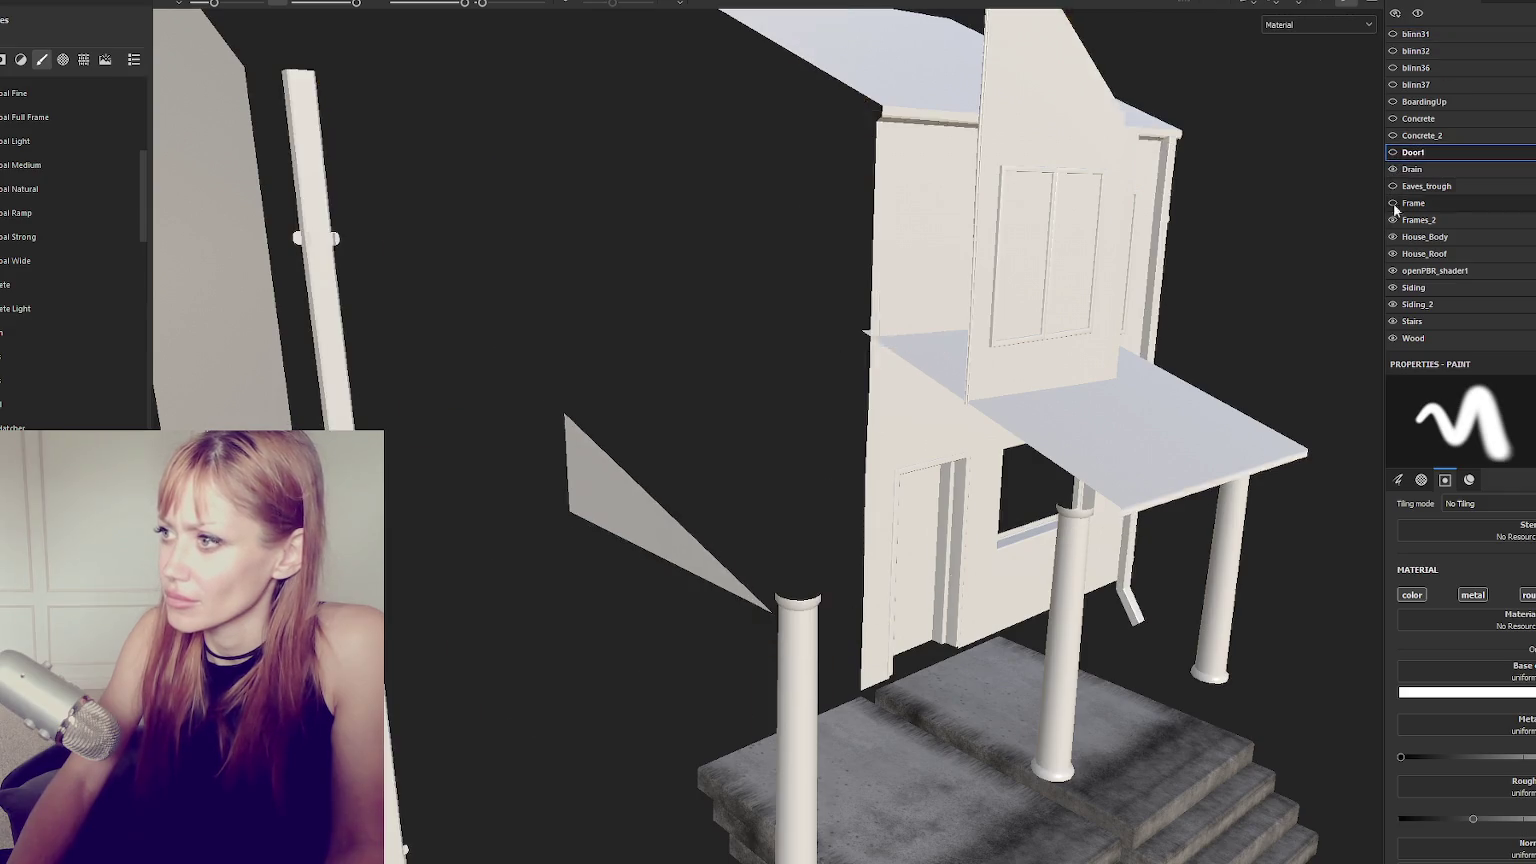
alt+drag(1090, 291, 1022, 254)
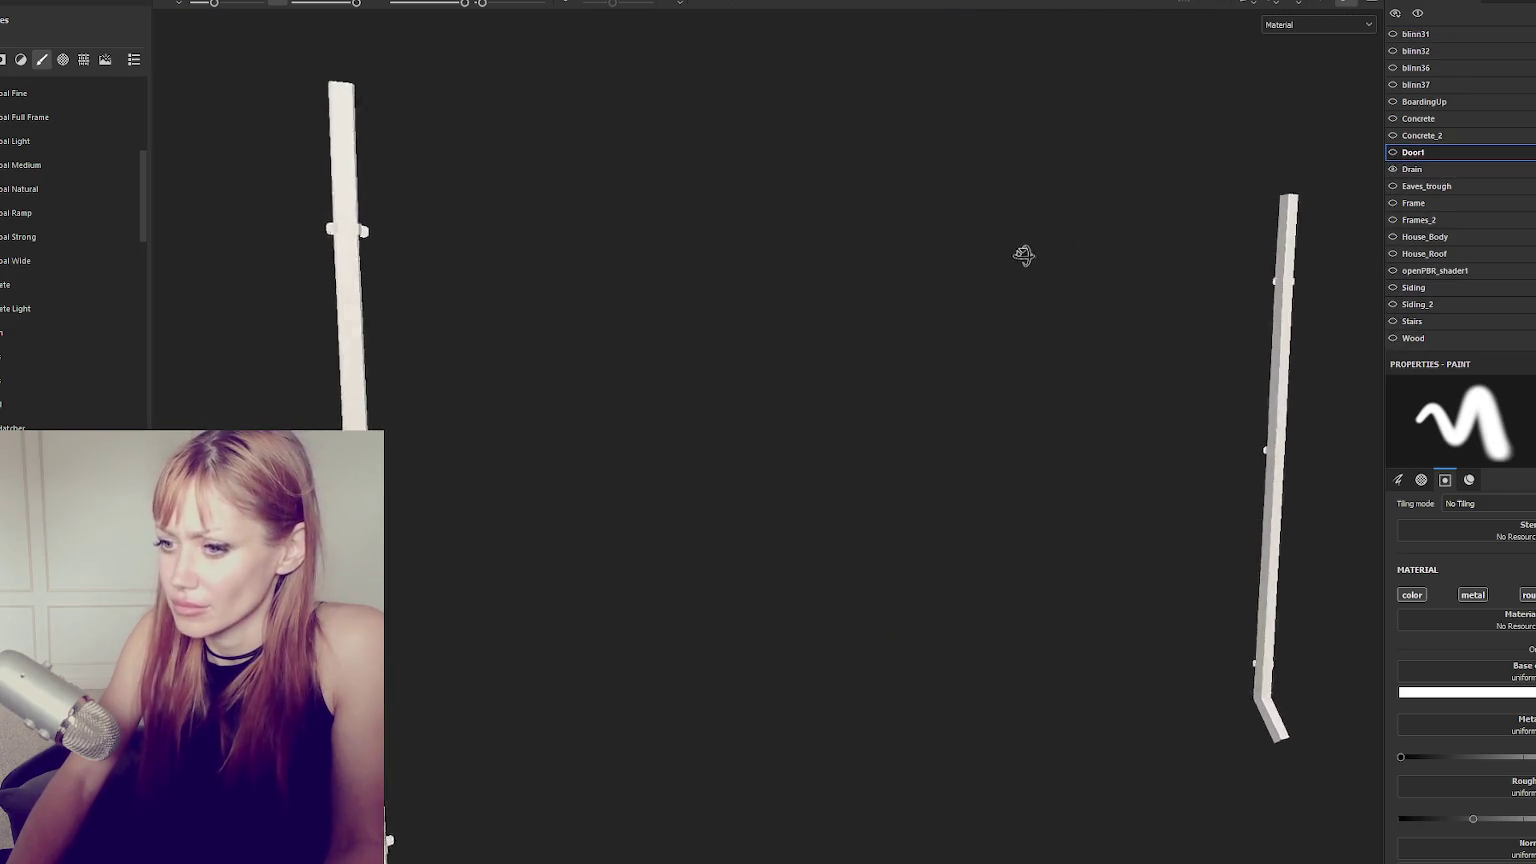
click(1470, 169)
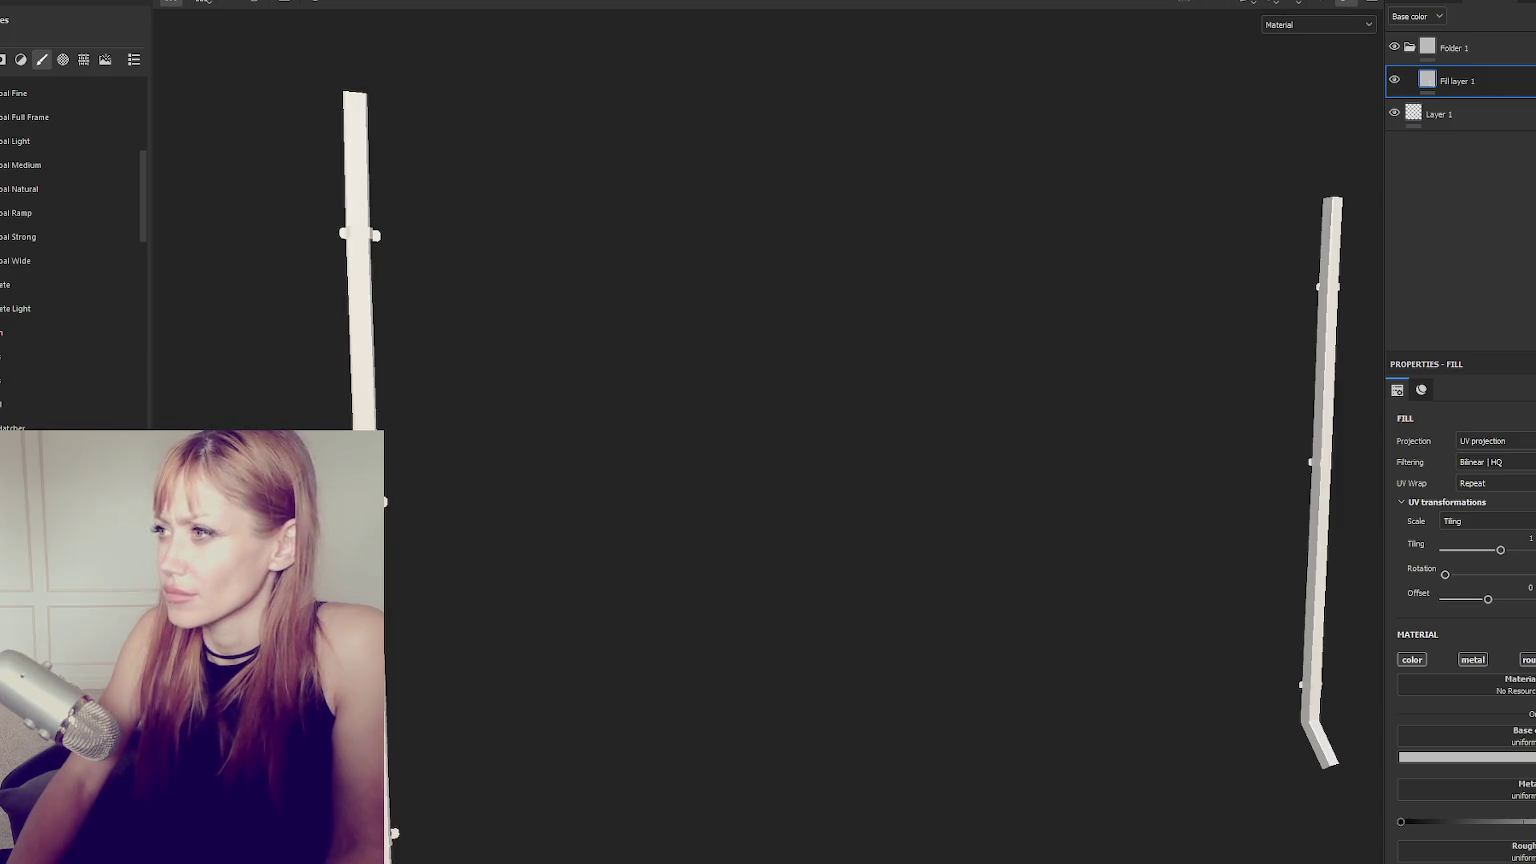
Give Folder 1 a black mask and change its fill layer colour to dark red.
click(1512, 52)
right_click(1512, 52)
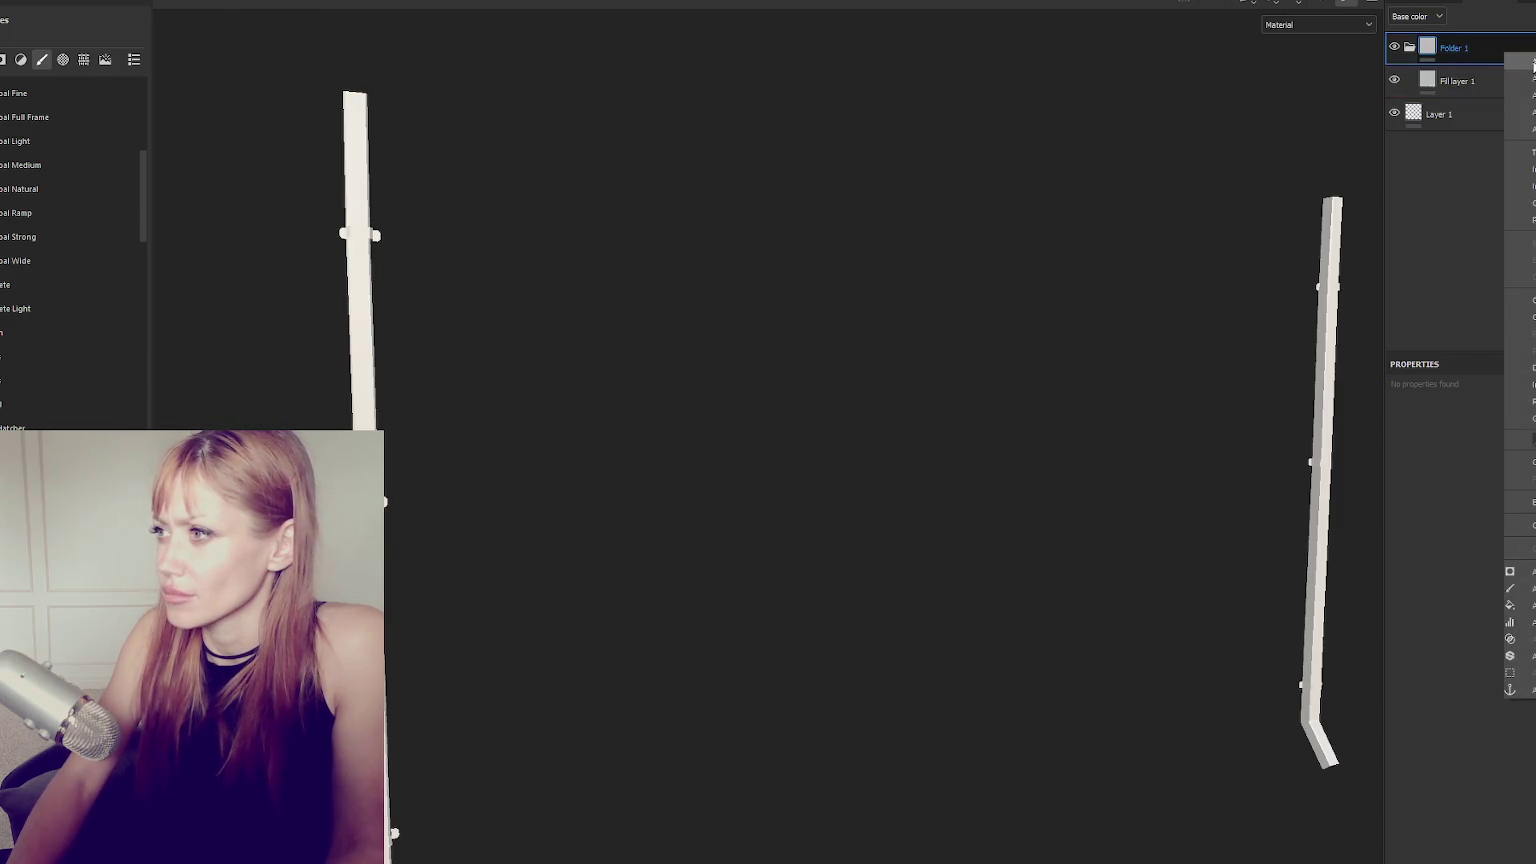
click(1533, 79)
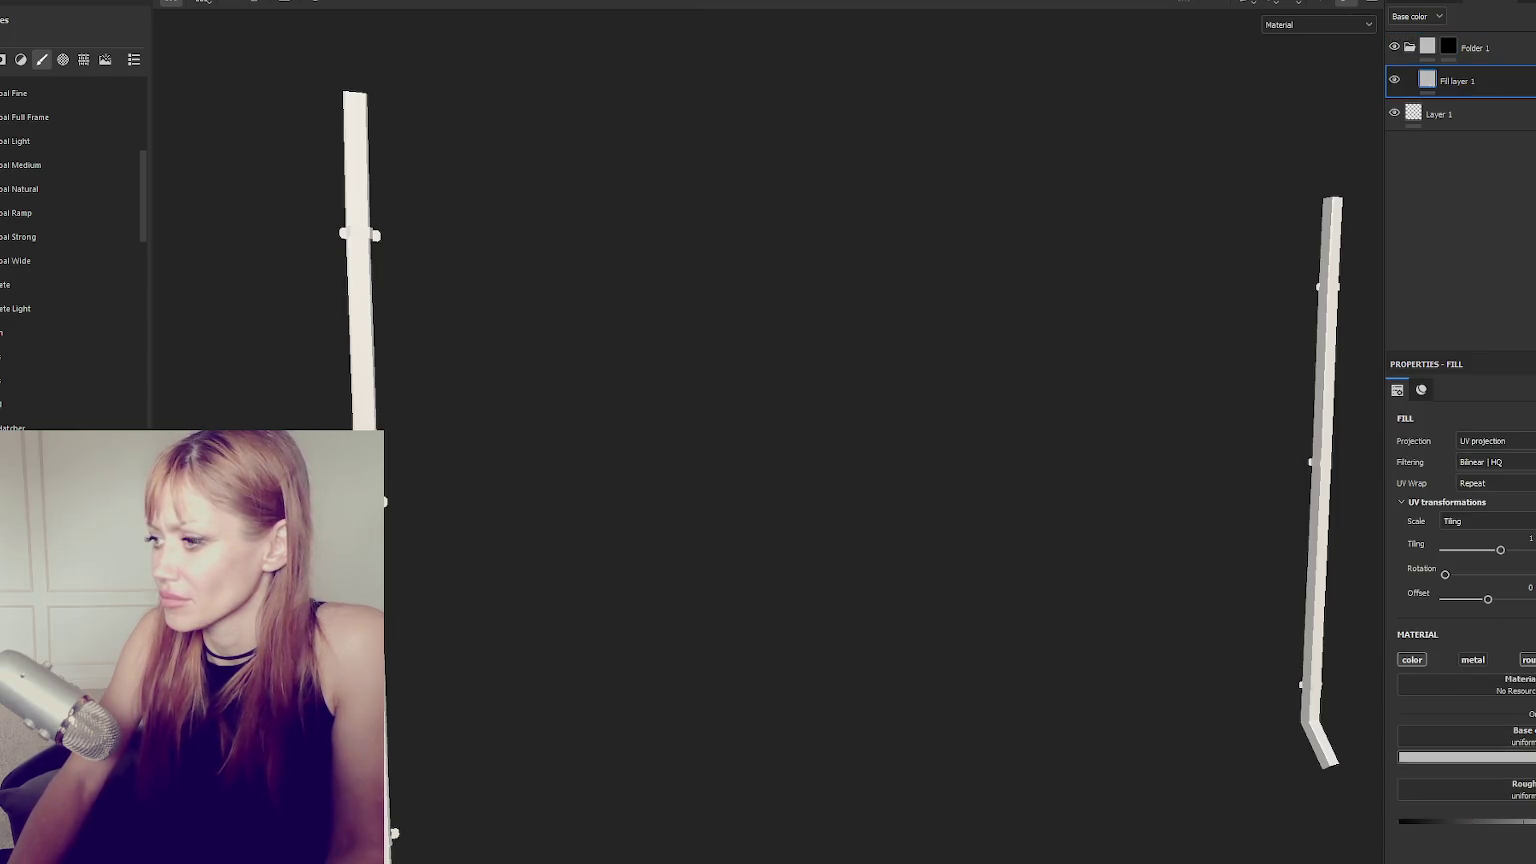
click(1466, 757)
click(1450, 800)
click(1448, 46)
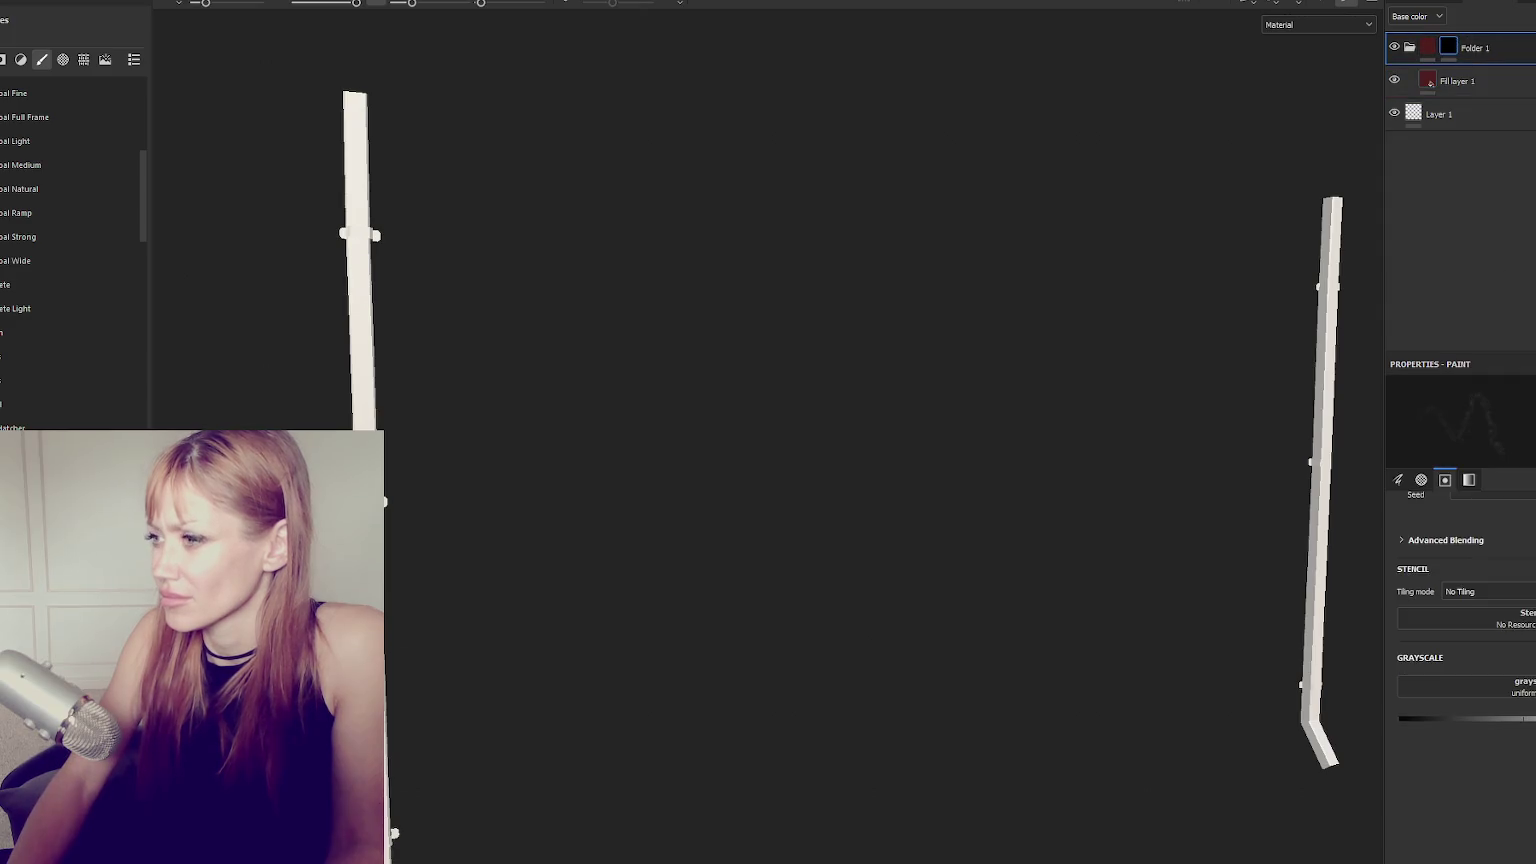
Duplicate Folder 1, add a Dirt generator to its mask, minimise Grunge Scale and lower Dirt Contrast.
key(ctrl+d)
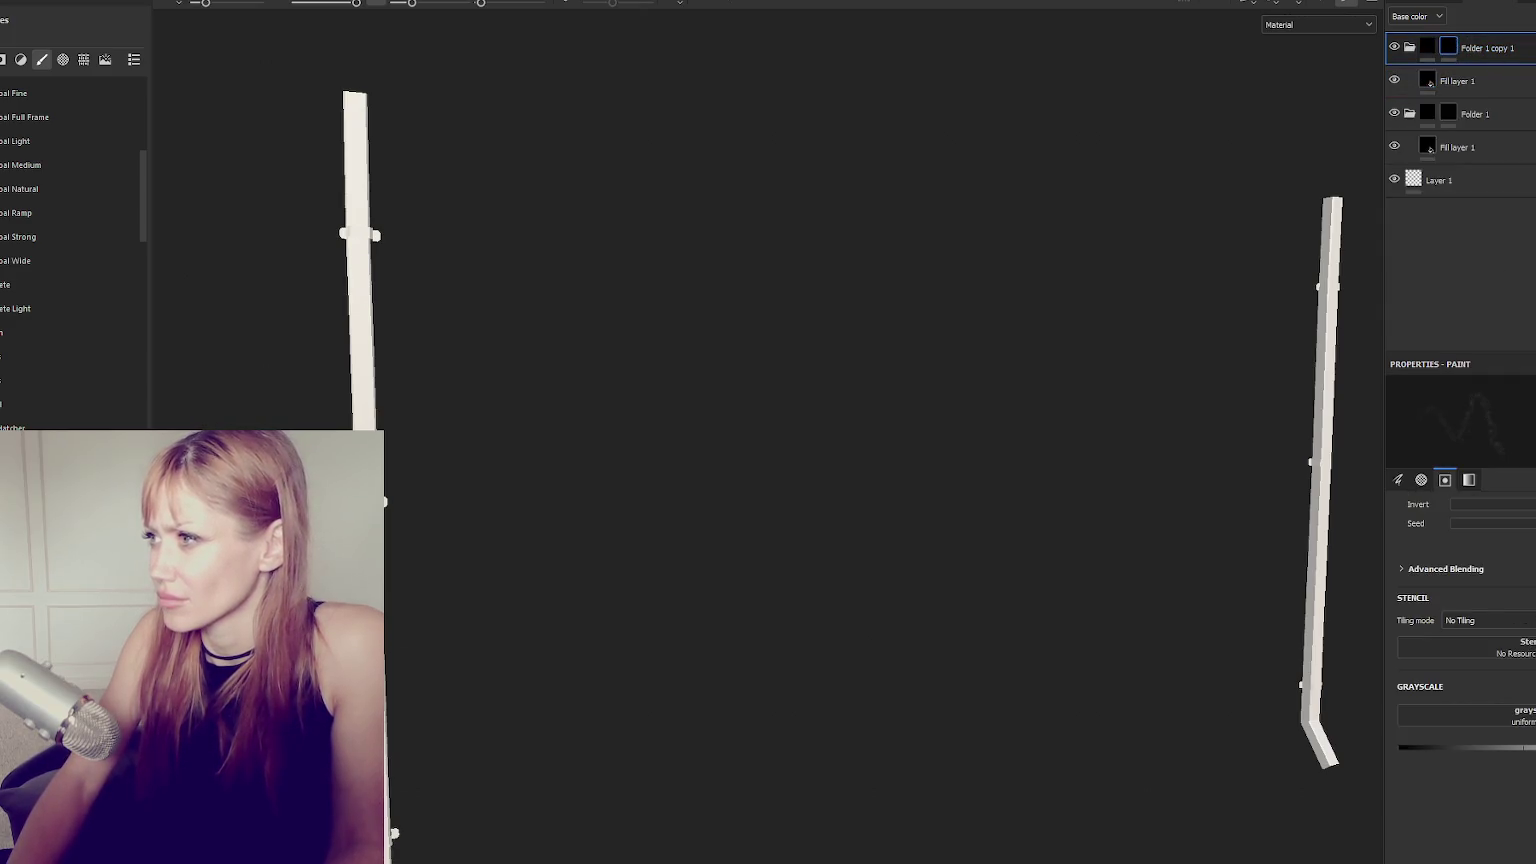
click(1500, 73)
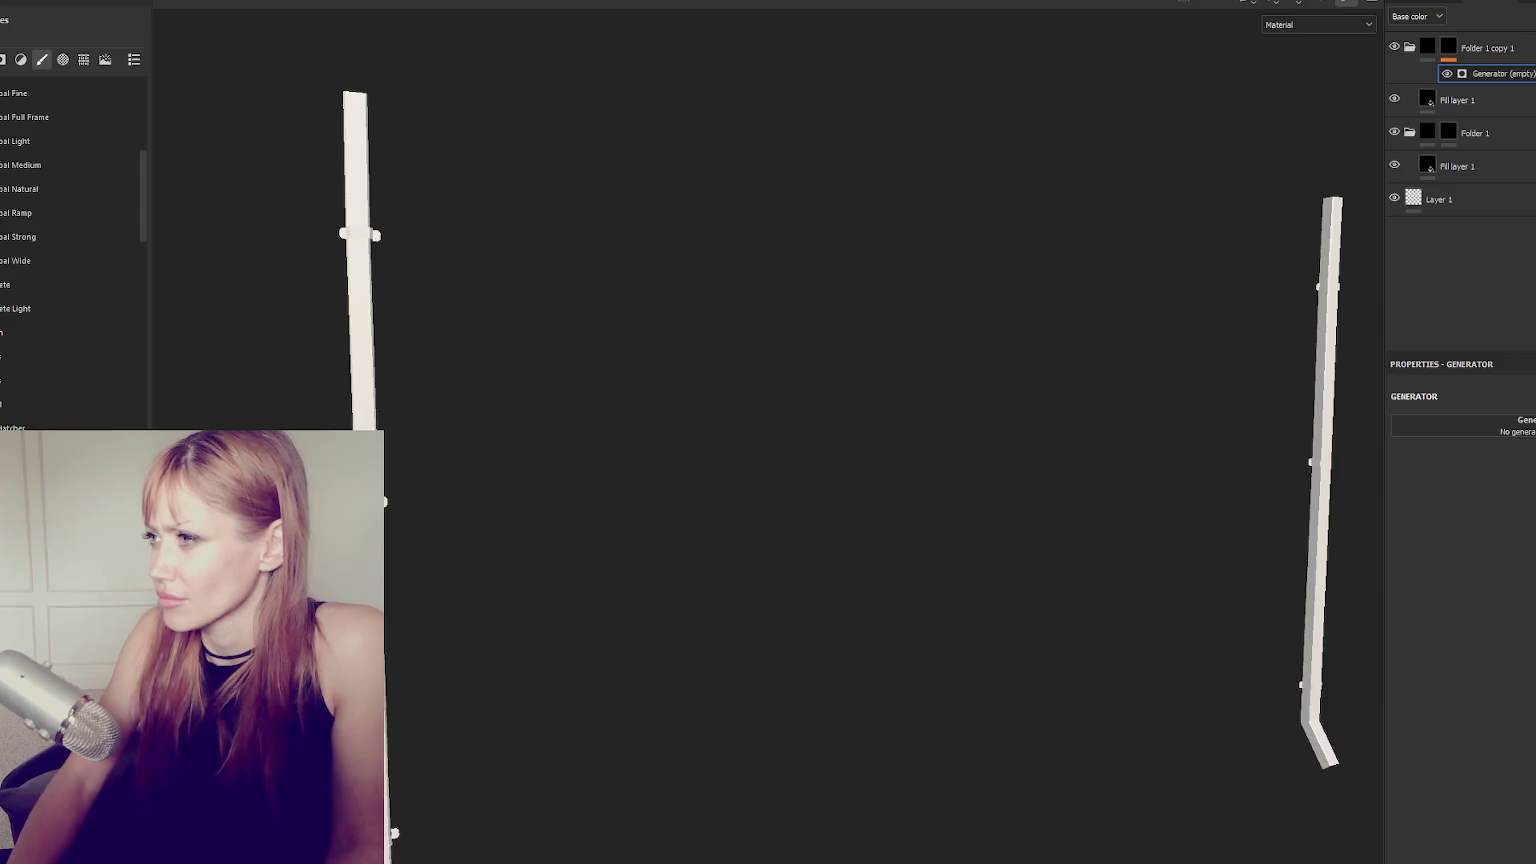
click(1510, 426)
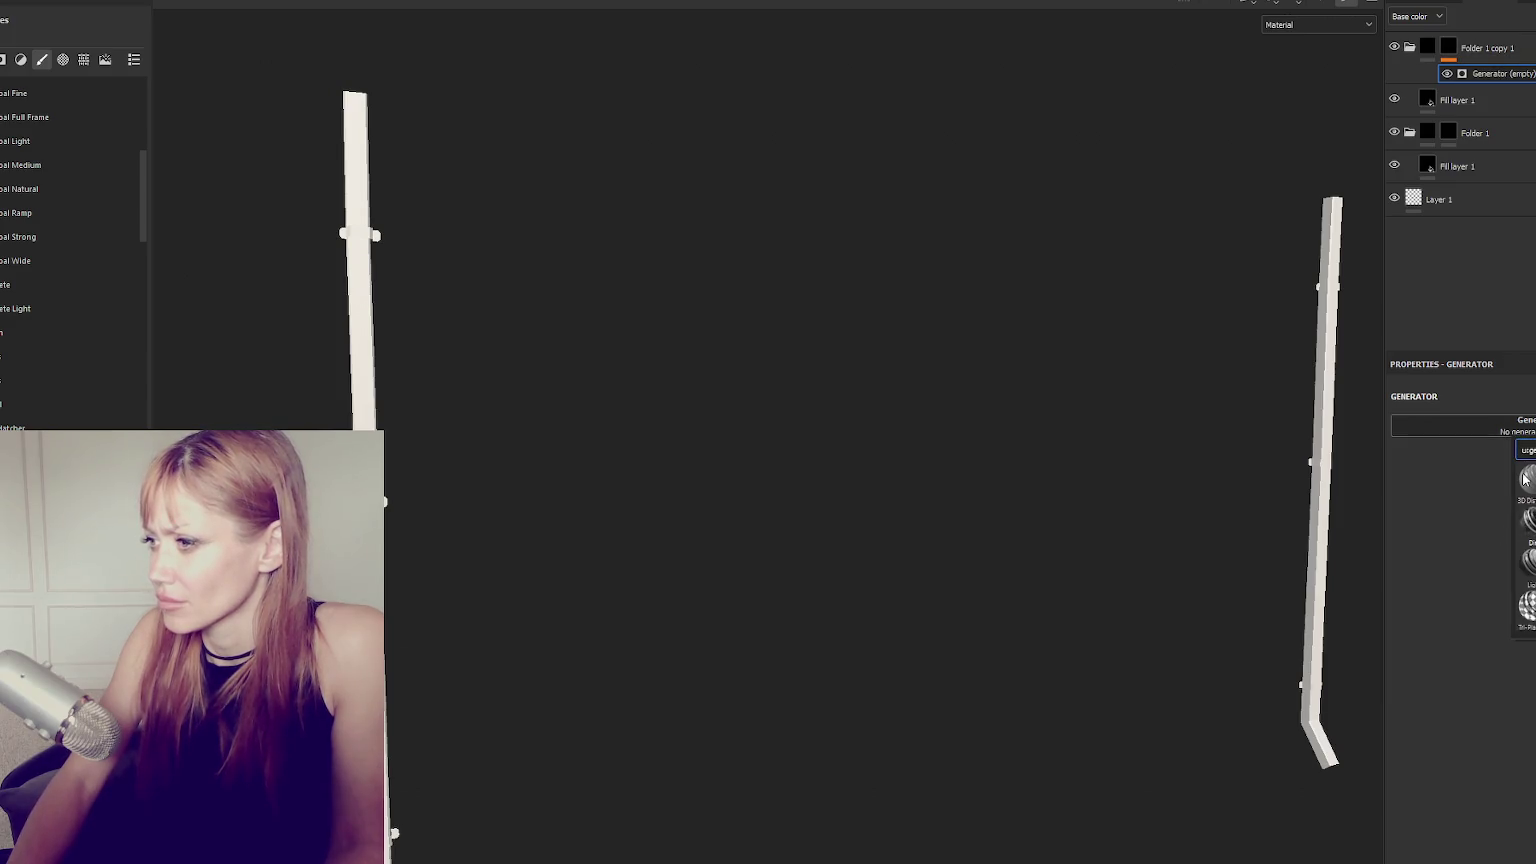
click(1526, 518)
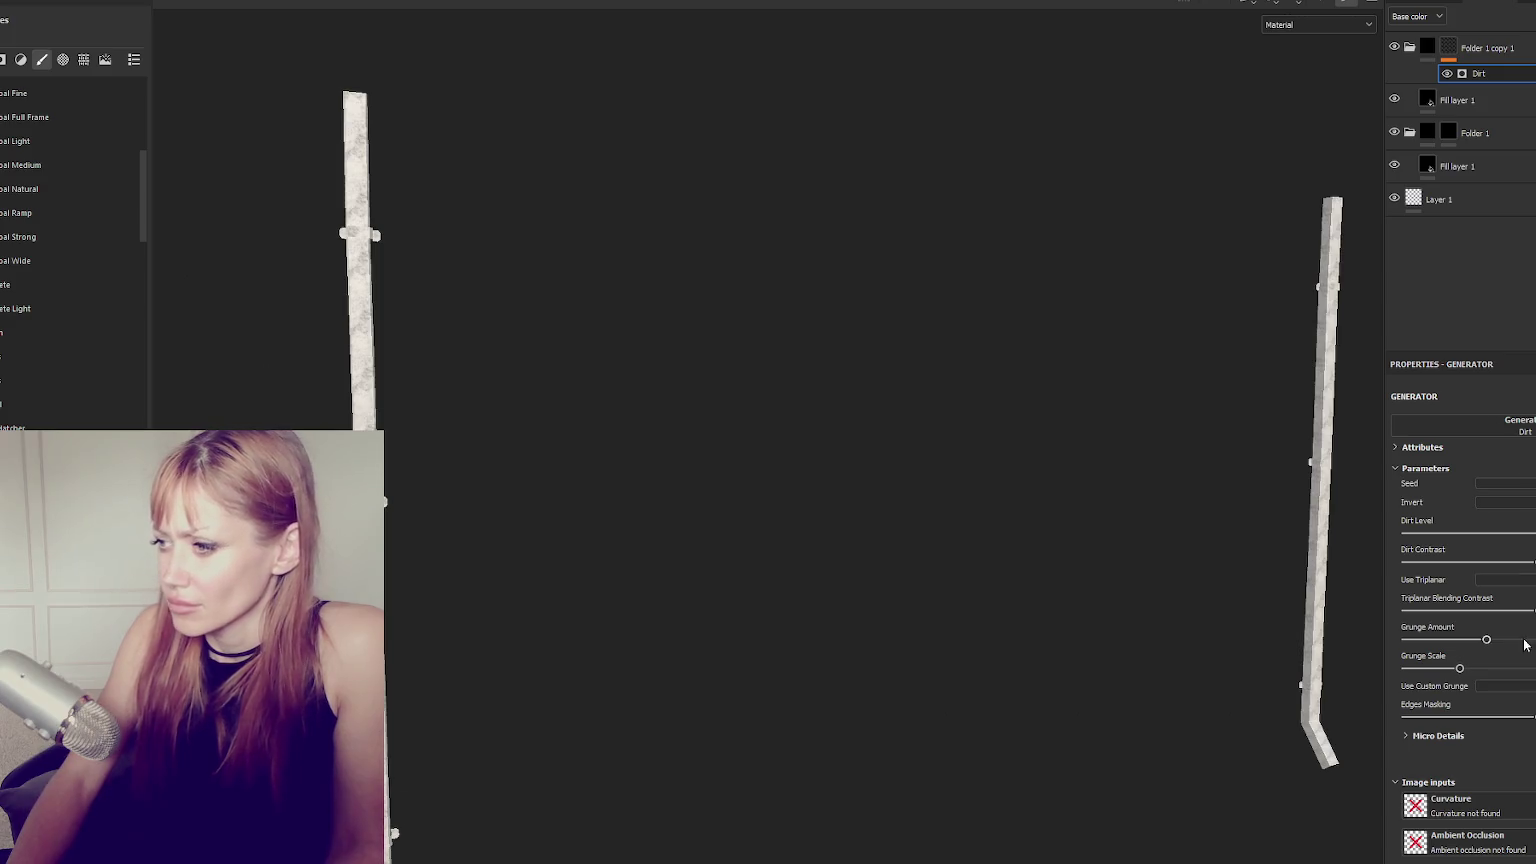
drag(1459, 668, 1442, 668)
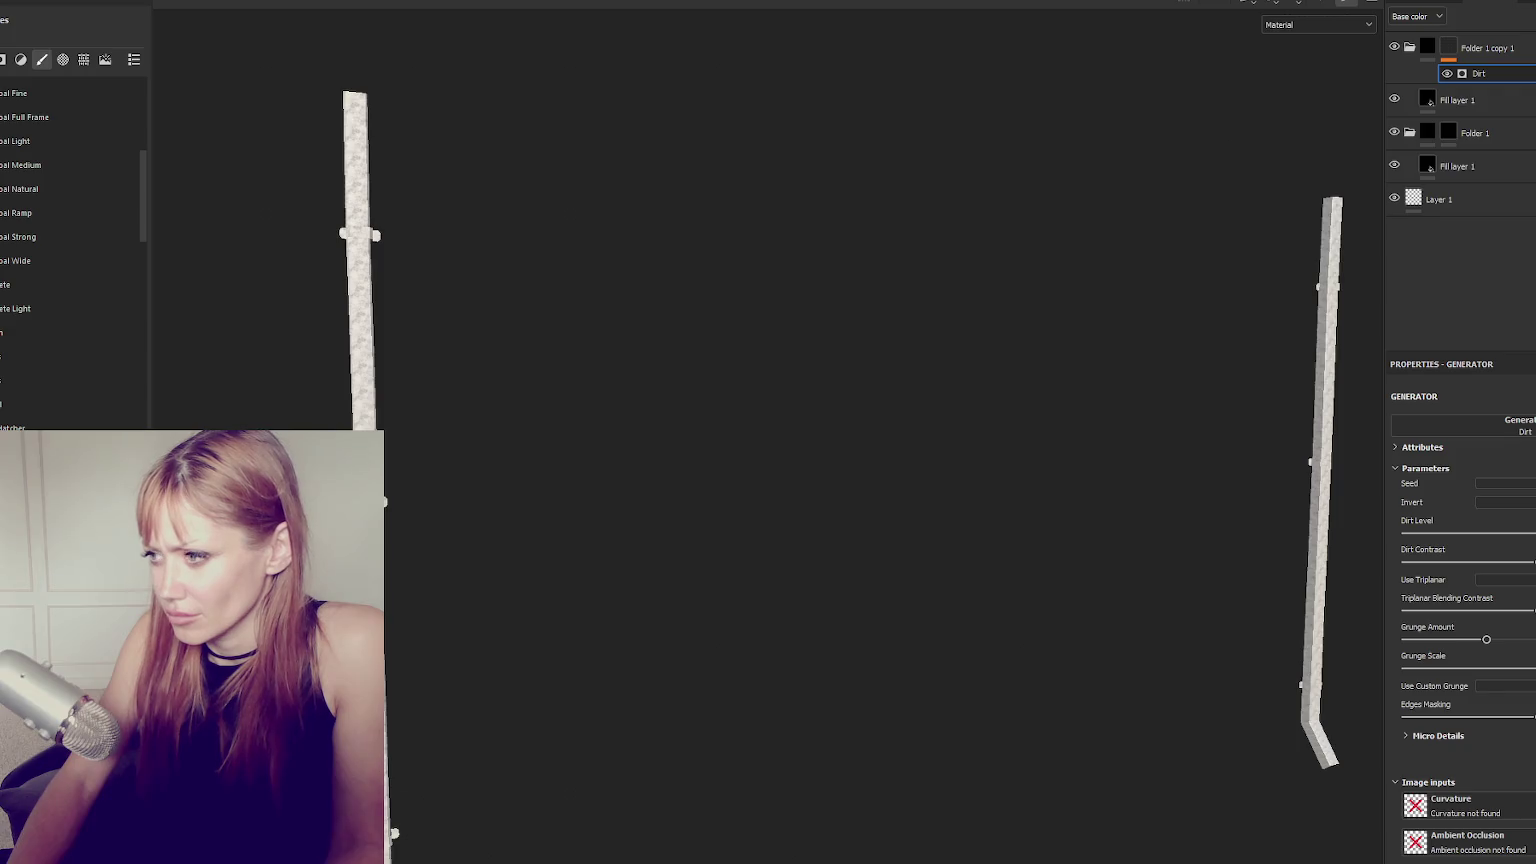
drag(1464, 670, 1407, 669)
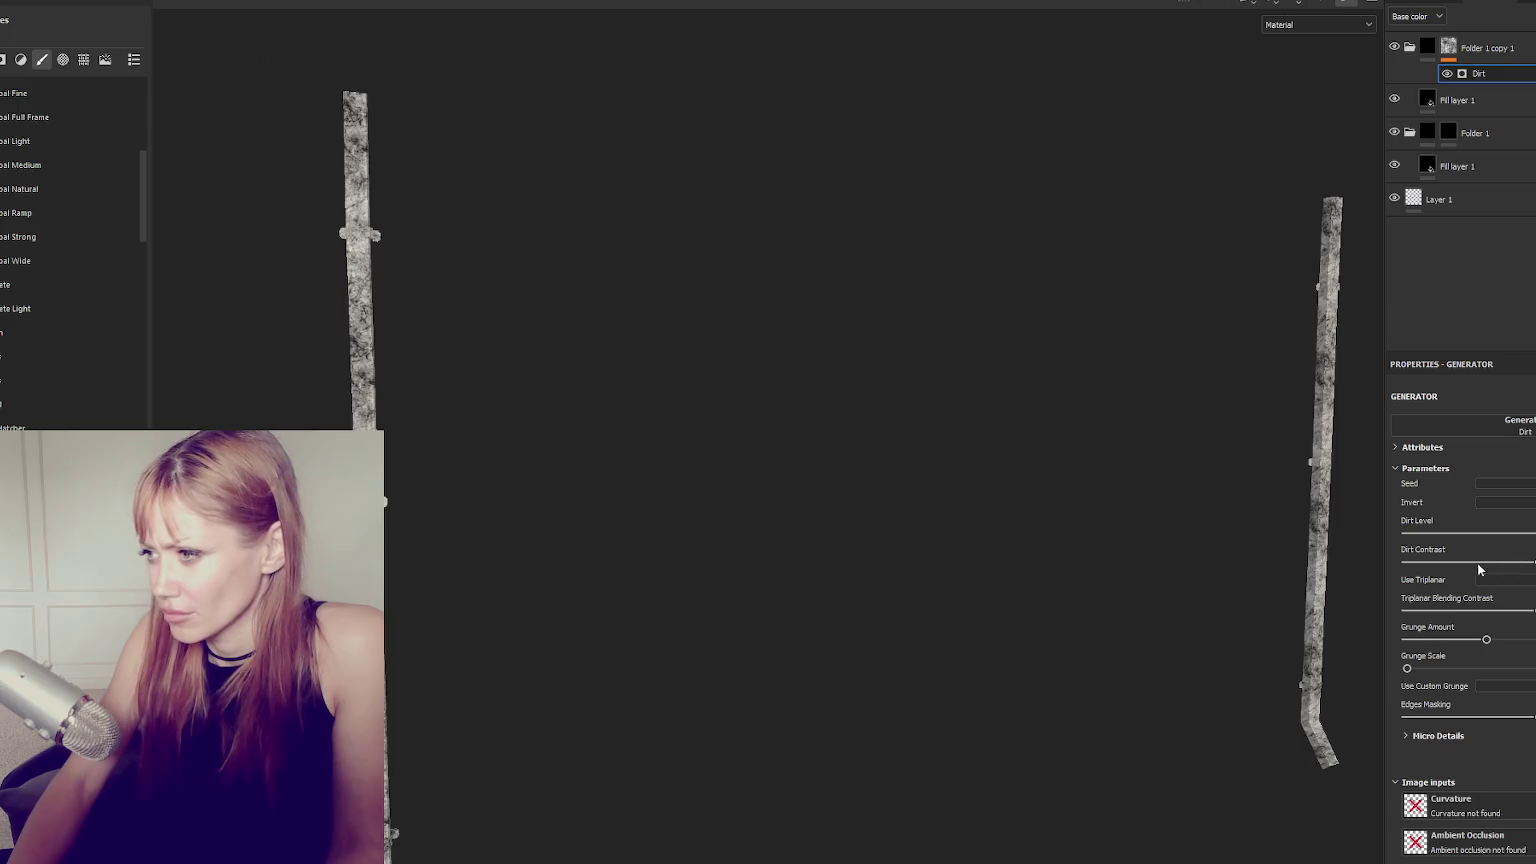
click(1426, 563)
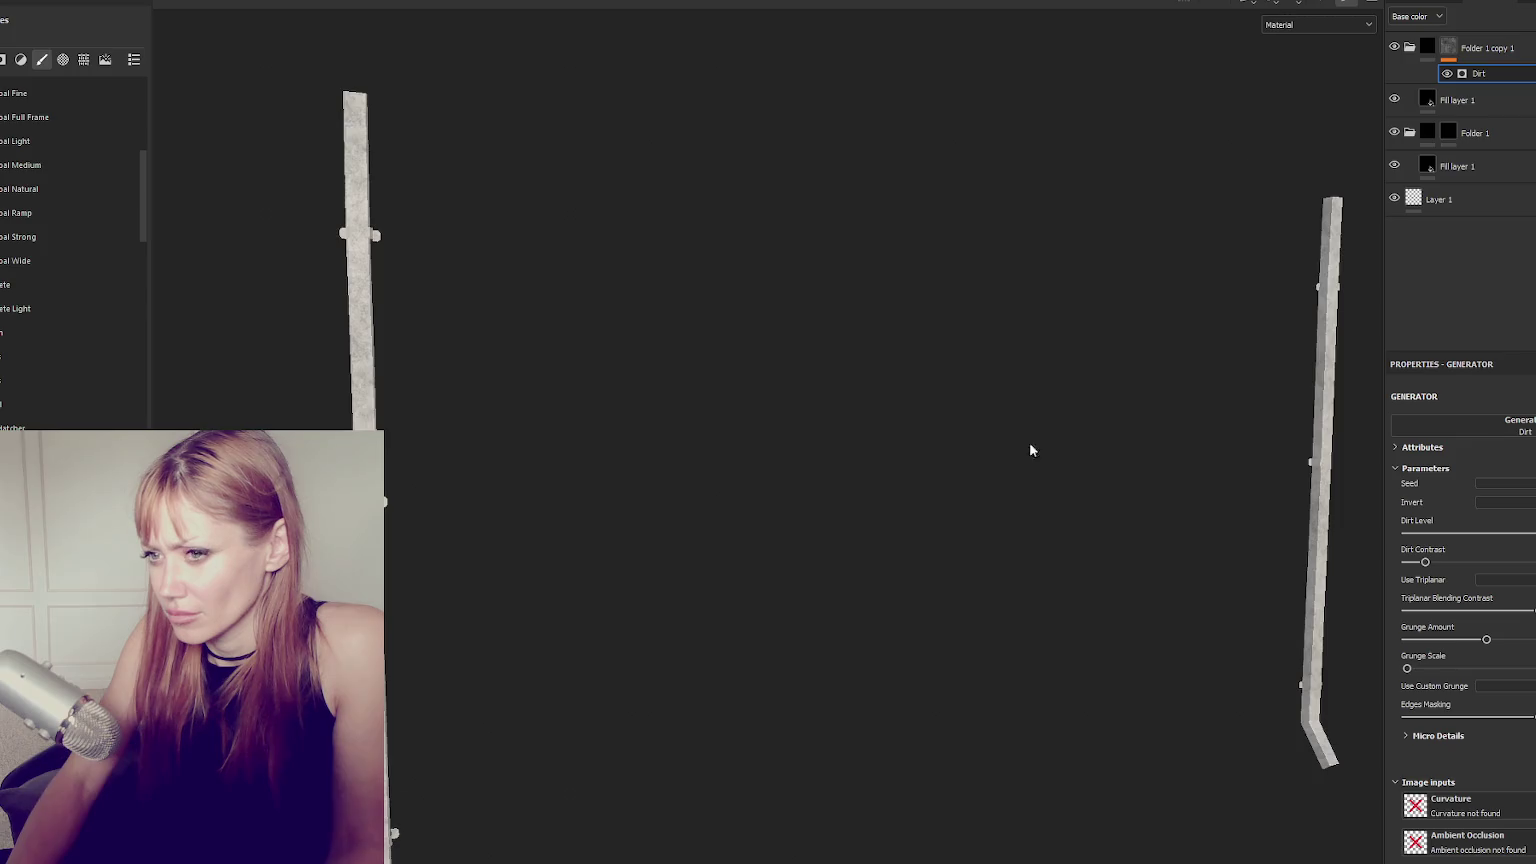
Frame a drain pipe, select Folder 1's mask, and show the zoomed-out UV layout beside it.
key(f)
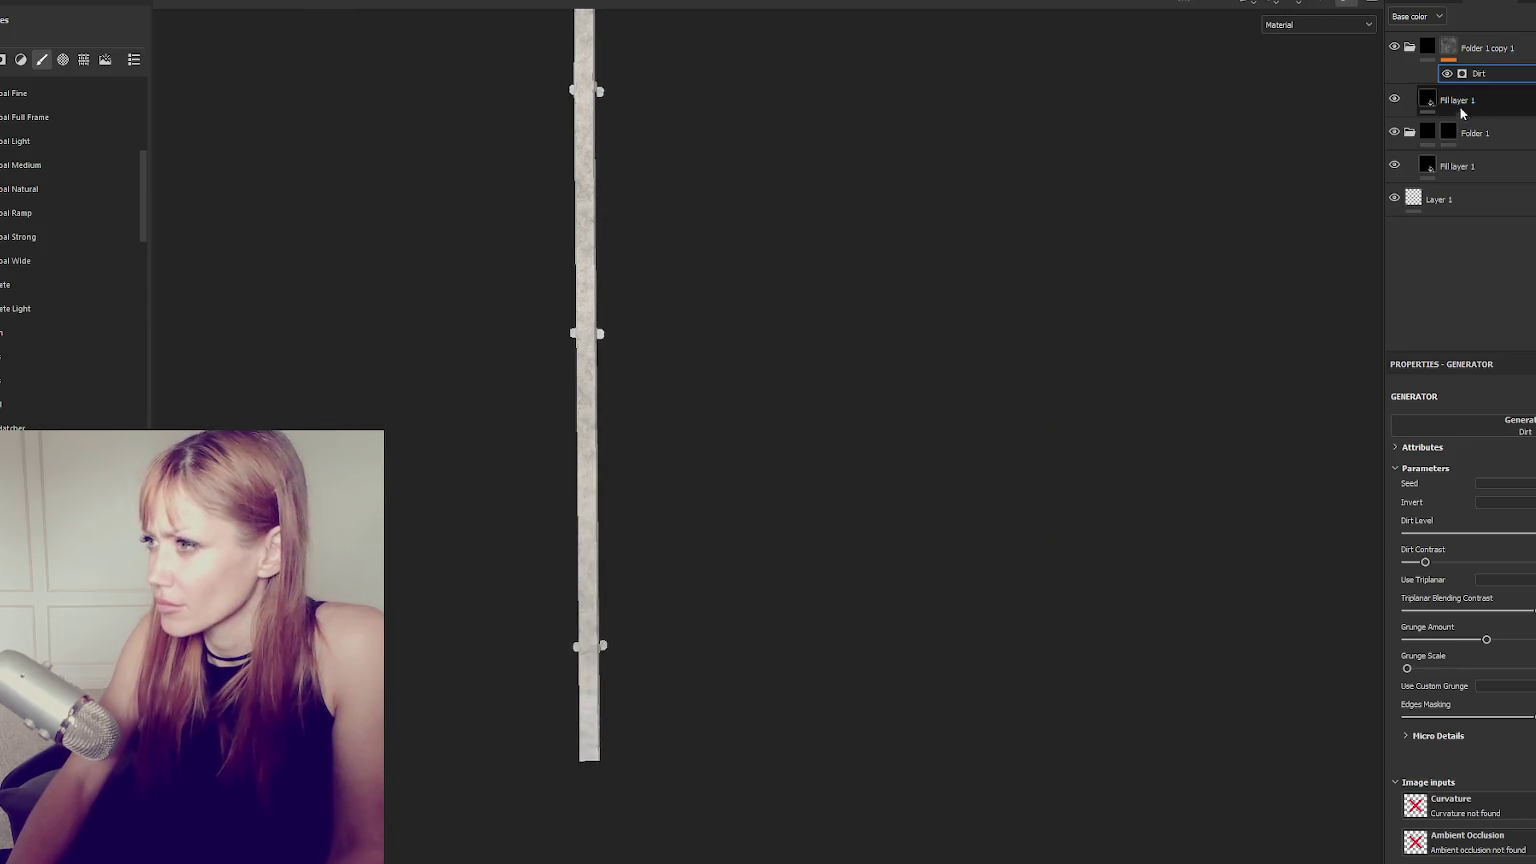
click(1448, 132)
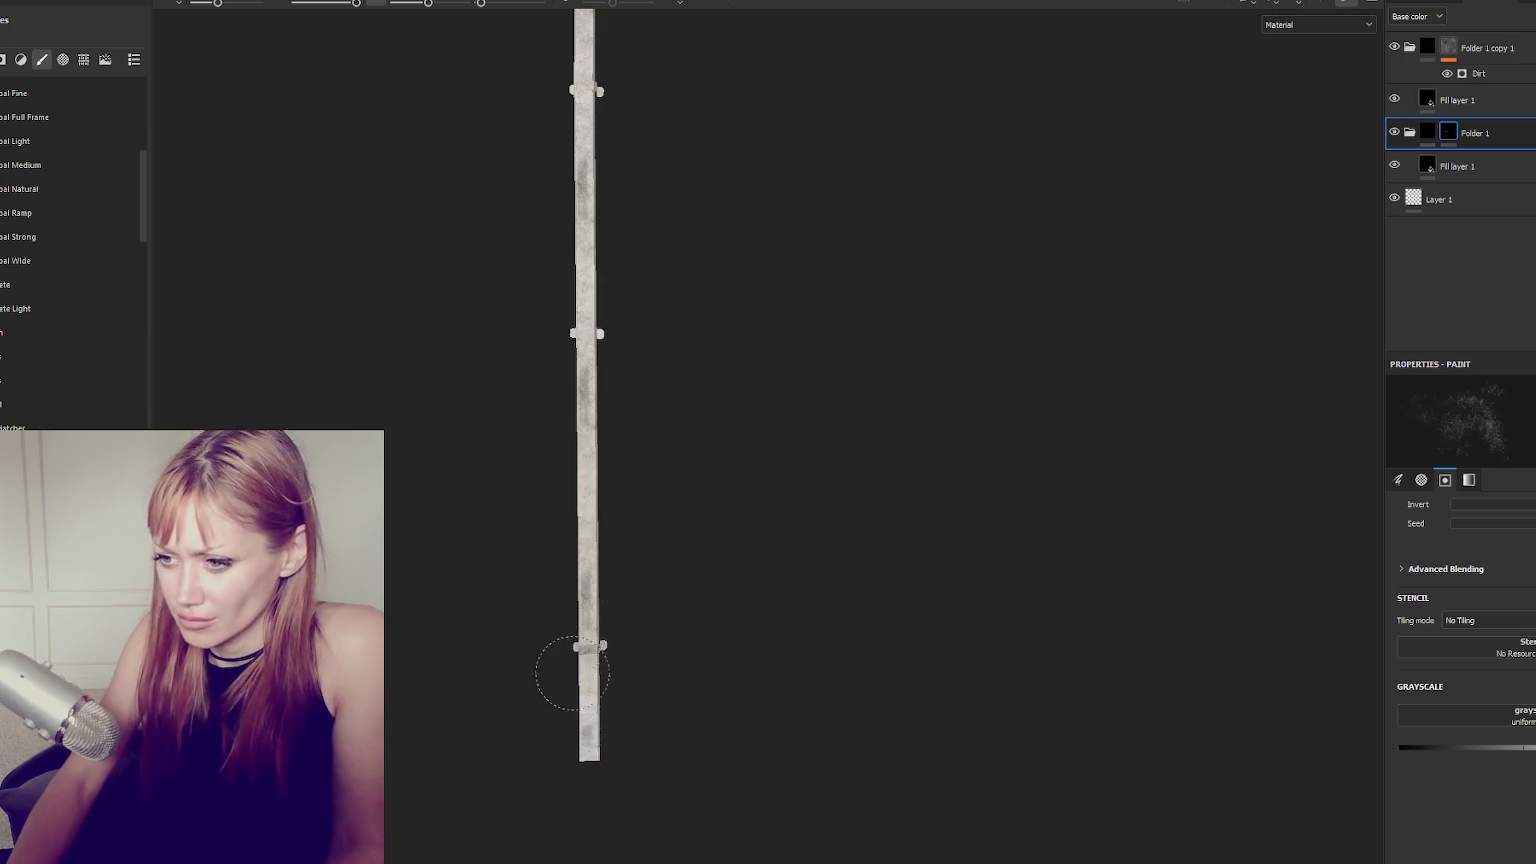
key(F1)
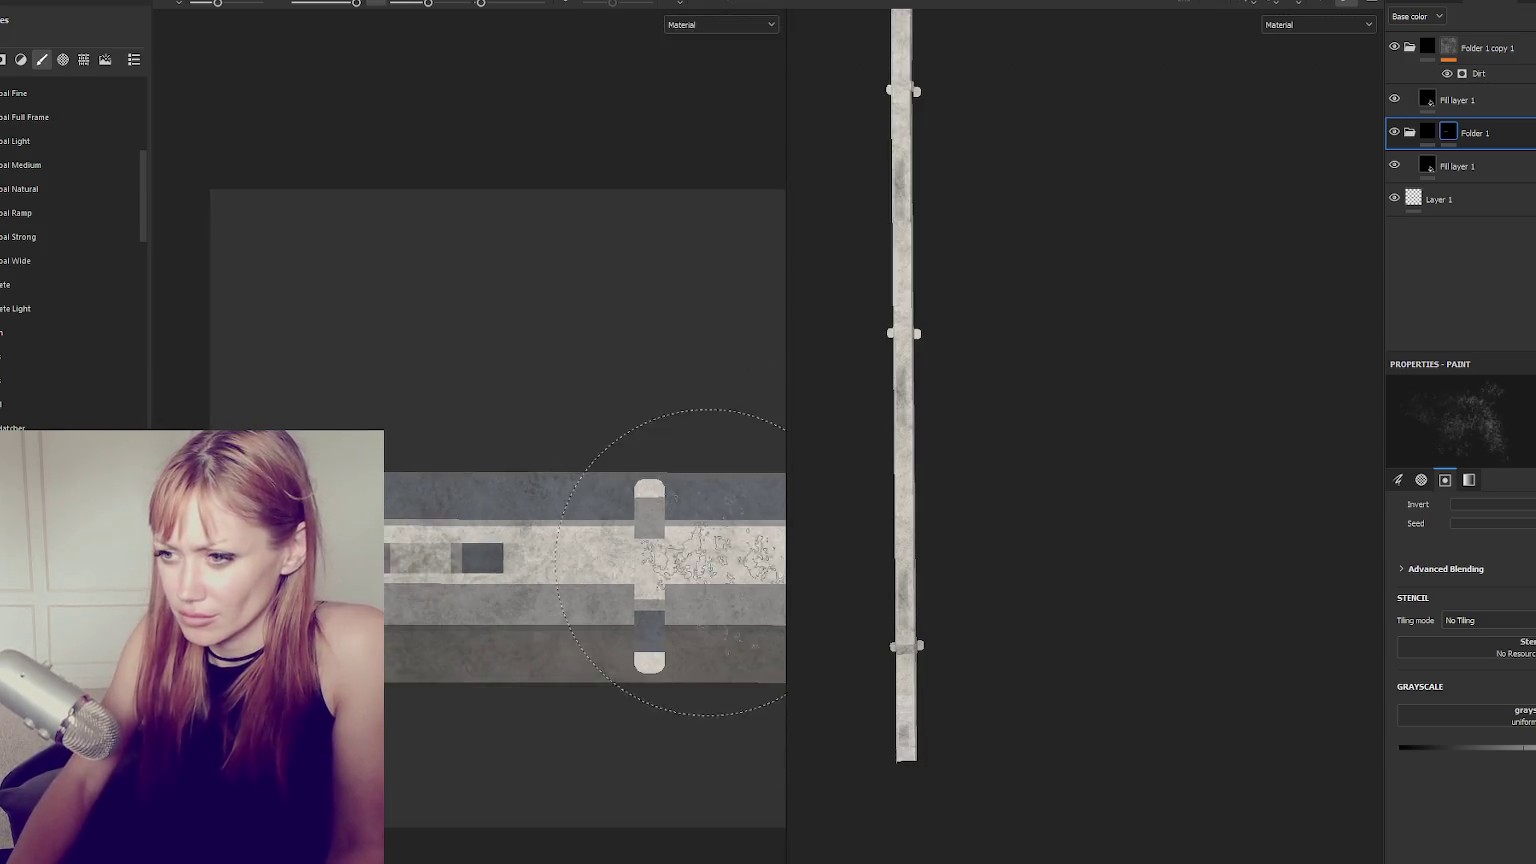
scroll(706, 562, down, 2)
scroll(652, 463, down, 2)
scroll(532, 473, down, 2)
scroll(532, 395, down, 1)
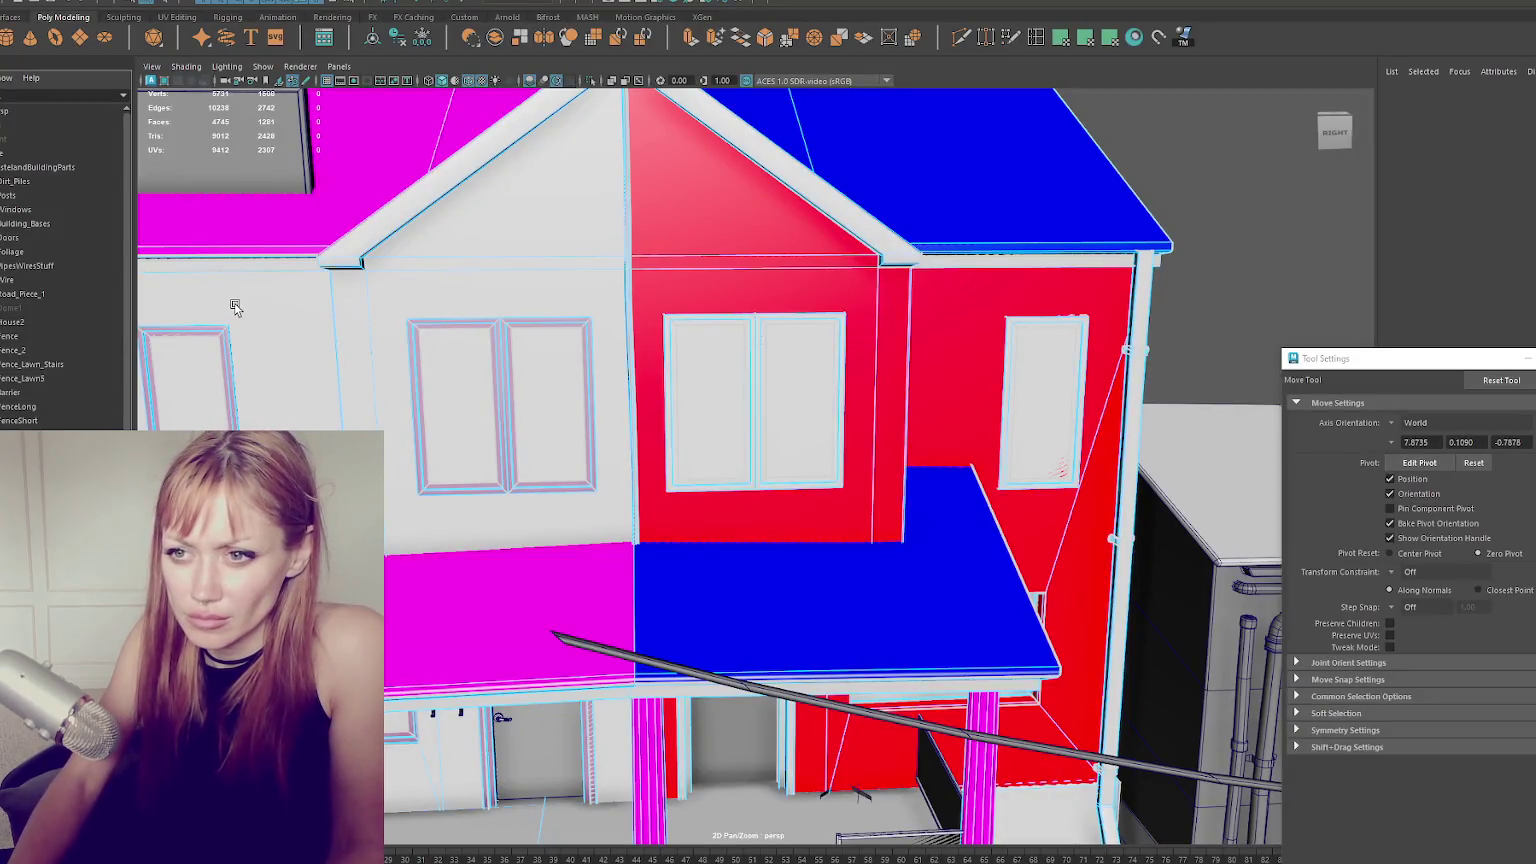
Switch to the Select Tool with Q and pick House2 in the Outliner.
key(q)
click(236, 308)
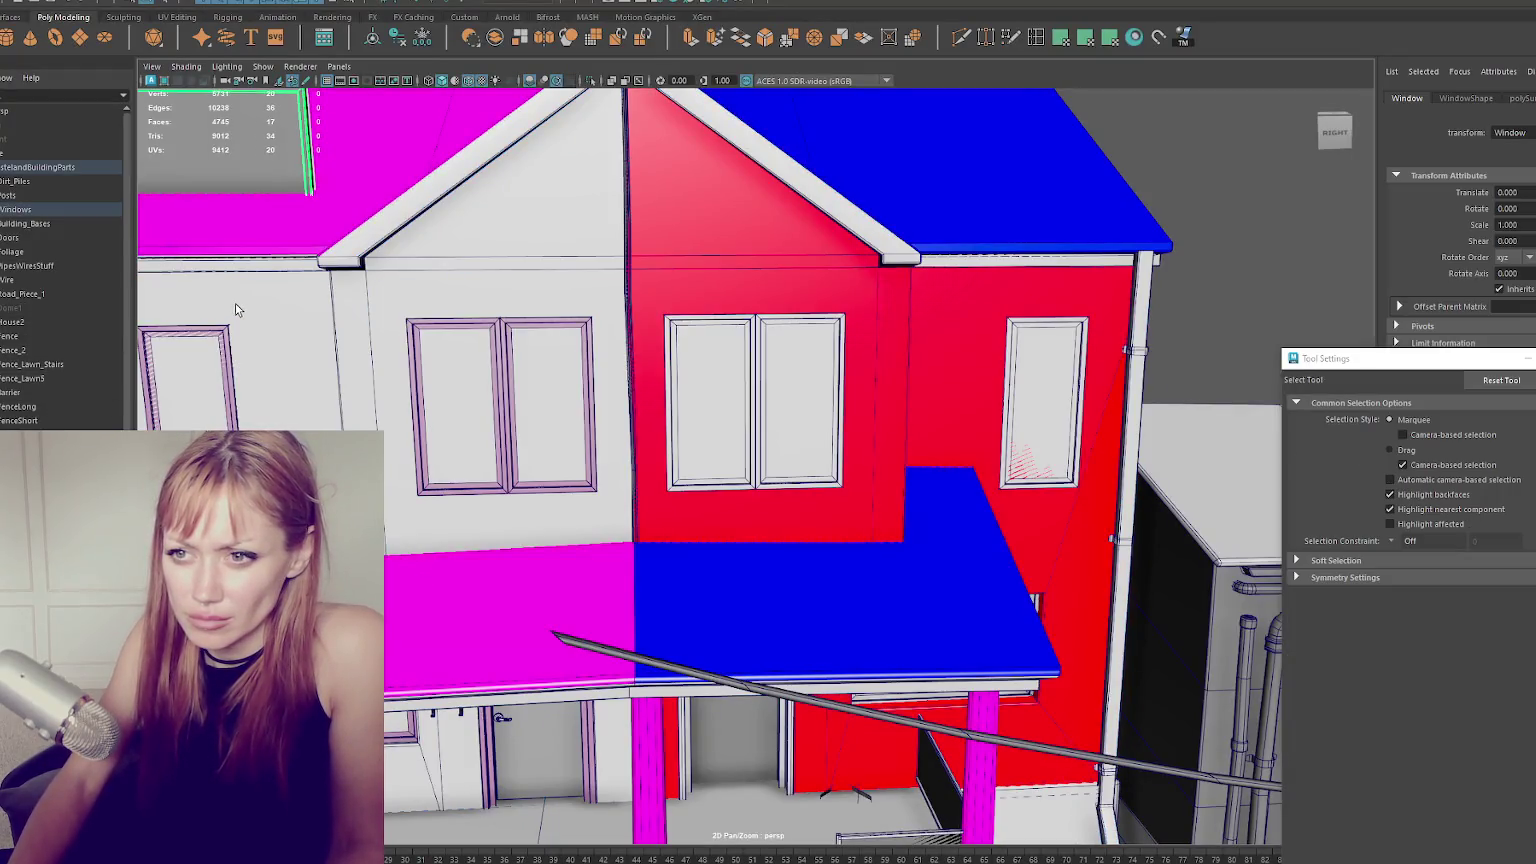
click(72, 322)
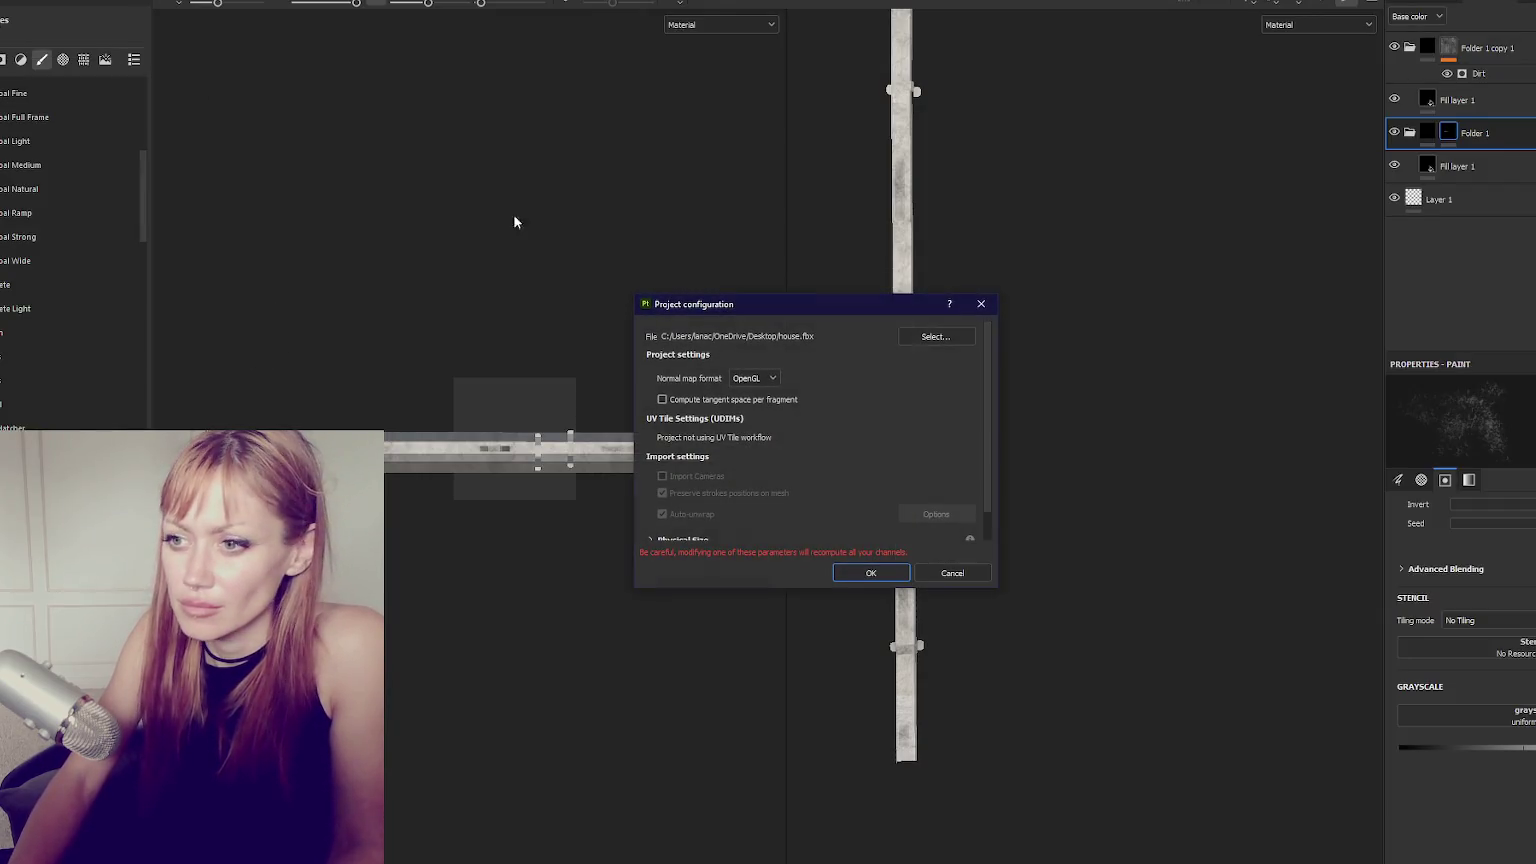
Reload house.fbx as the project mesh through Project configuration.
click(936, 336)
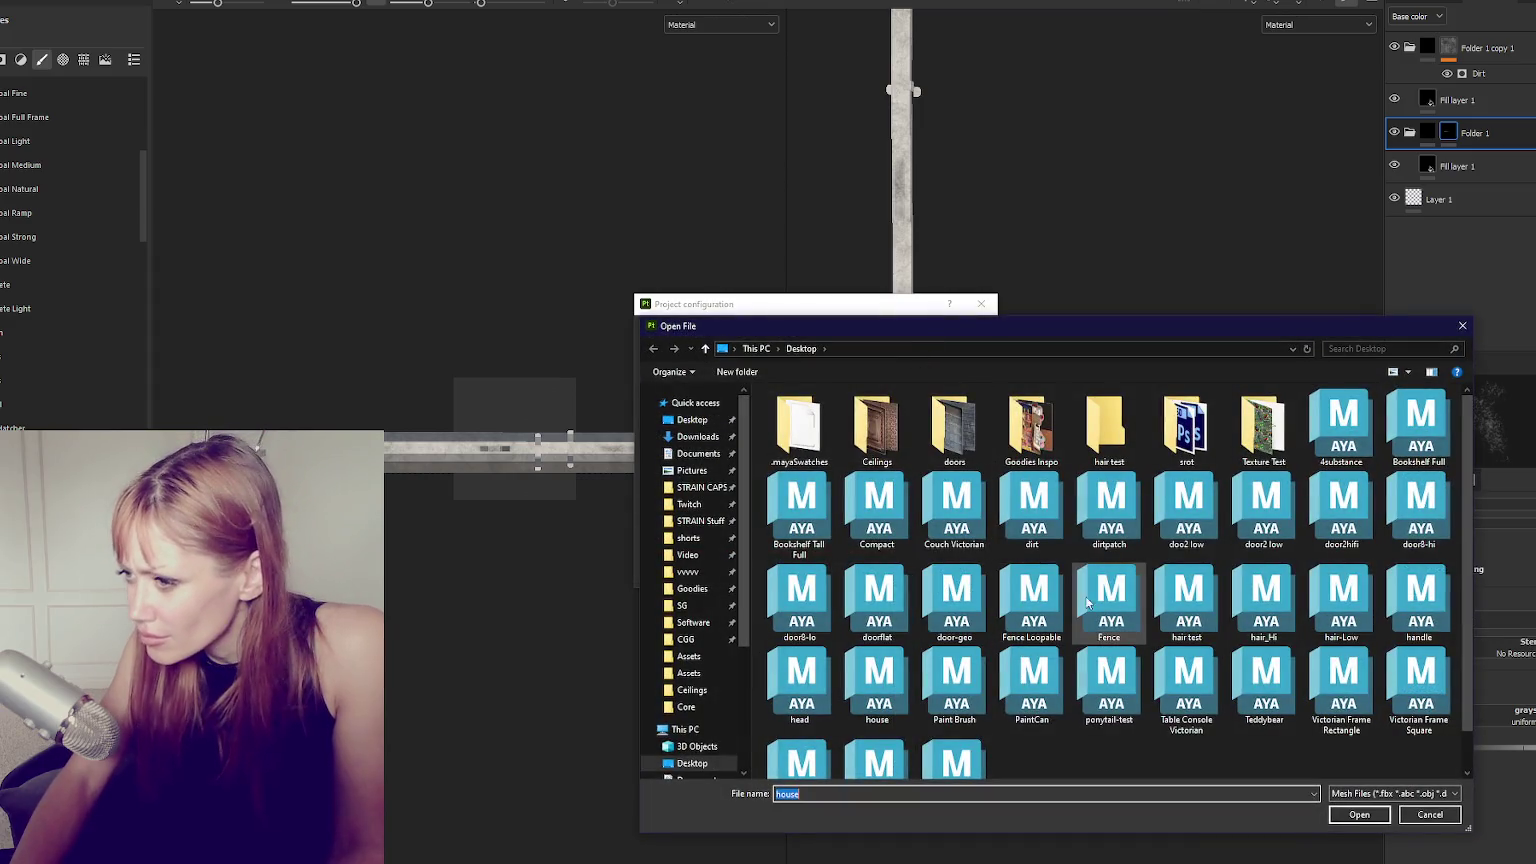
double_click(882, 686)
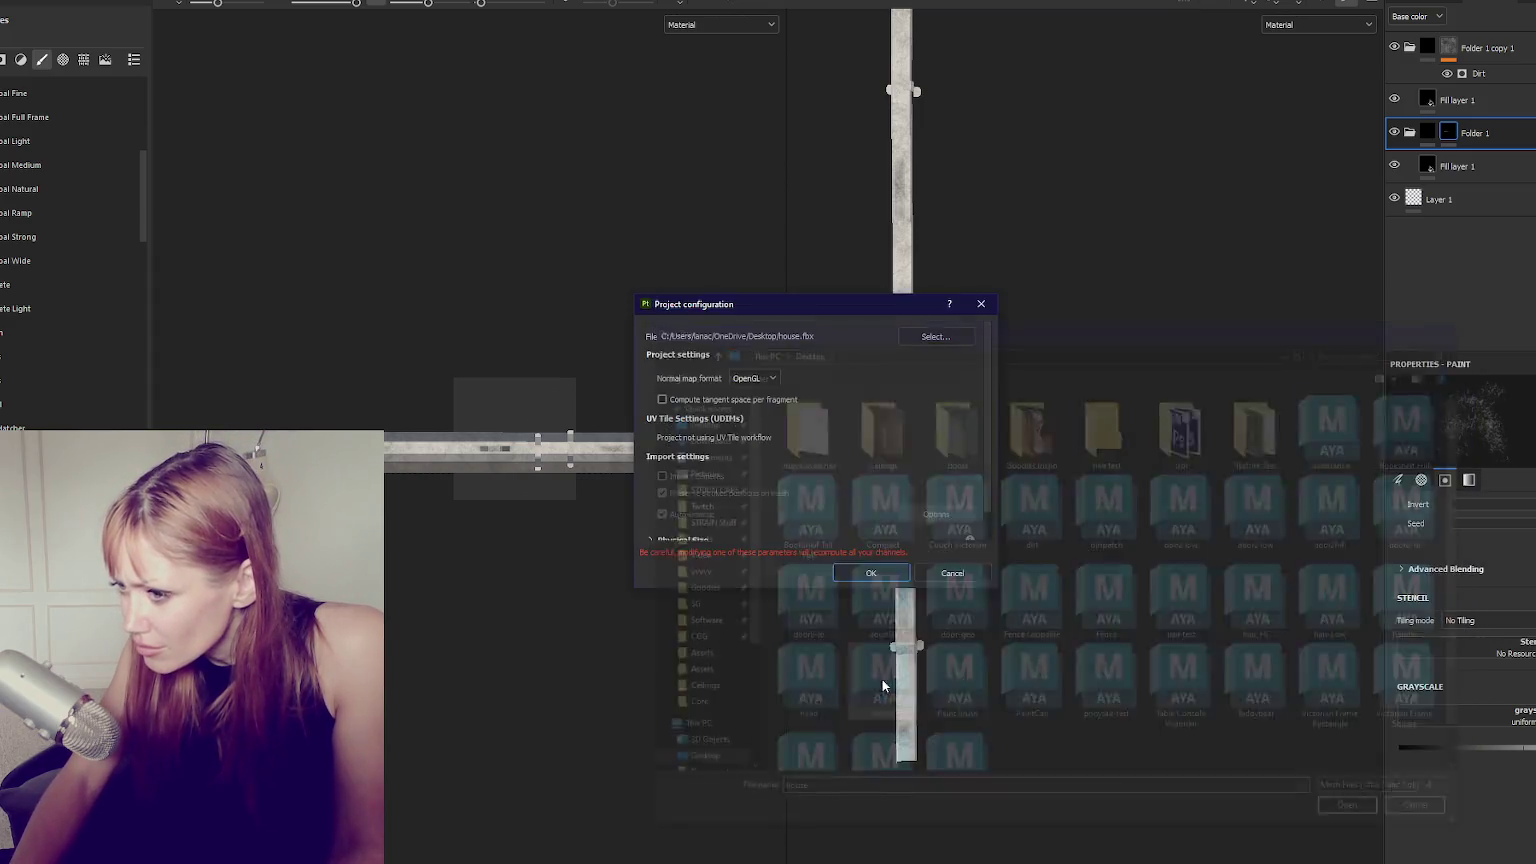
click(869, 572)
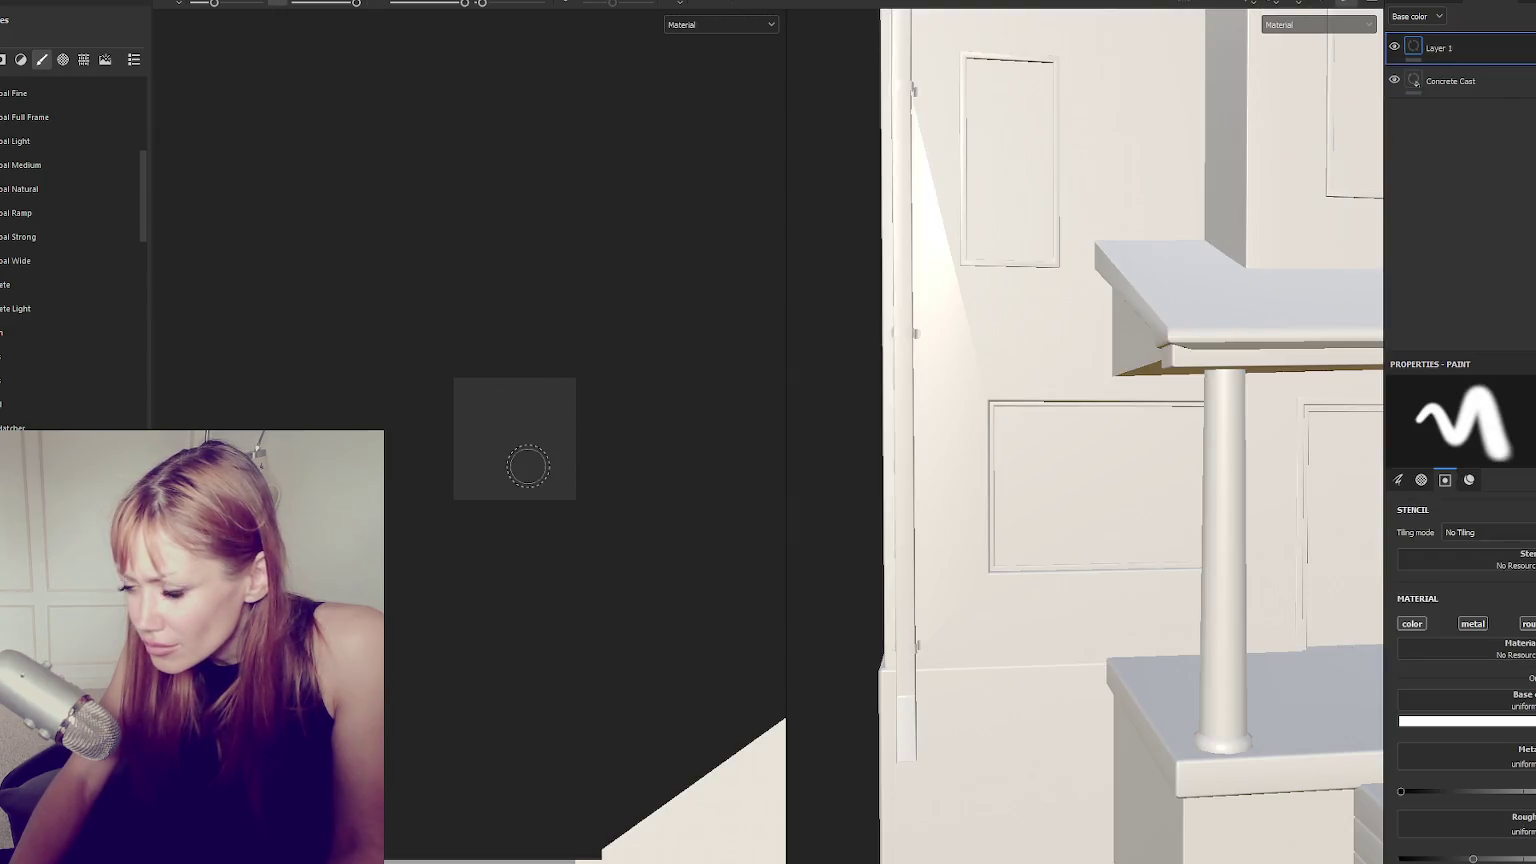
Hide every texture set except Drain, select Drain, and switch to the 3D-only view.
click(1419, 2)
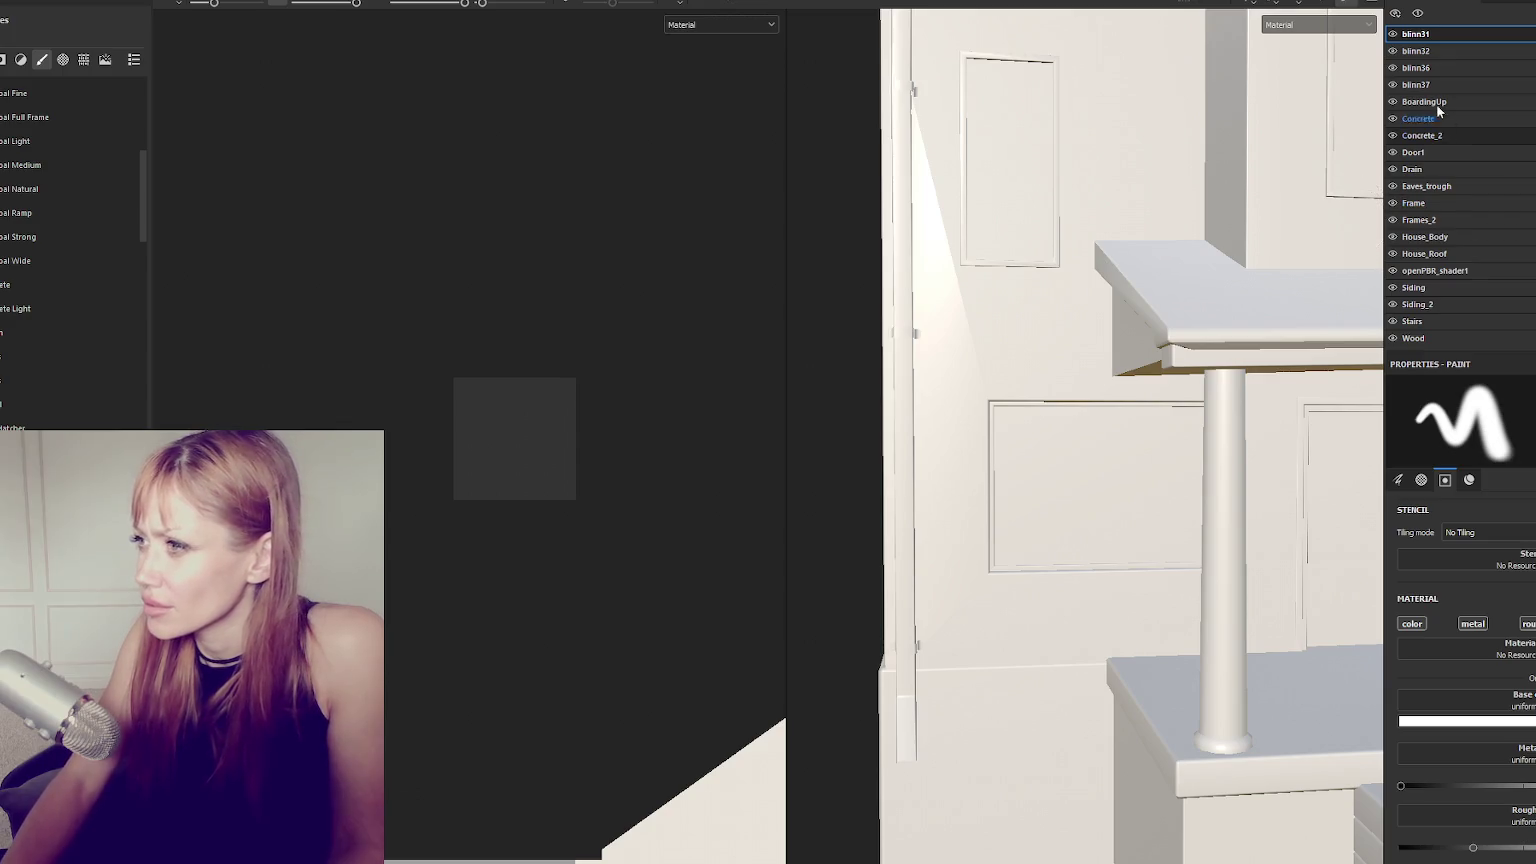
click(1393, 188)
click(1393, 188)
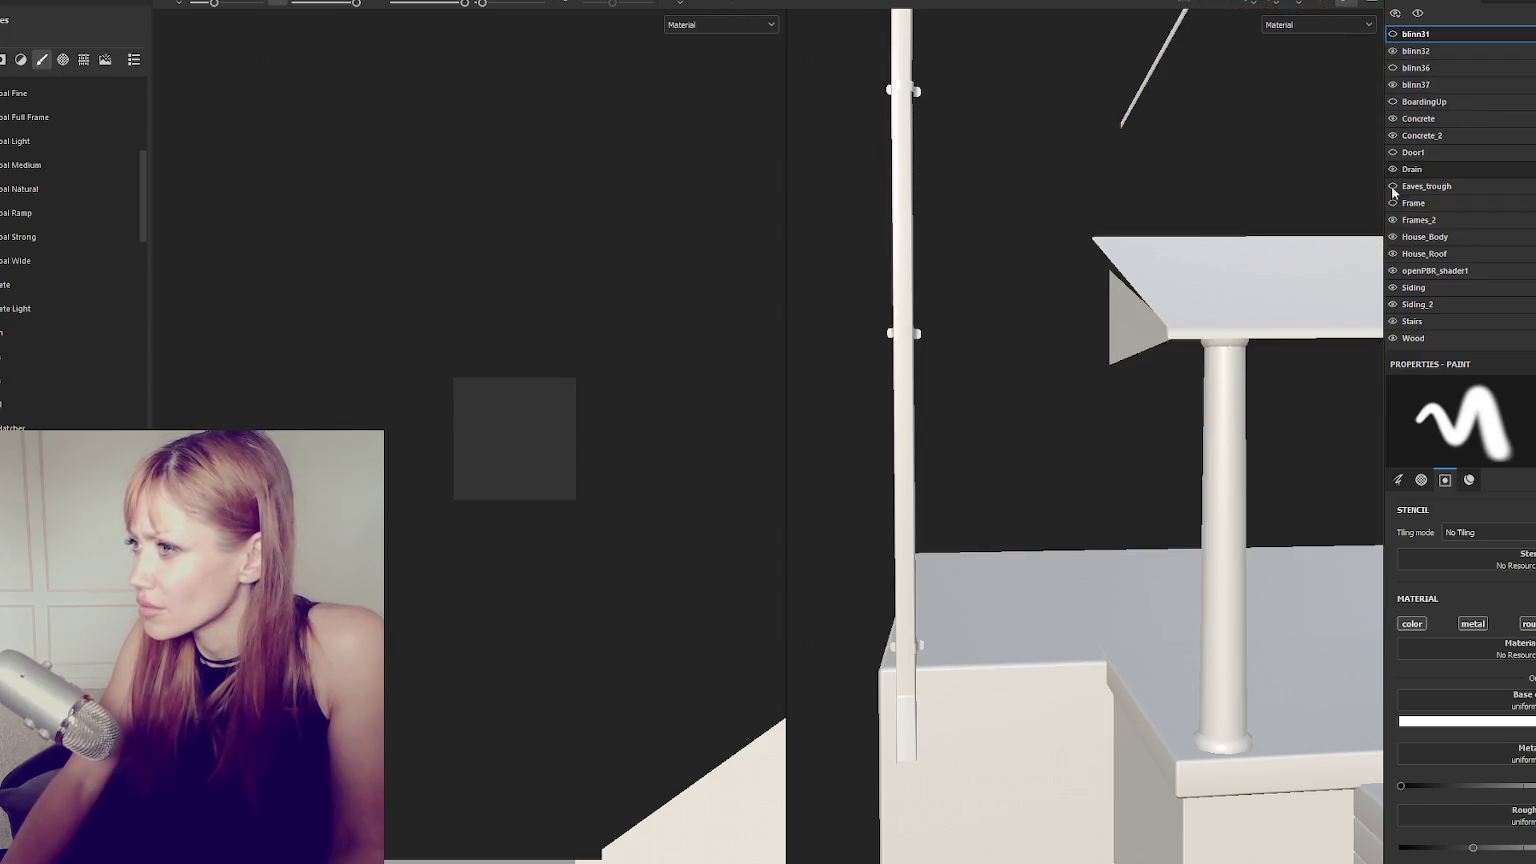
click(1393, 51)
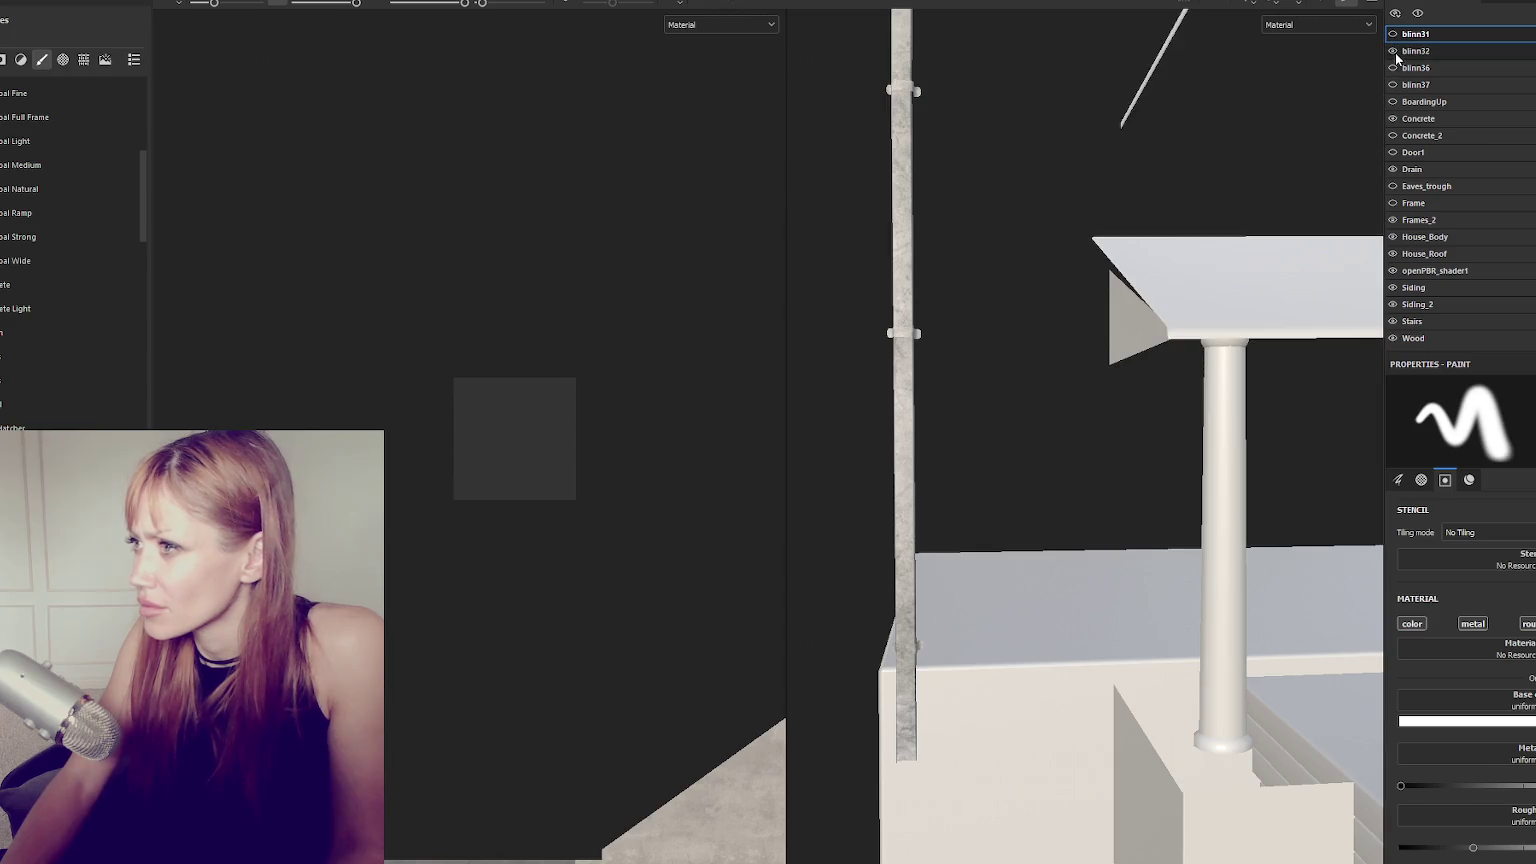
click(1393, 254)
click(1393, 337)
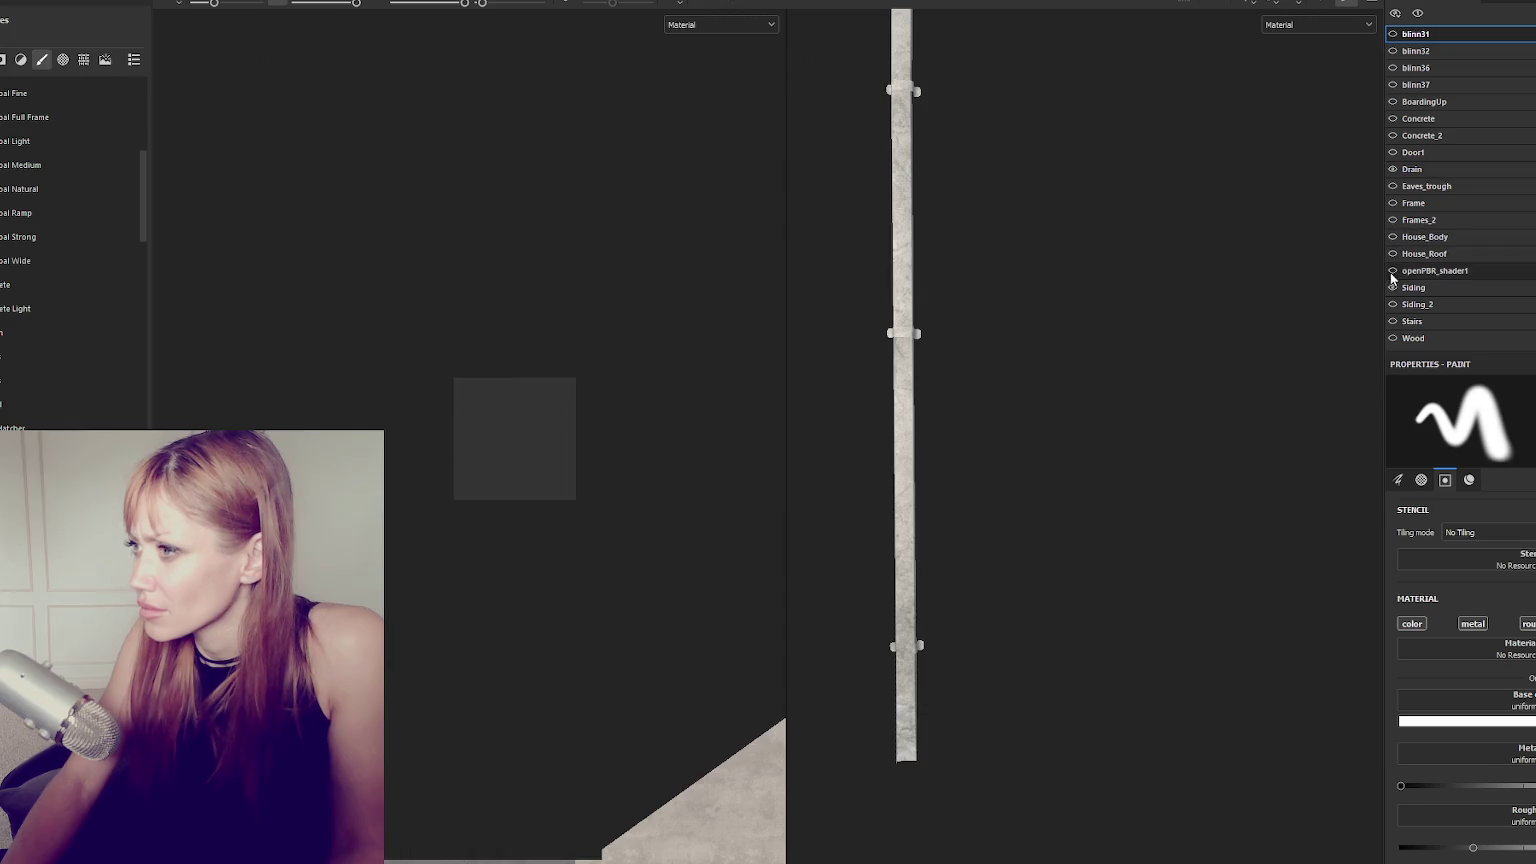
click(1420, 169)
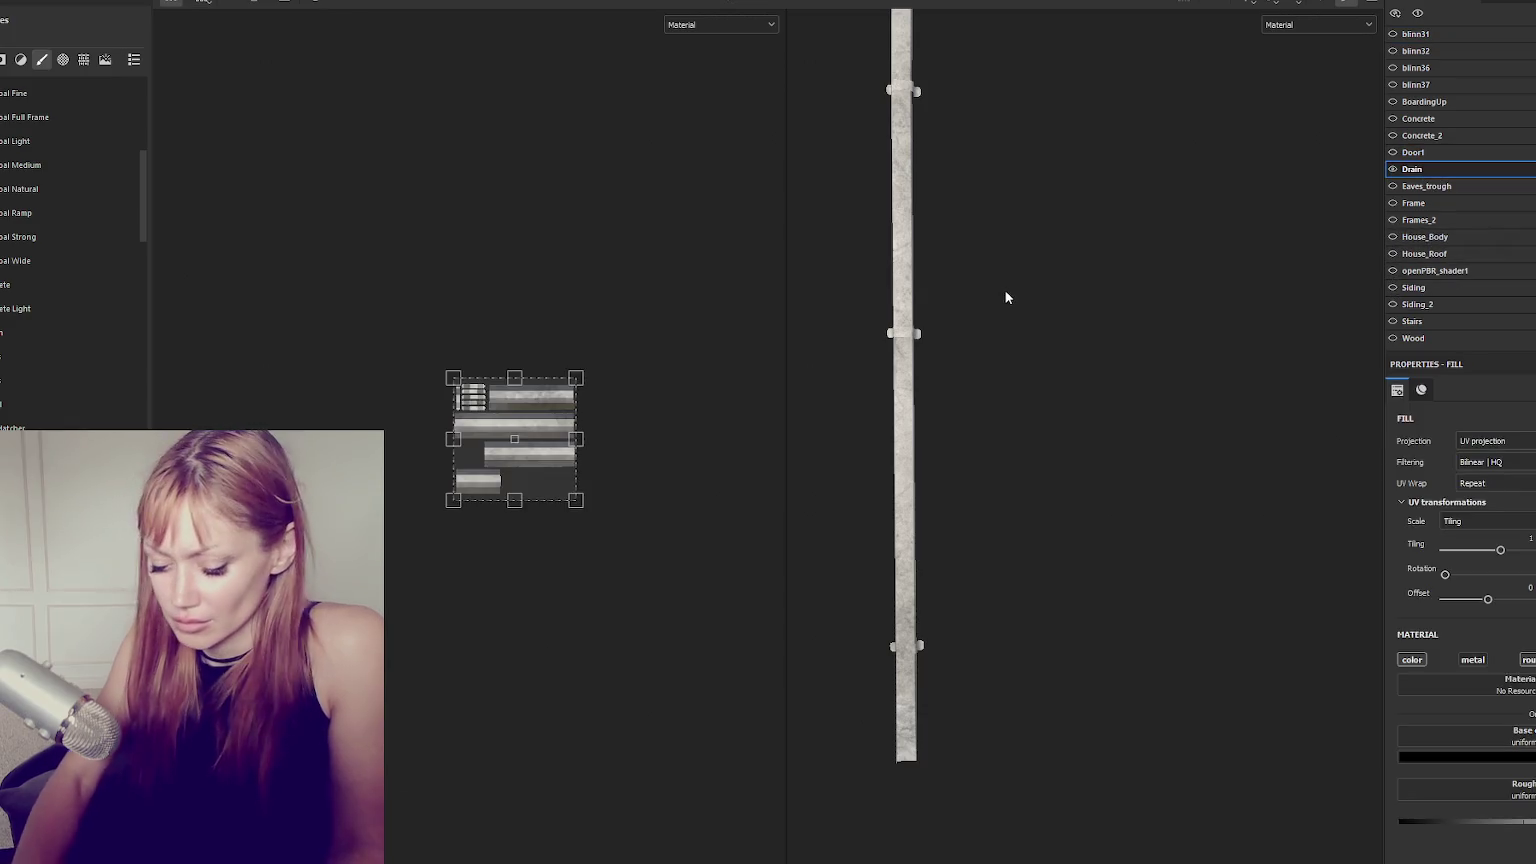
key(F2)
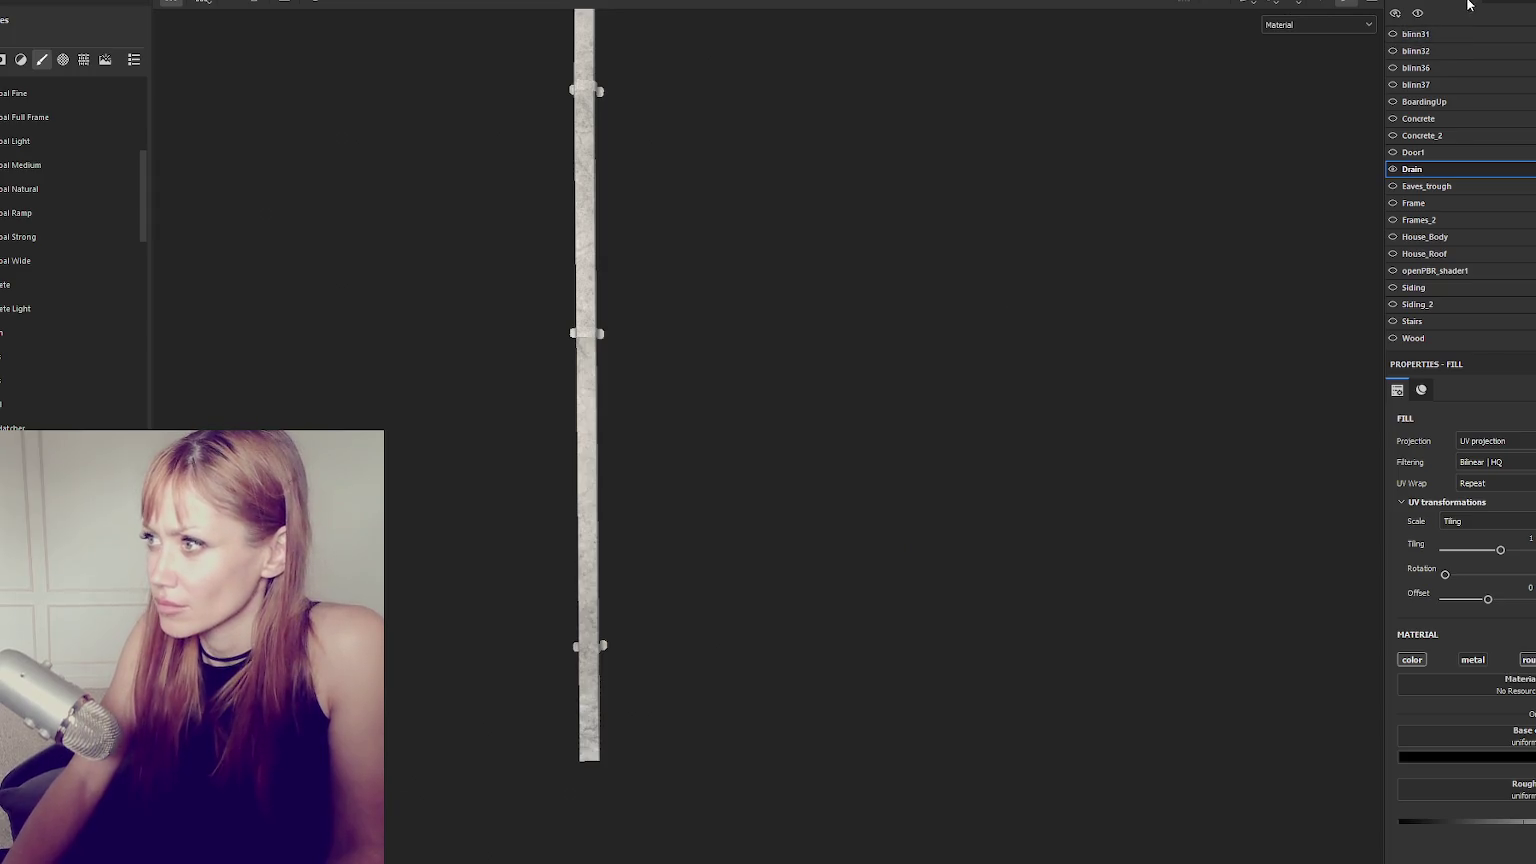
Select Folder 1's mask in the Drain layer stack and orbit the pipe through several straight front views.
click(1490, 8)
click(1448, 132)
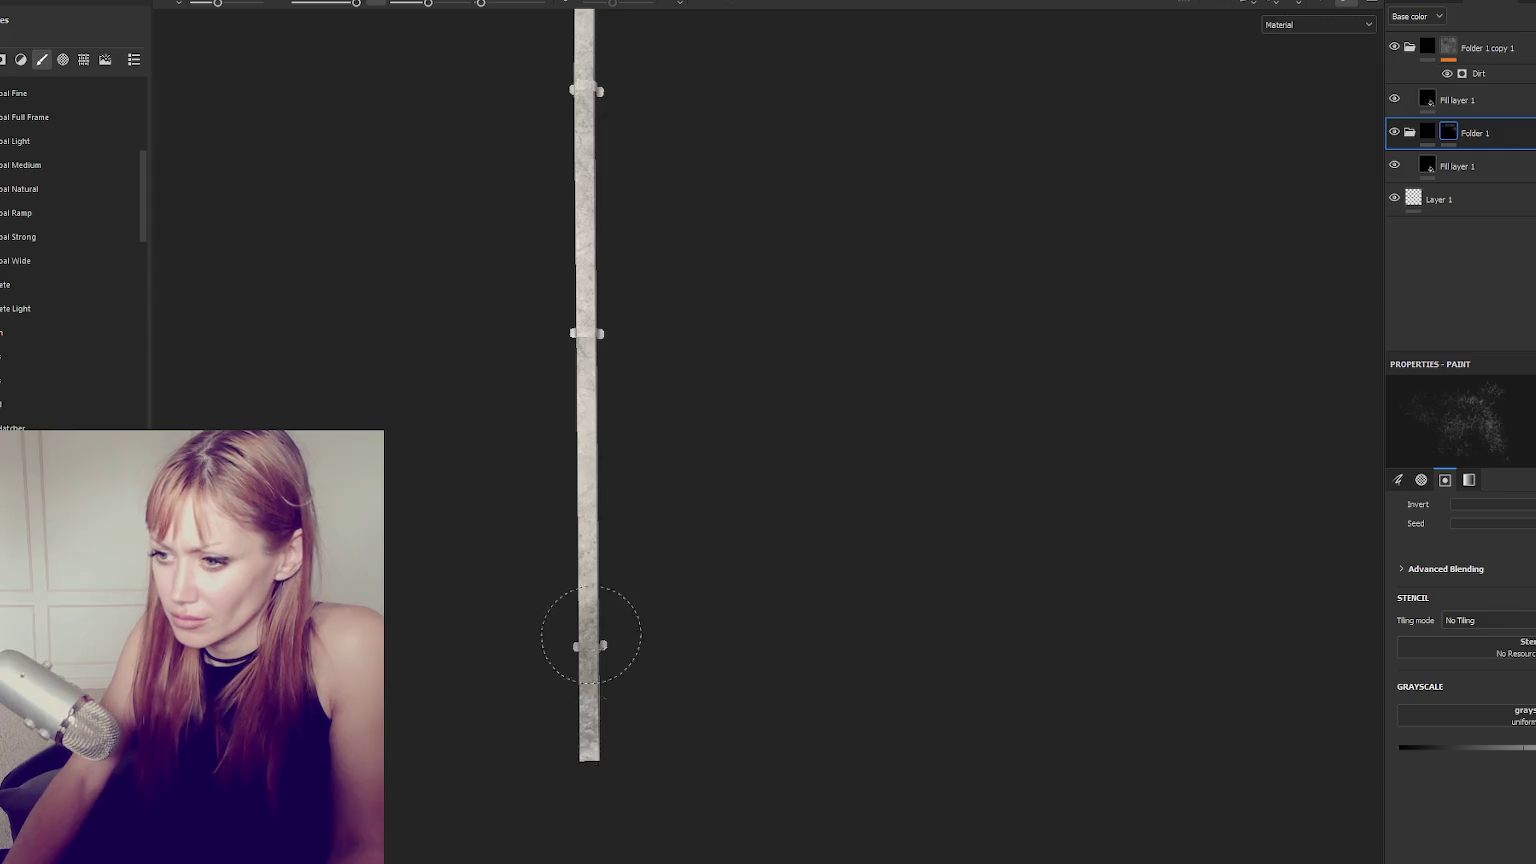
mouse_move(590, 635)
alt+mouse_down()
mouse_move(602, 728)
mouse_move(617, 686)
mouse_move(607, 767)
alt+mouse_up()
alt+drag(650, 835, 565, 628)
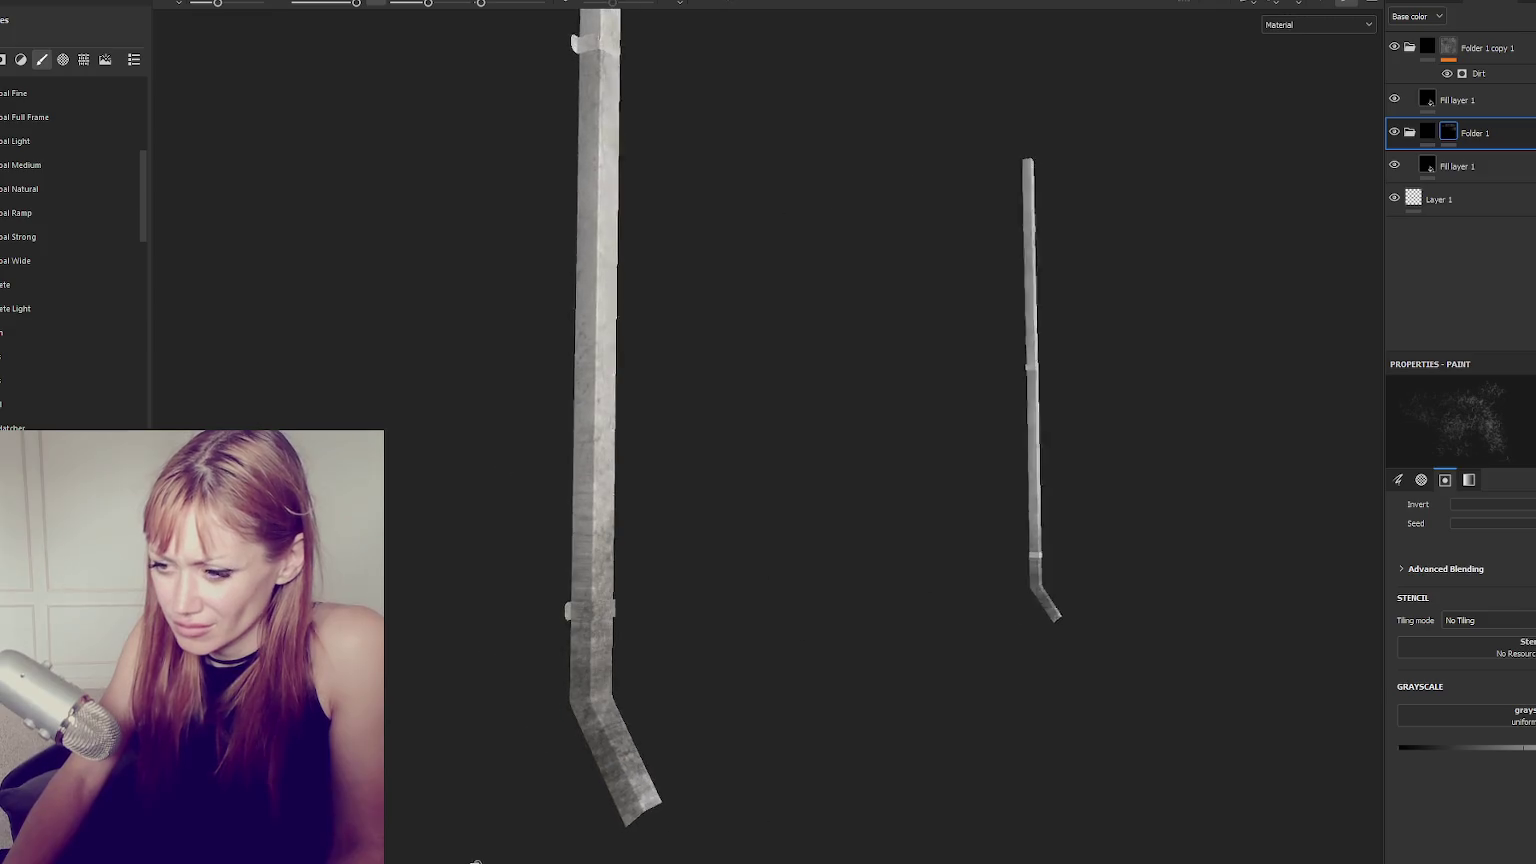
mouse_move(569, 440)
alt+mouse_down()
mouse_move(672, 538)
mouse_move(583, 507)
alt+mouse_up()
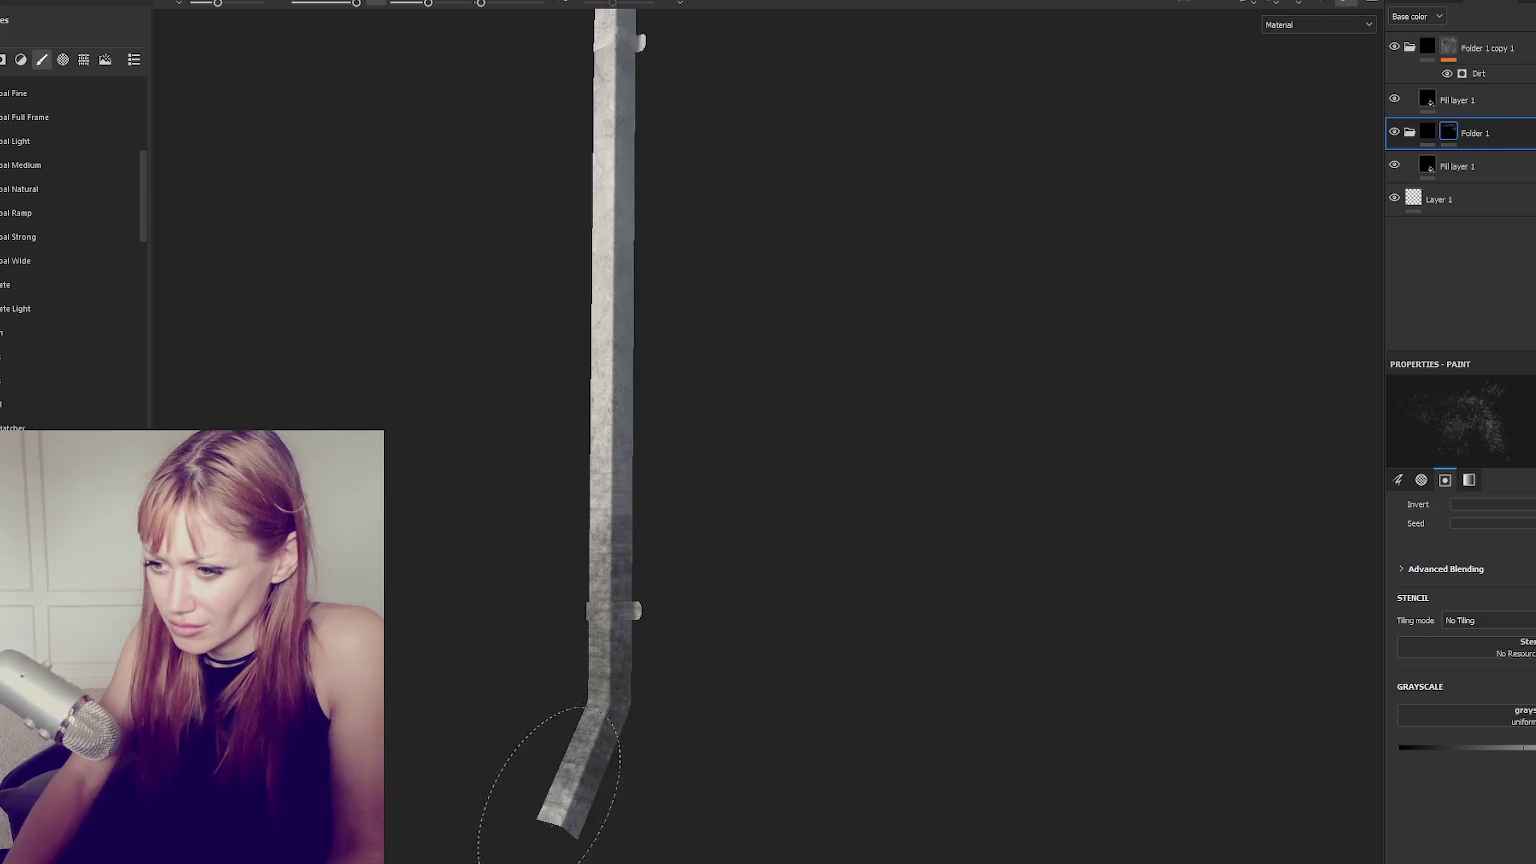
alt+shift+drag(514, 775, 545, 710)
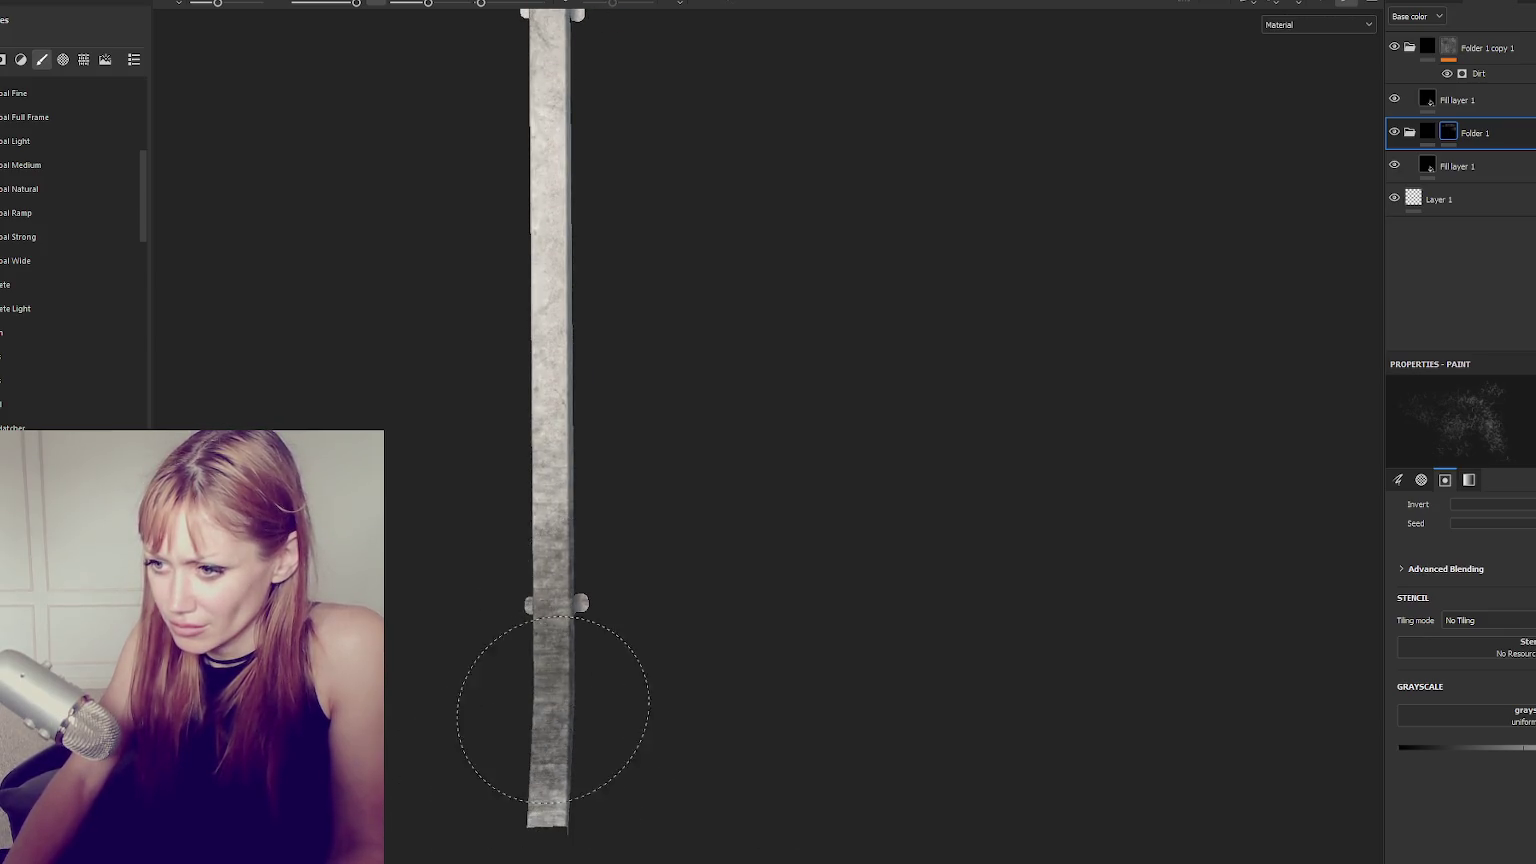
alt+shift+drag(549, 274, 614, 480)
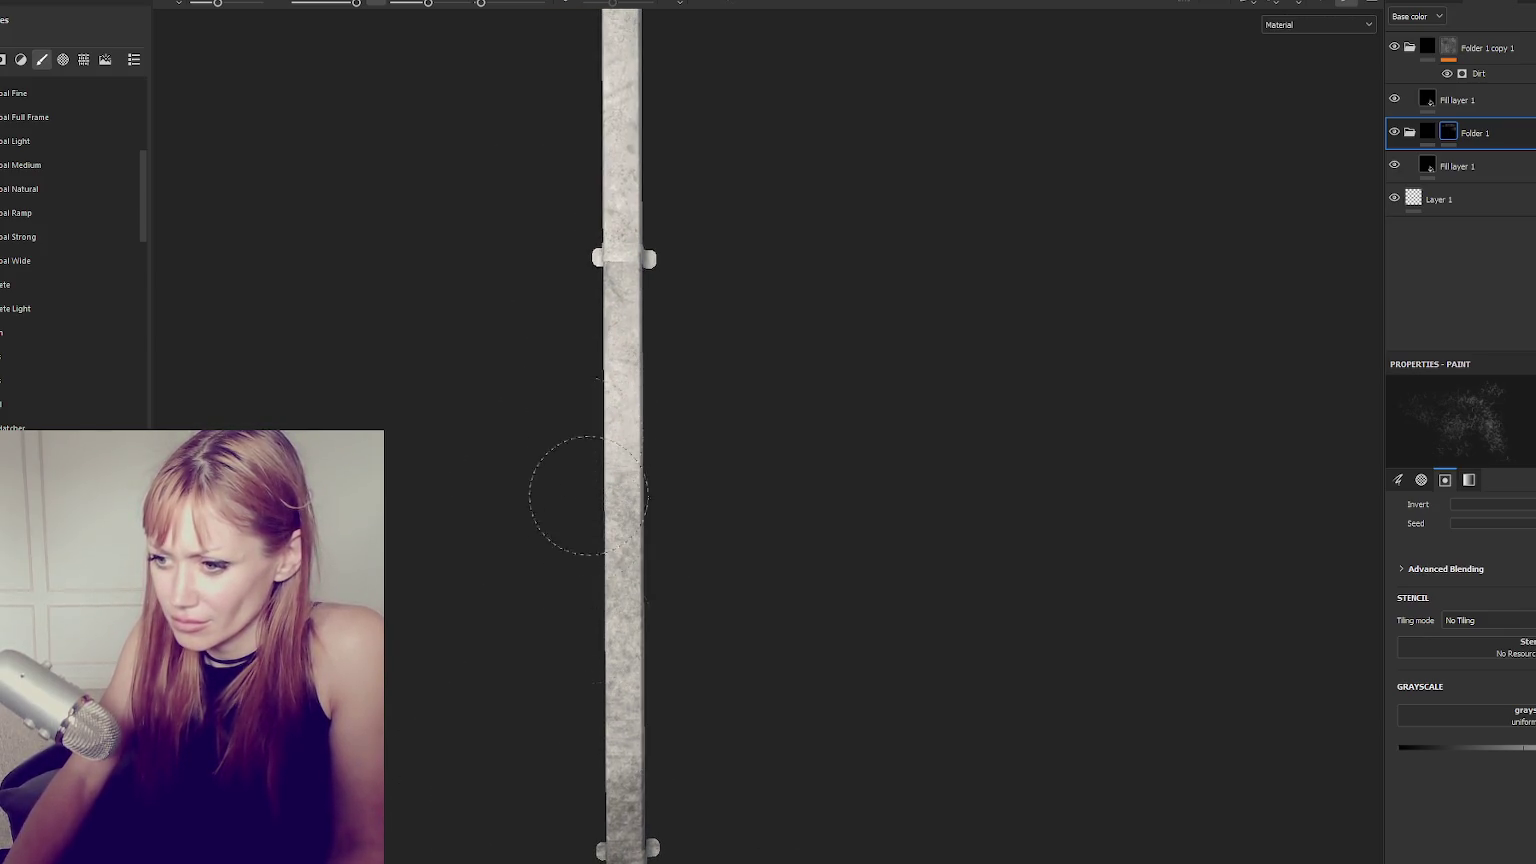
mouse_move(621, 247)
alt+mouse_down()
mouse_move(768, 566)
mouse_move(605, 368)
alt+mouse_up()
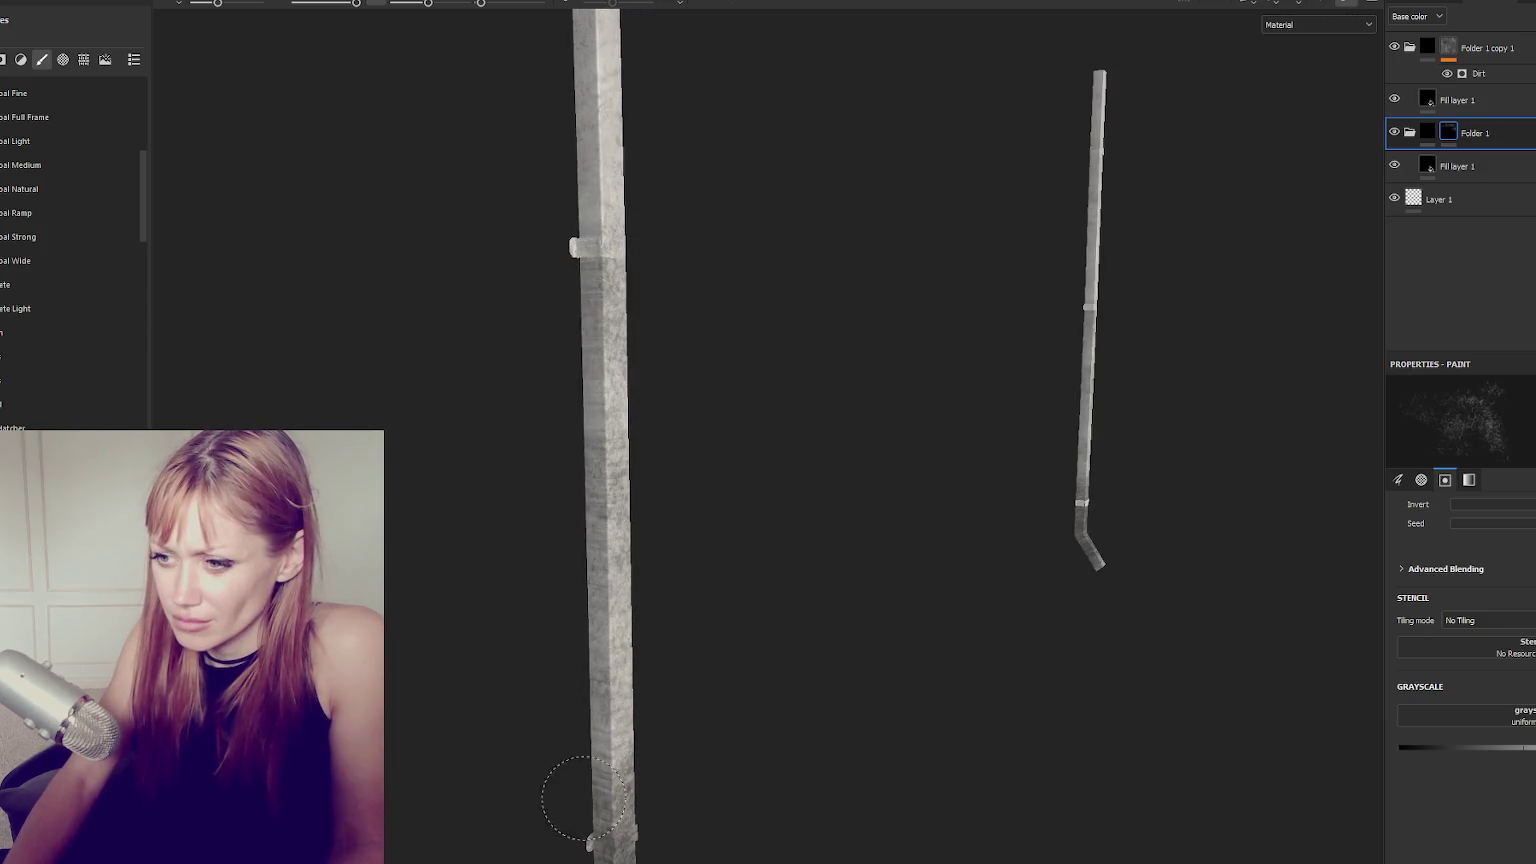
alt+shift+drag(585, 798, 617, 377)
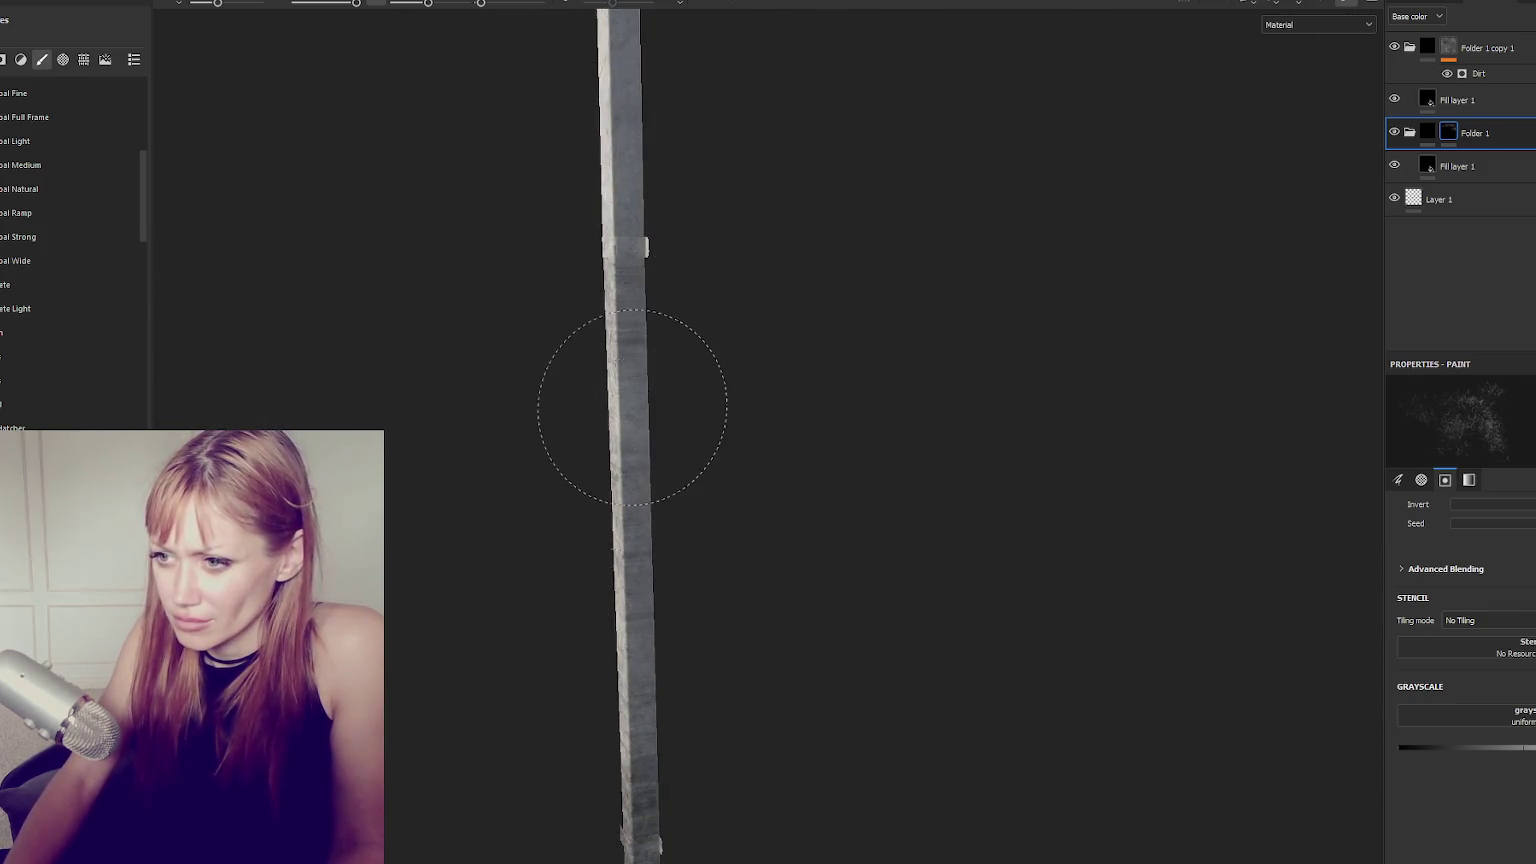
Zoom and frame the whole pipe upright beside its UV layout.
scroll(946, 463, down, 2)
alt+shift+drag(946, 463, 1173, 456)
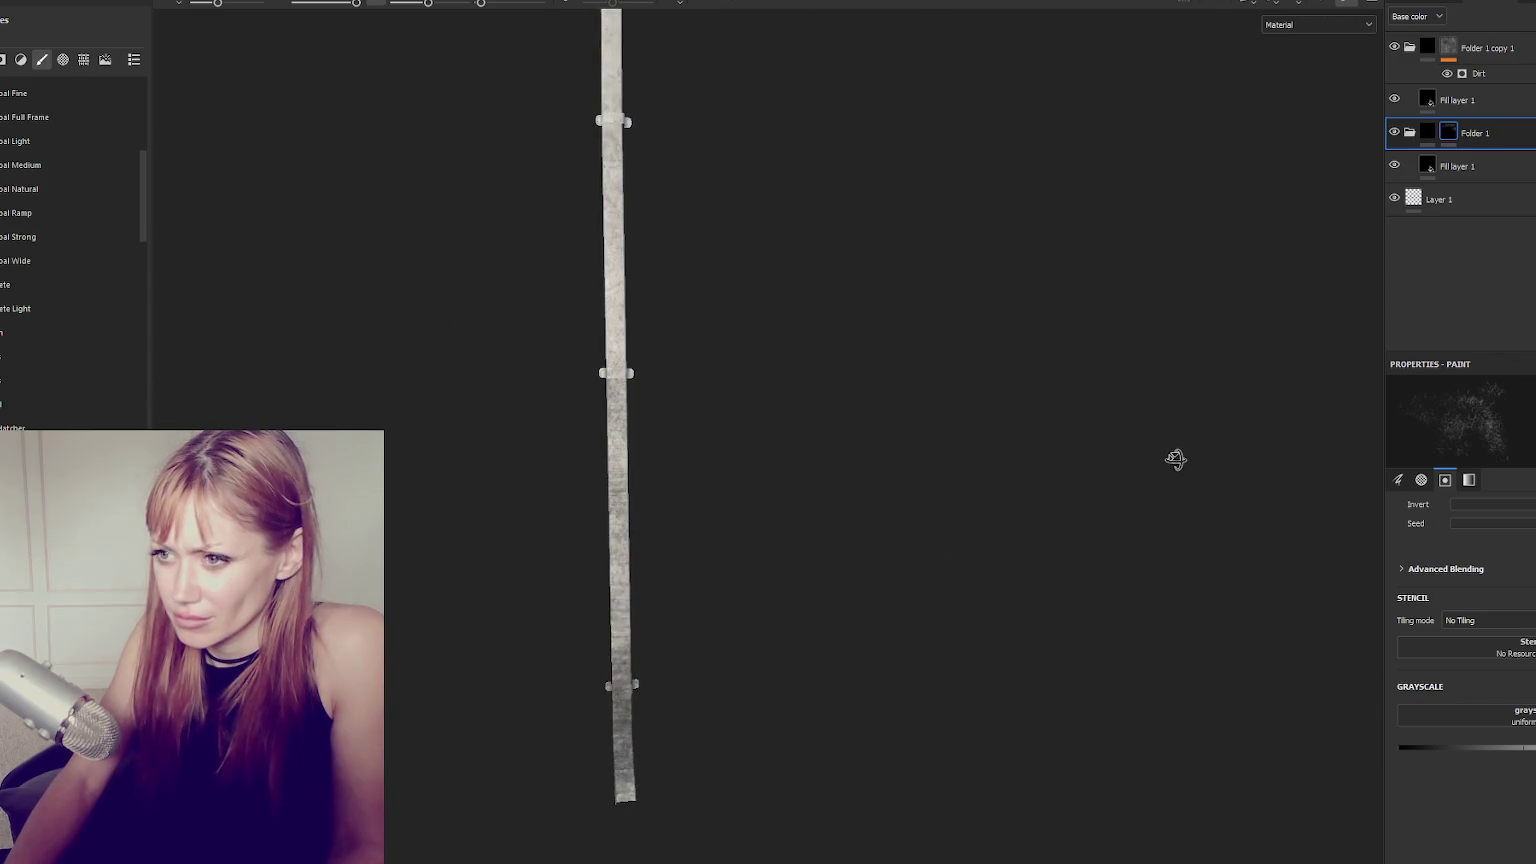
scroll(542, 497, up, 1)
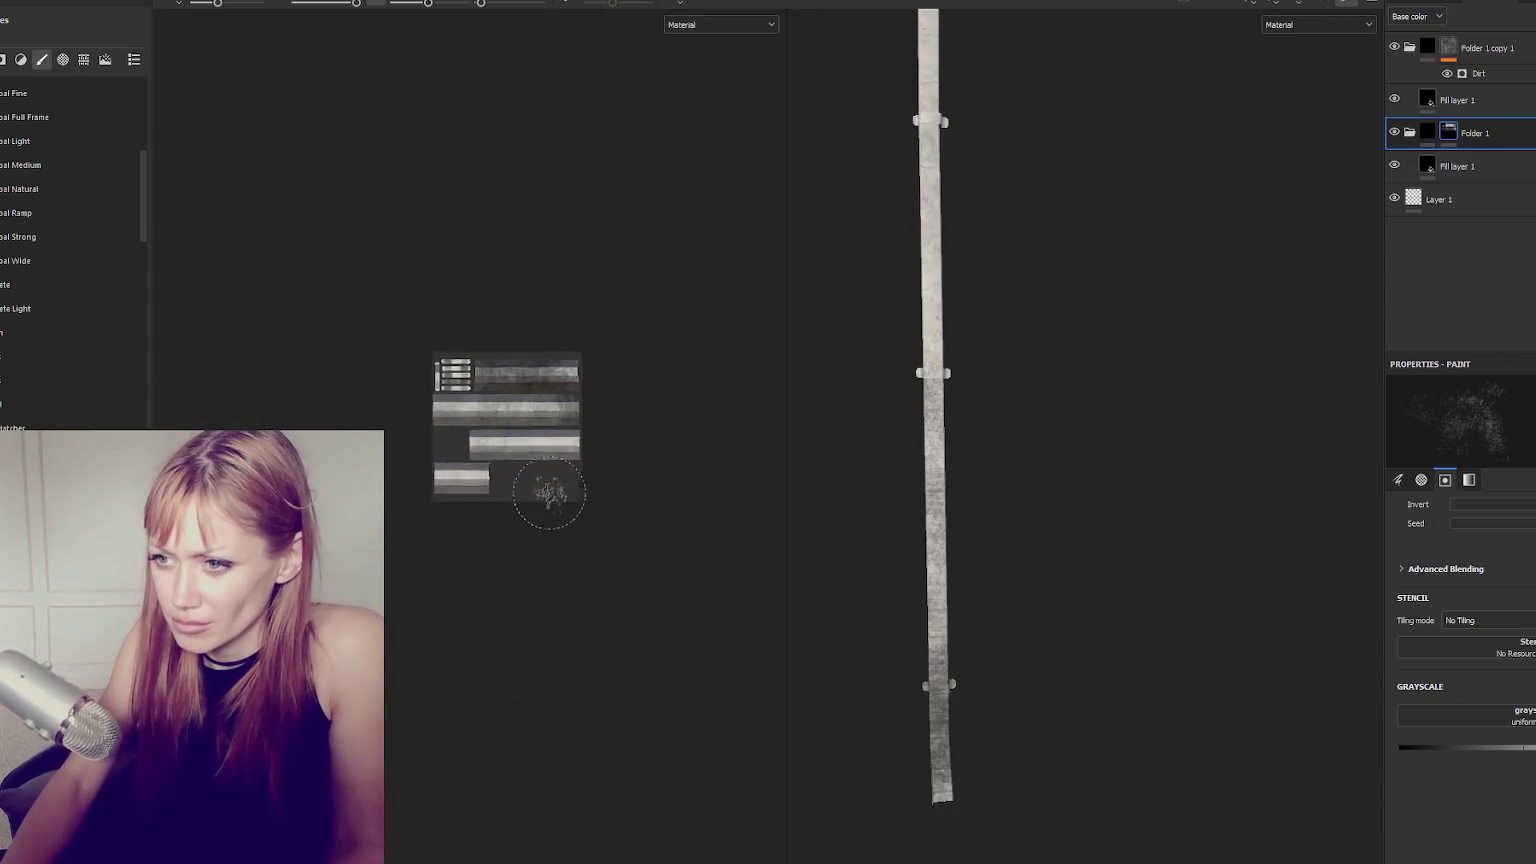
Zoom and pan the UV layout toward the pipe's upper islands.
scroll(605, 425, up, 2)
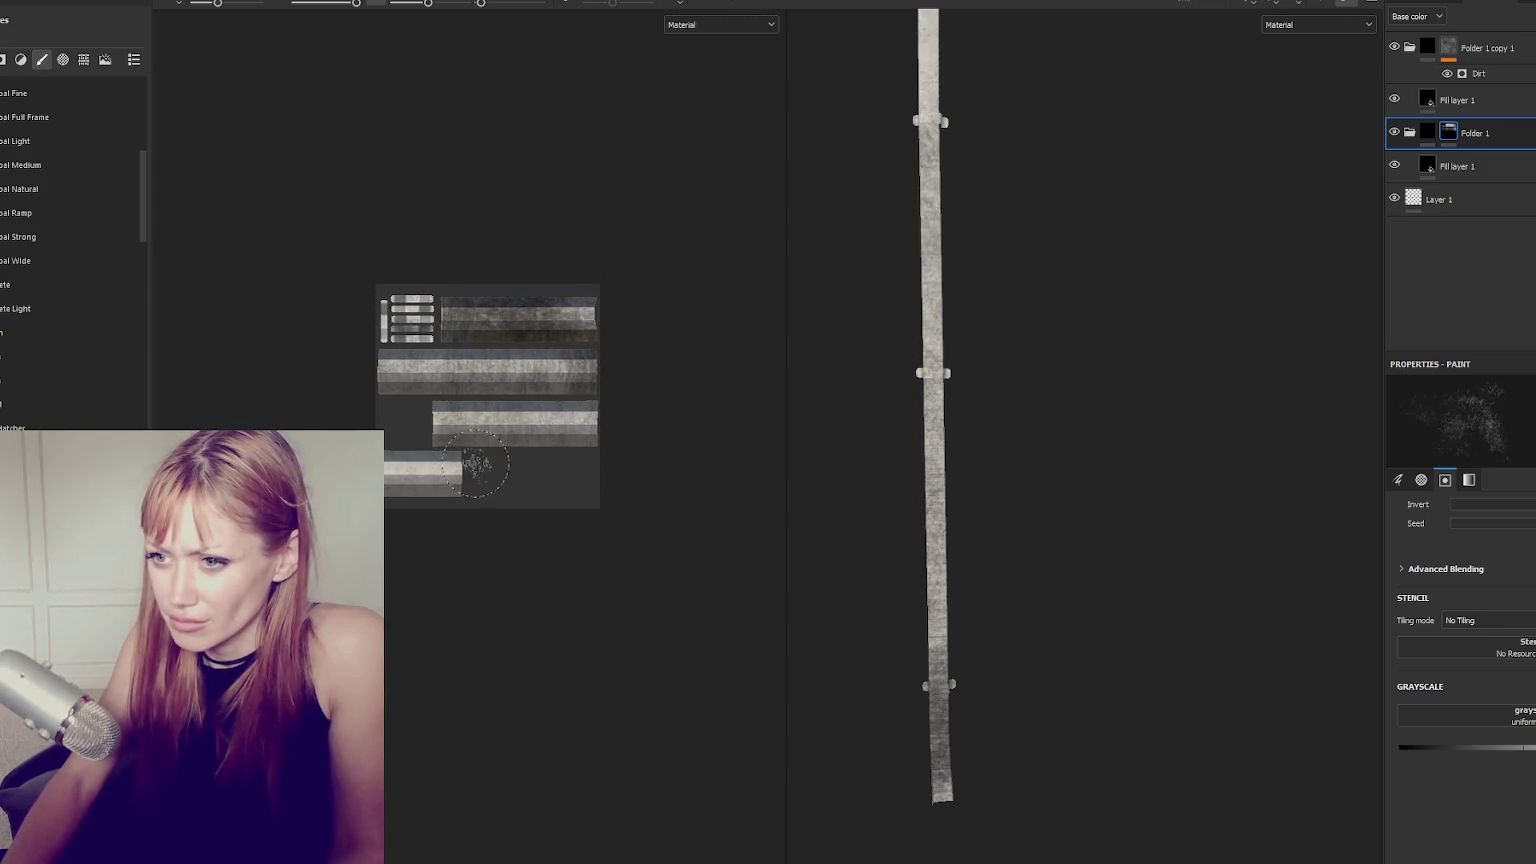
scroll(455, 440, up, 2)
middle_drag(543, 539, 480, 675)
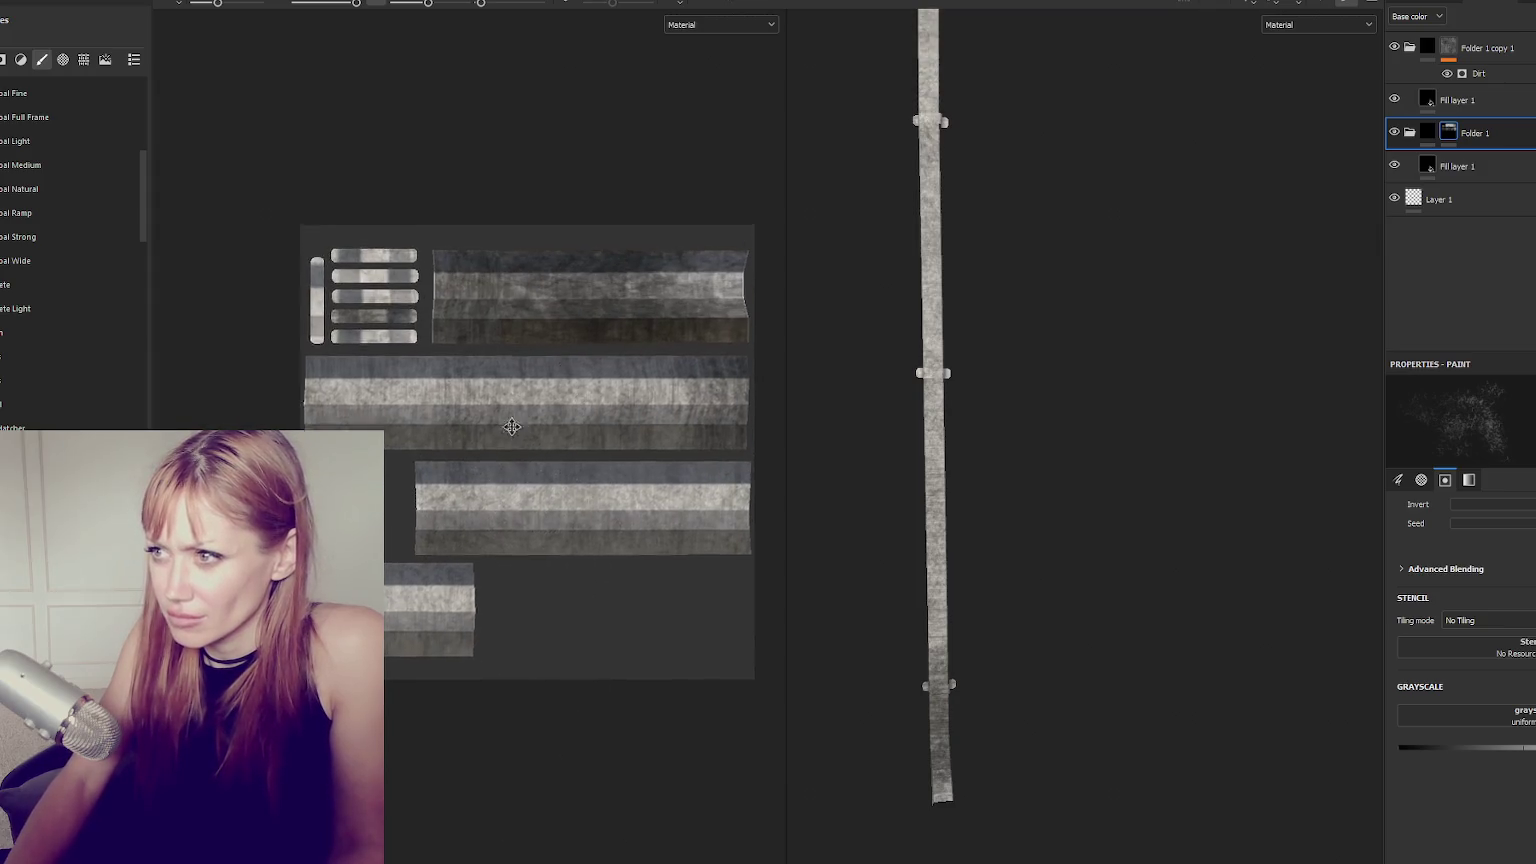
scroll(450, 385, up, 1)
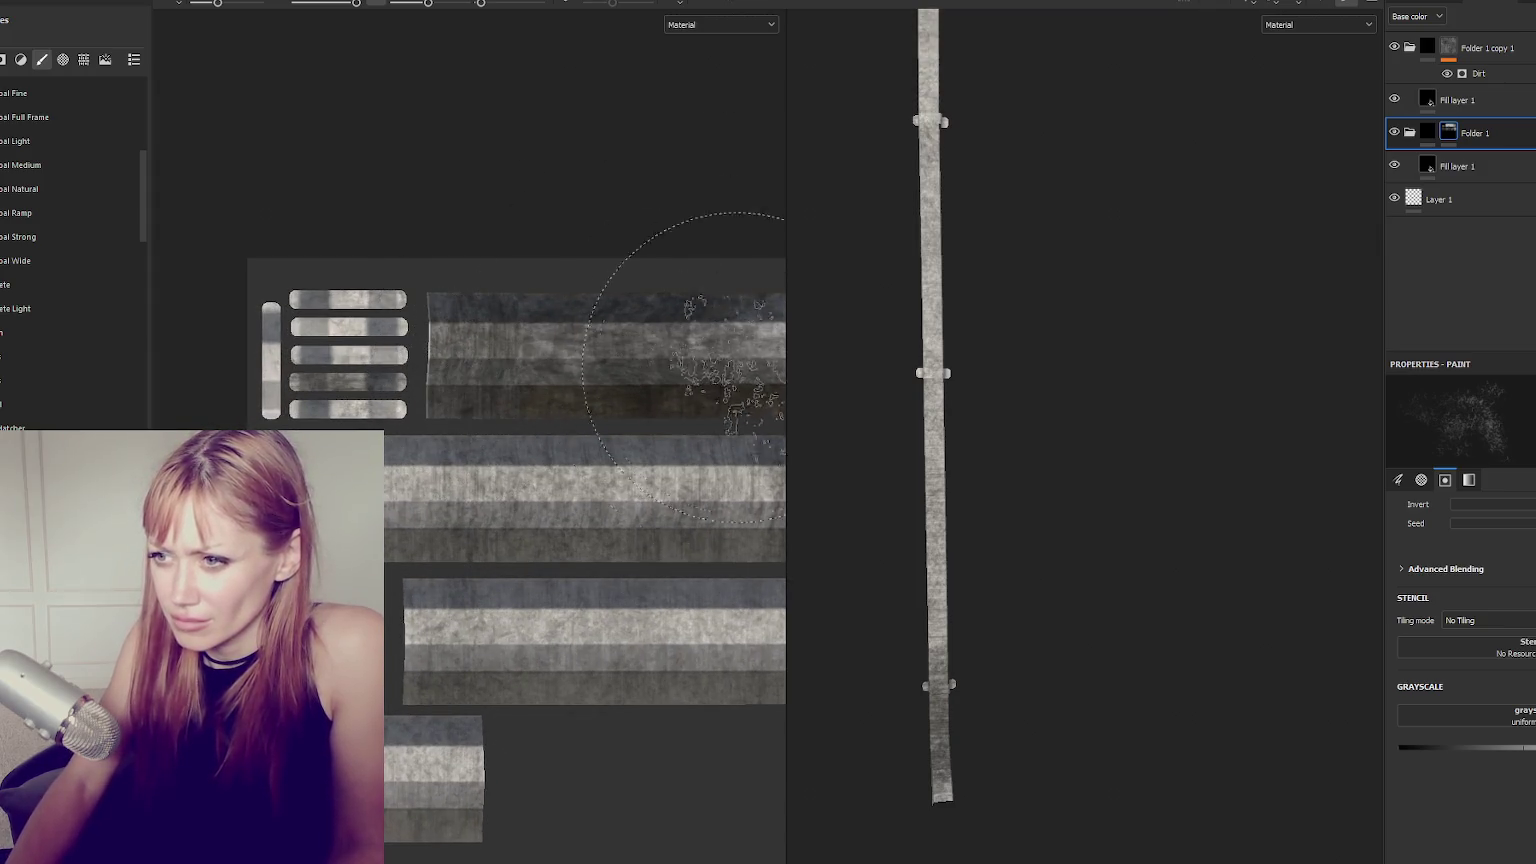
scroll(943, 782, up, 1)
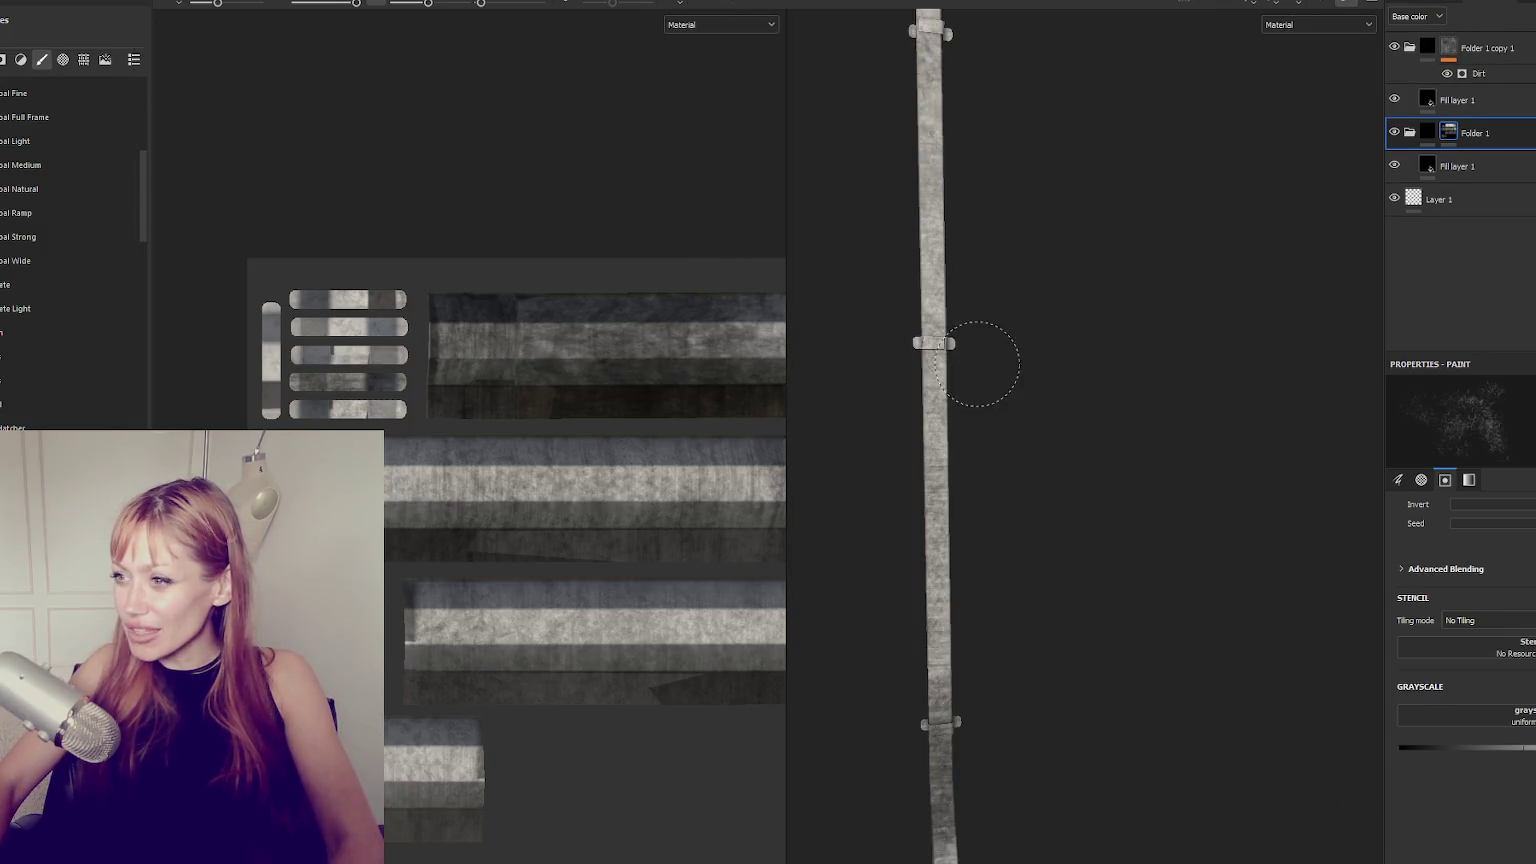
scroll(977, 364, up, 2)
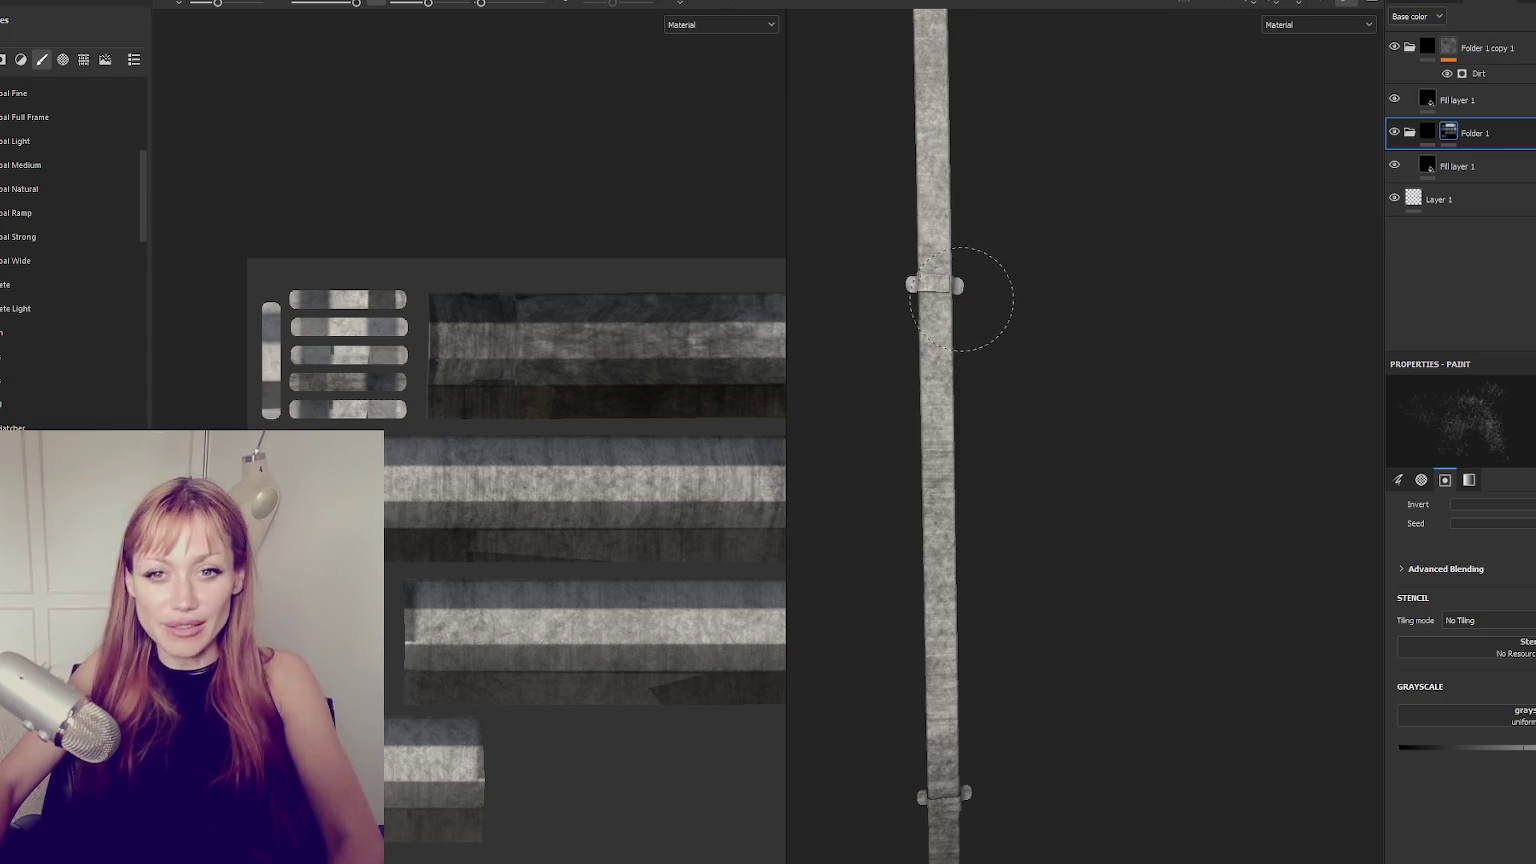
Paint a dirt dab onto Folder 1's mask and shrink the brush to a much smaller size.
click(961, 299)
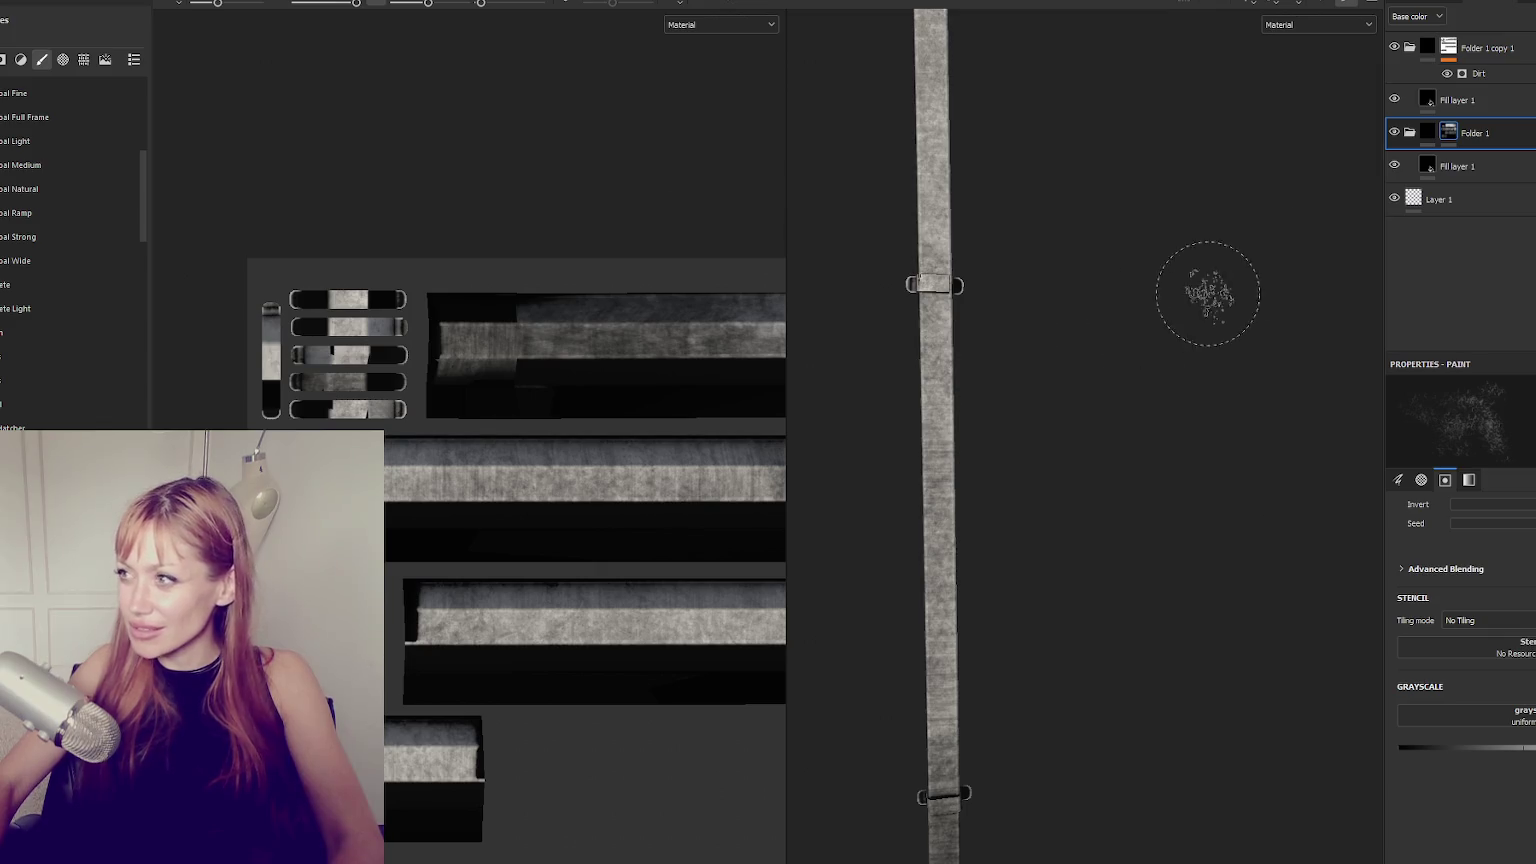
mouse_move(990, 400)
alt+mouse_down()
mouse_move(1005, 405)
mouse_move(1040, 360)
alt+mouse_up()
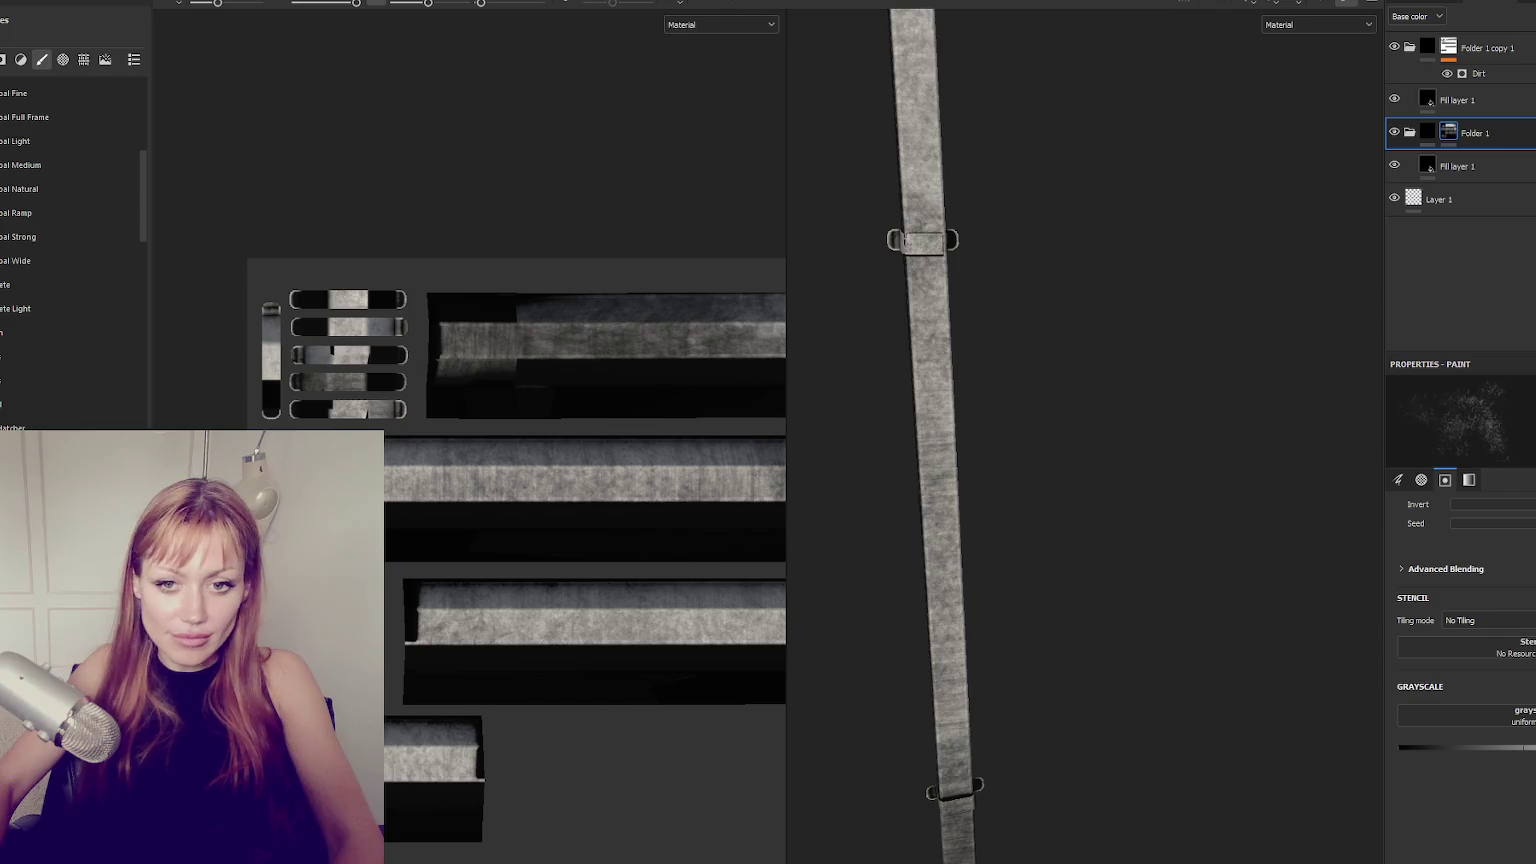
scroll(960, 280, down, 3)
scroll(991, 313, up, 2)
scroll(994, 319, up, 2)
scroll(995, 388, up, 2)
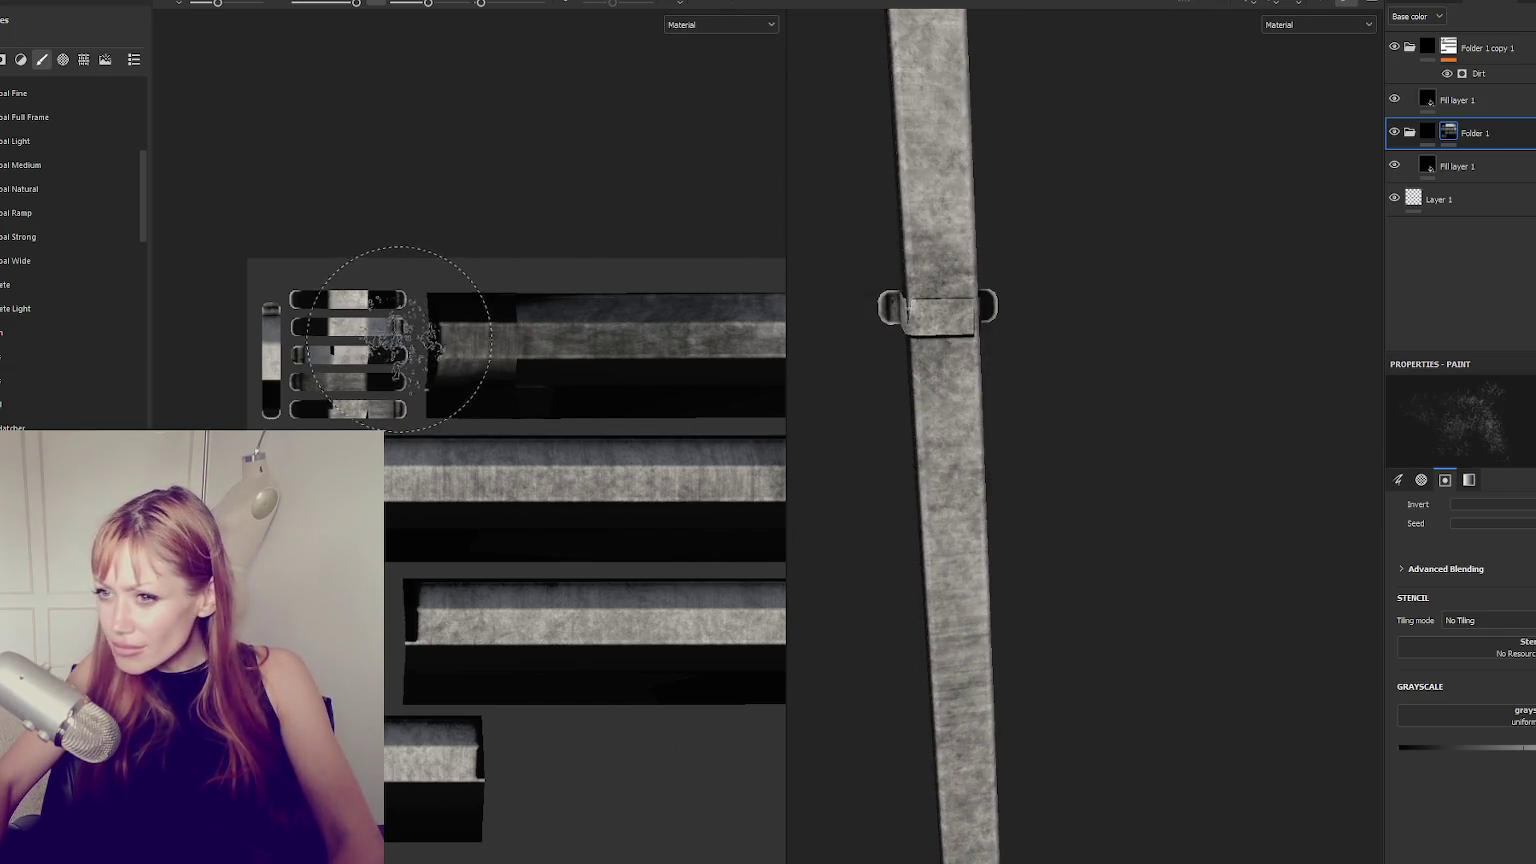
key(bracketleft)
key(bracketleft)
key(bracketleft)
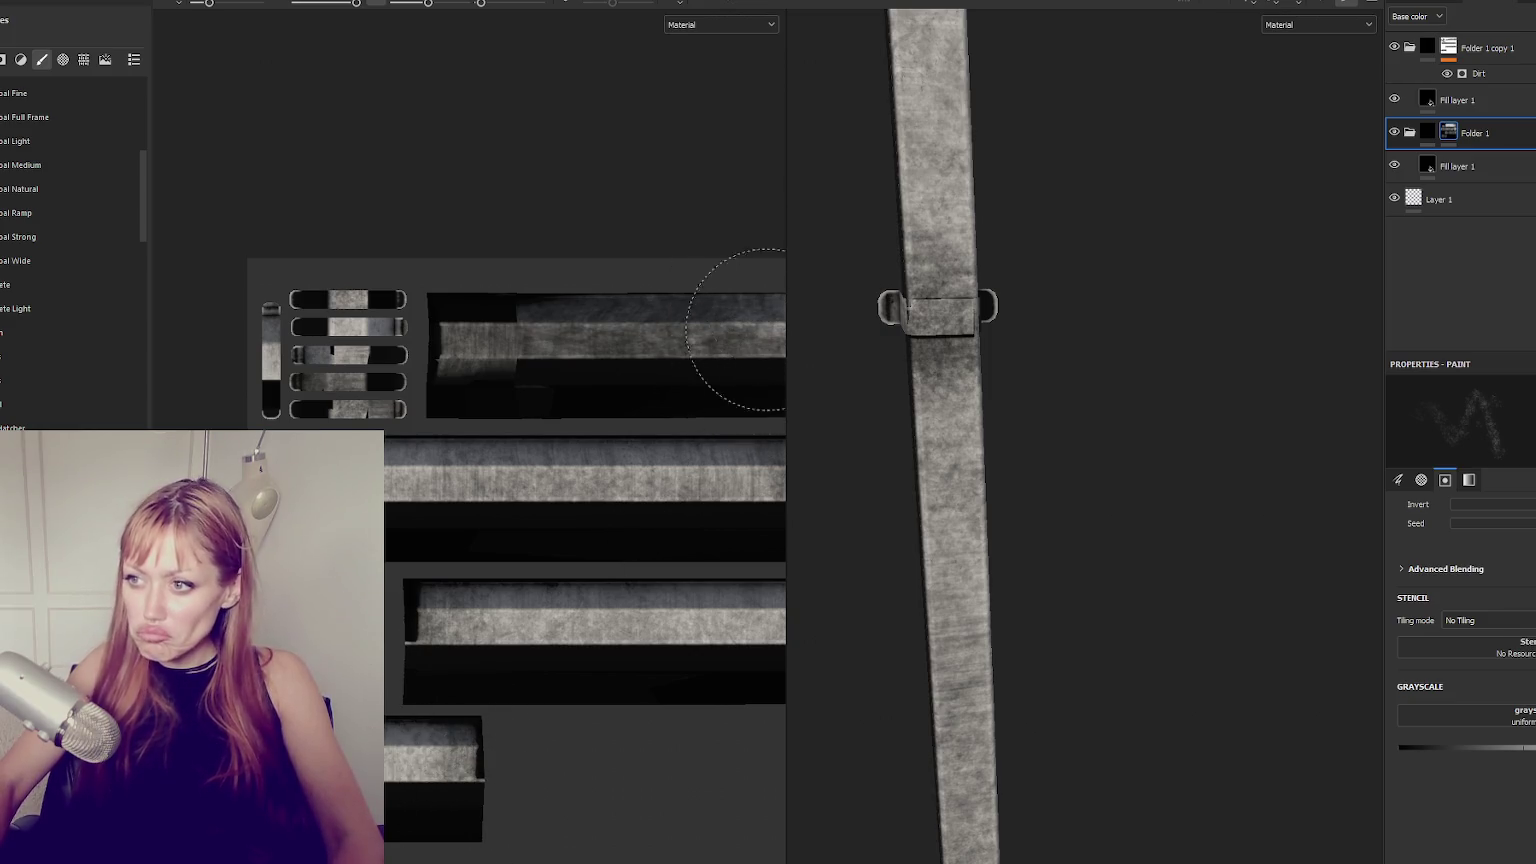
Widen the 3D view, orbit the pipe to inspect the dirt, and rotate the lighting across it.
drag(785, 288, 758, 290)
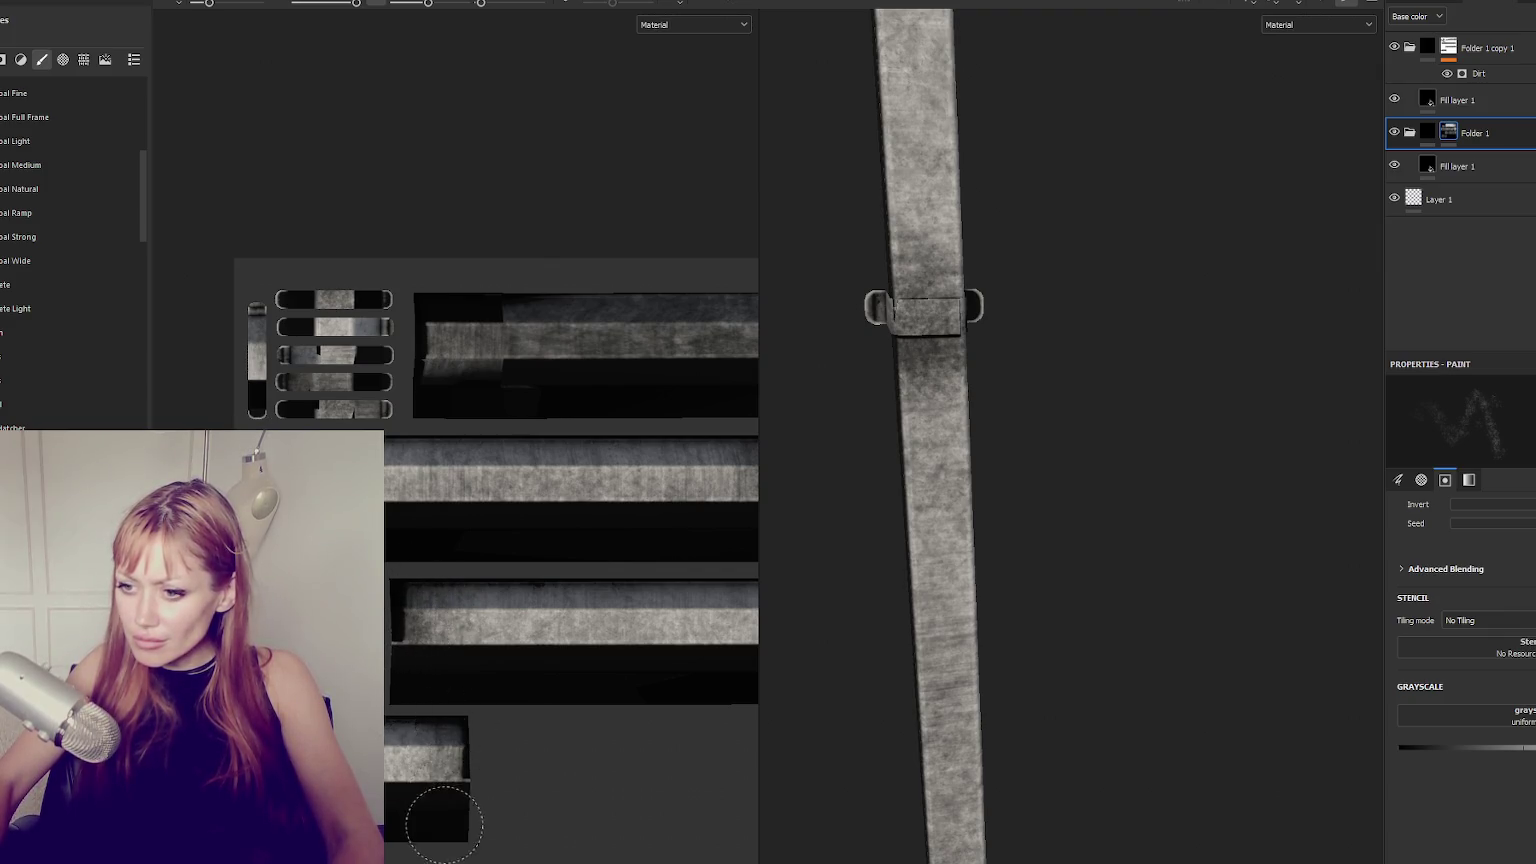
mouse_move(874, 634)
alt+mouse_down()
mouse_move(918, 628)
mouse_move(1063, 482)
mouse_move(956, 596)
alt+mouse_up()
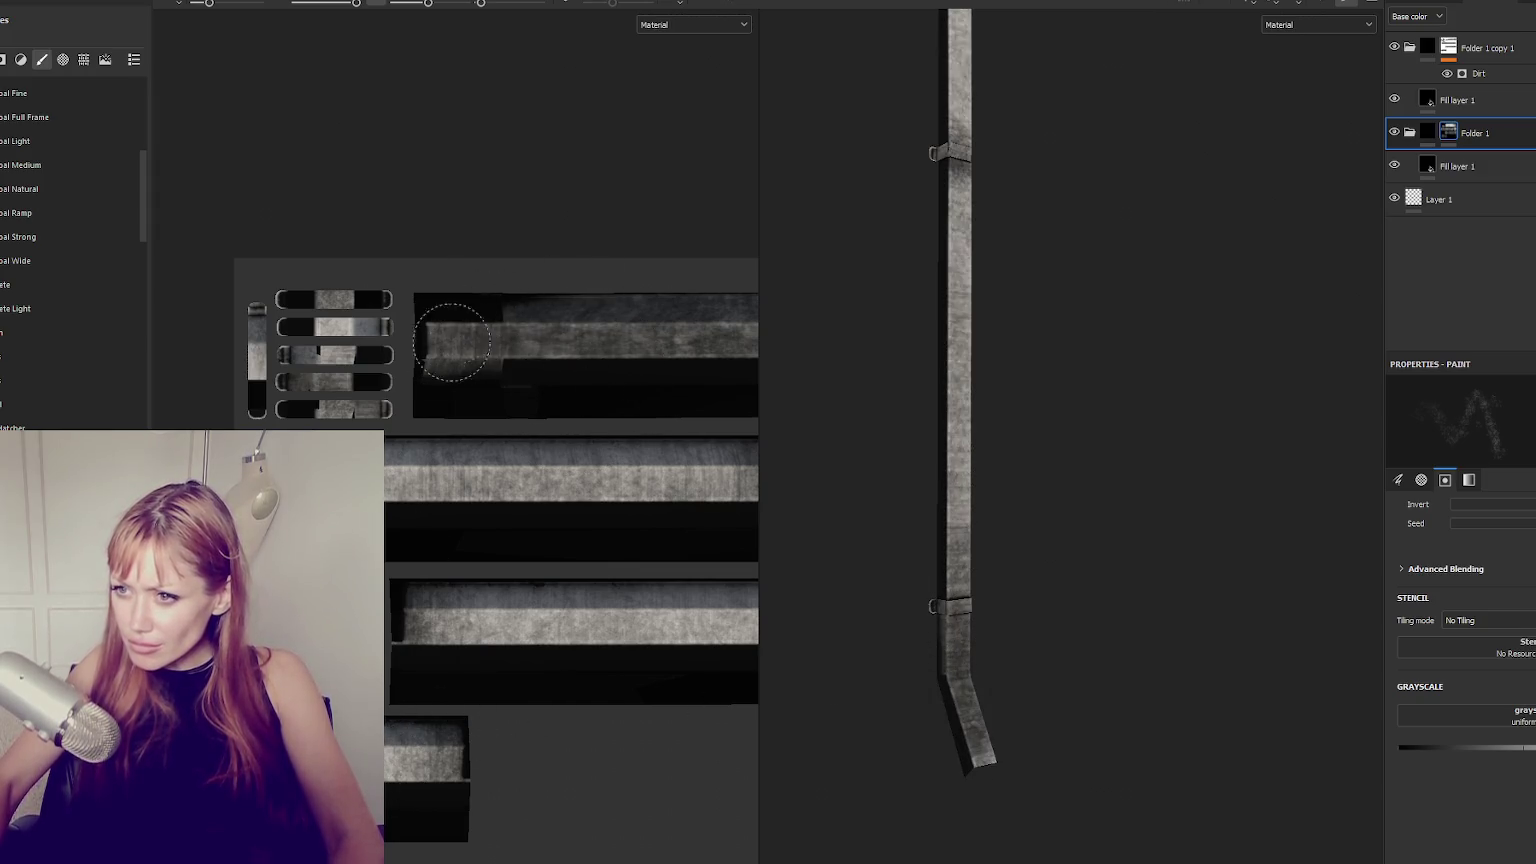
mouse_move(1035, 429)
alt+mouse_down()
mouse_move(830, 439)
mouse_move(684, 414)
alt+mouse_up()
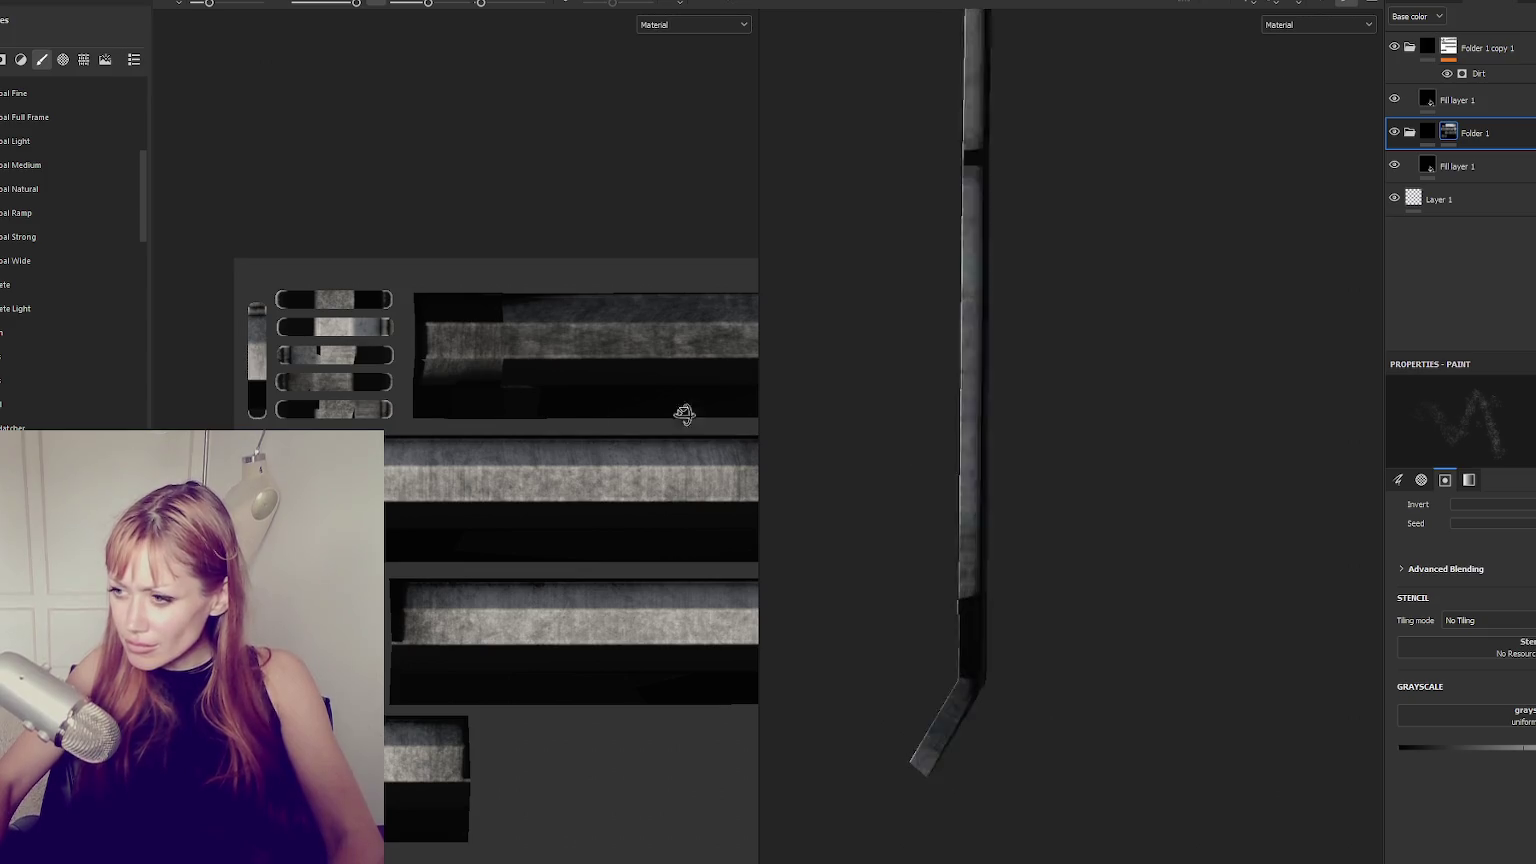
scroll(986, 320, up, 2)
mouse_move(986, 320)
alt+mouse_down()
mouse_move(1080, 425)
mouse_move(1265, 439)
mouse_move(1044, 375)
mouse_move(1248, 384)
alt+mouse_up()
mouse_move(1248, 384)
shift+right_down()
mouse_move(1012, 384)
mouse_move(1131, 357)
shift+right_up()
alt+drag(1131, 357, 1015, 346)
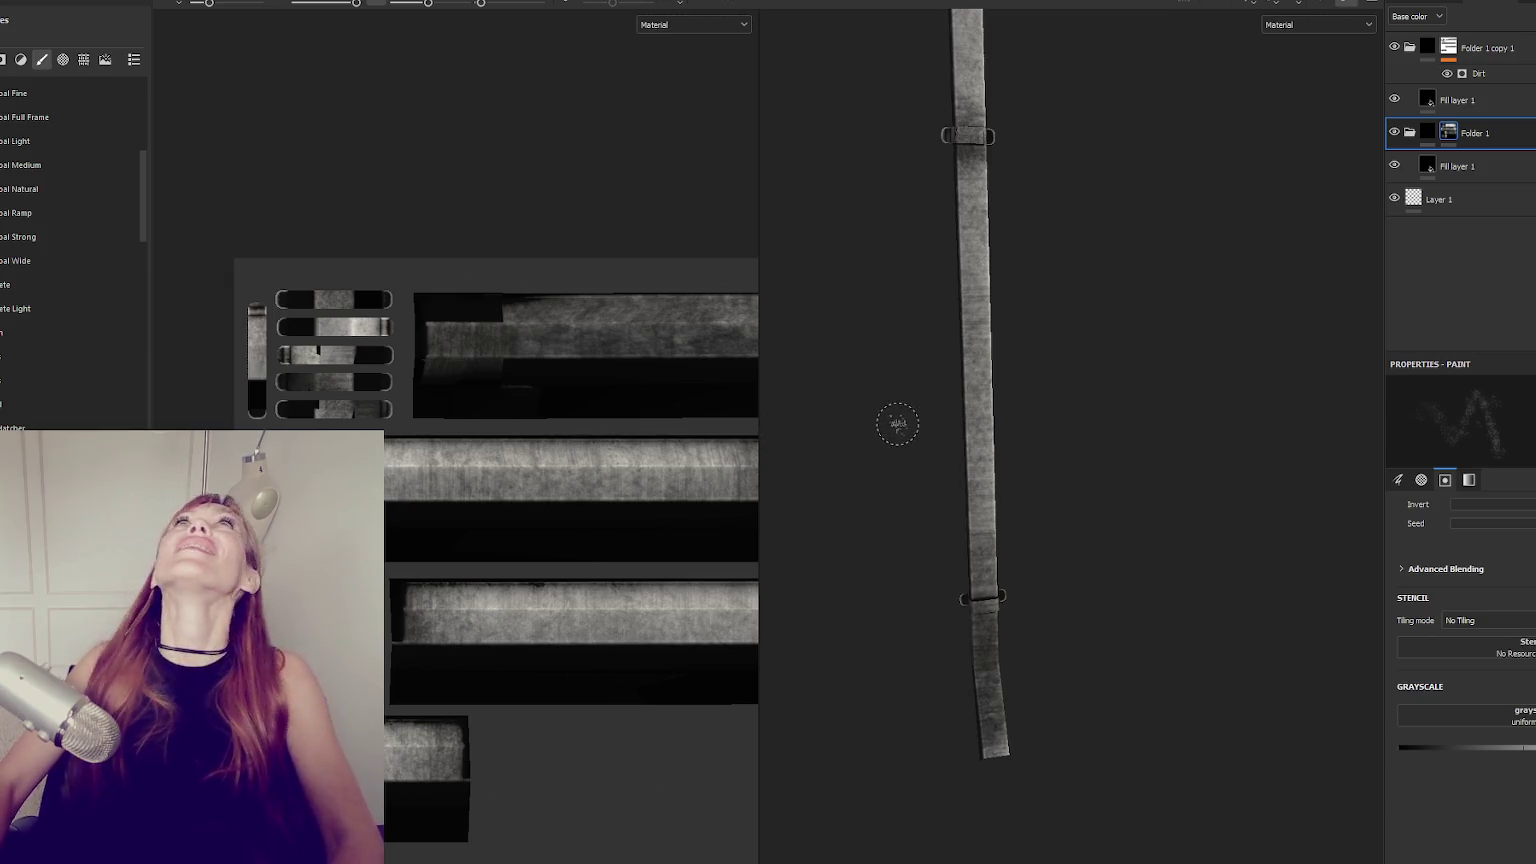
Check the Drain's fill and paint layers, then show the Dirt generator's parameters.
click(1485, 168)
click(1481, 199)
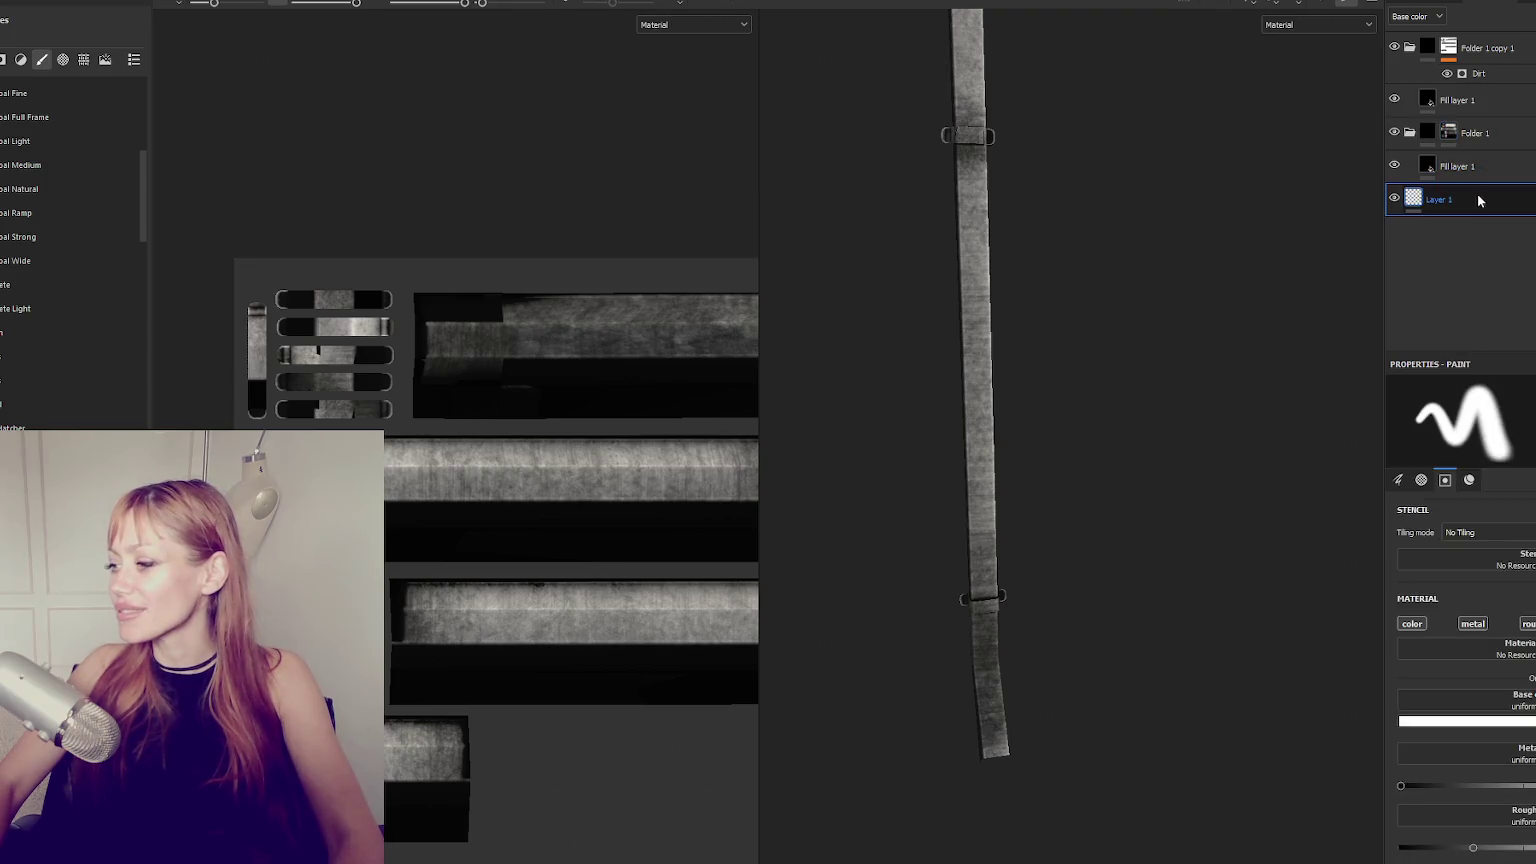
click(1522, 104)
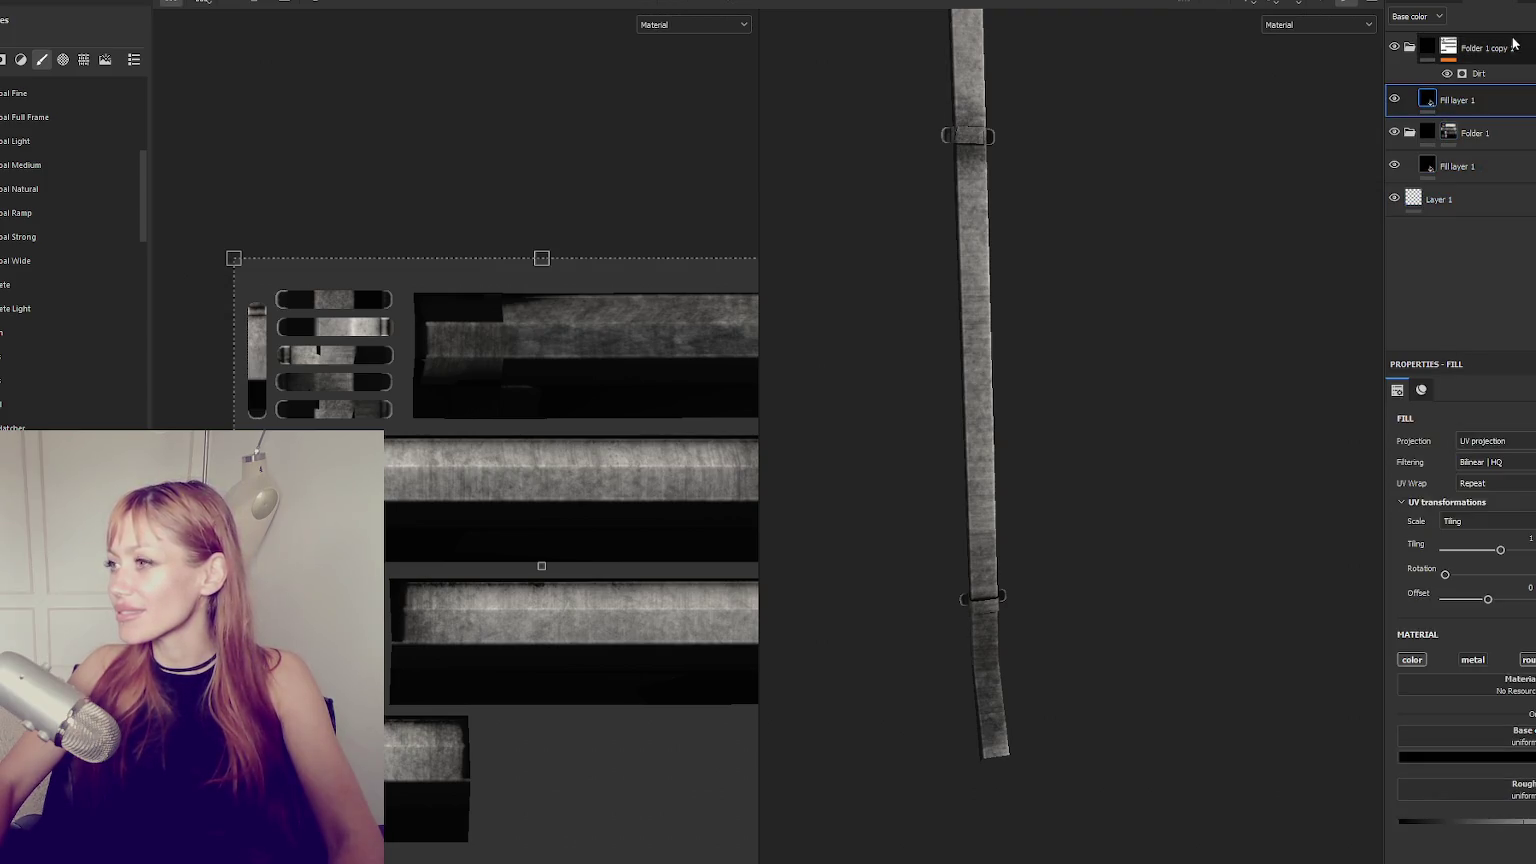
click(1514, 43)
click(1511, 72)
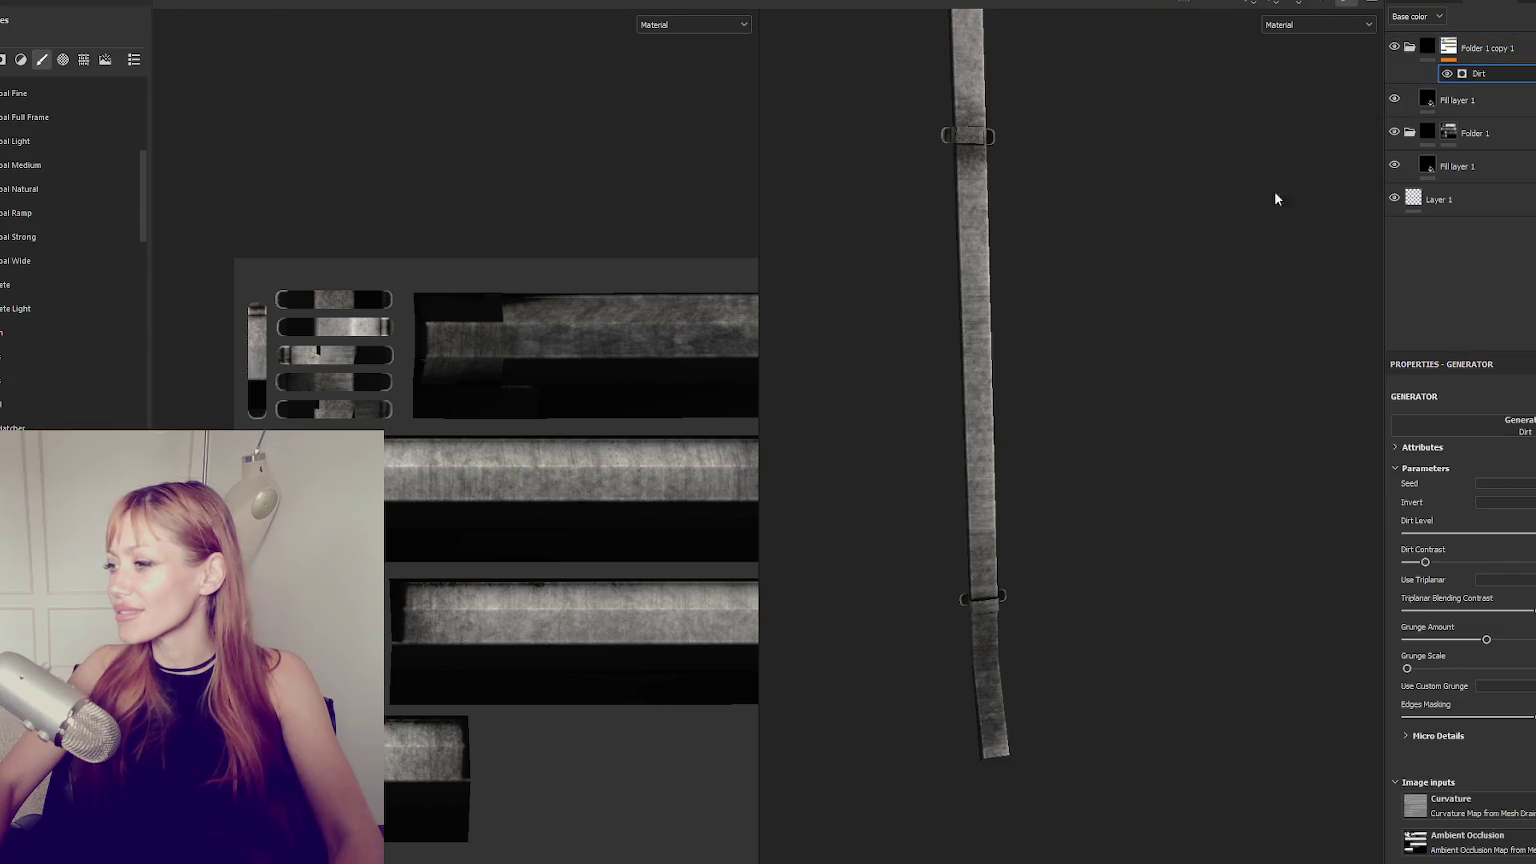
Inspect the Drain's mesh maps in Texture Set Settings, then return to its layer stack.
click(1397, 17)
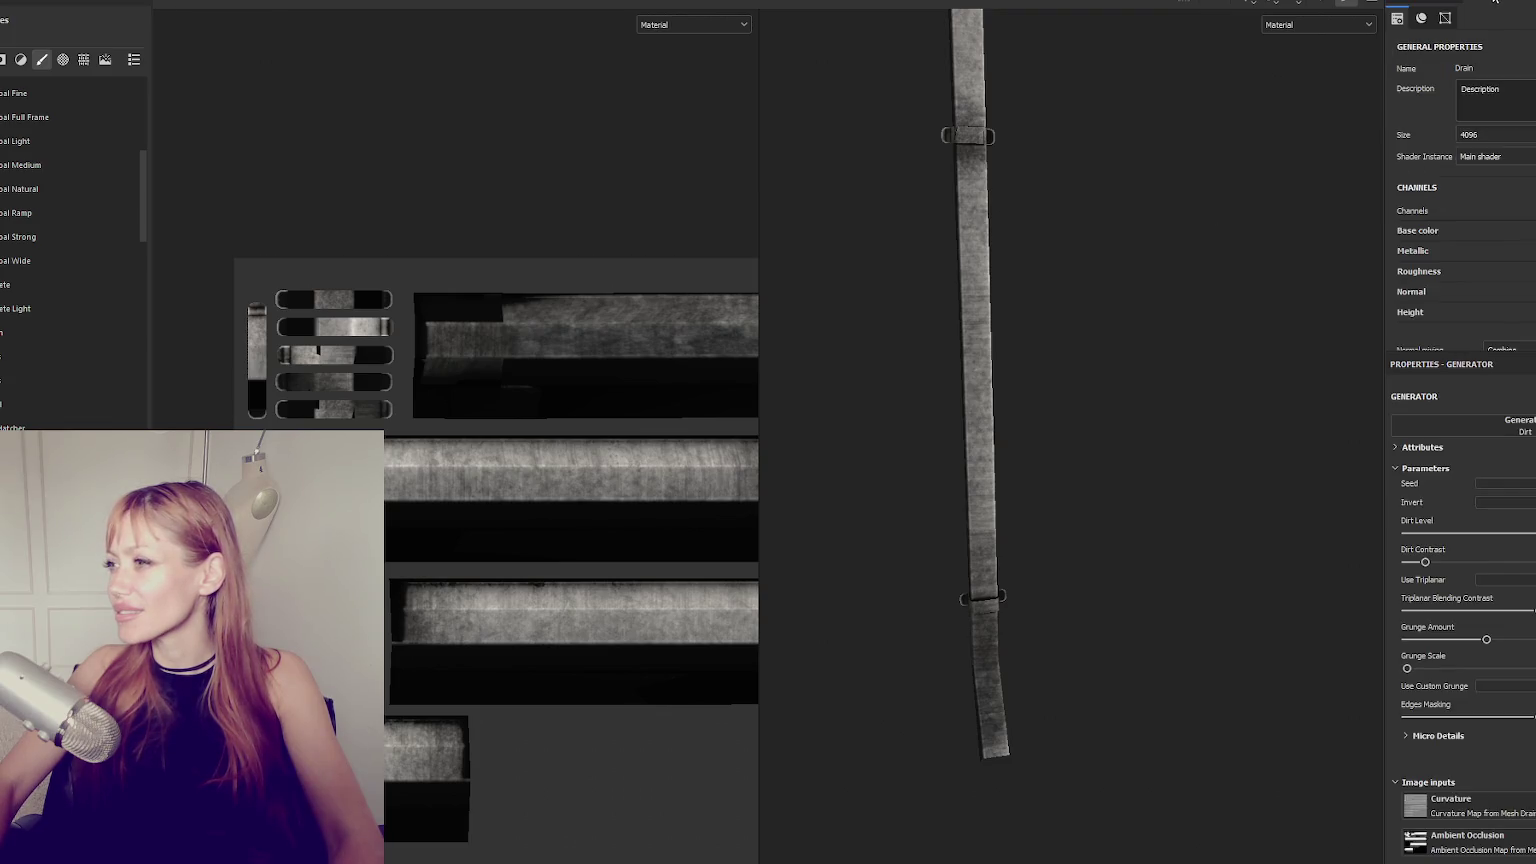
scroll(1460, 190, down, 5)
scroll(1460, 190, down, 2)
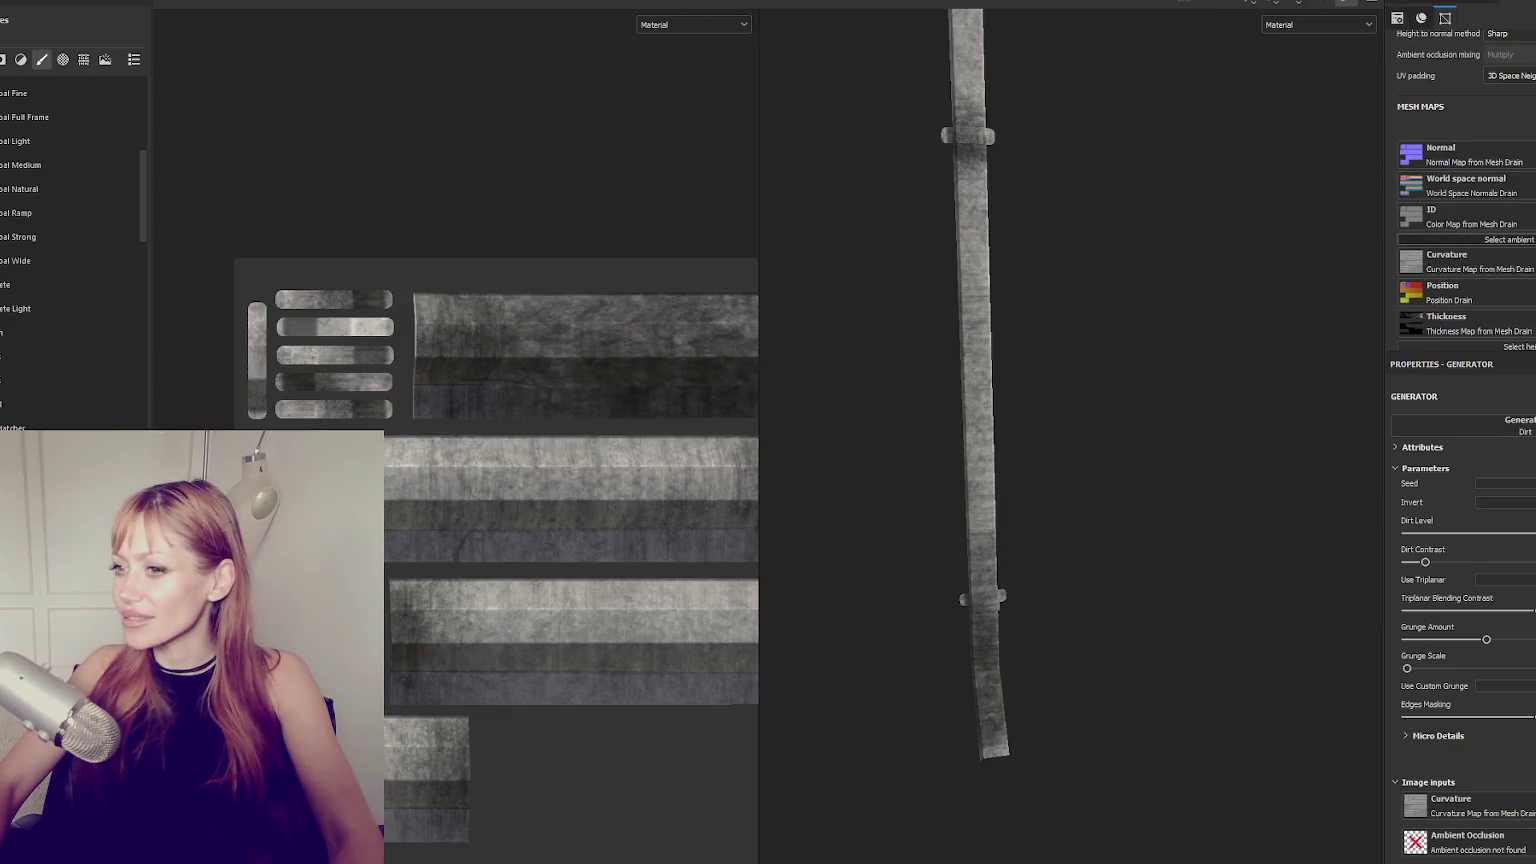
click(1443, 8)
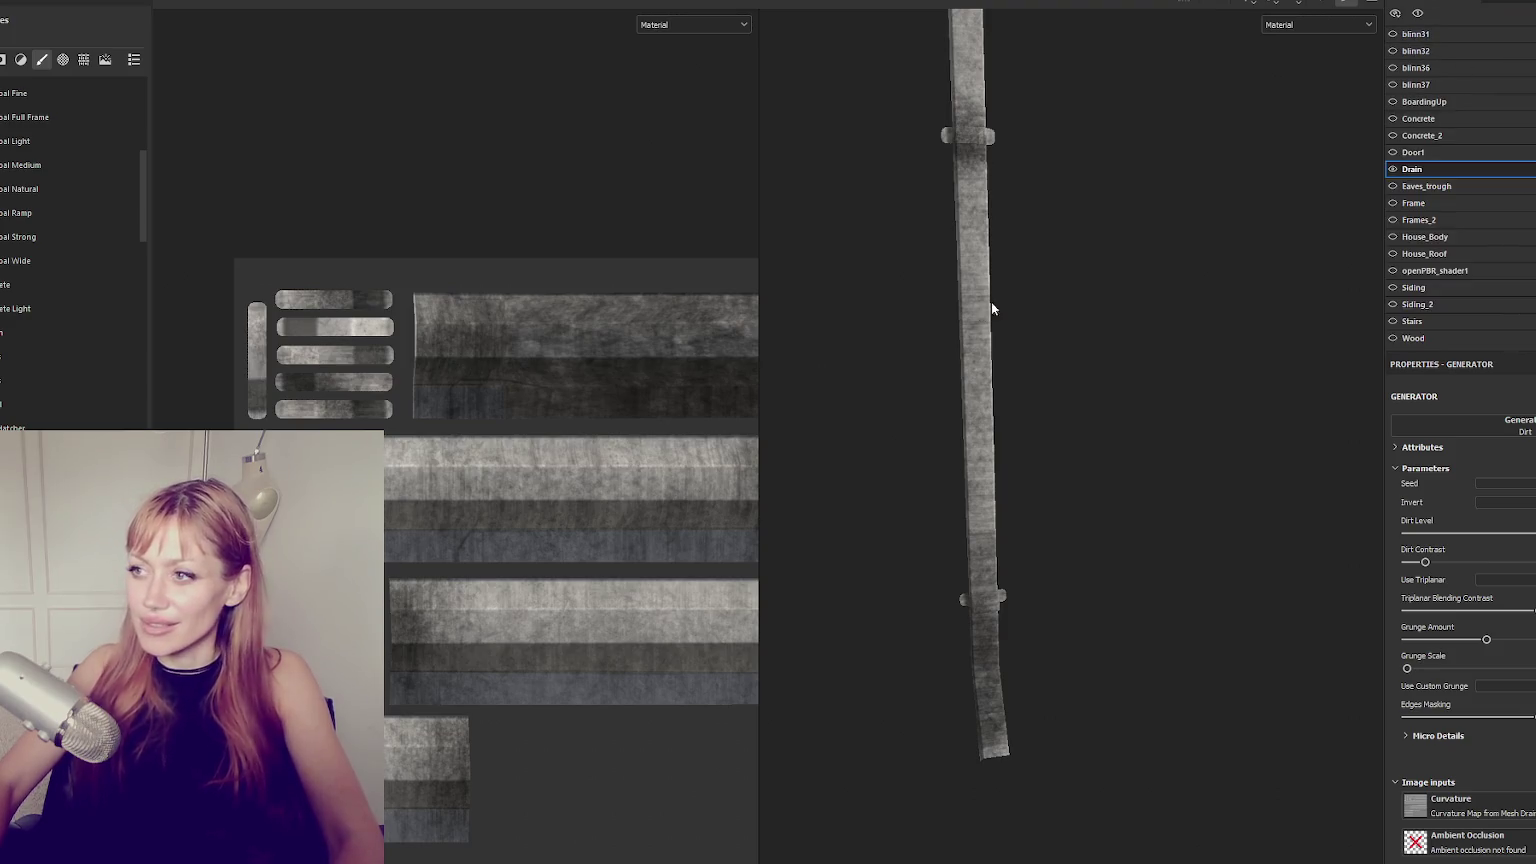
scroll(991, 302, up, 3)
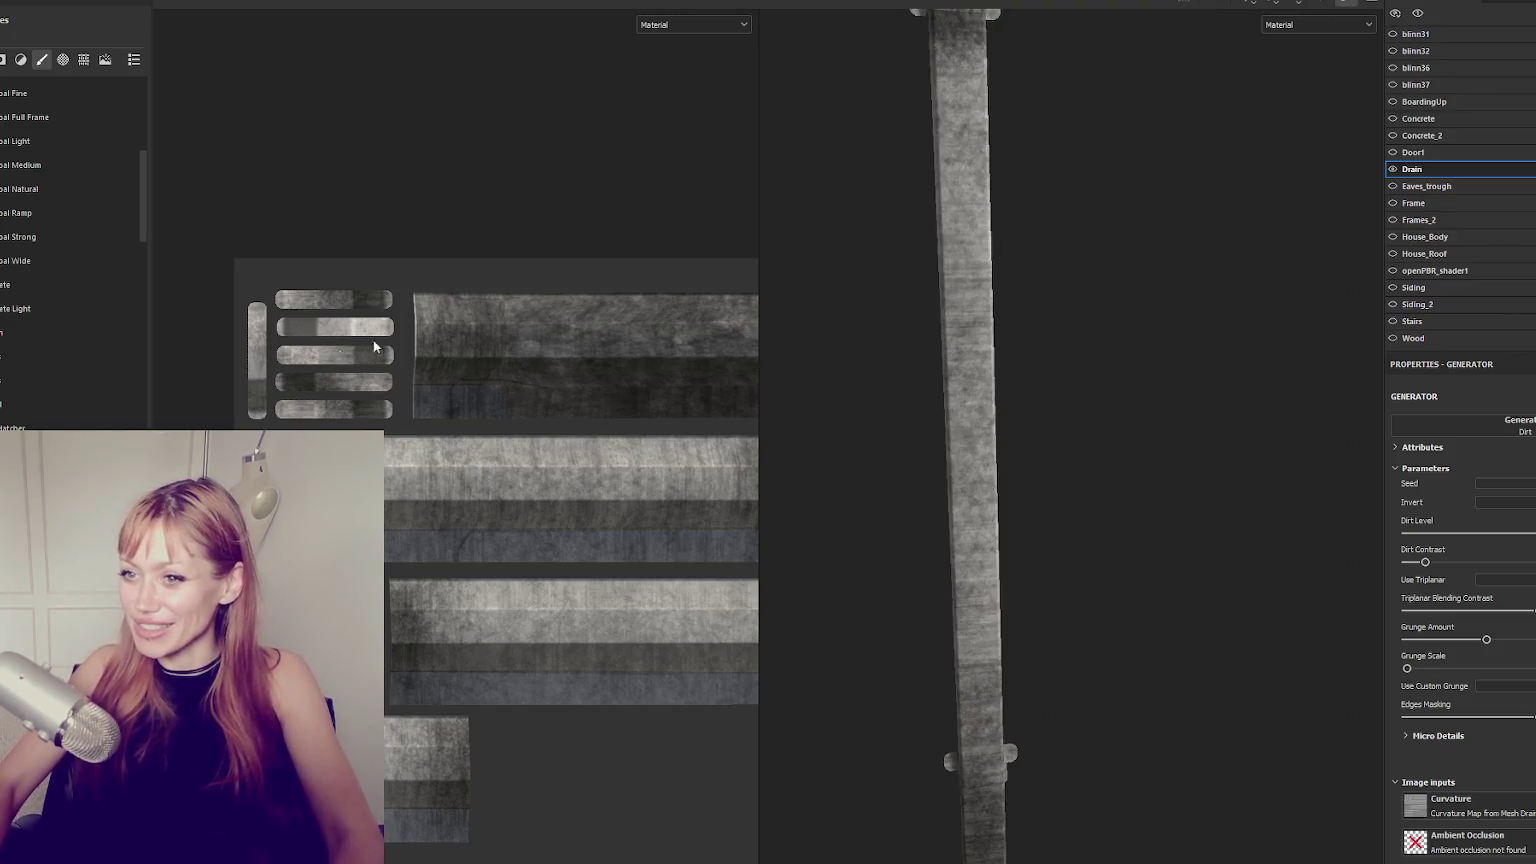
click(1500, 8)
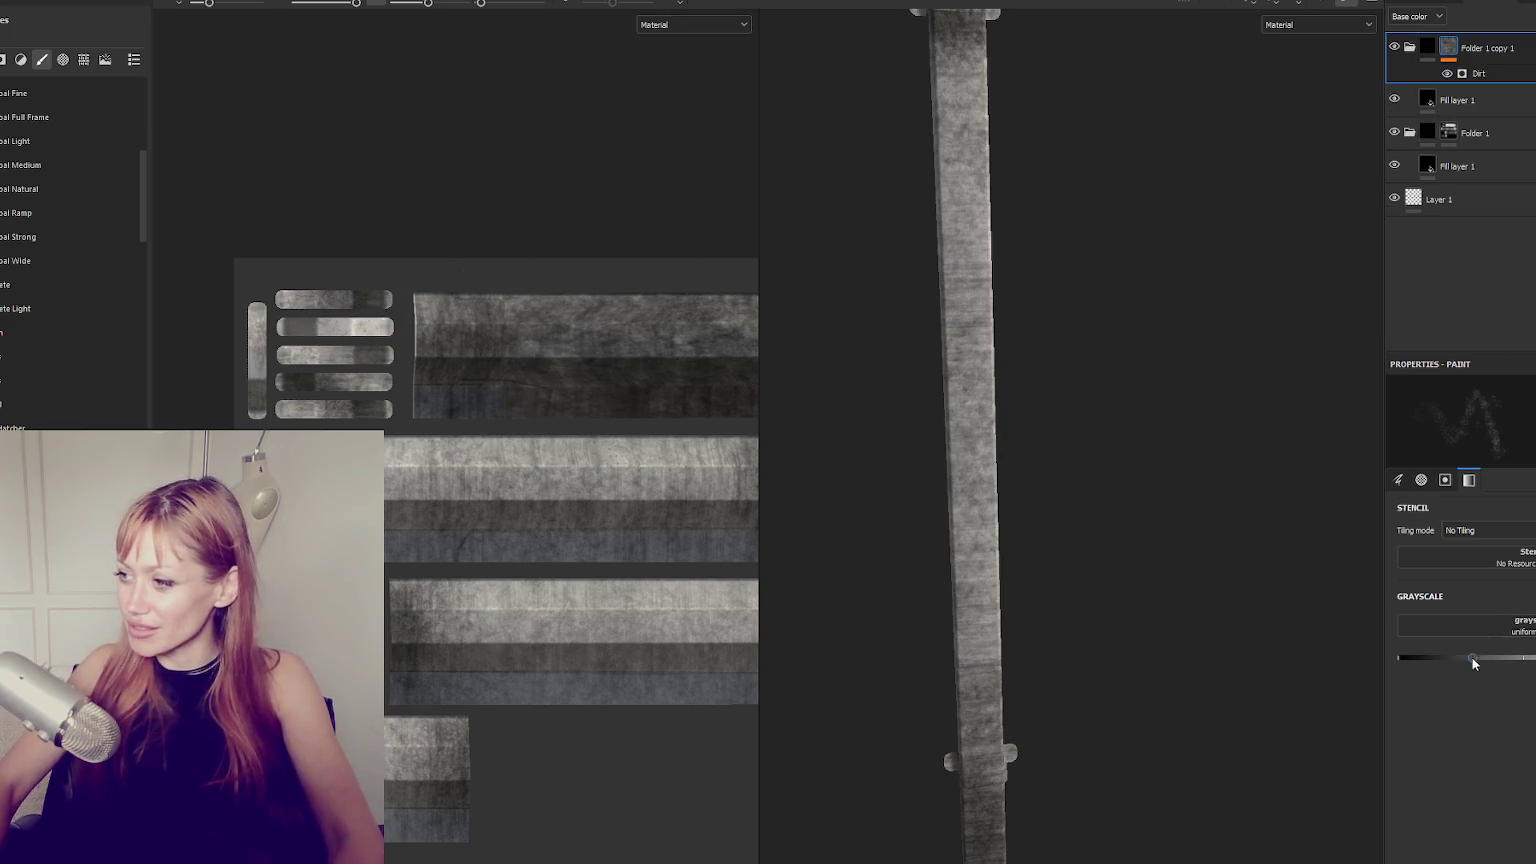
Set the mask paint grayscale to 0 (black) and enlarge the brush.
drag(1473, 663, 1395, 662)
scroll(290, 355, up, 2)
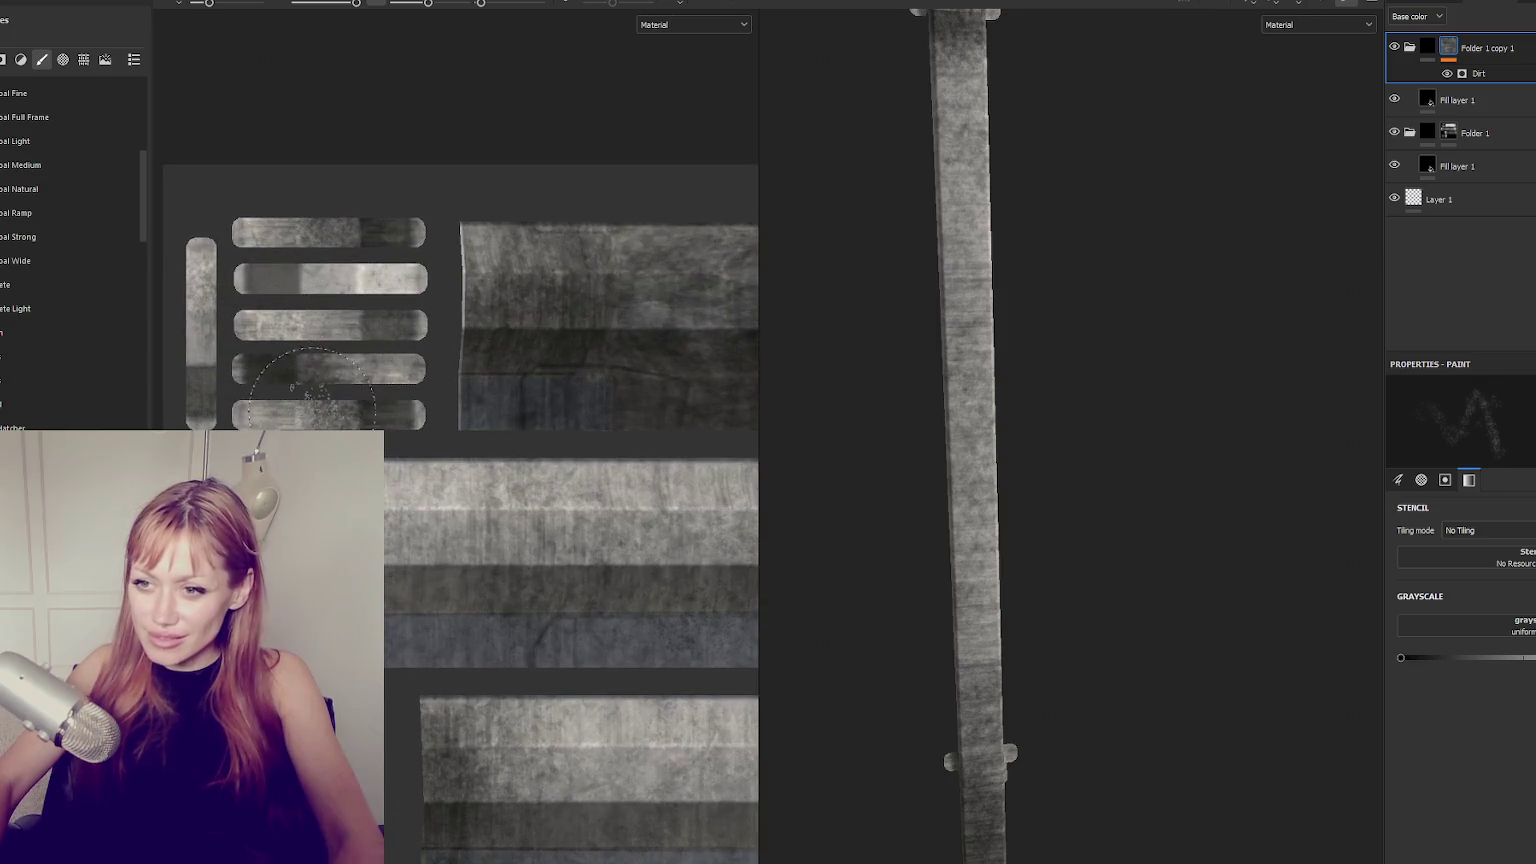
drag(427, 4, 438, 4)
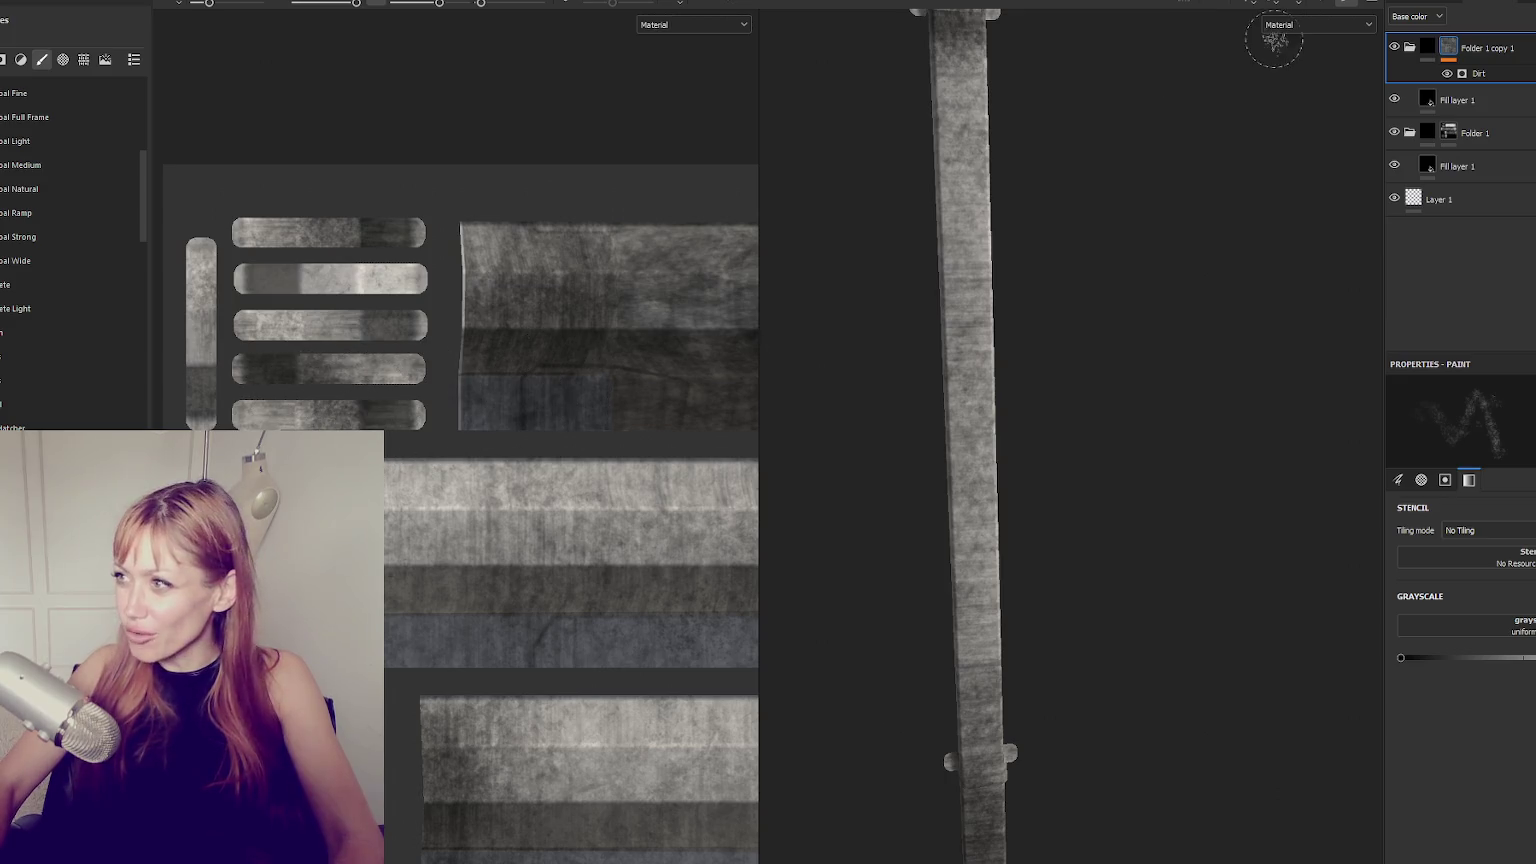
Group Folder 1 copy 1 into a hidden Folder 2 and select Folder 1's mask.
click(1395, 47)
click(1395, 47)
key(ctrl+g)
right_click(1500, 47)
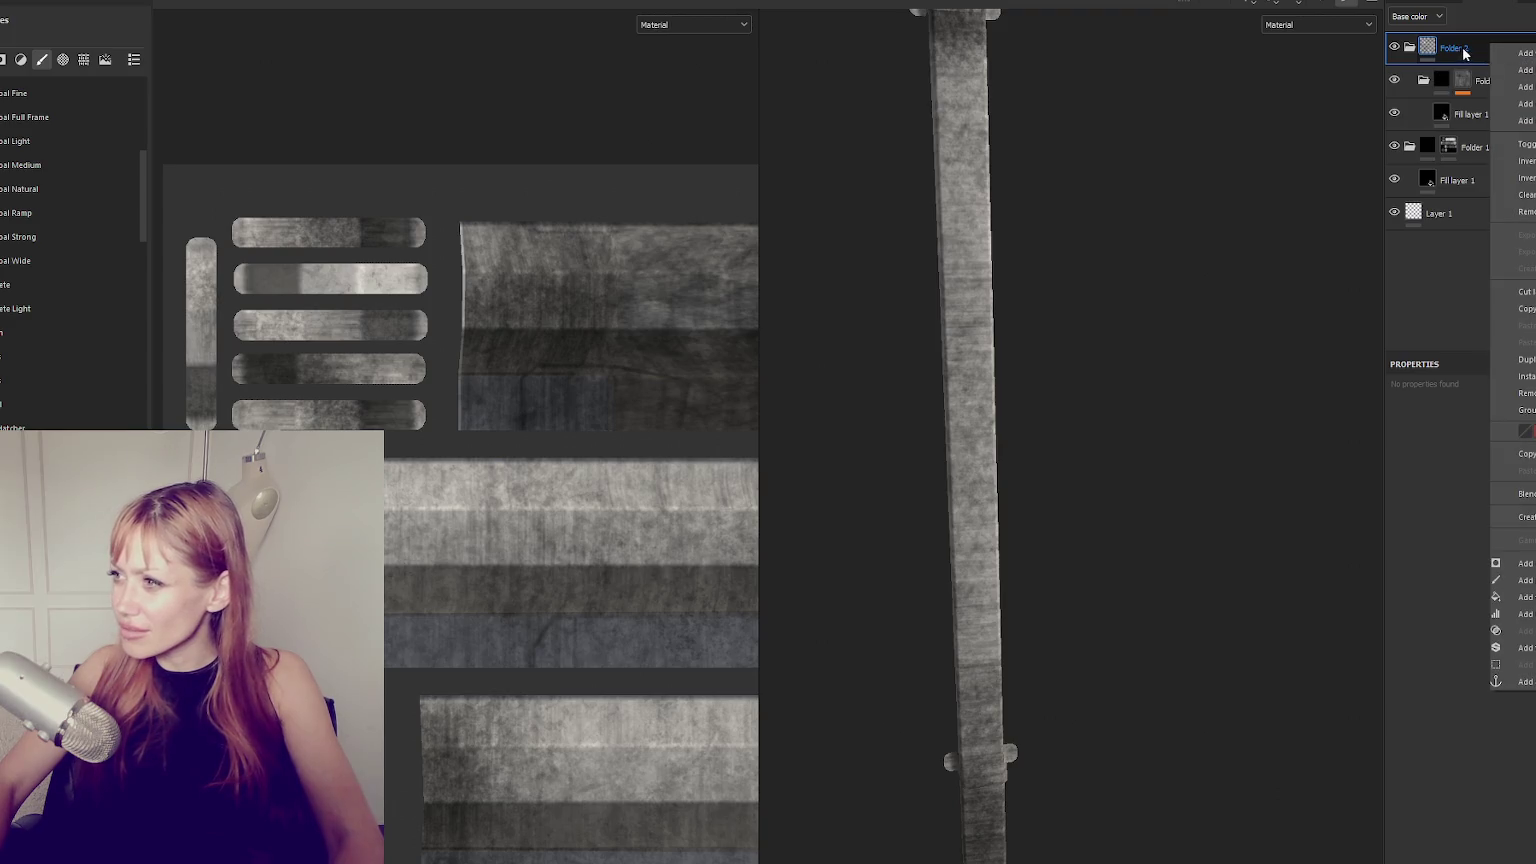
key(Escape)
click(1394, 80)
click(1475, 147)
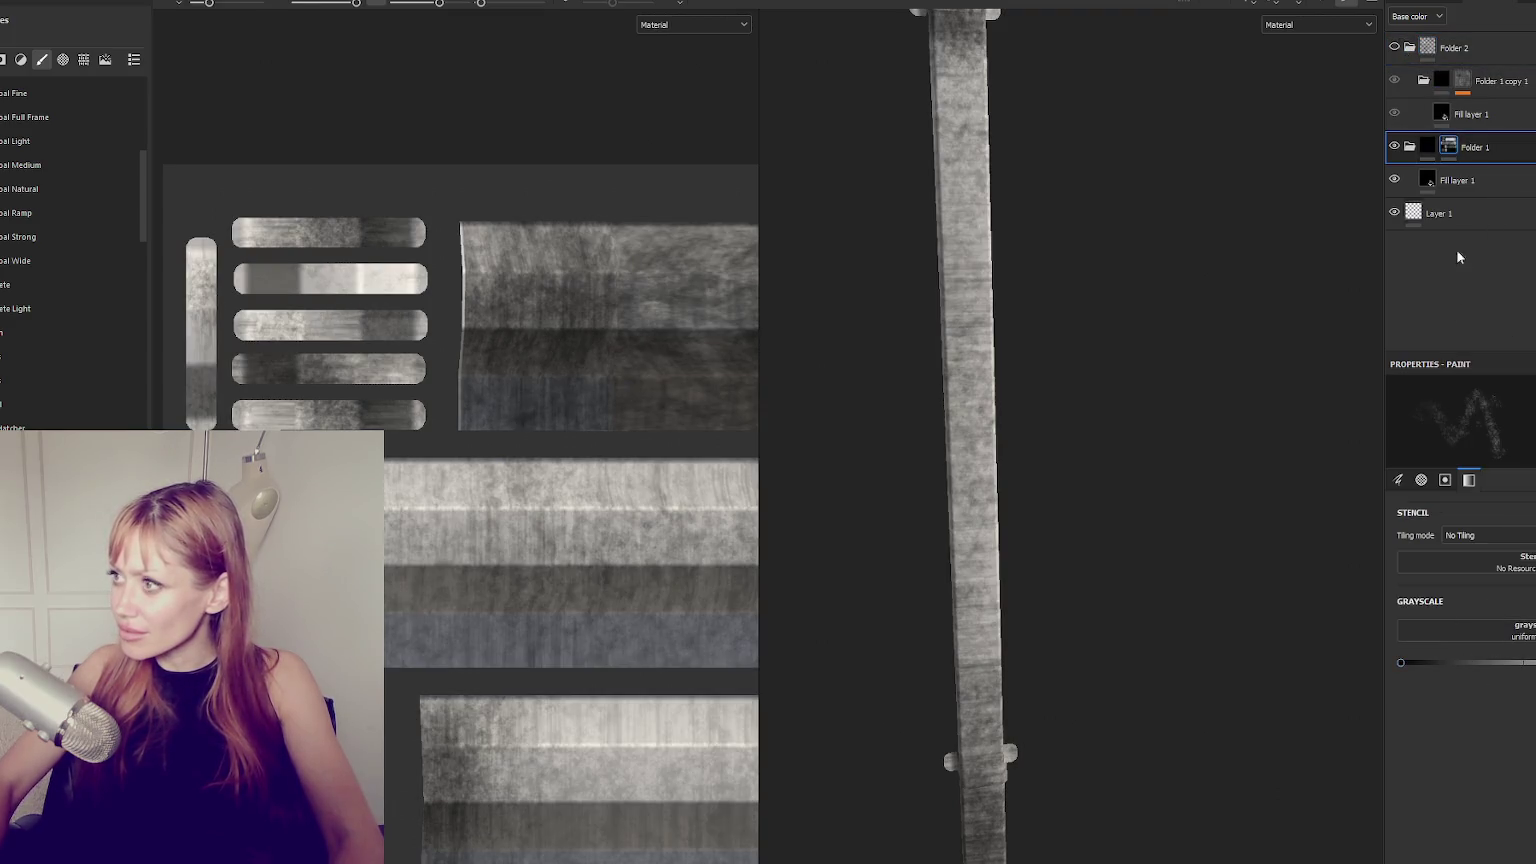
click(1462, 80)
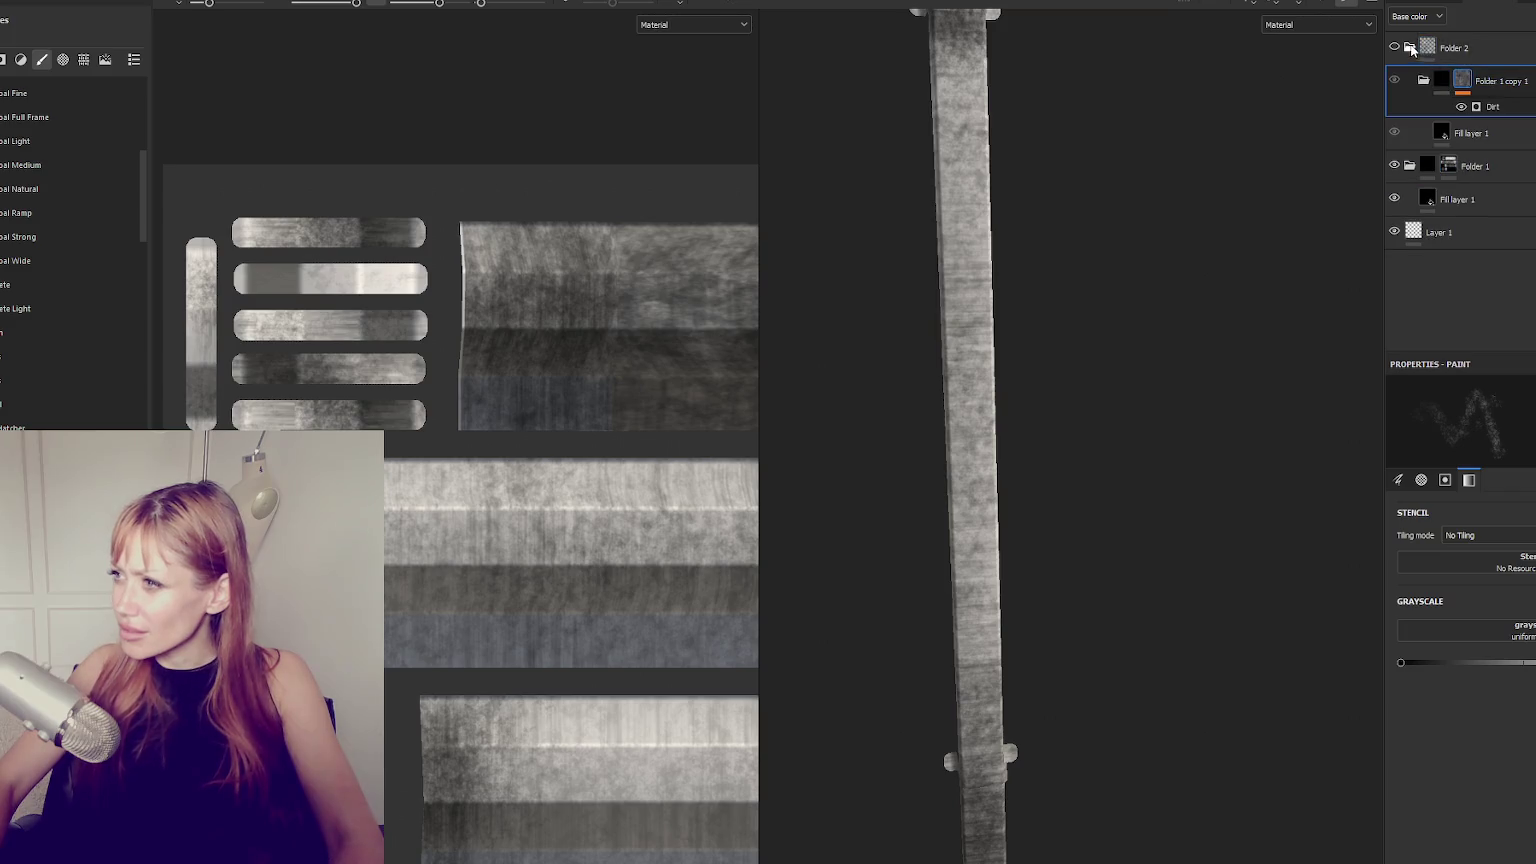
double_click(1464, 48)
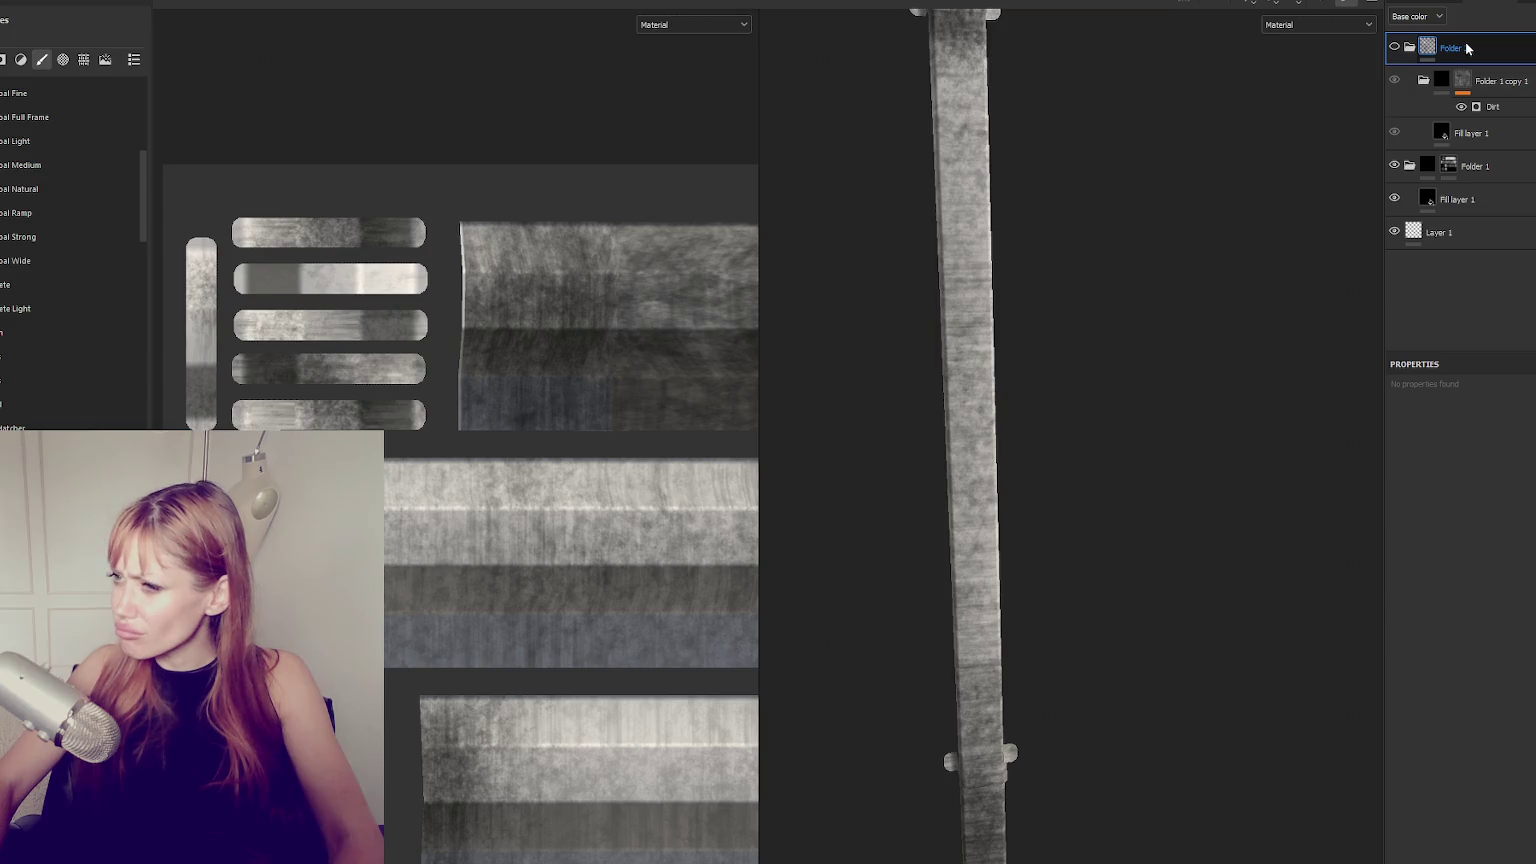
click(1448, 166)
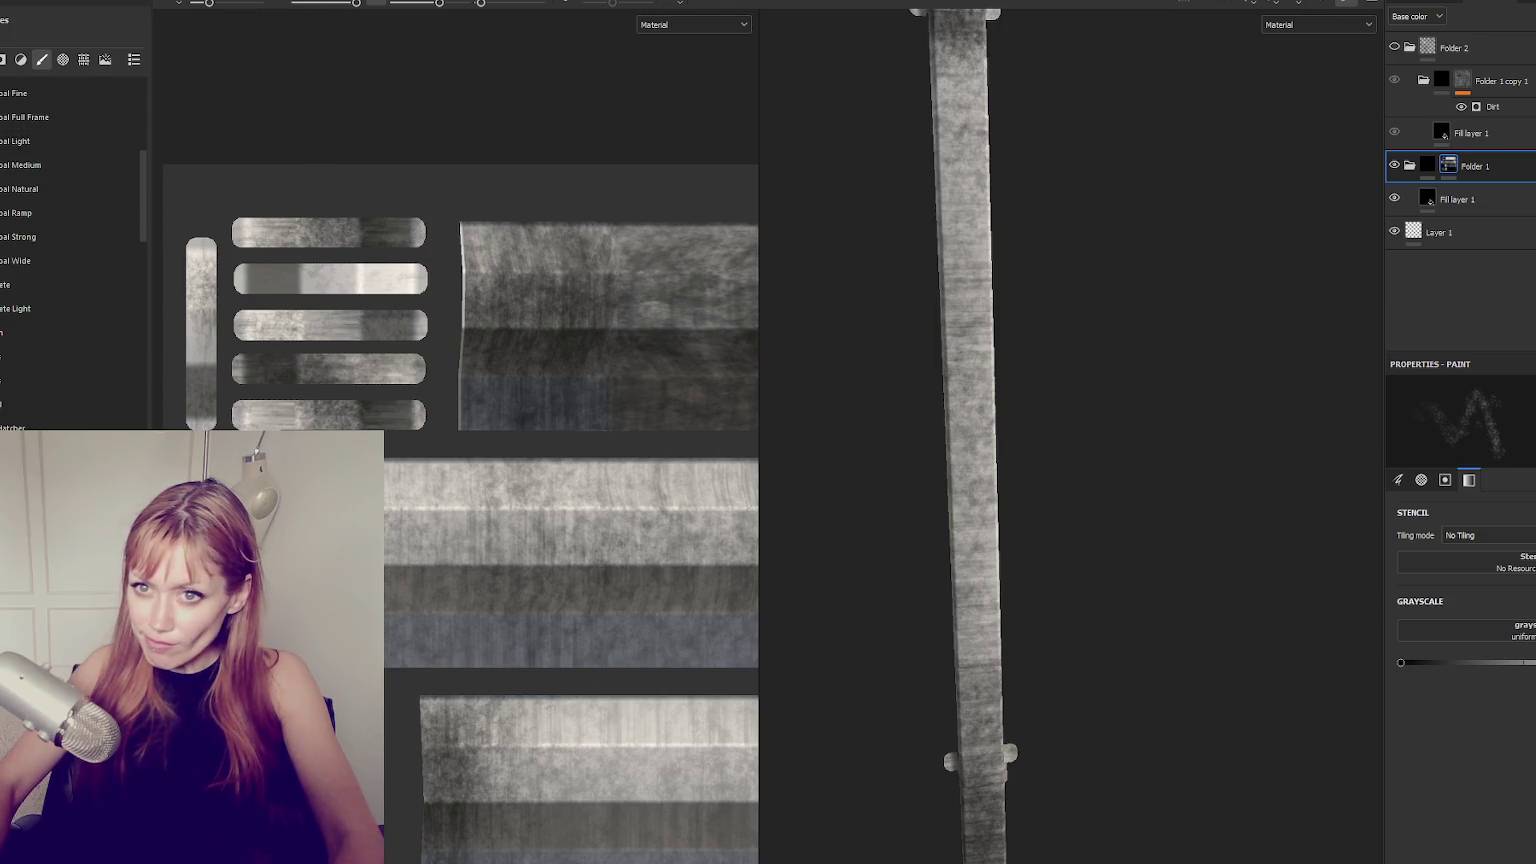
Switch to UV-chunk polygon fill and fill a pipe island plus the fourth and fifth strips.
key(4)
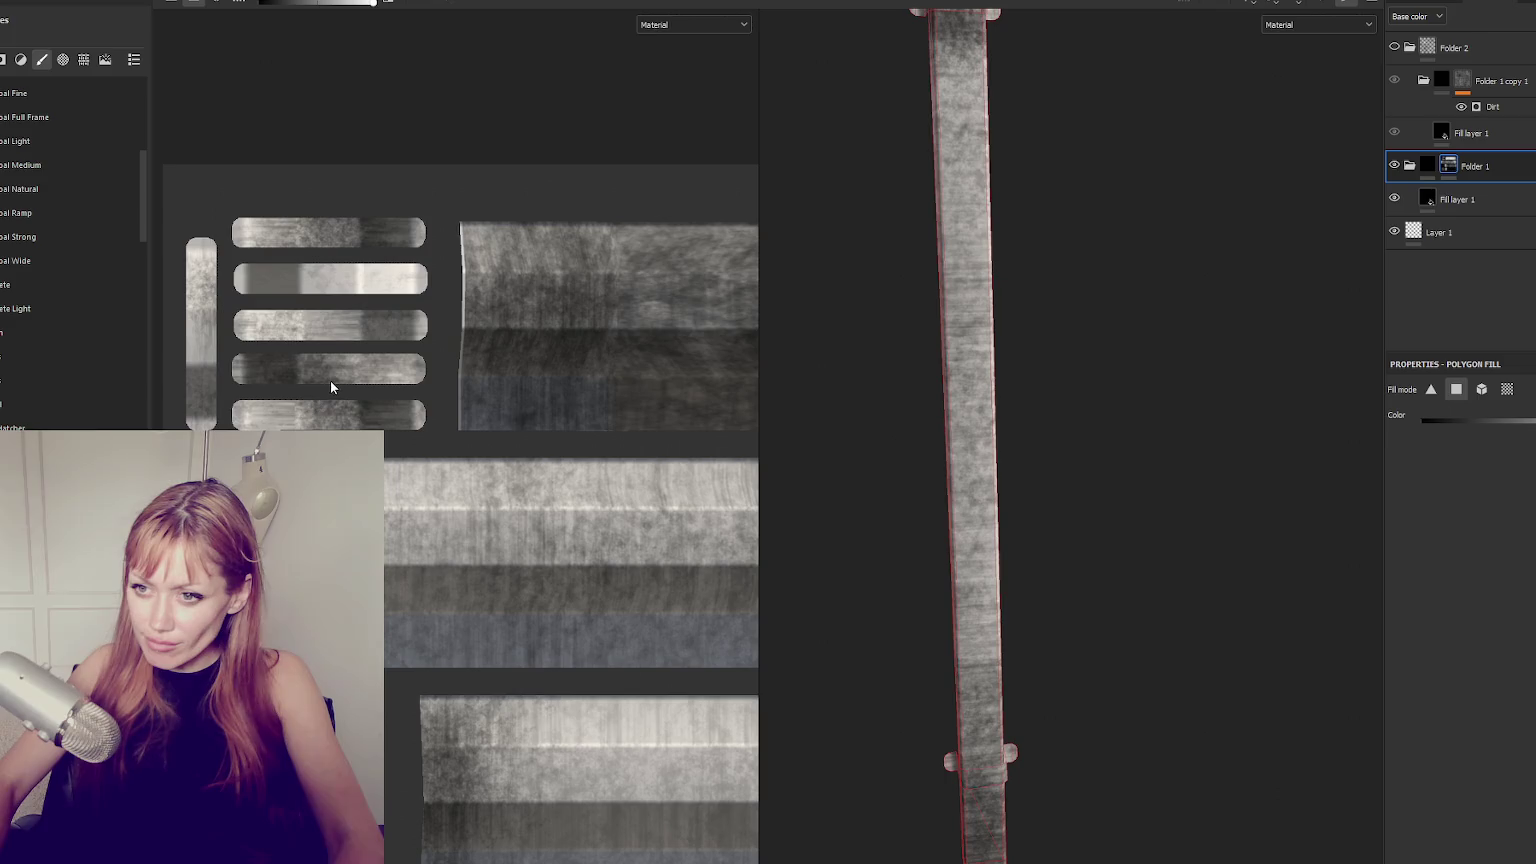
click(390, 418)
click(1482, 389)
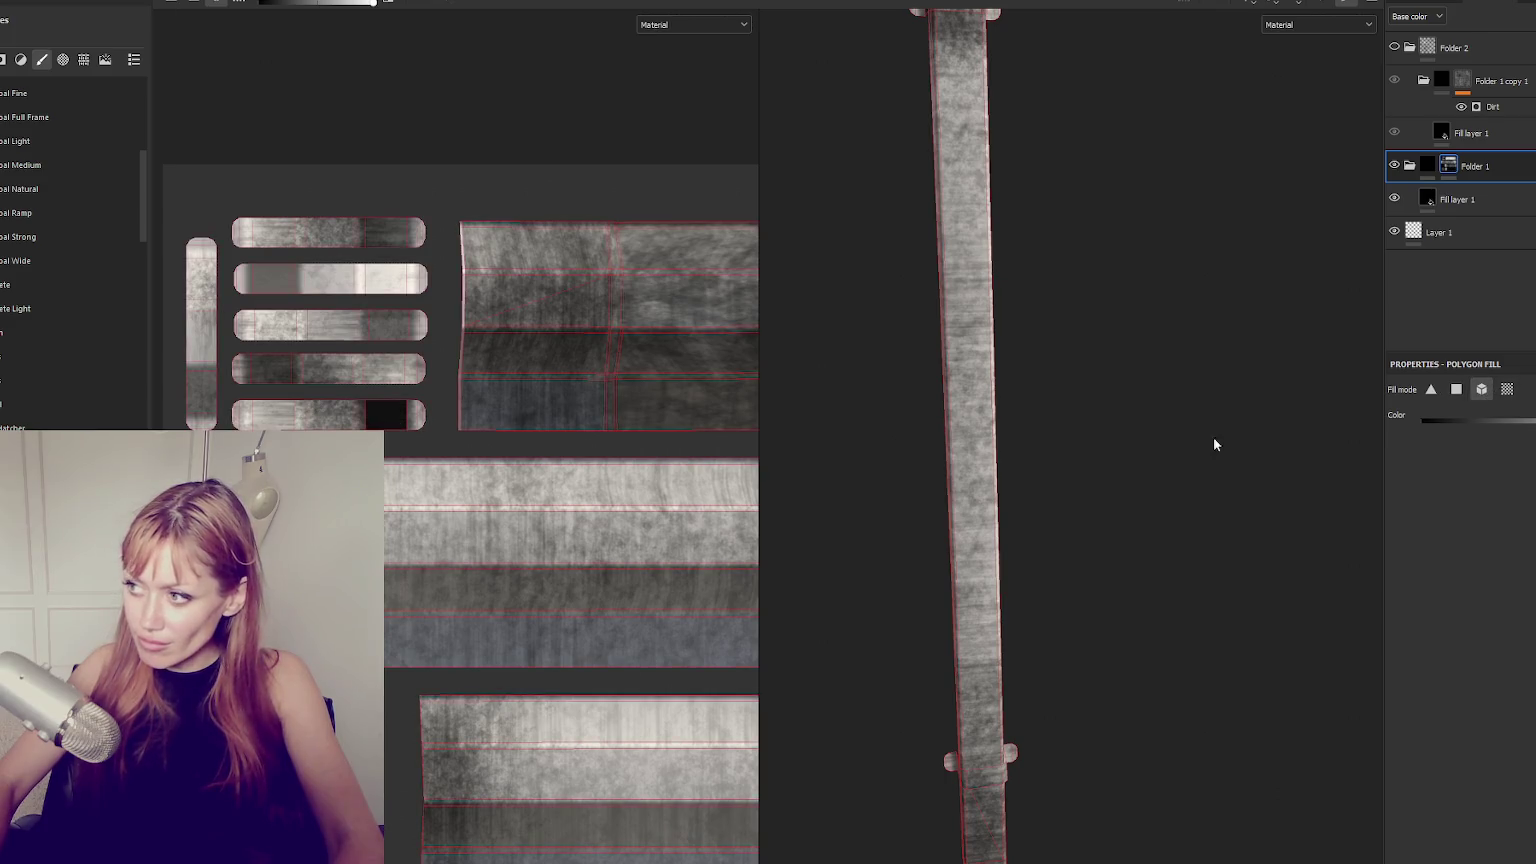
click(352, 402)
click(341, 368)
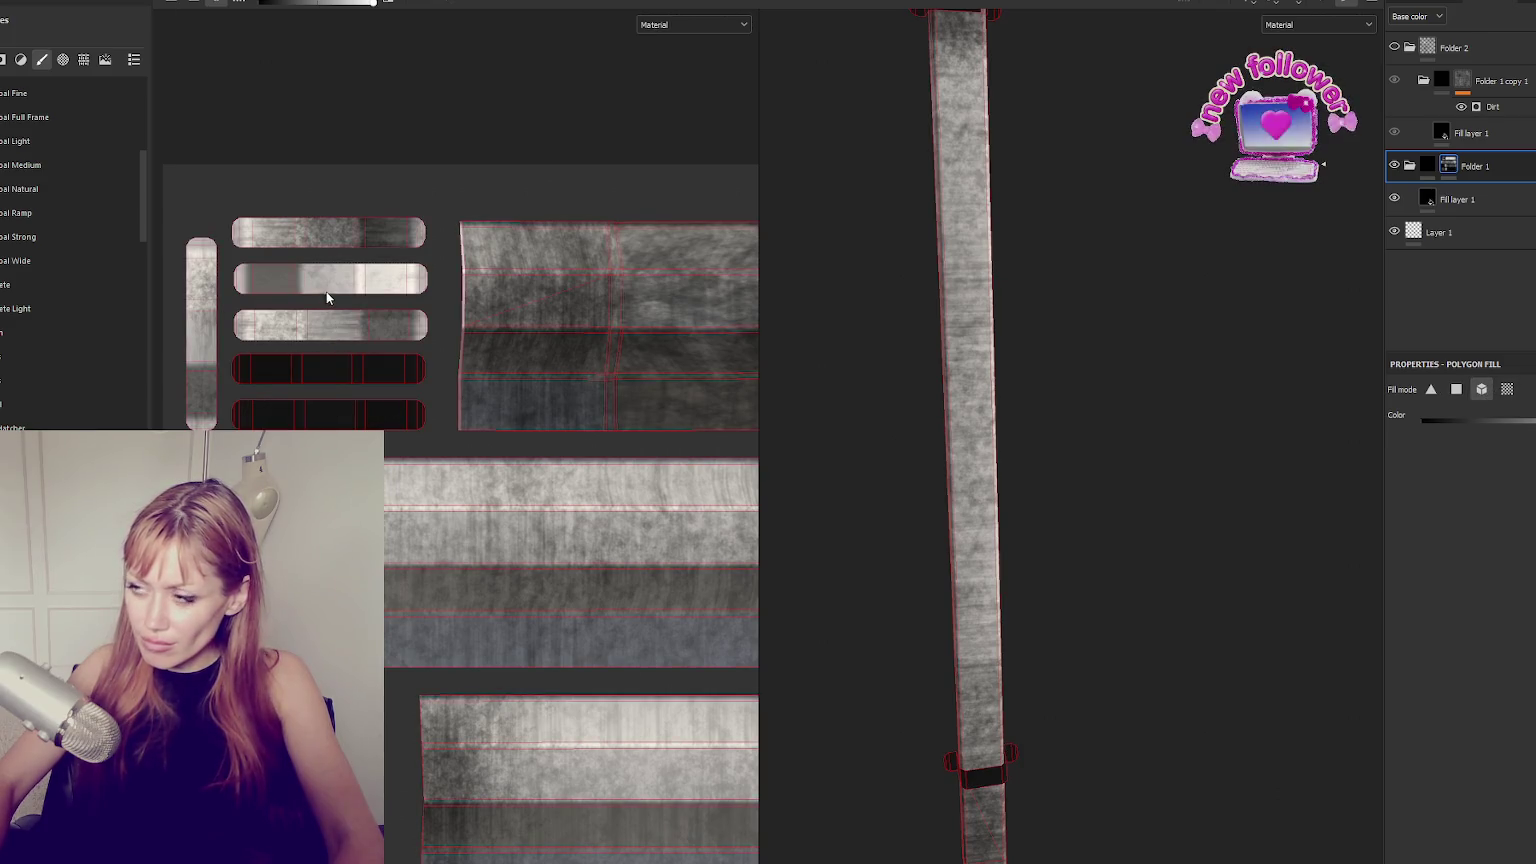
Clear dirt from the fourth, fifth, third, first and vertical strips, then resume brush painting.
click(371, 410)
click(355, 368)
click(246, 330)
click(330, 232)
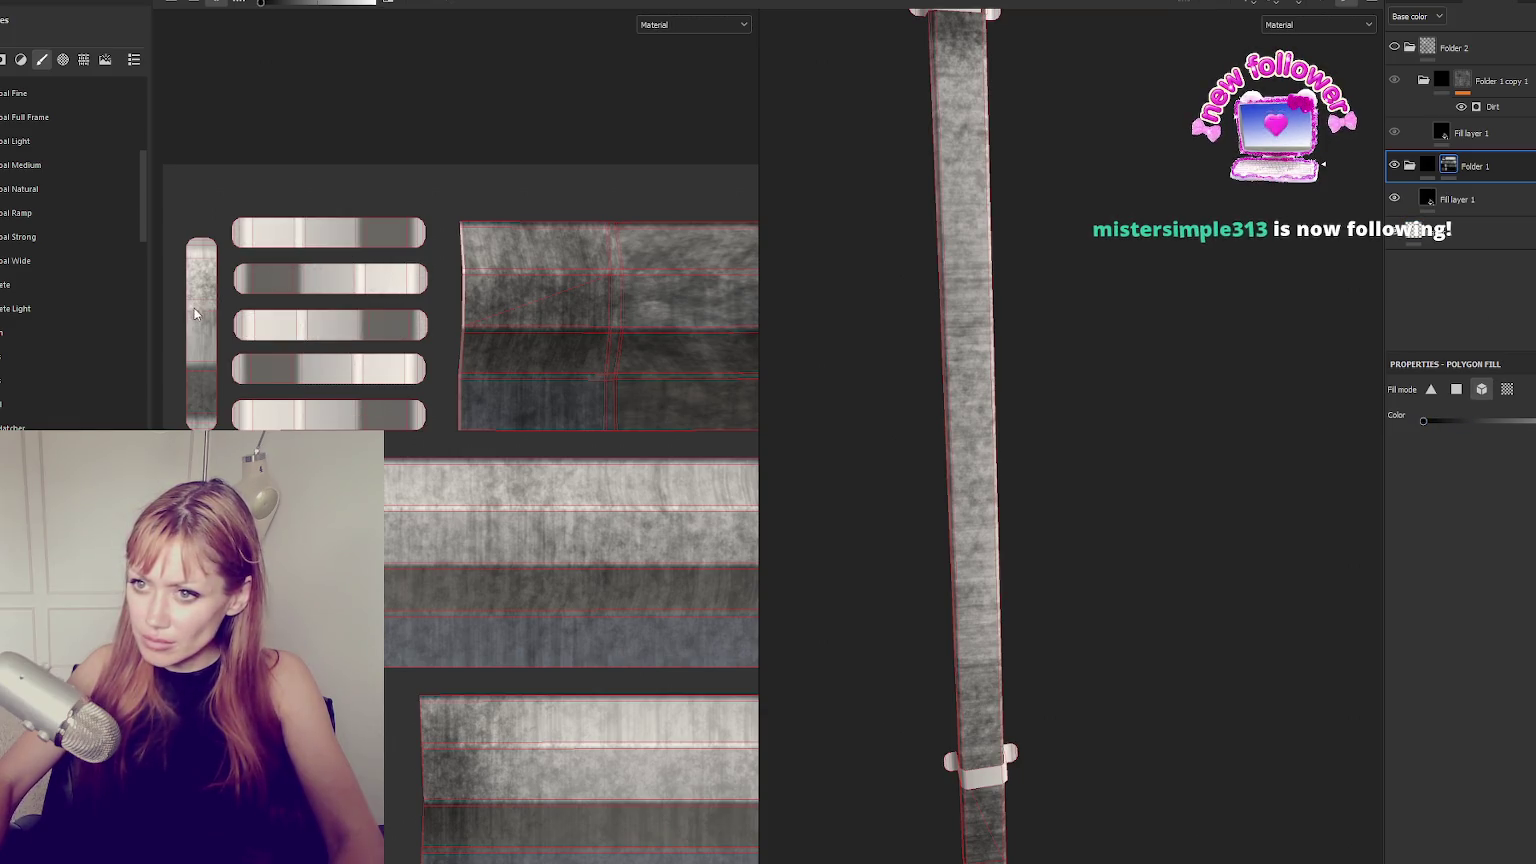
click(199, 305)
click(1462, 80)
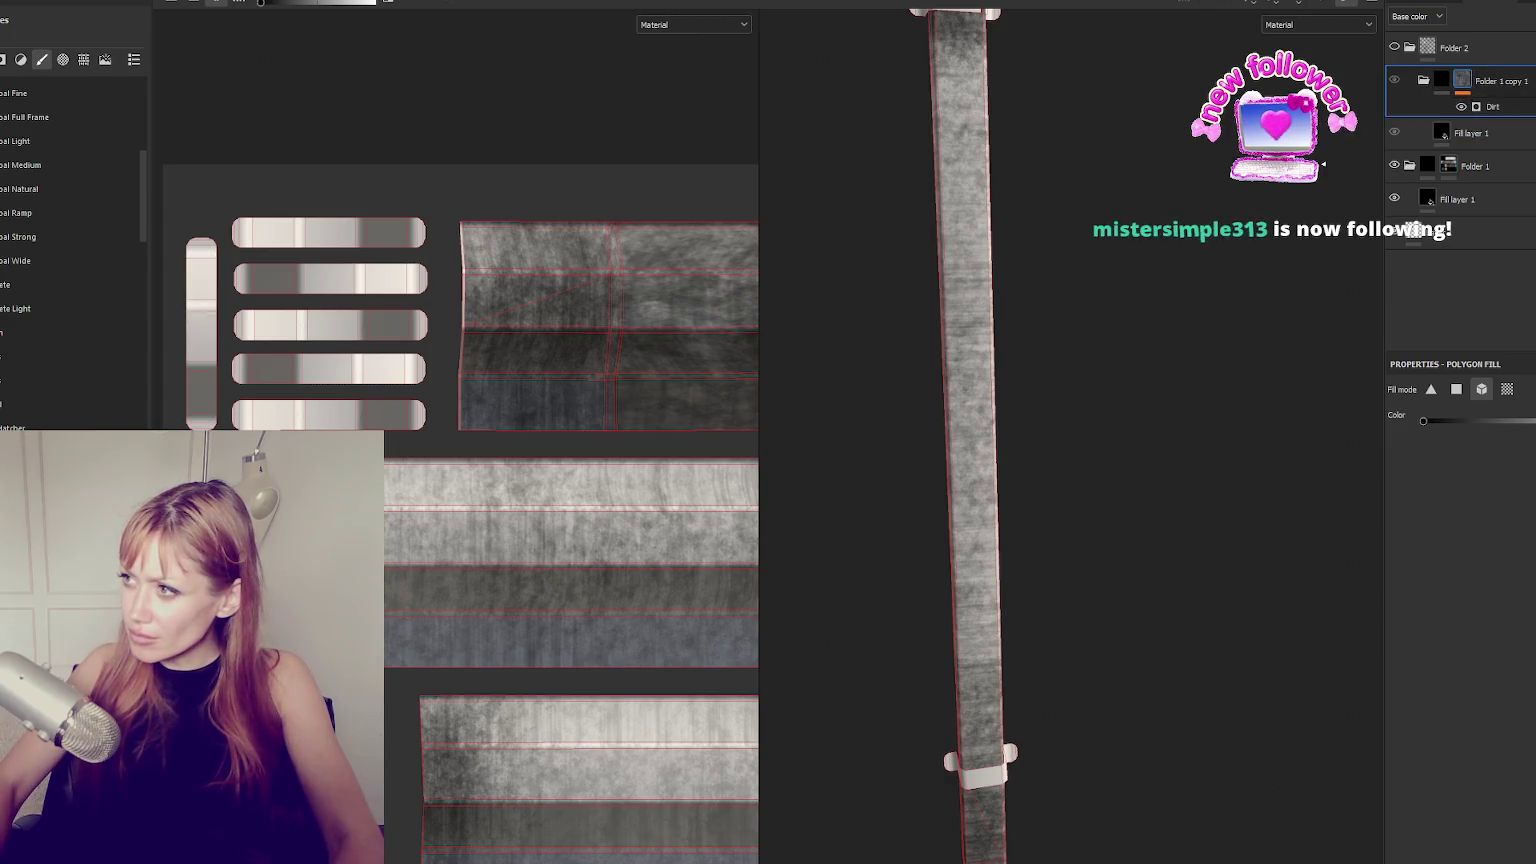
click(1448, 166)
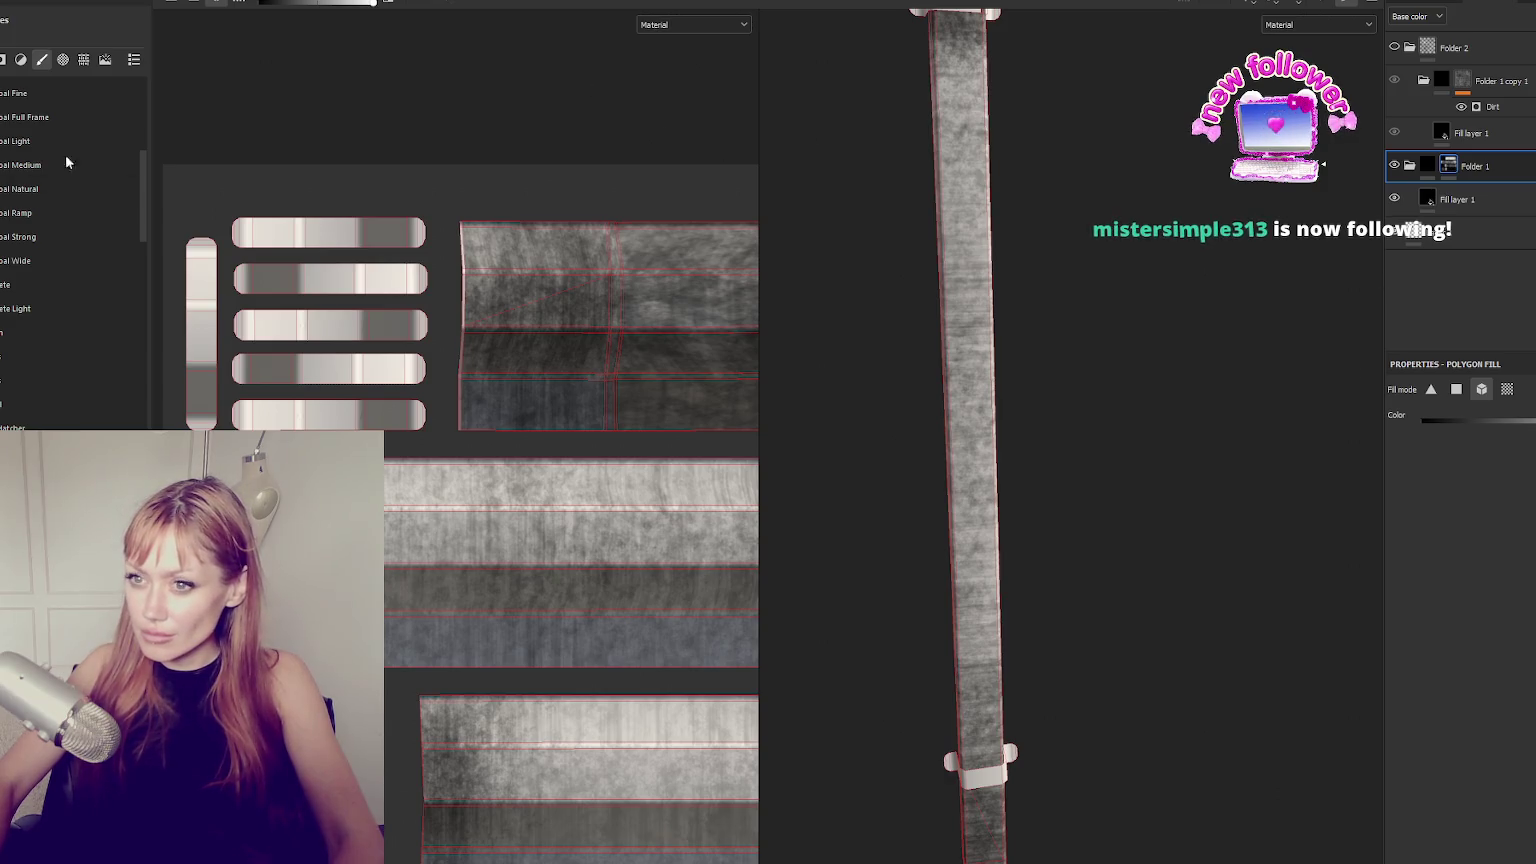
key(1)
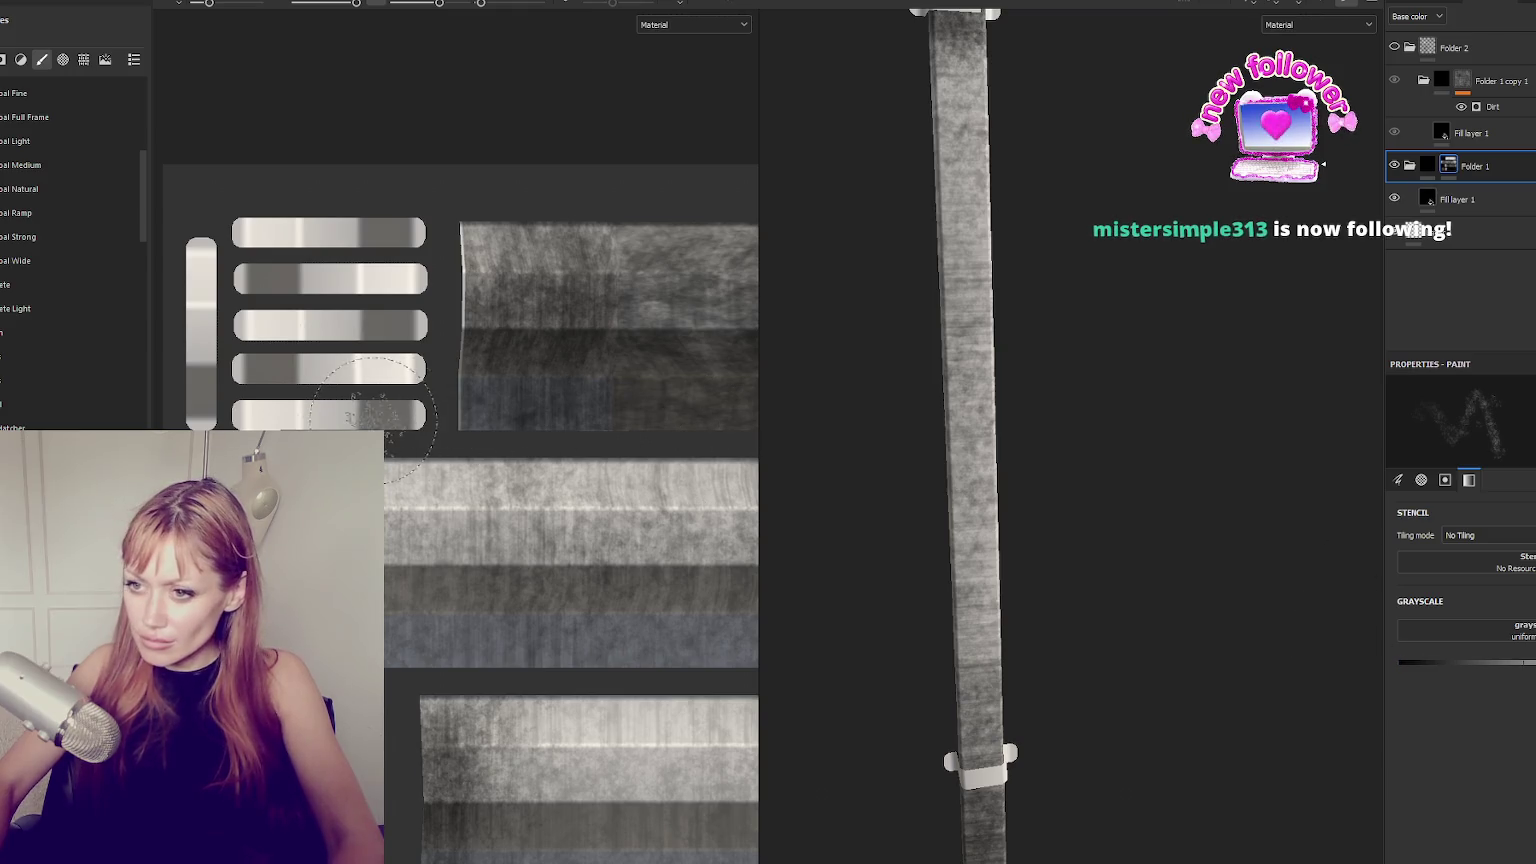
Paint scratchy grime across the pipe strips in the 2D view and lower the brush flow.
drag(248, 373, 207, 236)
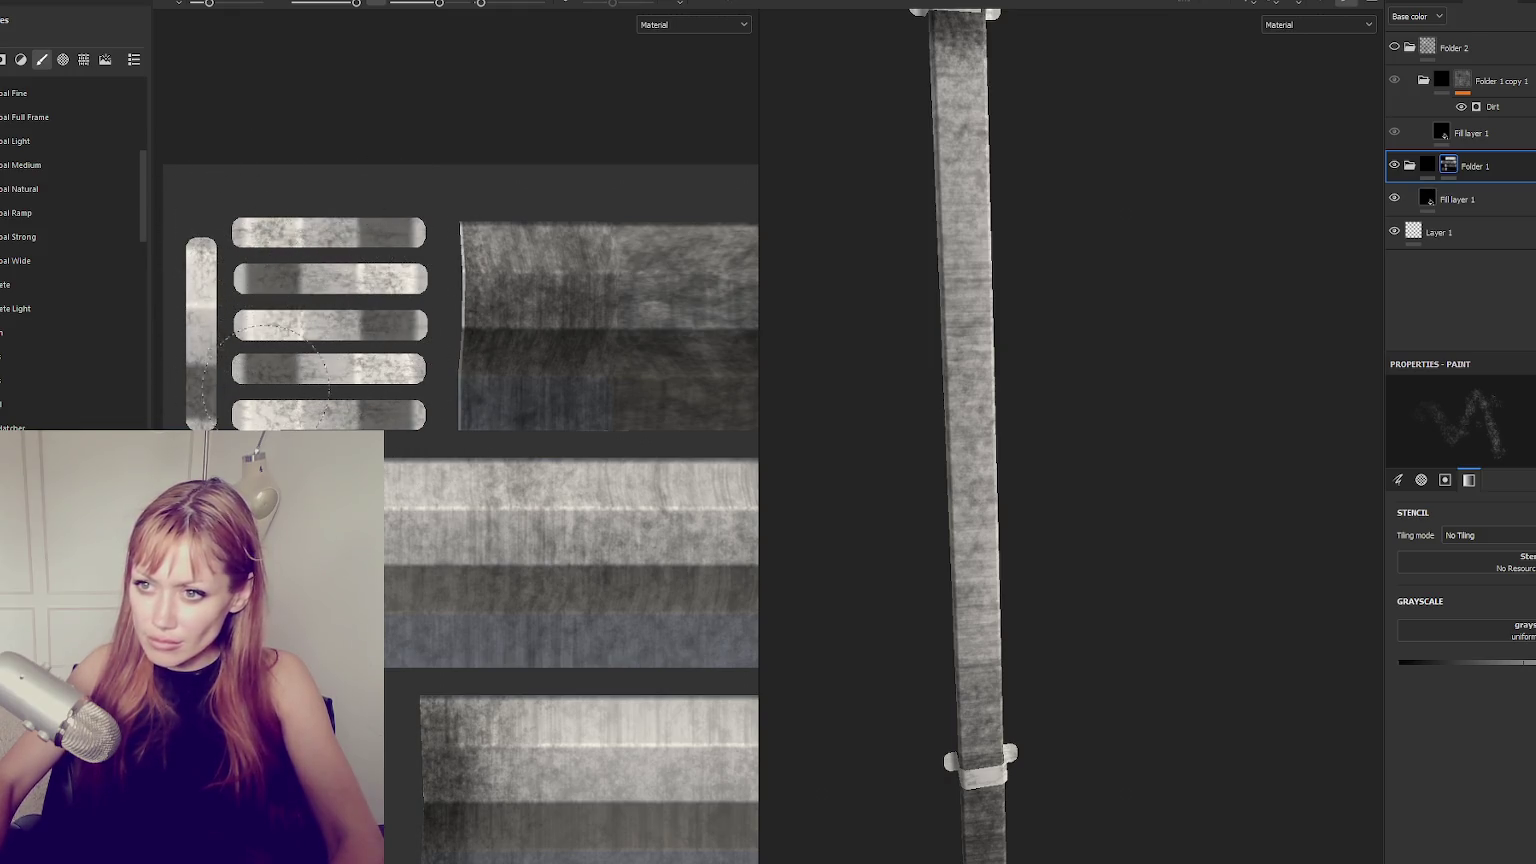
scroll(655, 280, down, 1)
click(416, 4)
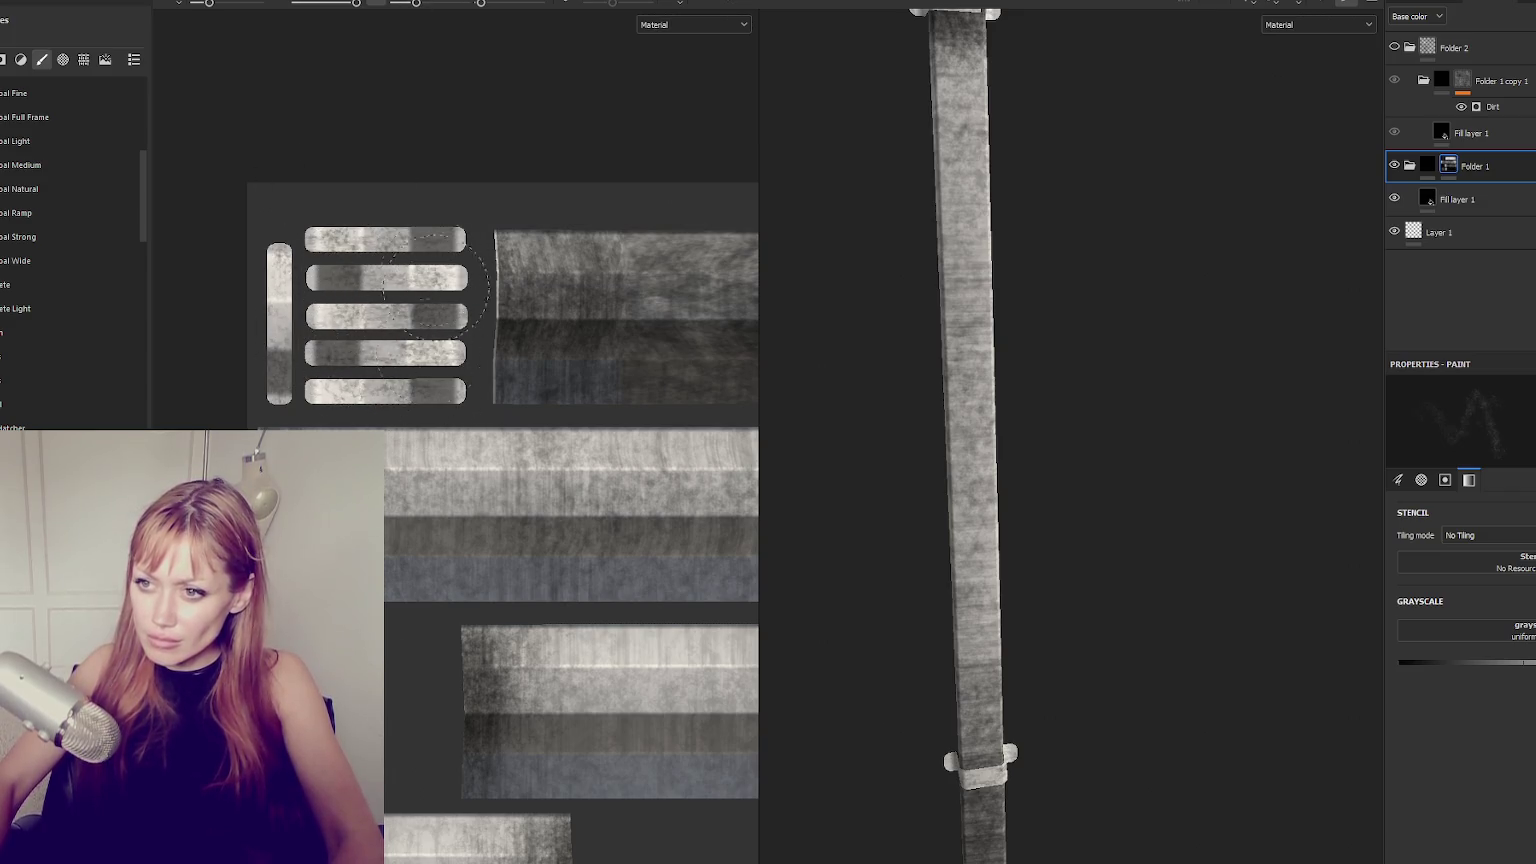
scroll(685, 432, down, 1)
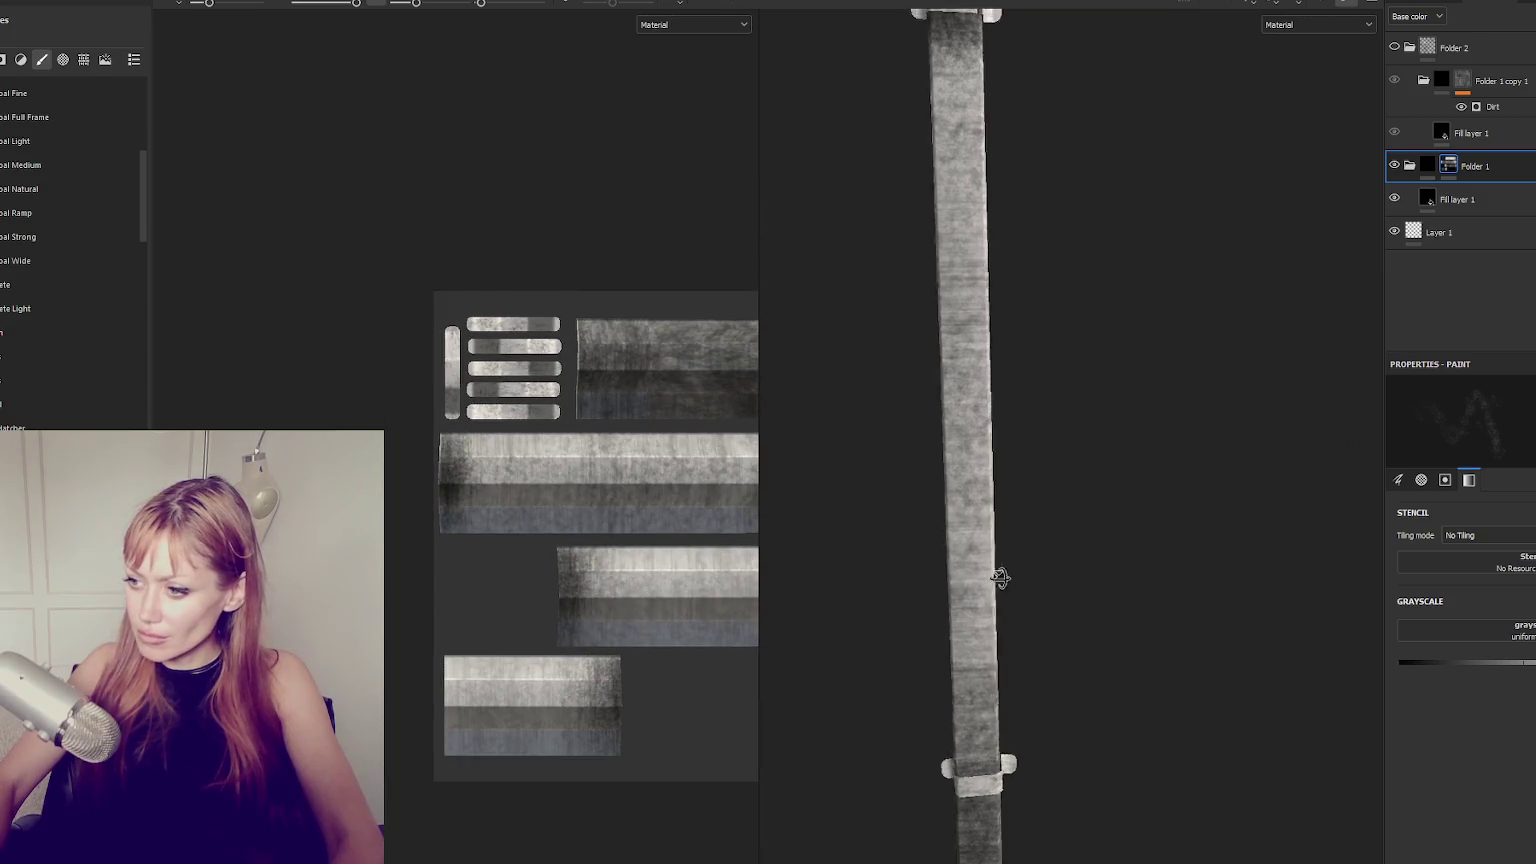
scroll(948, 538, down, 2)
scroll(991, 377, up, 2)
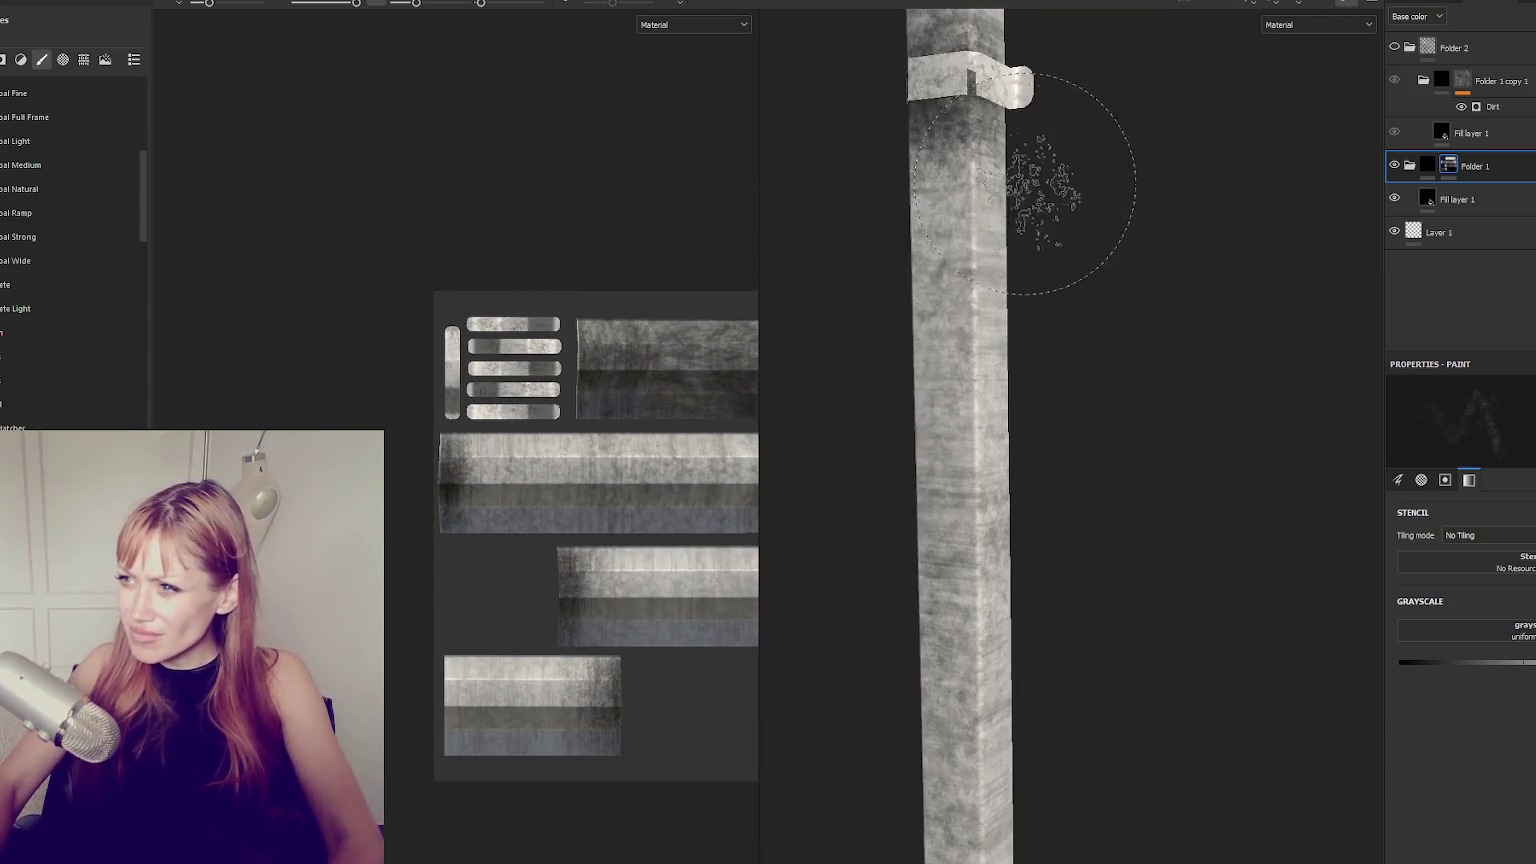
scroll(1012, 480, up, 1)
scroll(1025, 428, up, 1)
scroll(1025, 428, down, 2)
Orbit and pan the 3D view so the pipe's two brackets face the camera.
mouse_move(995, 274)
middle_down()
mouse_move(984, 641)
mouse_move(1008, 282)
mouse_move(926, 343)
middle_up()
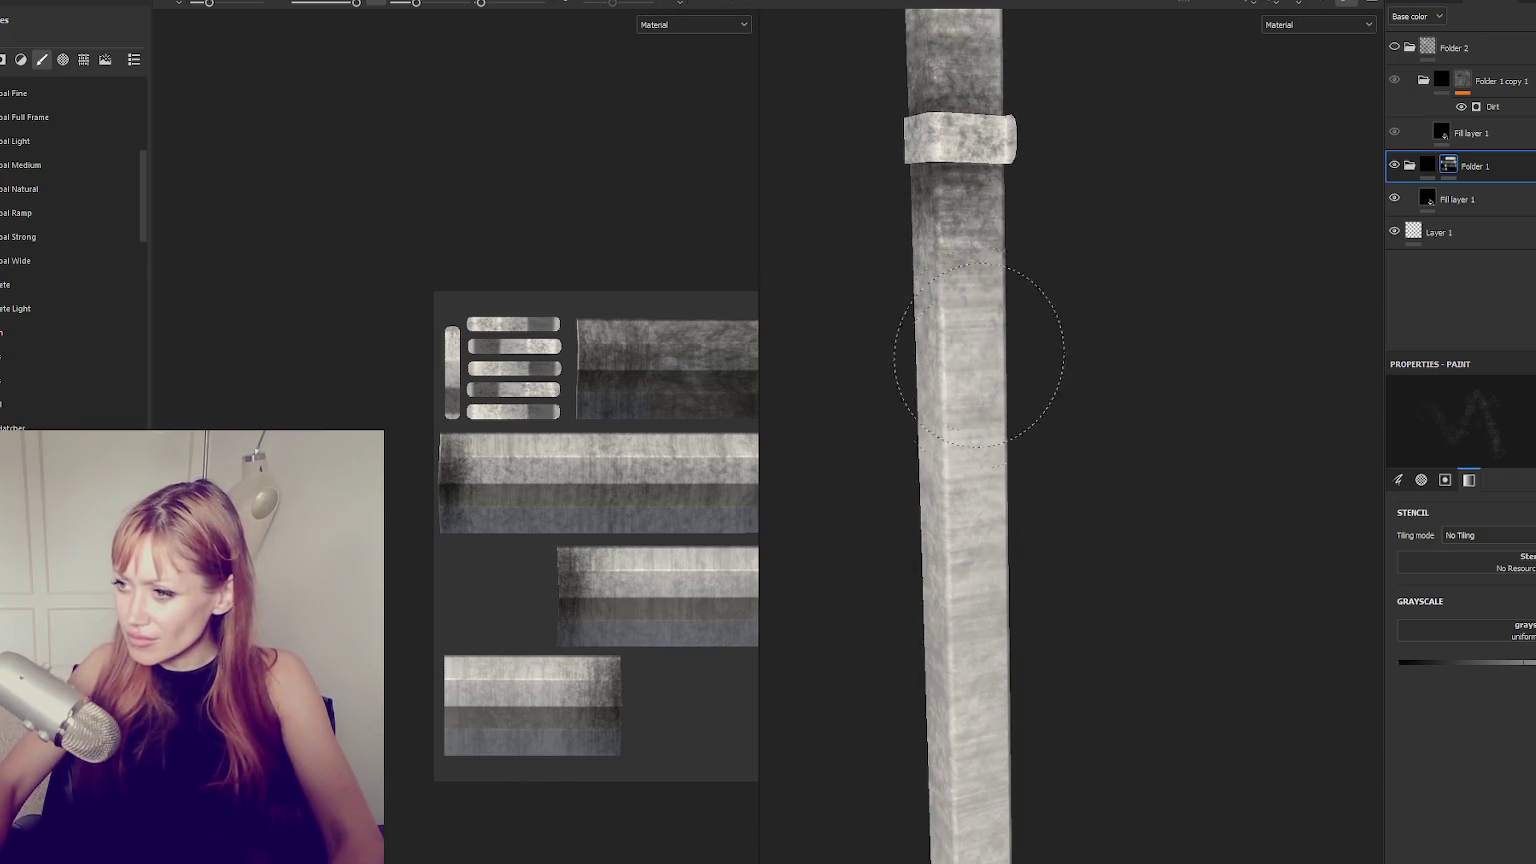
middle_drag(977, 514, 985, 270)
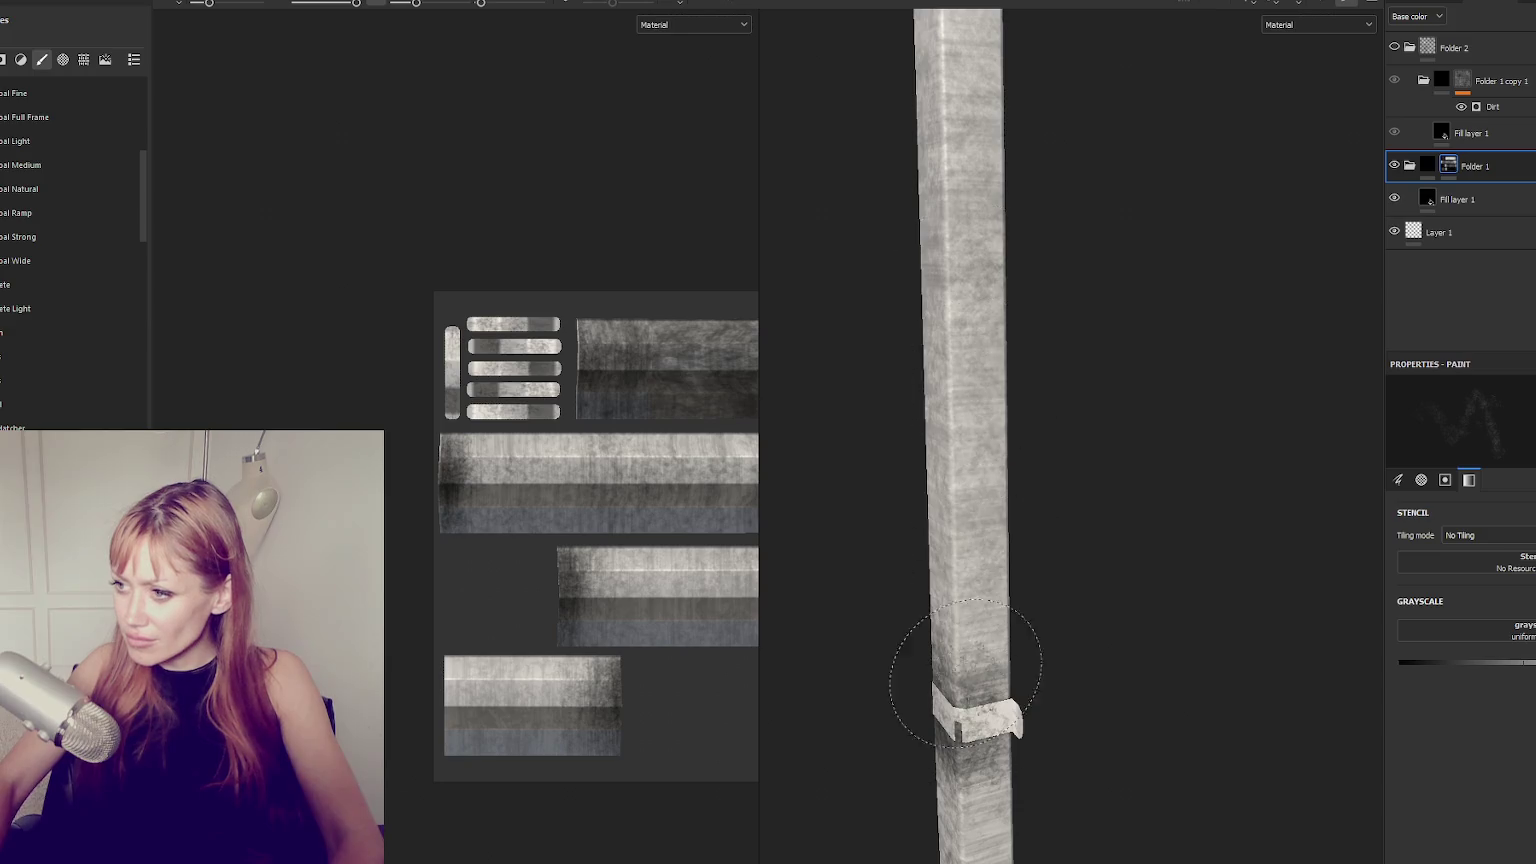
alt+drag(965, 700, 1140, 560)
alt+drag(943, 648, 891, 549)
scroll(891, 549, down, 2)
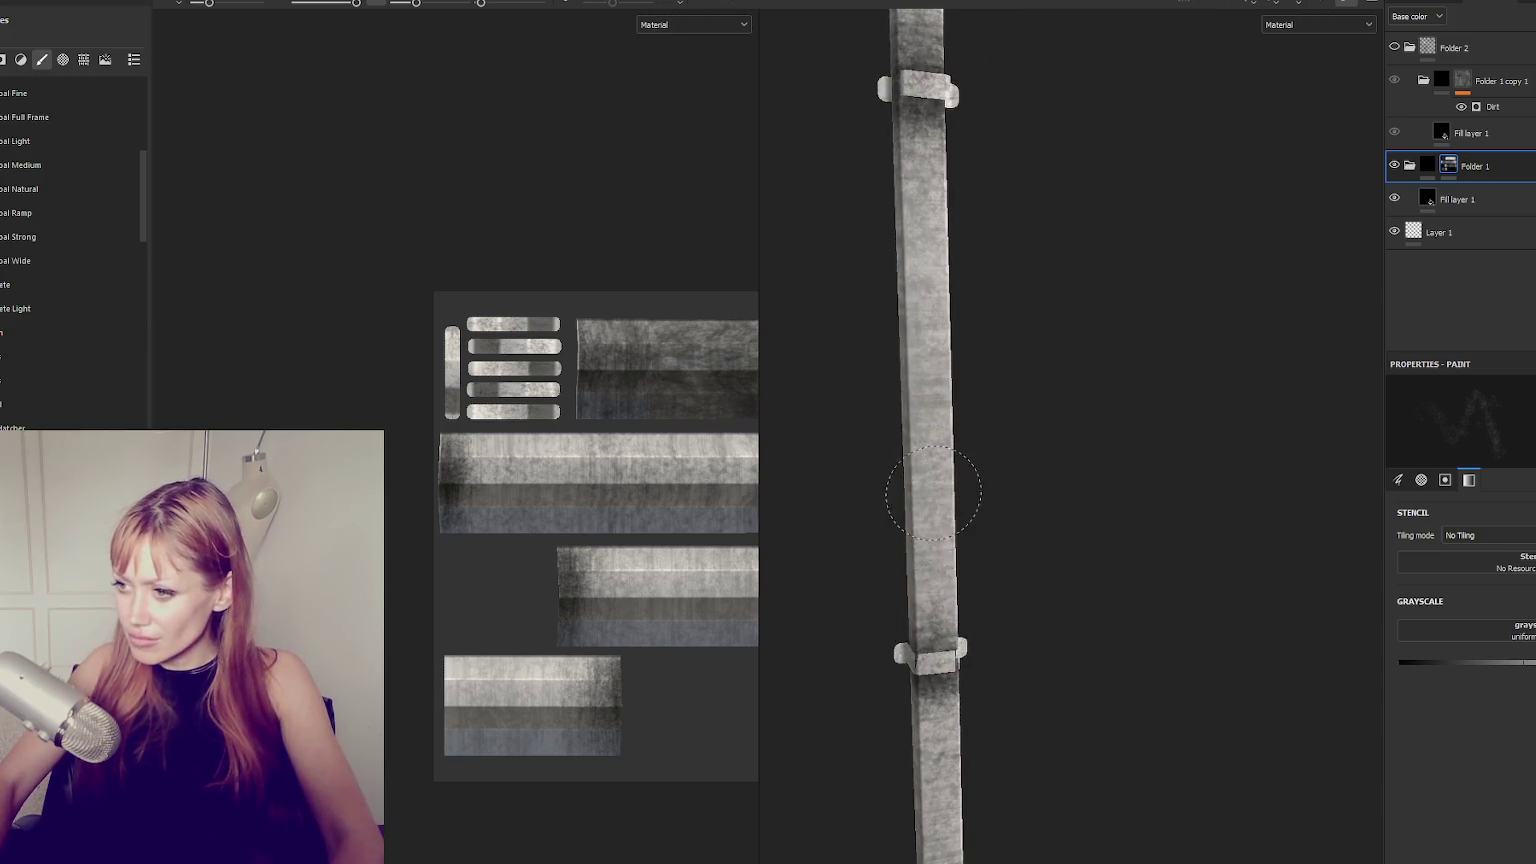
middle_drag(920, 155, 925, 326)
scroll(939, 86, down, 2)
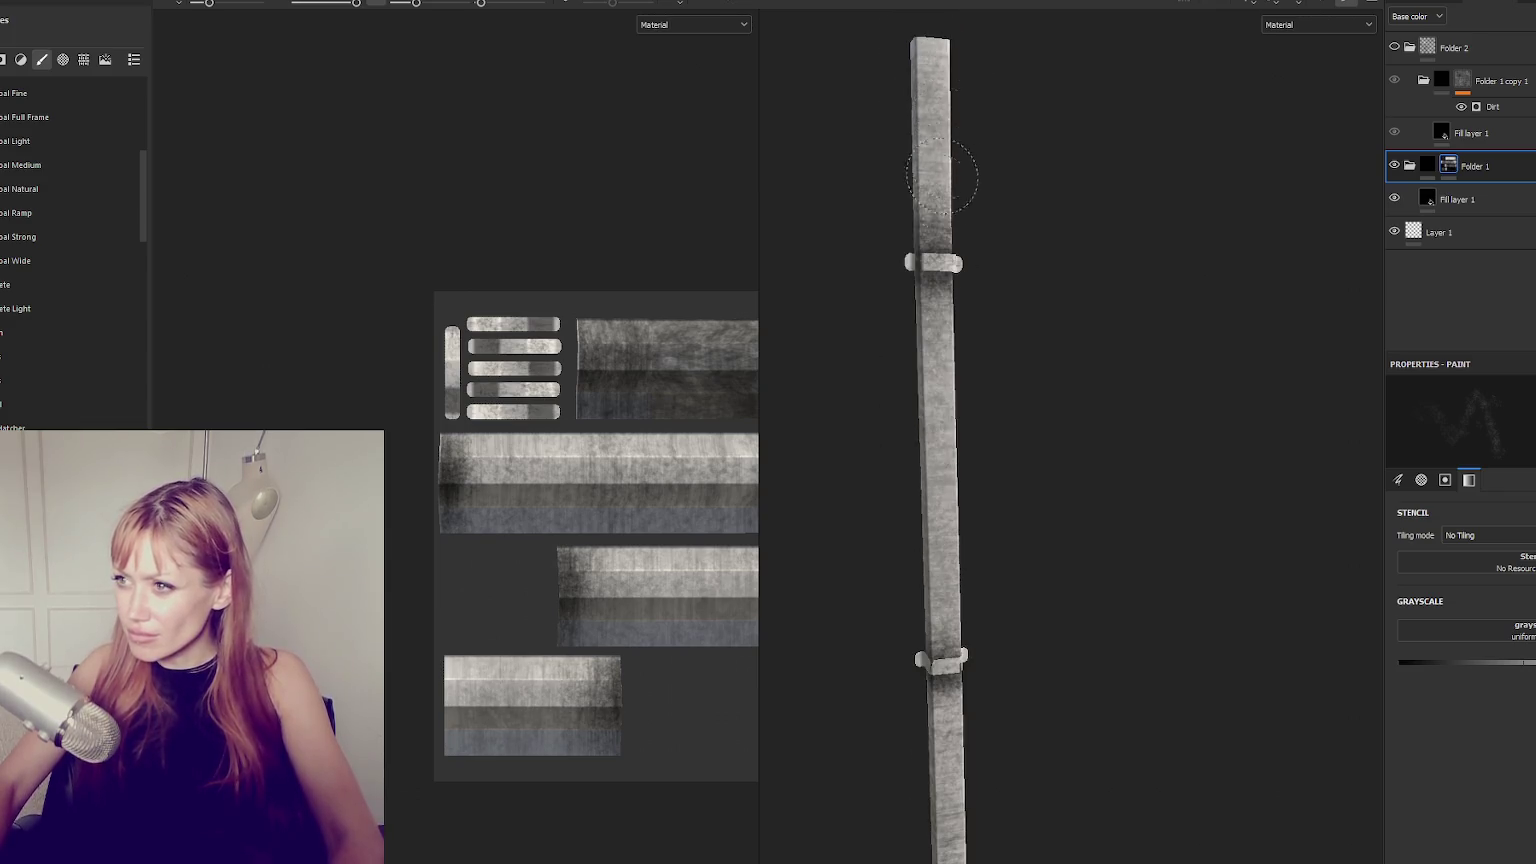
mouse_move(937, 78)
alt+mouse_down()
mouse_move(689, 264)
mouse_move(961, 150)
alt+mouse_up()
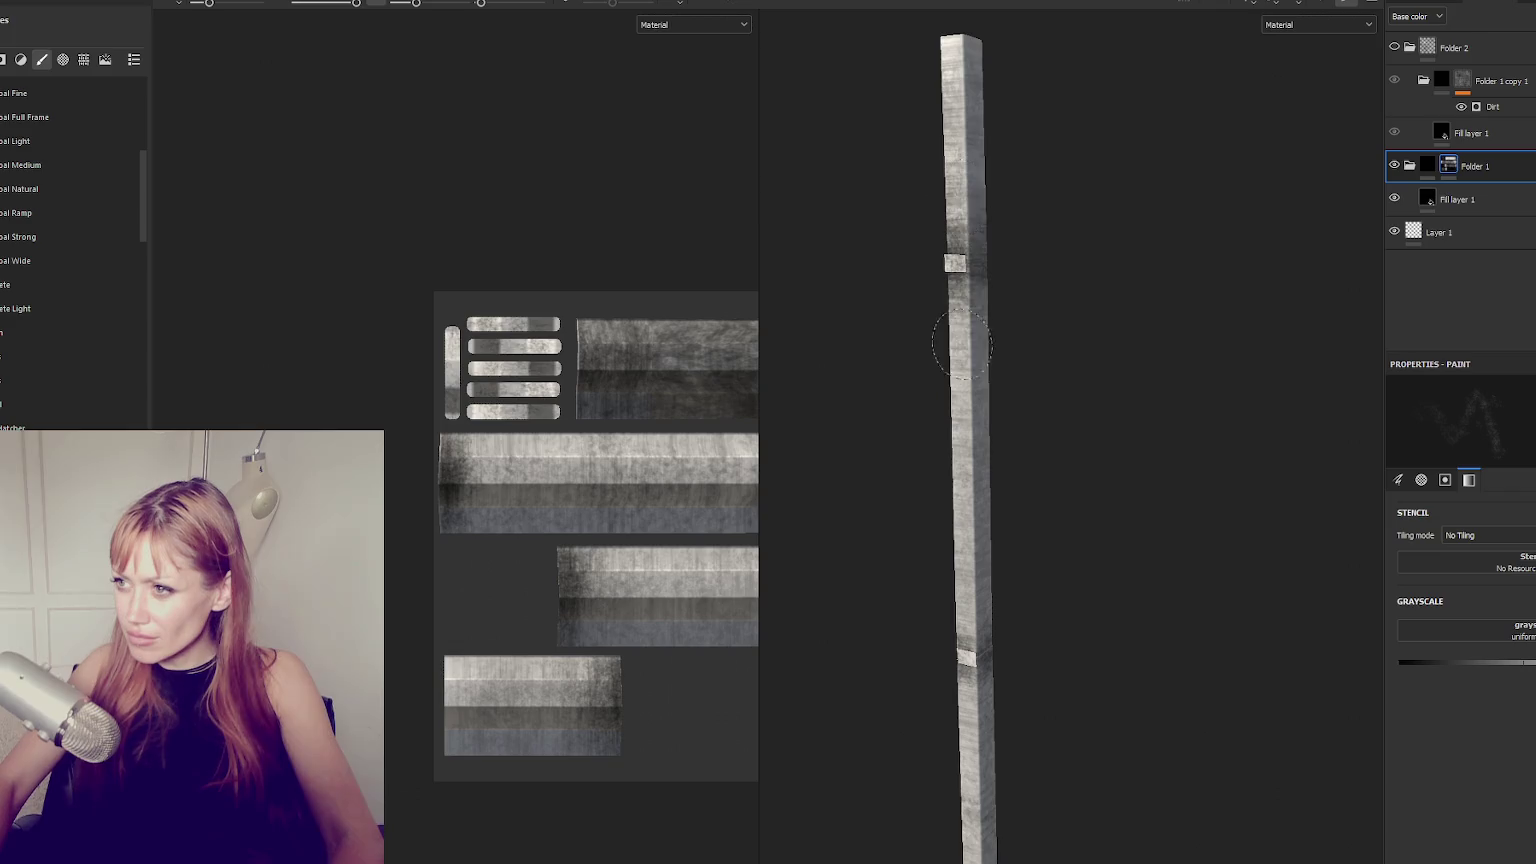
Resize the brush and paint grime around the lower bracket, checking it from the side.
alt+drag(961, 345, 946, 55)
ctrl+right_drag(946, 55, 1100, 60)
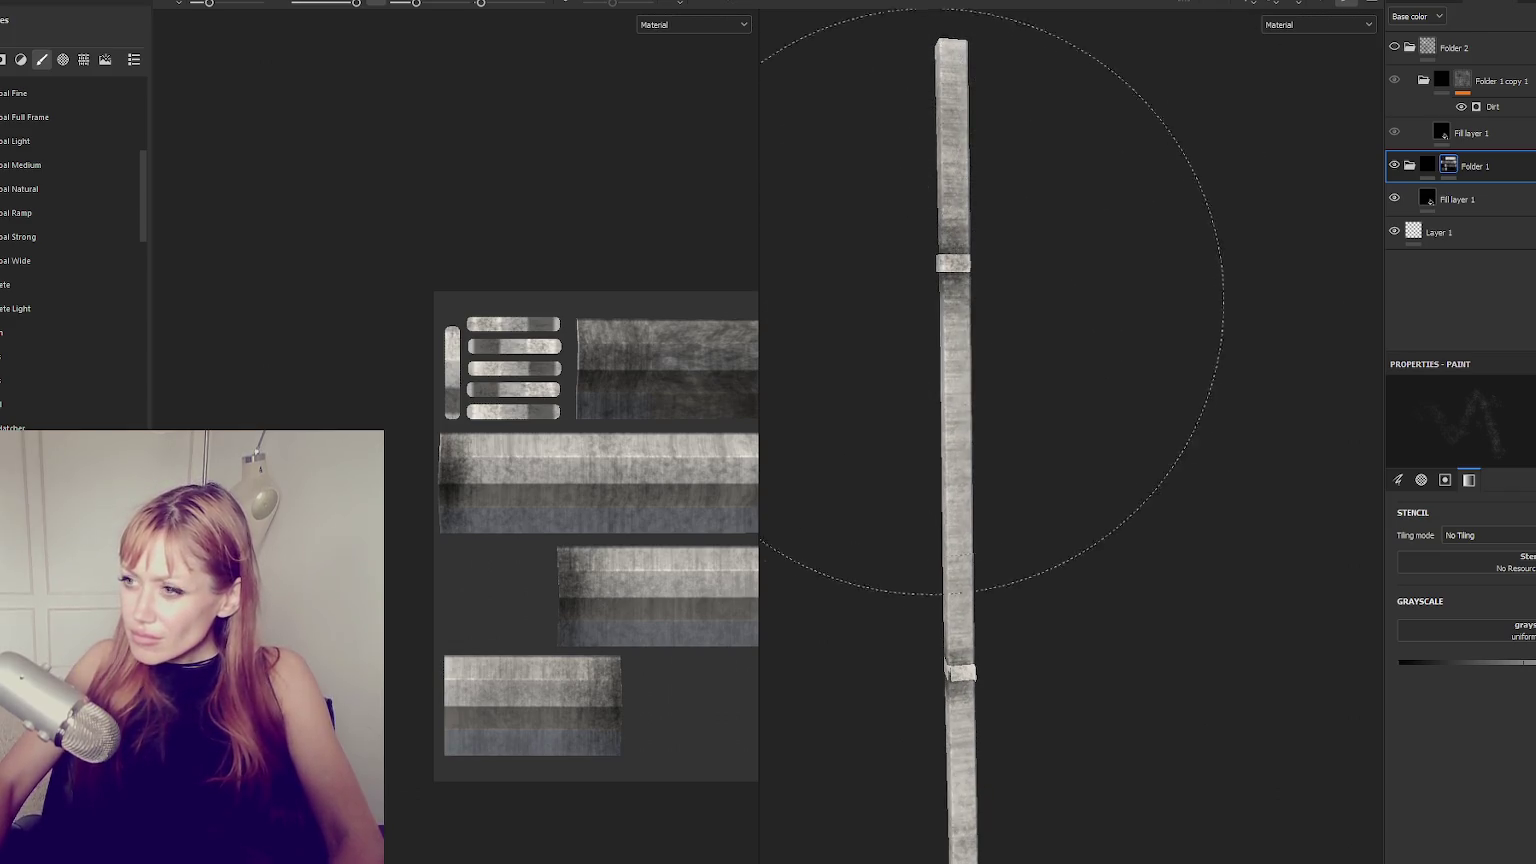
ctrl+right_drag(991, 301, 950, 309)
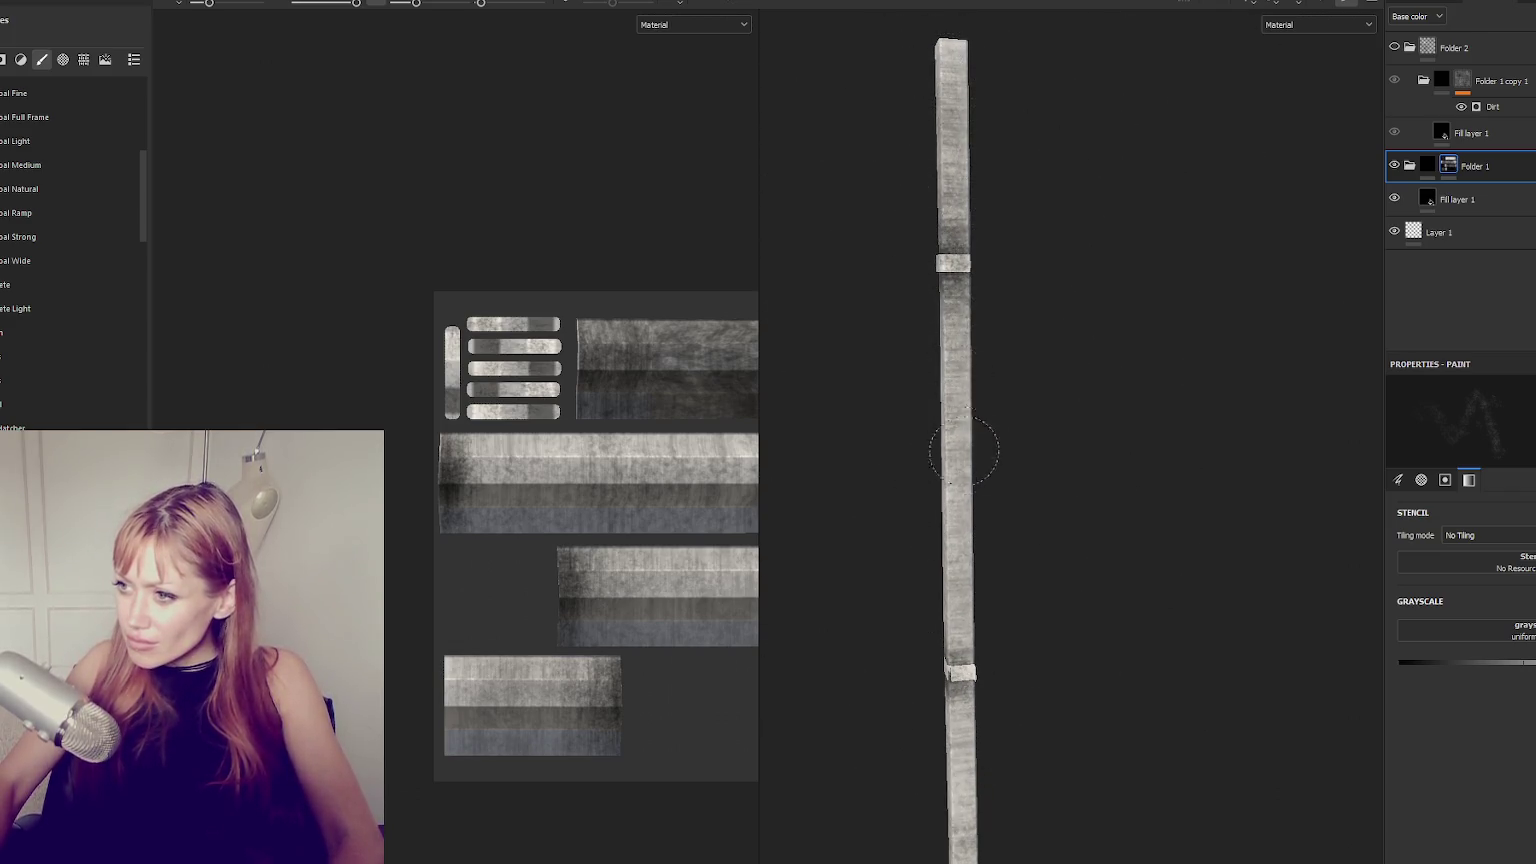
ctrl+right_drag(945, 690, 955, 700)
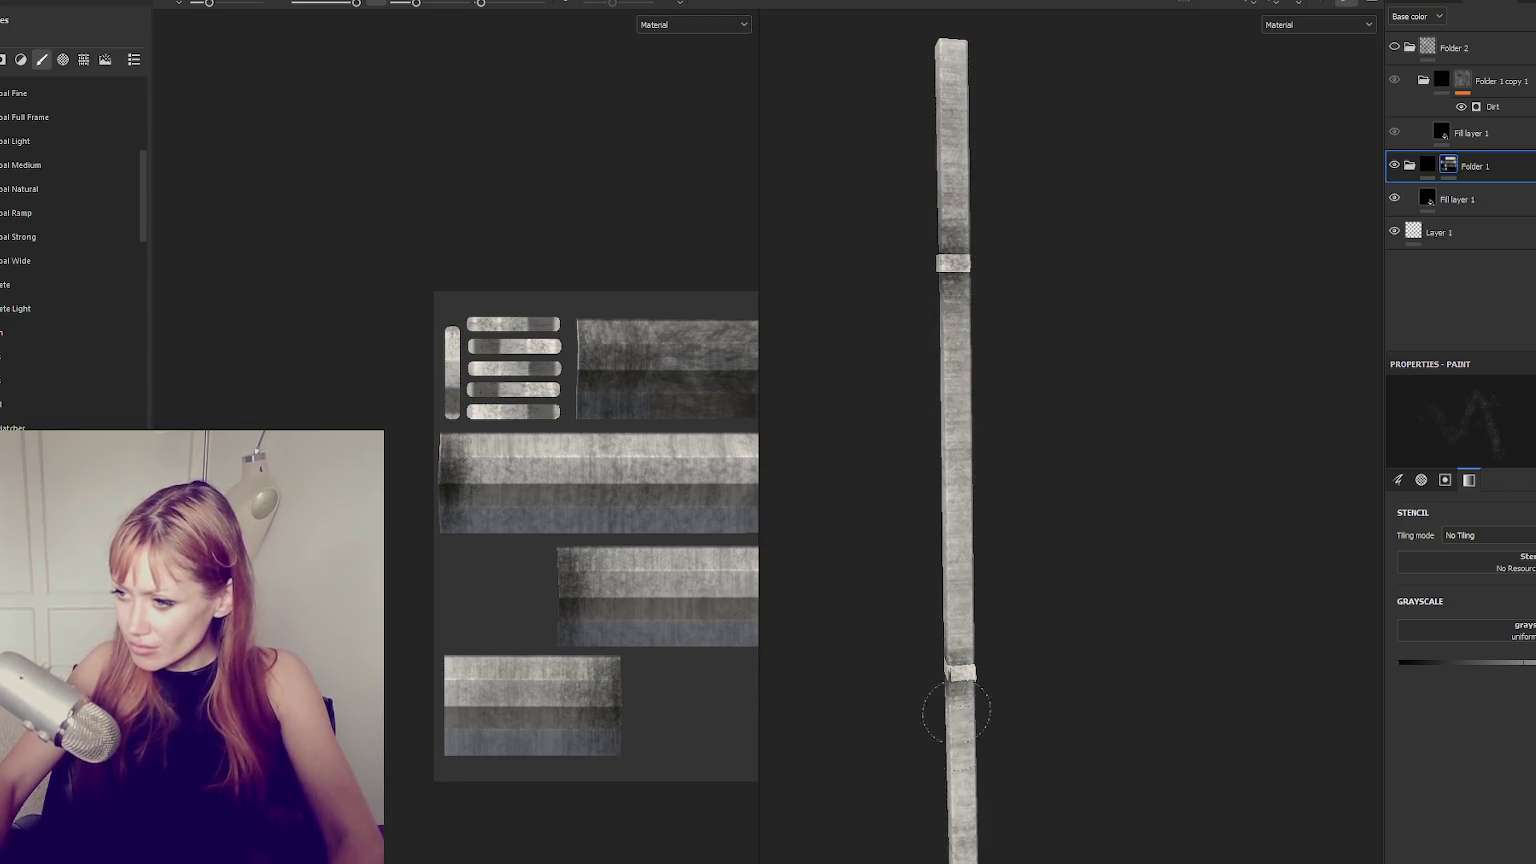
mouse_move(956, 693)
alt+mouse_down()
mouse_move(1025, 693)
mouse_move(1011, 651)
alt+mouse_up()
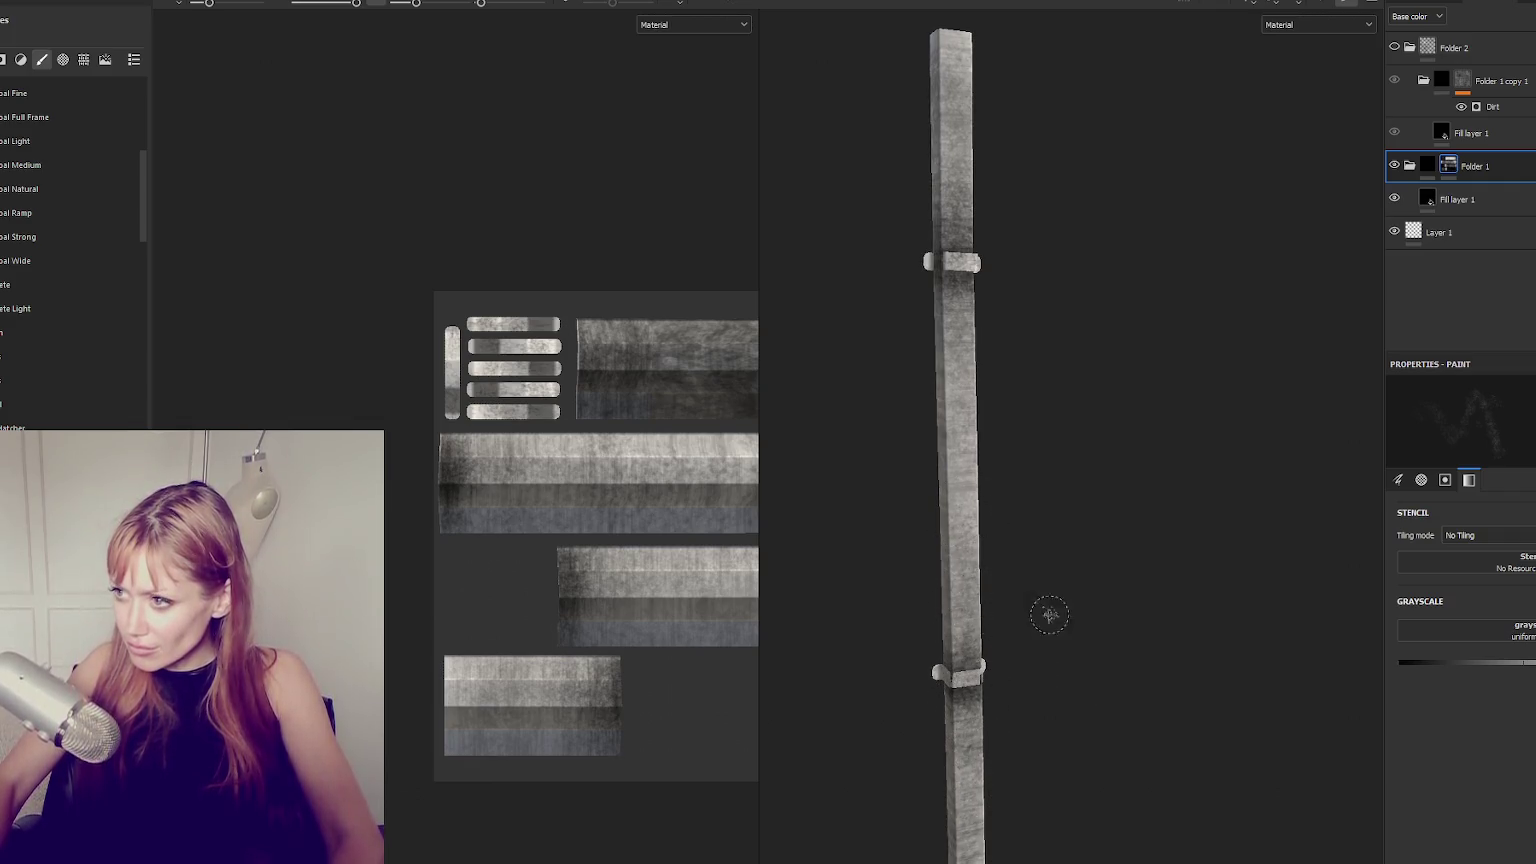
alt+drag(1049, 615, 1118, 610)
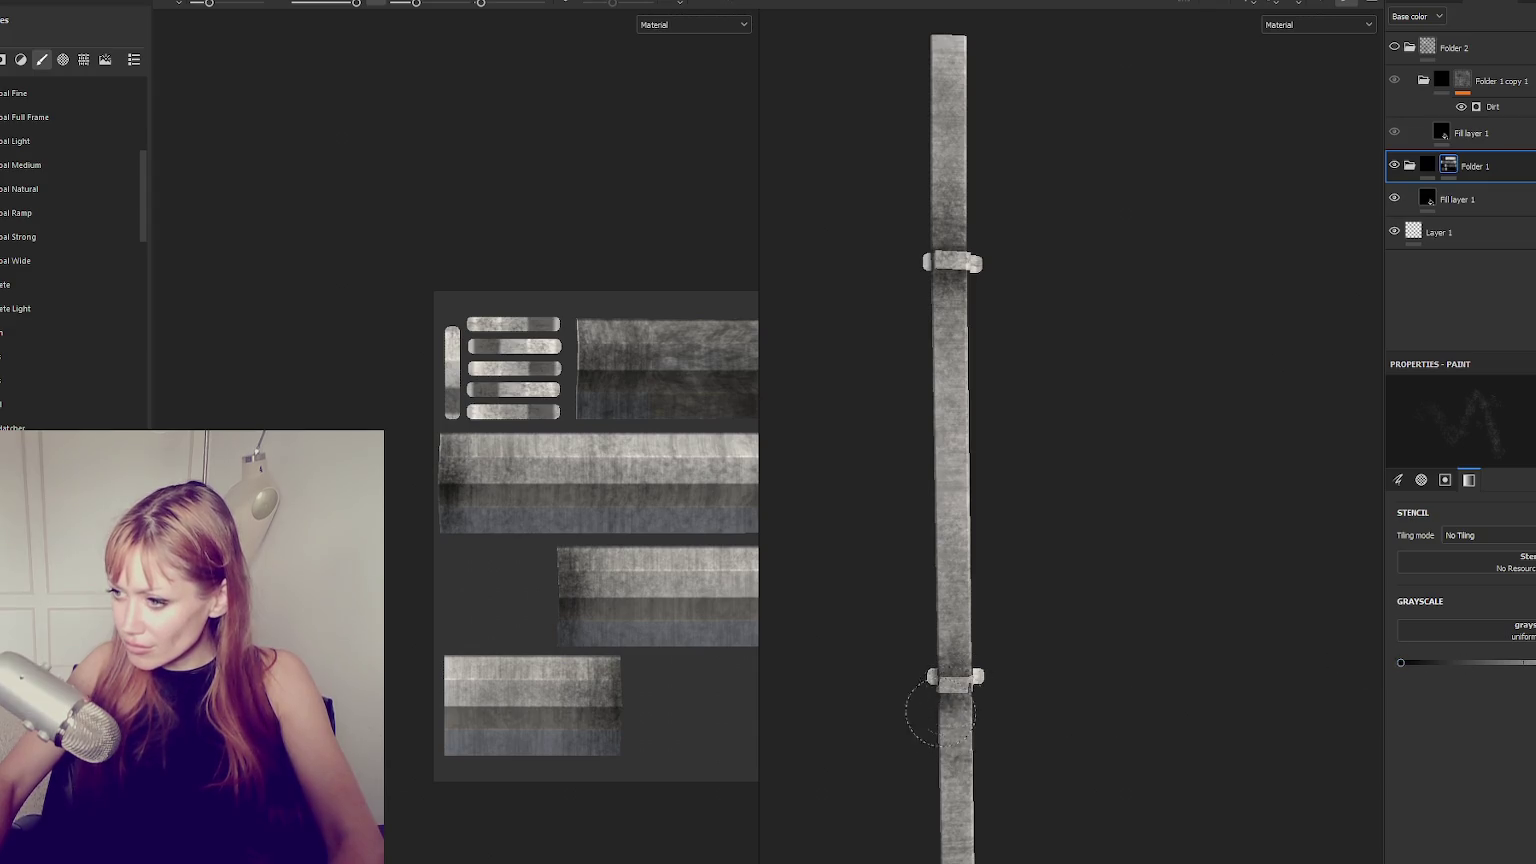
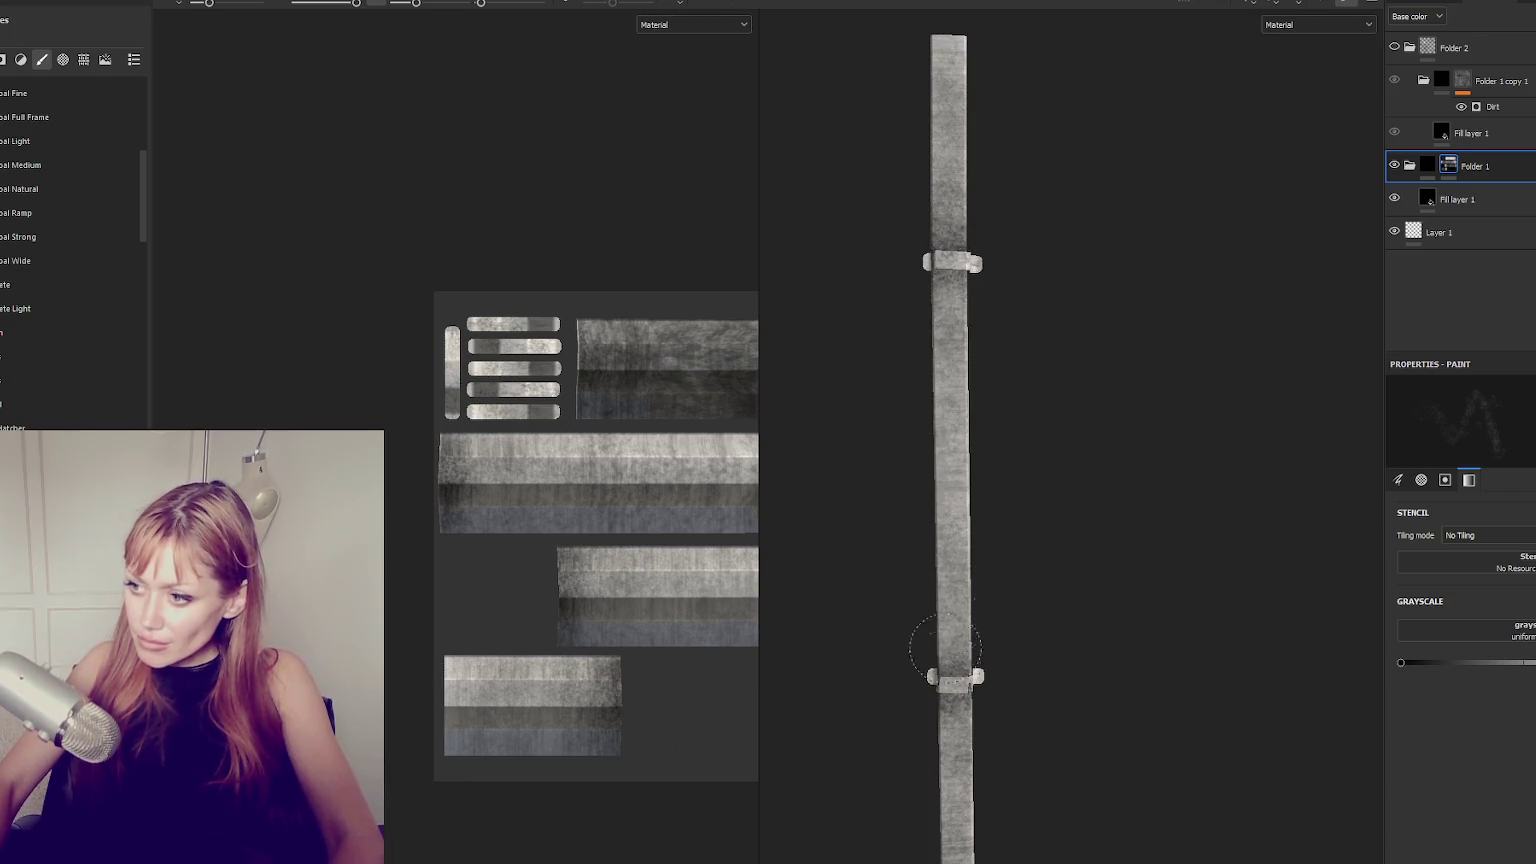
Add a new Folder 3 above Folder 2 and give it a white mask.
alt+drag(945, 648, 983, 640)
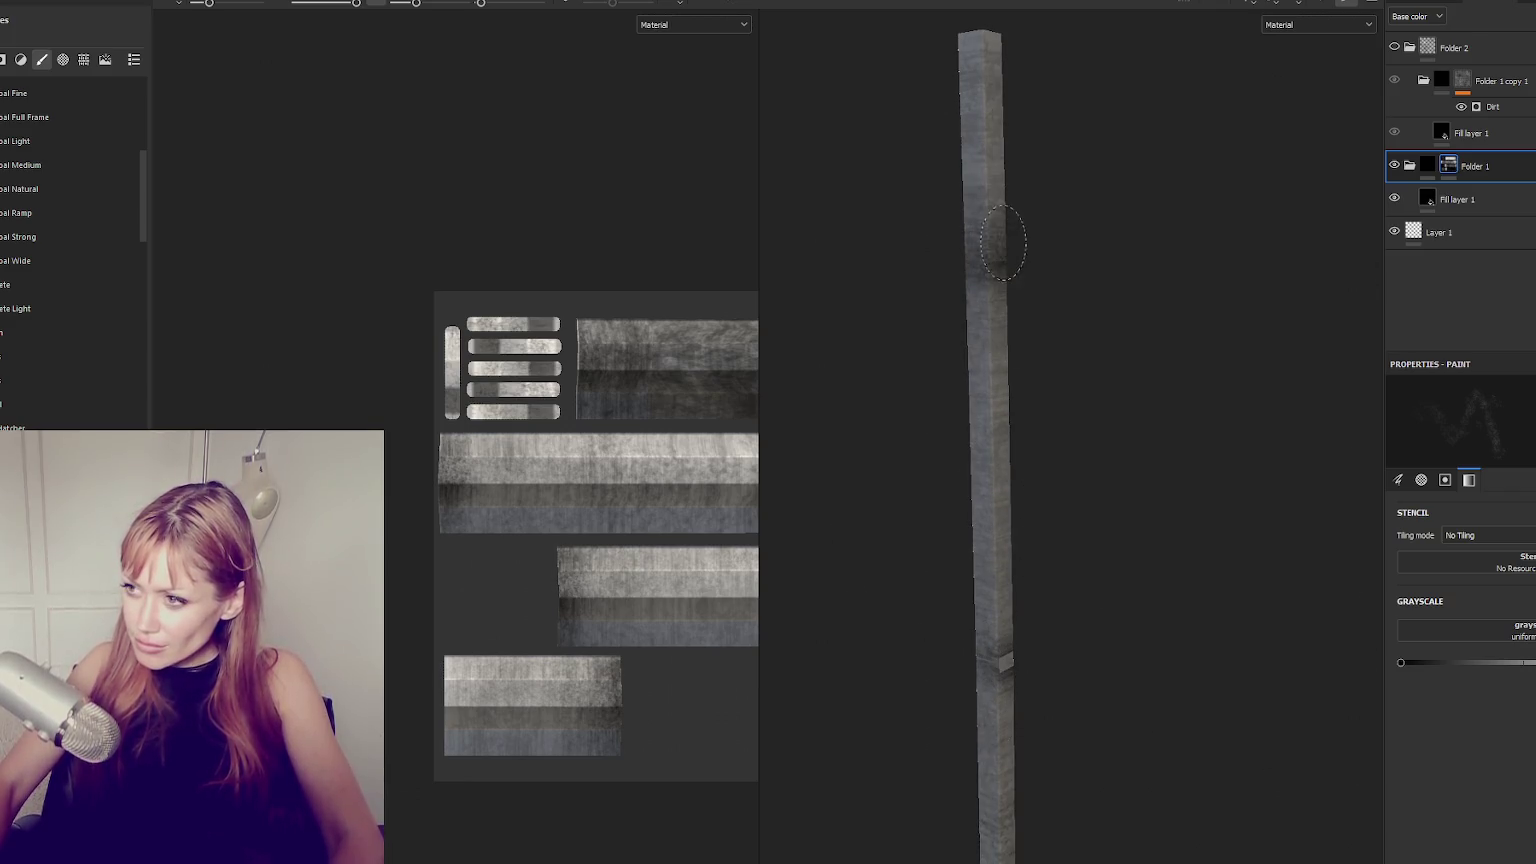
mouse_move(1002, 242)
alt+mouse_down()
mouse_move(843, 449)
mouse_move(1066, 473)
mouse_move(926, 771)
mouse_move(970, 628)
alt+mouse_up()
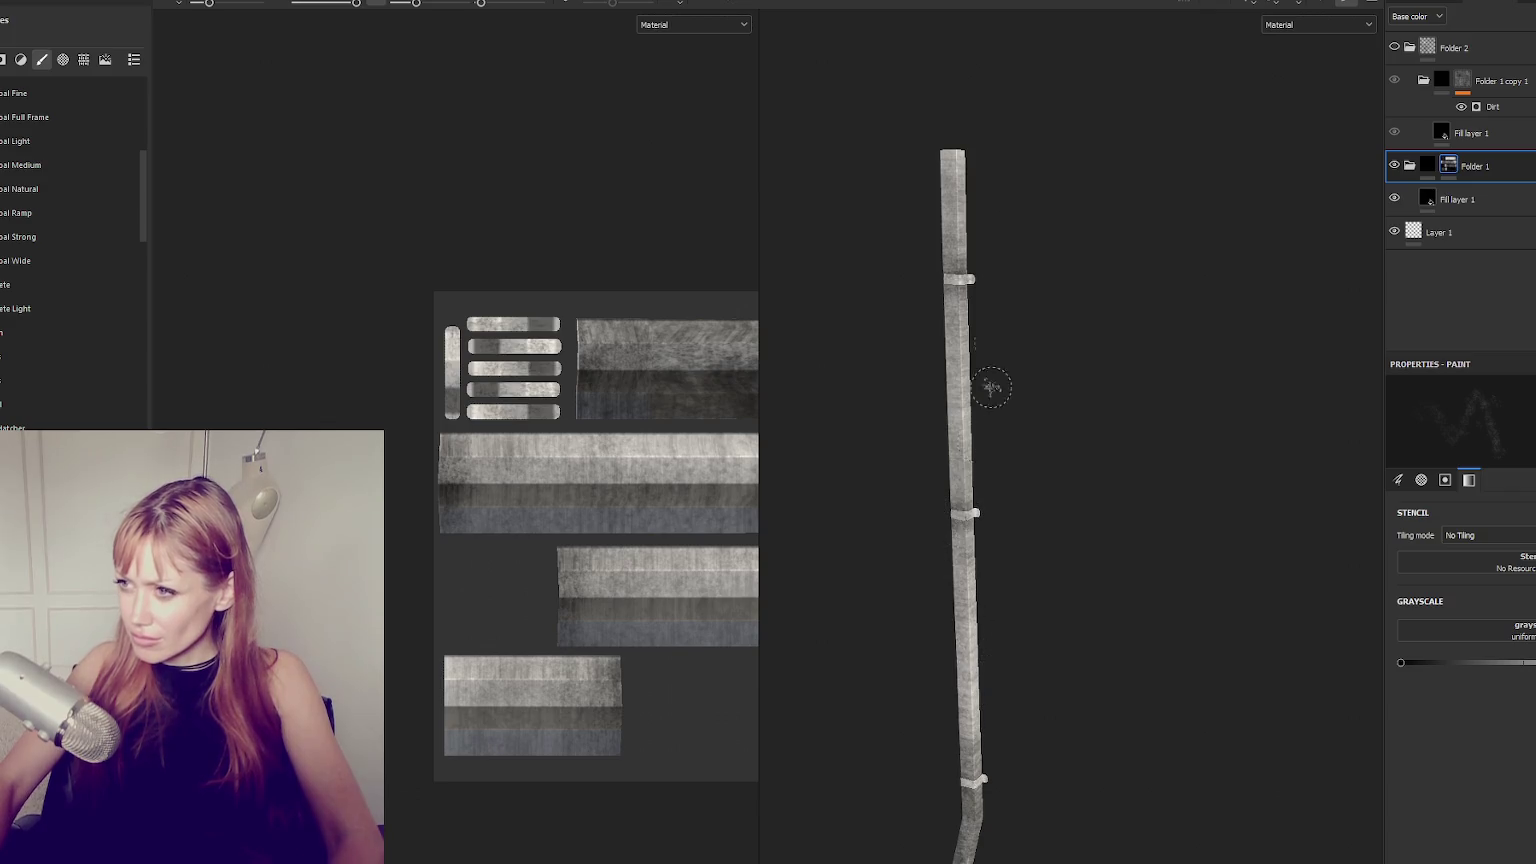
alt+drag(991, 388, 990, 272)
scroll(948, 276, up, 2)
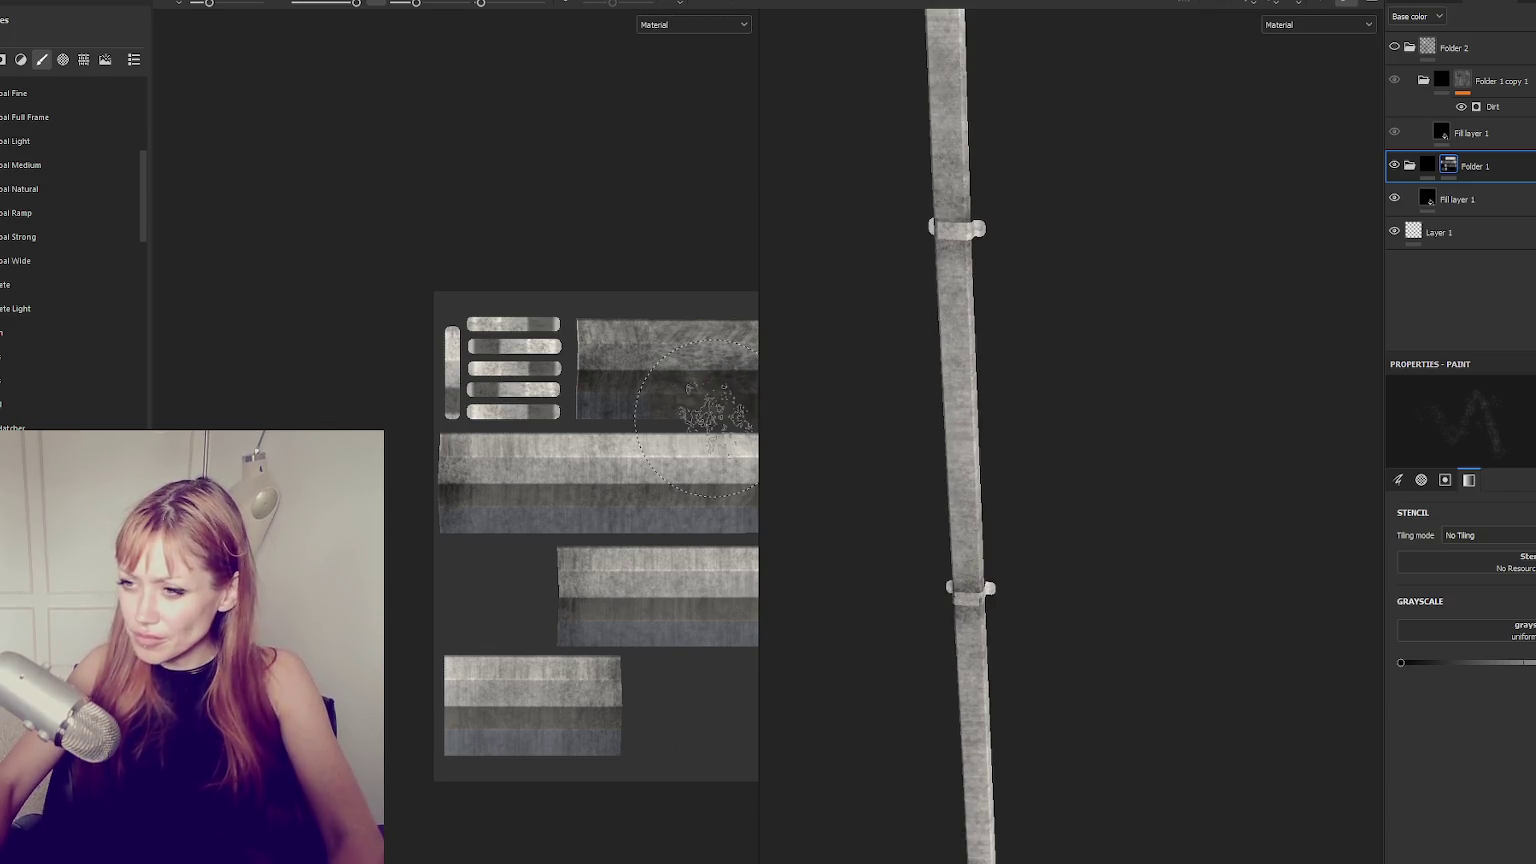
scroll(686, 424, up, 1)
scroll(686, 424, up, 1)
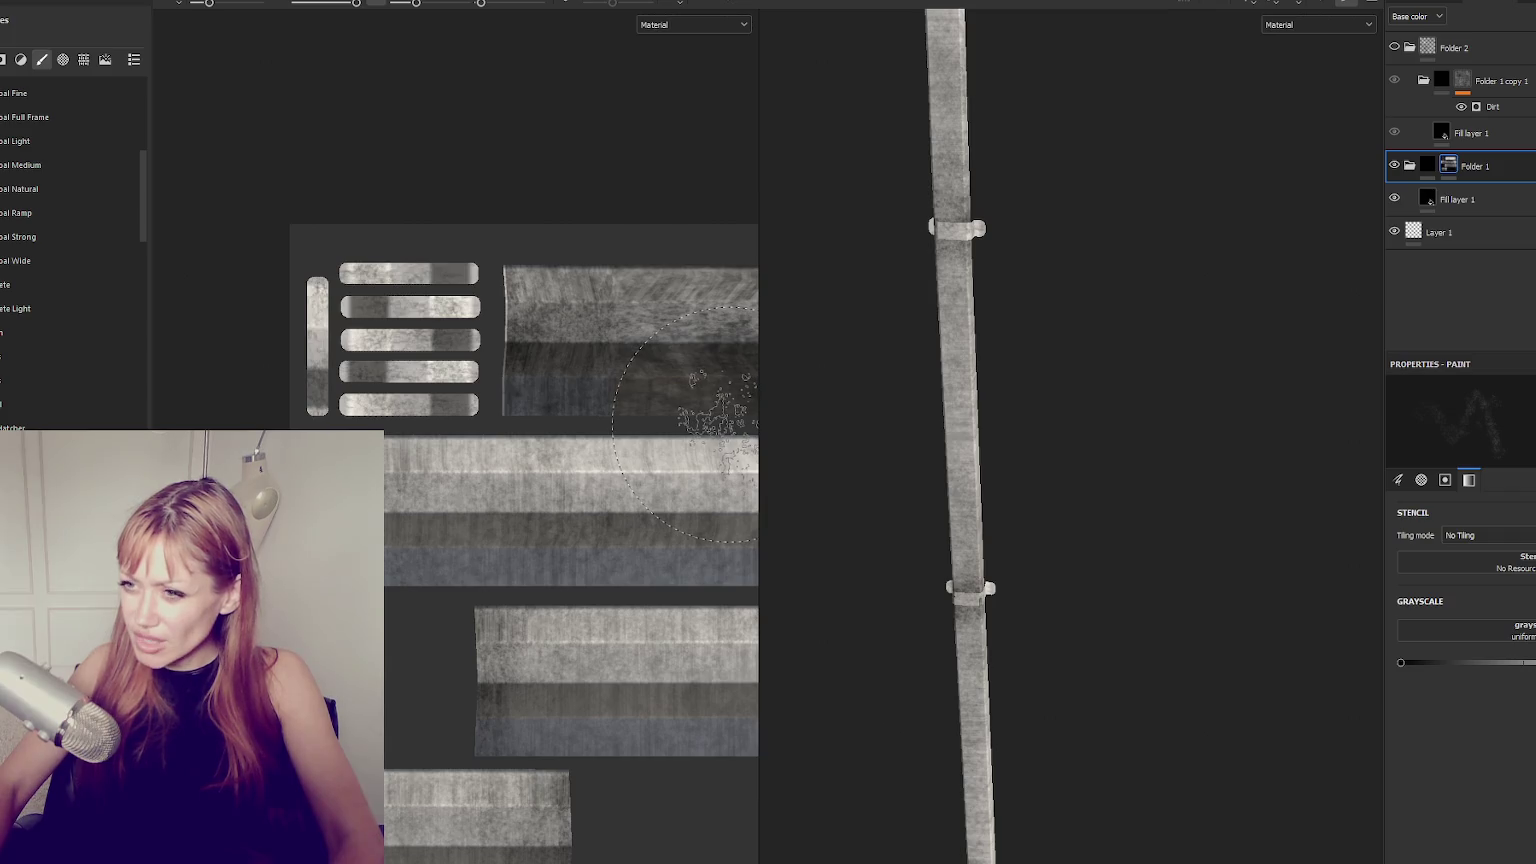
alt+drag(990, 400, 1050, 480)
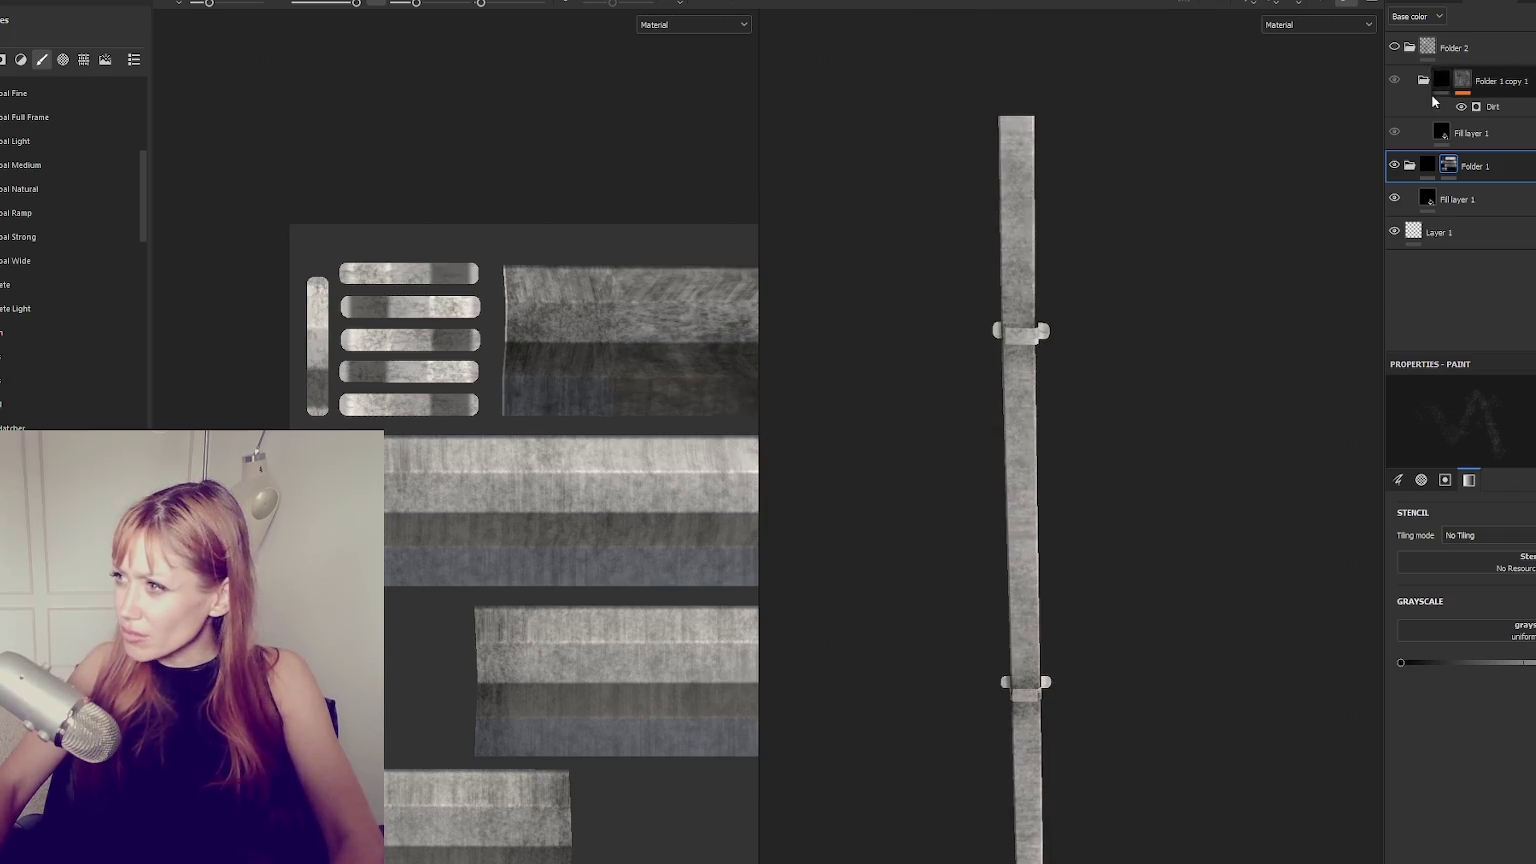
click(1455, 47)
click(1493, 44)
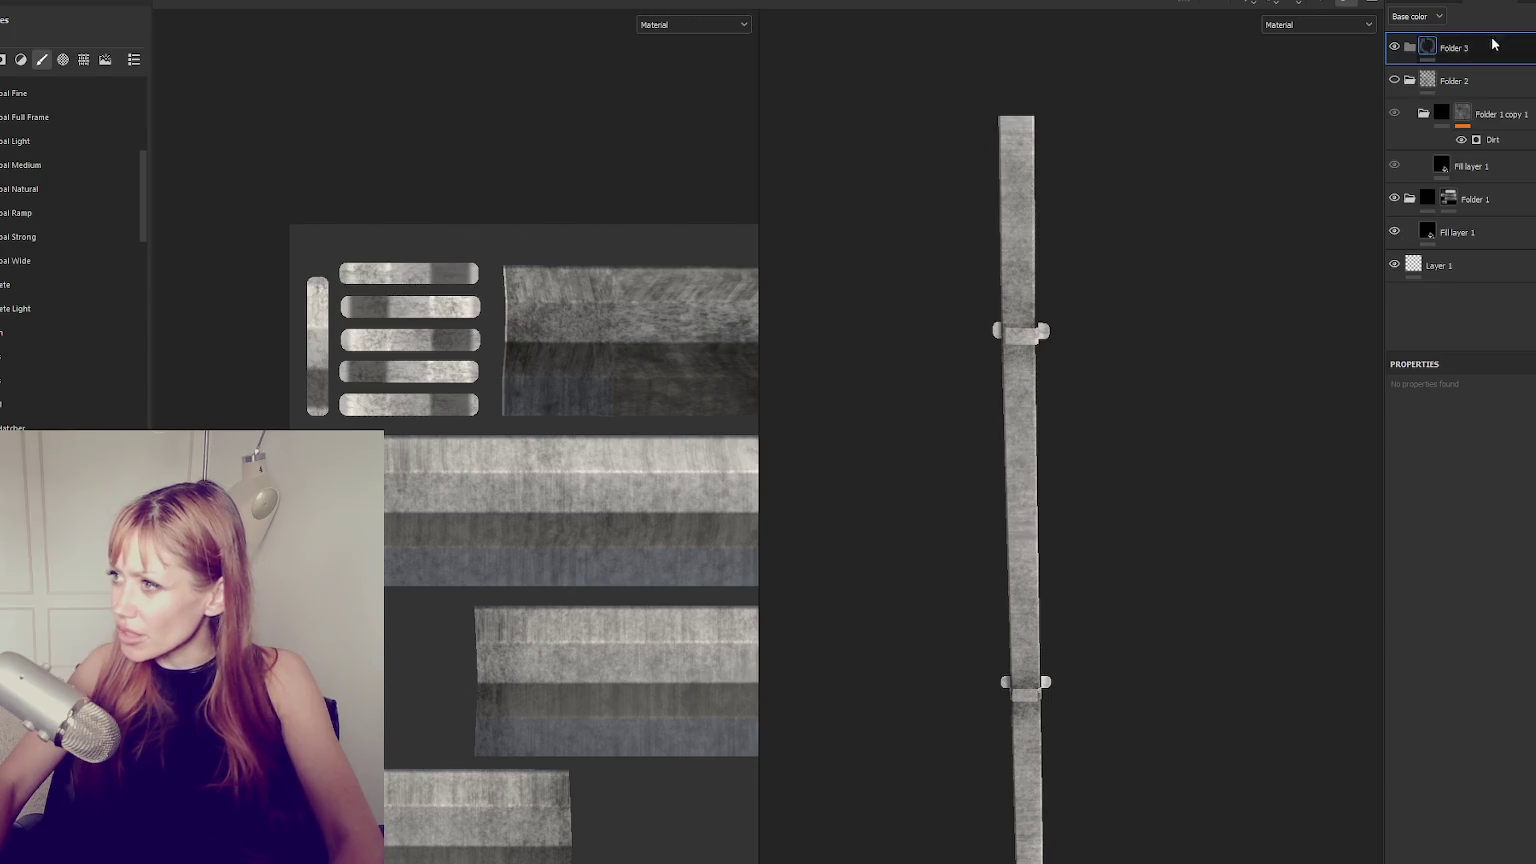
right_click(1489, 58)
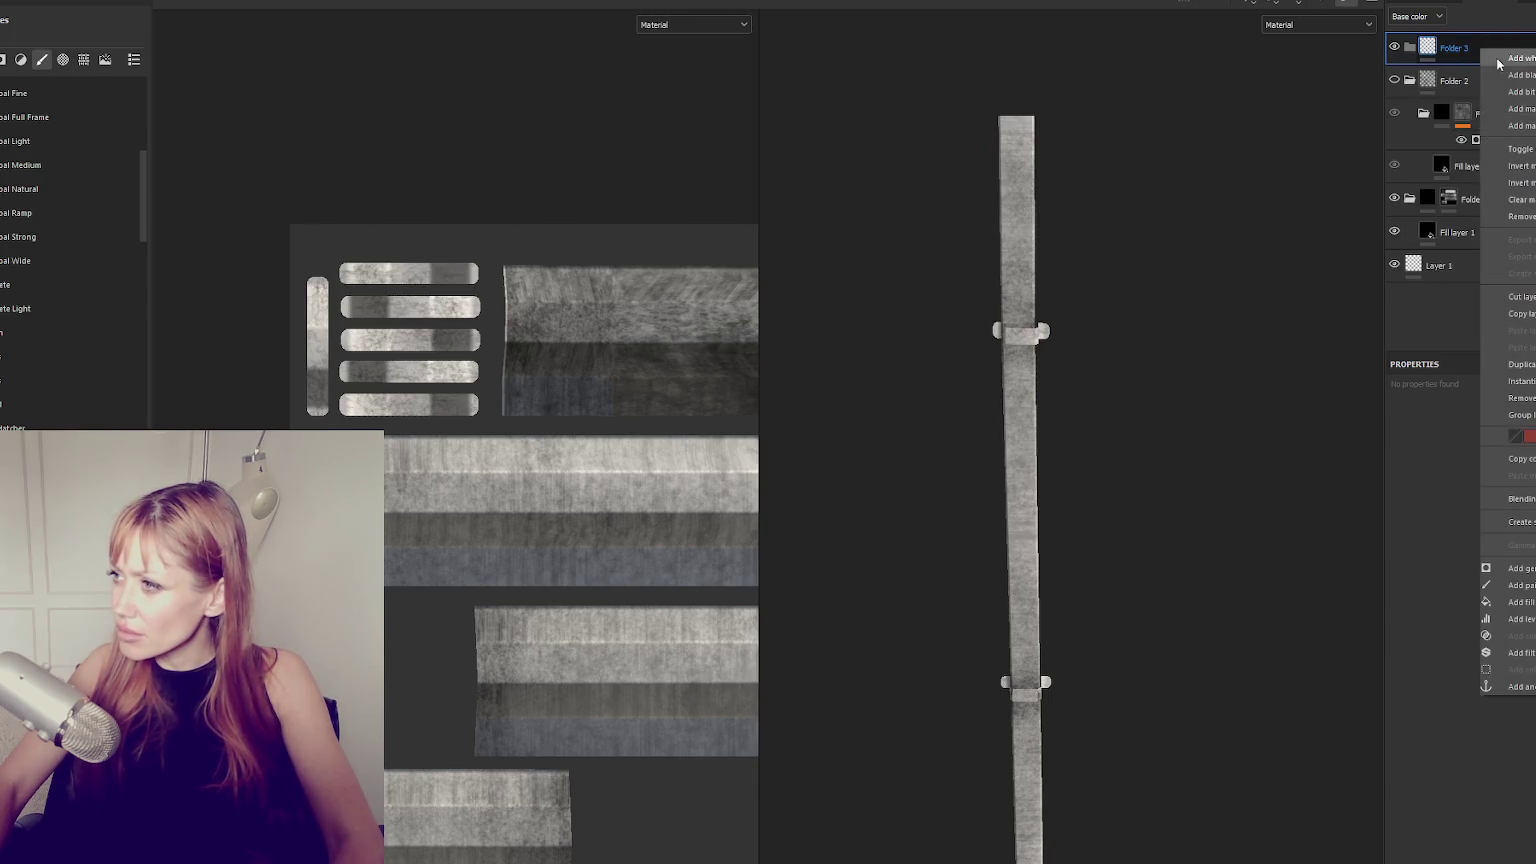
click(1498, 60)
Add a fill layer inside Folder 3 with a red base colour.
click(1480, 3)
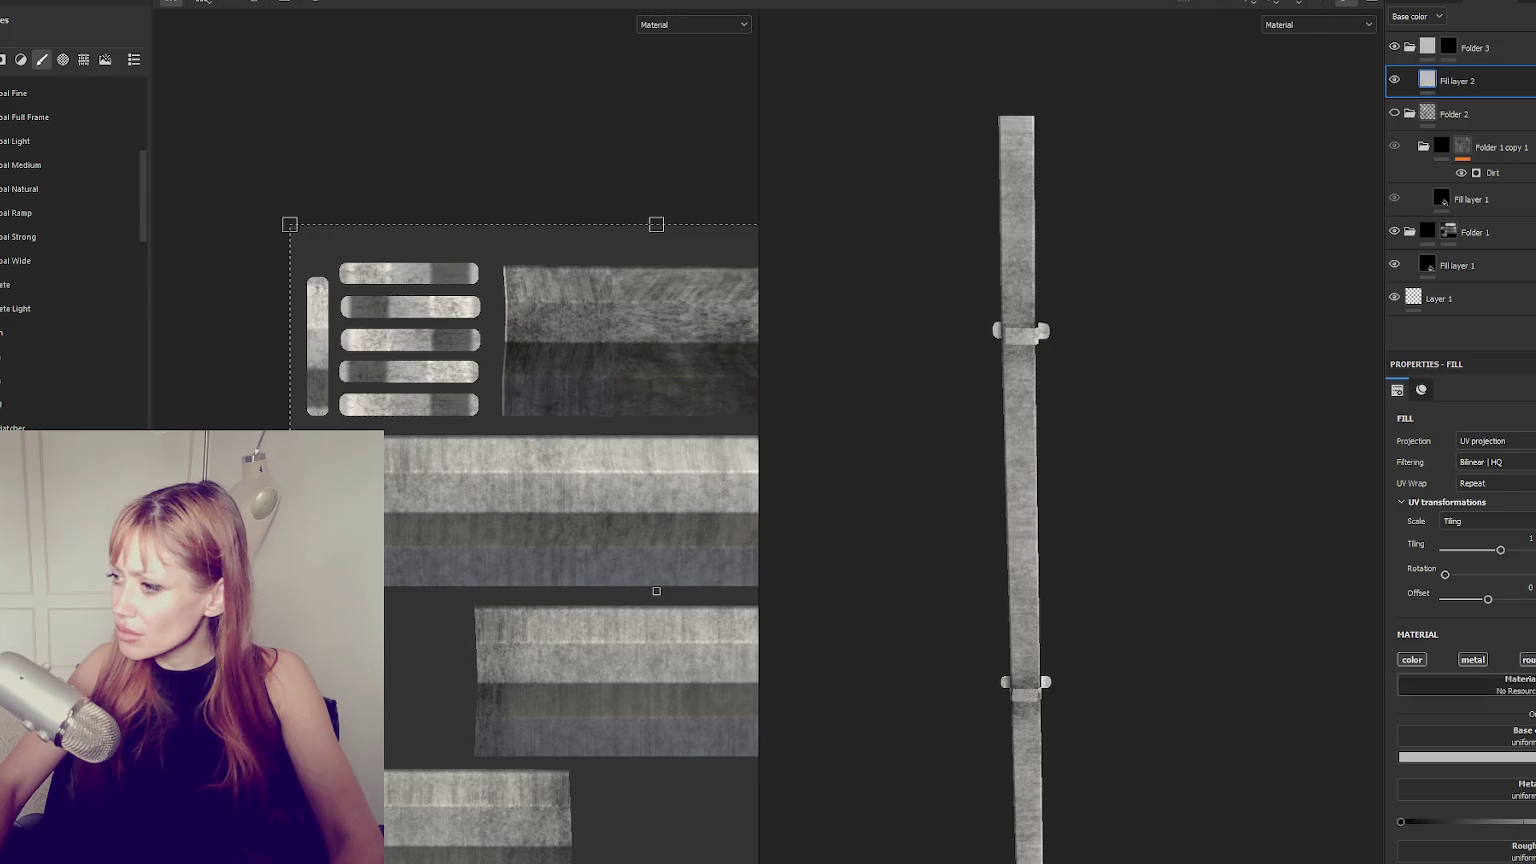
click(1440, 679)
click(1530, 710)
Select Folder 3's mask and pick a smaller Hard brush for painting.
click(1448, 47)
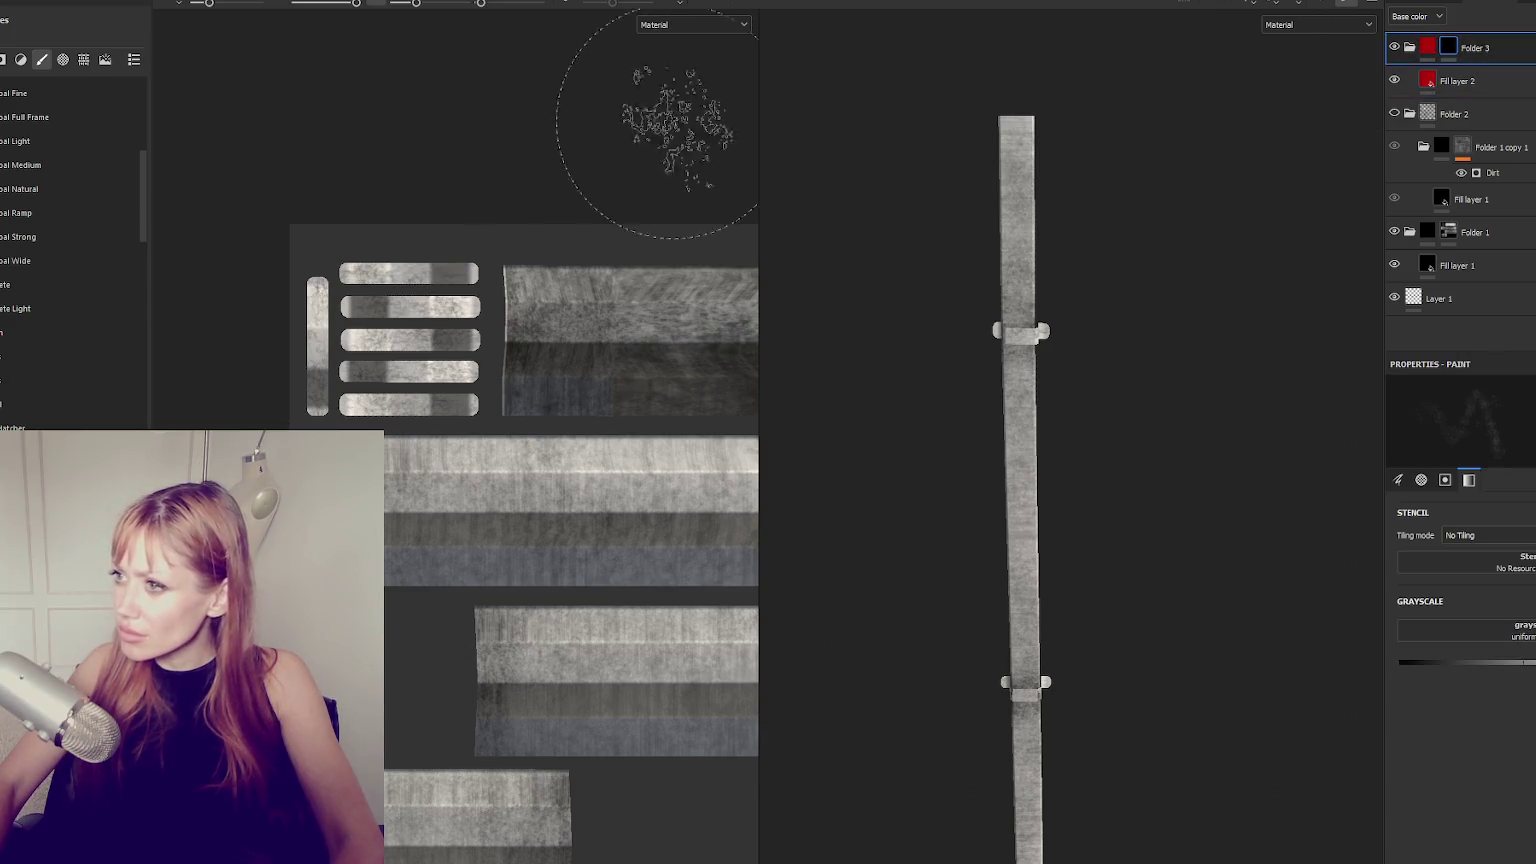
scroll(22, 127, up, 5)
scroll(24, 125, up, 5)
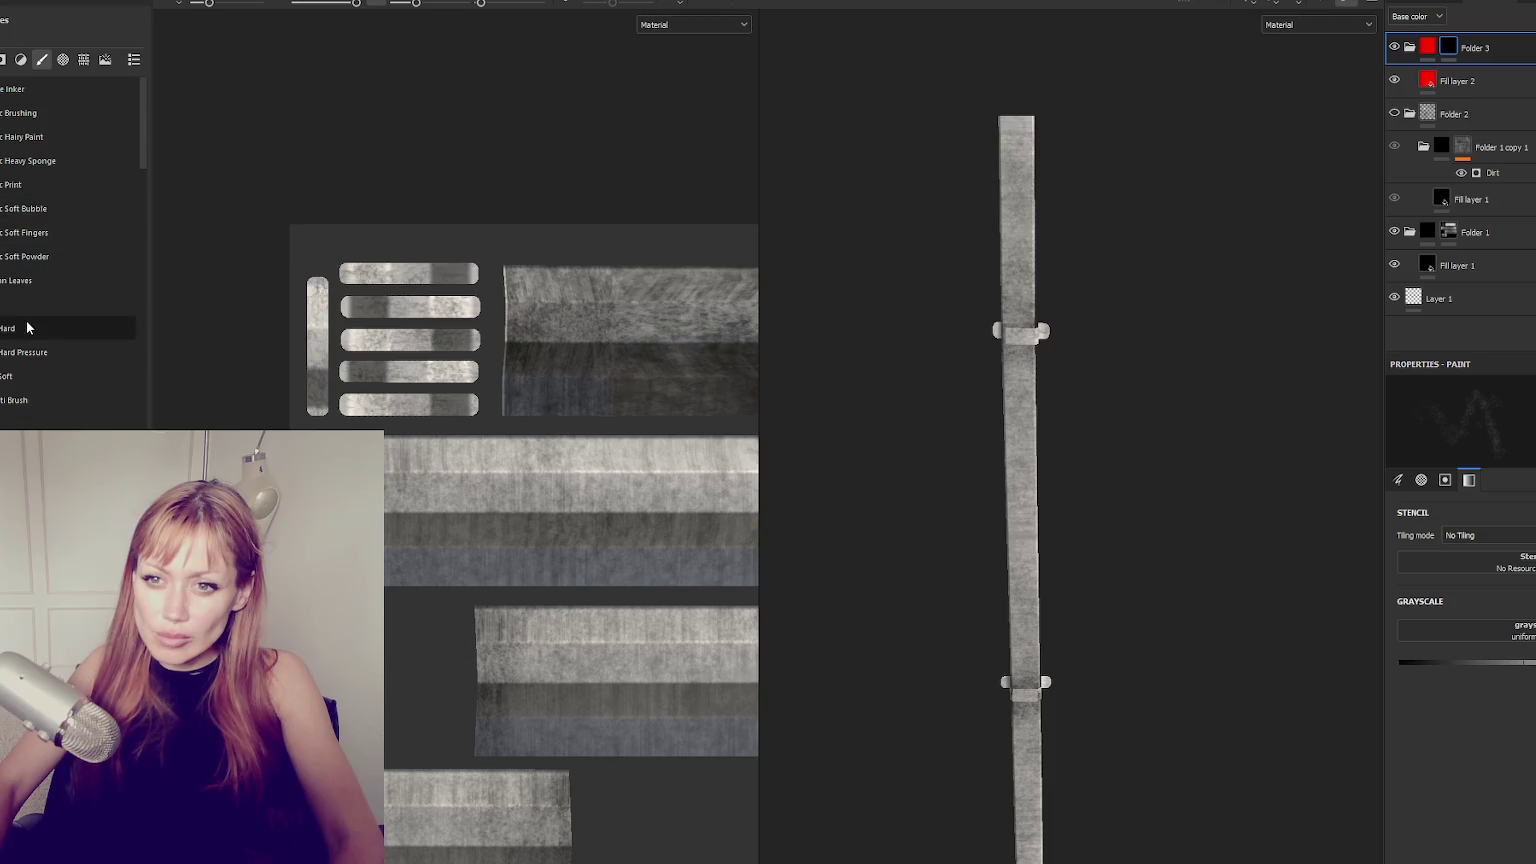
click(31, 328)
click(200, 4)
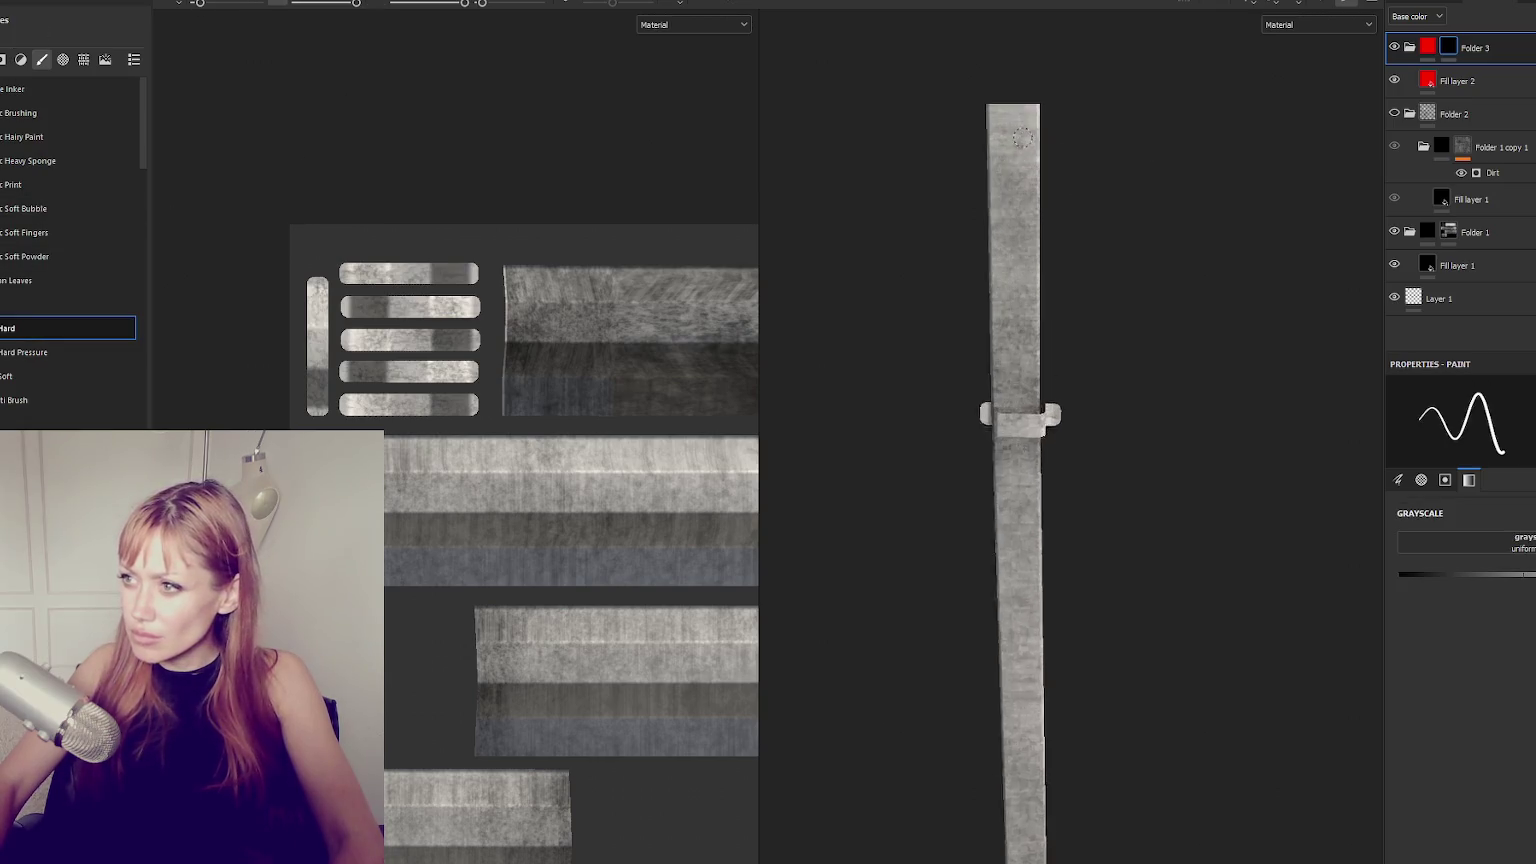
Try painting straight red lines down the post, then undo them.
scroll(1145, 151, up, 3)
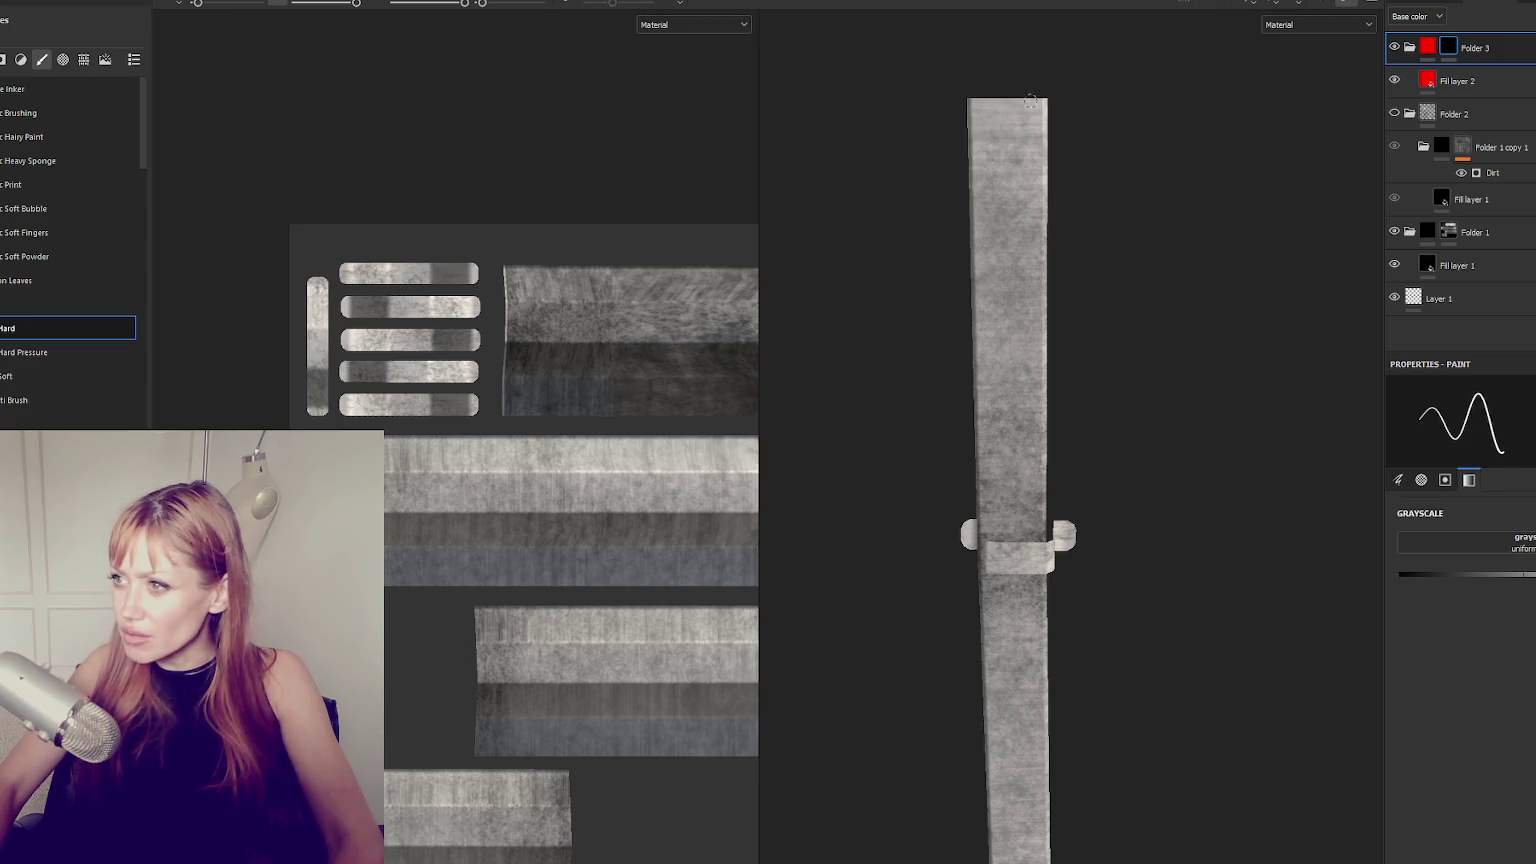
mouse_move(1097, 724)
middle_down()
mouse_move(1077, 416)
mouse_move(1090, 250)
middle_up()
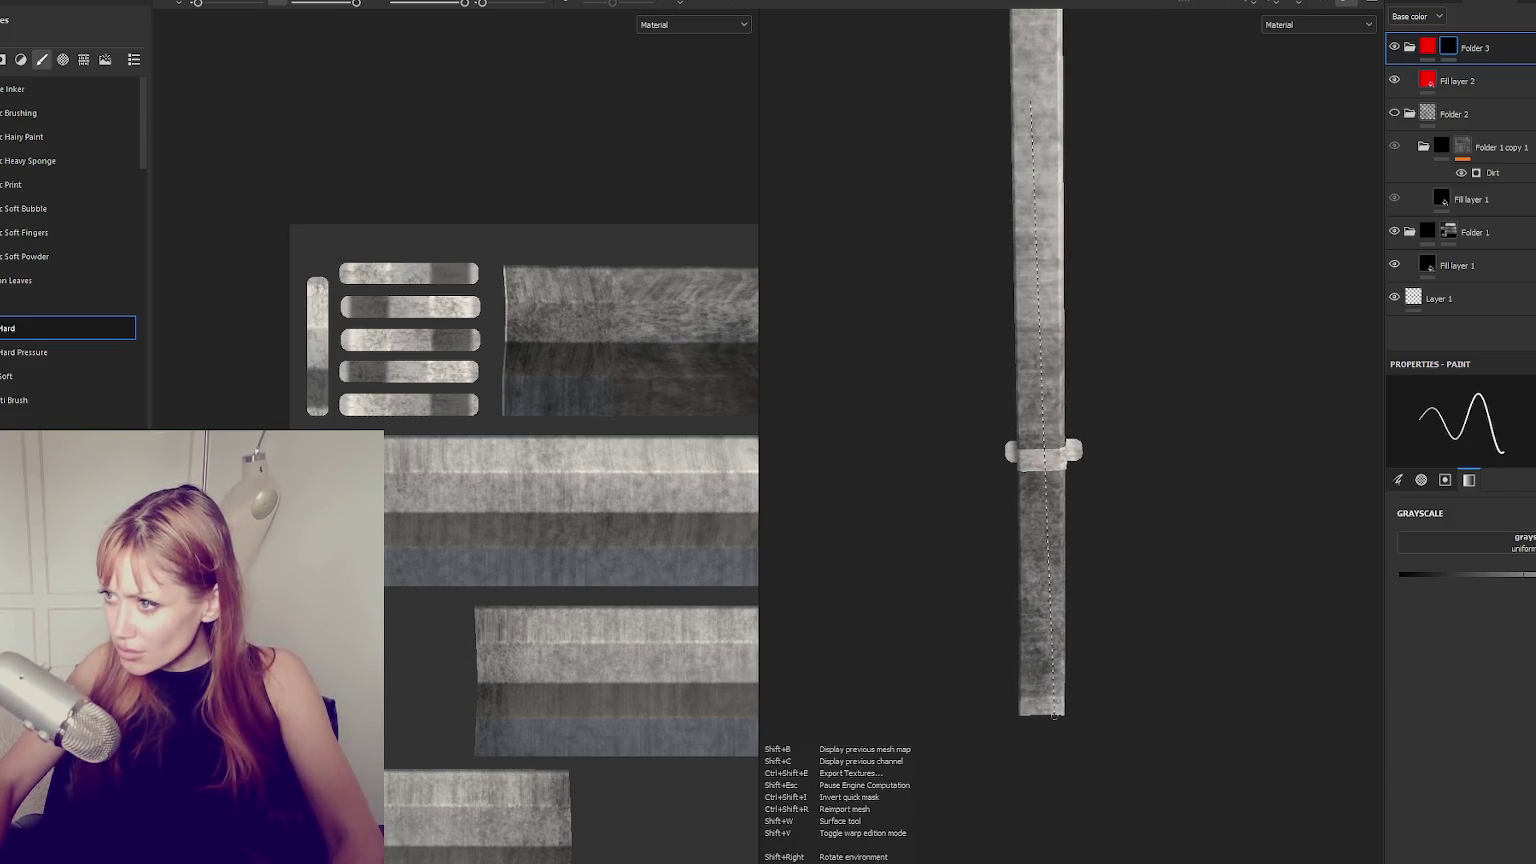
shift+click(1053, 714)
key(ctrl+z)
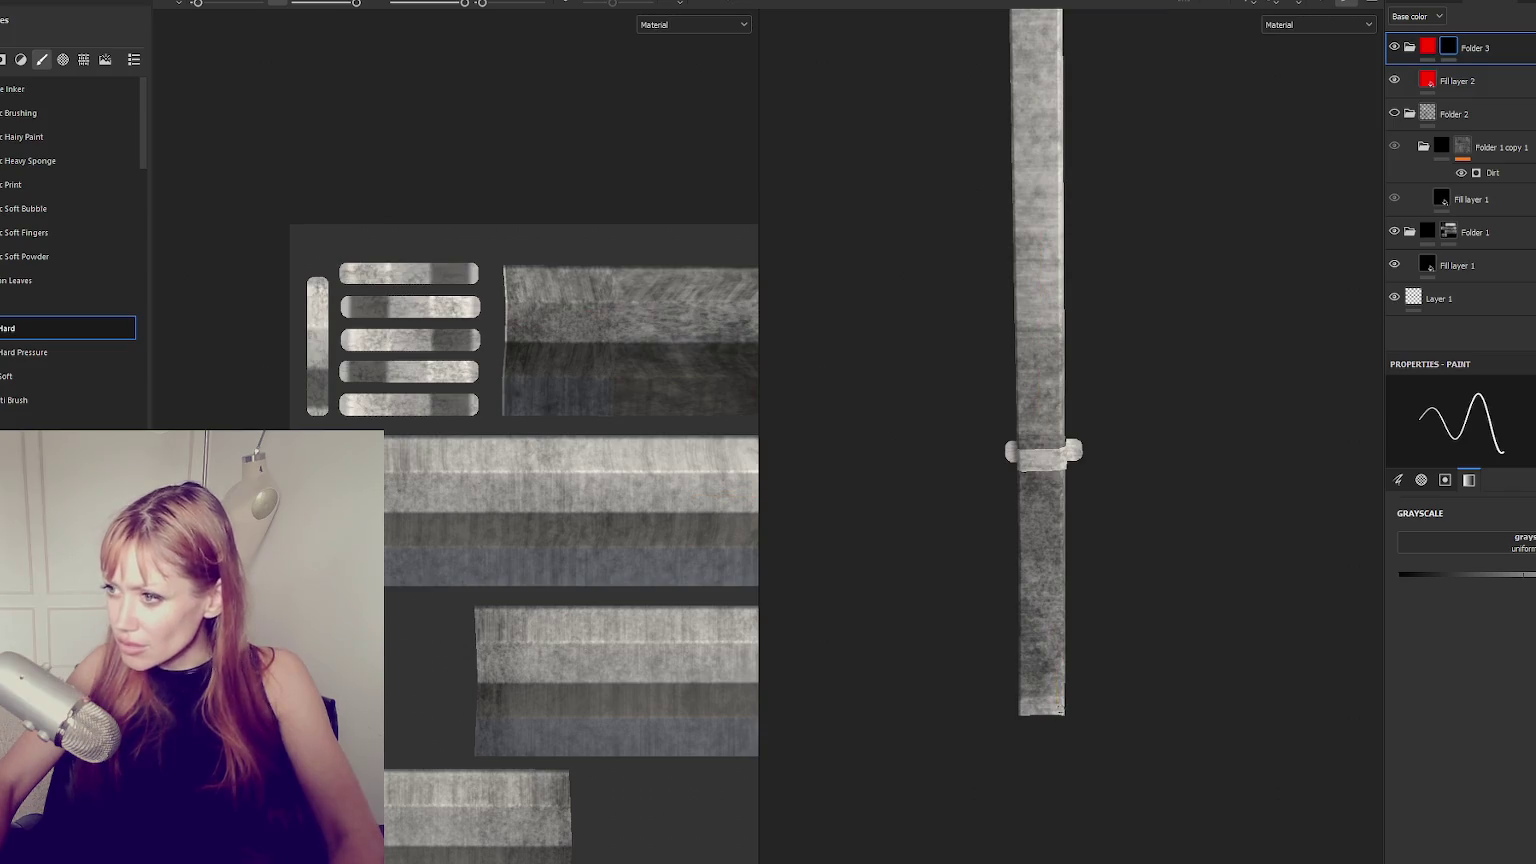
mouse_move(1108, 178)
alt+mouse_down()
mouse_move(1074, 679)
mouse_move(1029, 662)
mouse_move(1022, 195)
mouse_move(1061, 288)
alt+mouse_up()
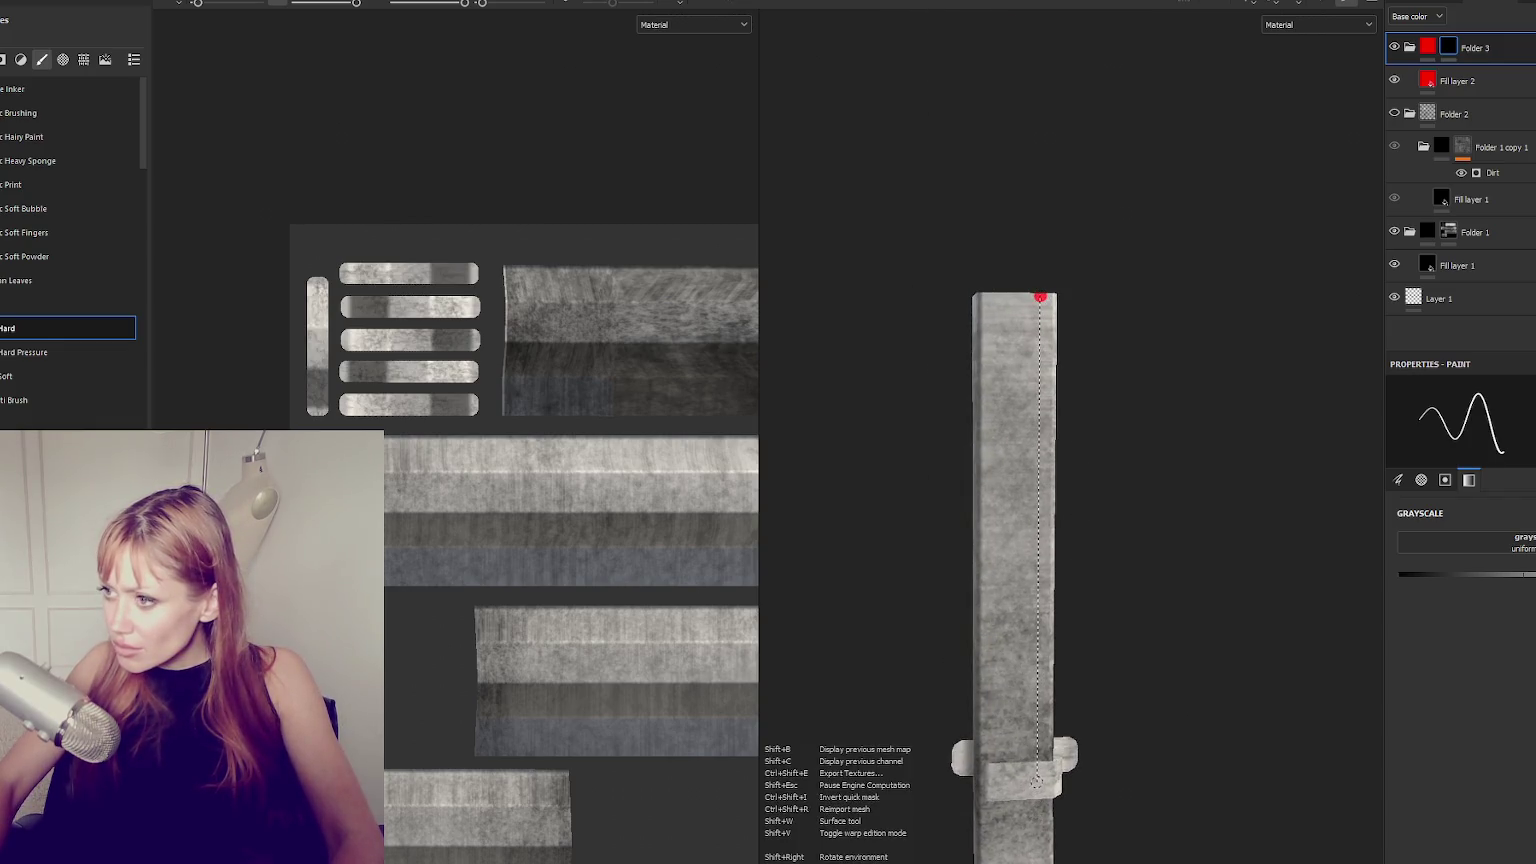
shift+click(1036, 788)
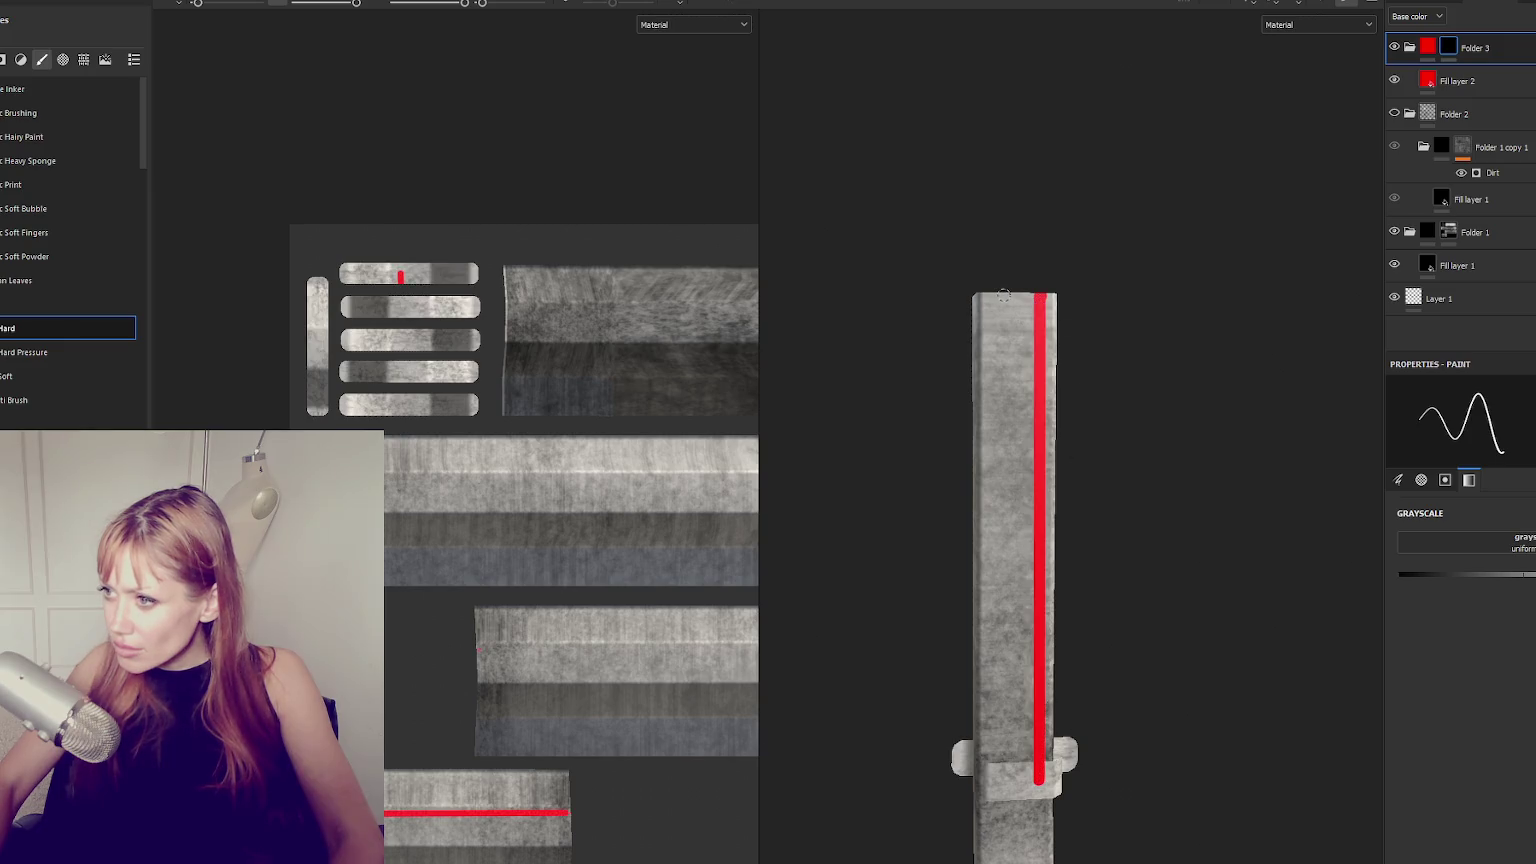
shift+click(1007, 768)
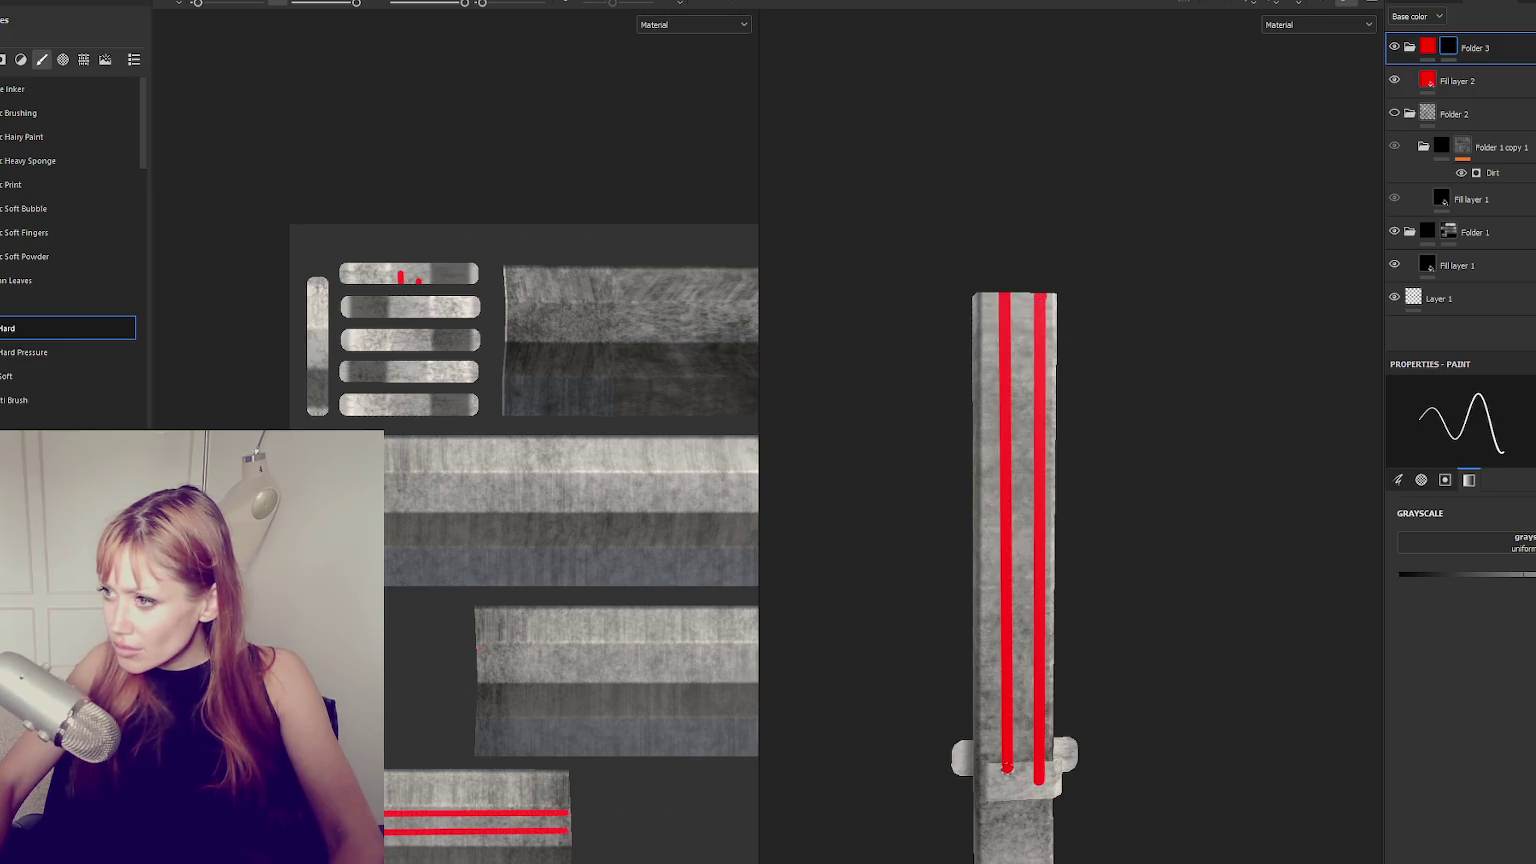
key(ctrl+z)
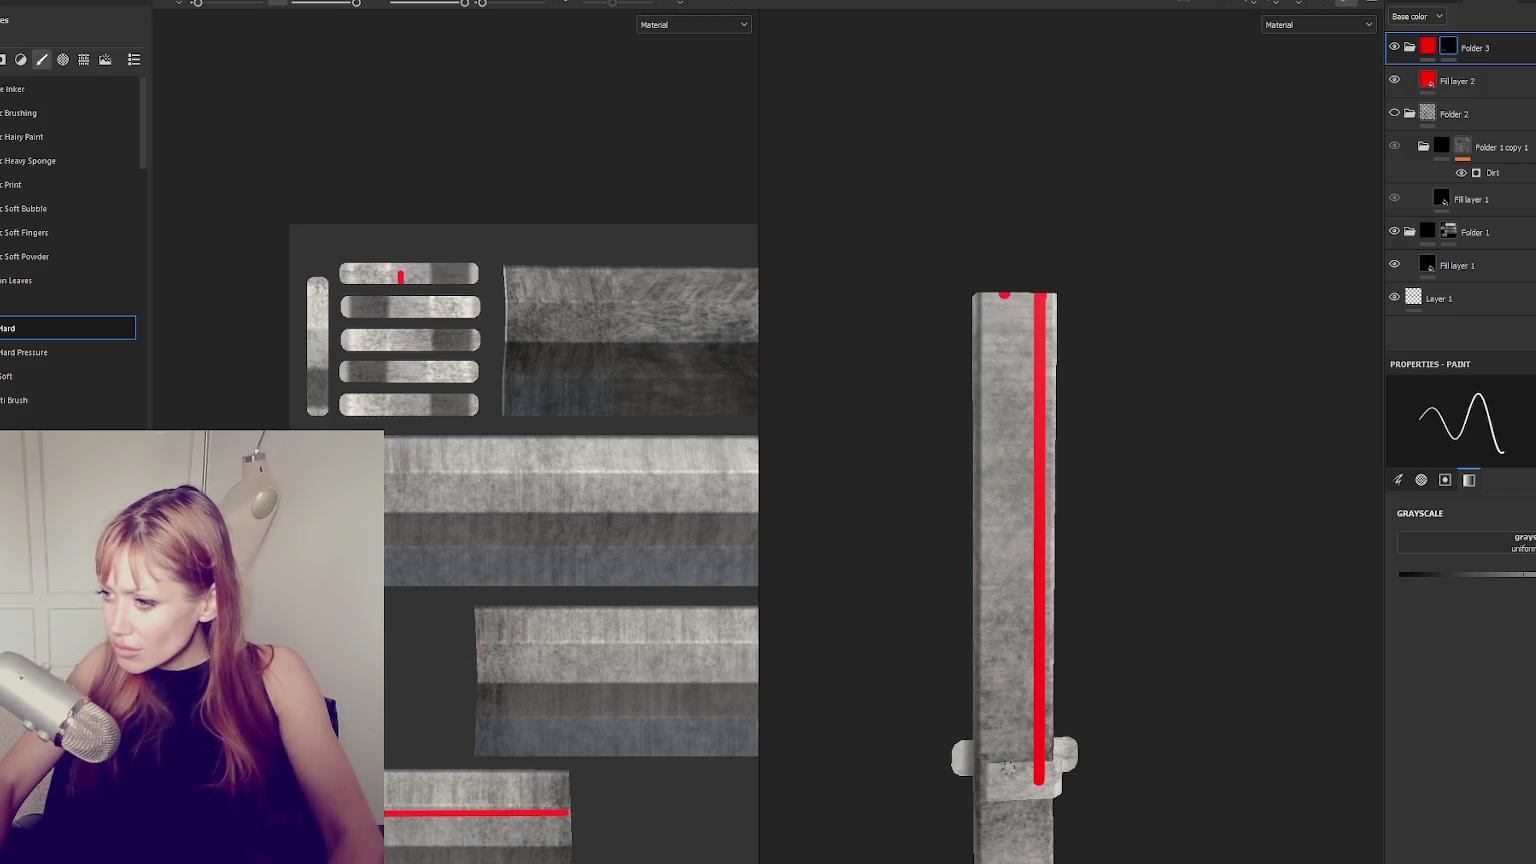
key(ctrl)
key(ctrl+z)
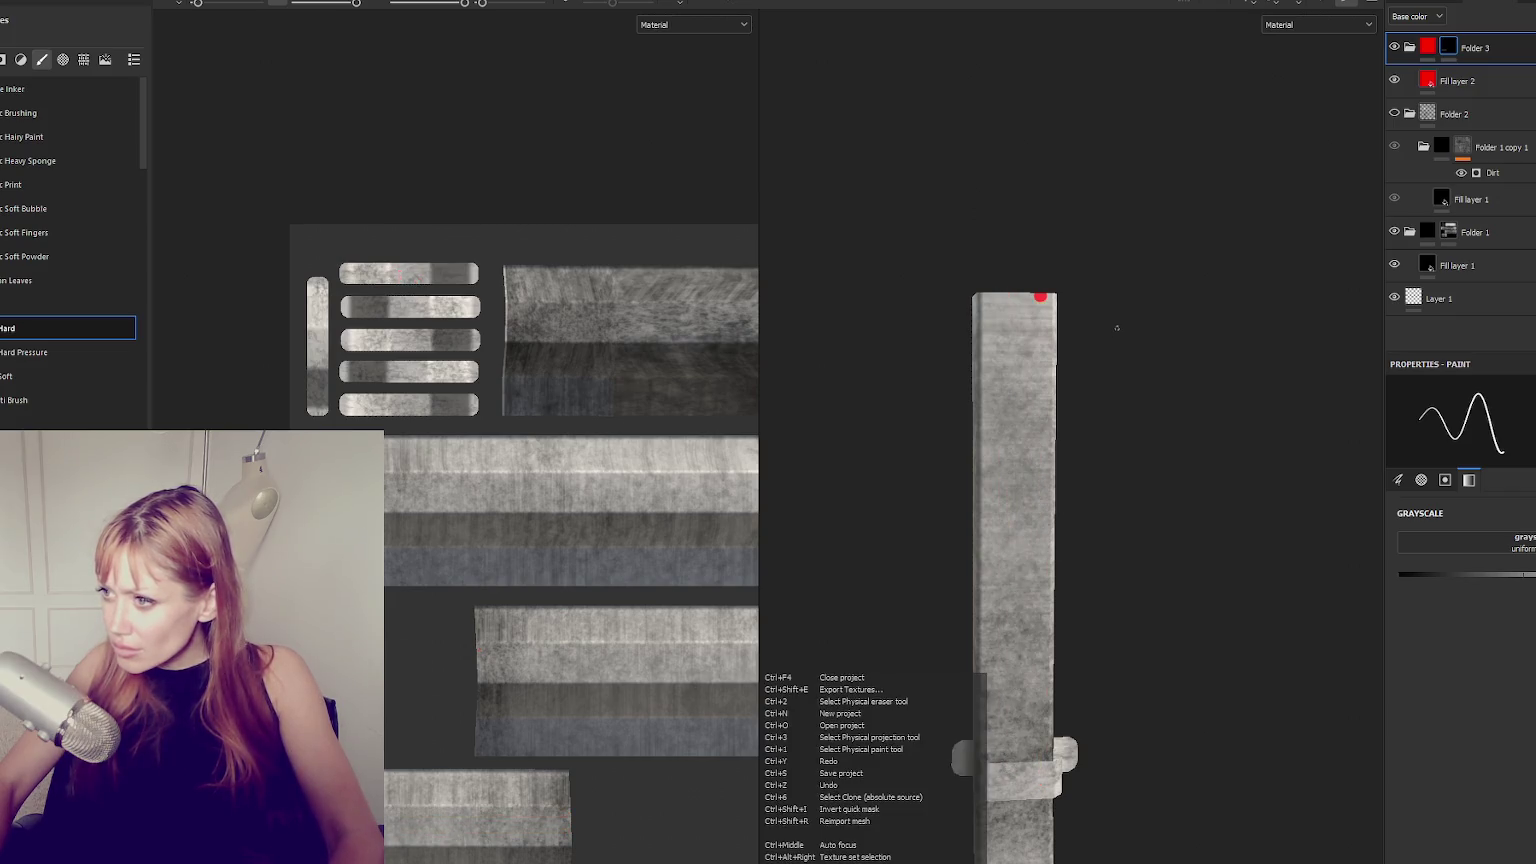
Paint two parallel straight red lines from the post's top downward.
alt+drag(1114, 329, 1073, 302)
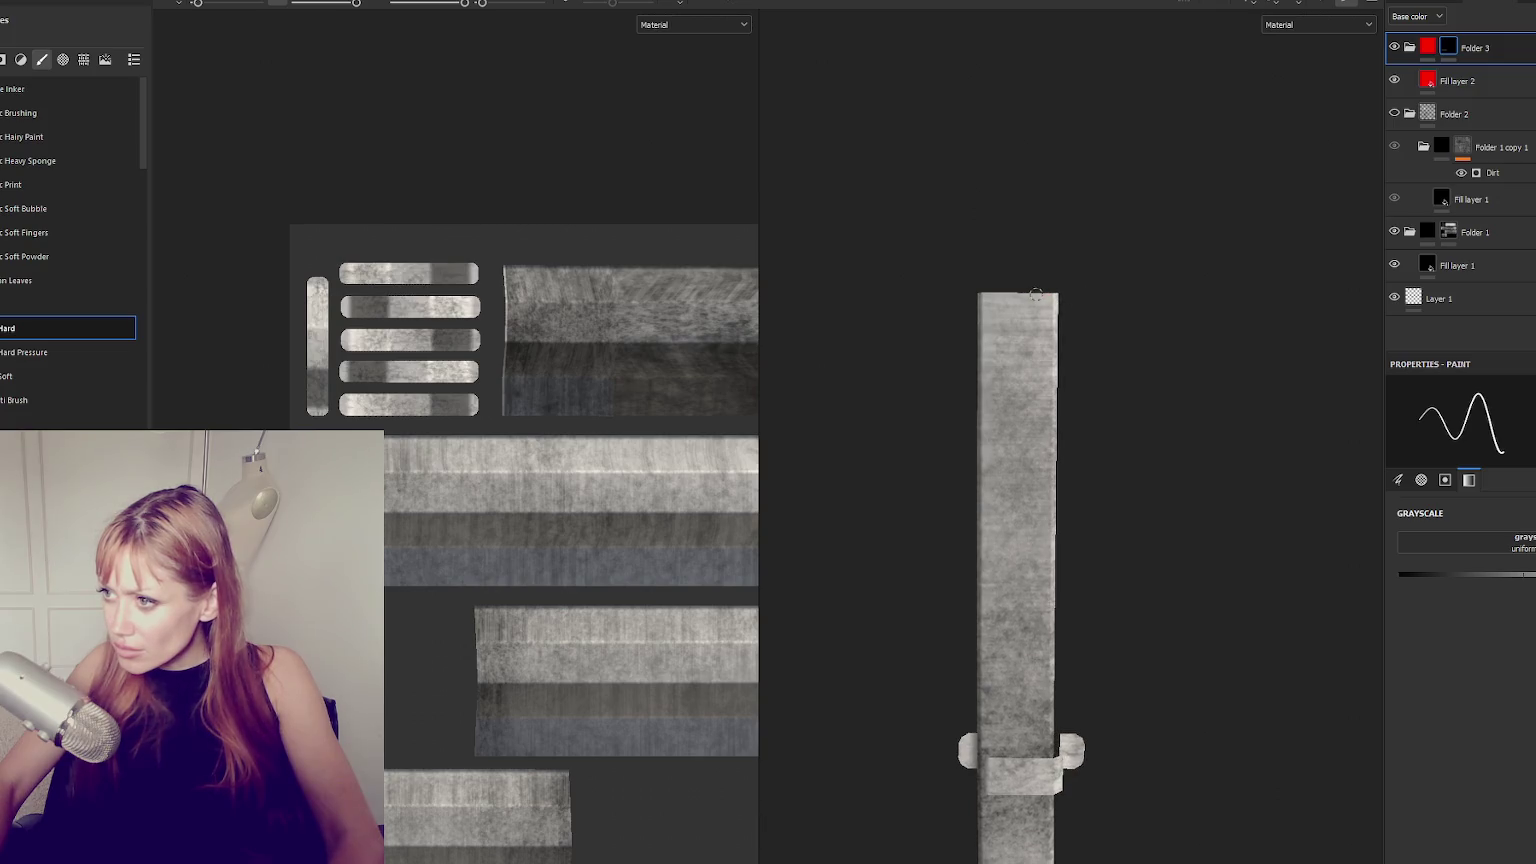
click(1036, 295)
key(shift)
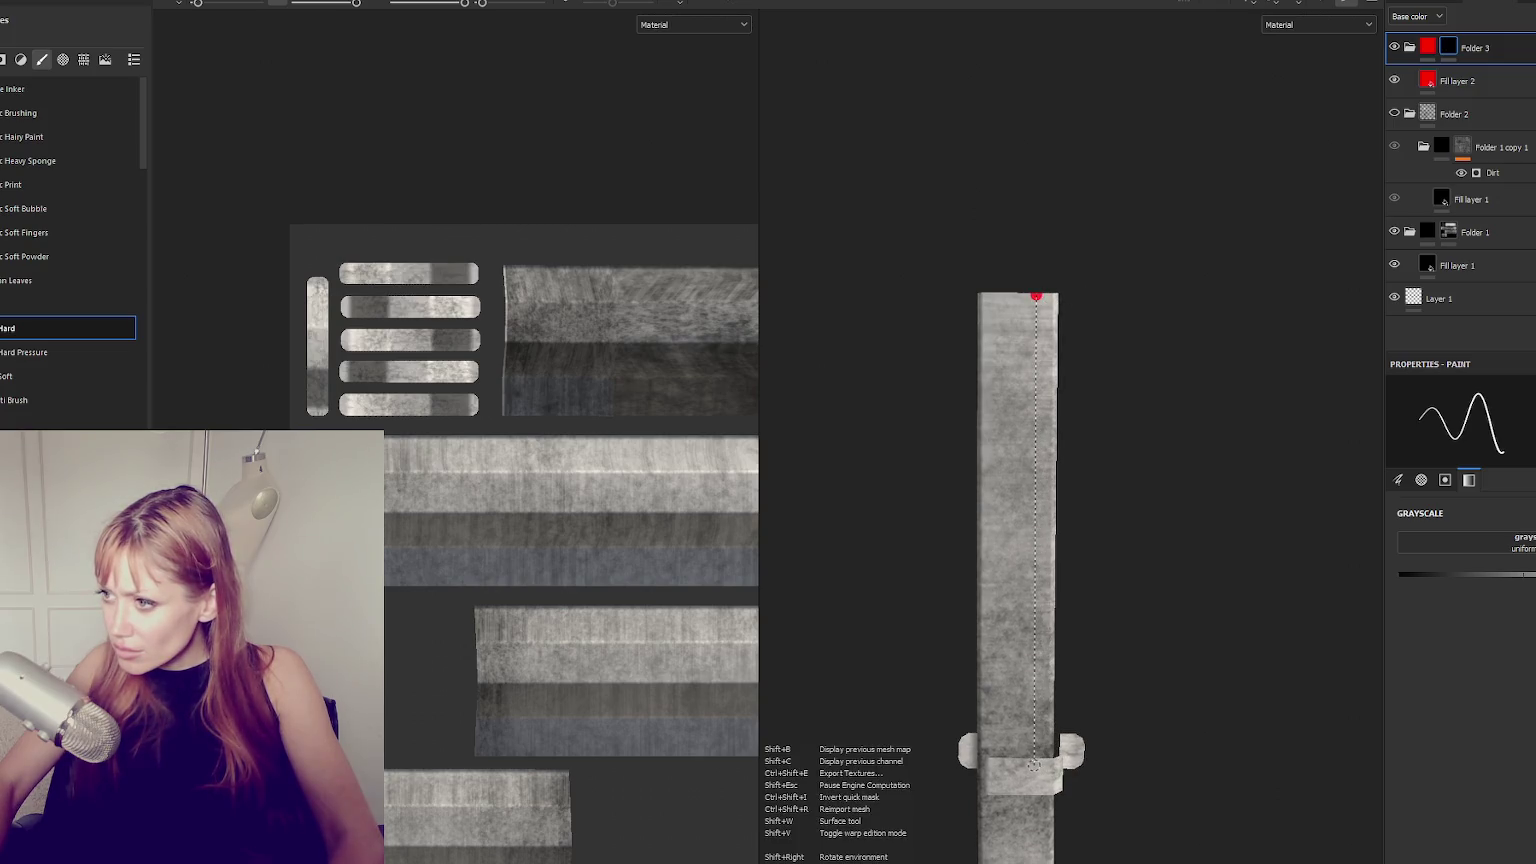
shift+click(1034, 765)
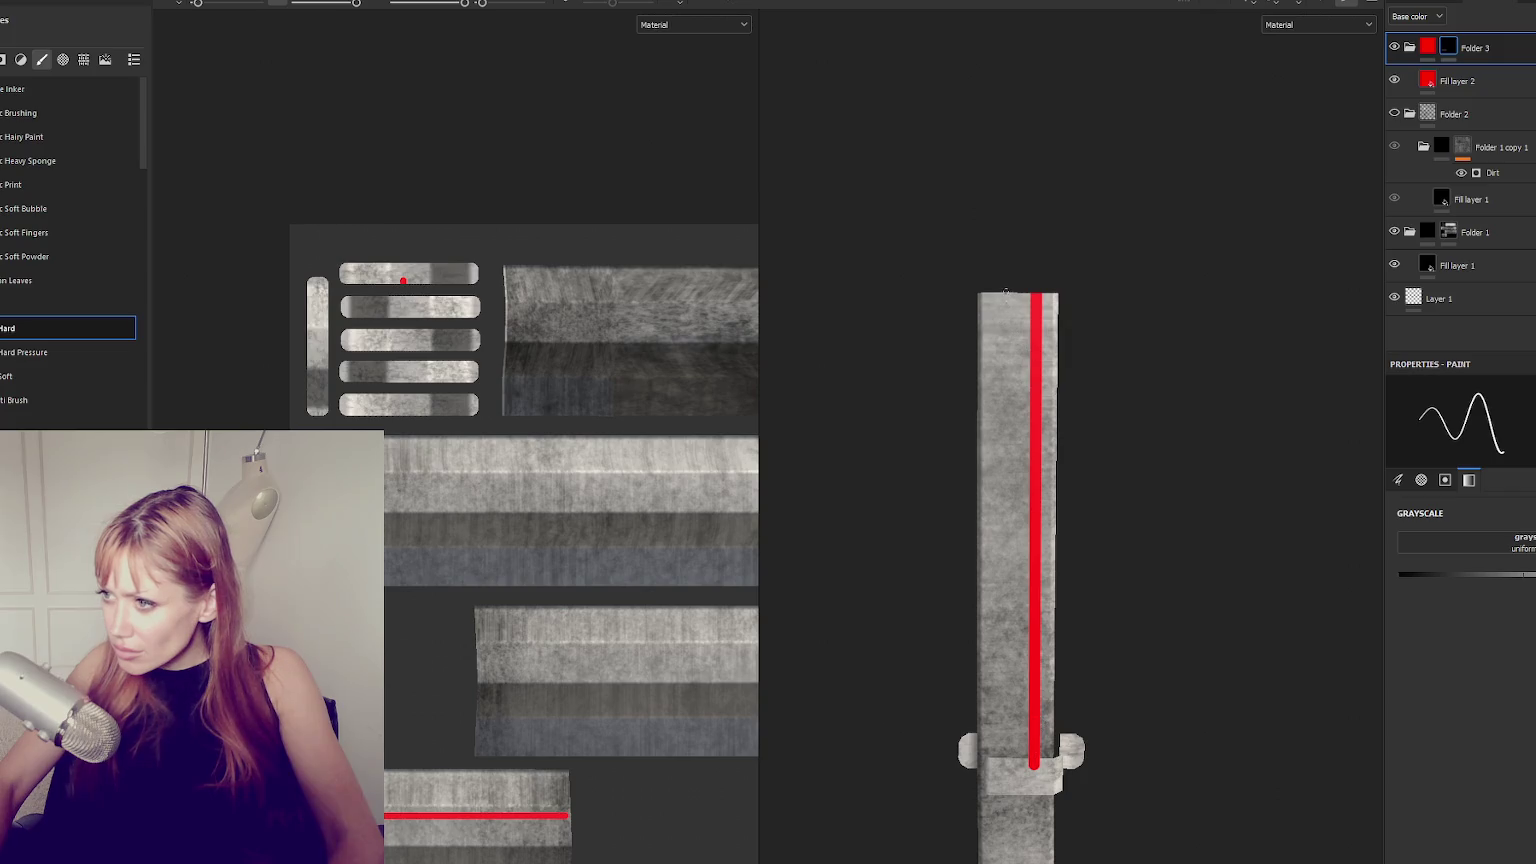
key(shift)
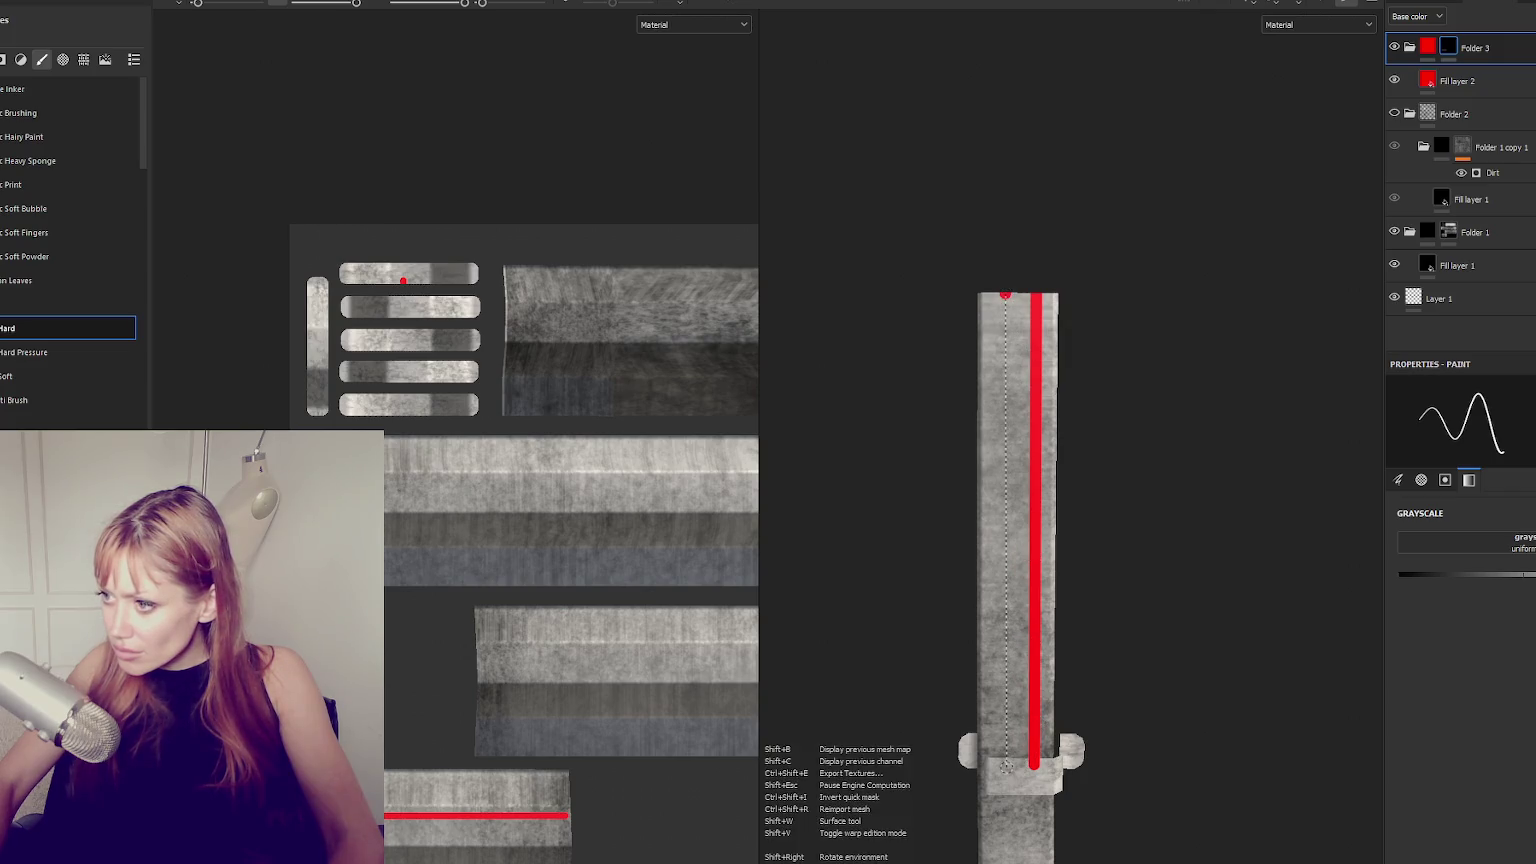
shift+click(1005, 765)
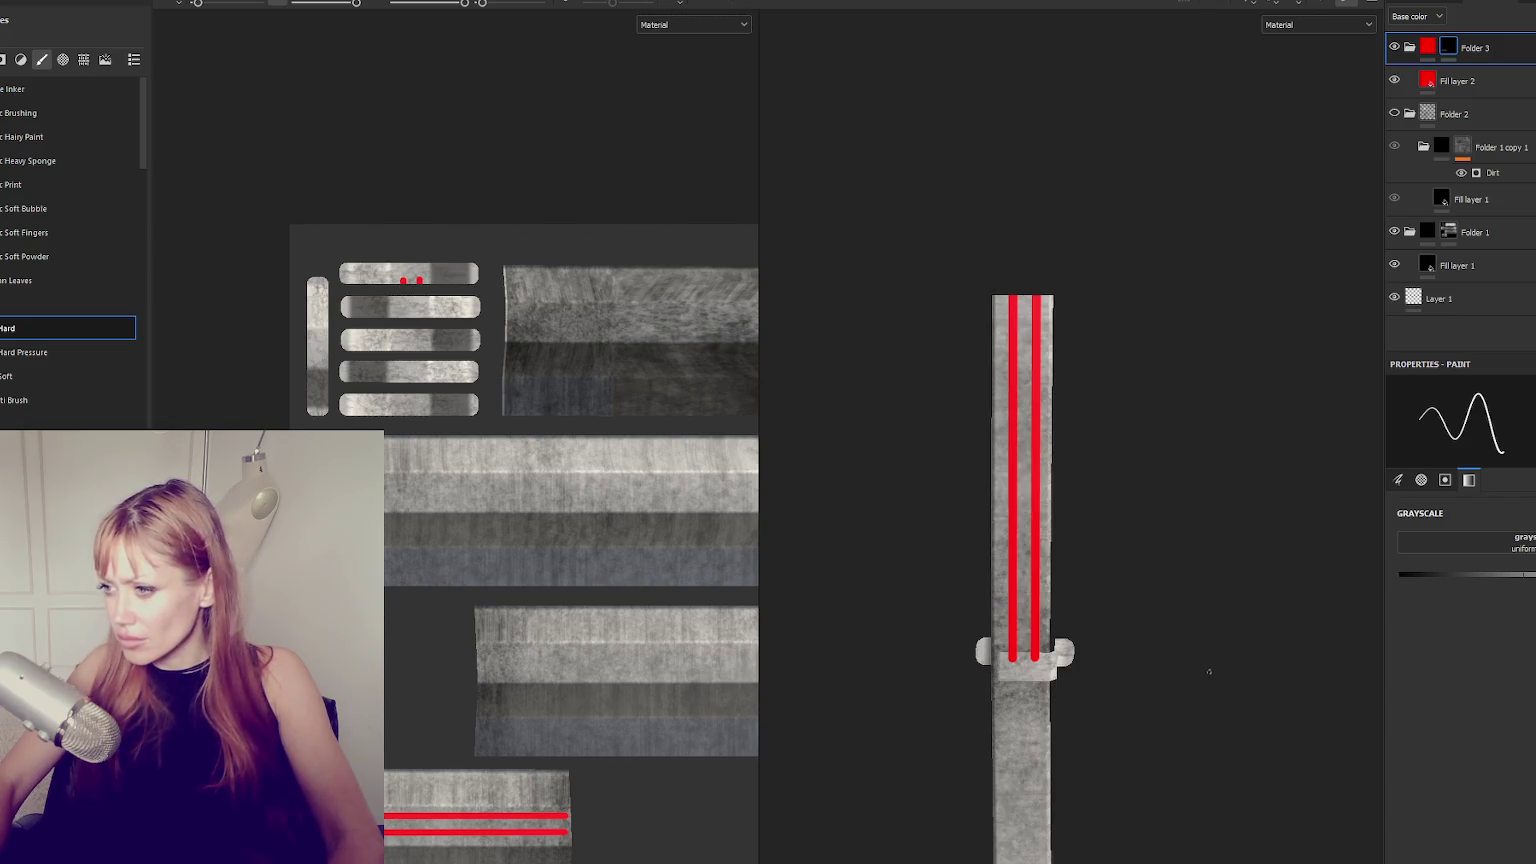
Paint two more parallel red lines on the section between the clamps.
alt+middle_drag(1207, 669, 1207, 230)
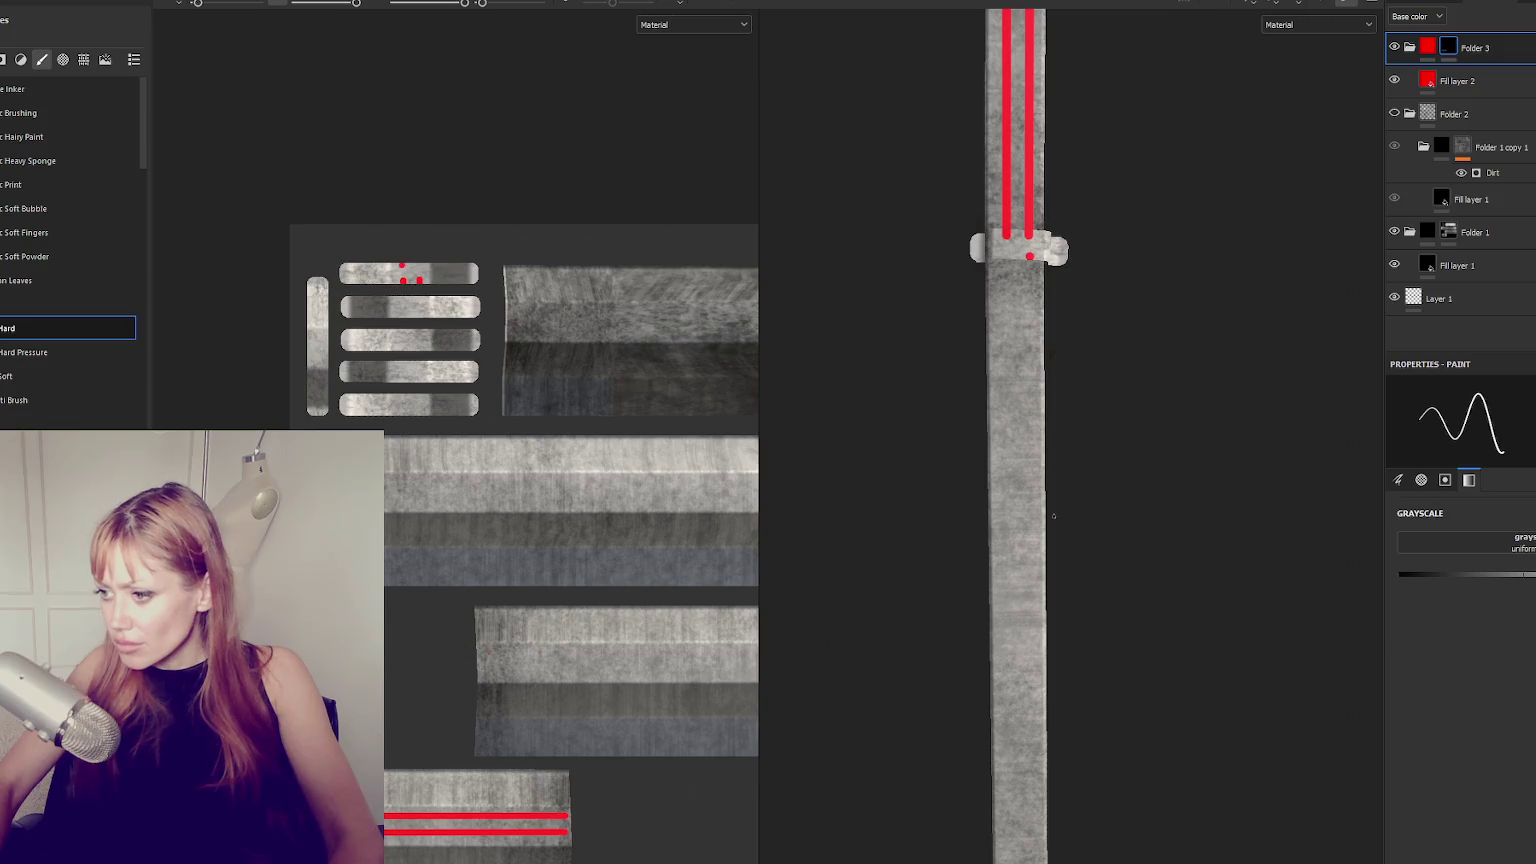
alt+middle_drag(1053, 516, 1058, 355)
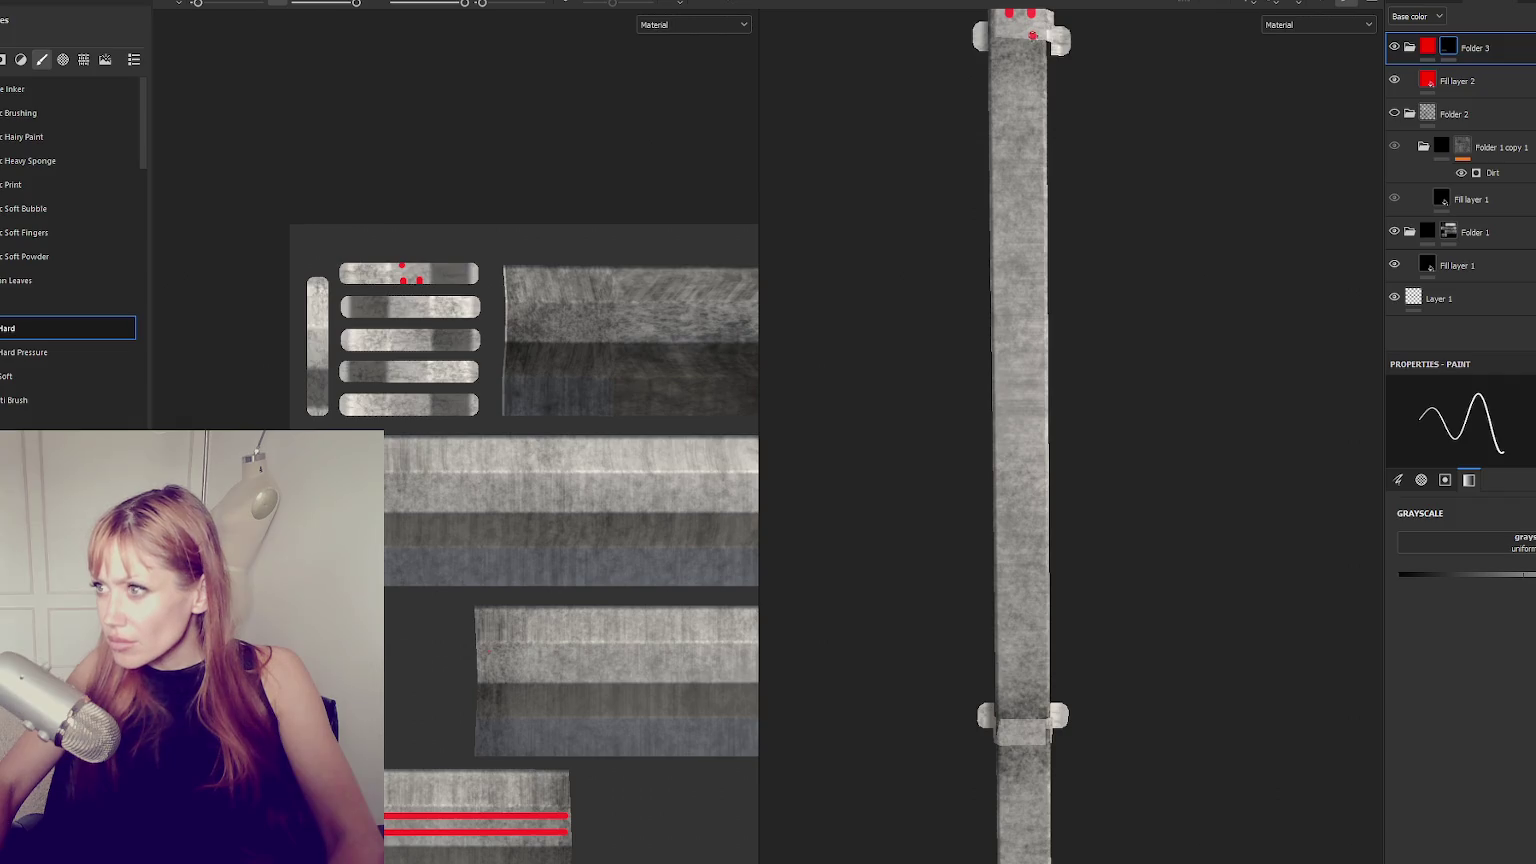
shift+click(1036, 735)
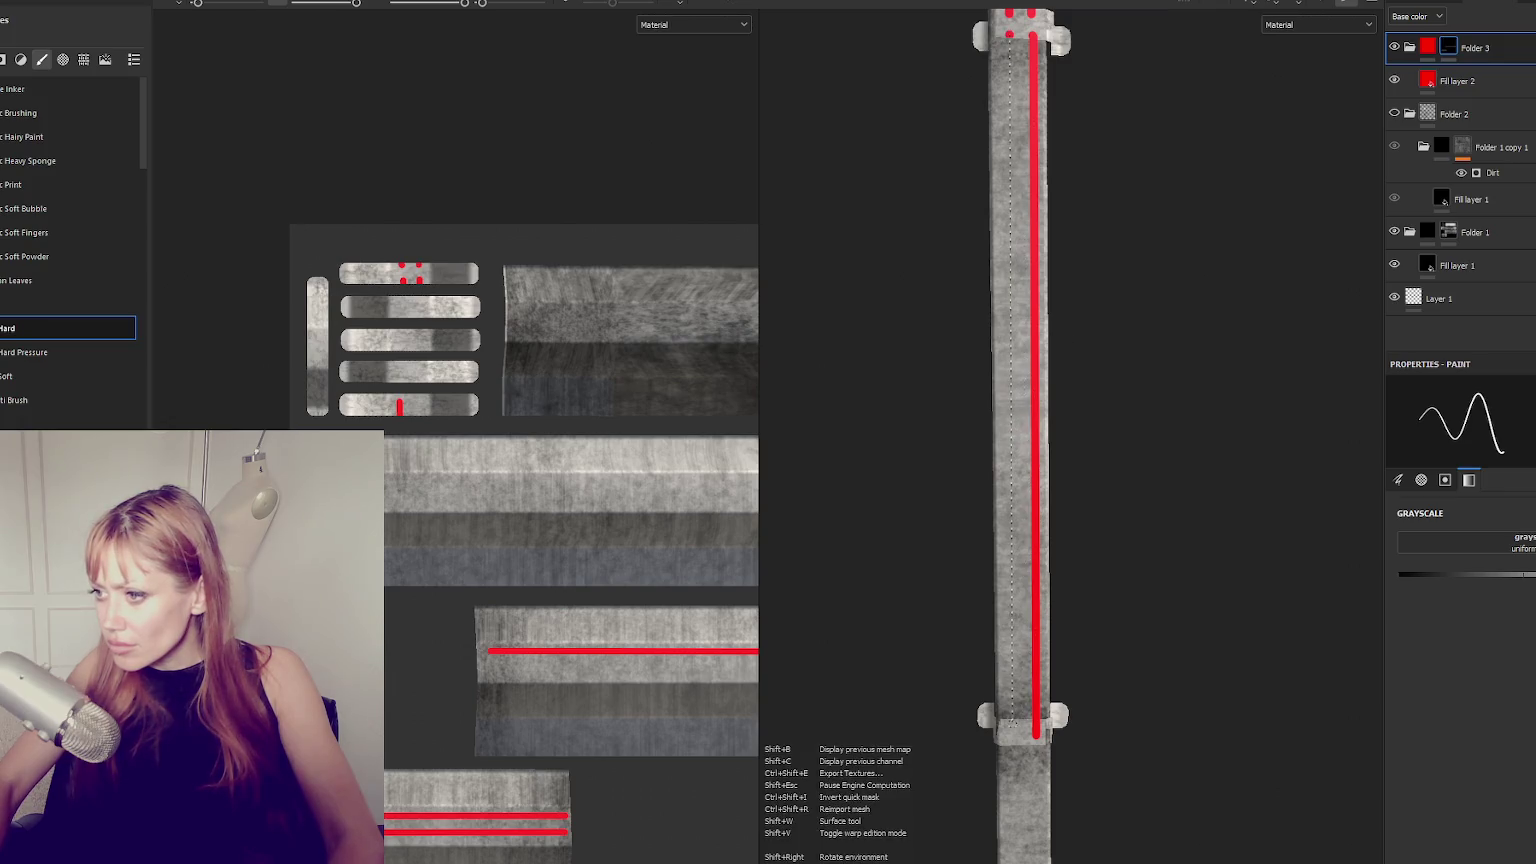
shift+click(1012, 724)
middle_drag(1169, 298, 1183, 340)
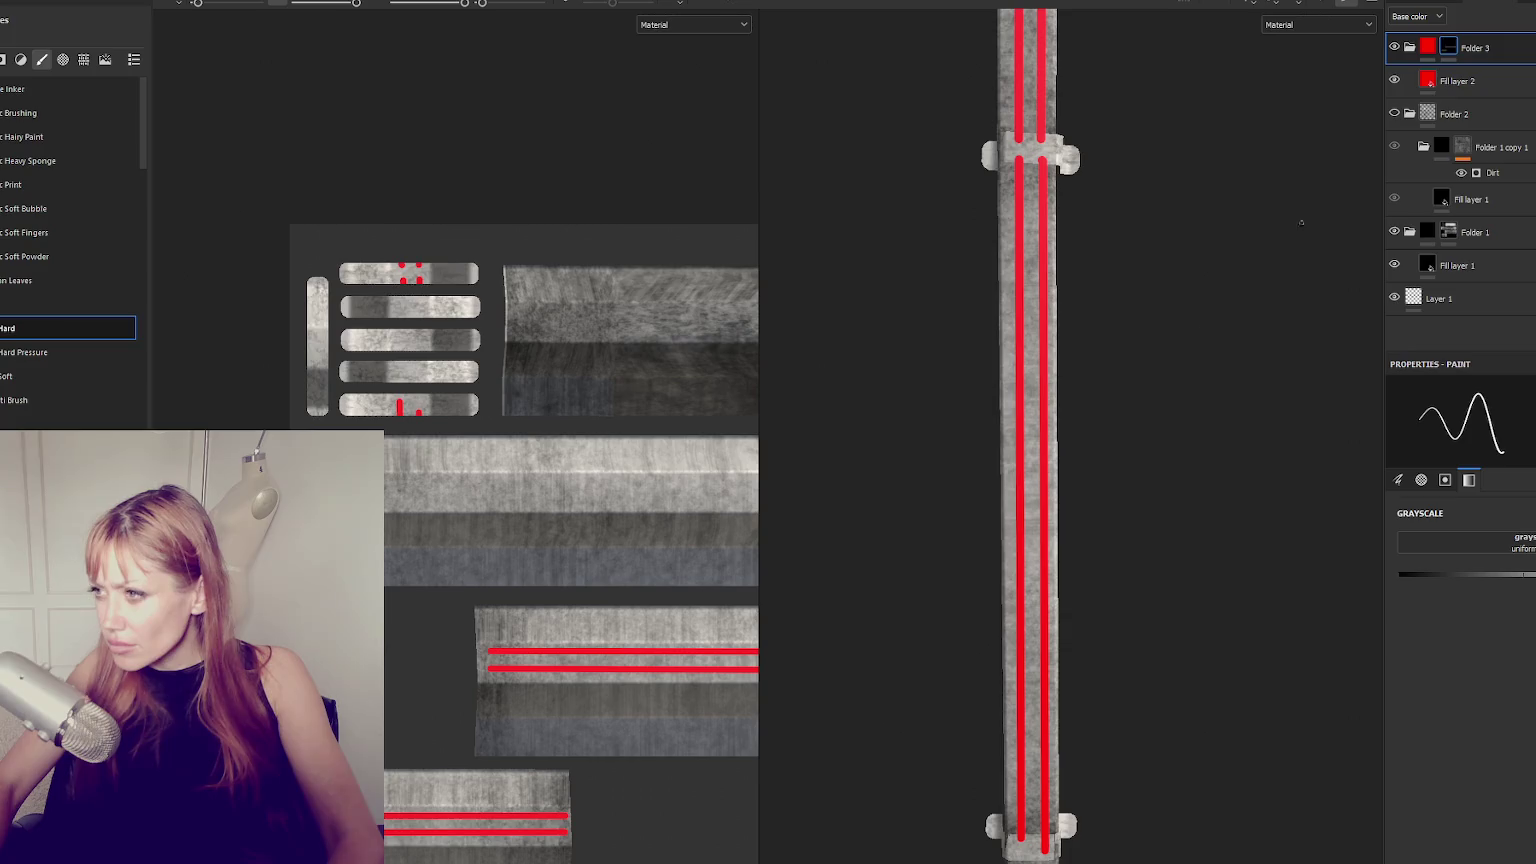
click(1465, 81)
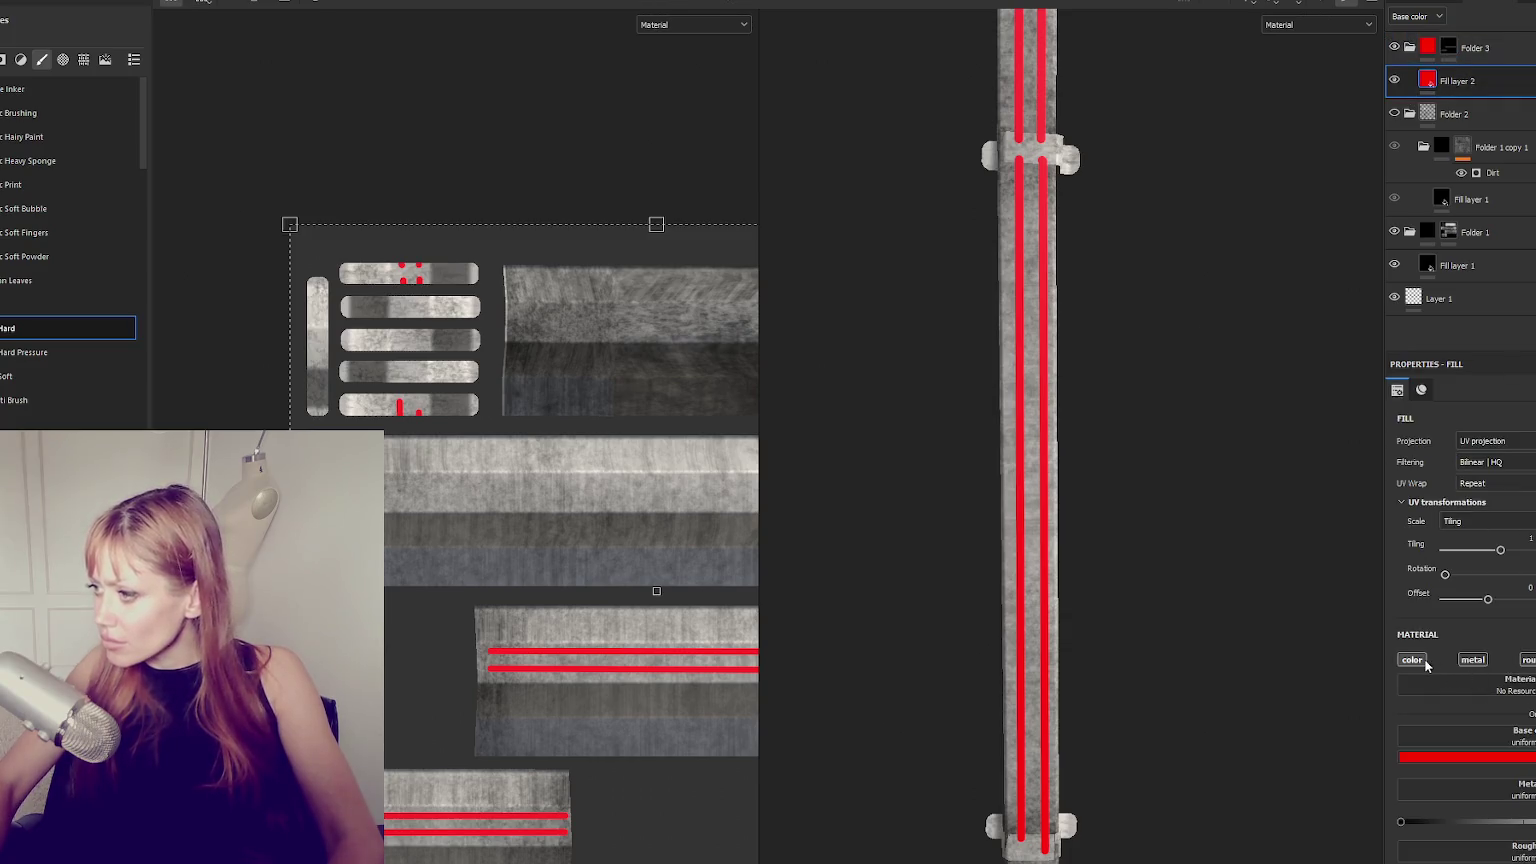
Turn off Fill layer 2's colour, metal and roughness, and lower height to engrave the lines.
click(1425, 663)
click(1473, 660)
click(1529, 660)
drag(1516, 772, 1511, 772)
mouse_move(1332, 618)
alt+mouse_down()
mouse_move(1173, 411)
mouse_move(1080, 401)
mouse_move(1108, 490)
mouse_move(1122, 357)
alt+mouse_up()
alt+middle_drag(1122, 357, 1138, 408)
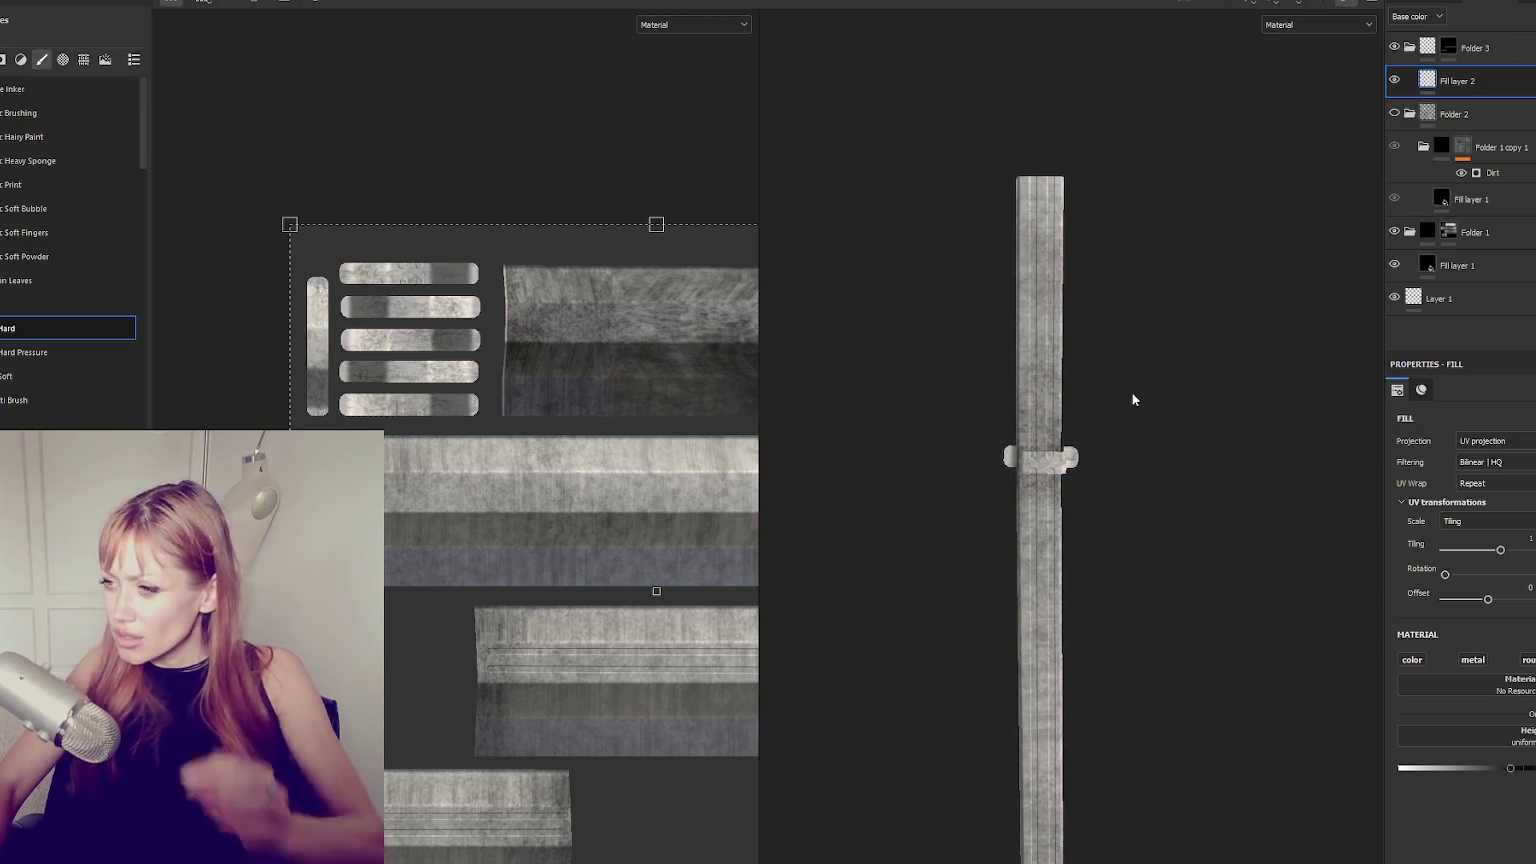
Clear the painted lines from Folder 3's mask.
click(1449, 46)
right_click(1462, 66)
click(1485, 78)
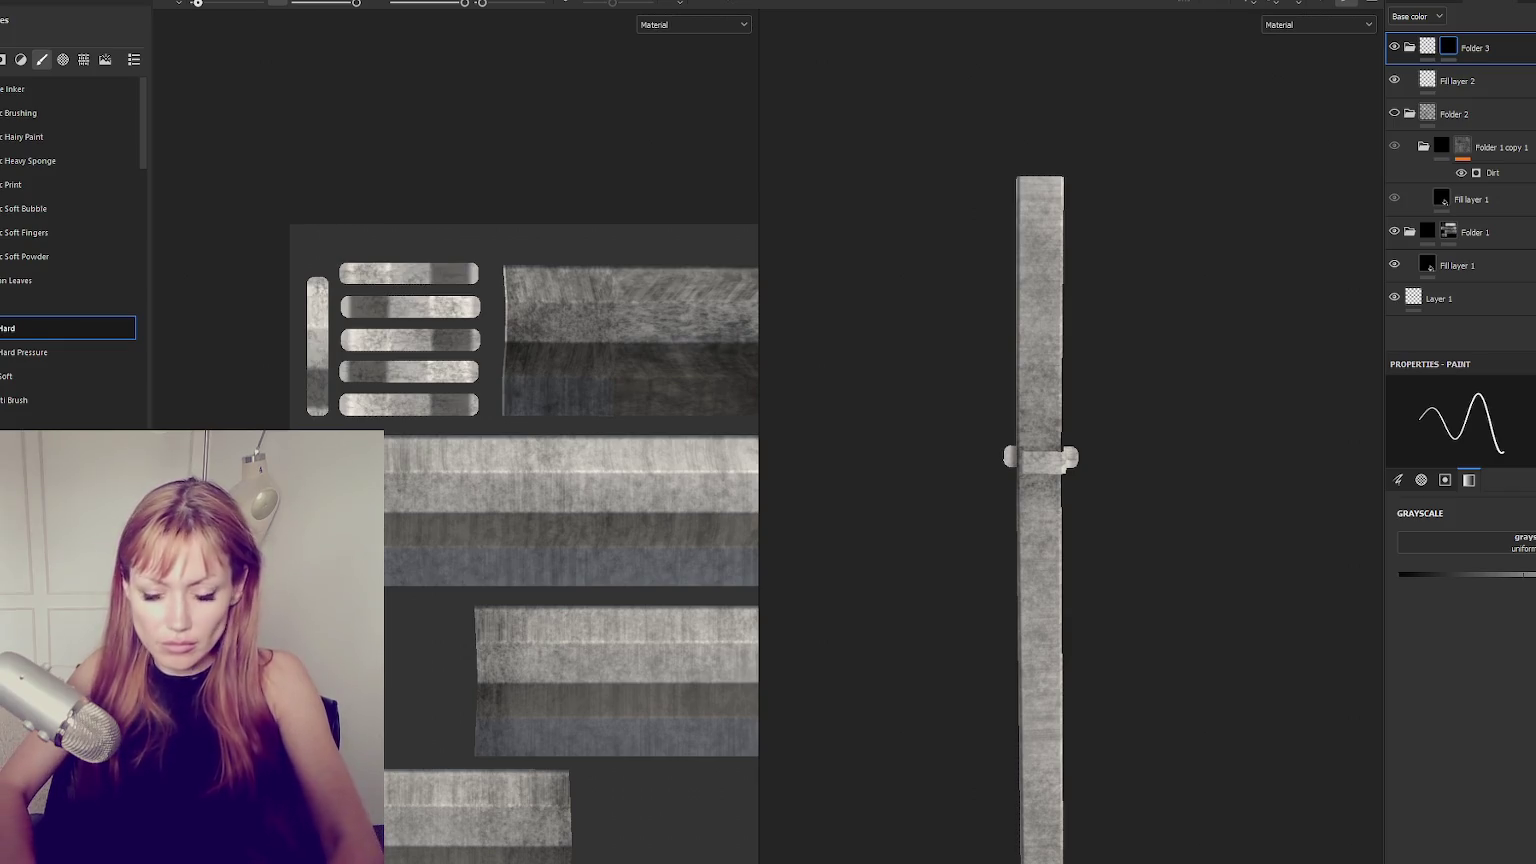
Paint straight vertical lines the full length of the post.
scroll(1059, 199, up, 2)
scroll(1059, 199, up, 2)
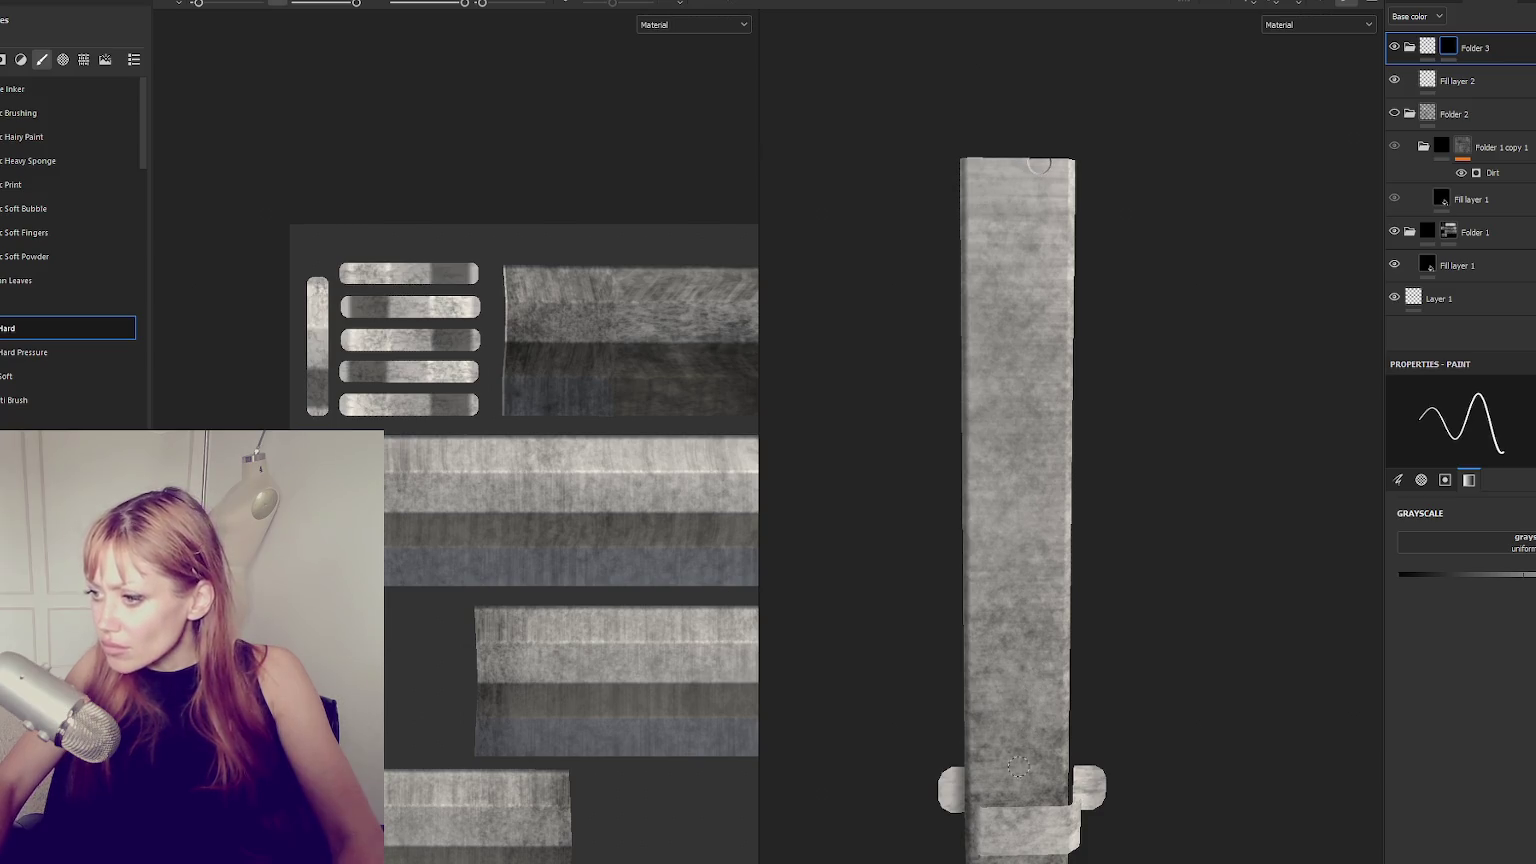
shift+click(1043, 810)
key(ctrl+z)
shift+click(1040, 163)
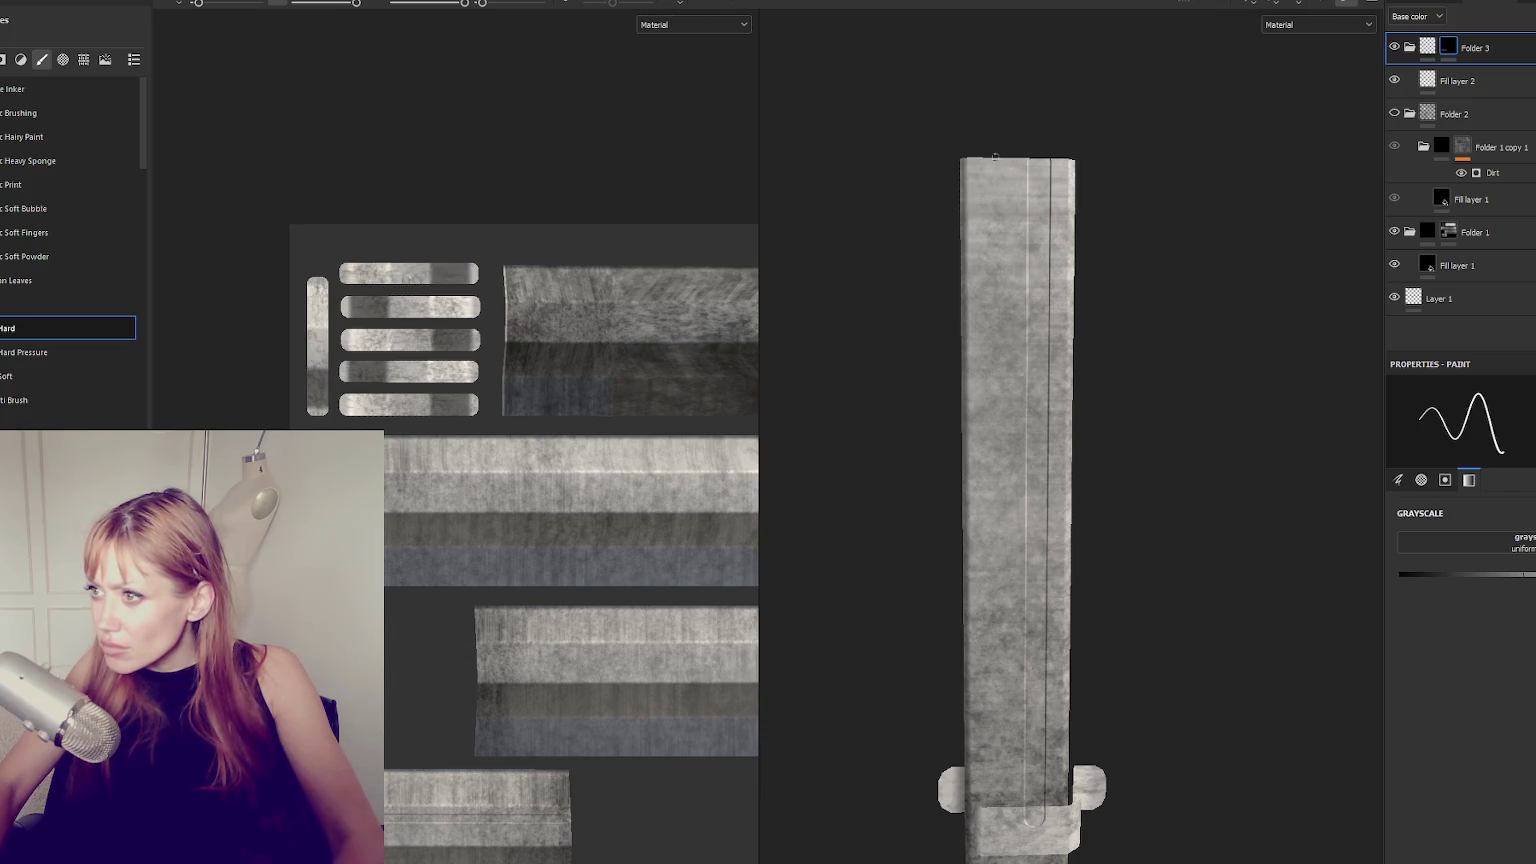
shift+click(994, 810)
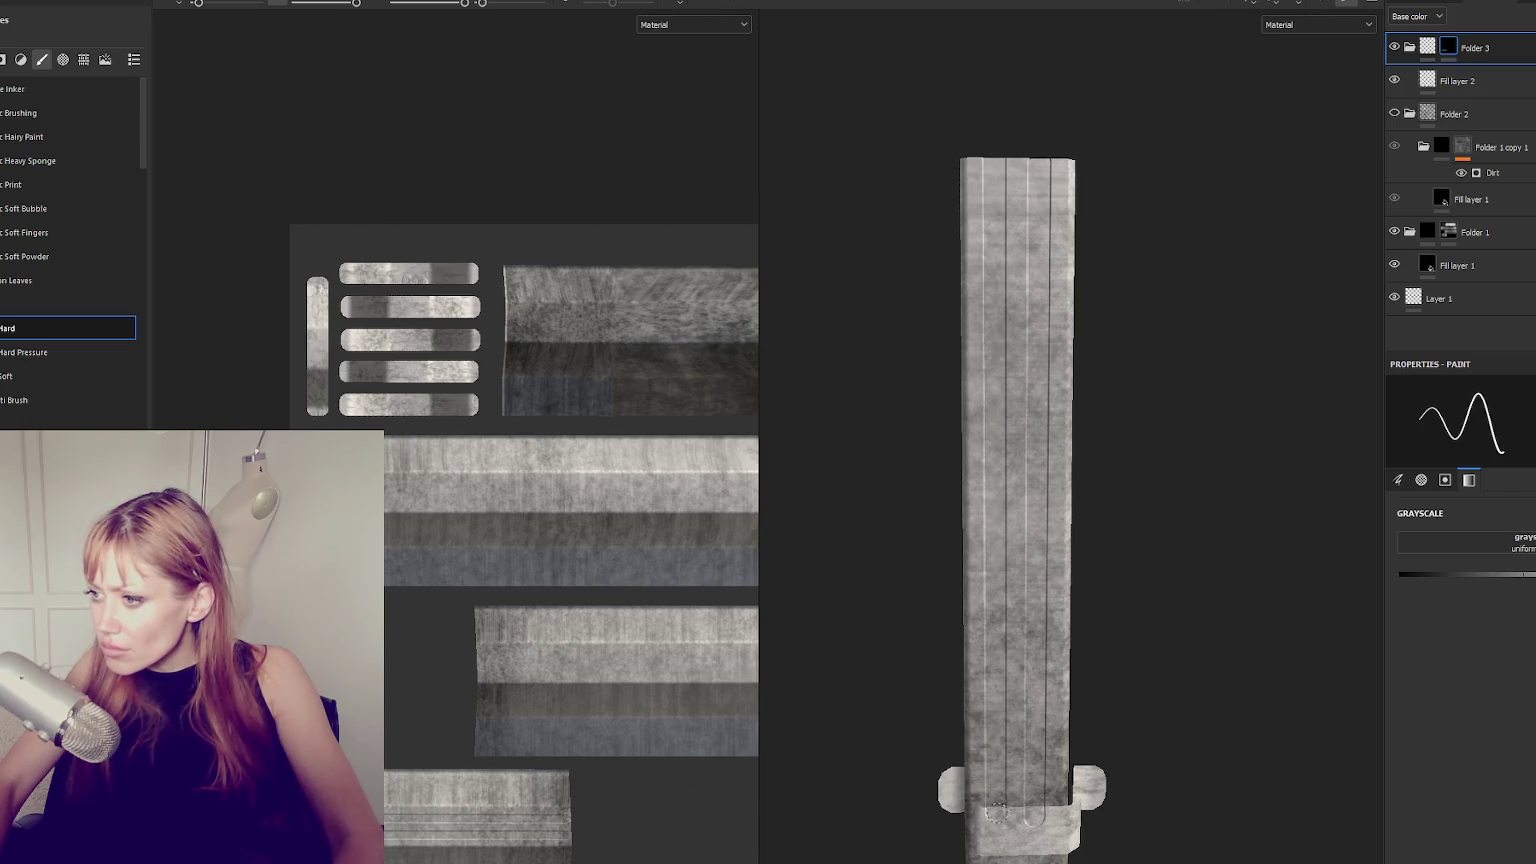
middle_drag(996, 812, 1094, 158)
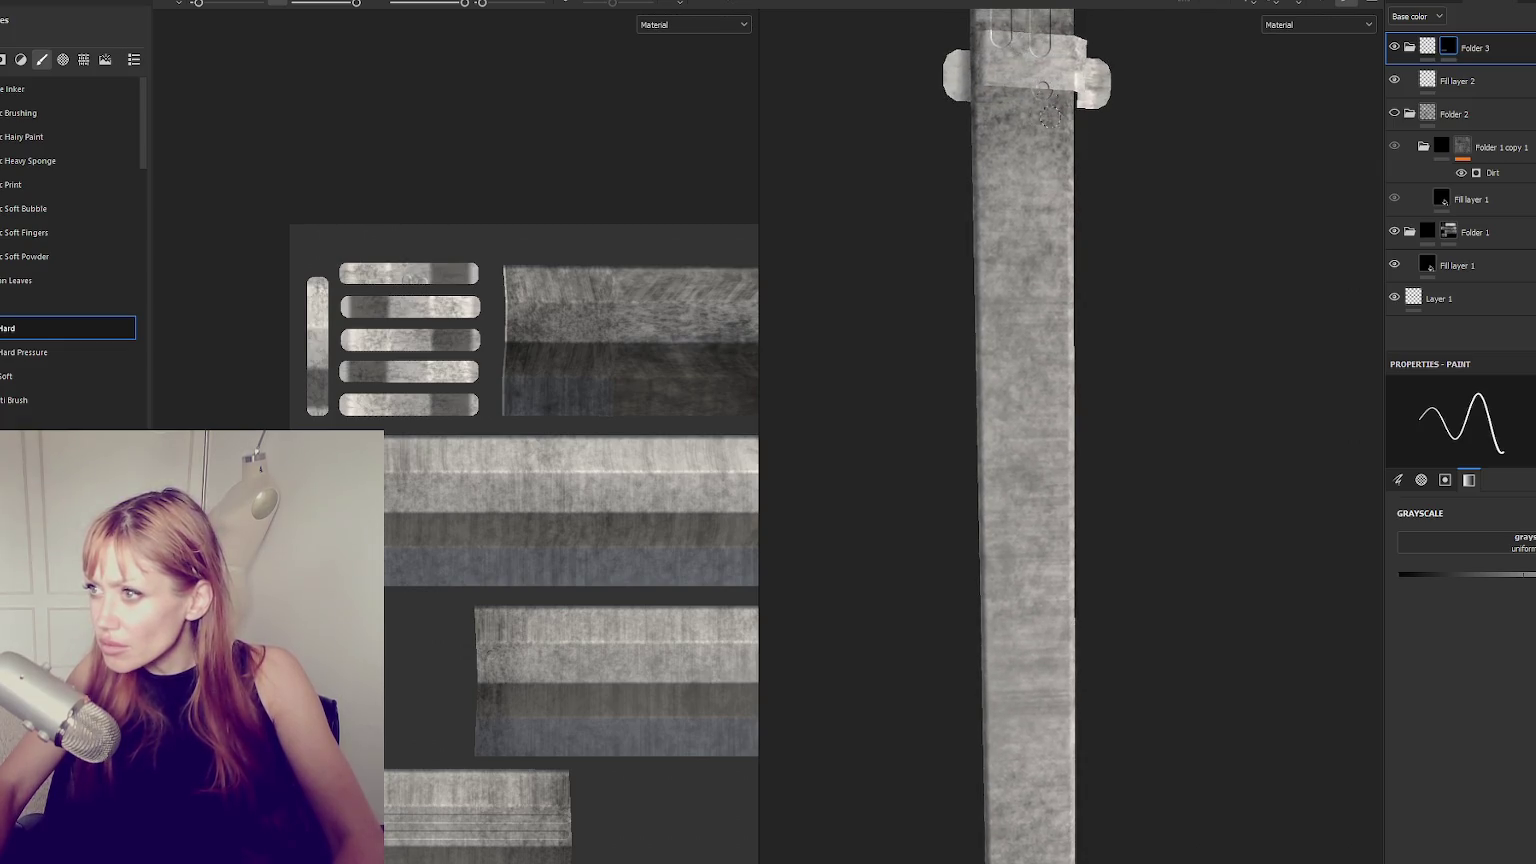
middle_drag(1050, 115, 1063, 439)
middle_drag(1033, 323, 1042, 500)
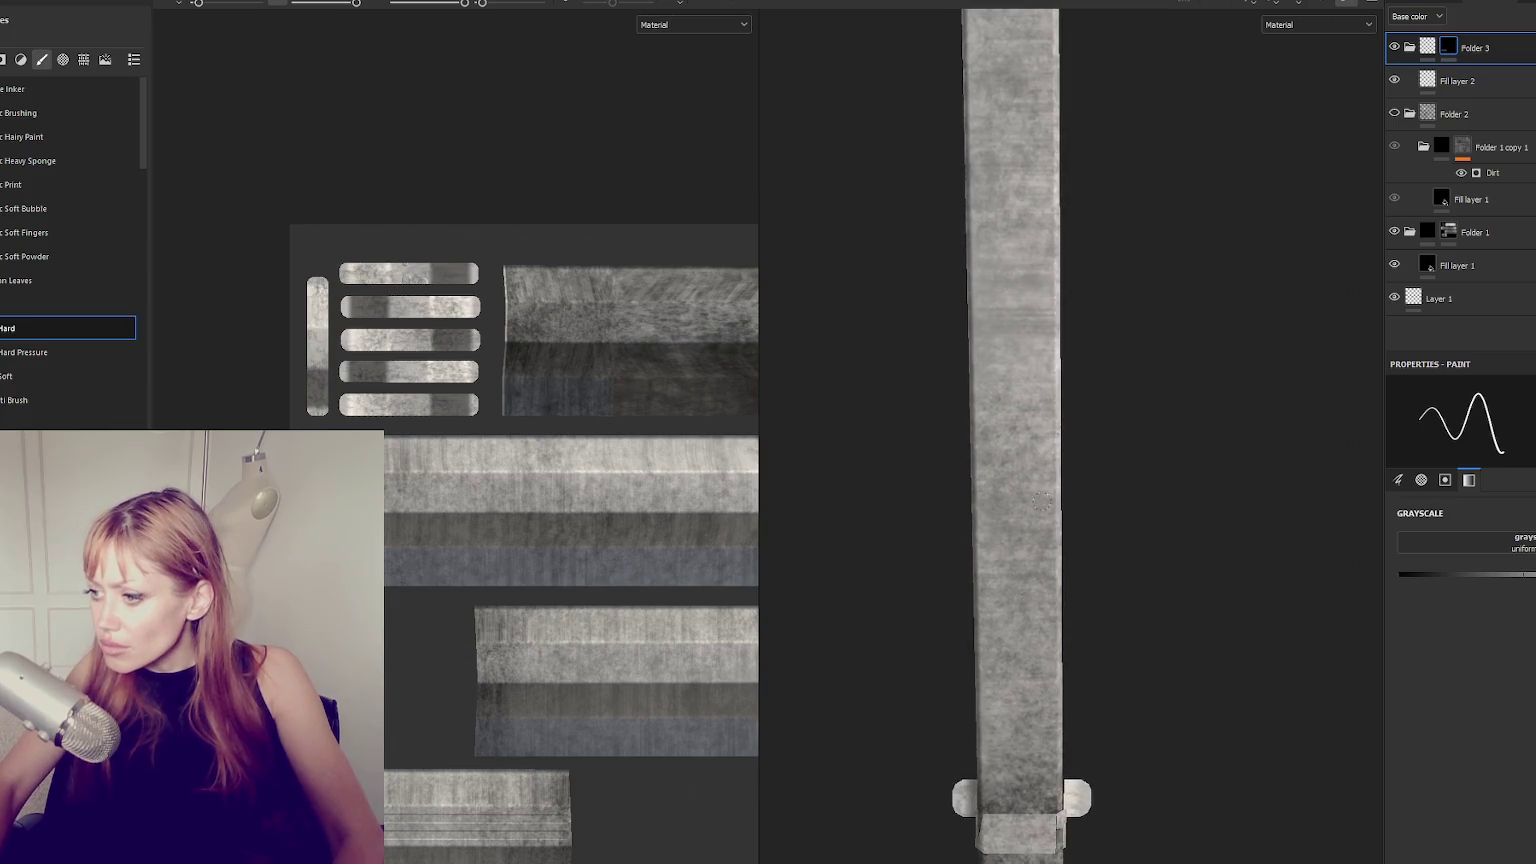
scroll(1042, 500, down, 3)
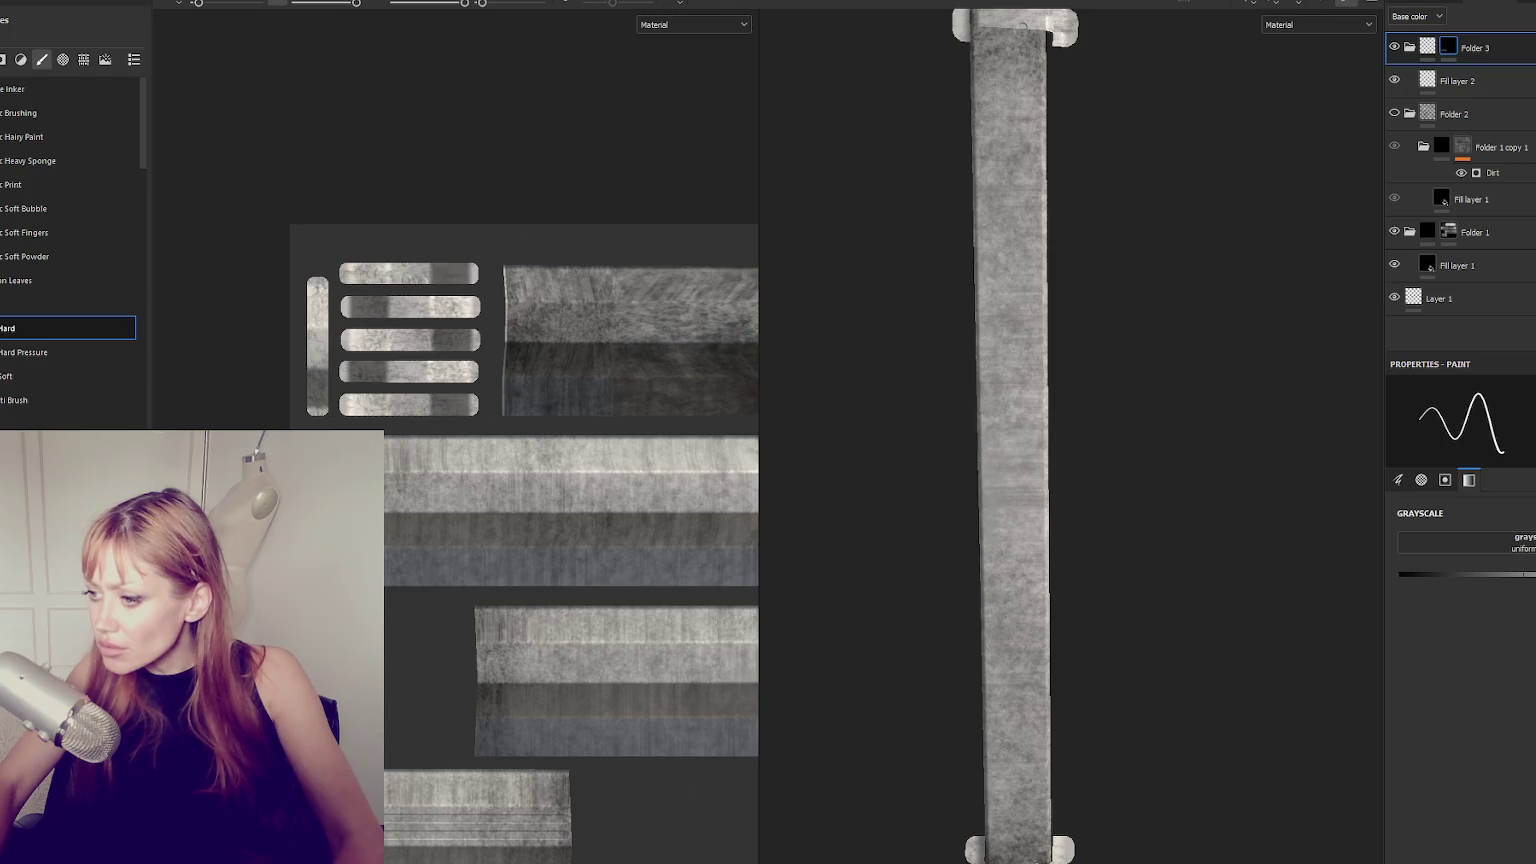
Paint two more straight lines along the post, then undo the dark result.
key(shift)
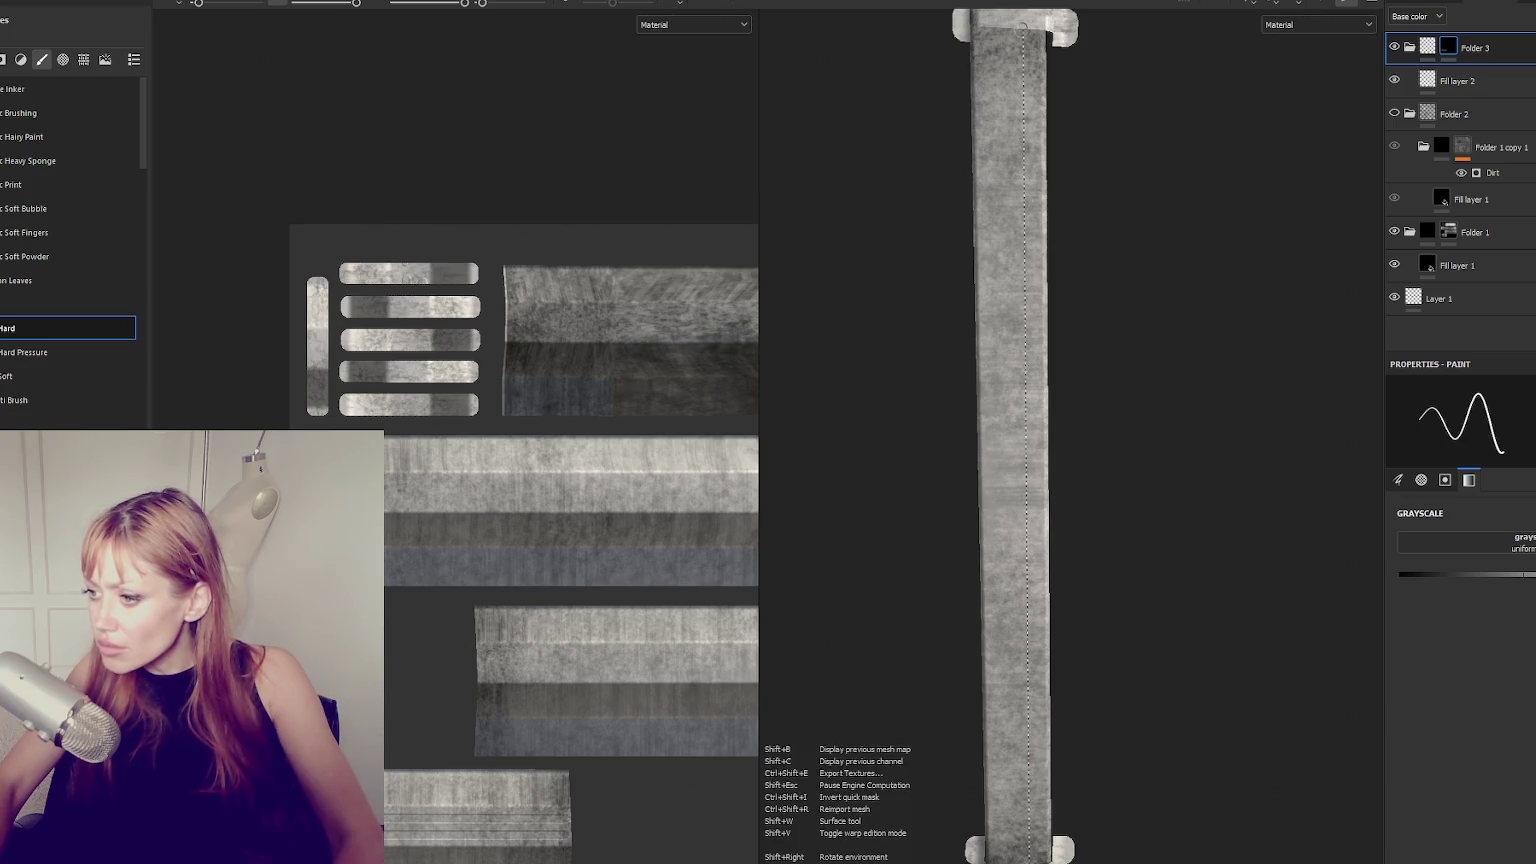
shift+click(1025, 852)
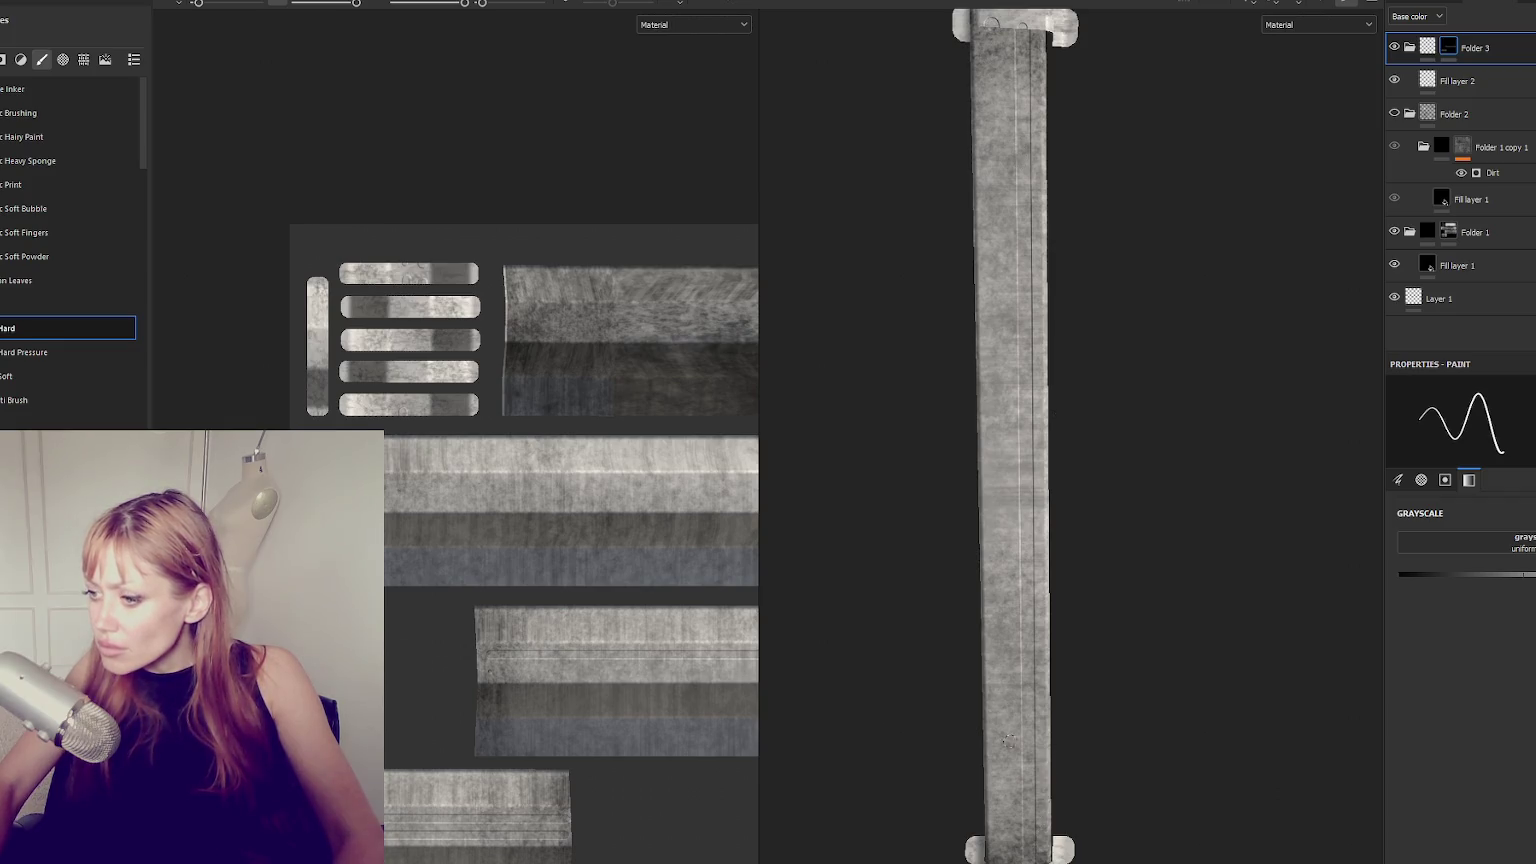
shift+click(1004, 845)
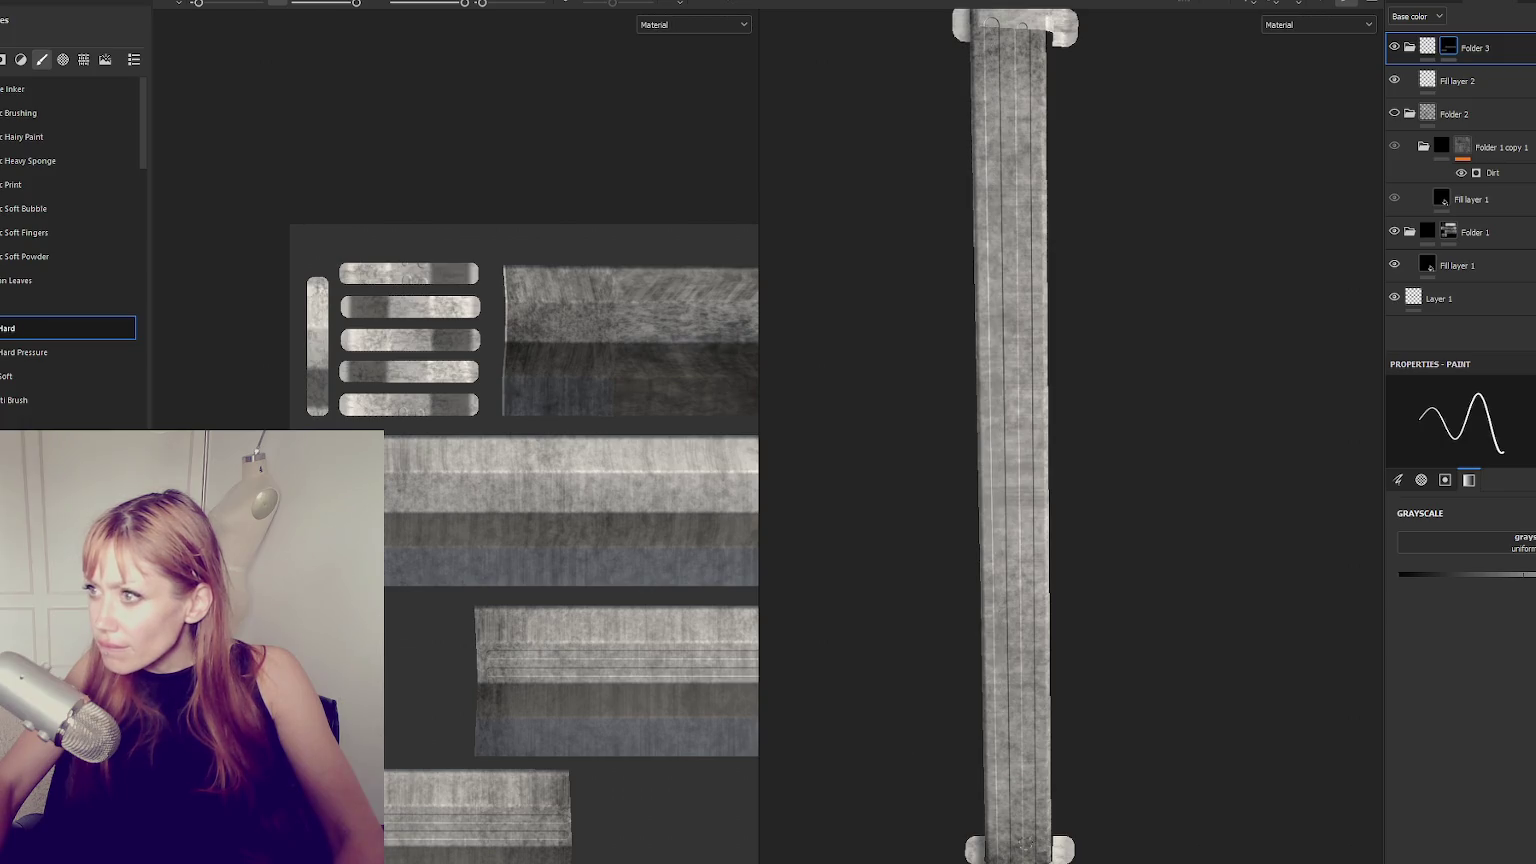
key(ctrl+z)
middle_drag(1101, 350, 1020, 113)
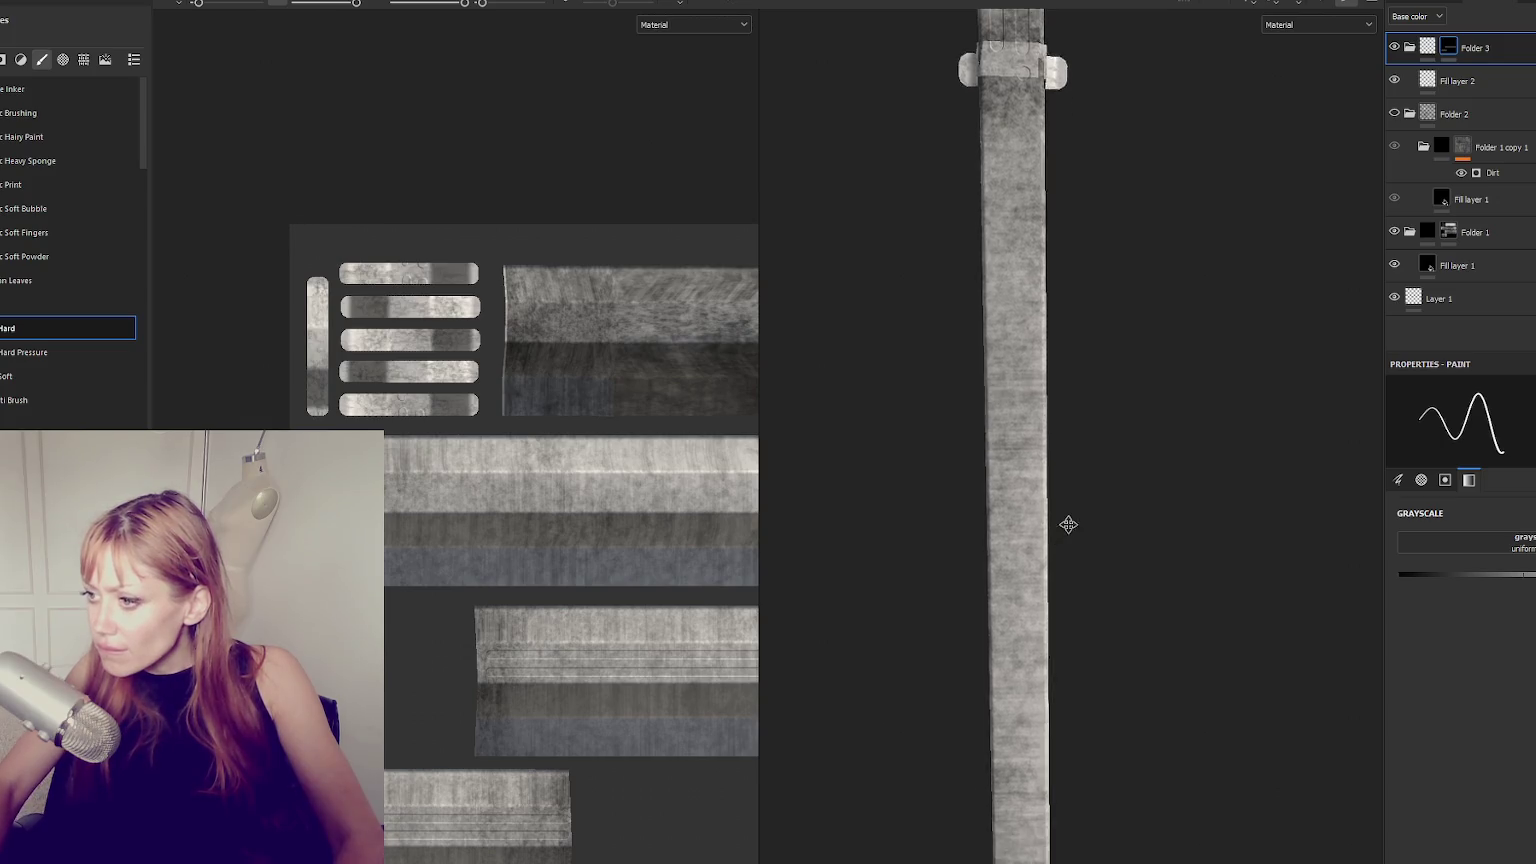
middle_drag(1035, 227, 1067, 415)
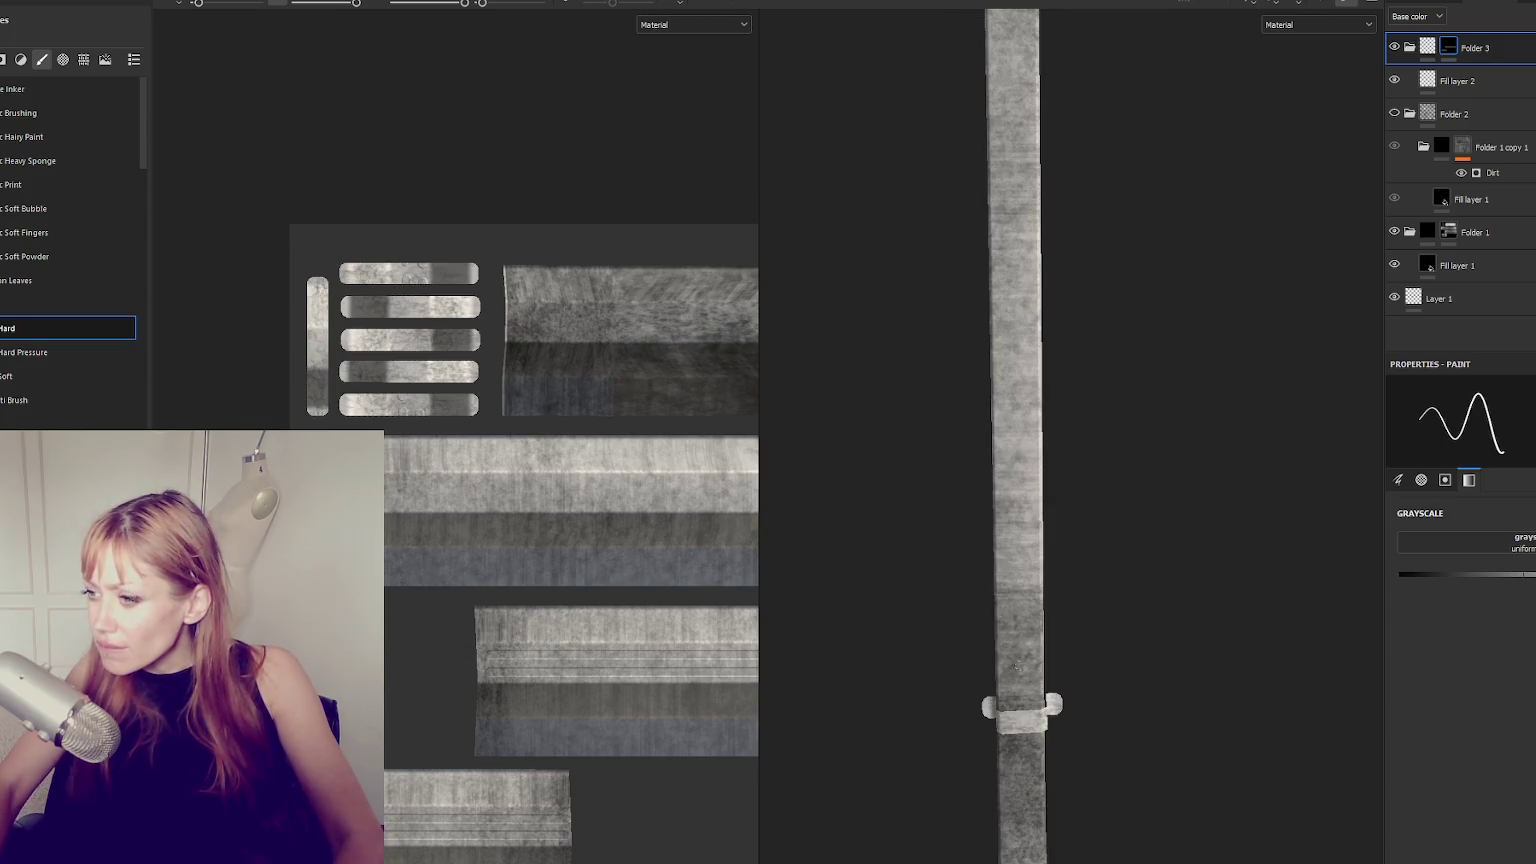
mouse_move(1067, 415)
middle_down()
mouse_move(1041, 551)
mouse_move(1066, 377)
middle_up()
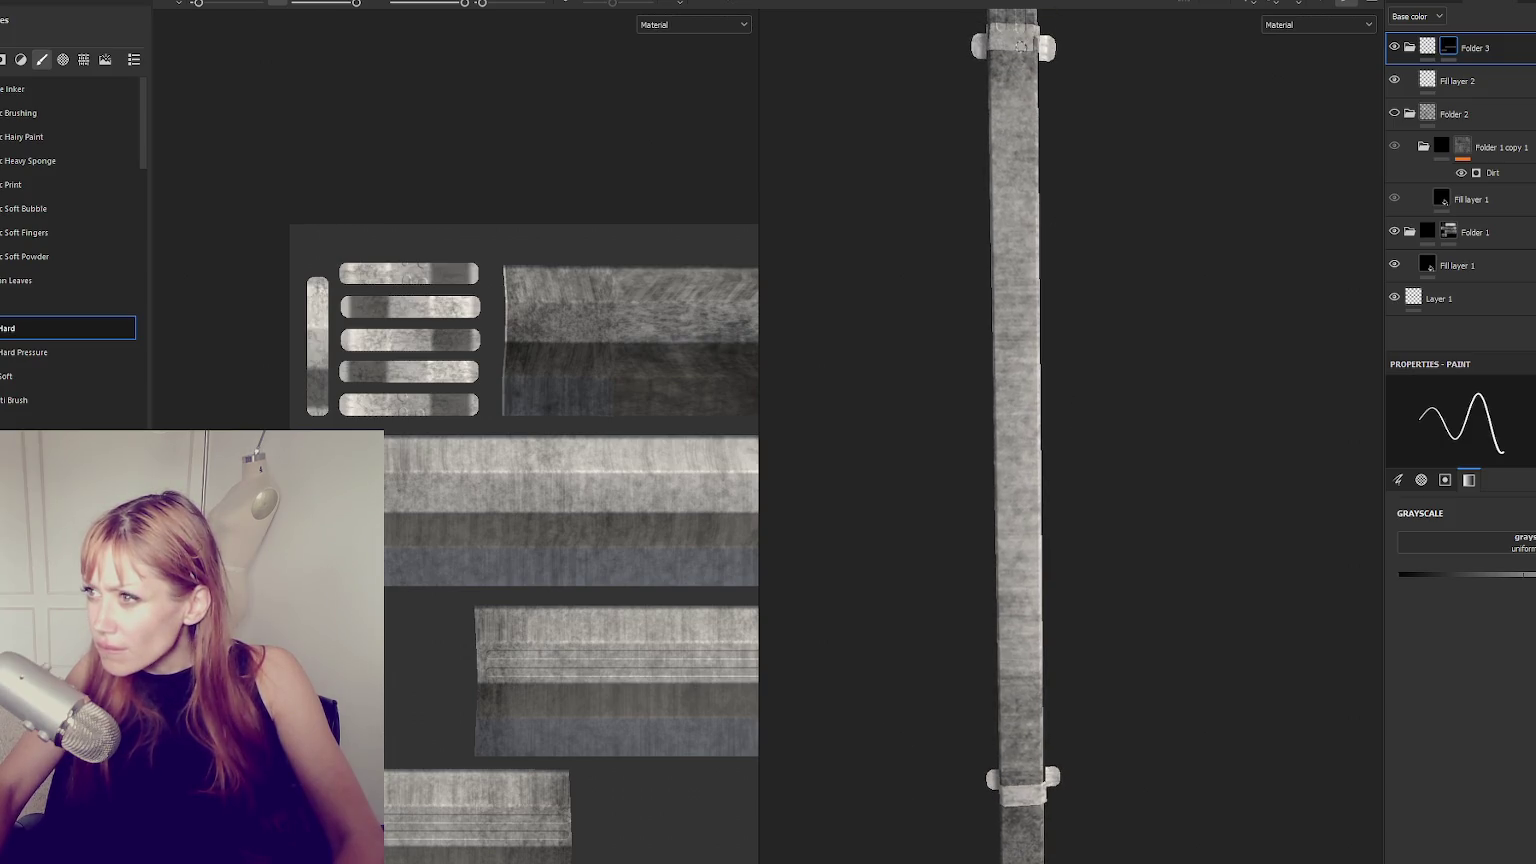
Paint straight lines along the strap up to its bend.
key(shift)
shift+click(1030, 792)
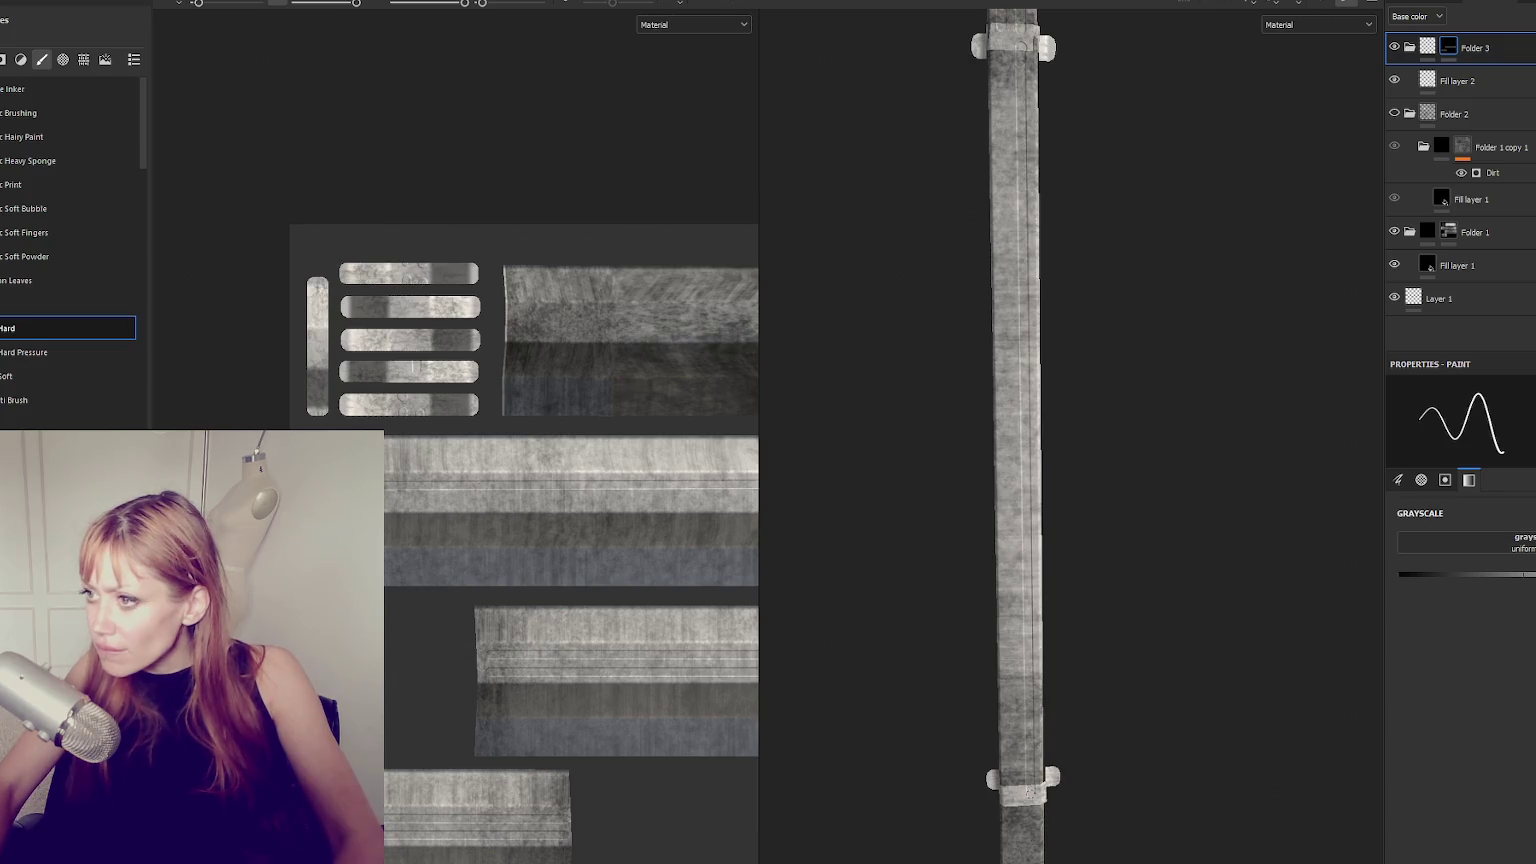
key(shift)
shift+click(1004, 50)
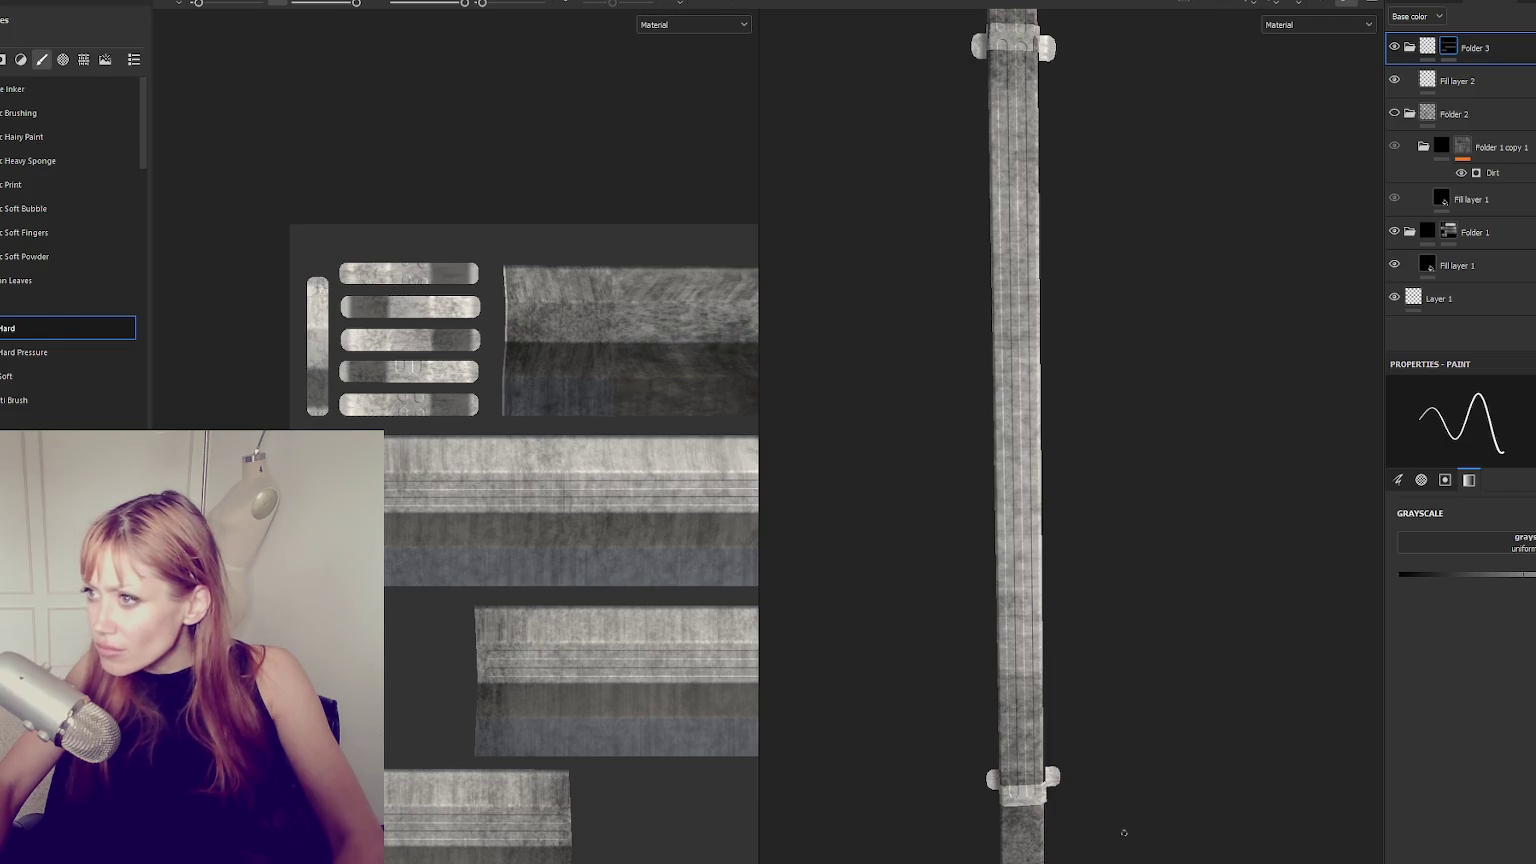
alt+middle_drag(1121, 823, 1142, 353)
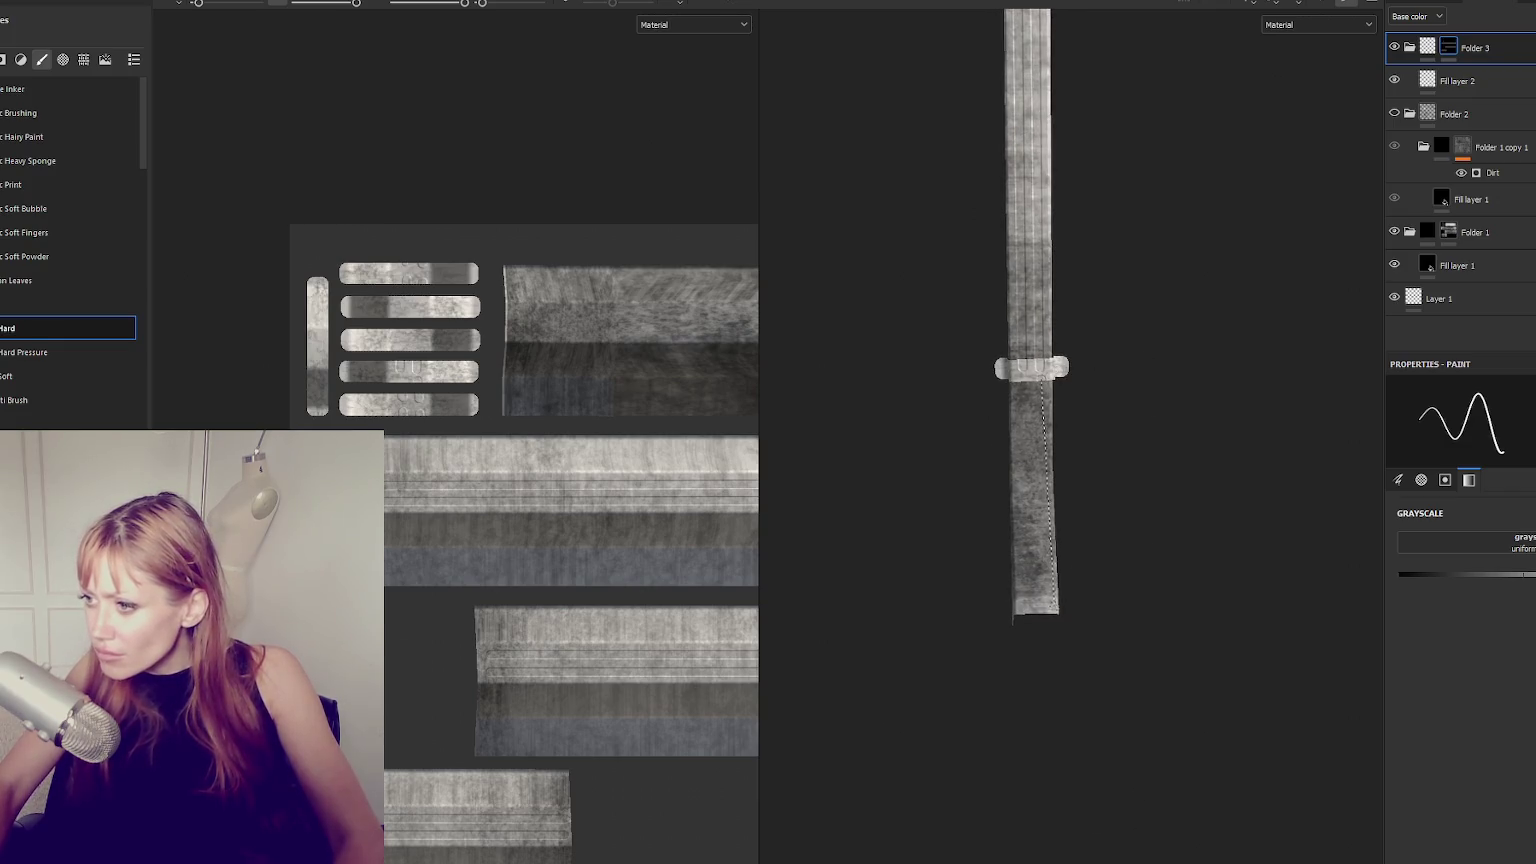
key(shift)
key(shift)
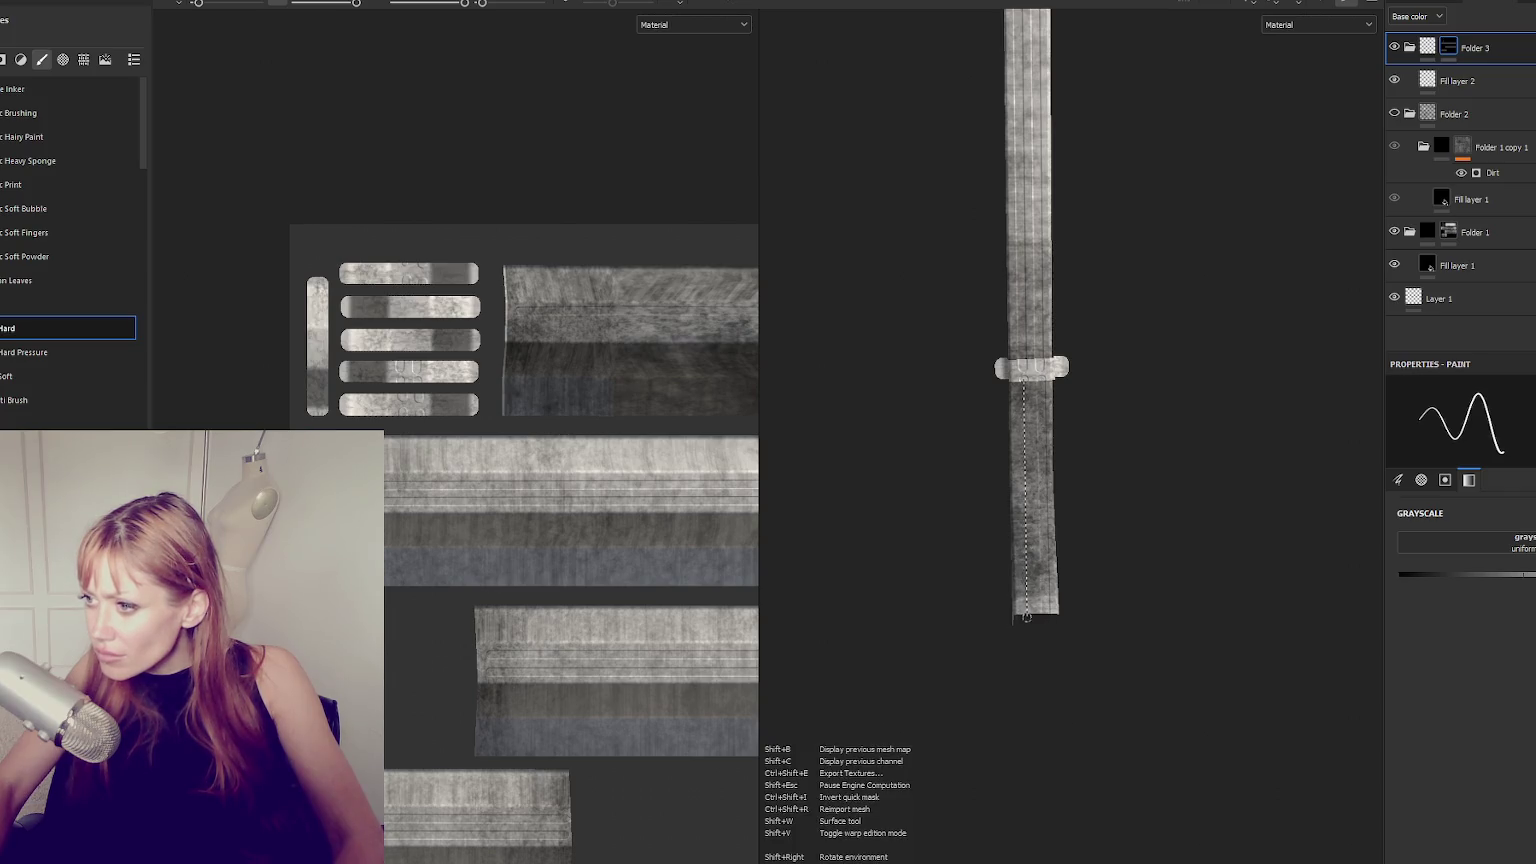
mouse_move(1183, 514)
alt+mouse_down()
mouse_move(1057, 469)
mouse_move(915, 456)
alt+mouse_up()
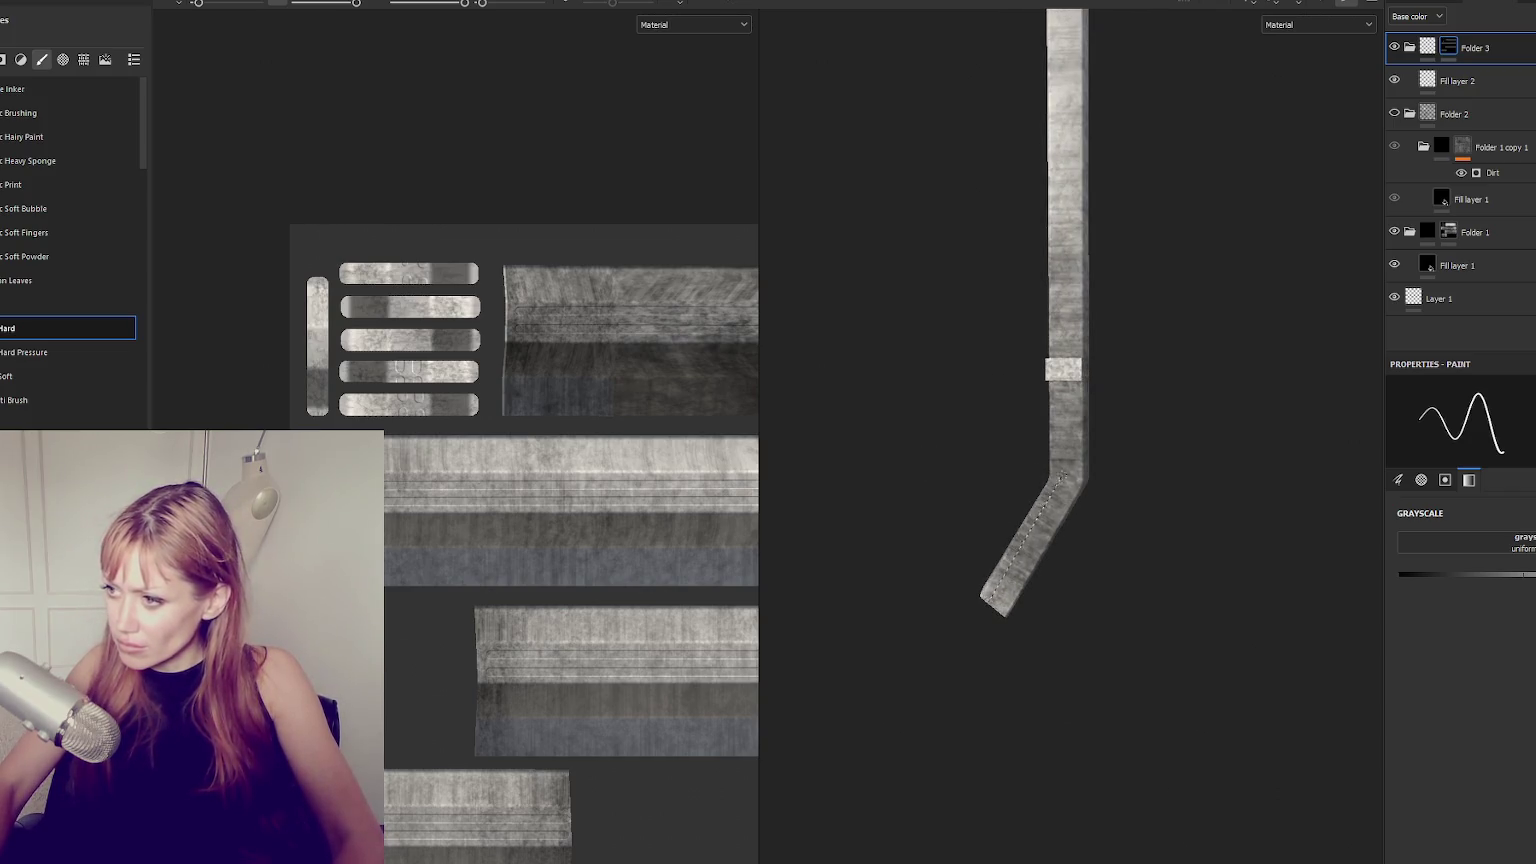
key(shift)
shift+click(1057, 478)
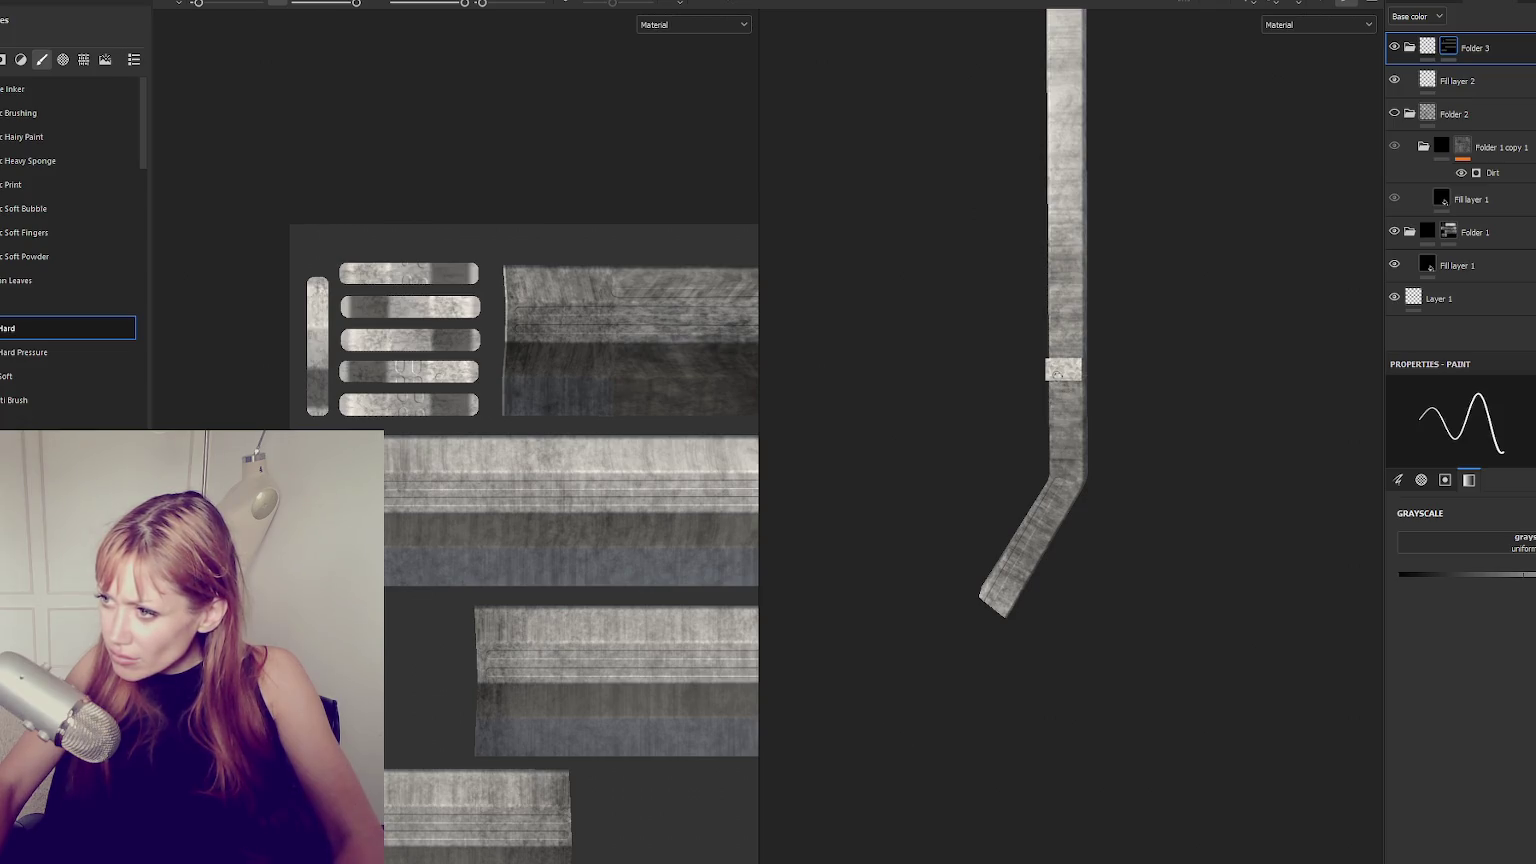
shift+click(1077, 481)
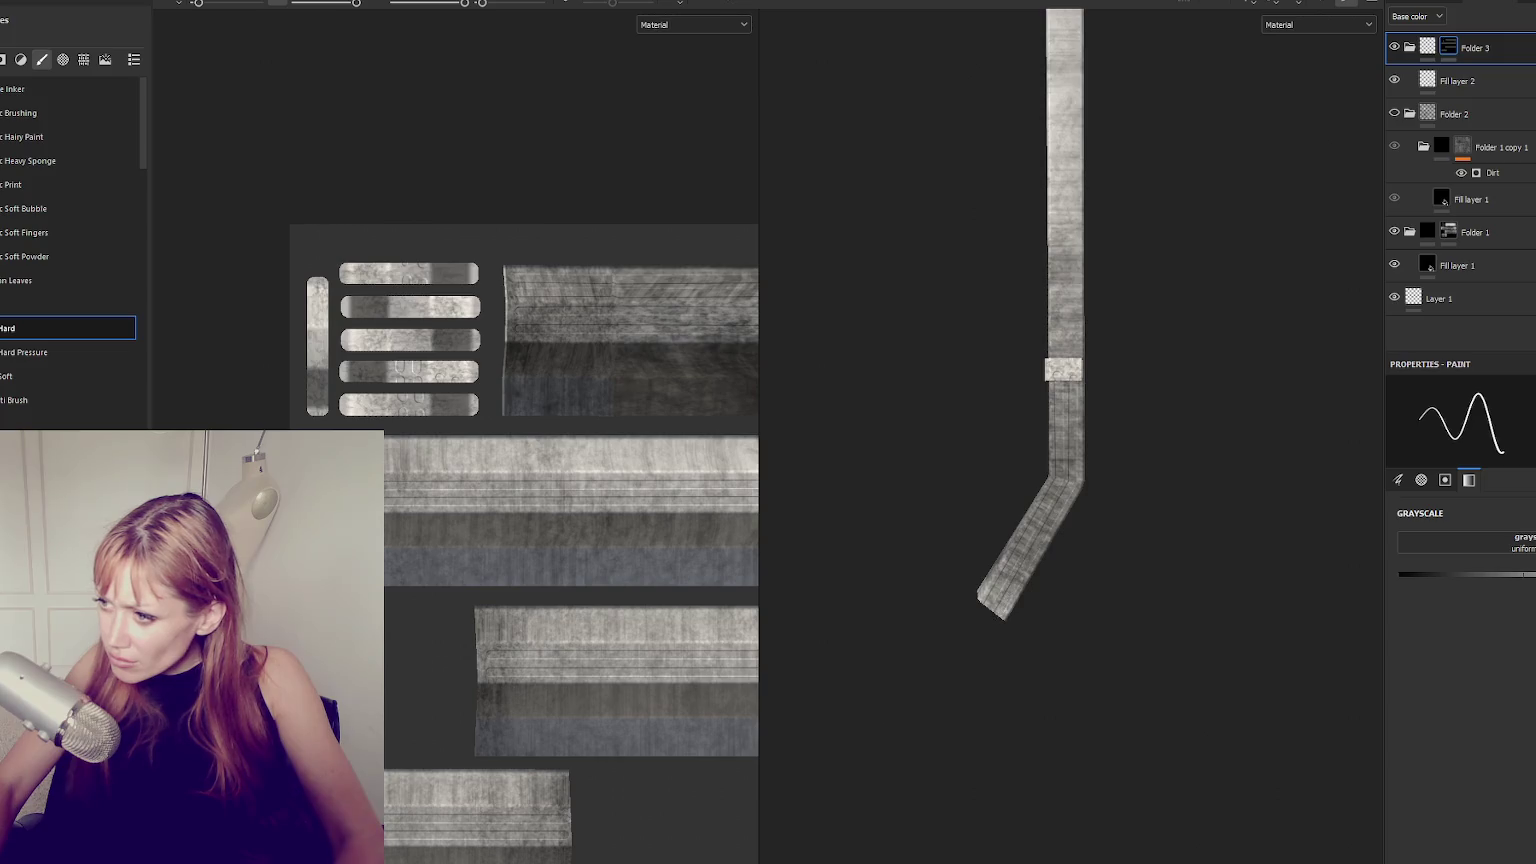
Paint further straight lines down the strap's upper section and its other faces.
middle_drag(1142, 343, 1148, 640)
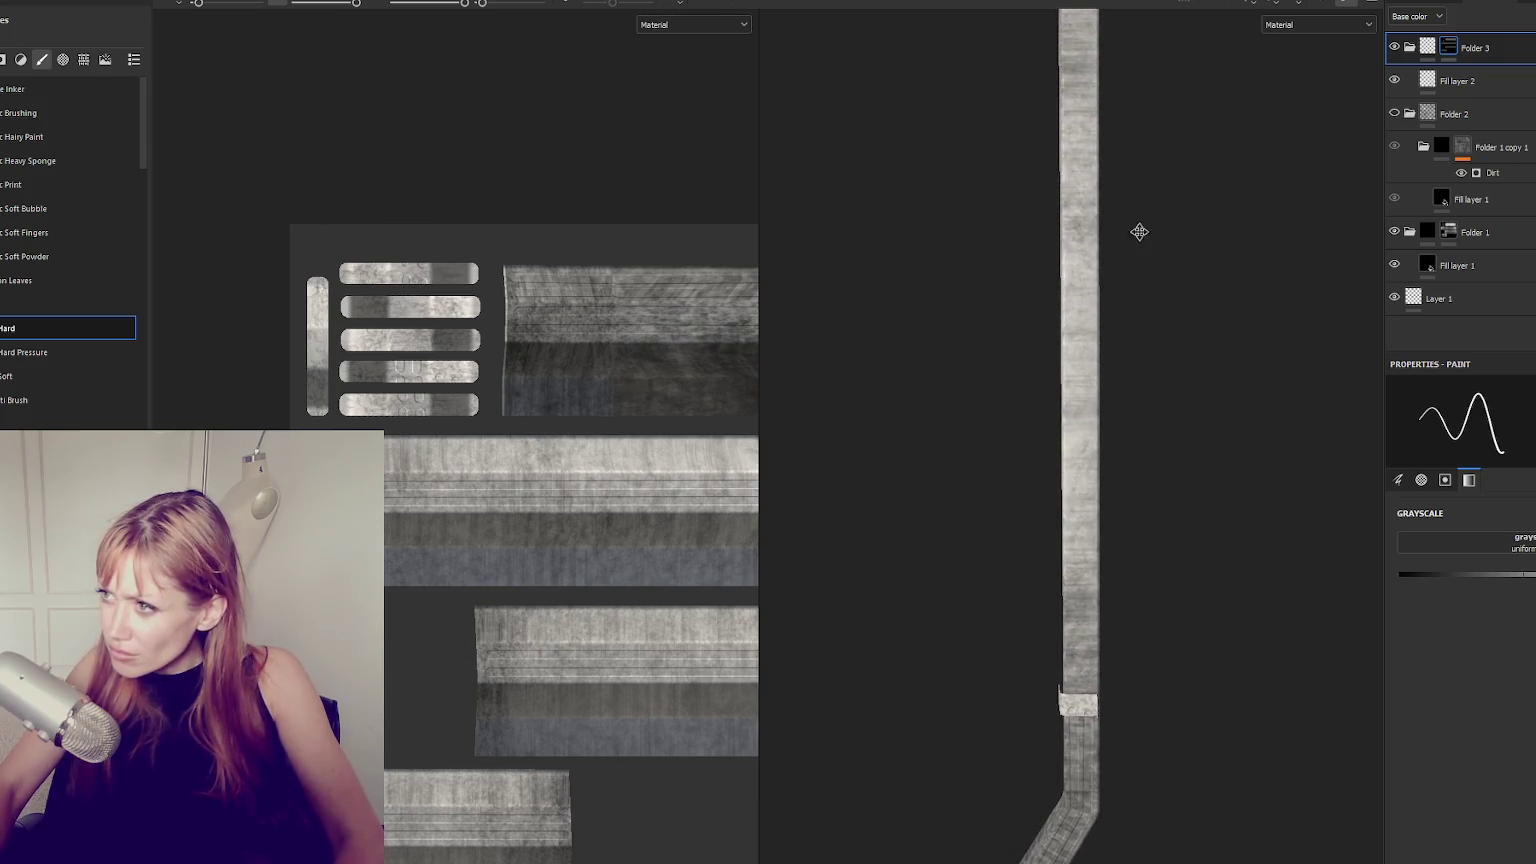
middle_drag(1138, 233, 1118, 314)
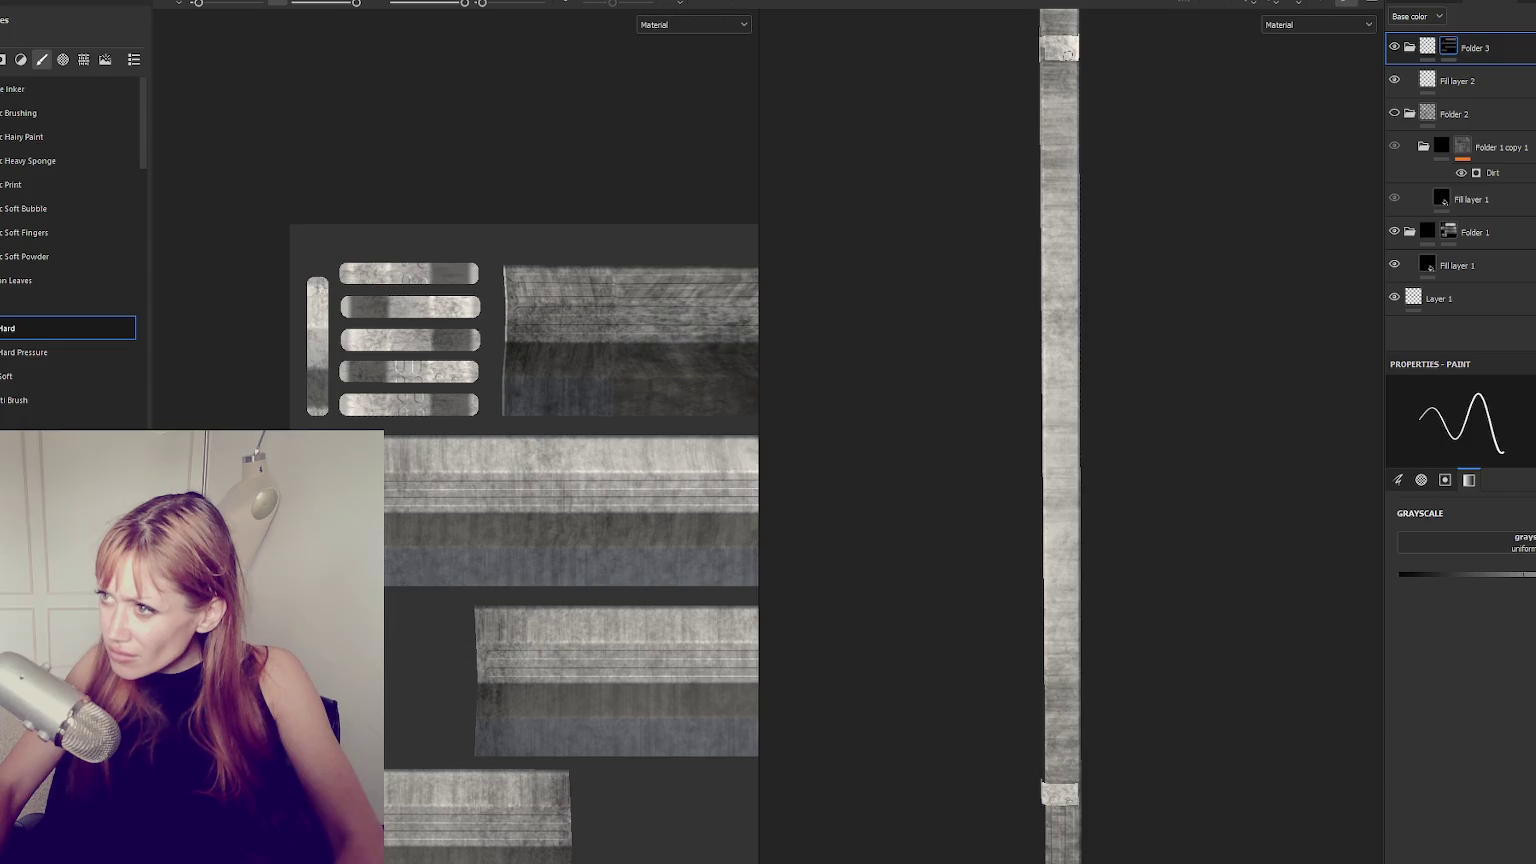
shift+click(1062, 782)
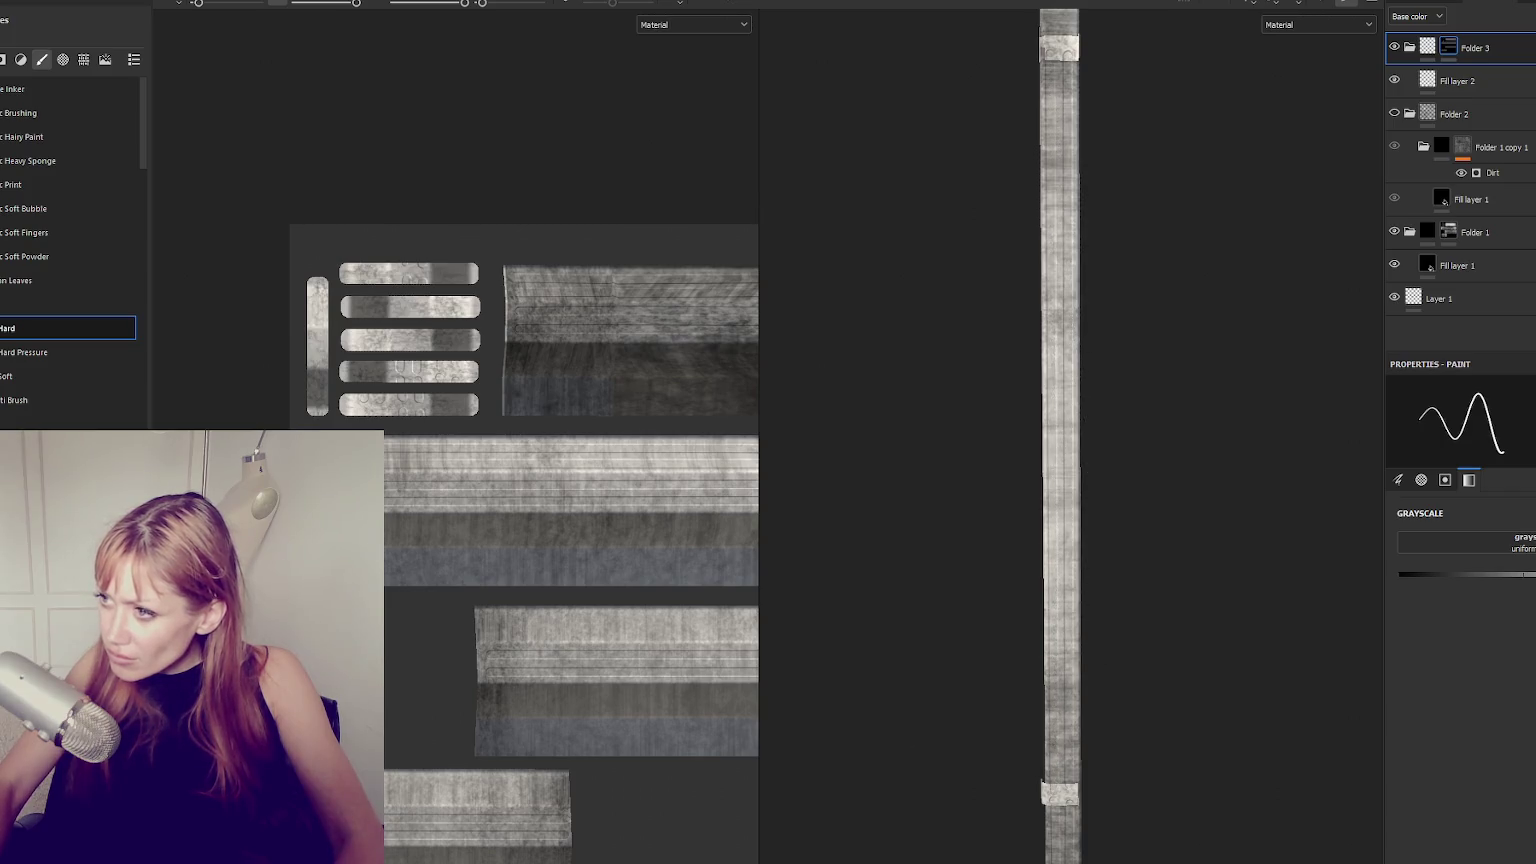
alt+drag(1107, 444, 1080, 58)
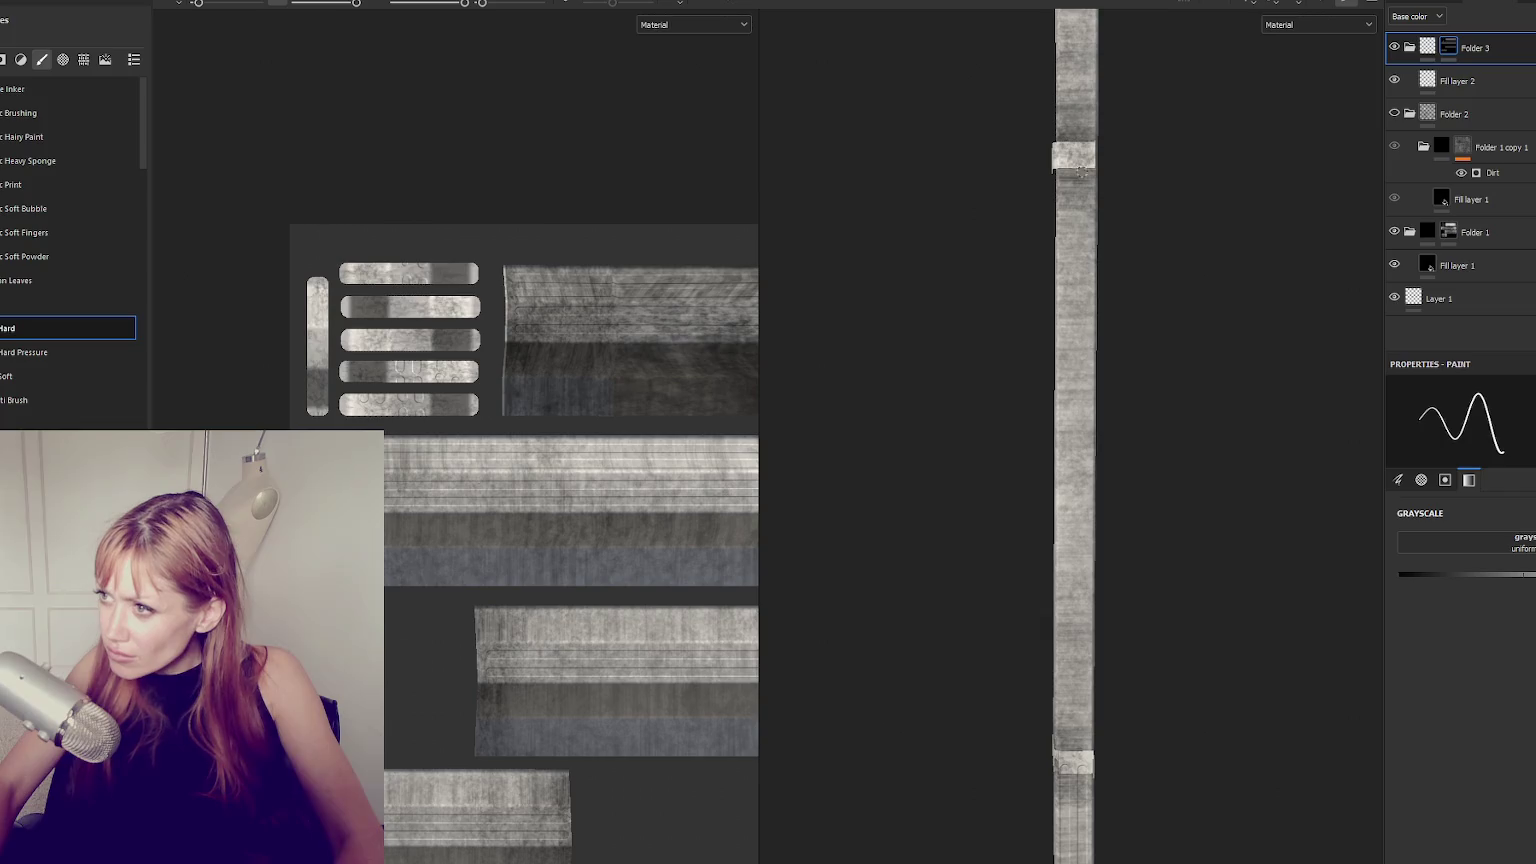
key(shift)
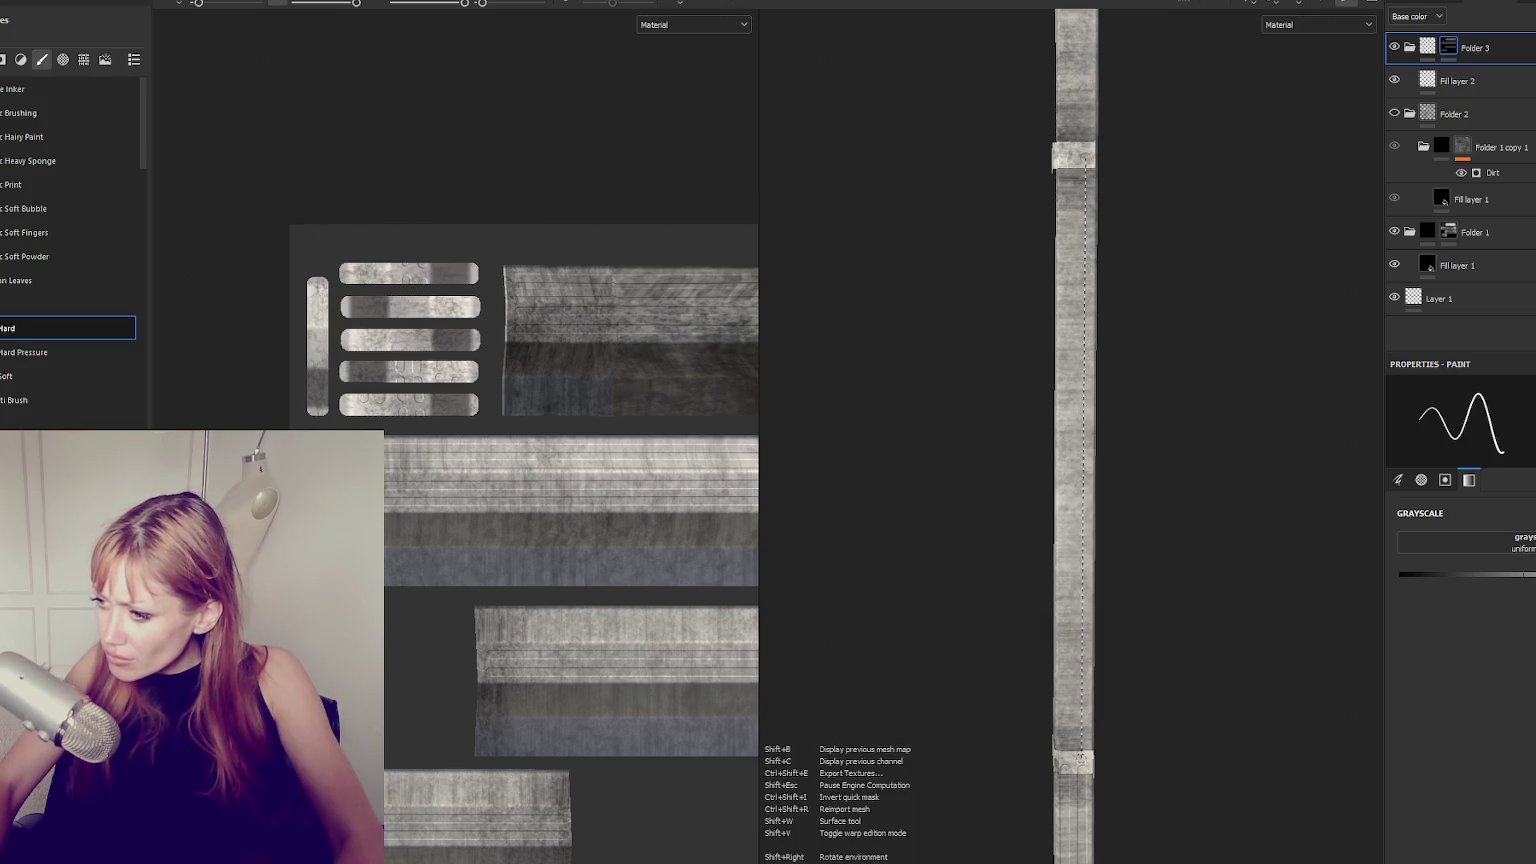
shift+click(1080, 758)
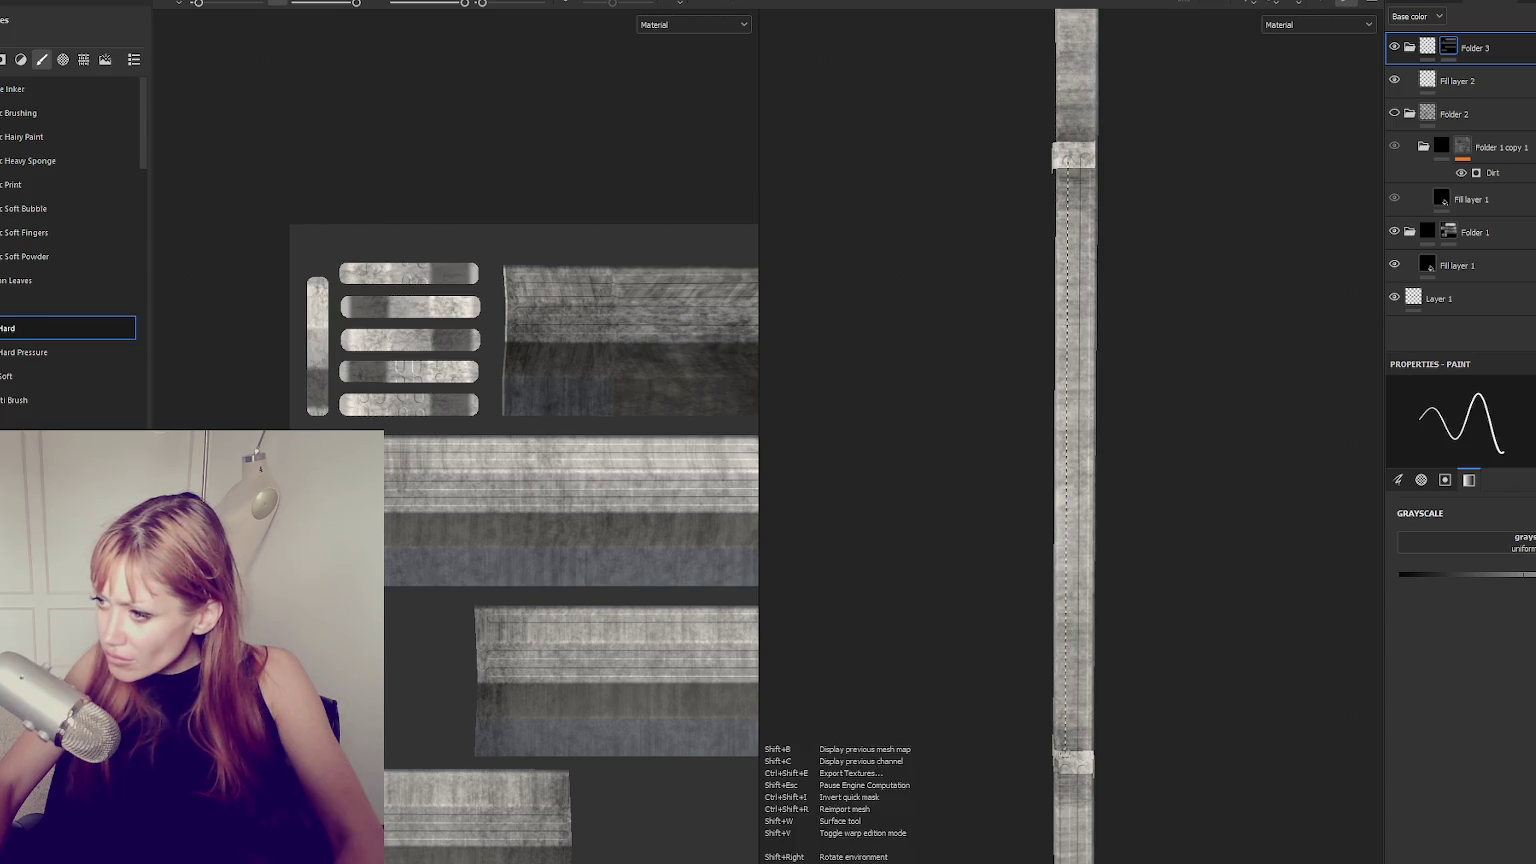
shift+click(1066, 165)
middle_drag(1066, 165, 1131, 446)
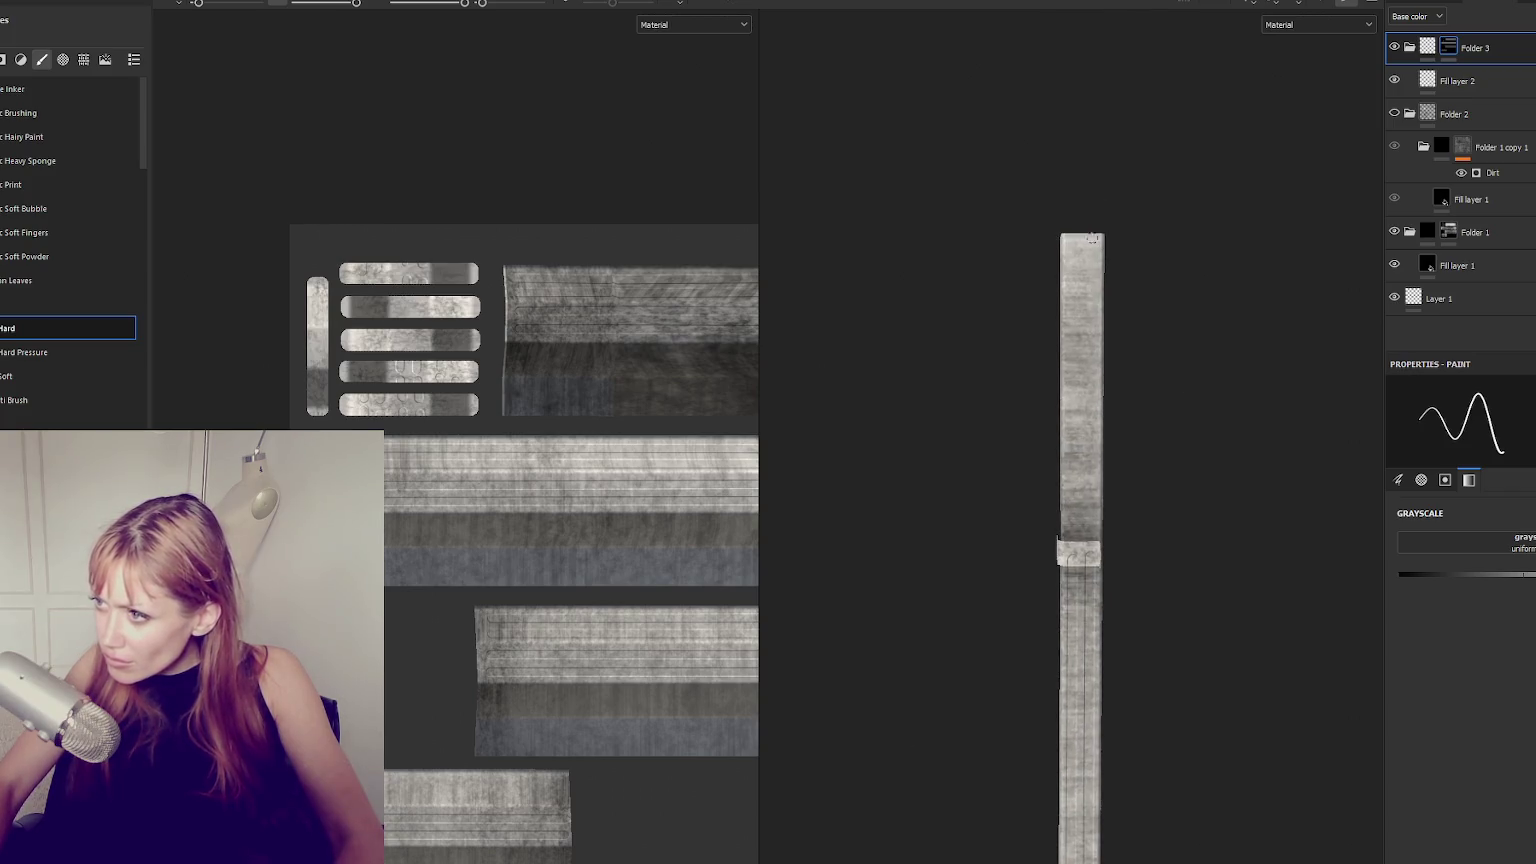
shift+click(1092, 545)
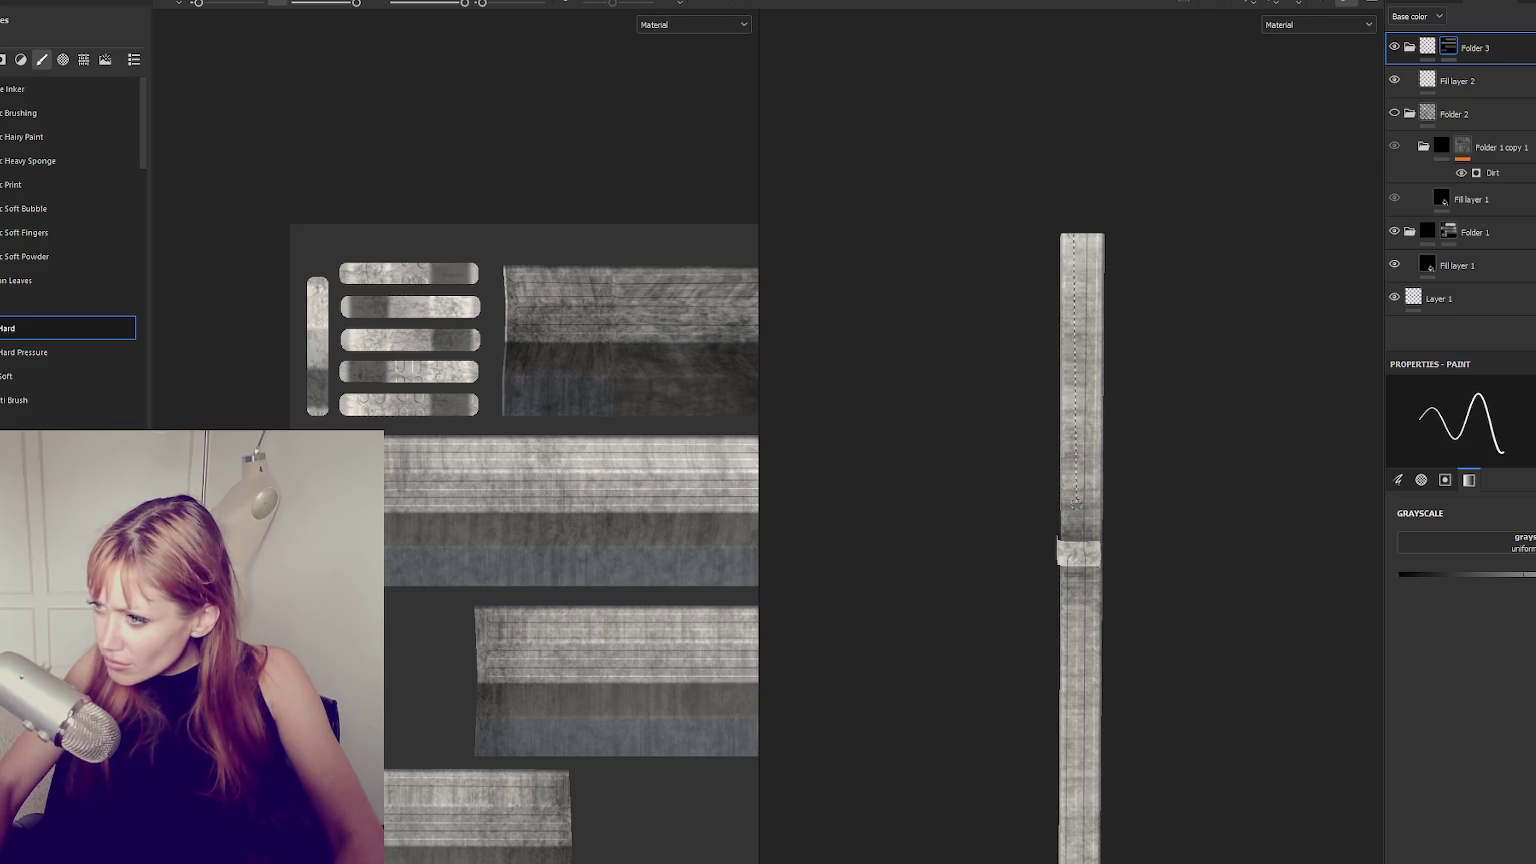
middle_drag(1075, 502, 1099, 433)
alt+drag(1099, 433, 1165, 275)
Paint a dotted stitch line straight down the strap.
shift+right_drag(1165, 275, 1138, 267)
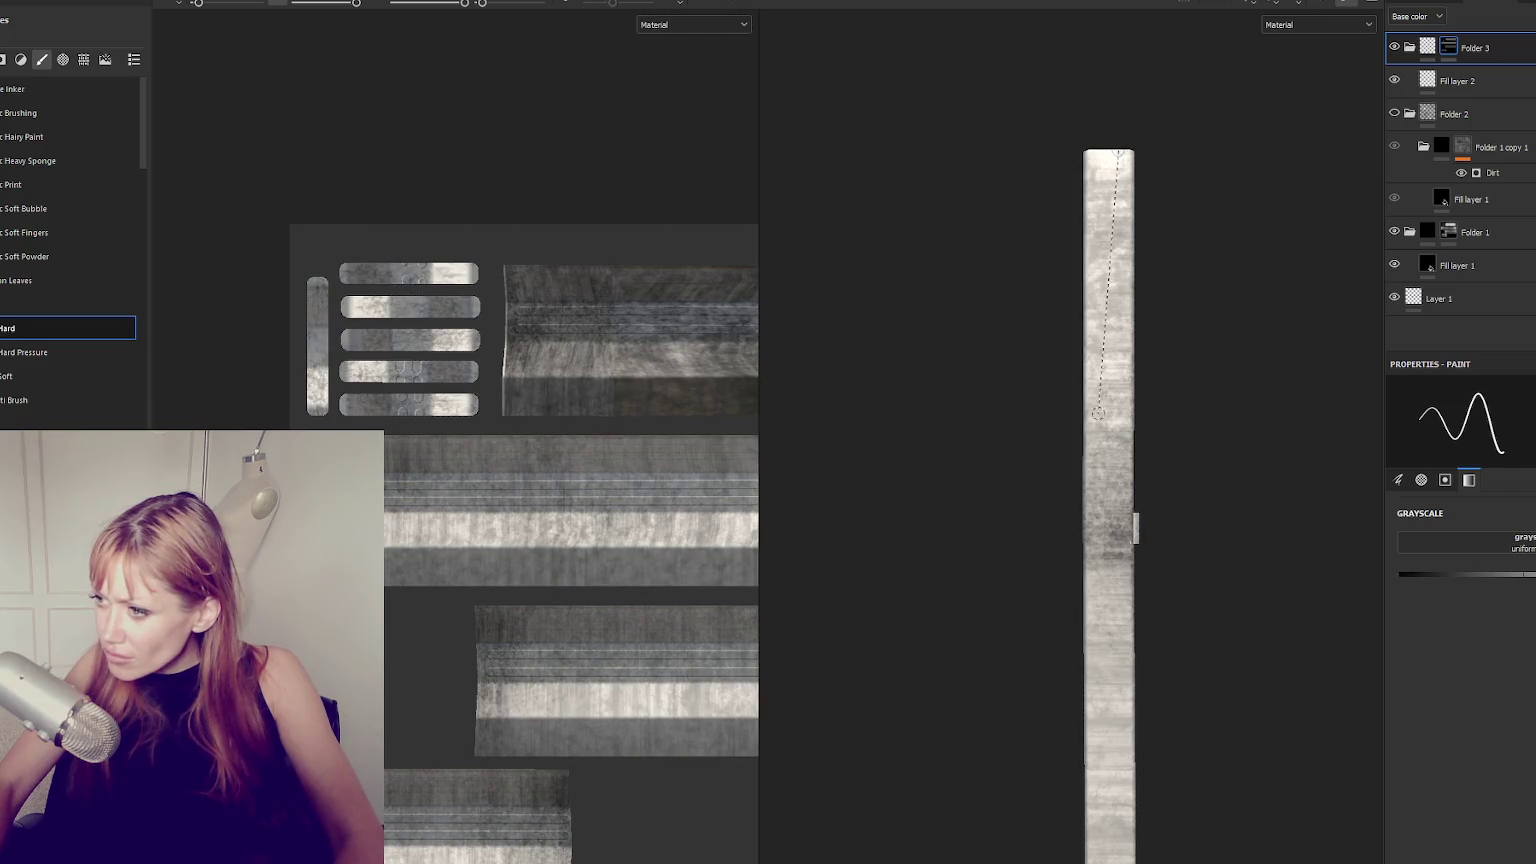
shift+click(1117, 530)
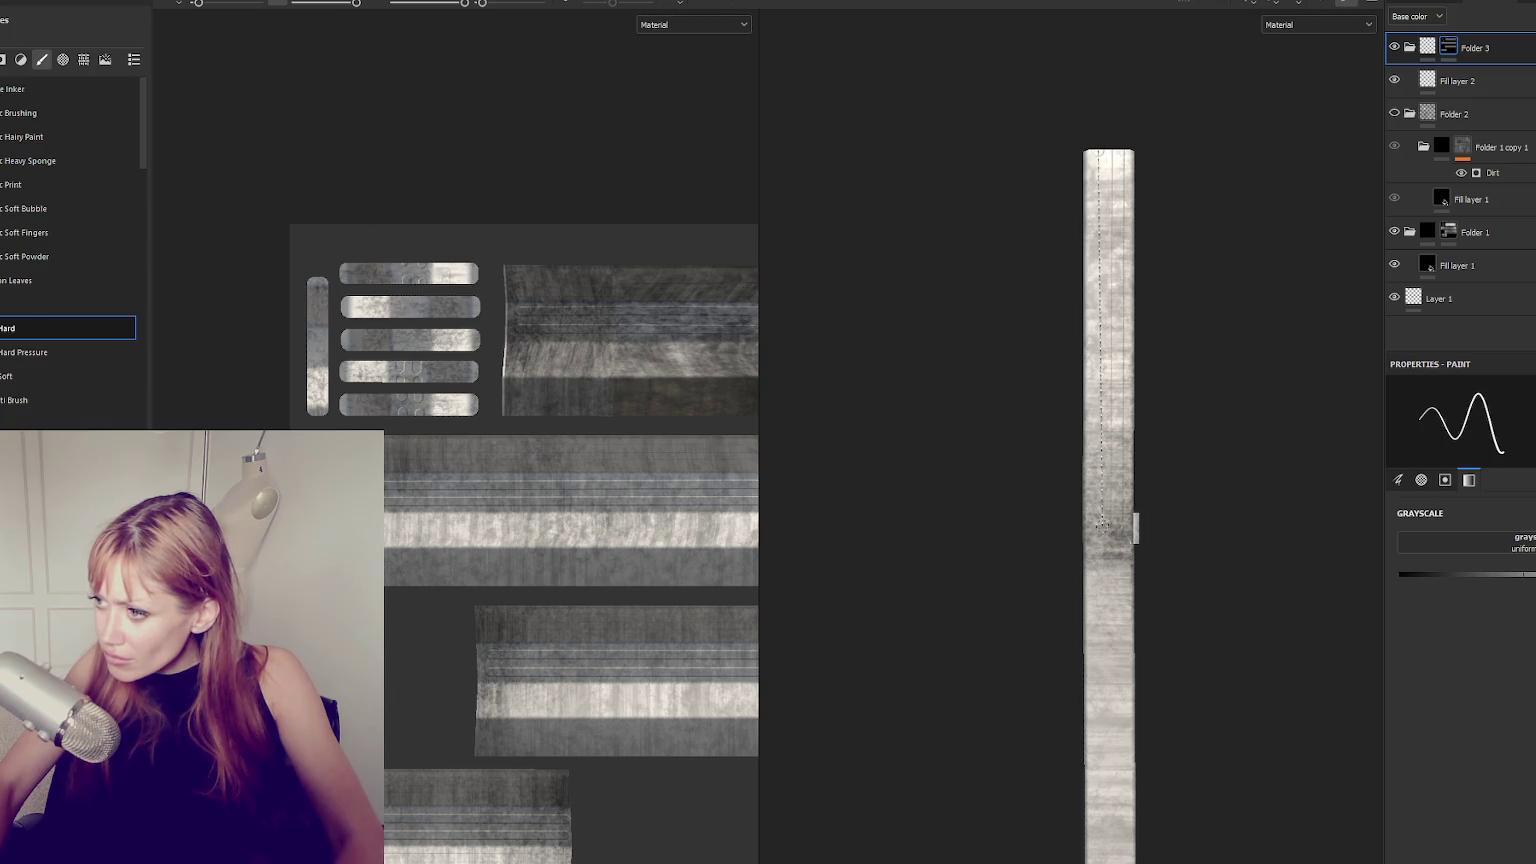
middle_drag(1193, 640, 1193, 295)
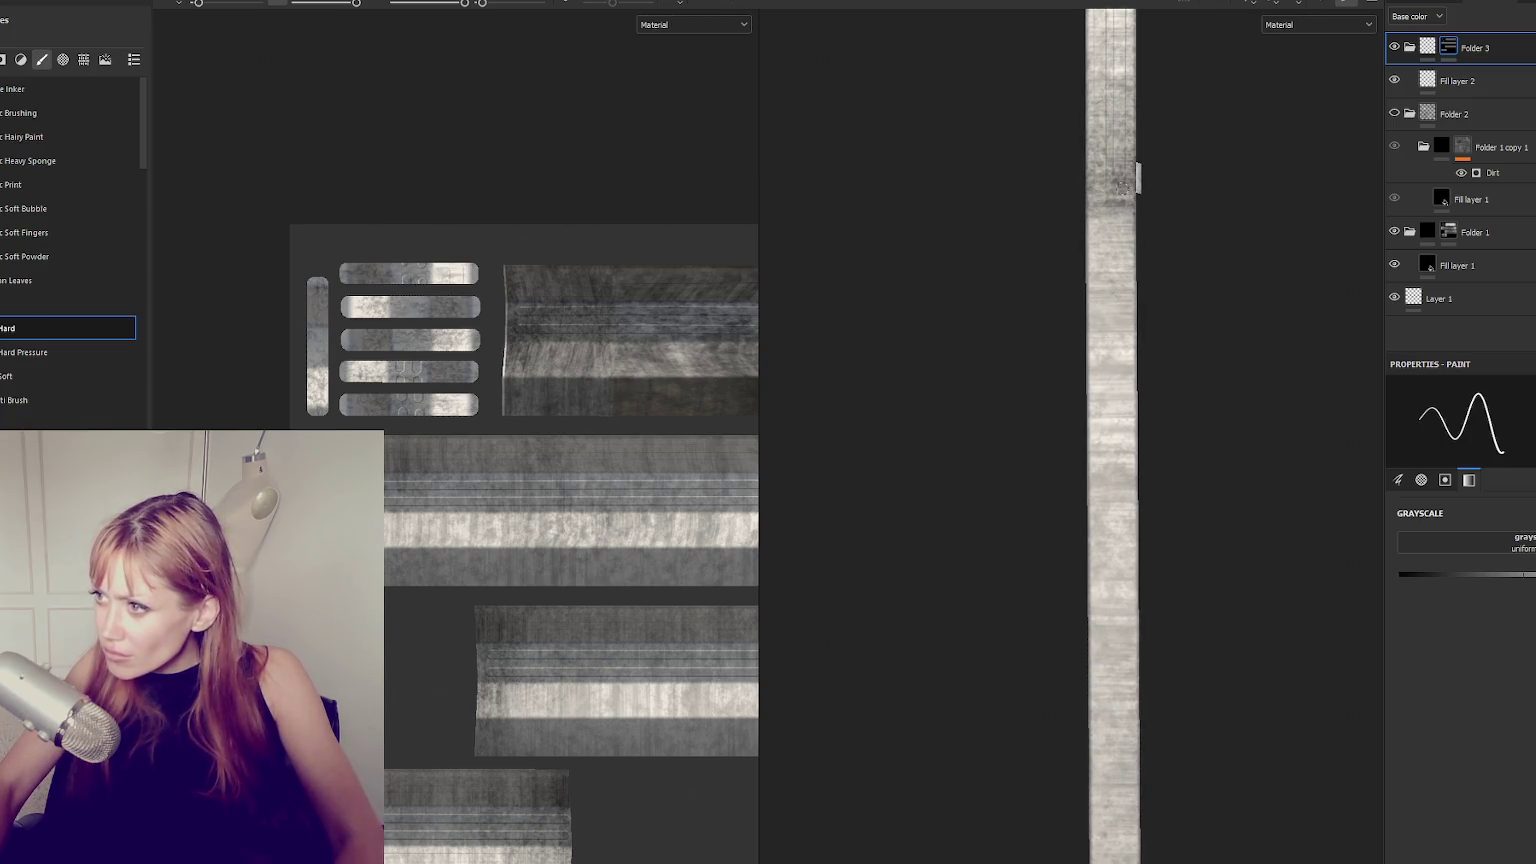
middle_drag(1137, 183, 1111, 637)
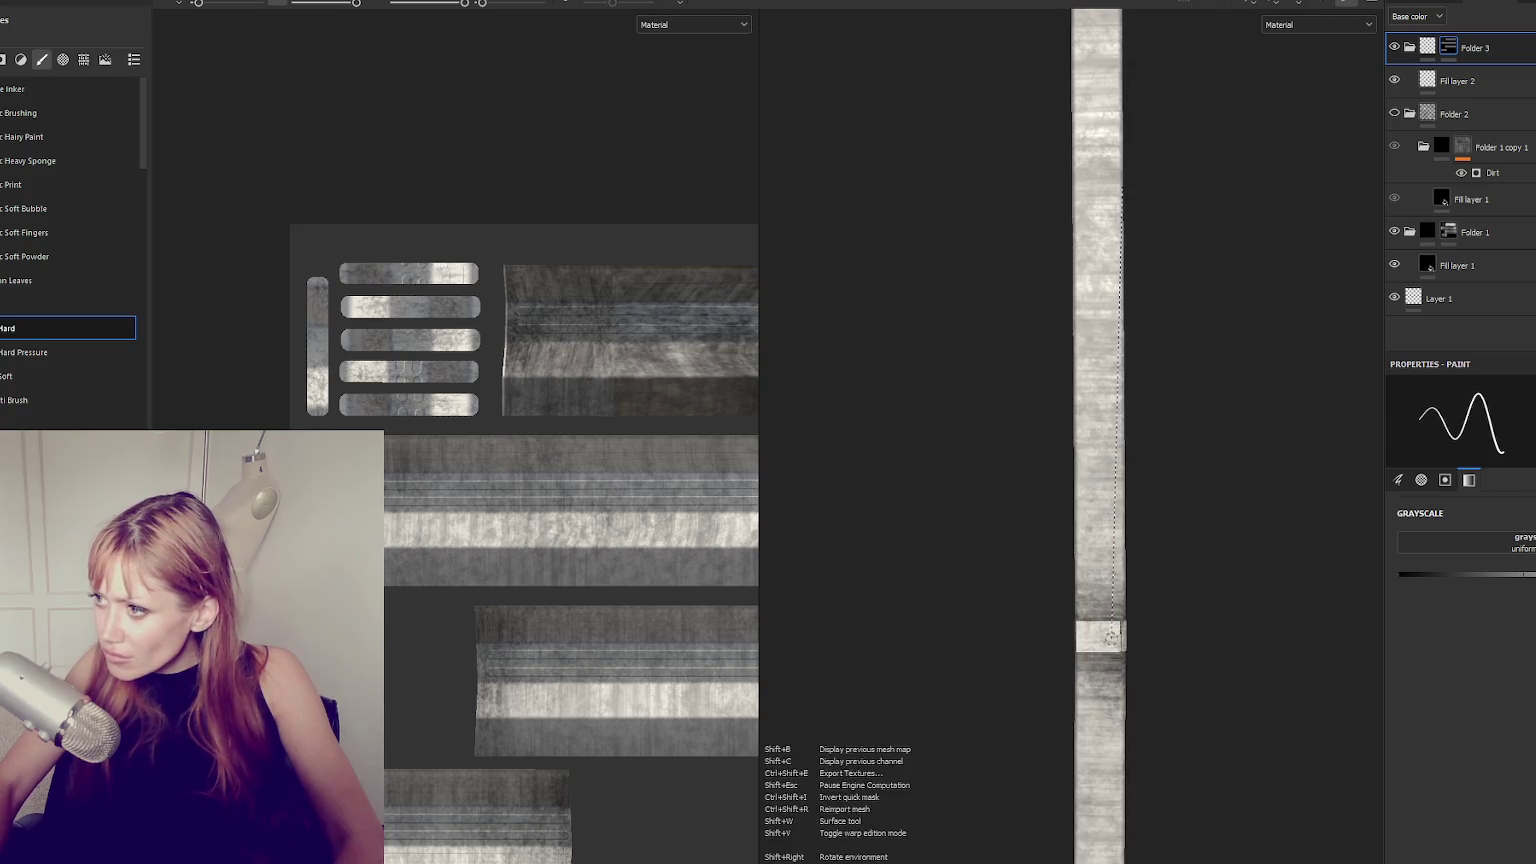
middle_drag(1104, 405, 1100, 569)
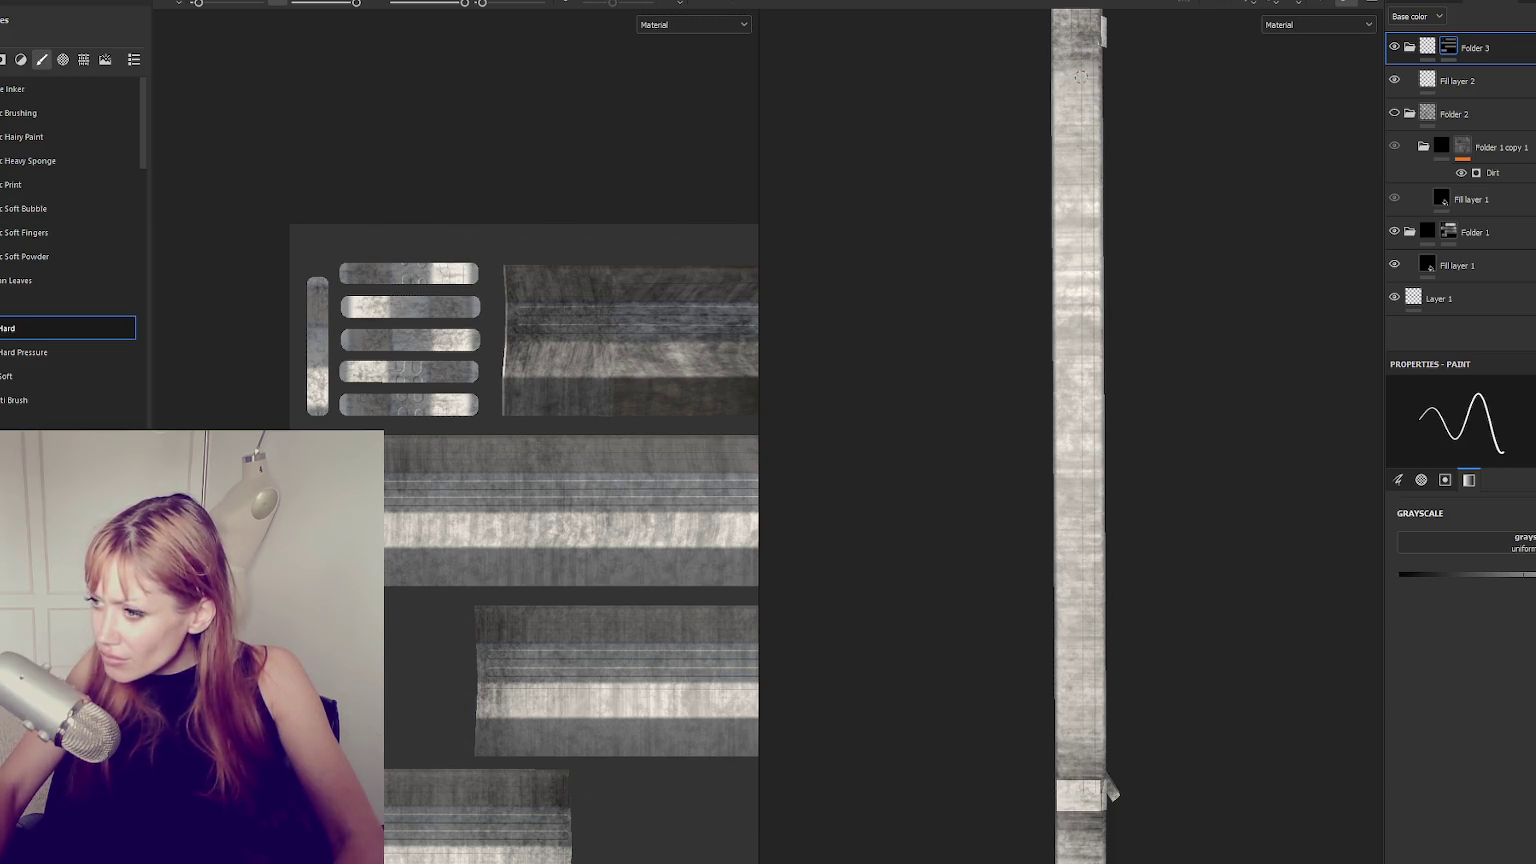
key(shift)
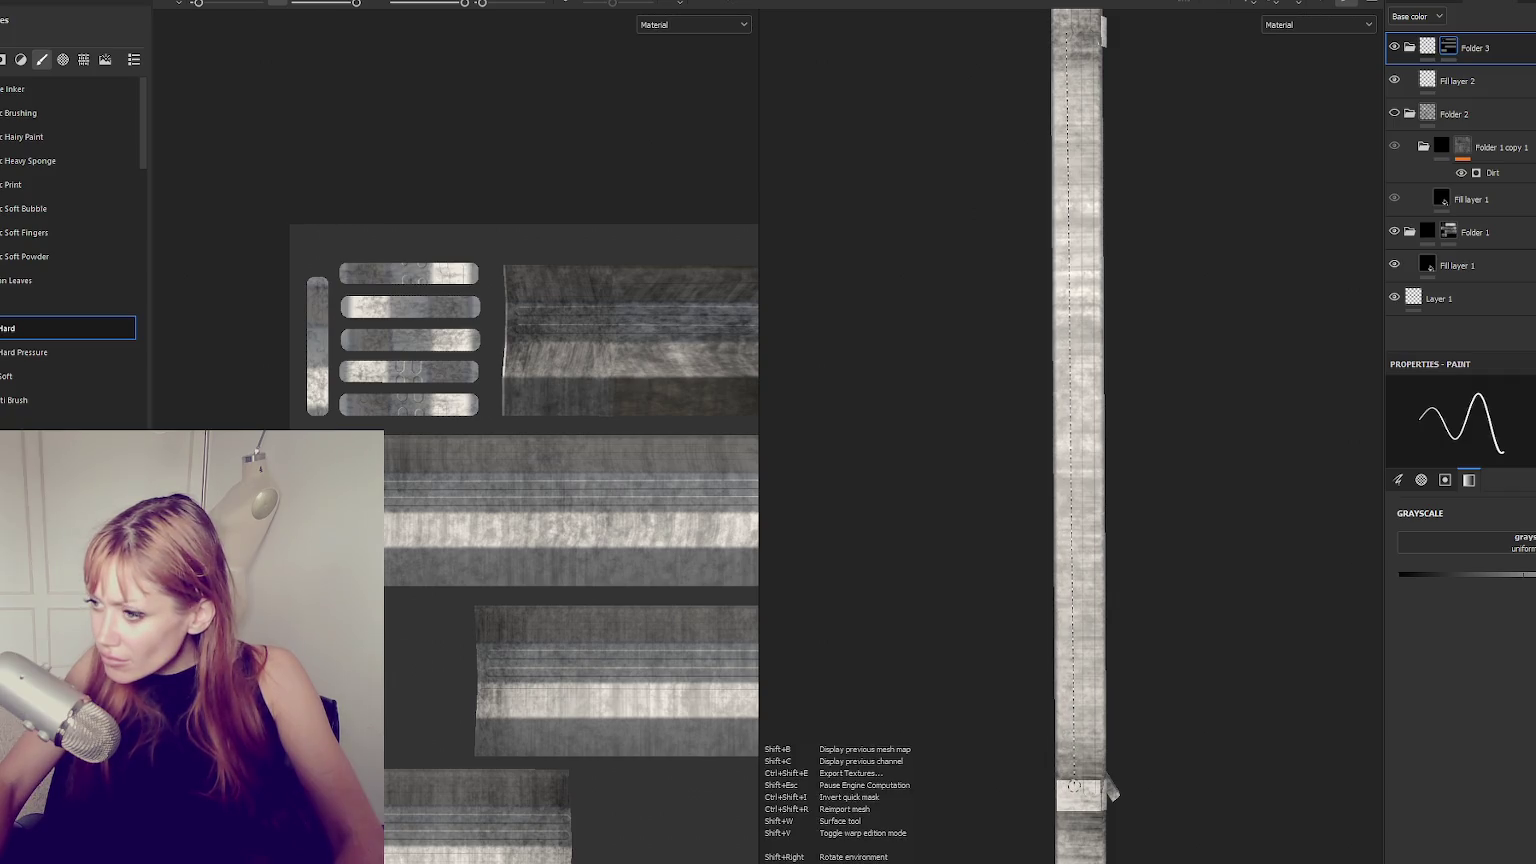
mouse_move(1075, 785)
alt+mouse_down()
mouse_move(1075, 455)
mouse_move(1100, 600)
mouse_move(1115, 600)
alt+mouse_up()
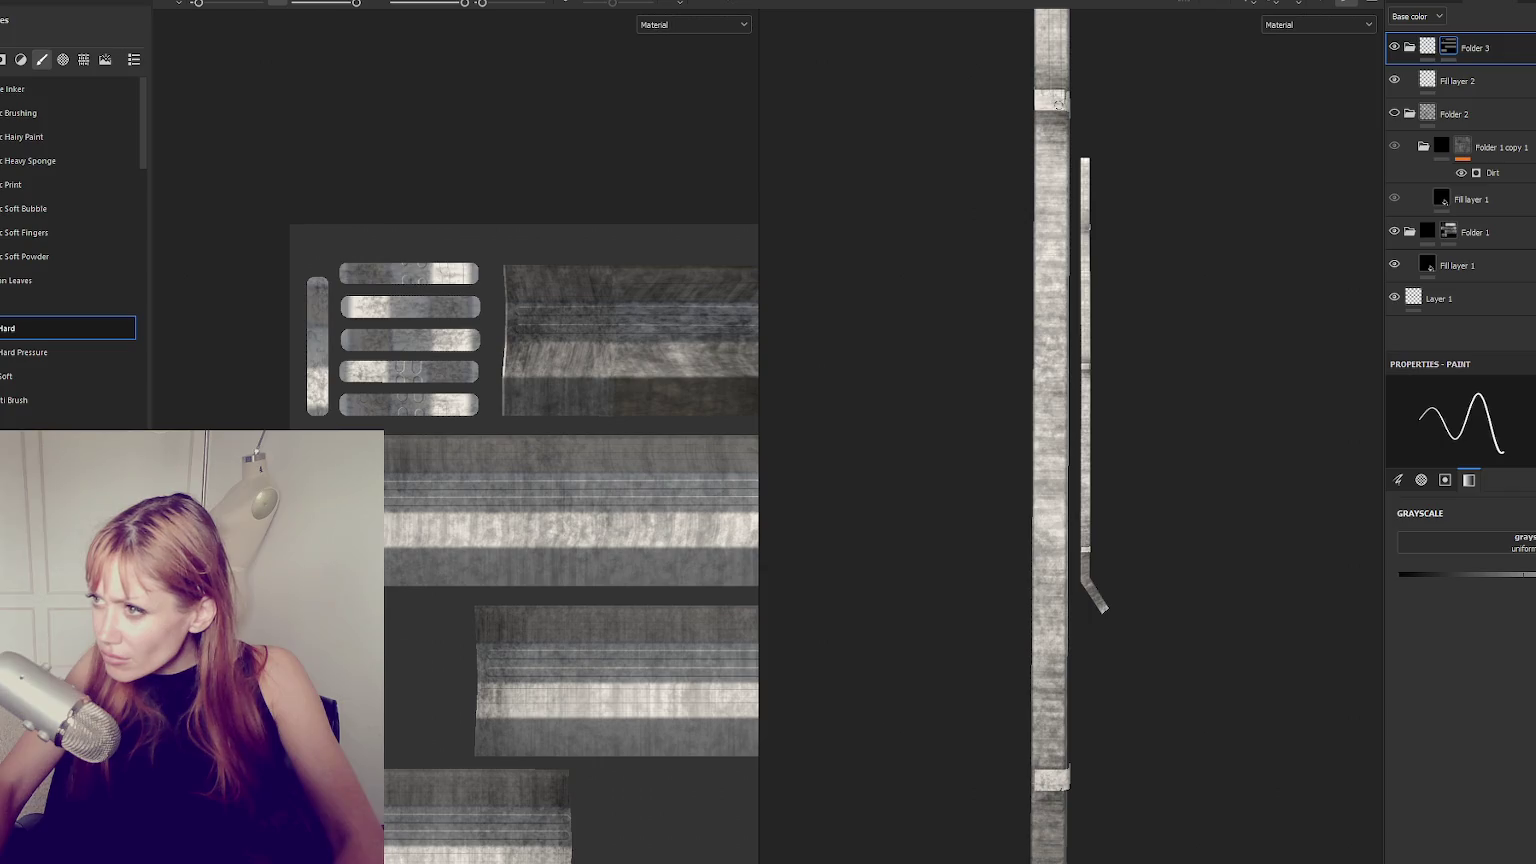
shift+click(1058, 775)
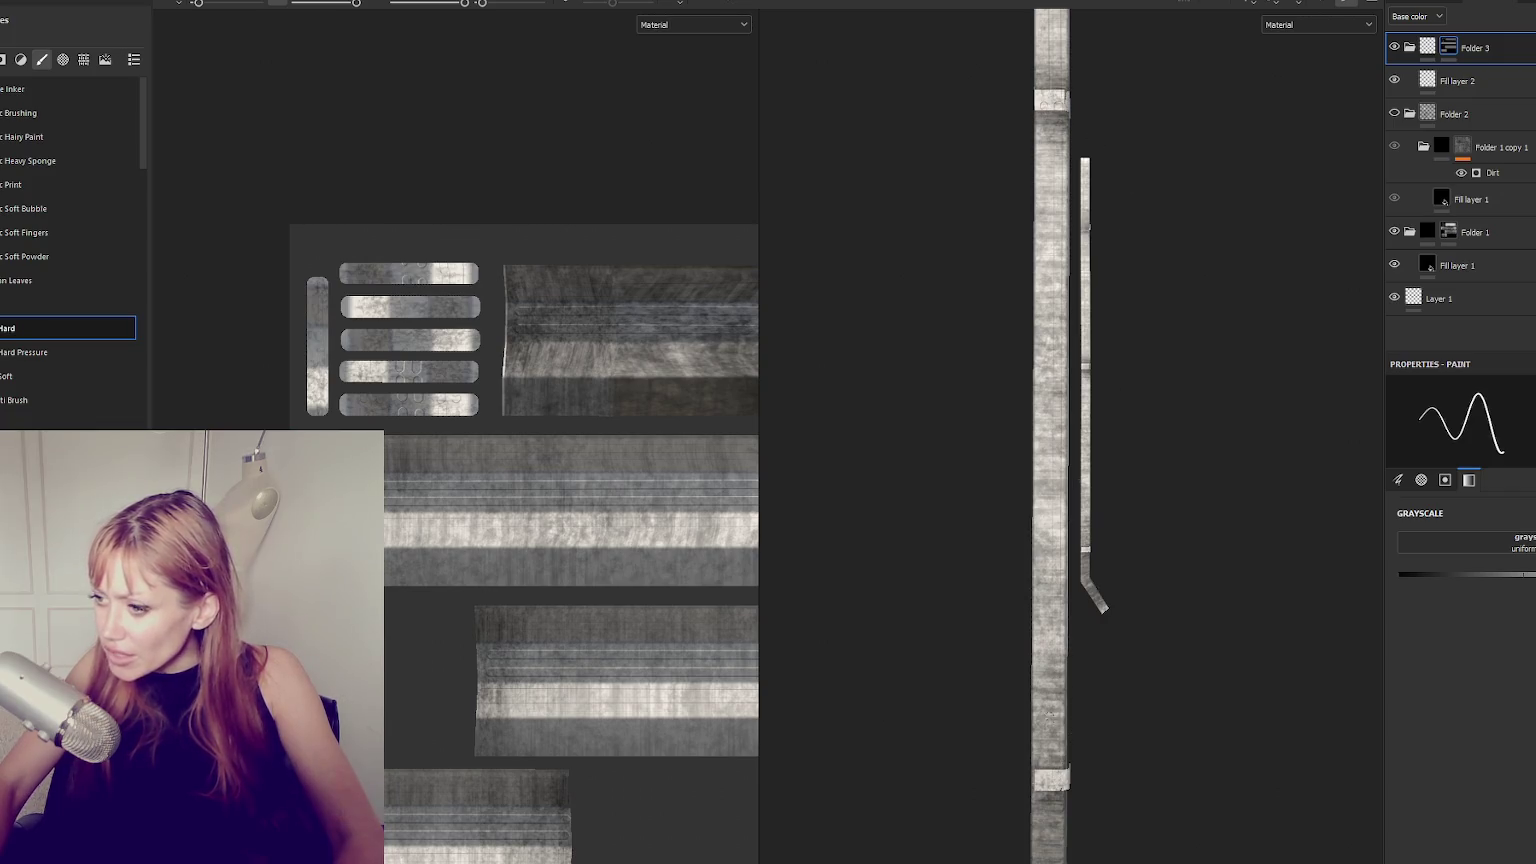
Stroke a stitch line along the strap's diagonal bent section.
mouse_move(1091, 751)
alt+middle_down()
mouse_move(1070, 555)
mouse_move(1088, 574)
alt+middle_up()
mouse_move(1087, 574)
alt+mouse_down()
mouse_move(1118, 531)
mouse_move(1121, 559)
mouse_move(1177, 232)
alt+mouse_up()
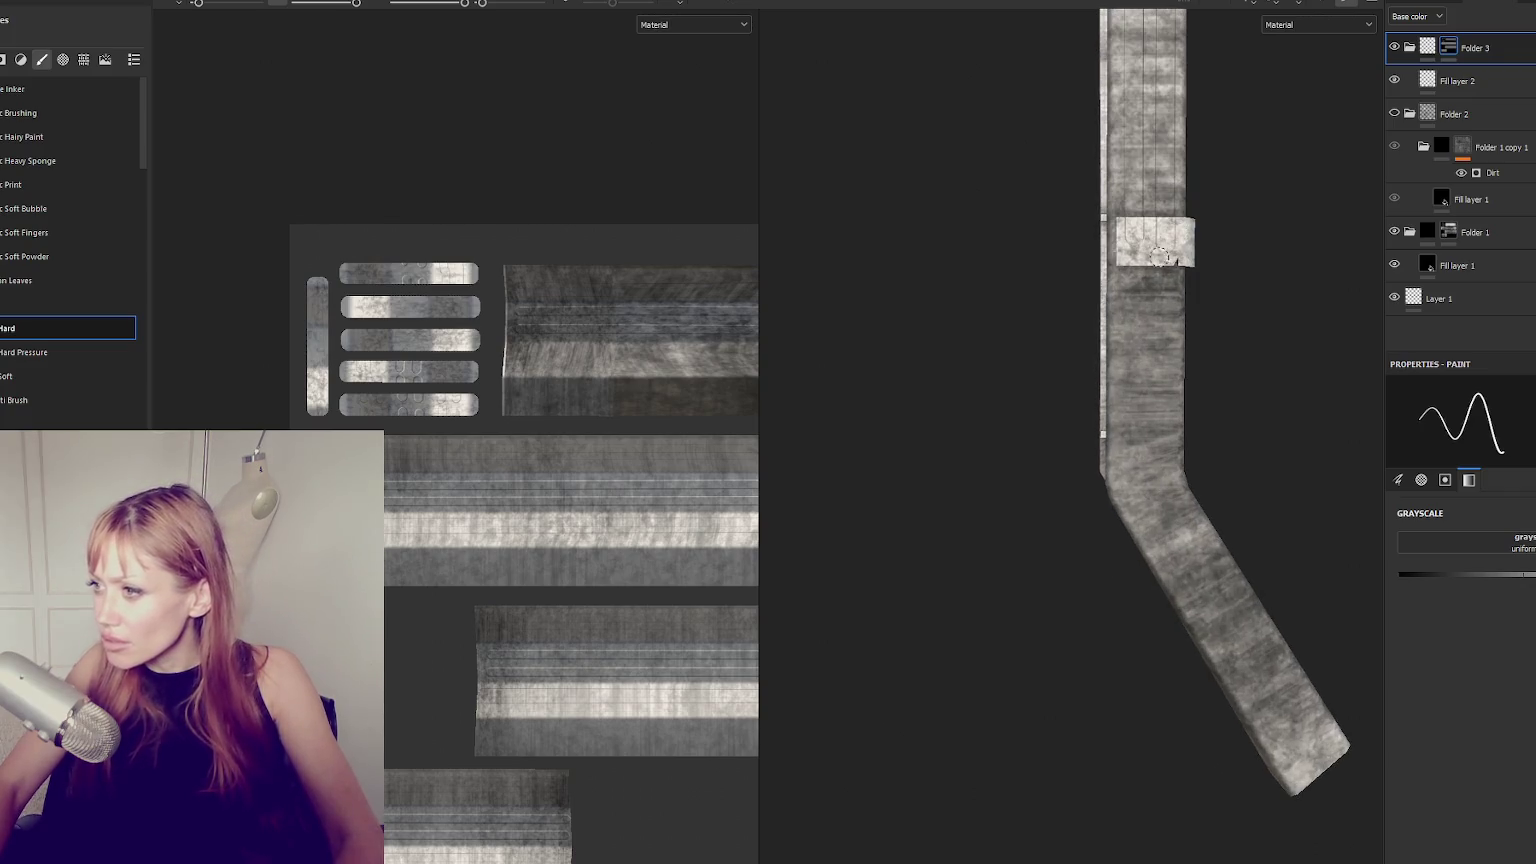
drag(1159, 480, 1332, 764)
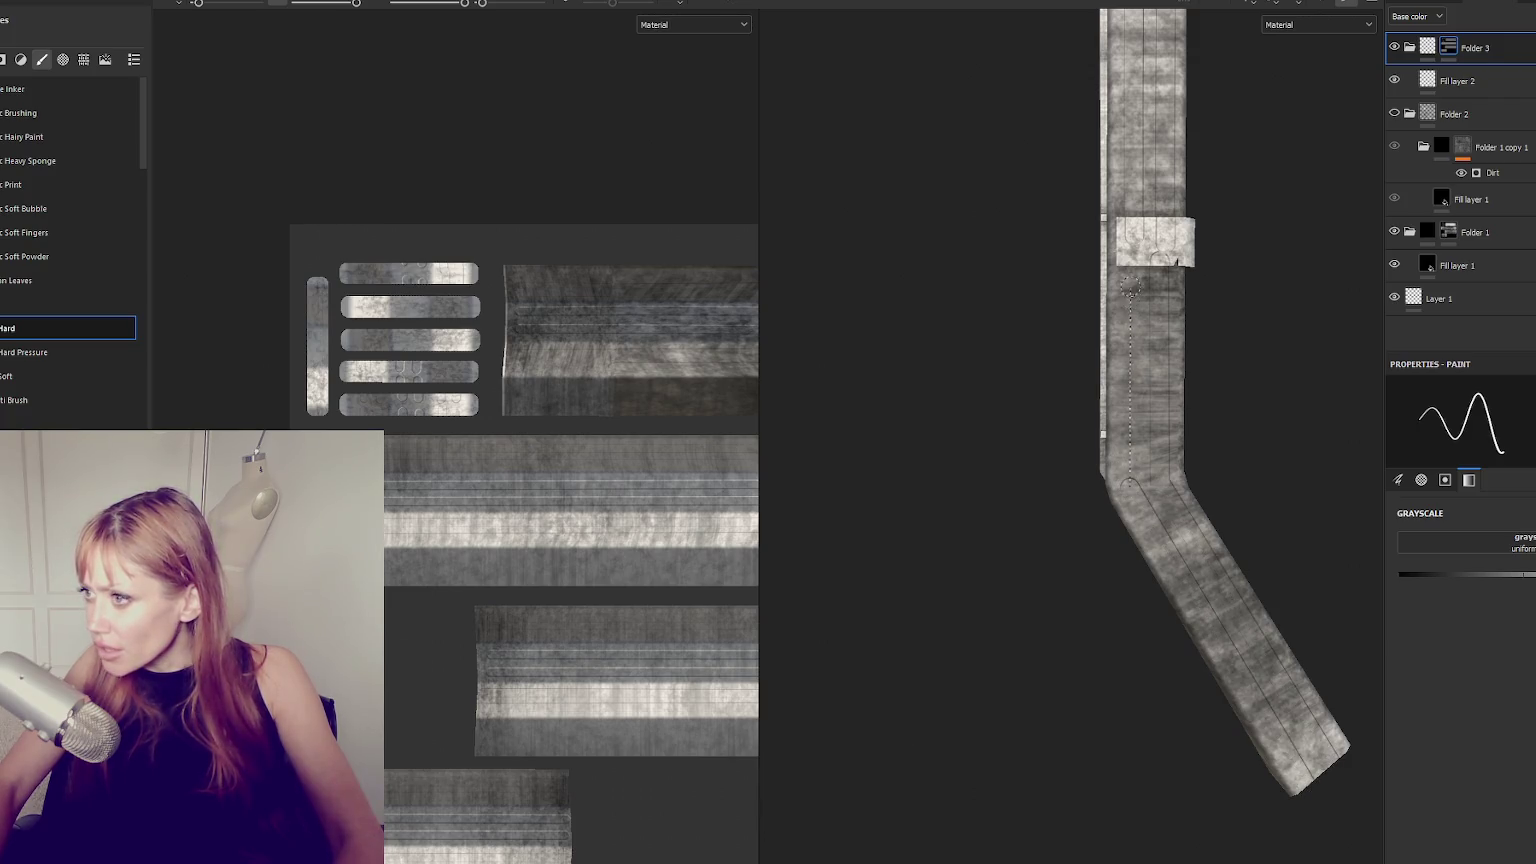
alt+drag(1130, 287, 915, 477)
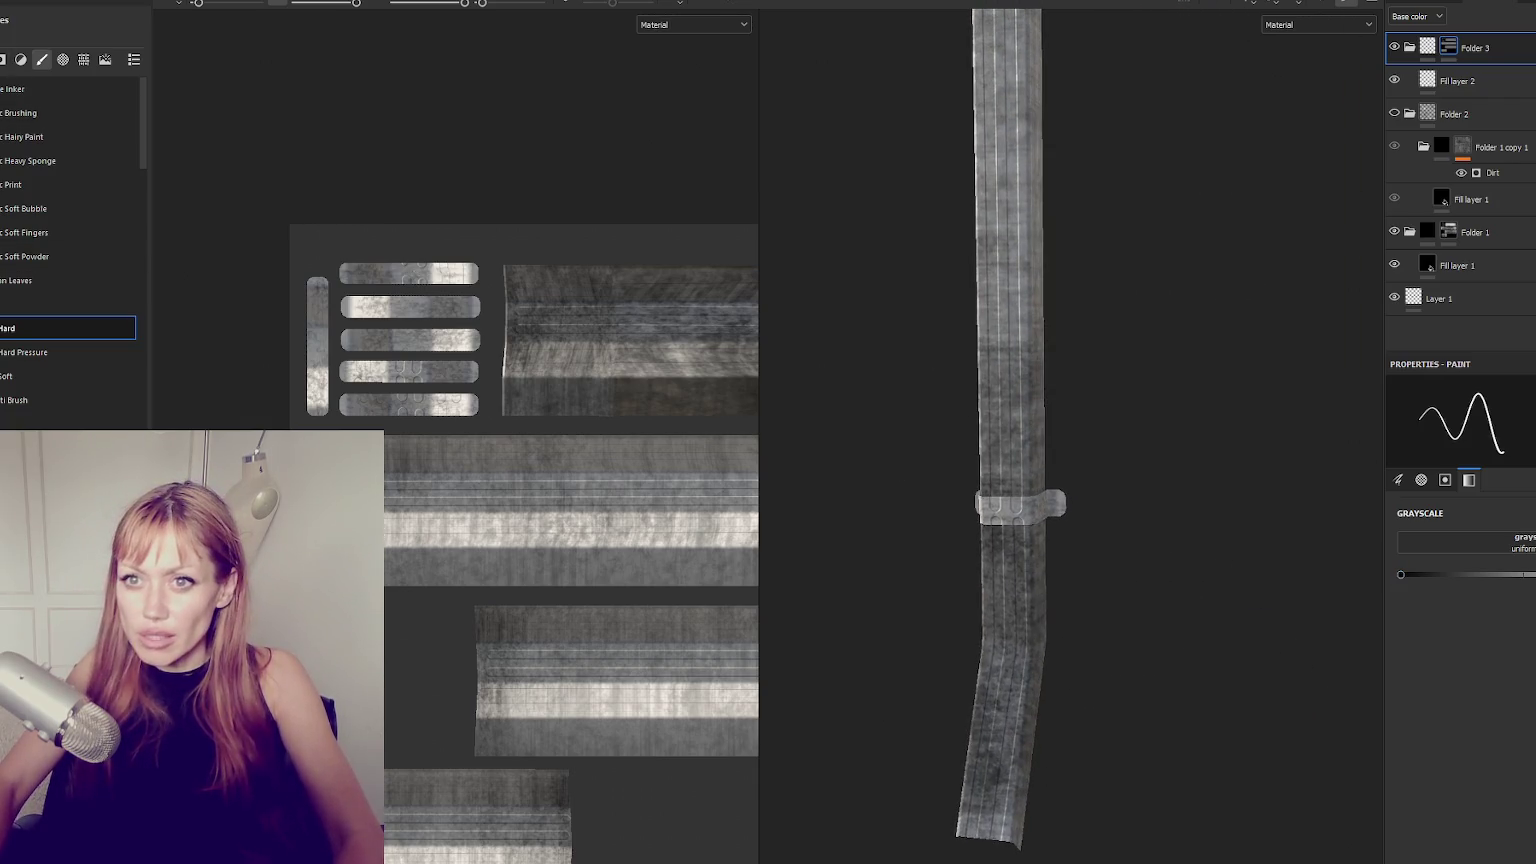
key(4)
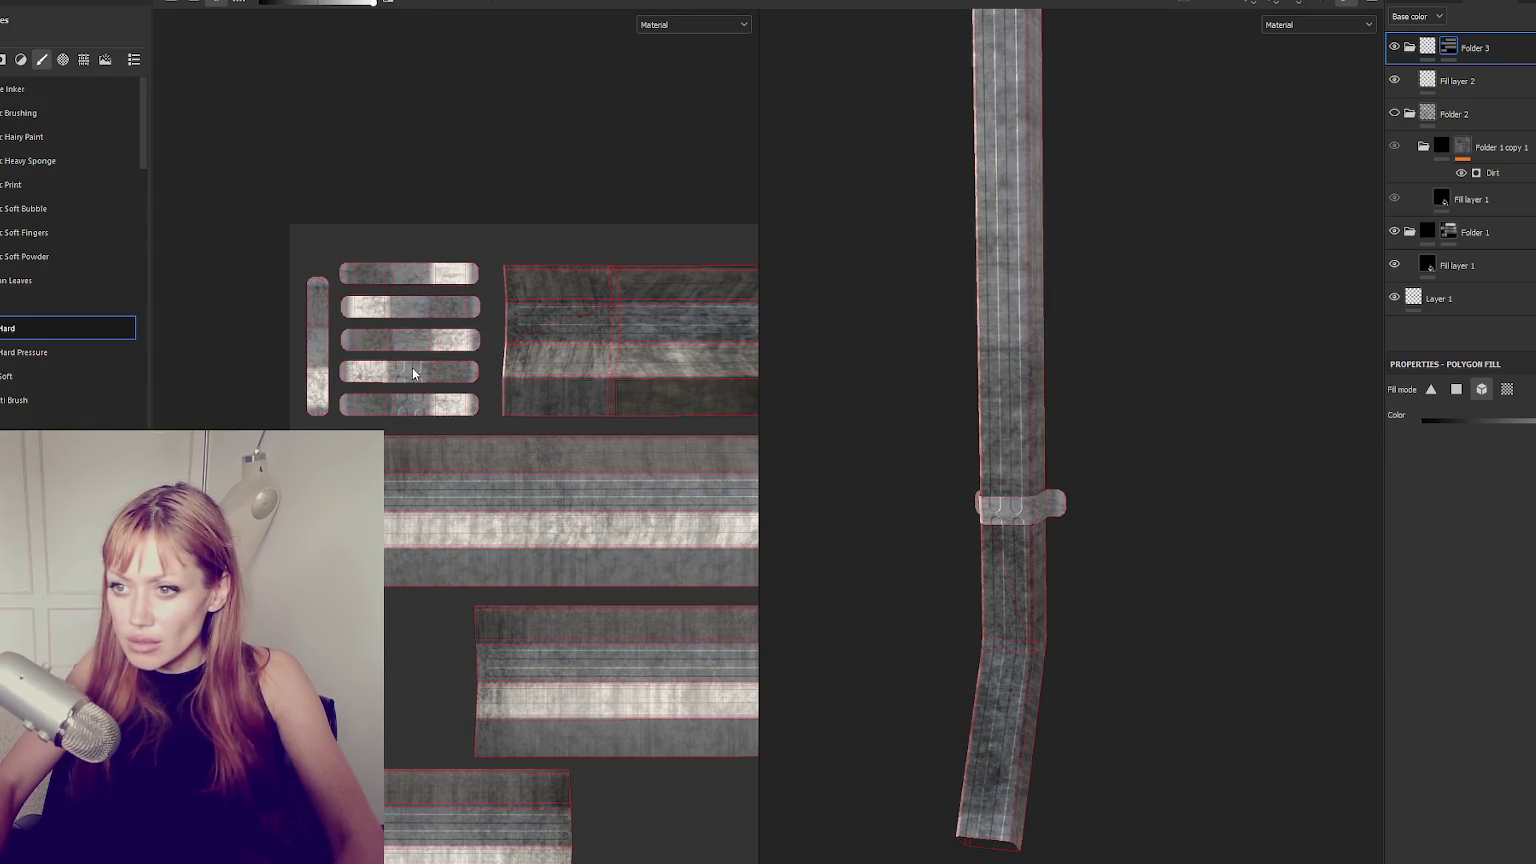
Create Folder 4 and move a new pale beige Fill layer 3 inside it.
mouse_move(960, 415)
alt+mouse_down()
mouse_move(1029, 230)
mouse_move(1090, 333)
mouse_move(1053, 461)
mouse_move(1066, 407)
mouse_move(1049, 398)
mouse_move(1067, 391)
alt+mouse_up()
mouse_move(1092, 466)
alt+mouse_down()
mouse_move(1084, 247)
mouse_move(1029, 237)
mouse_move(1086, 224)
mouse_move(1111, 261)
mouse_move(1084, 312)
mouse_move(1152, 240)
alt+mouse_up()
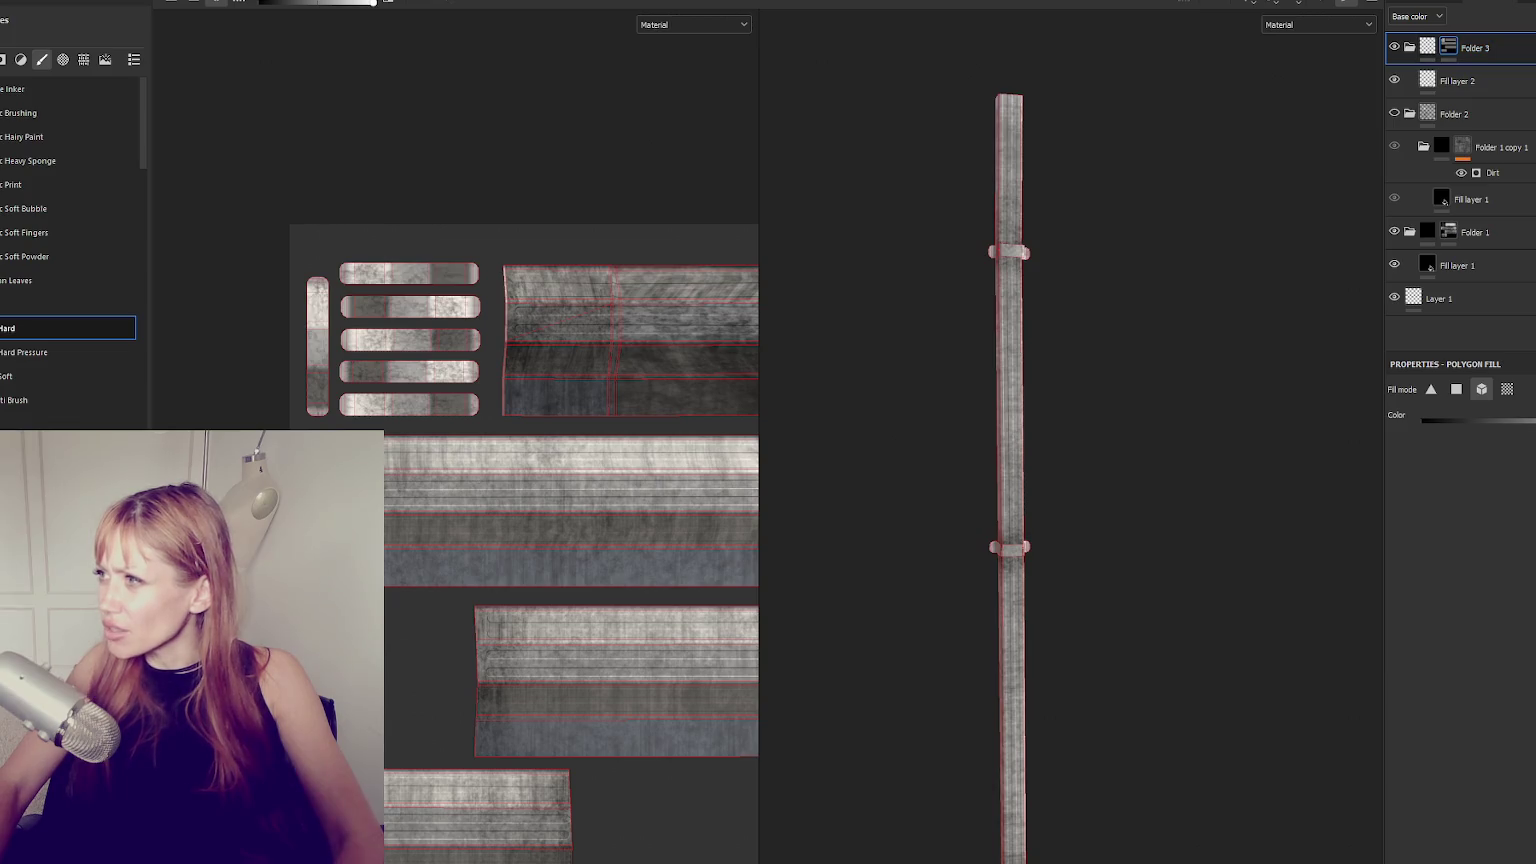
click(1300, 3)
click(1275, 3)
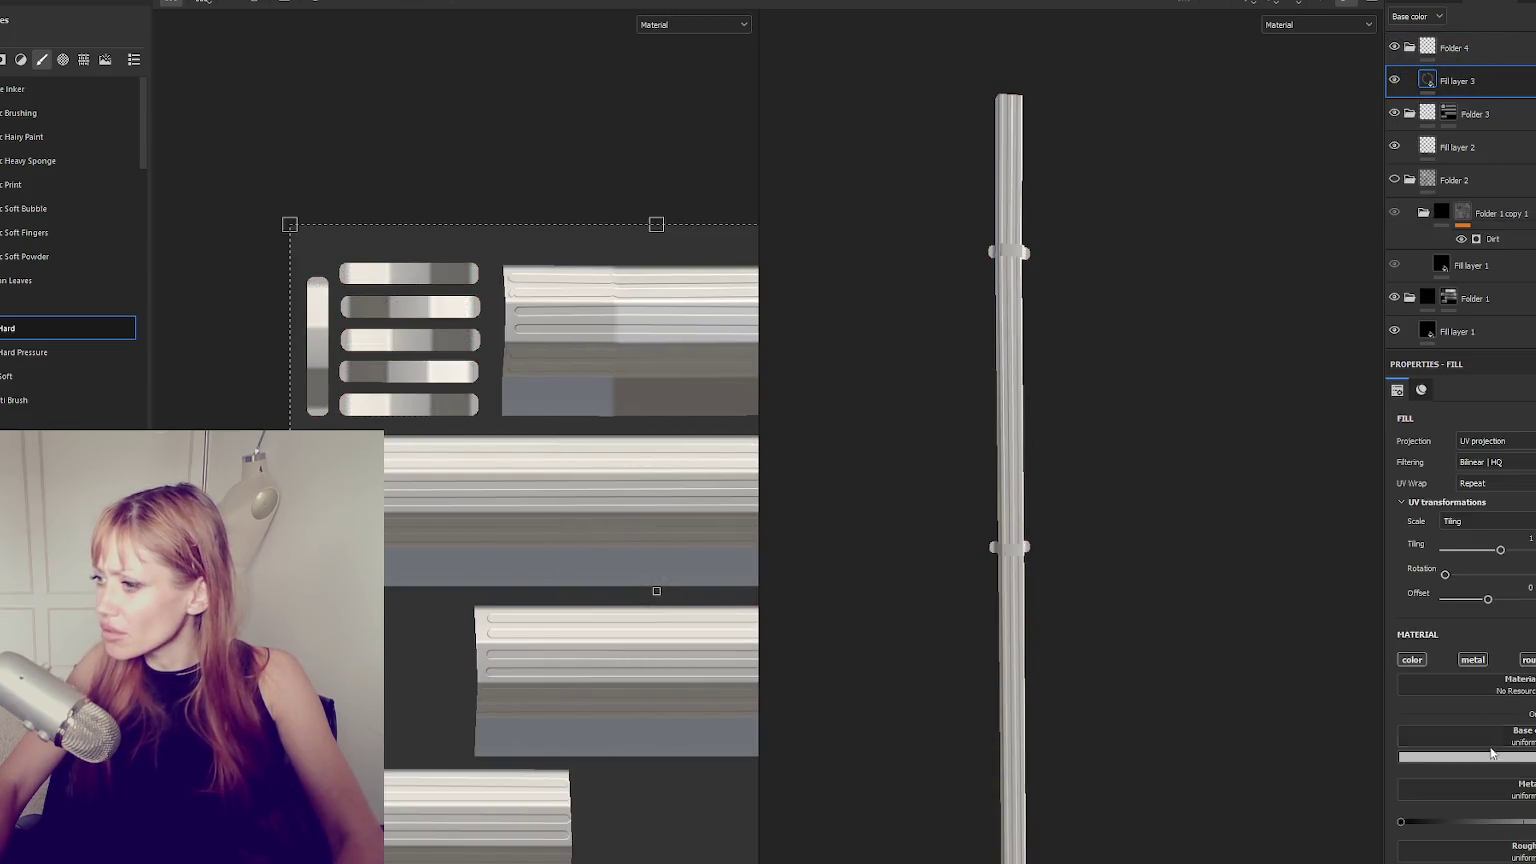
click(1470, 662)
click(1441, 740)
click(1413, 765)
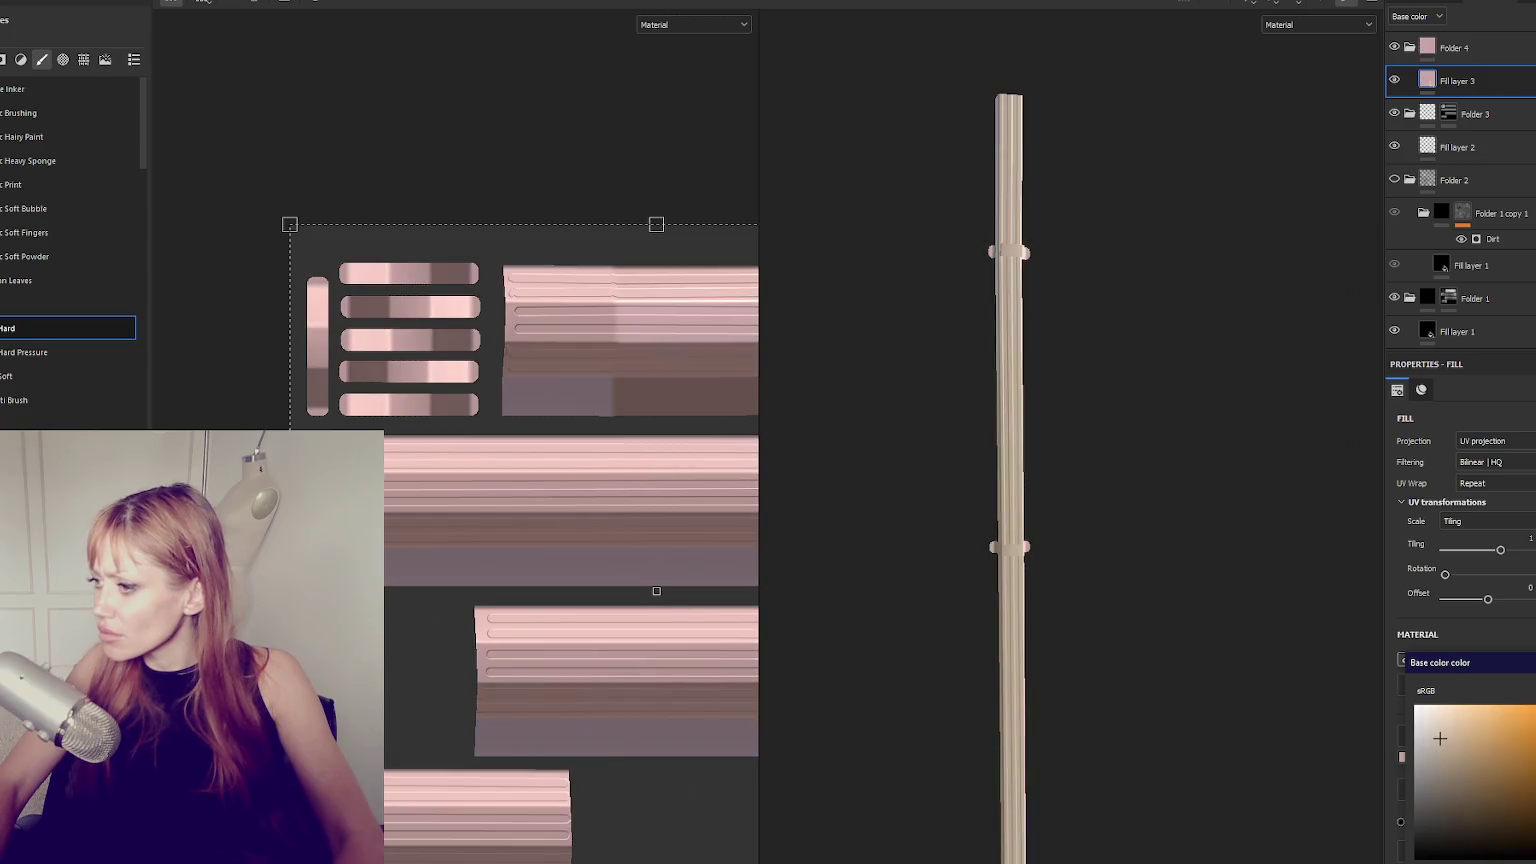
drag(1440, 755, 1429, 750)
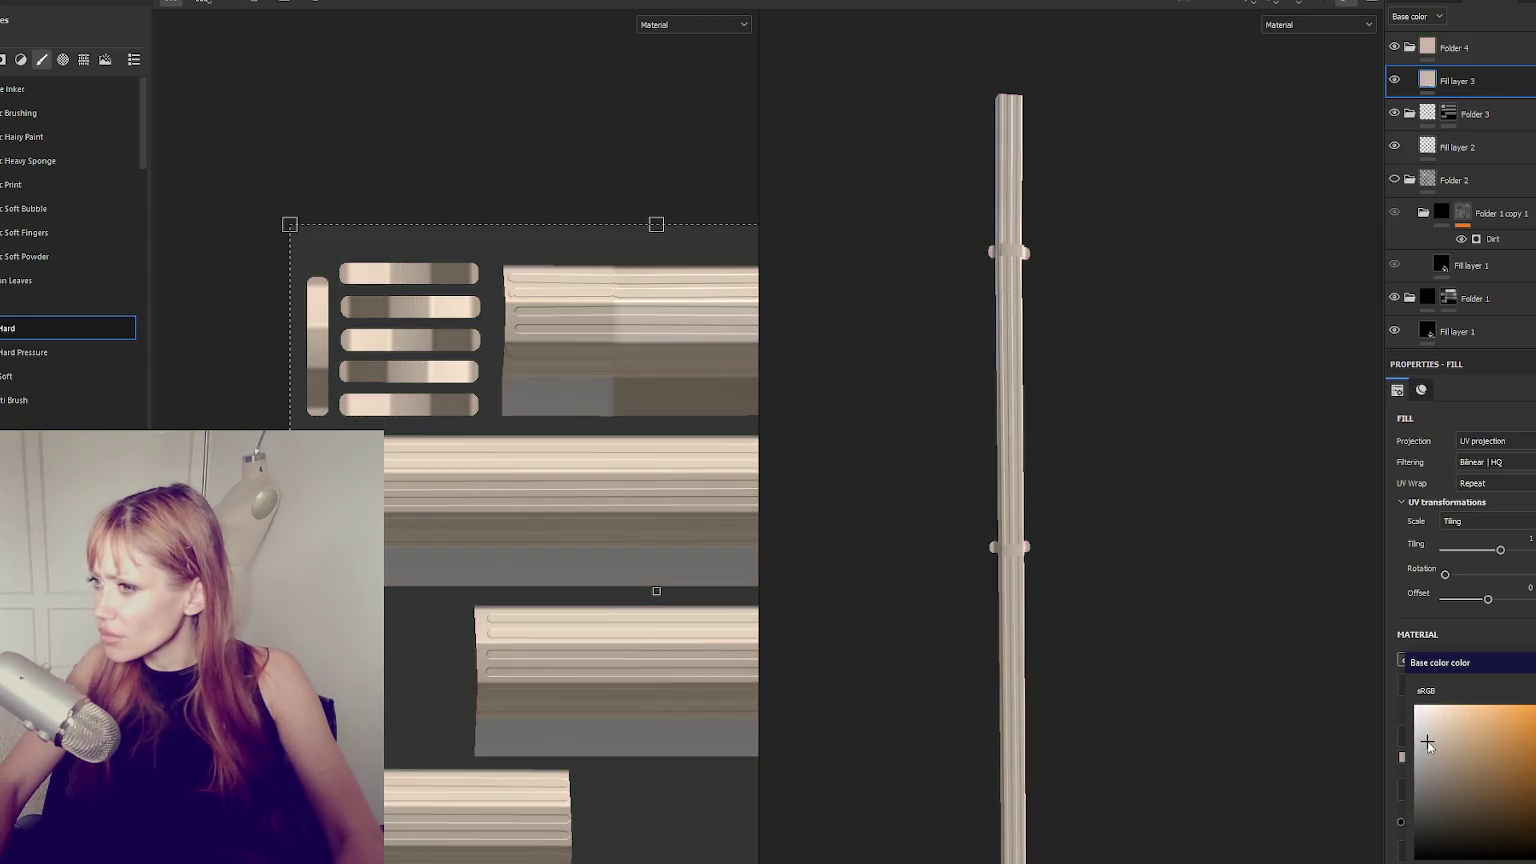
drag(1457, 80, 1454, 48)
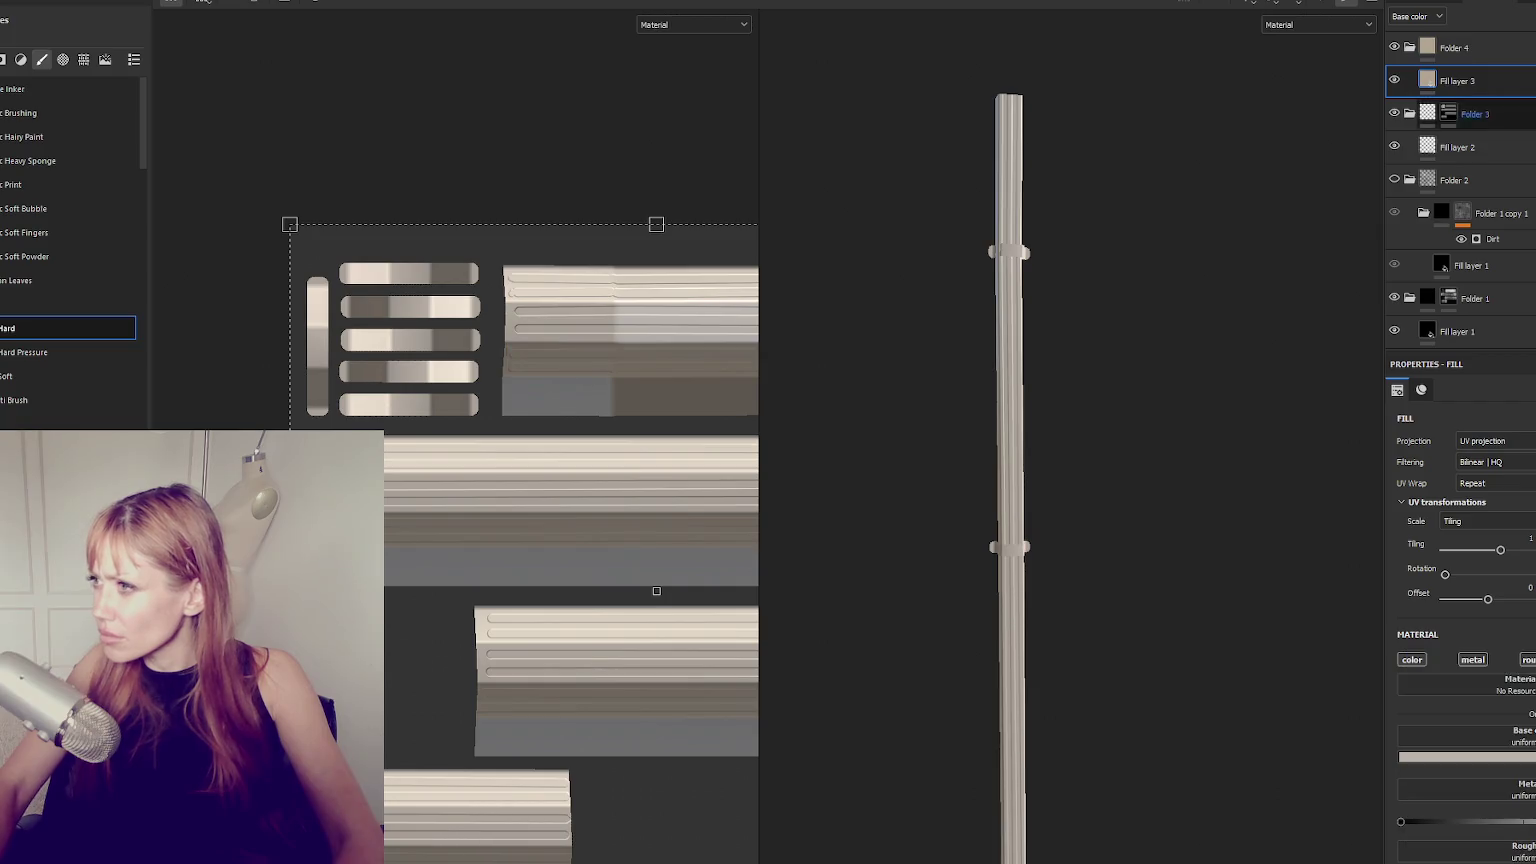
click(1409, 80)
Collapse the folders, move Folder 4 to the bottom of the stack and duplicate it.
click(1409, 113)
click(1454, 48)
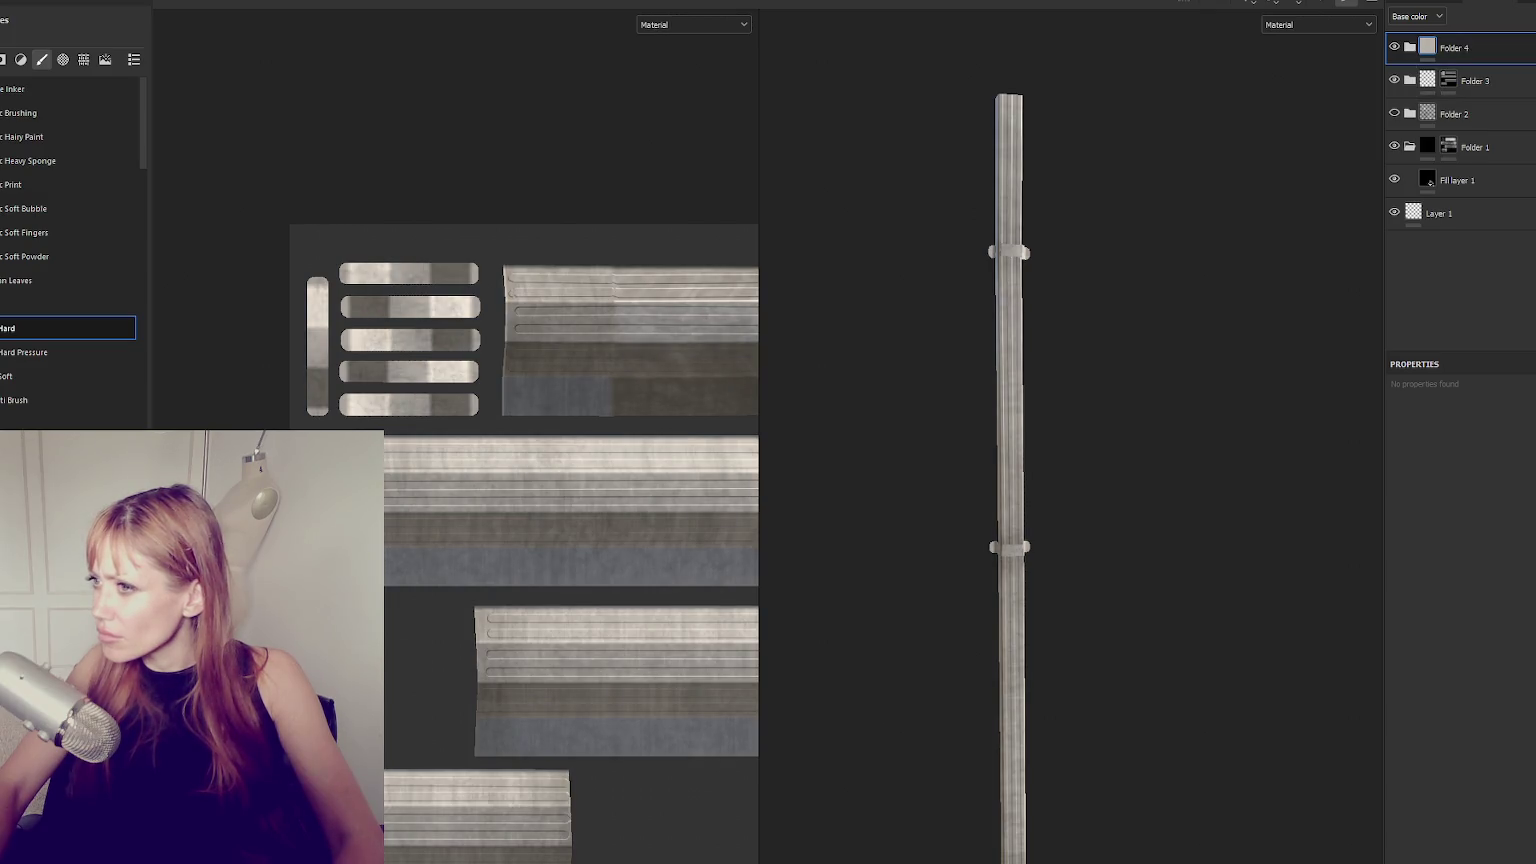
mouse_move(1215, 230)
alt+mouse_down()
mouse_move(1208, 283)
mouse_move(1166, 343)
mouse_move(1145, 237)
alt+mouse_up()
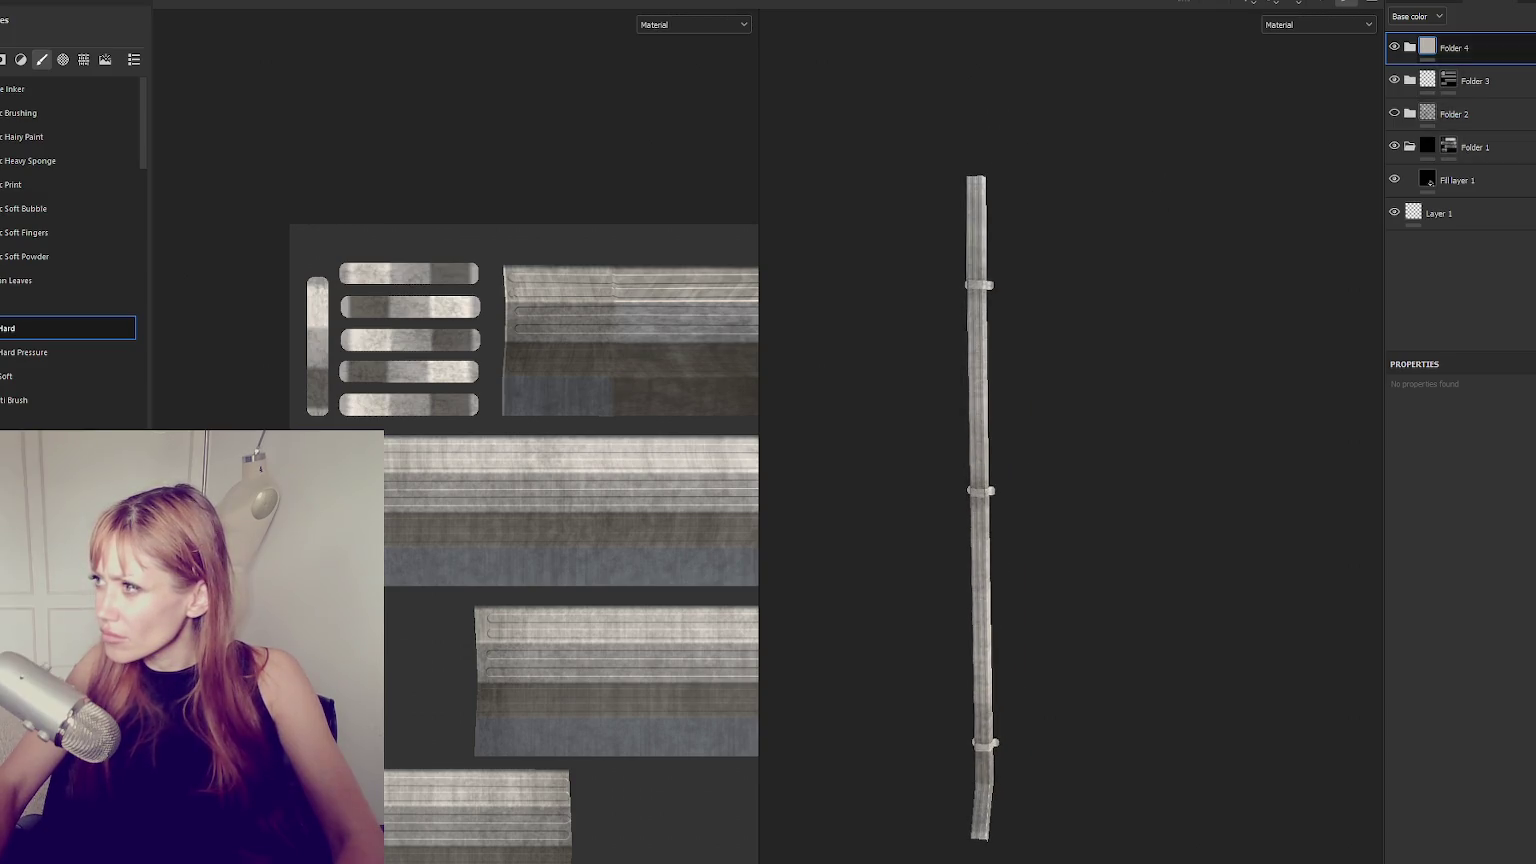
drag(1500, 47, 1528, 192)
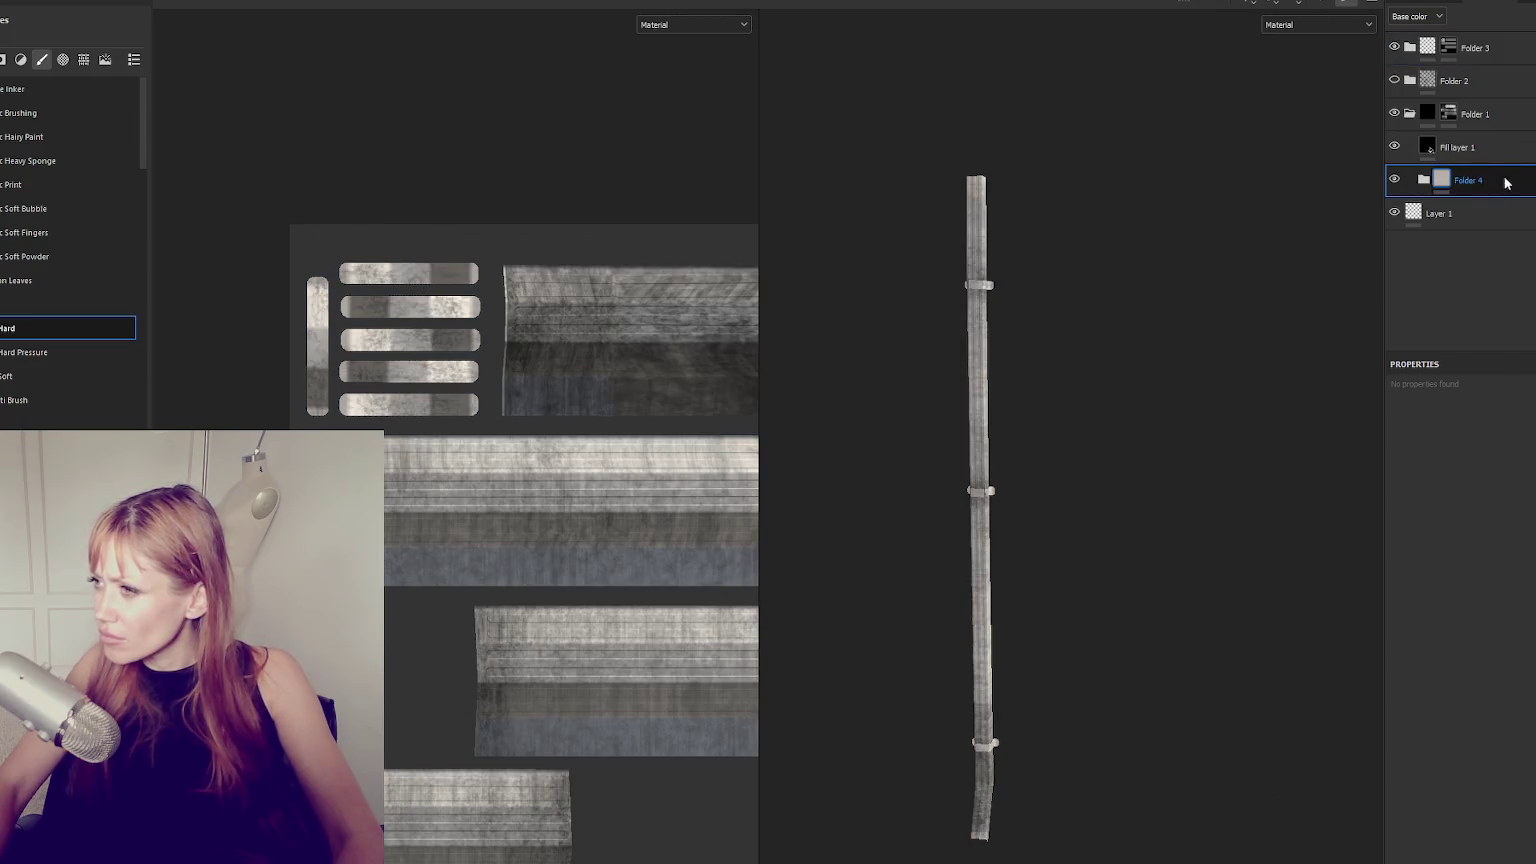
drag(1506, 182, 1495, 223)
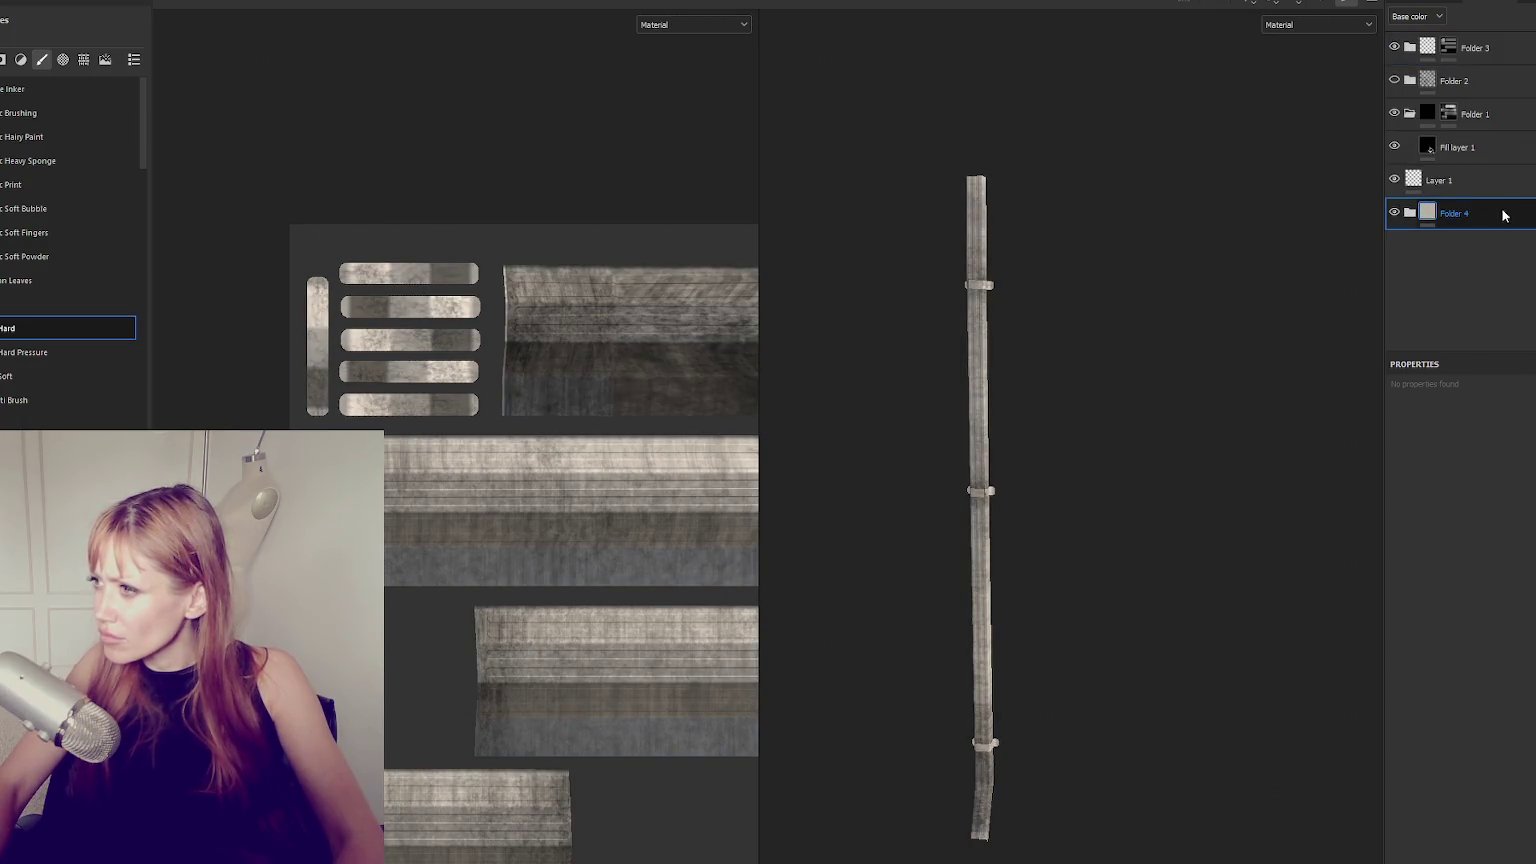
key(ctrl+d)
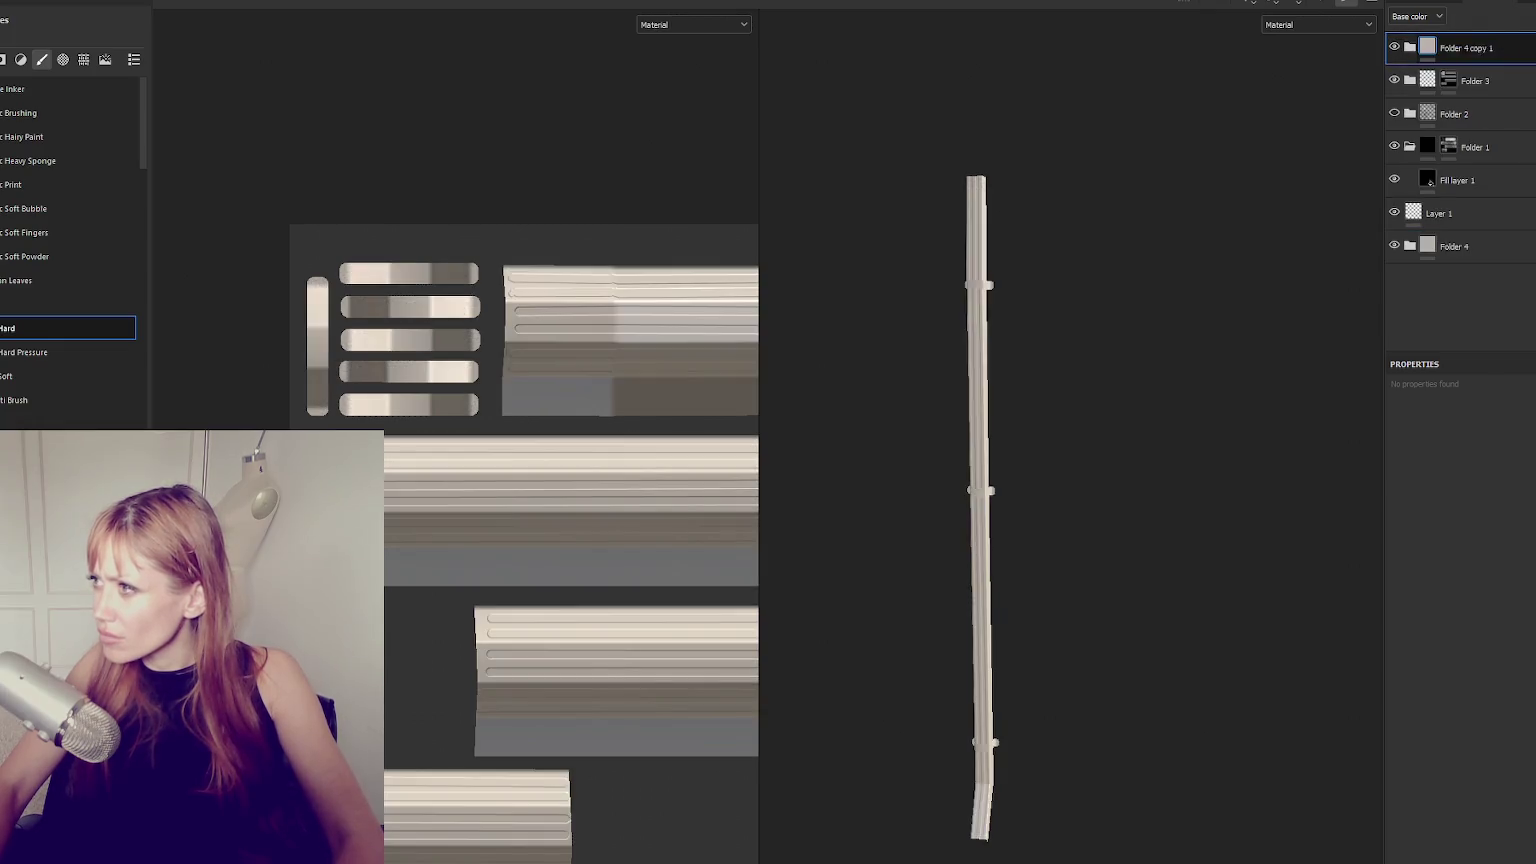
Give Fill layer 3 slight metallic and high roughness, and add metallic to Fill layer 1.
click(1525, 247)
click(1410, 246)
click(1464, 280)
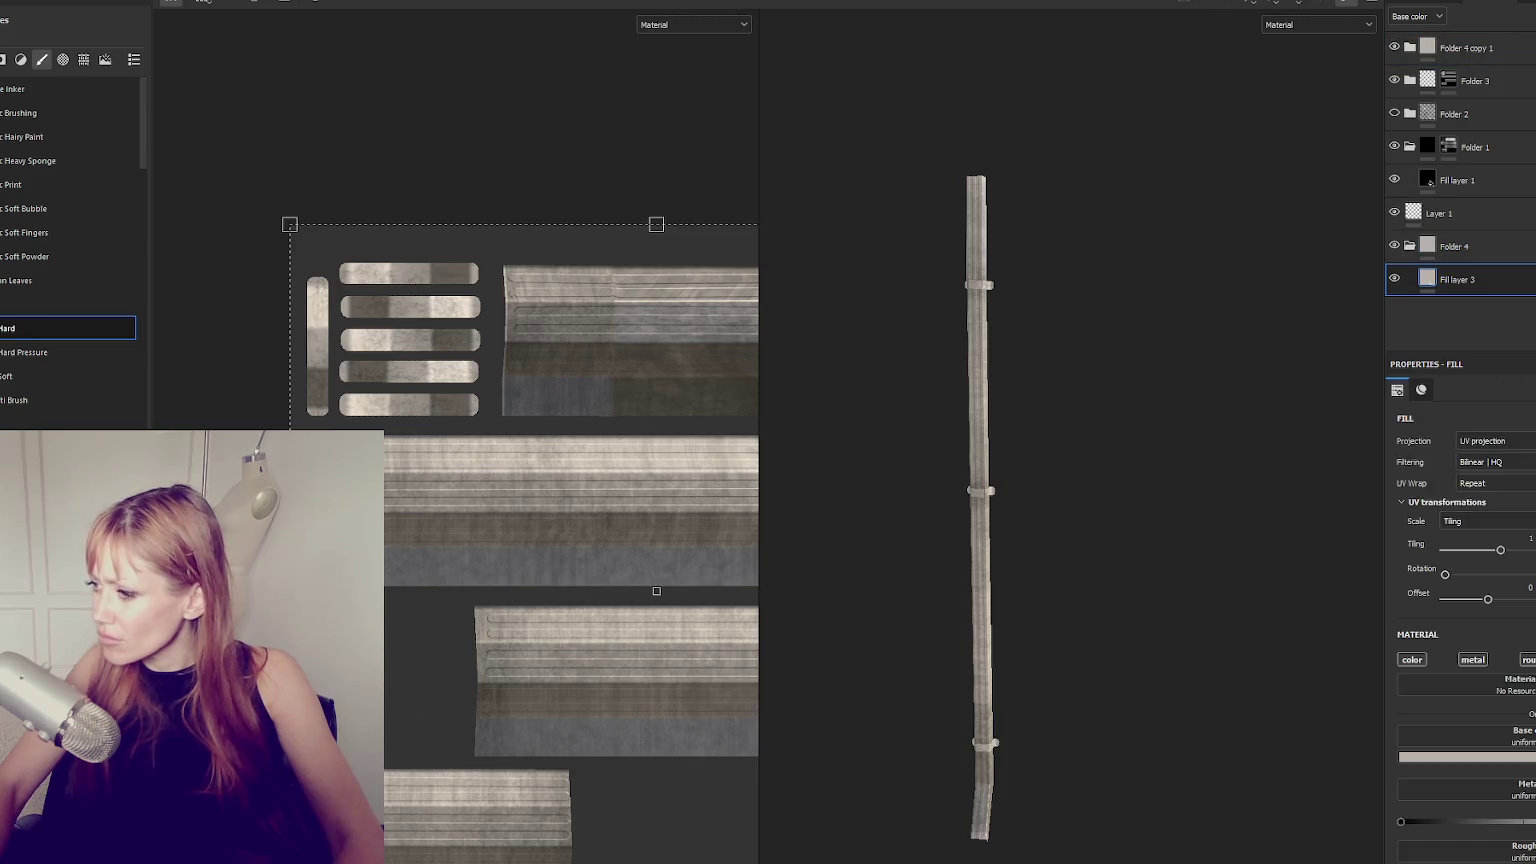
scroll(1515, 700, down, 2)
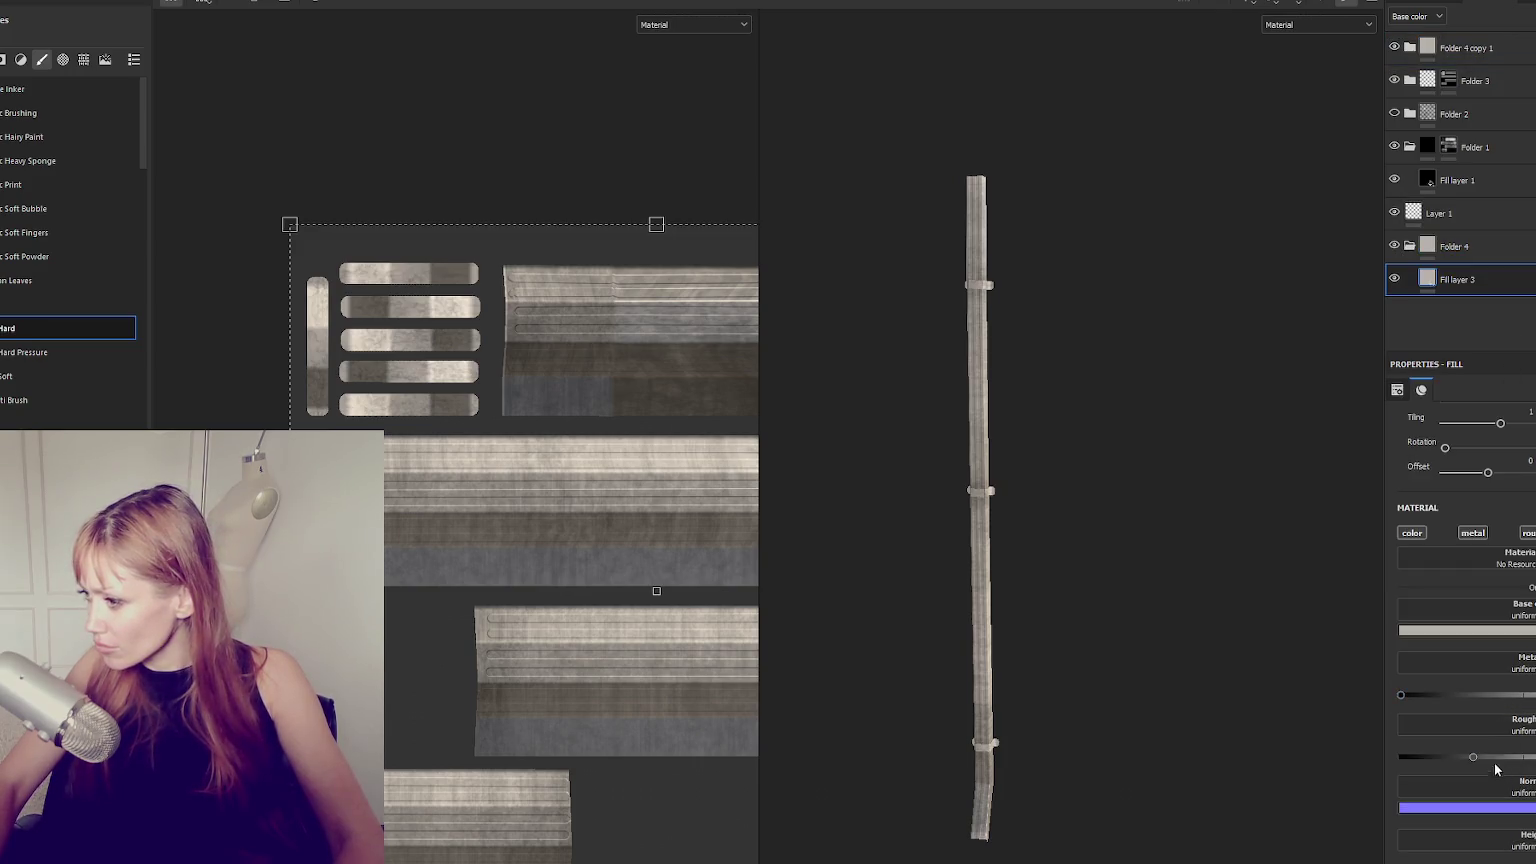
click(1416, 695)
click(1508, 757)
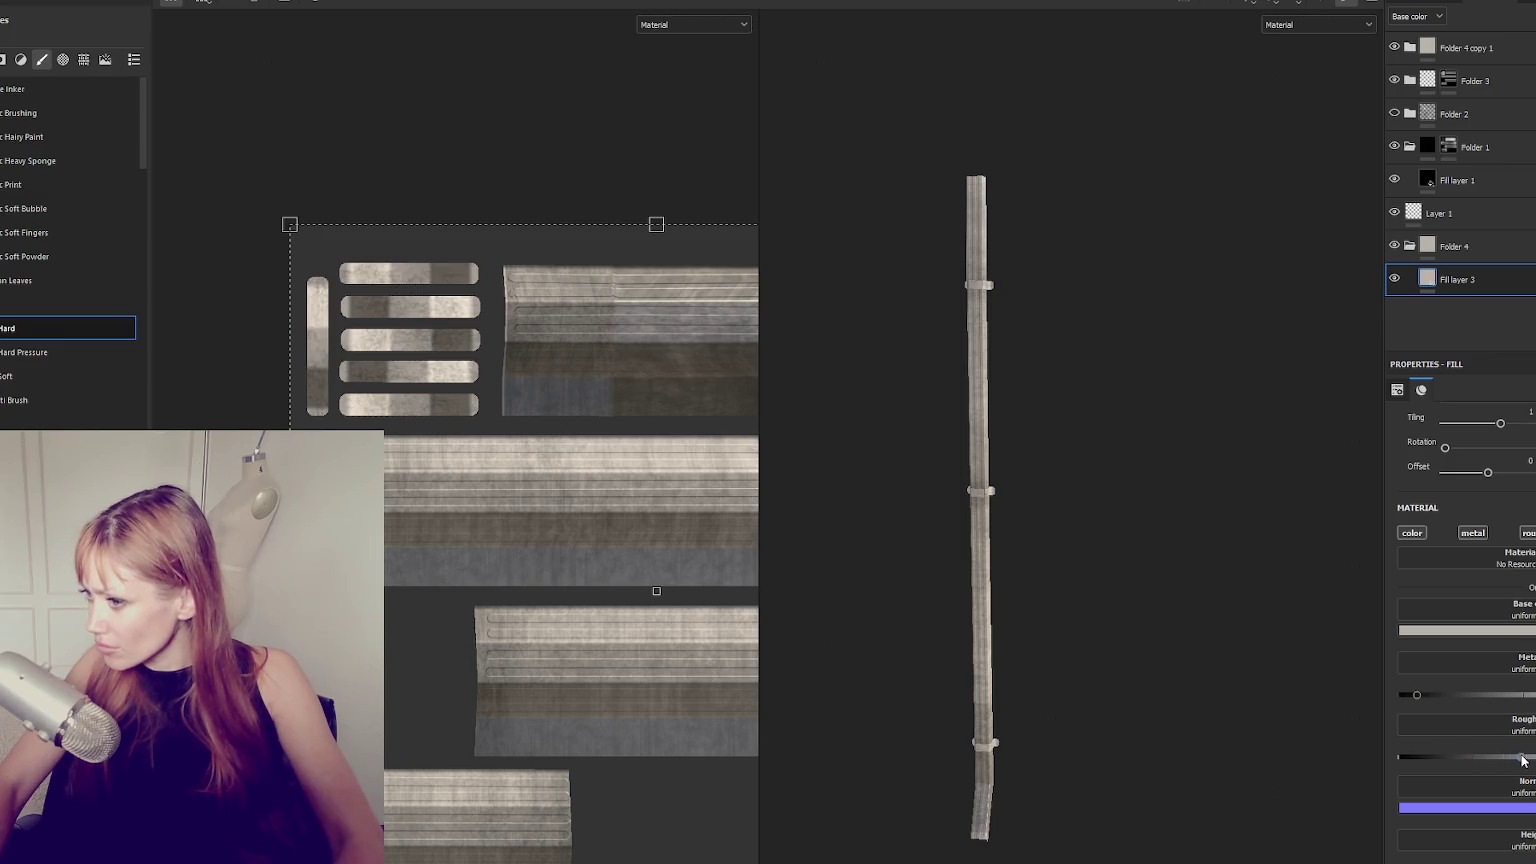
alt+drag(1183, 651, 1152, 638)
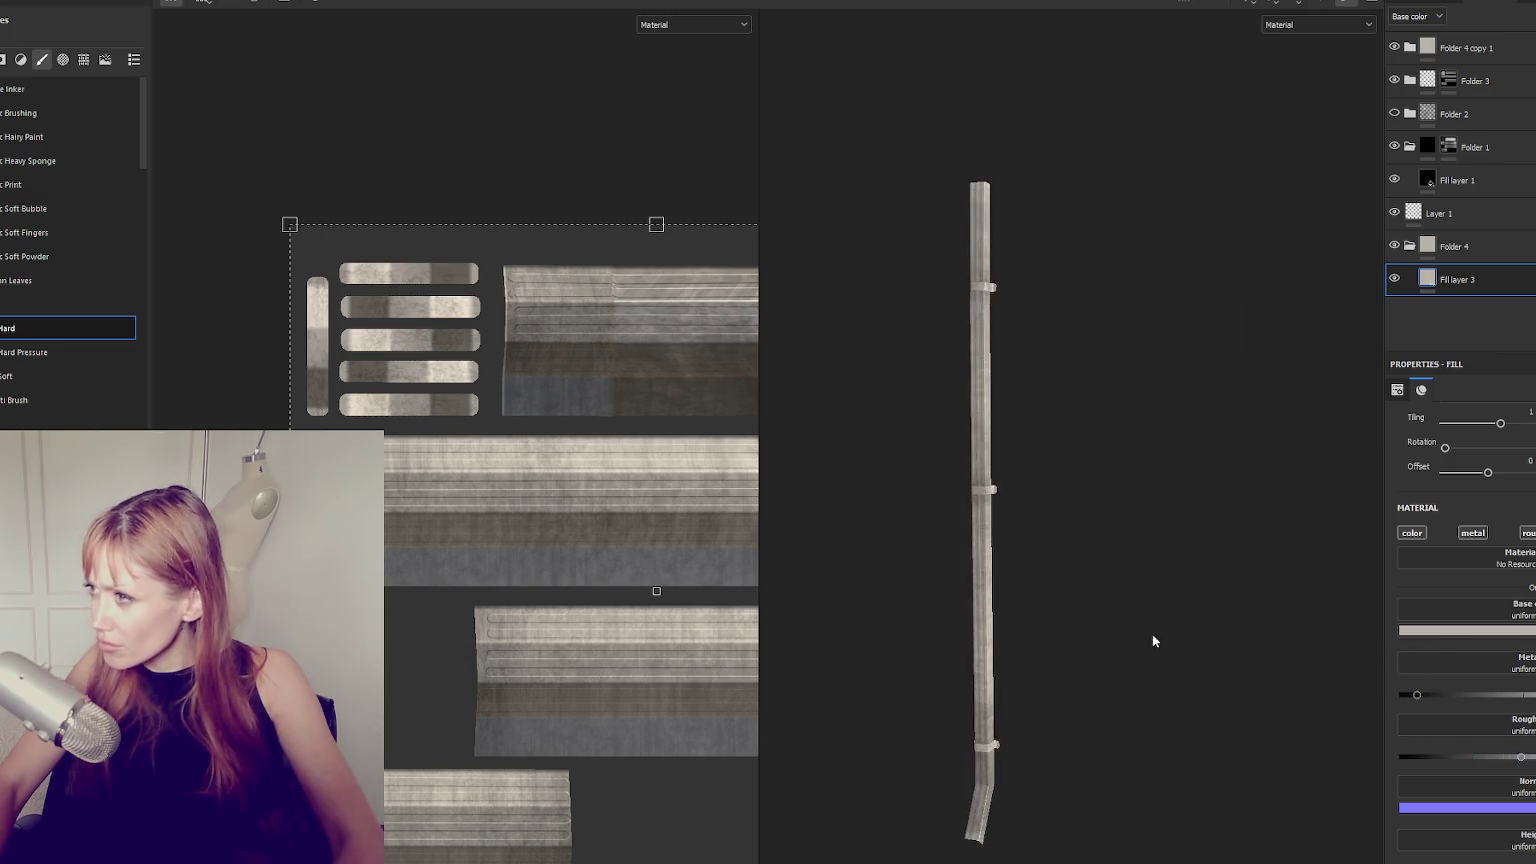
click(1493, 179)
click(1474, 533)
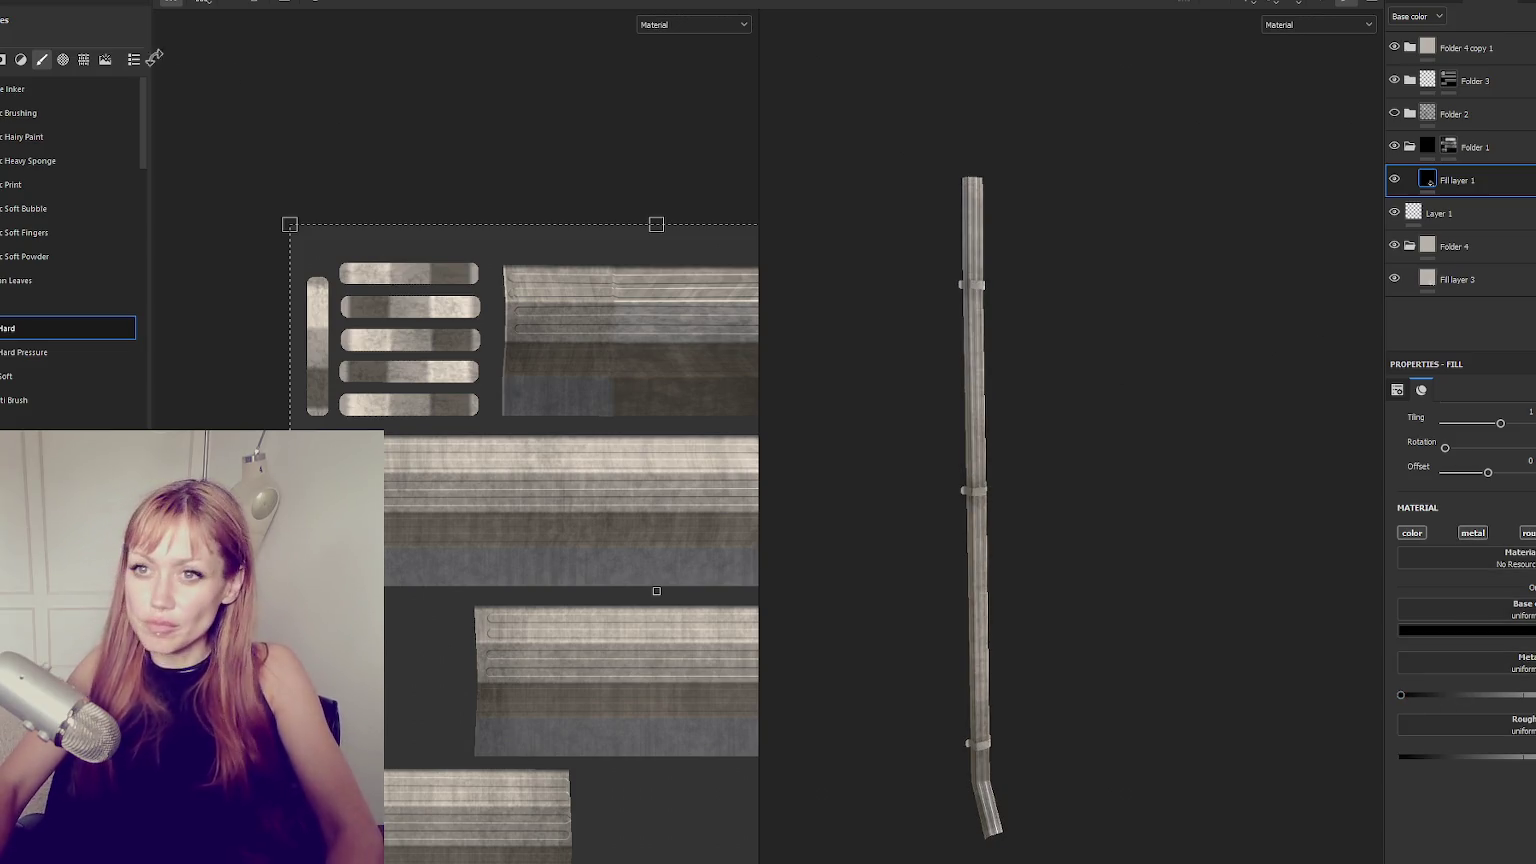
click(15, 3)
click(45, 181)
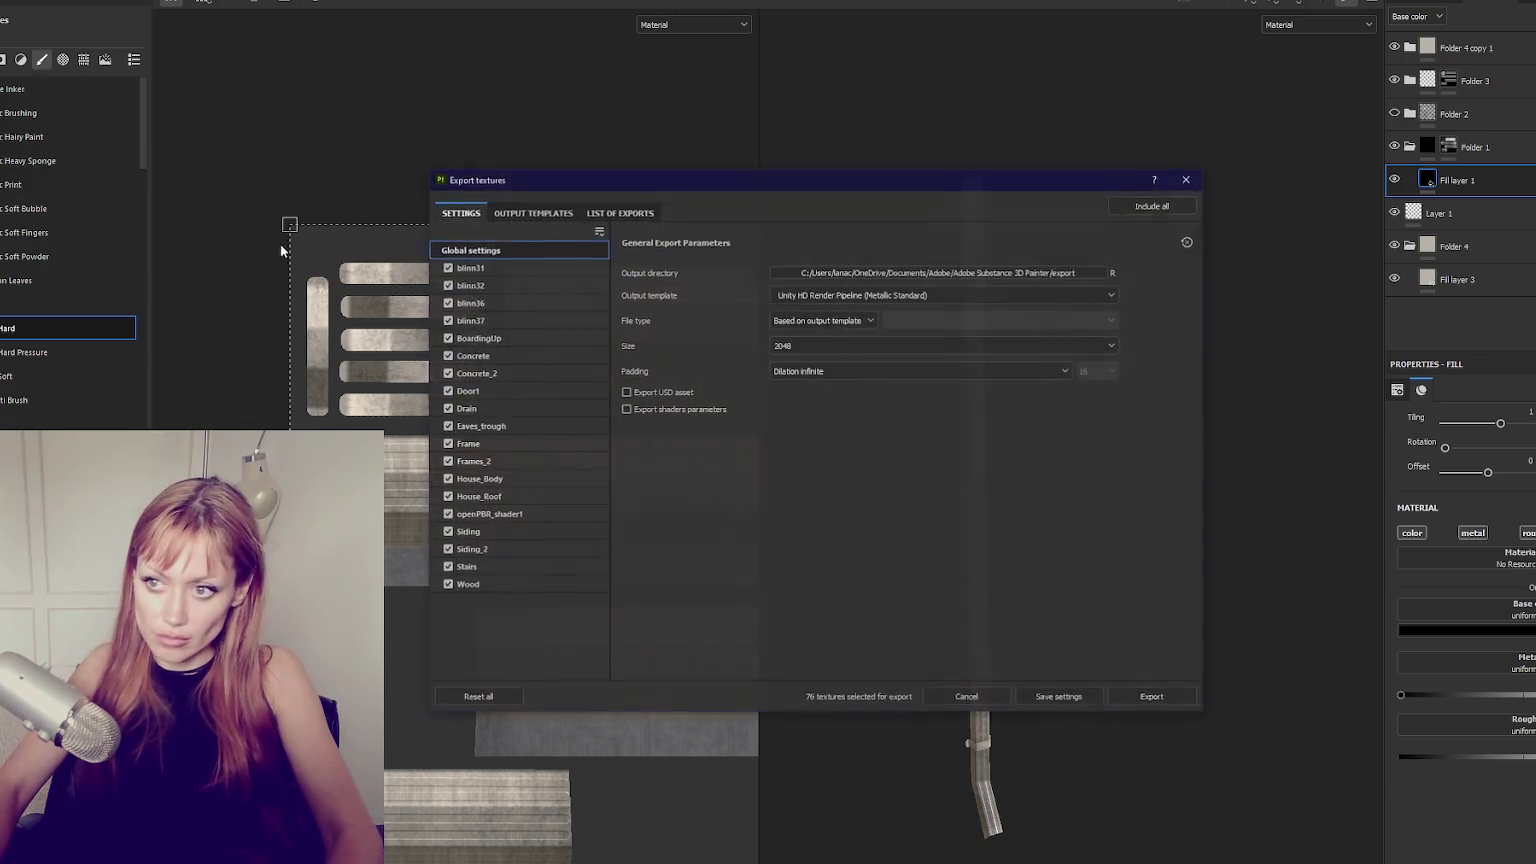
Export the 76 textures at 2048 with the Unity HD Render Pipeline template.
click(1130, 697)
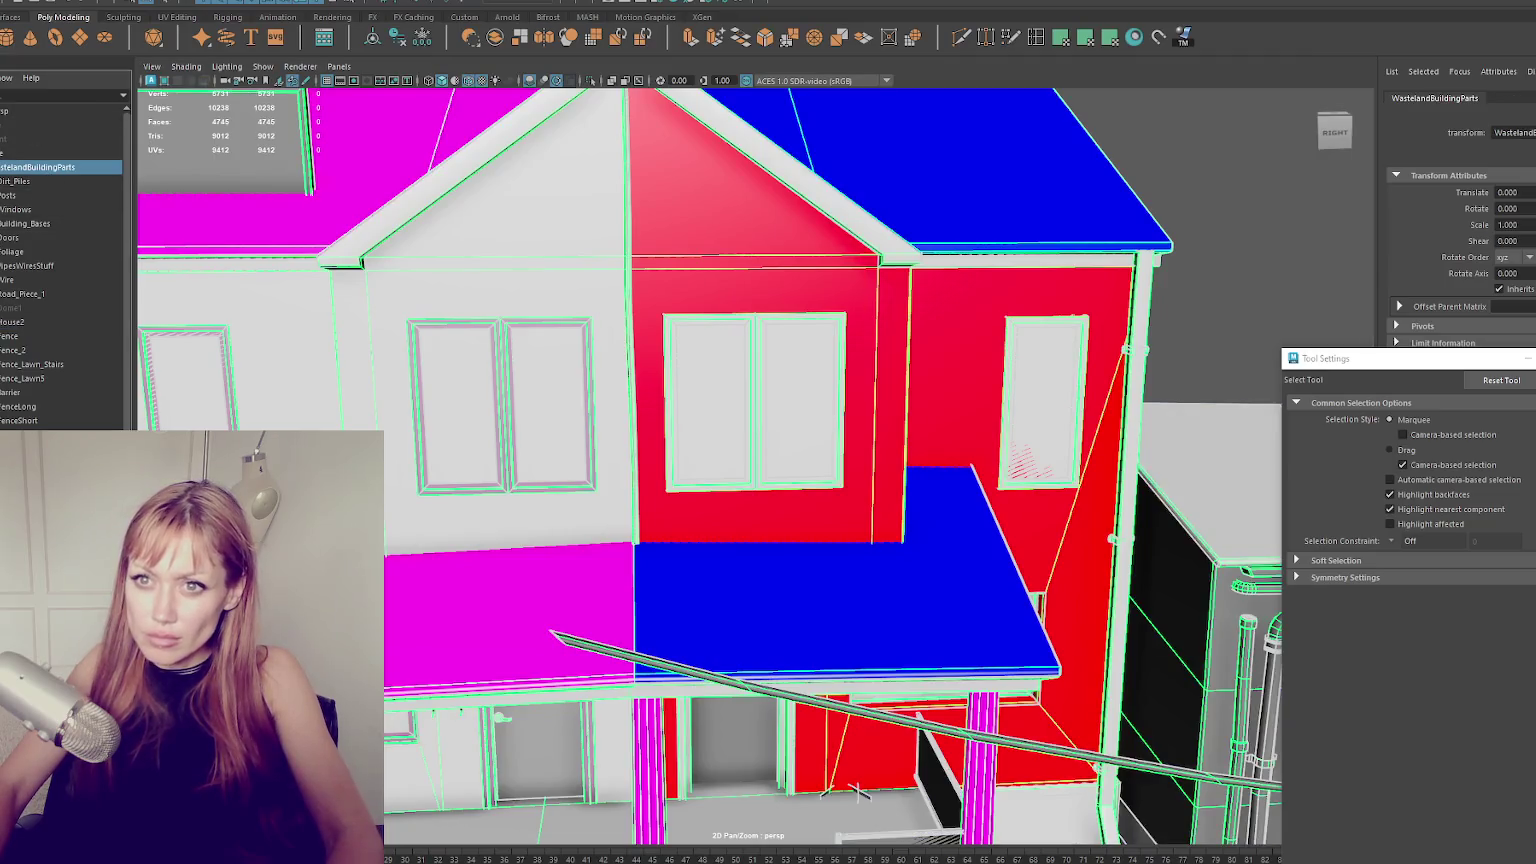
key(Escape)
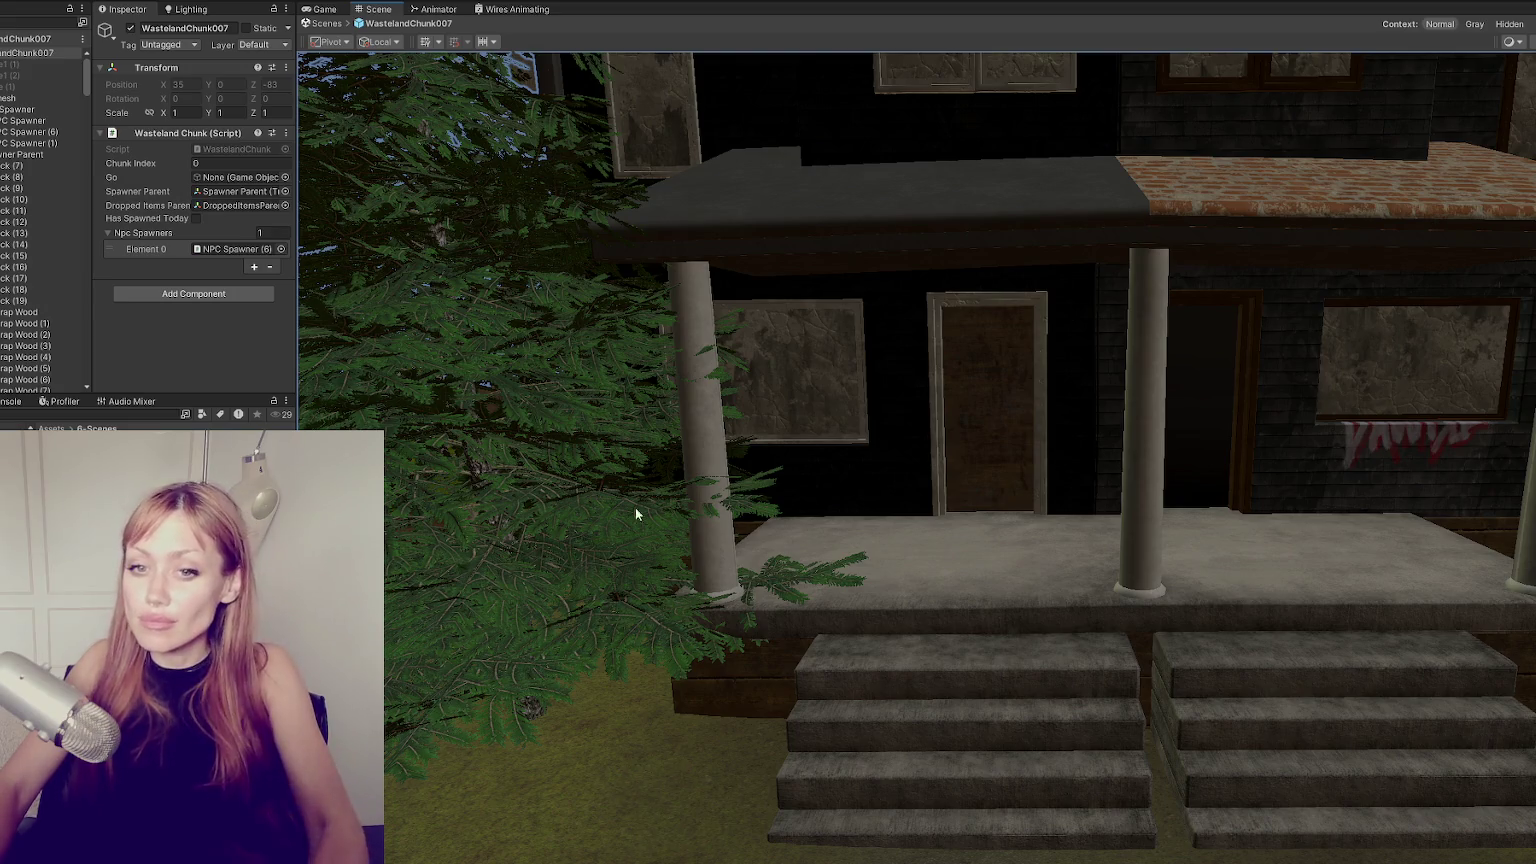
mouse_move(898, 420)
right_down()
mouse_move(730, 538)
mouse_move(478, 494)
right_up()
right_drag(908, 395, 960, 420)
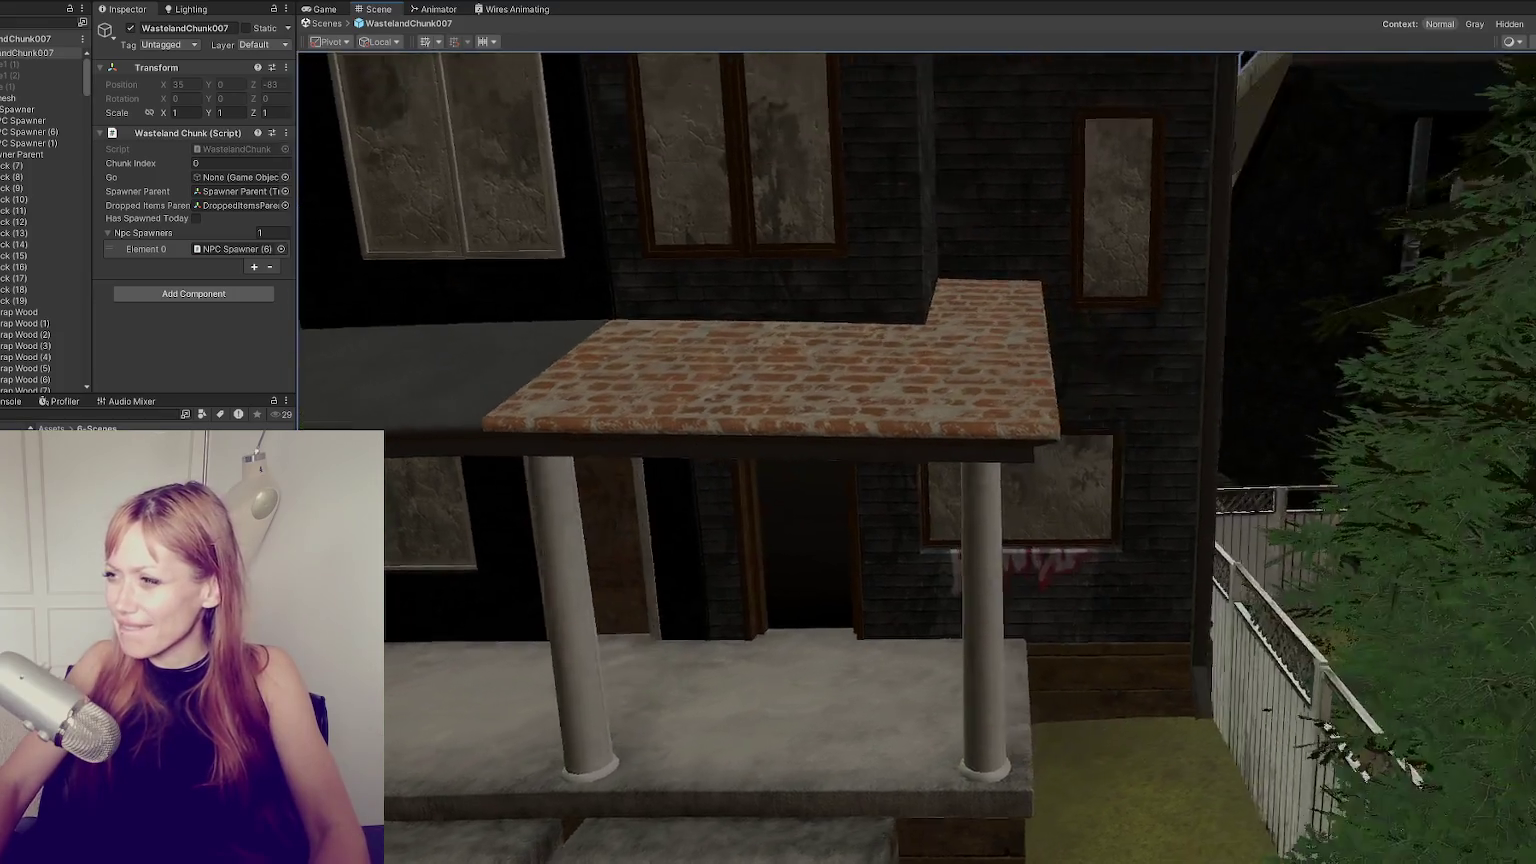
right_drag(1022, 570, 1075, 408)
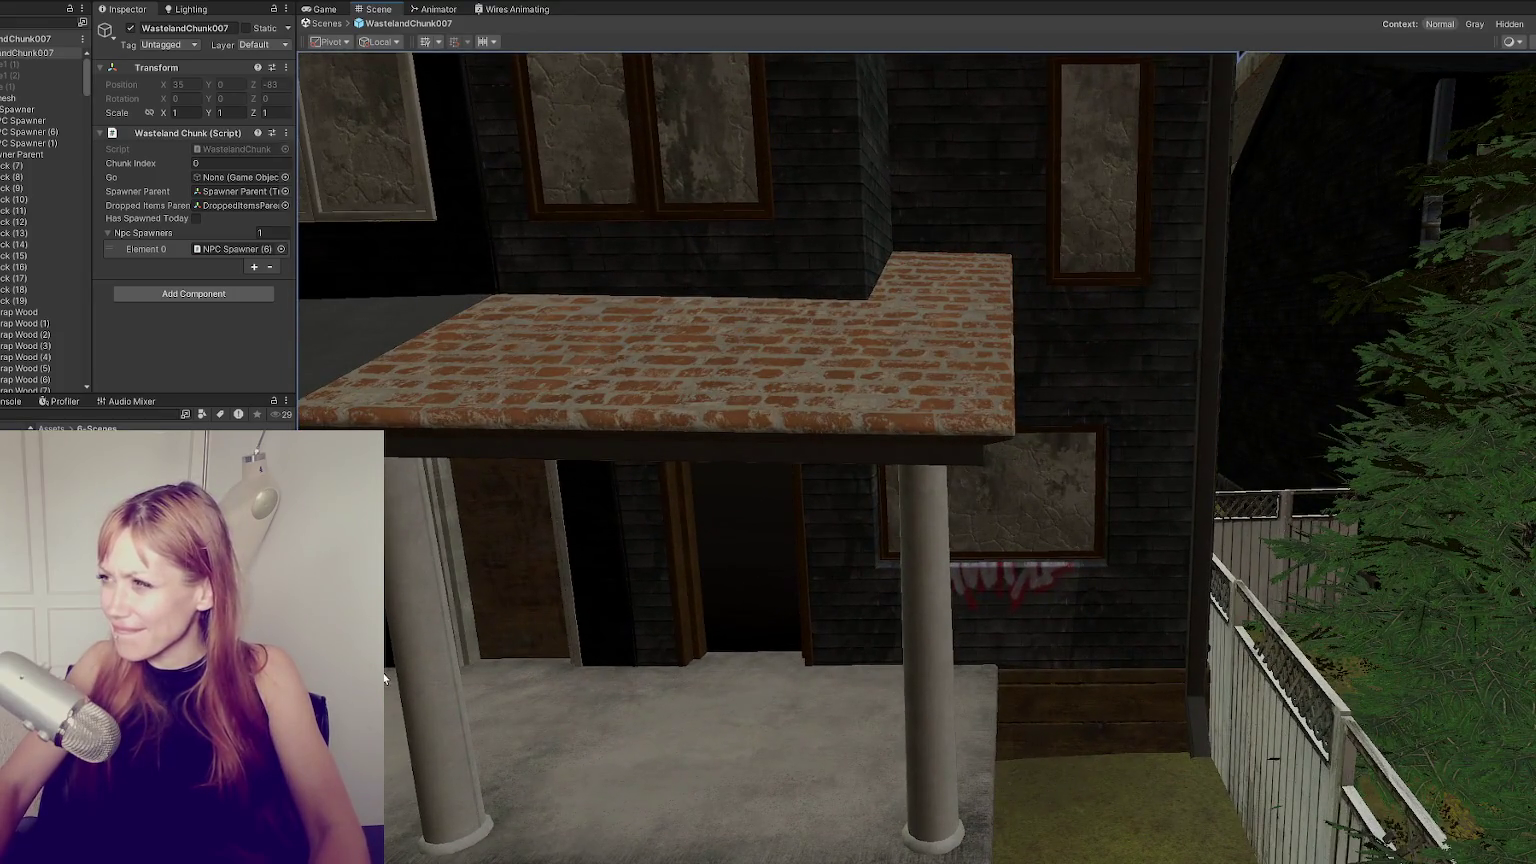
mouse_move(1130, 292)
right_down()
mouse_move(1096, 392)
mouse_move(577, 548)
mouse_move(620, 461)
mouse_move(1319, 622)
right_up()
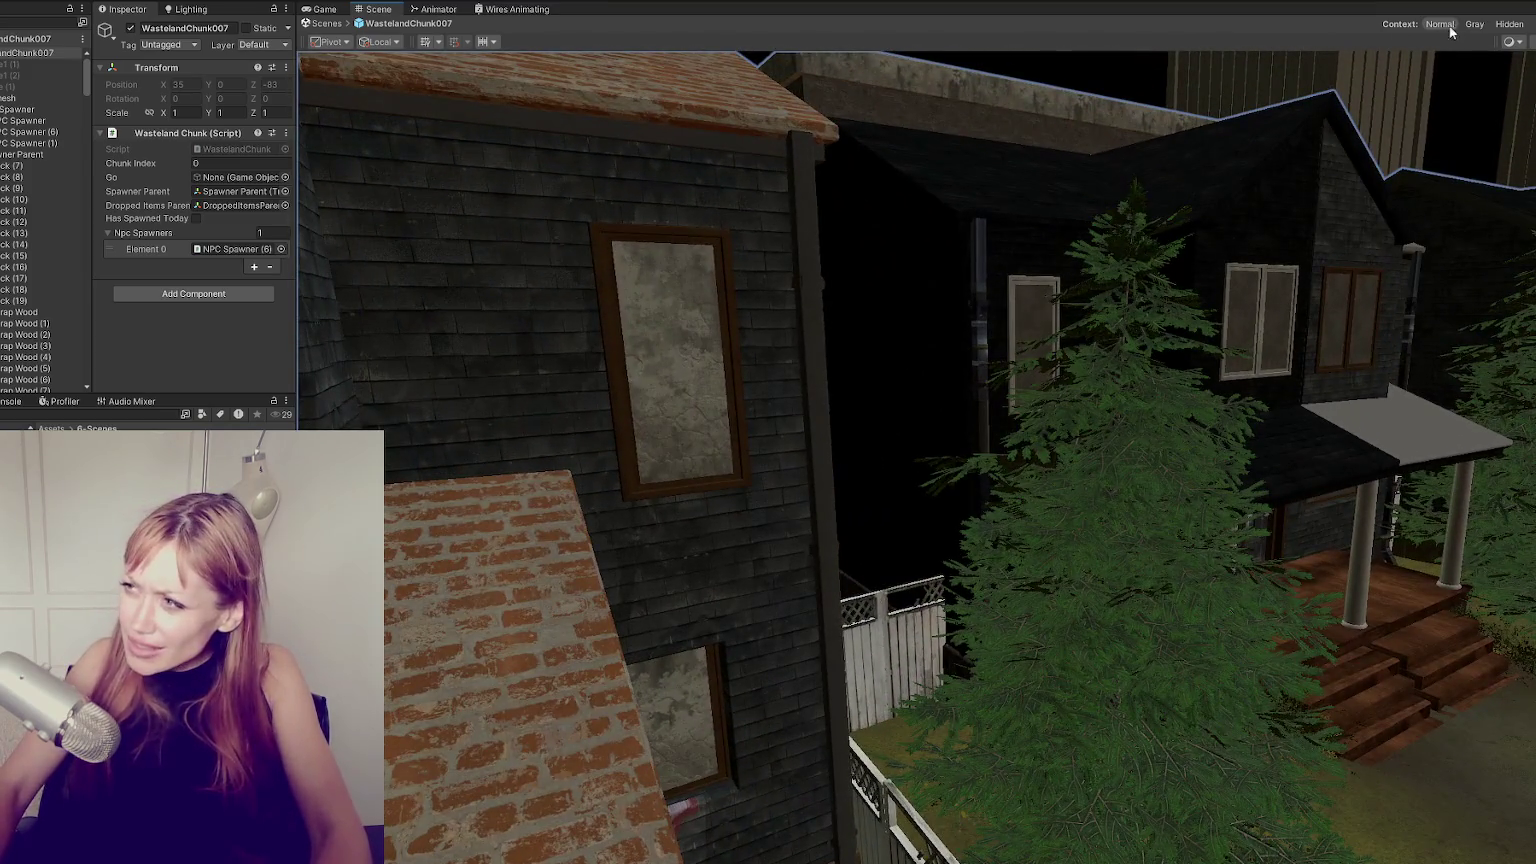
click(1515, 47)
click(1480, 64)
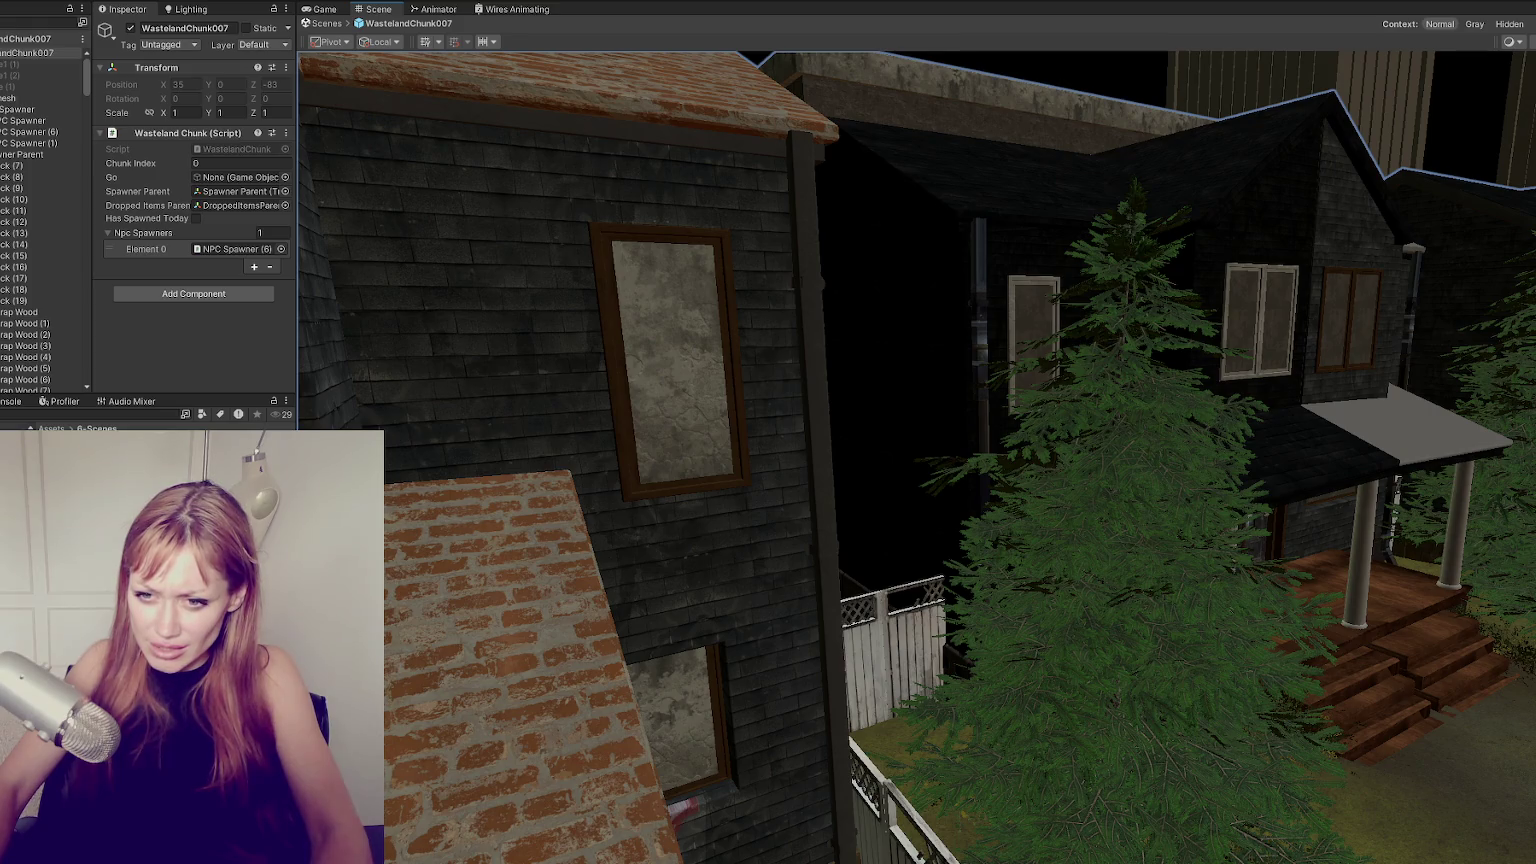
Create a new folder named Porch inside the House folder.
right_click(180, 712)
mouse_move(228, 301)
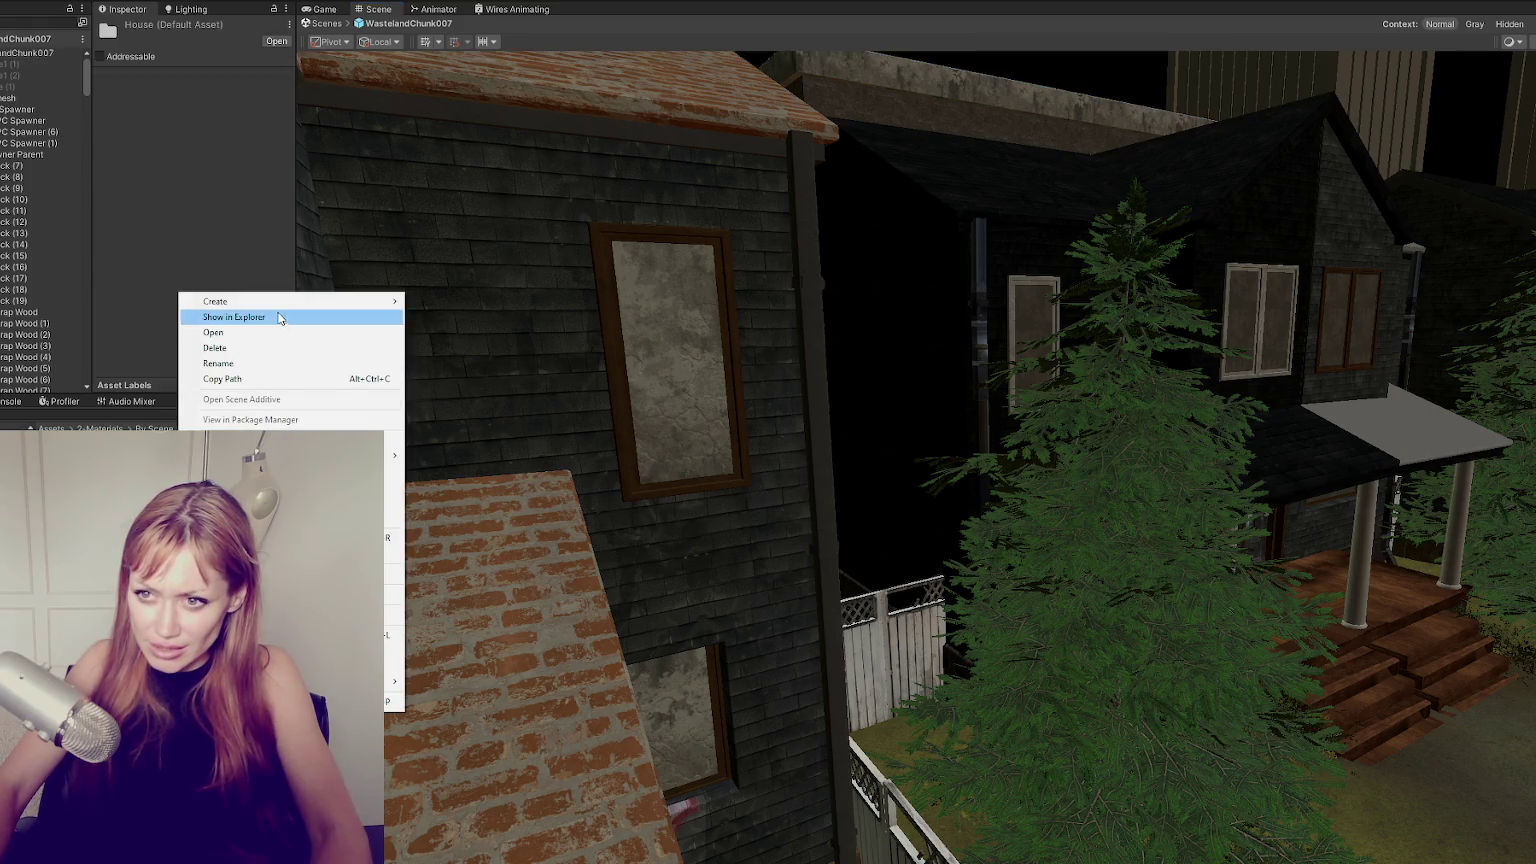
click(472, 157)
text(Porch)
key(Return)
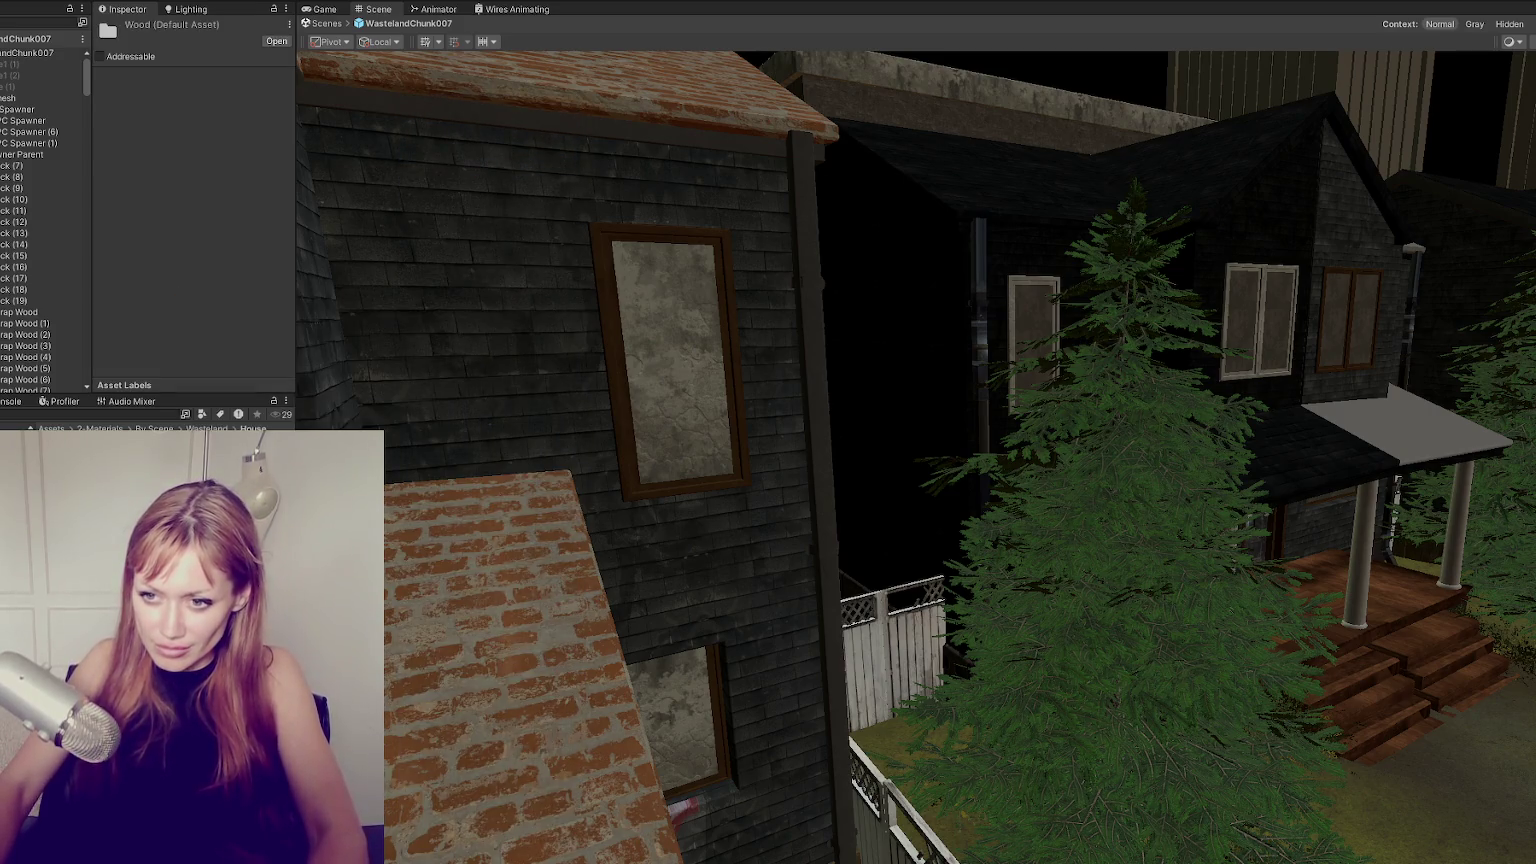
Create a Gutter Drain folder in House and a new material inside it.
key(ctrl+a)
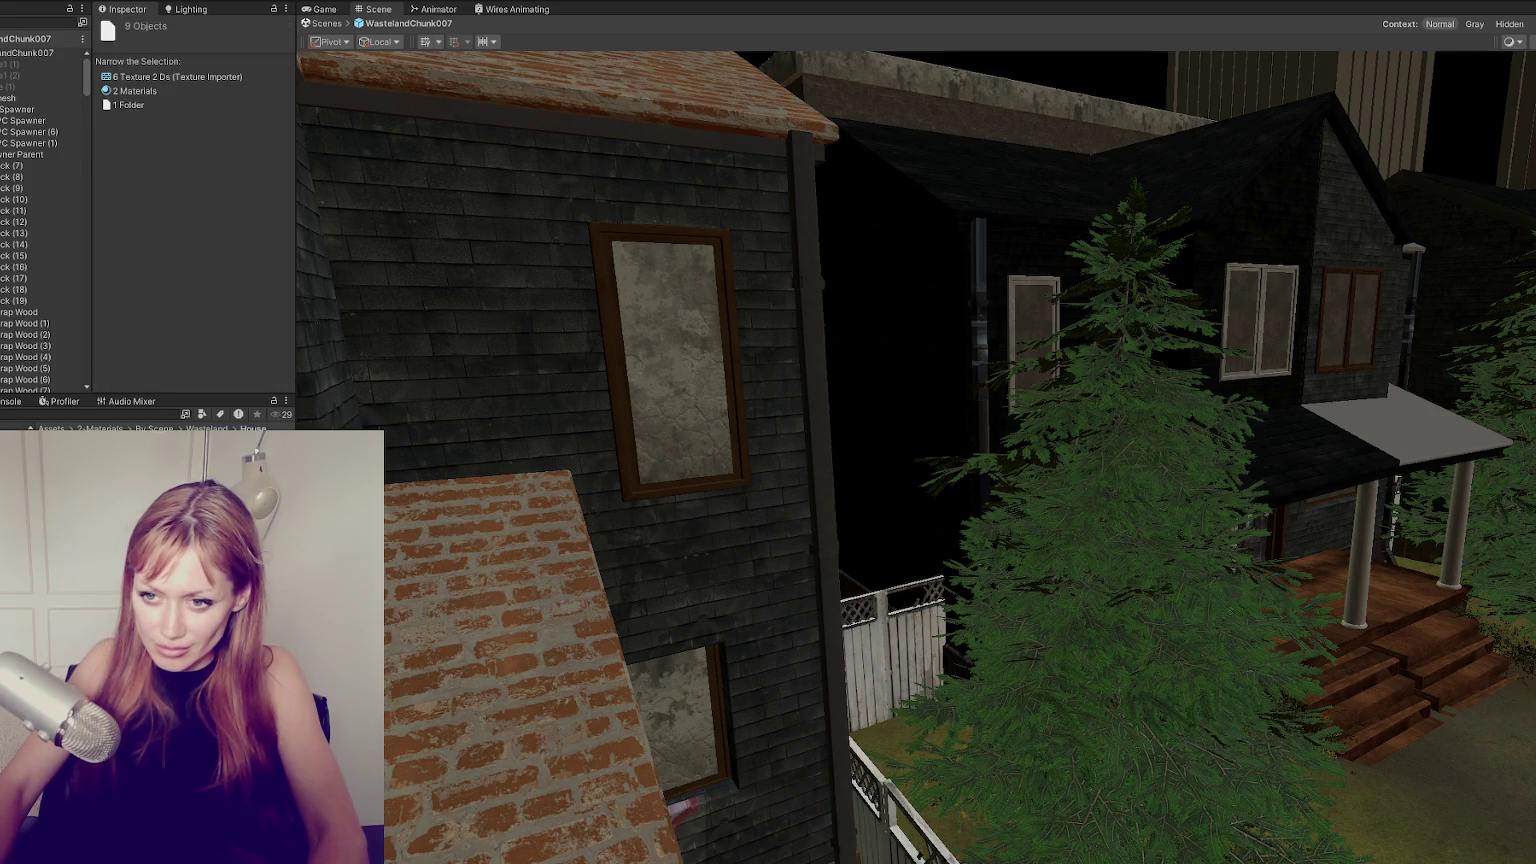
right_click(166, 557)
key(Escape)
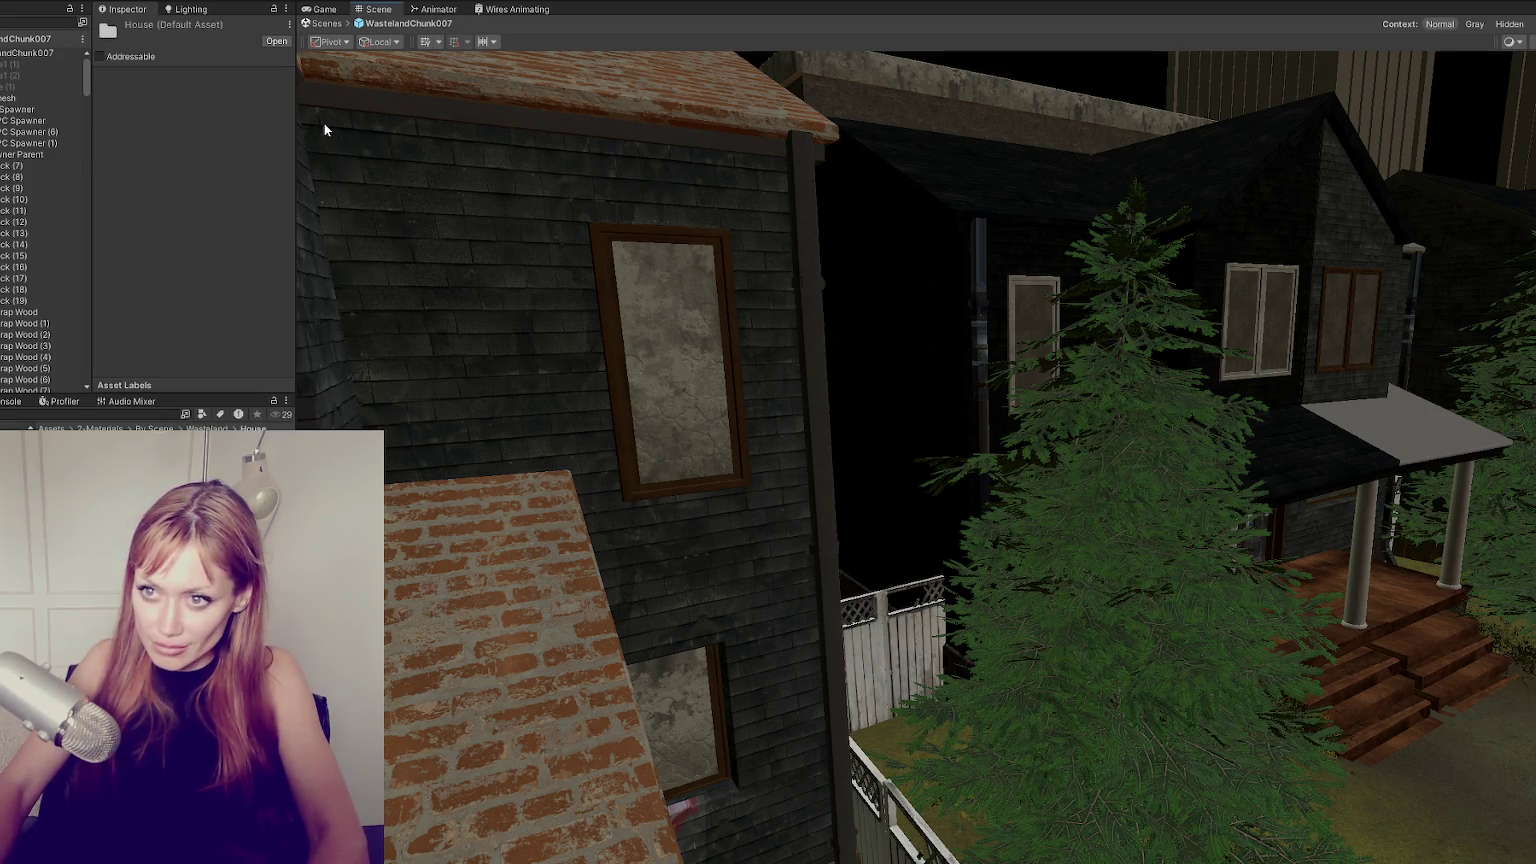
click(253, 428)
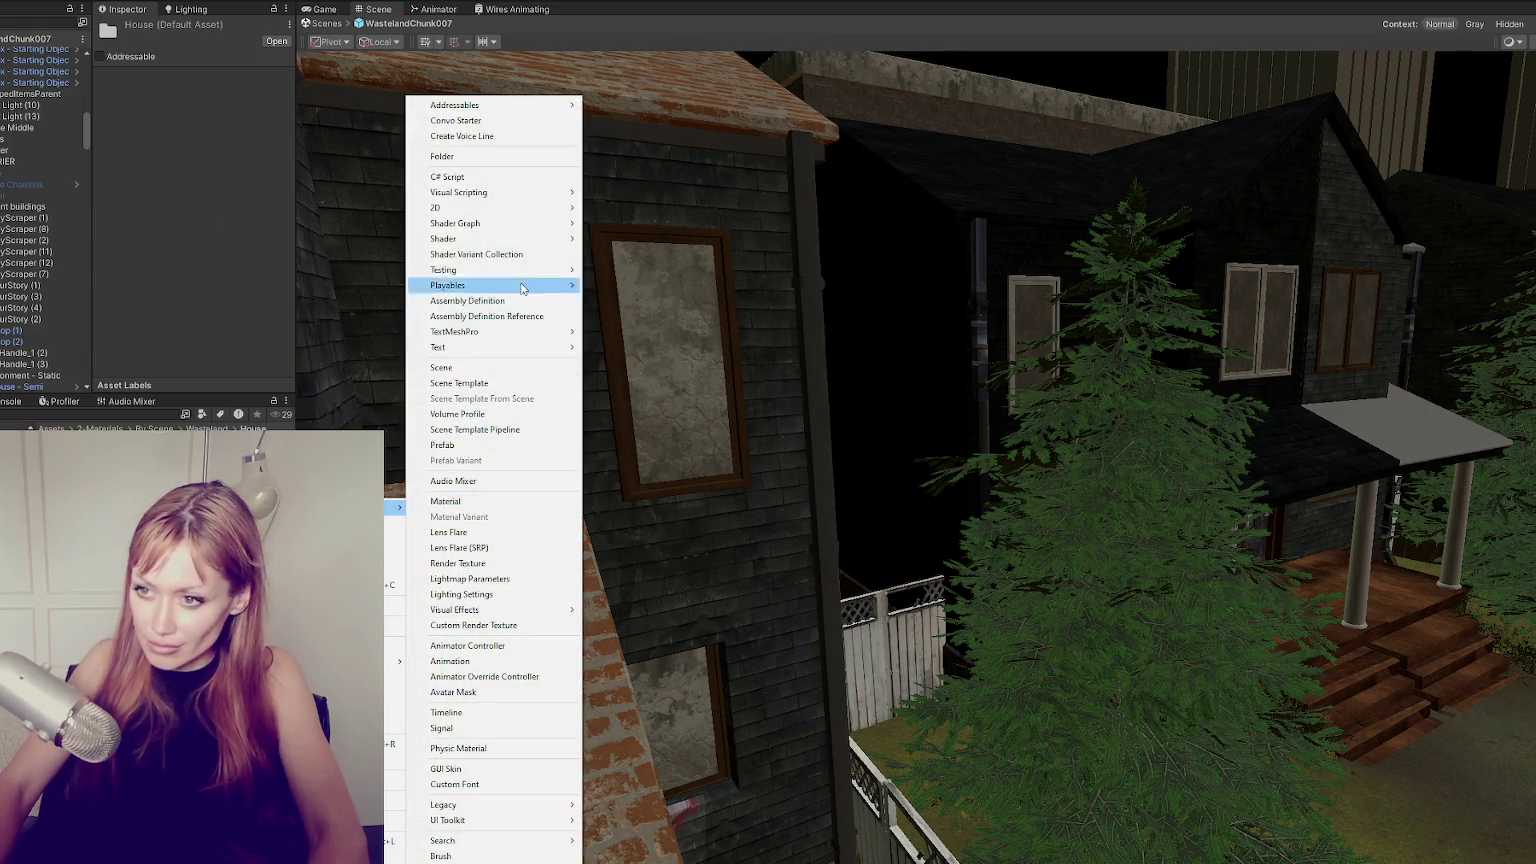
click(502, 163)
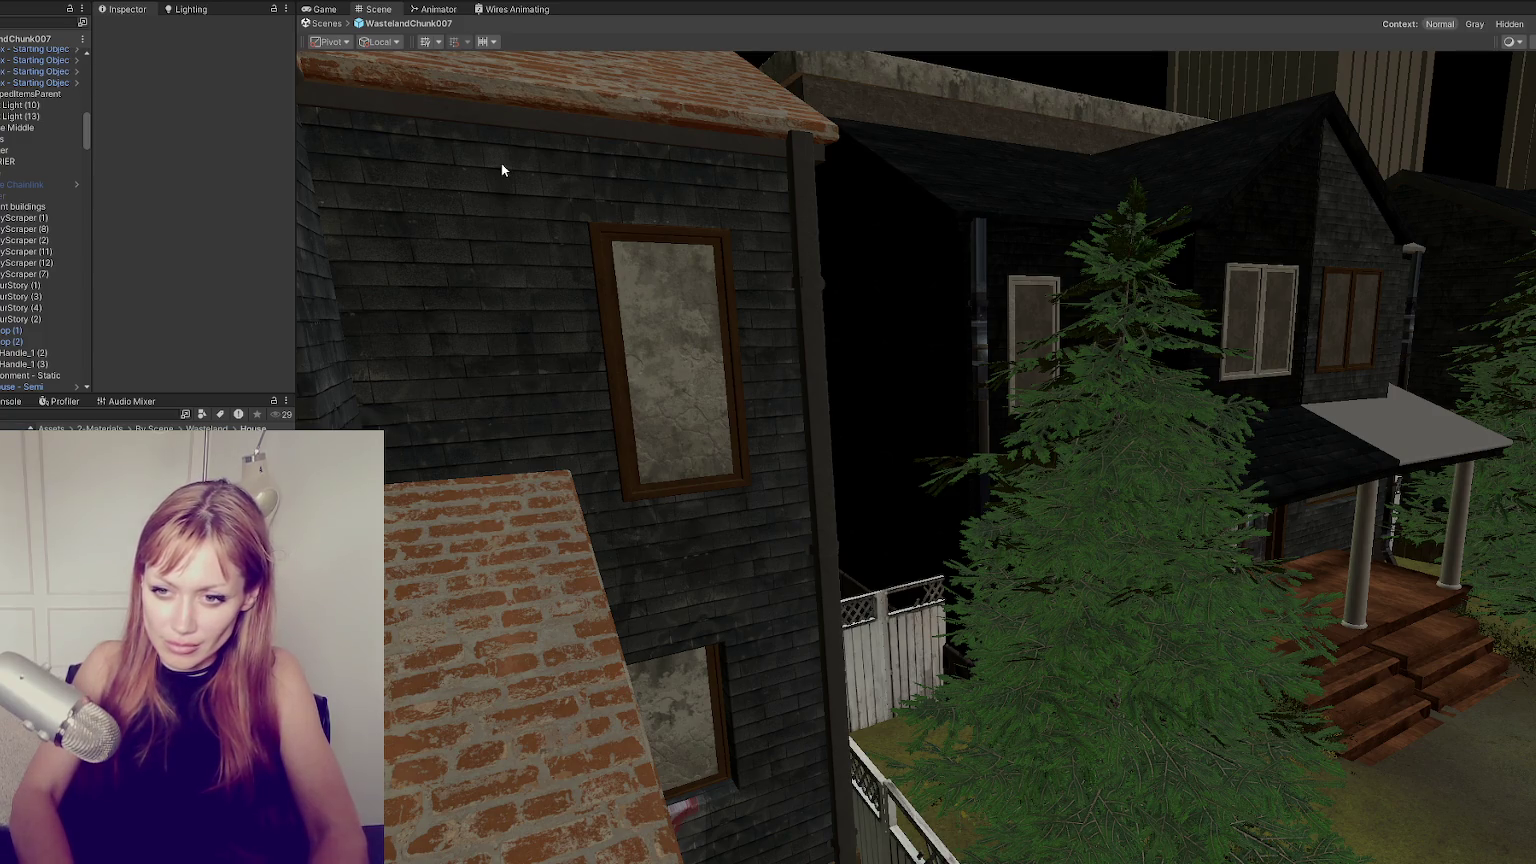
key(Return)
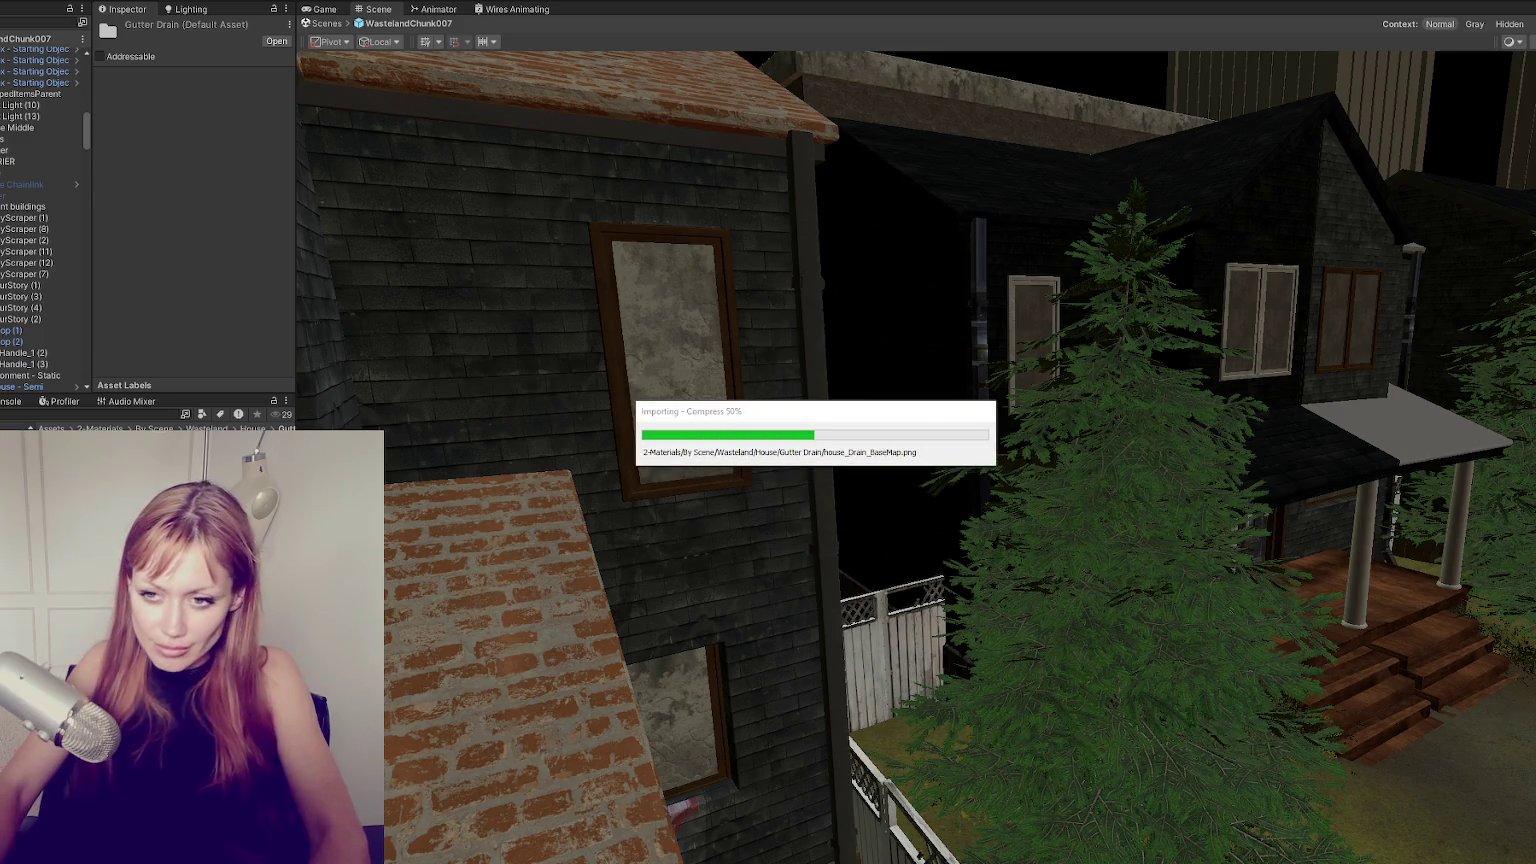
right_click(176, 579)
mouse_move(284, 167)
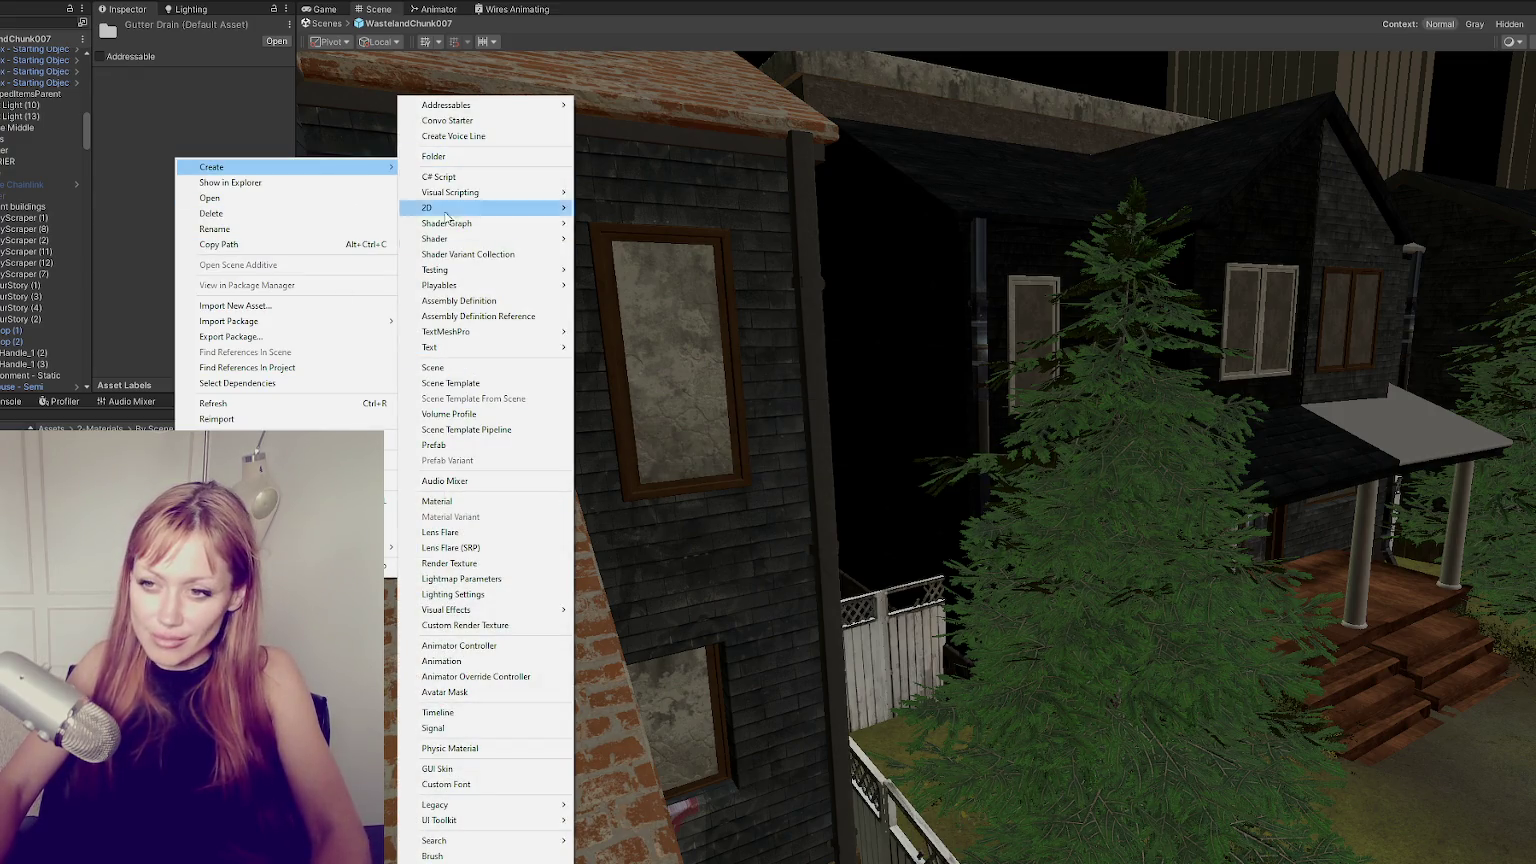
click(437, 501)
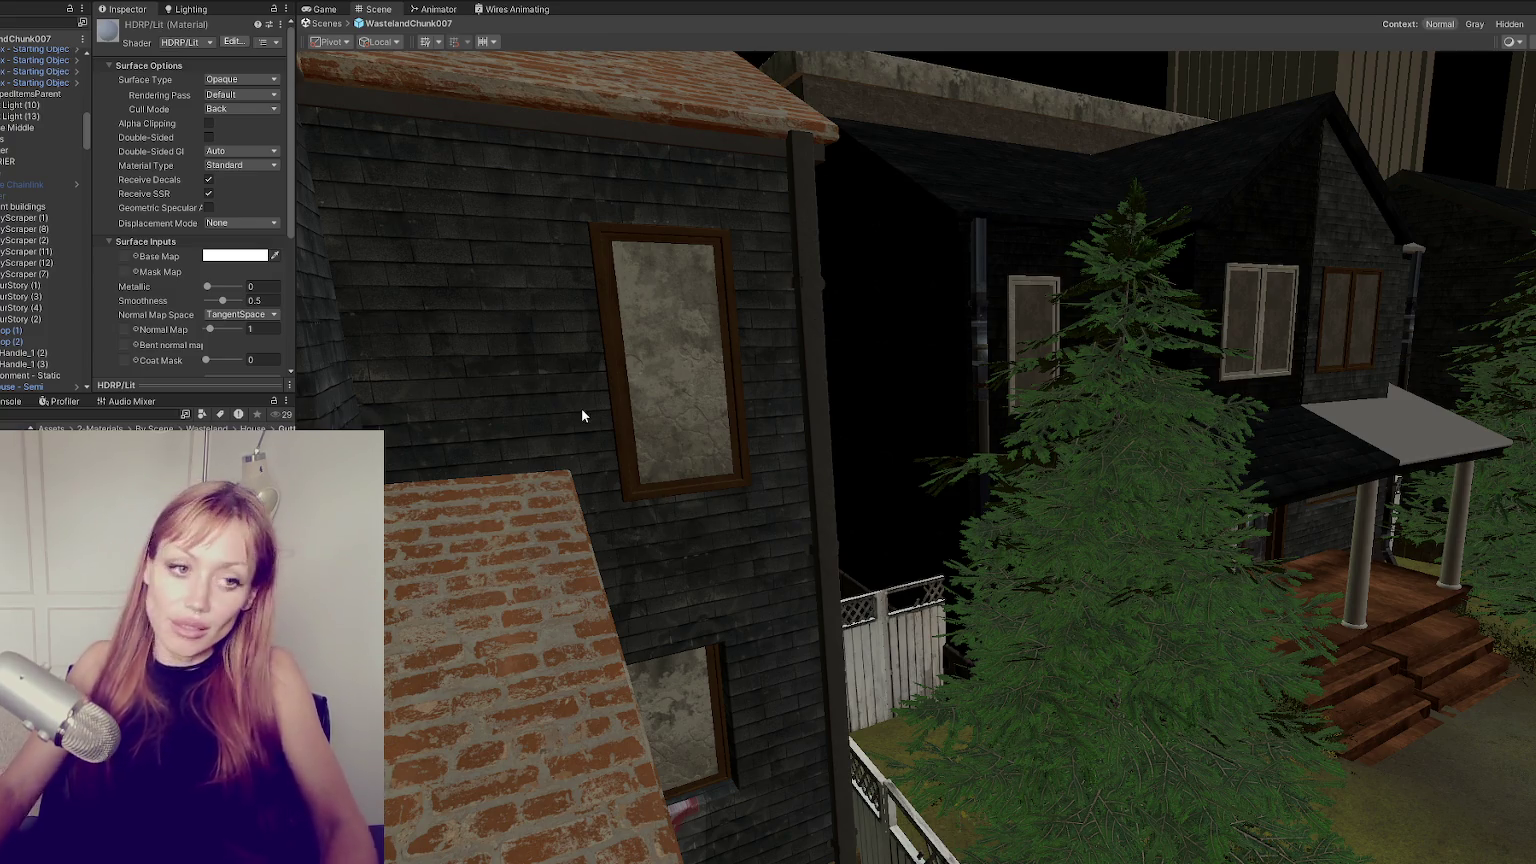
Confirm the new material, apply it to the drain pipe, and assign the drain texture maps.
key(Return)
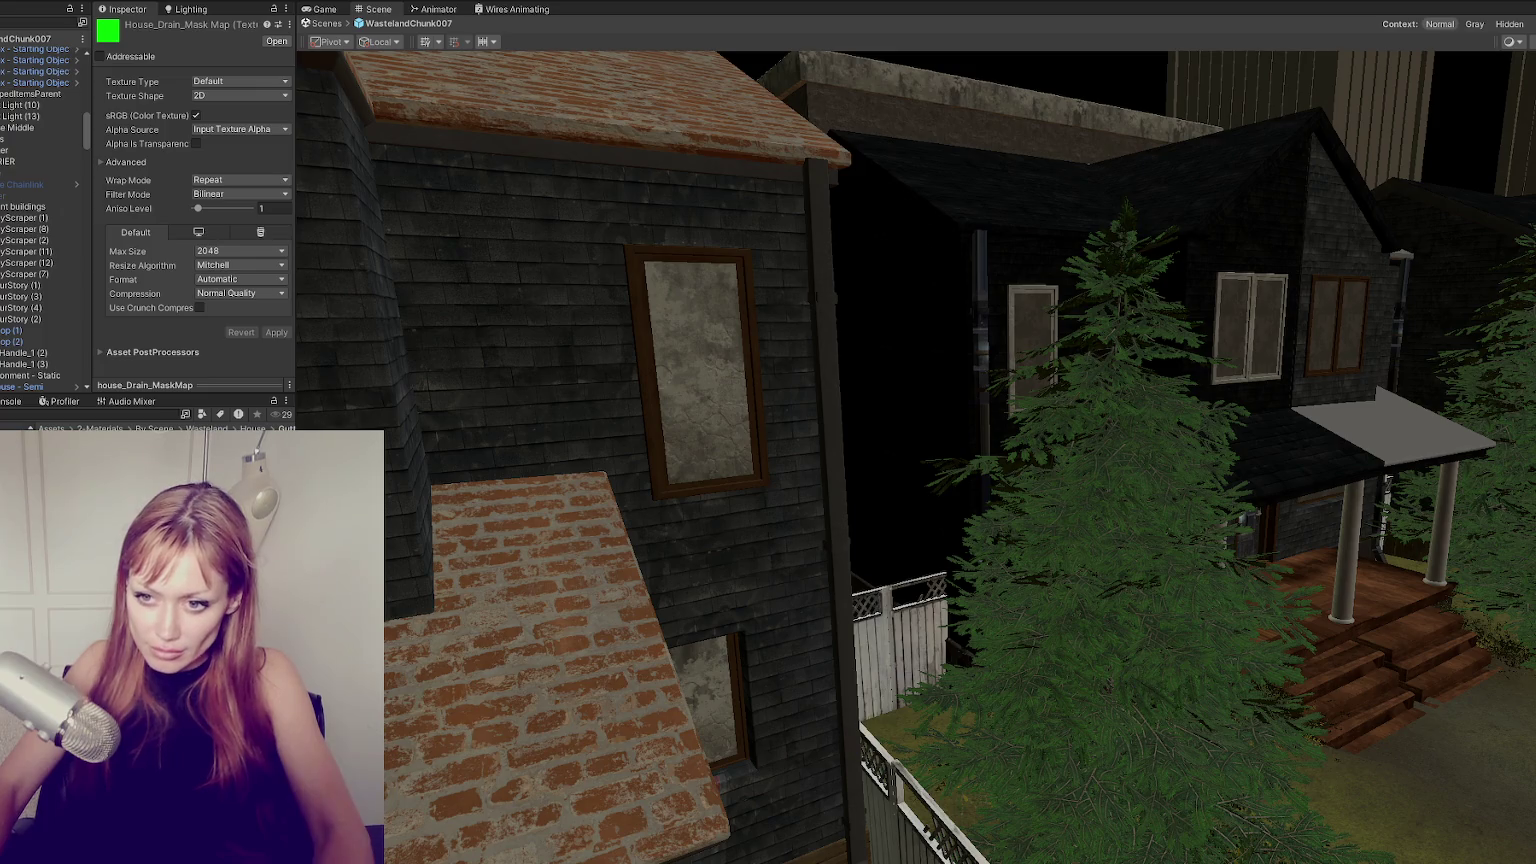
drag(200, 600, 835, 437)
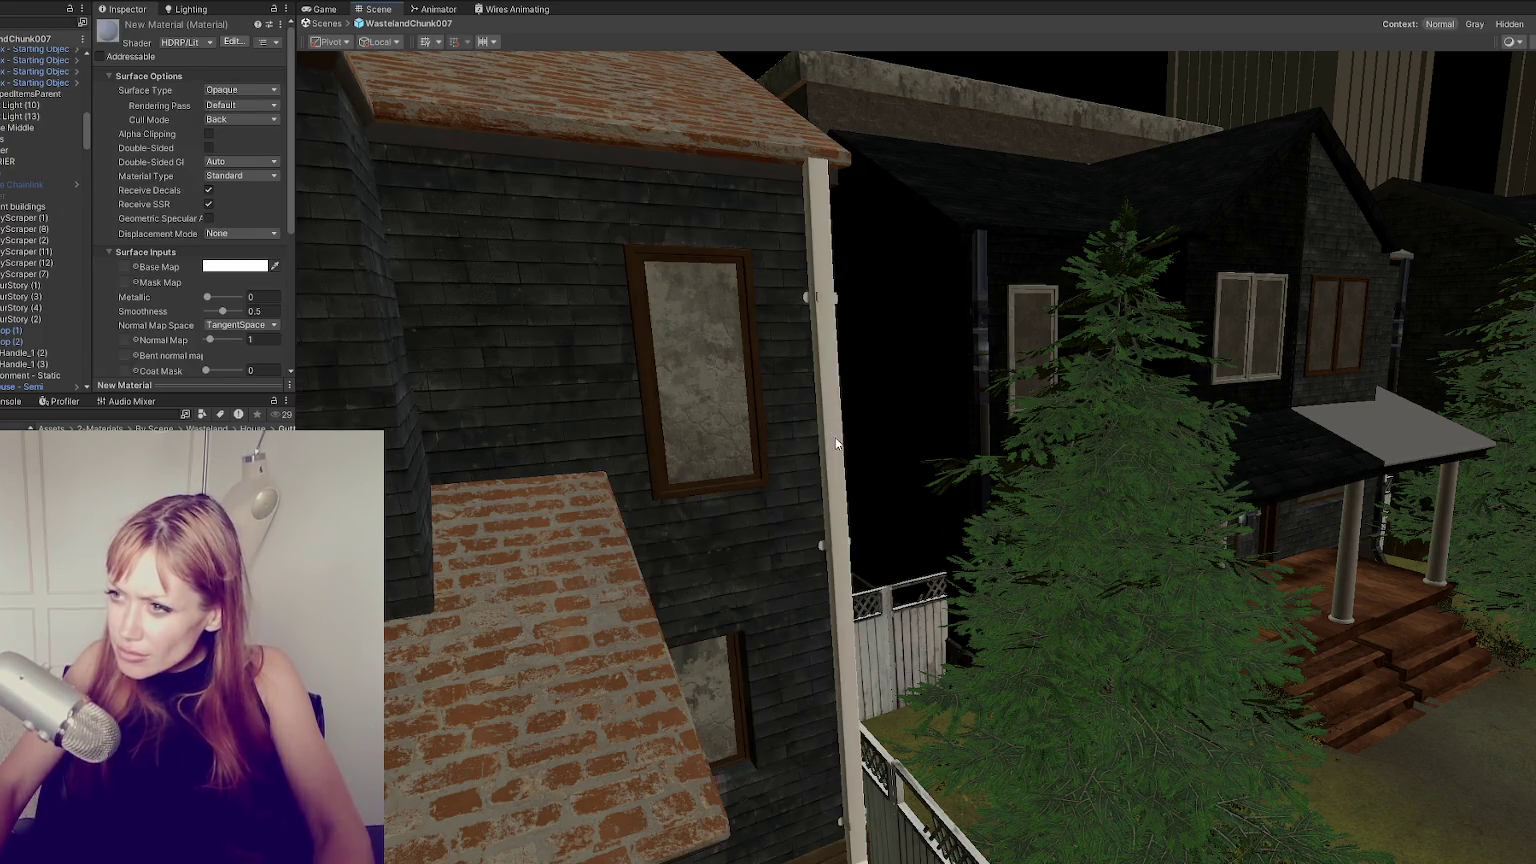
scroll(129, 185, down, 3)
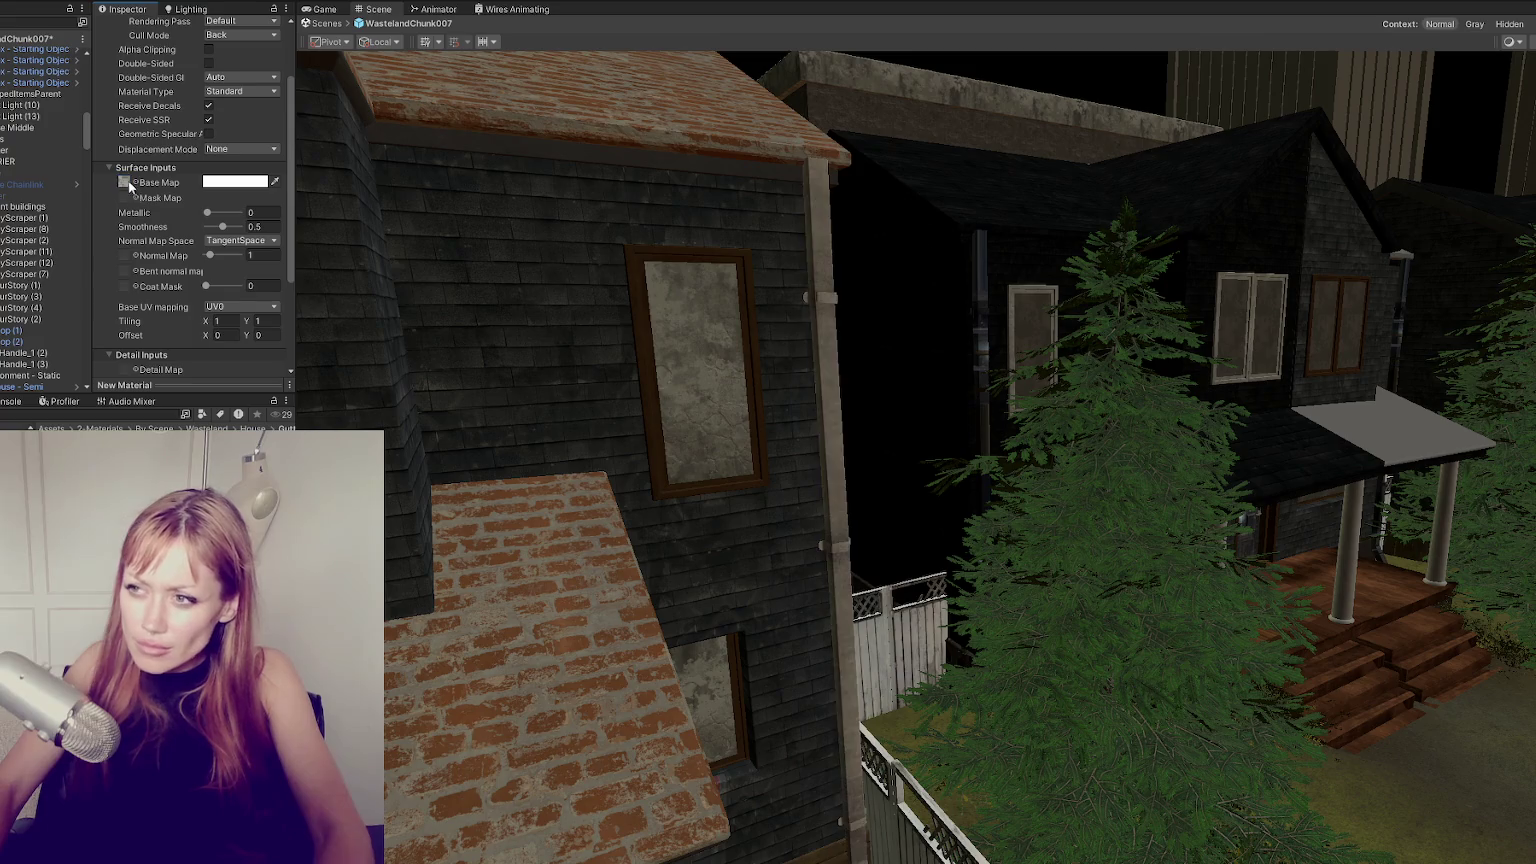
scroll(137, 197, down, 2)
drag(126, 166, 125, 189)
scroll(179, 257, down, 2)
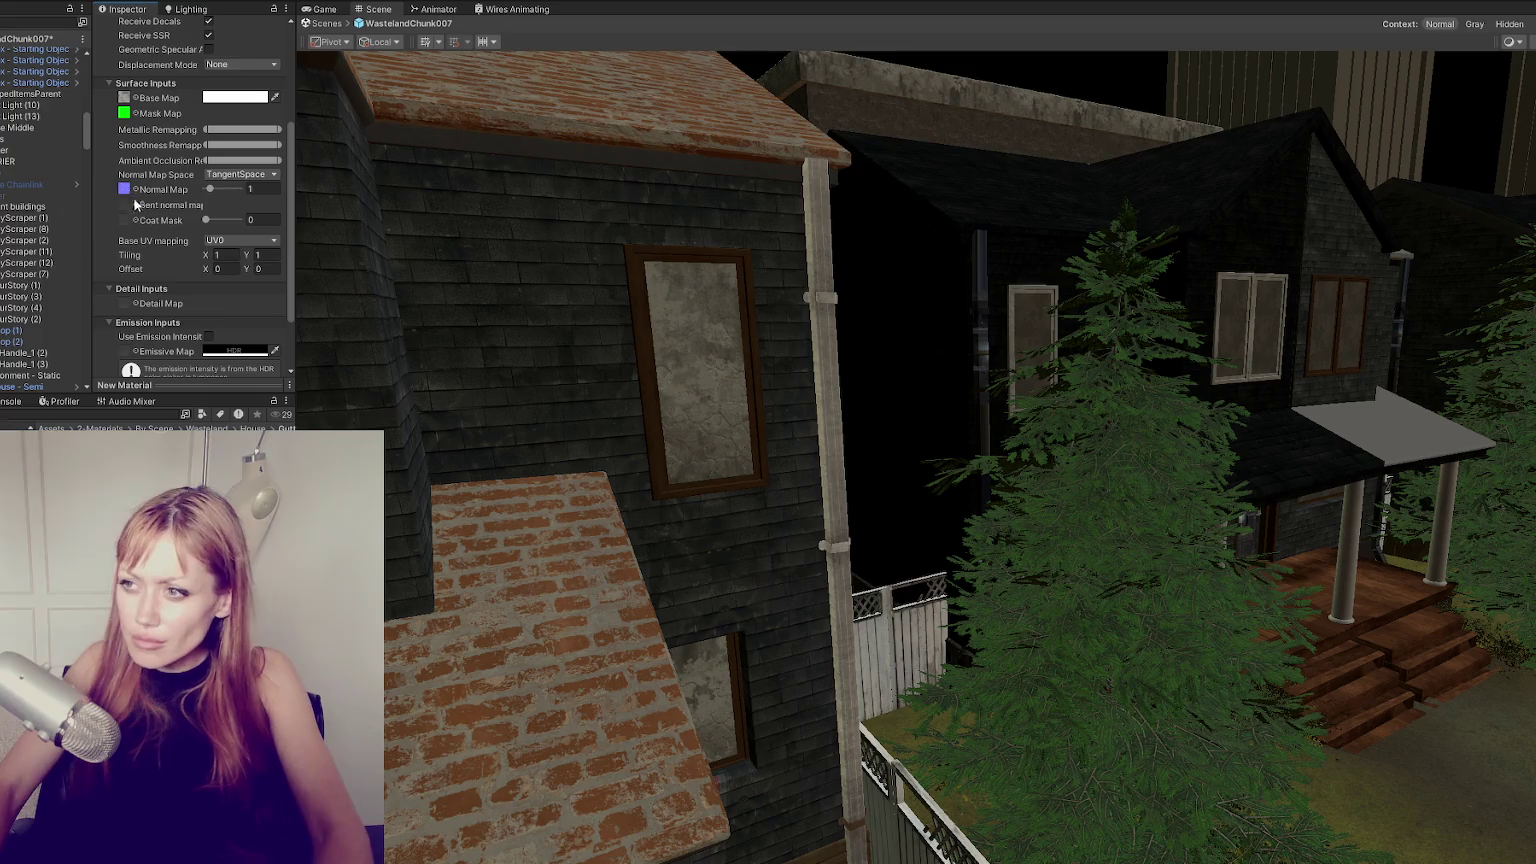
Set house_Drain_Normal's Texture Type to Normal map.
double_click(125, 189)
click(242, 82)
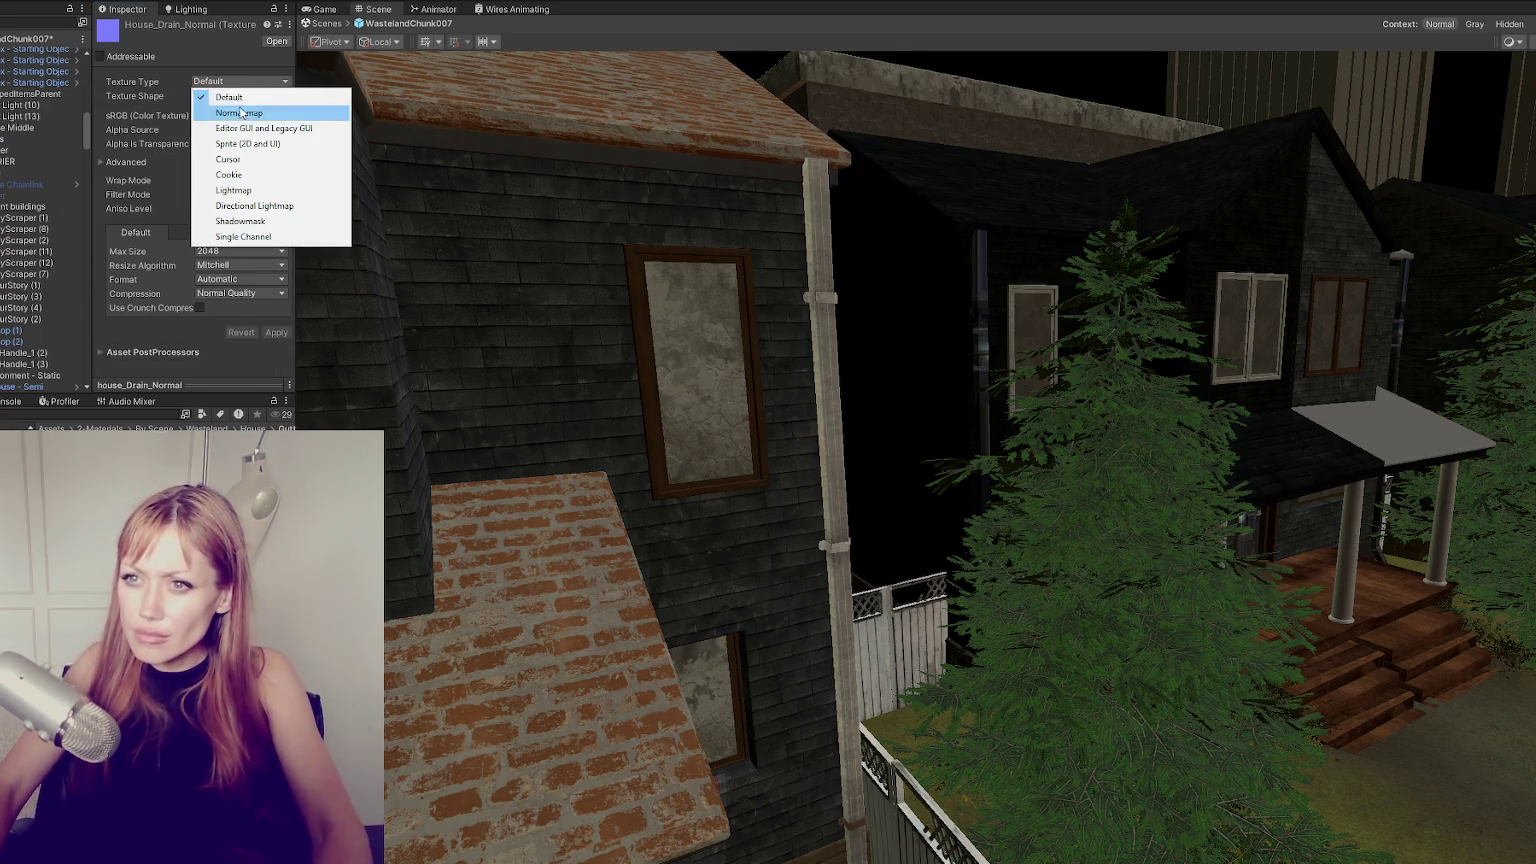
click(239, 114)
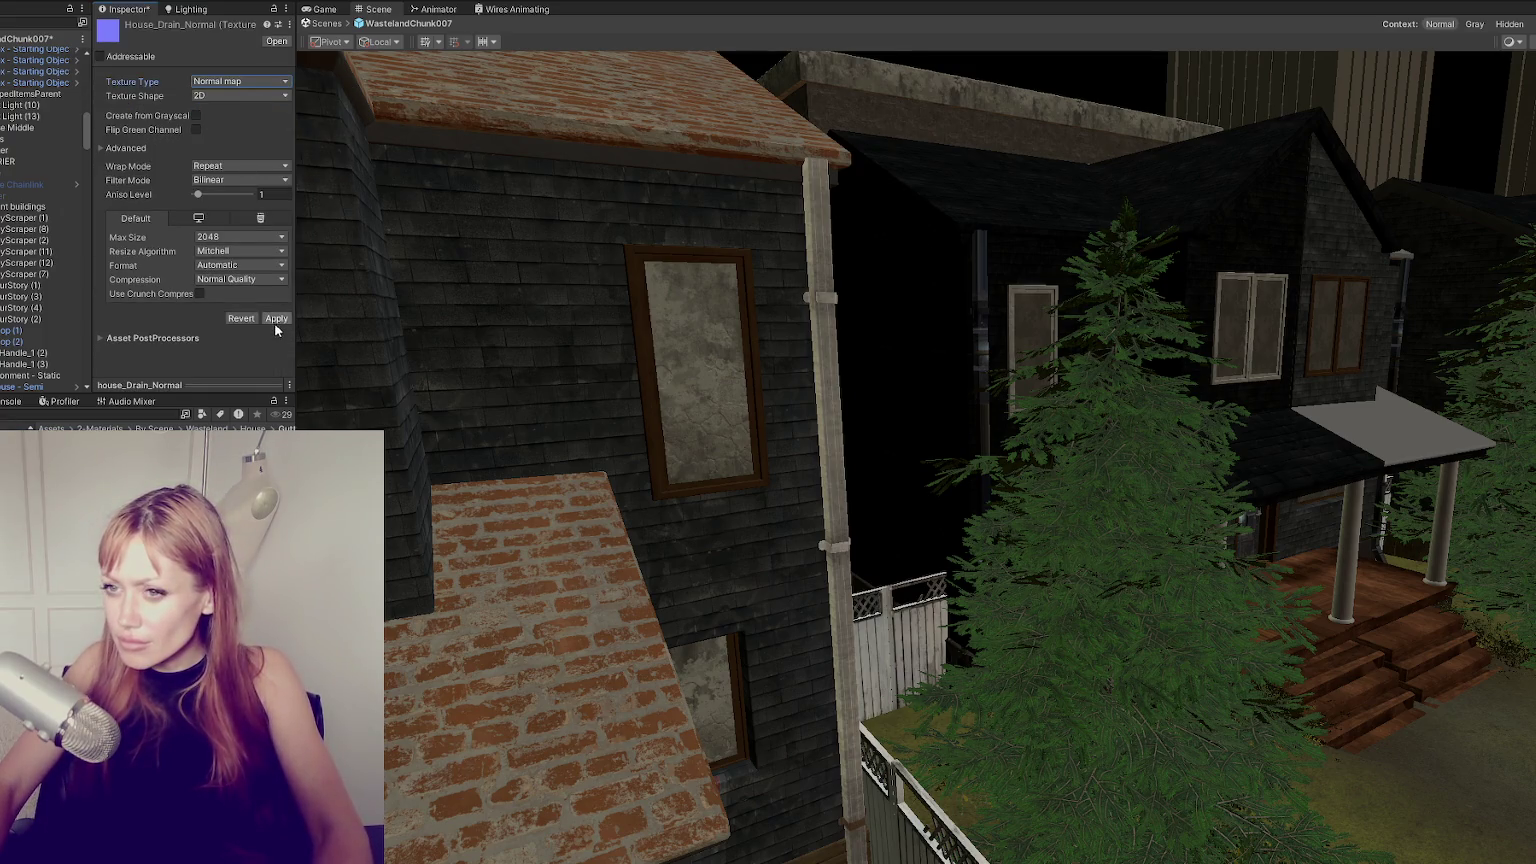
right_drag(935, 488, 790, 474)
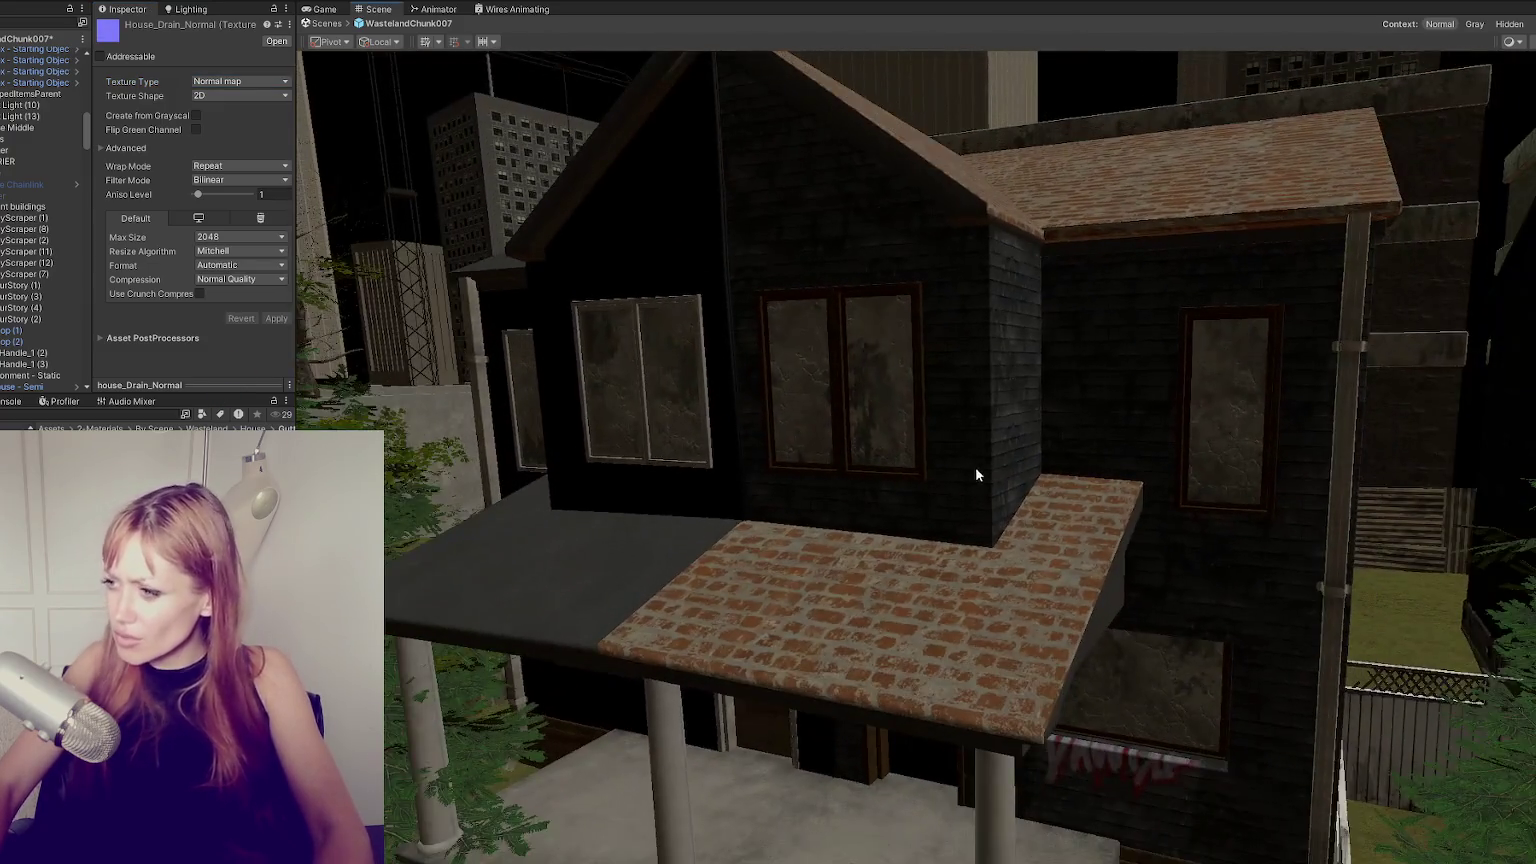
Apply the drain material to the downpipes of the neighbouring houses.
mouse_move(974, 466)
middle_down()
mouse_move(778, 455)
mouse_move(1237, 485)
middle_up()
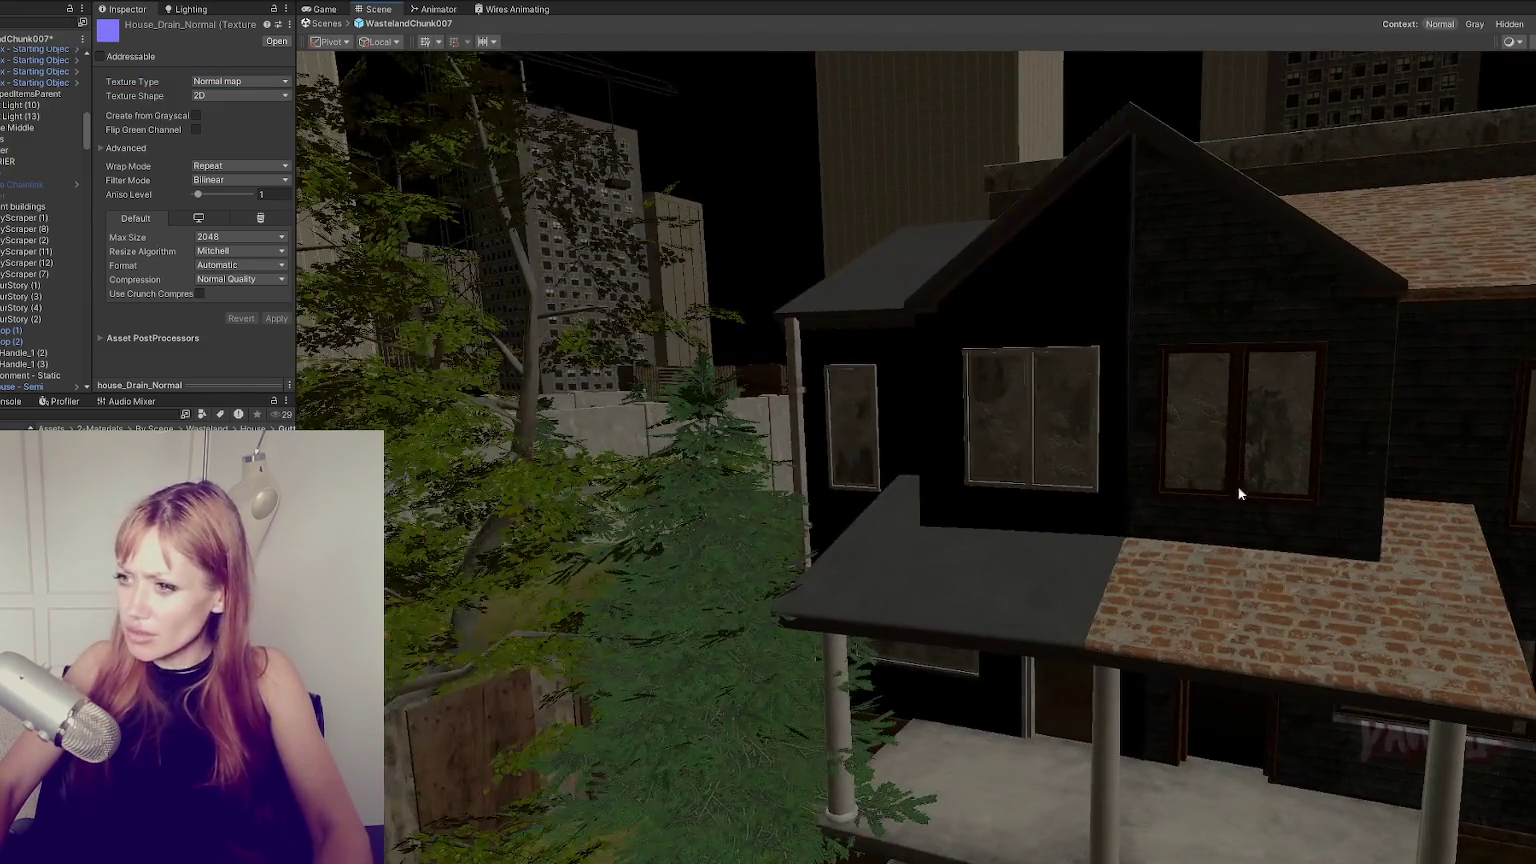
mouse_move(1237, 485)
right_down()
mouse_move(1328, 503)
mouse_move(528, 539)
right_up()
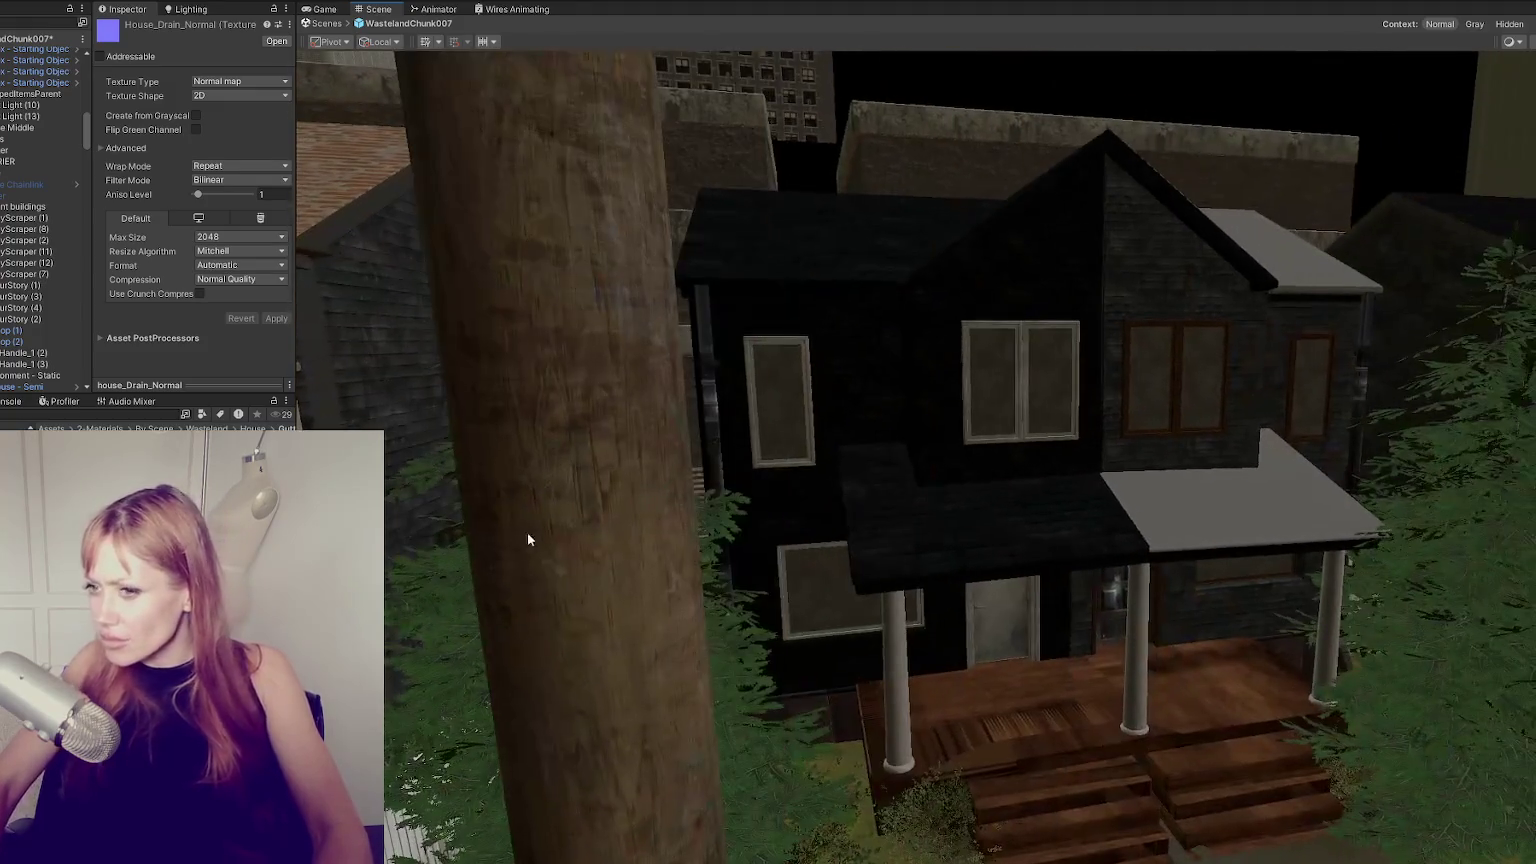
drag(300, 440, 704, 418)
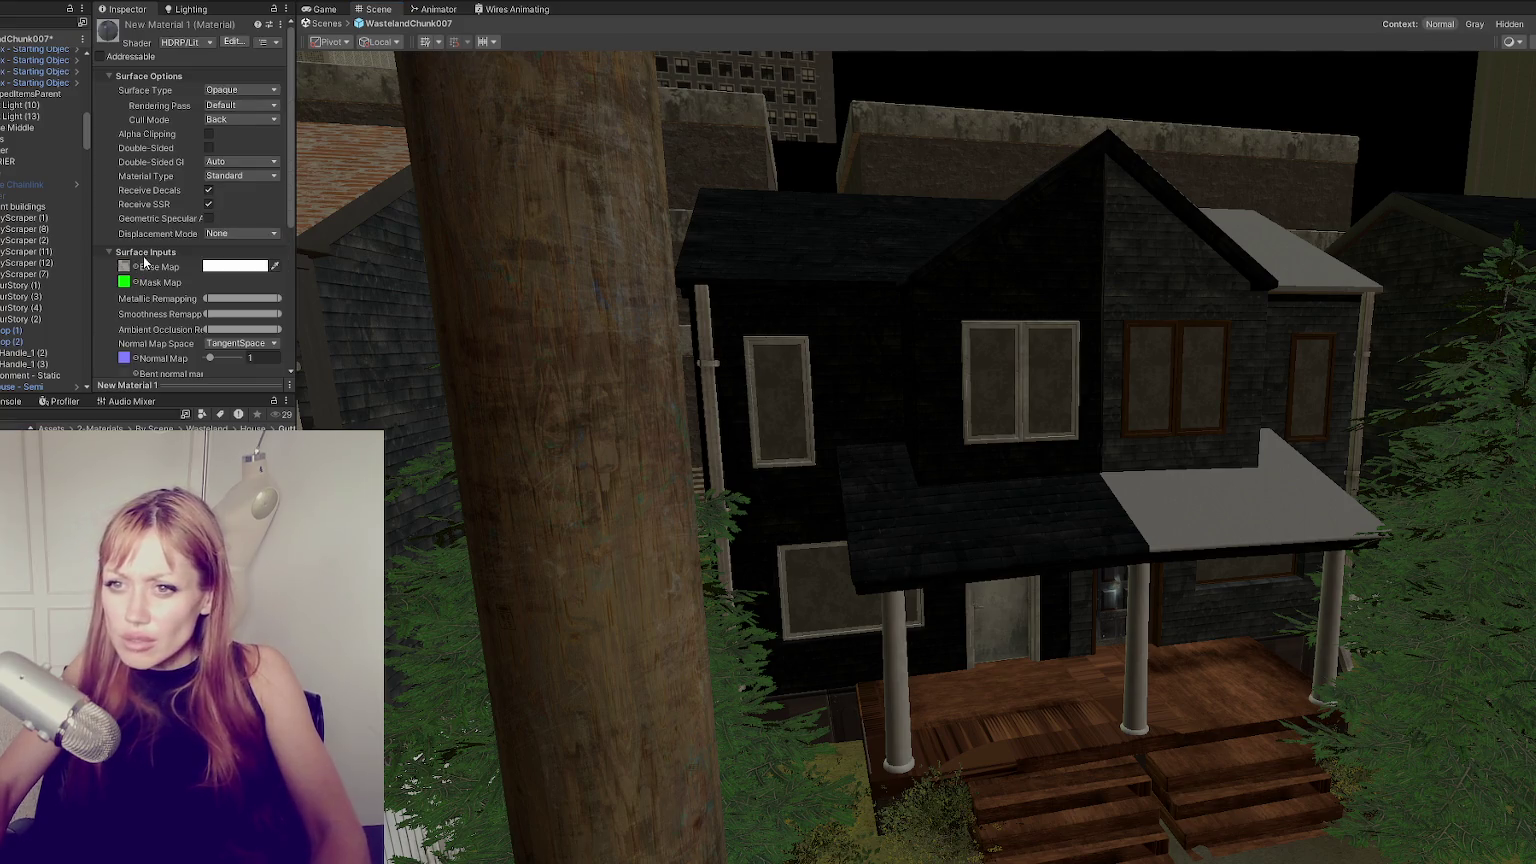
click(214, 268)
drag(300, 440, 714, 418)
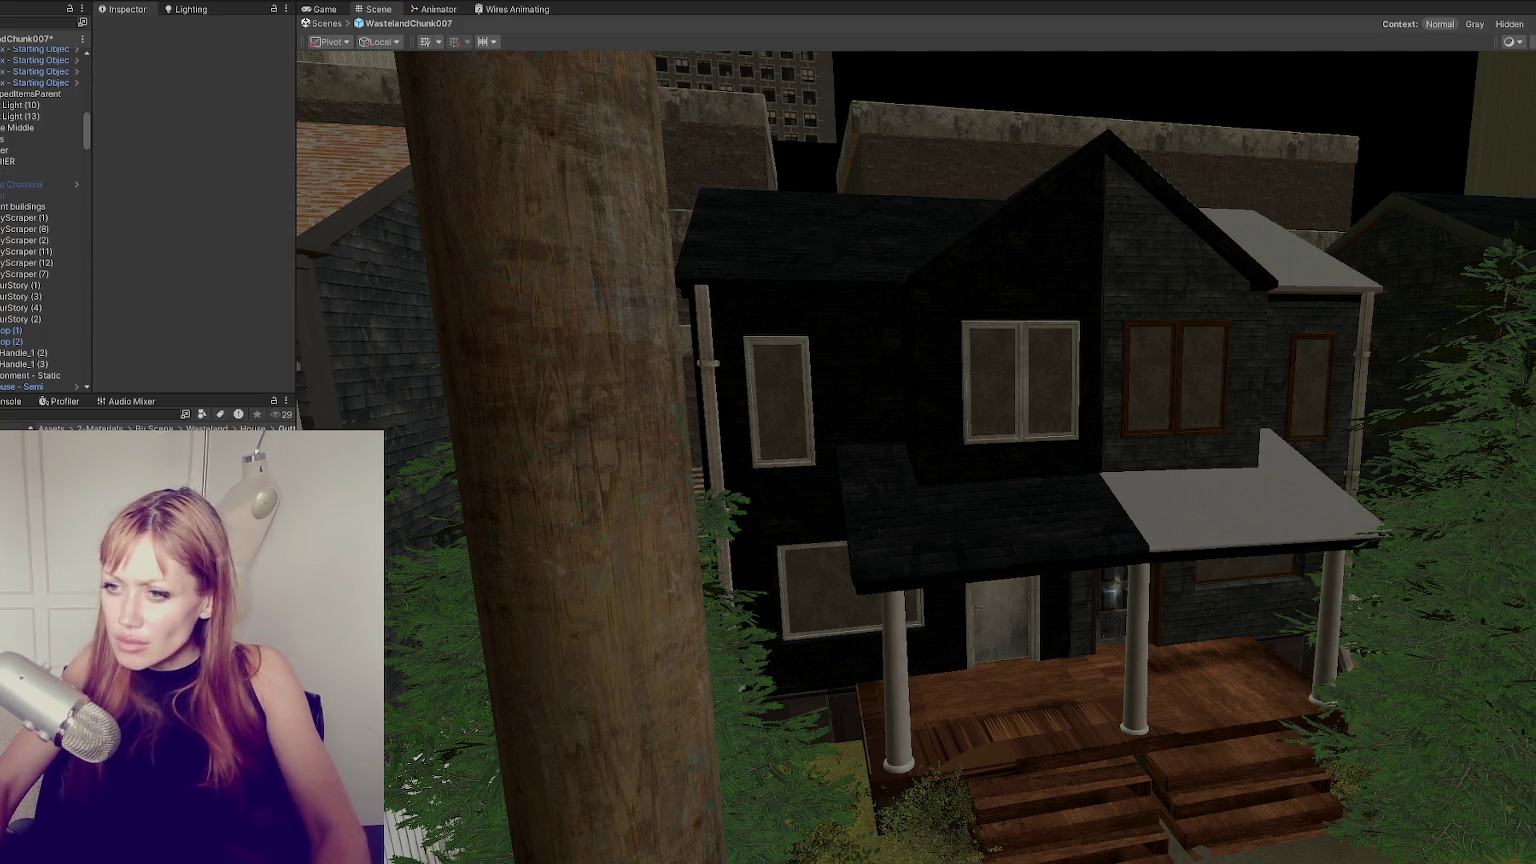
right_drag(1298, 381, 1240, 400)
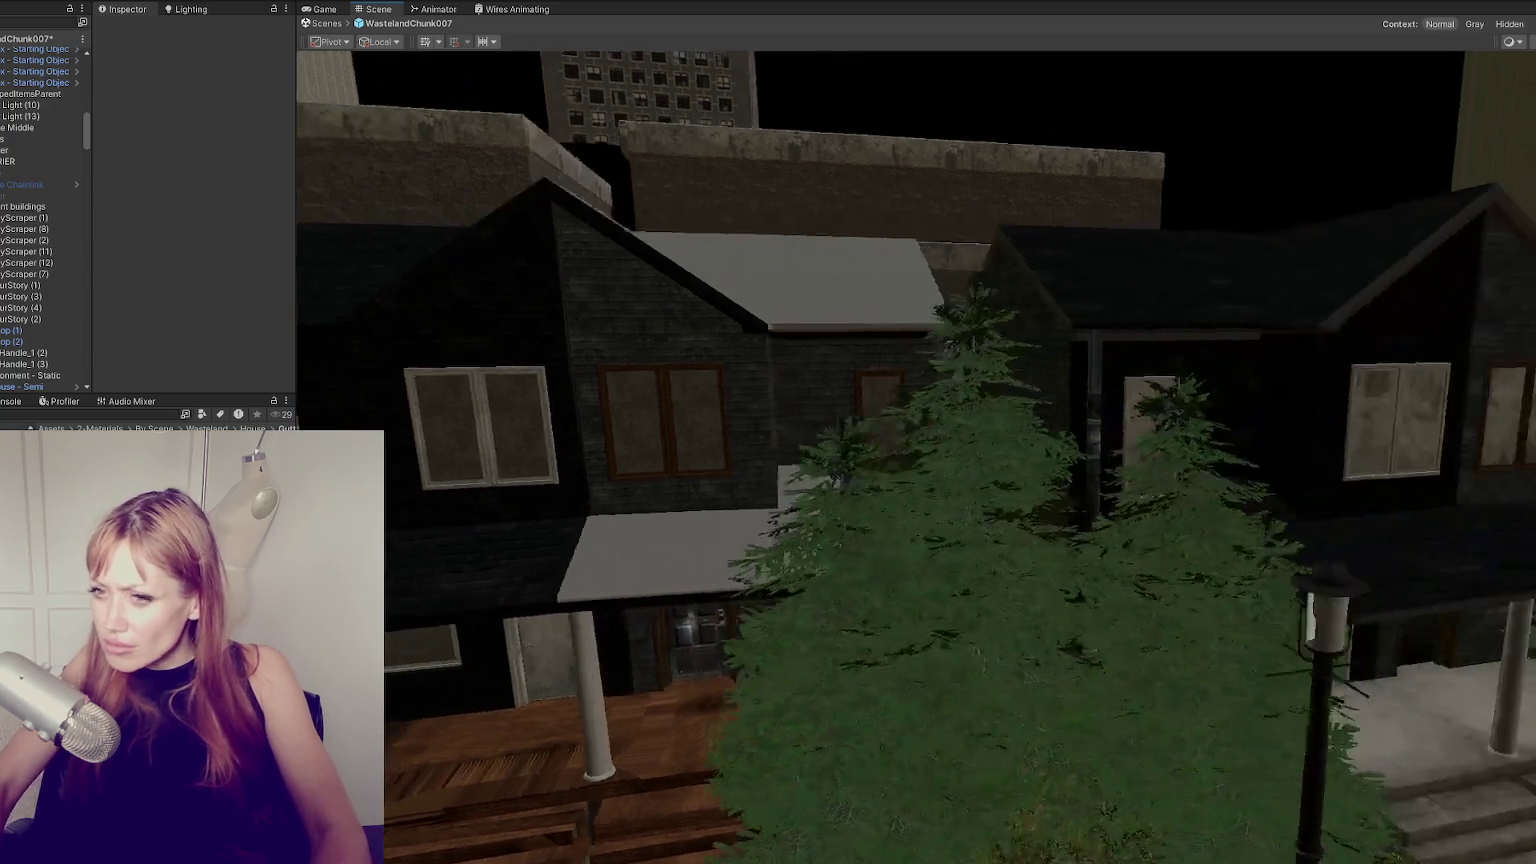
drag(290, 445, 1022, 361)
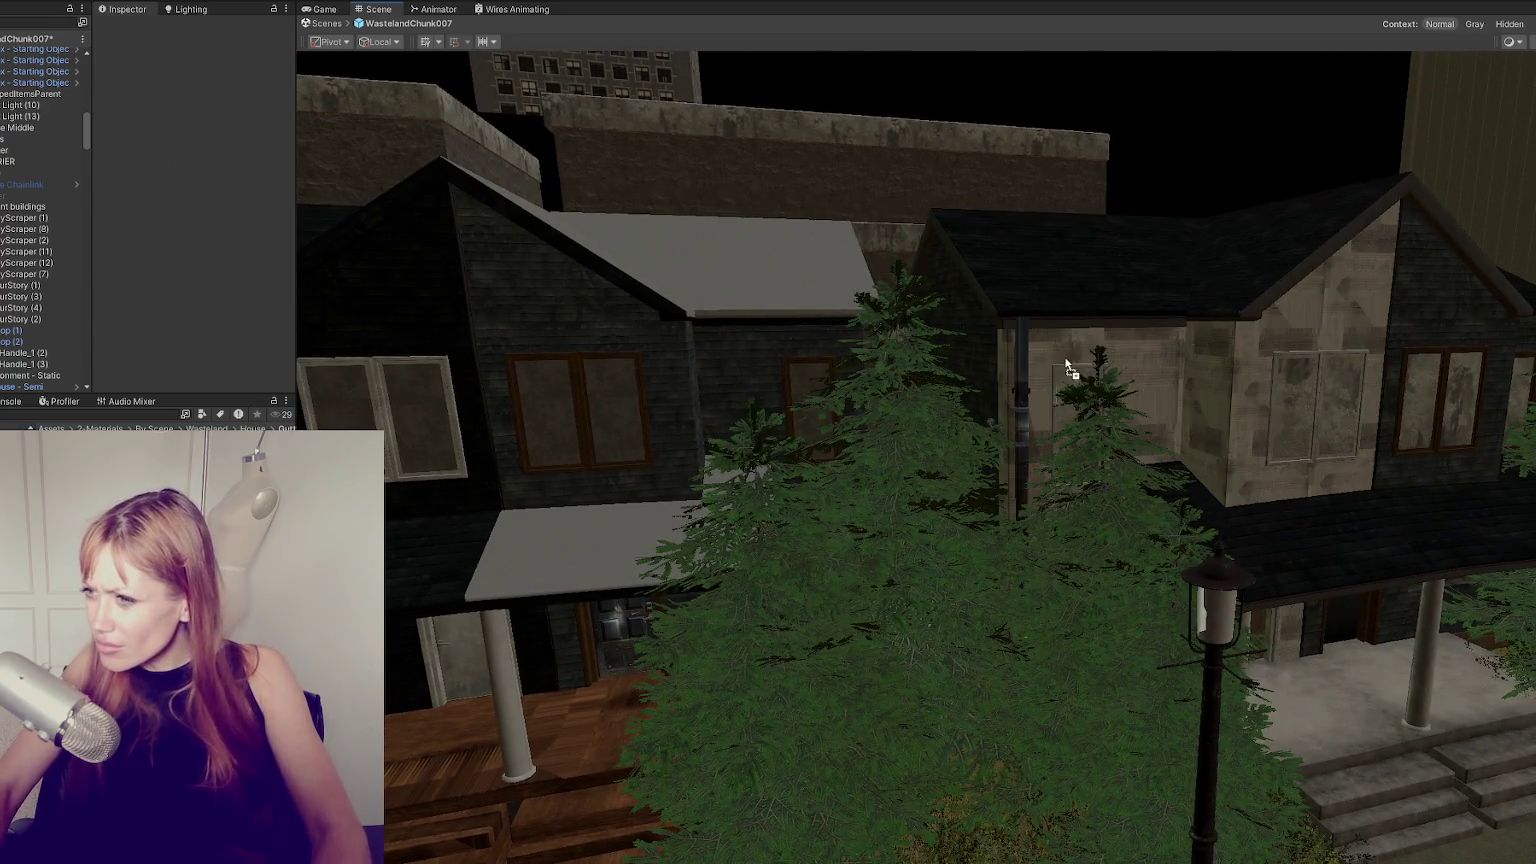
Frame House - Semi (4) and apply the drain material to the drainpipe behind the fir tree.
mouse_move(1021, 369)
right_down()
mouse_move(1474, 384)
mouse_move(287, 373)
right_up()
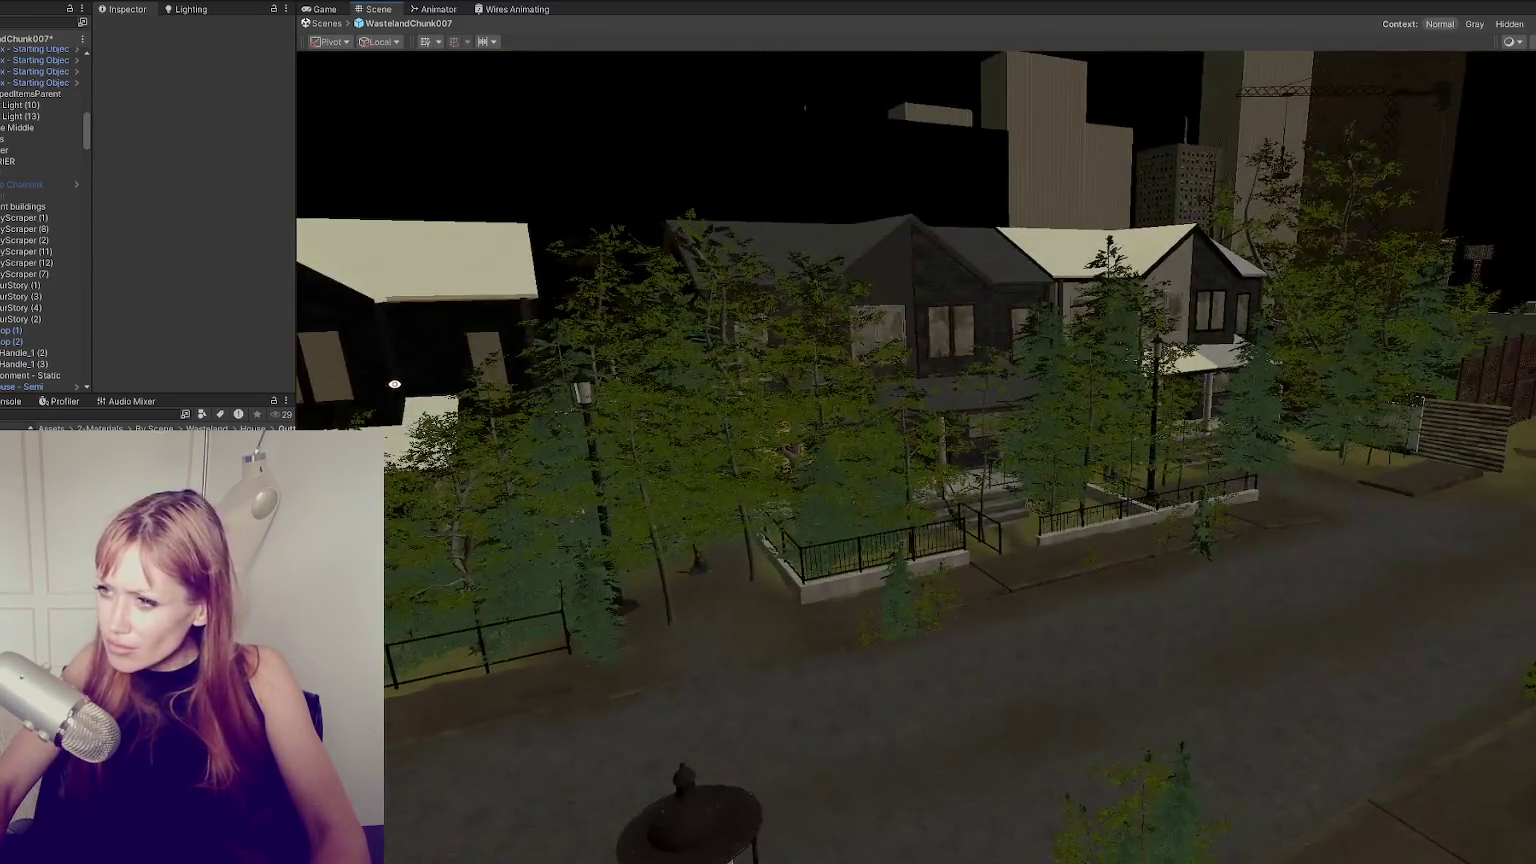
click(607, 348)
key(f)
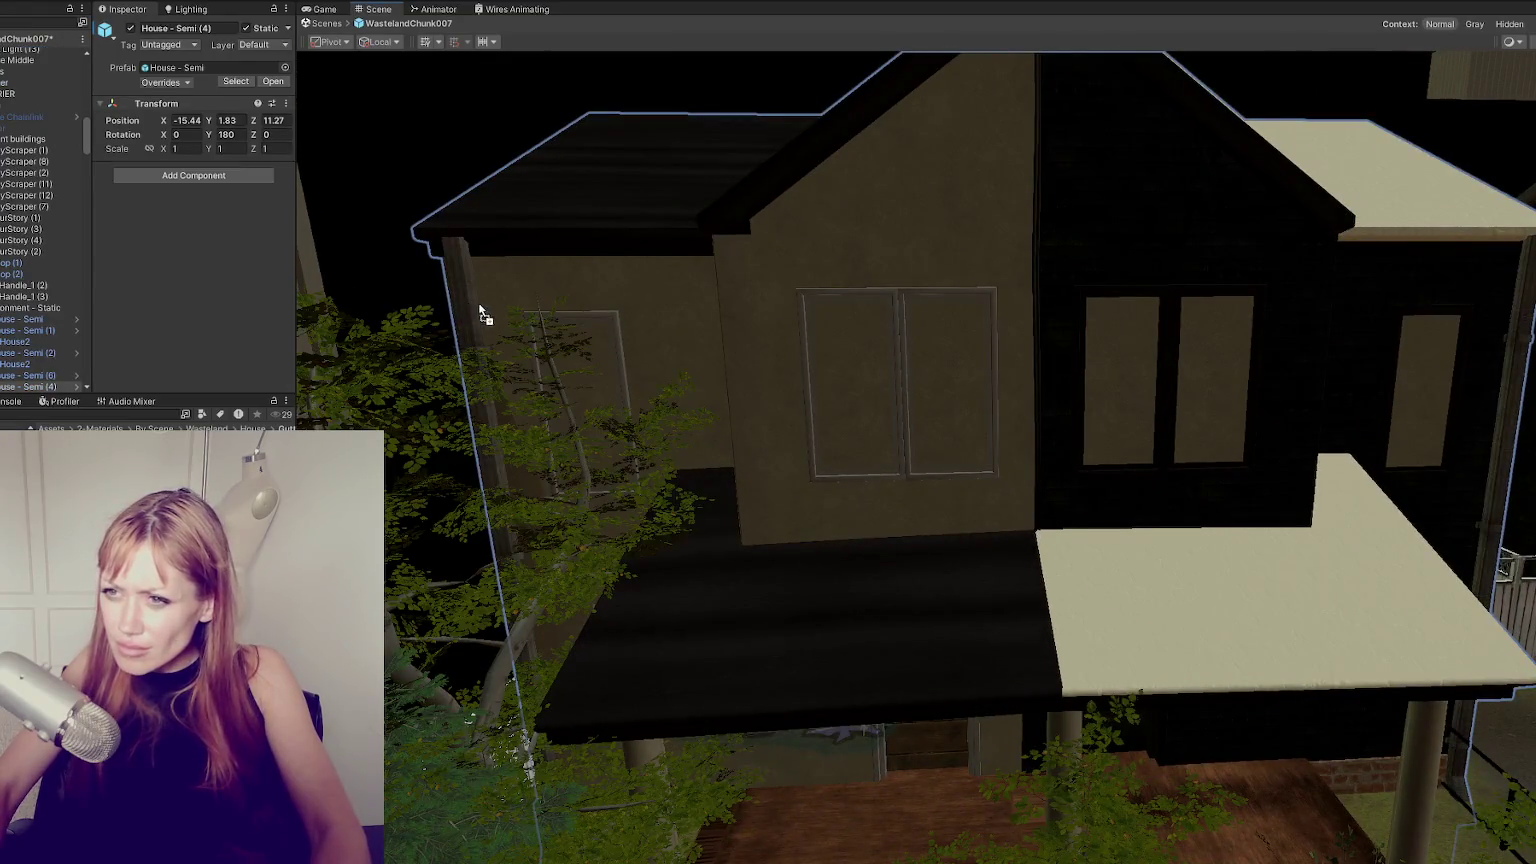
mouse_move(478, 302)
right_down()
mouse_move(1097, 404)
mouse_move(533, 583)
right_up()
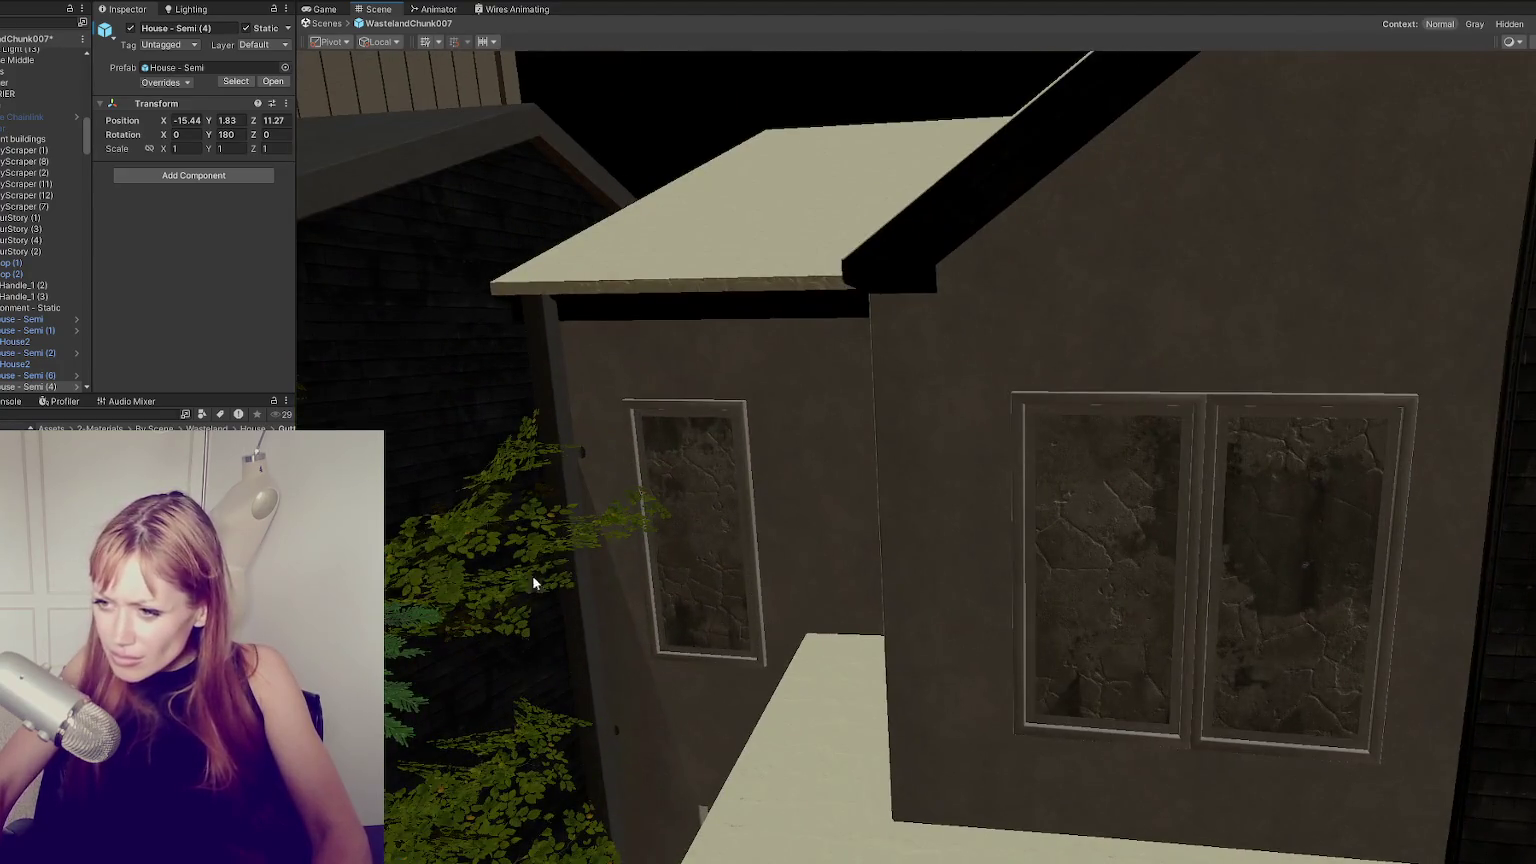
key(ctrl+shift+d)
right_drag(553, 385, 606, 500)
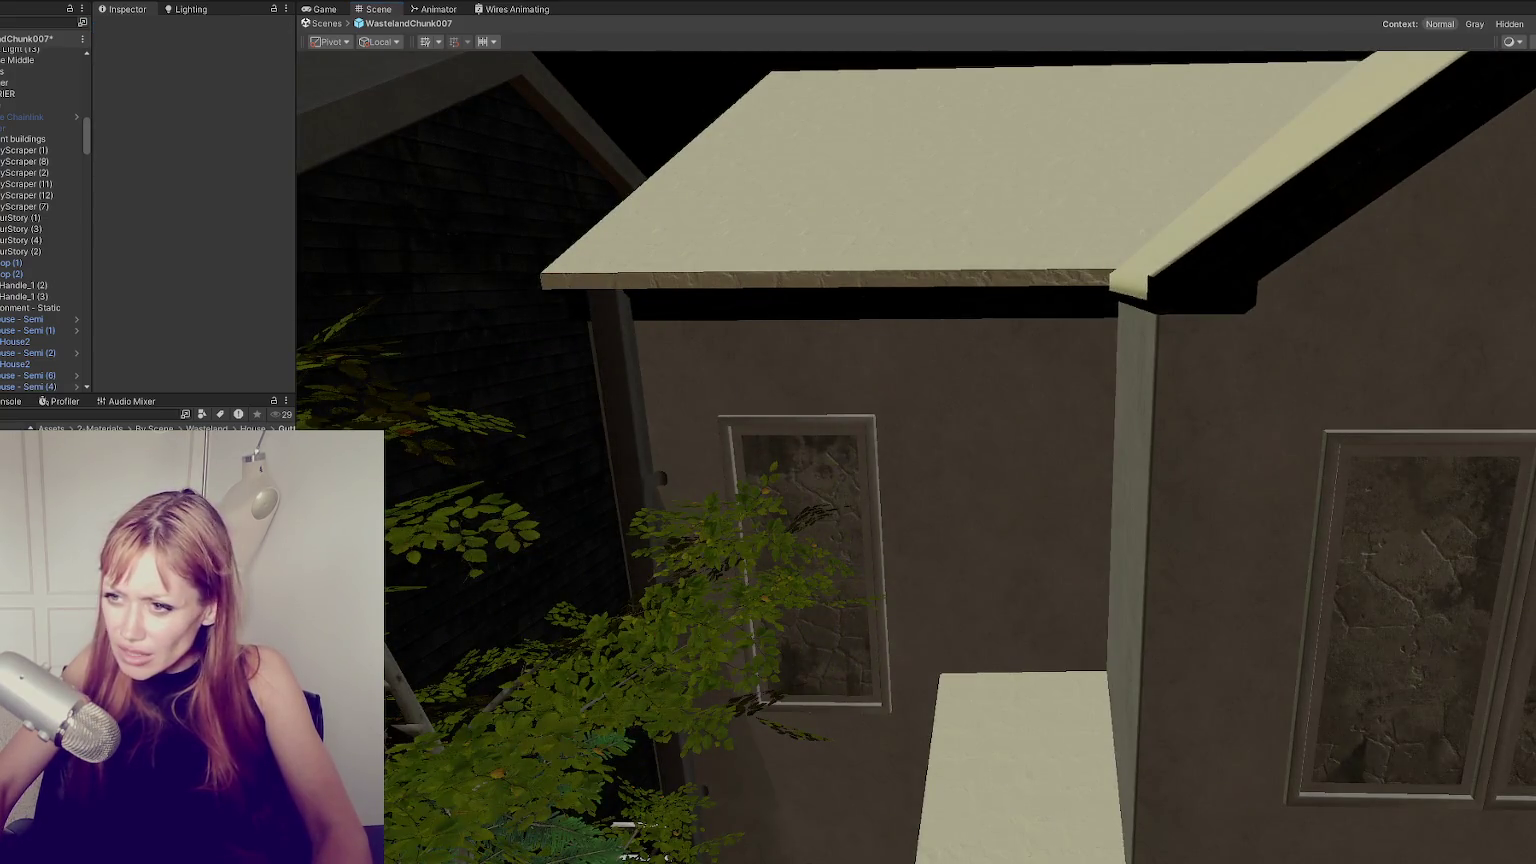
mouse_move(640, 449)
right_down()
mouse_move(254, 329)
mouse_move(377, 300)
mouse_move(1205, 345)
right_up()
mouse_move(716, 430)
right_down()
mouse_move(922, 374)
mouse_move(386, 505)
right_up()
drag(200, 600, 1159, 262)
mouse_move(1159, 200)
right_down()
mouse_move(1114, 291)
mouse_move(751, 401)
mouse_move(1395, 247)
mouse_move(1465, 308)
mouse_move(484, 427)
right_up()
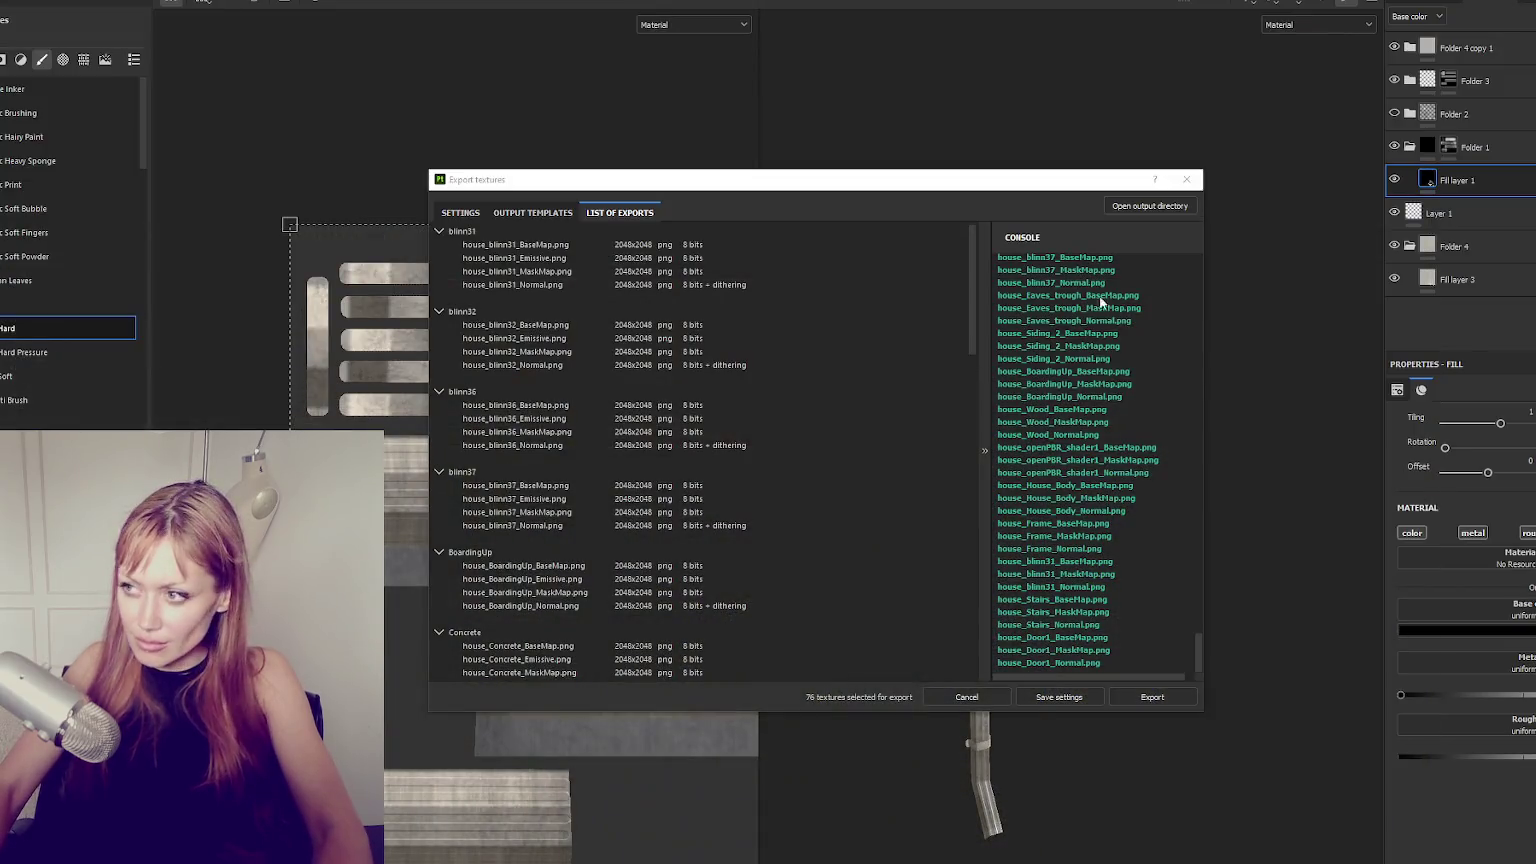
click(1185, 187)
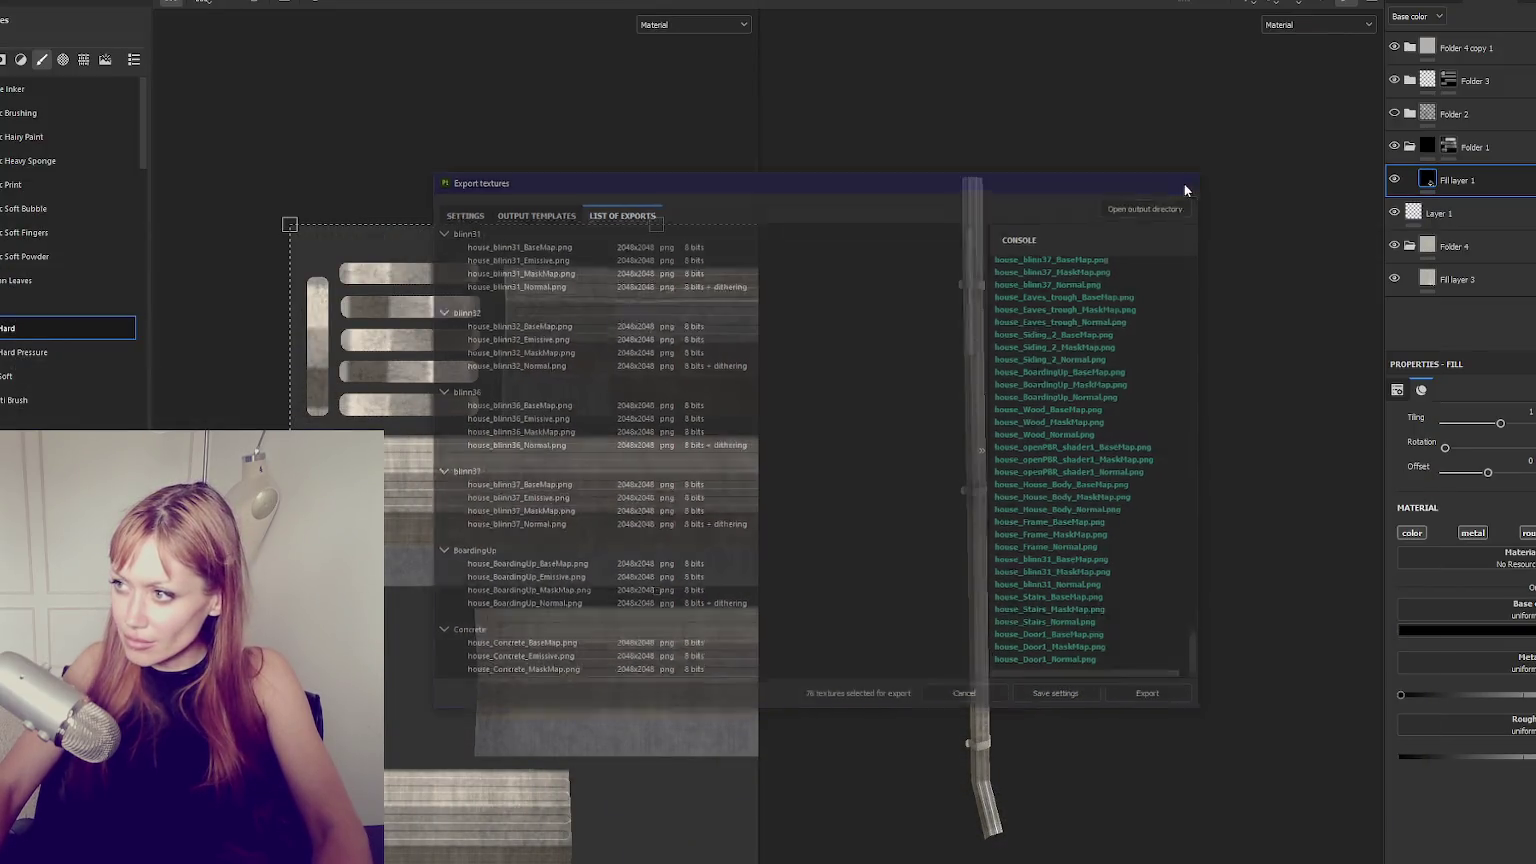
Switch to the single 3D view, orbit the pipe upright, and show the house's texture set list.
key(F2)
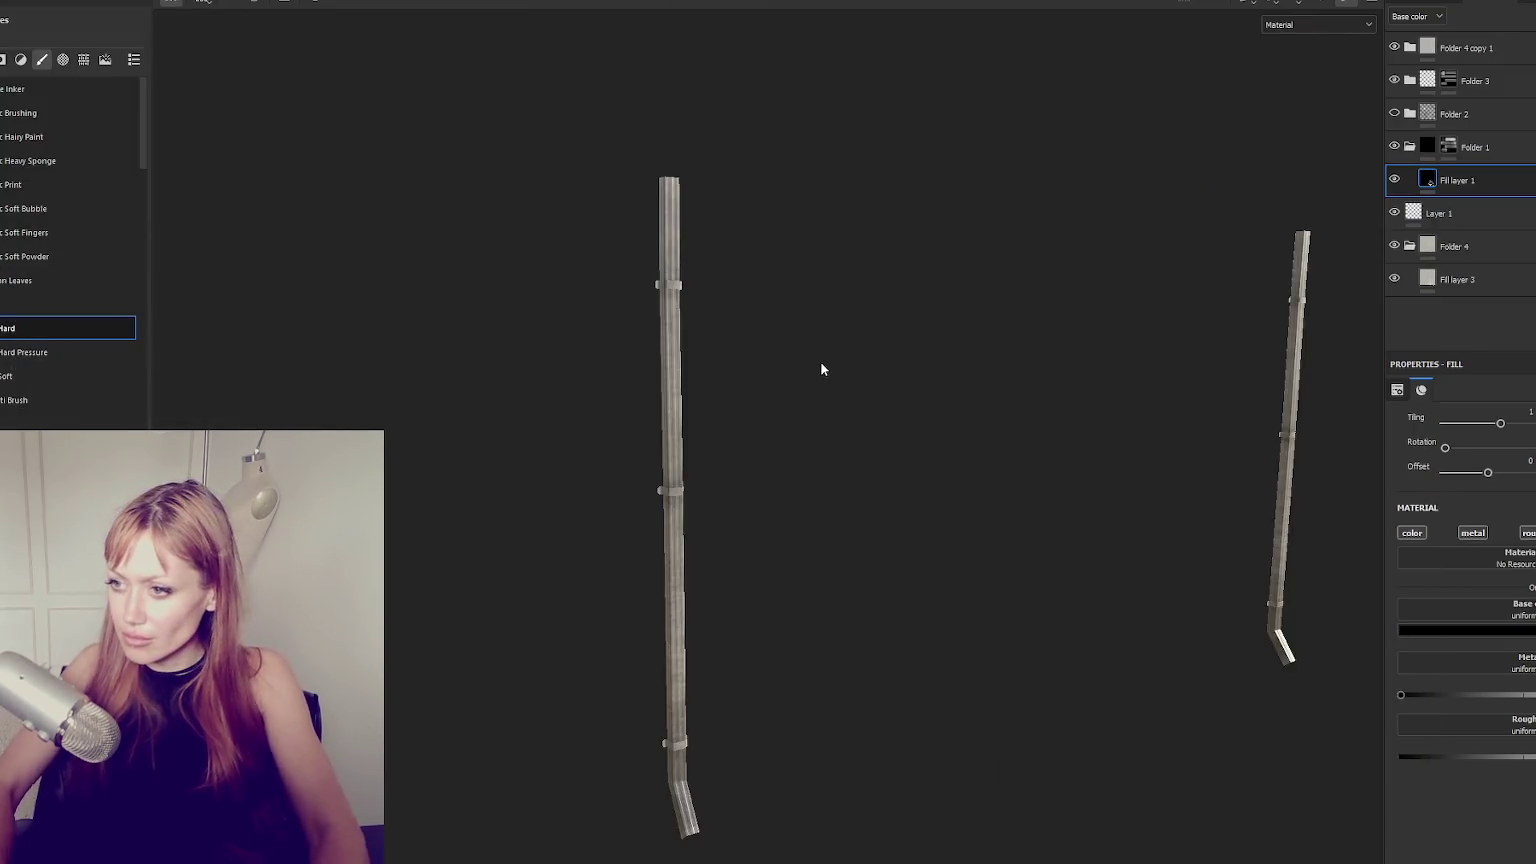
alt+drag(713, 596, 497, 518)
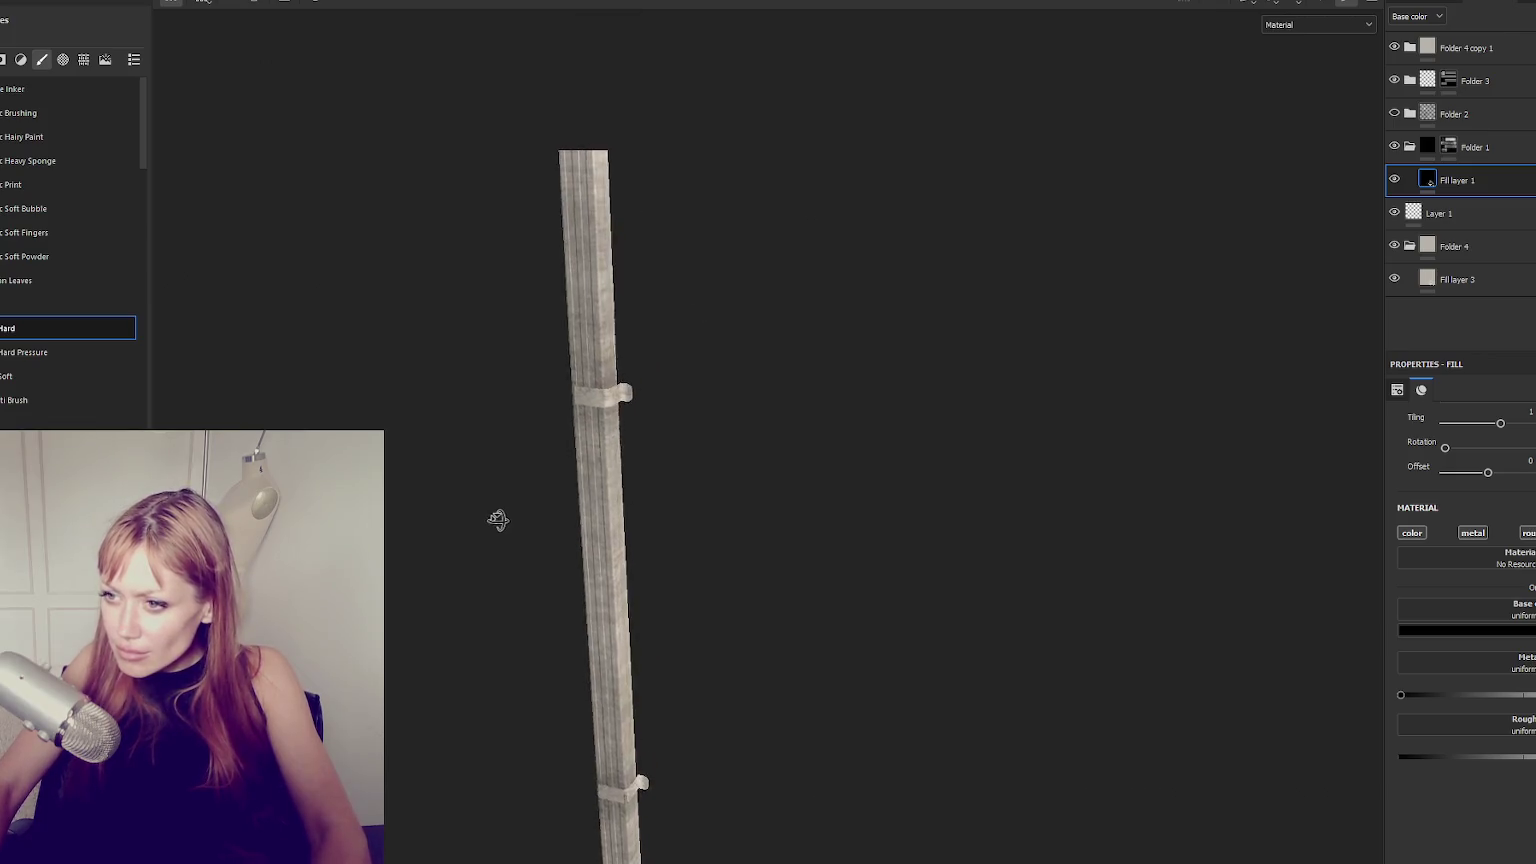
alt+drag(1087, 494, 703, 466)
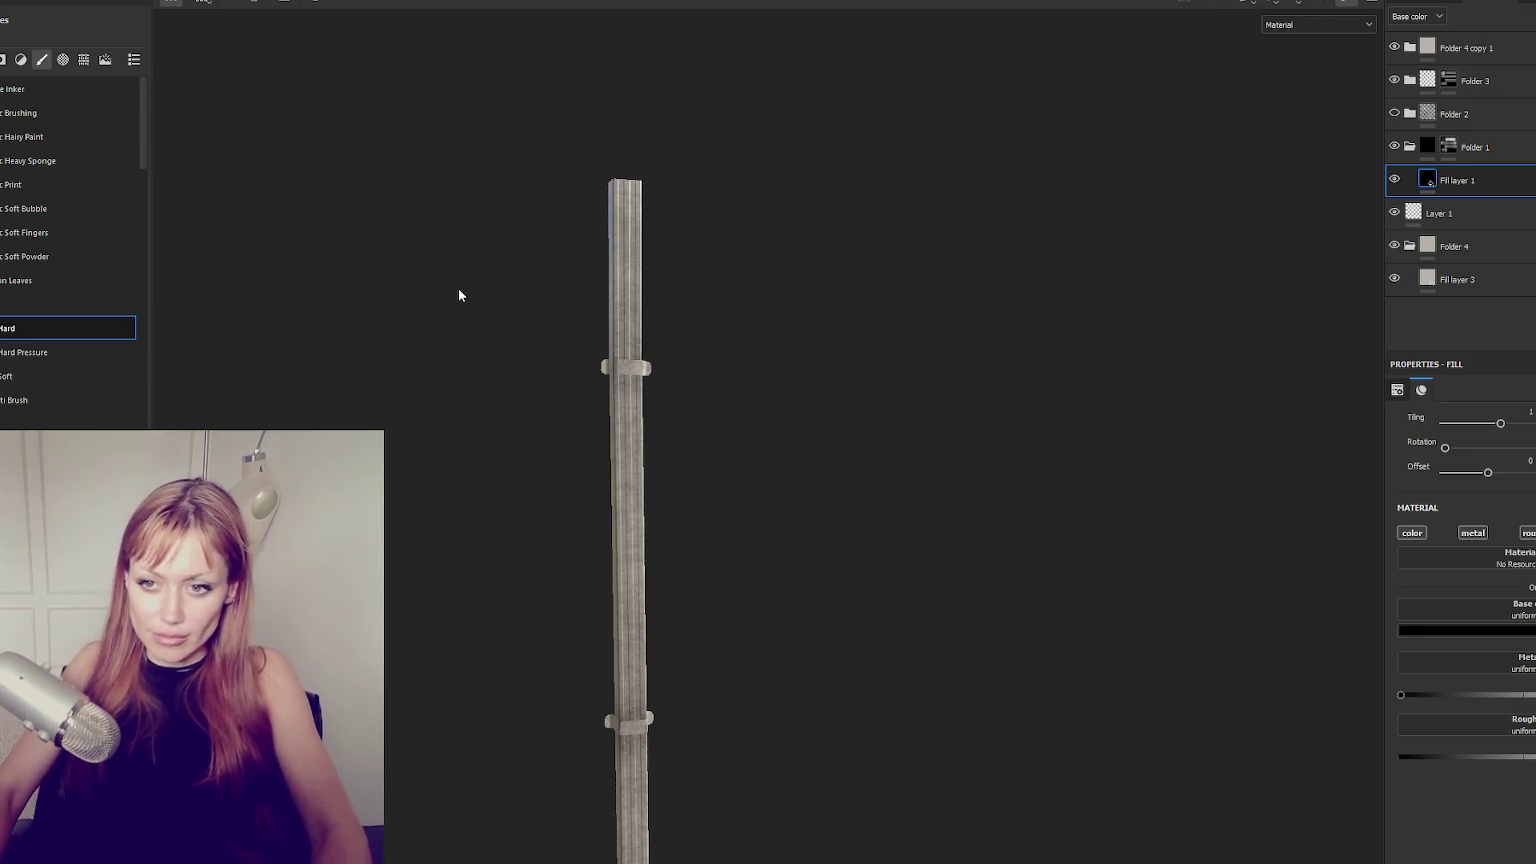
click(1395, 13)
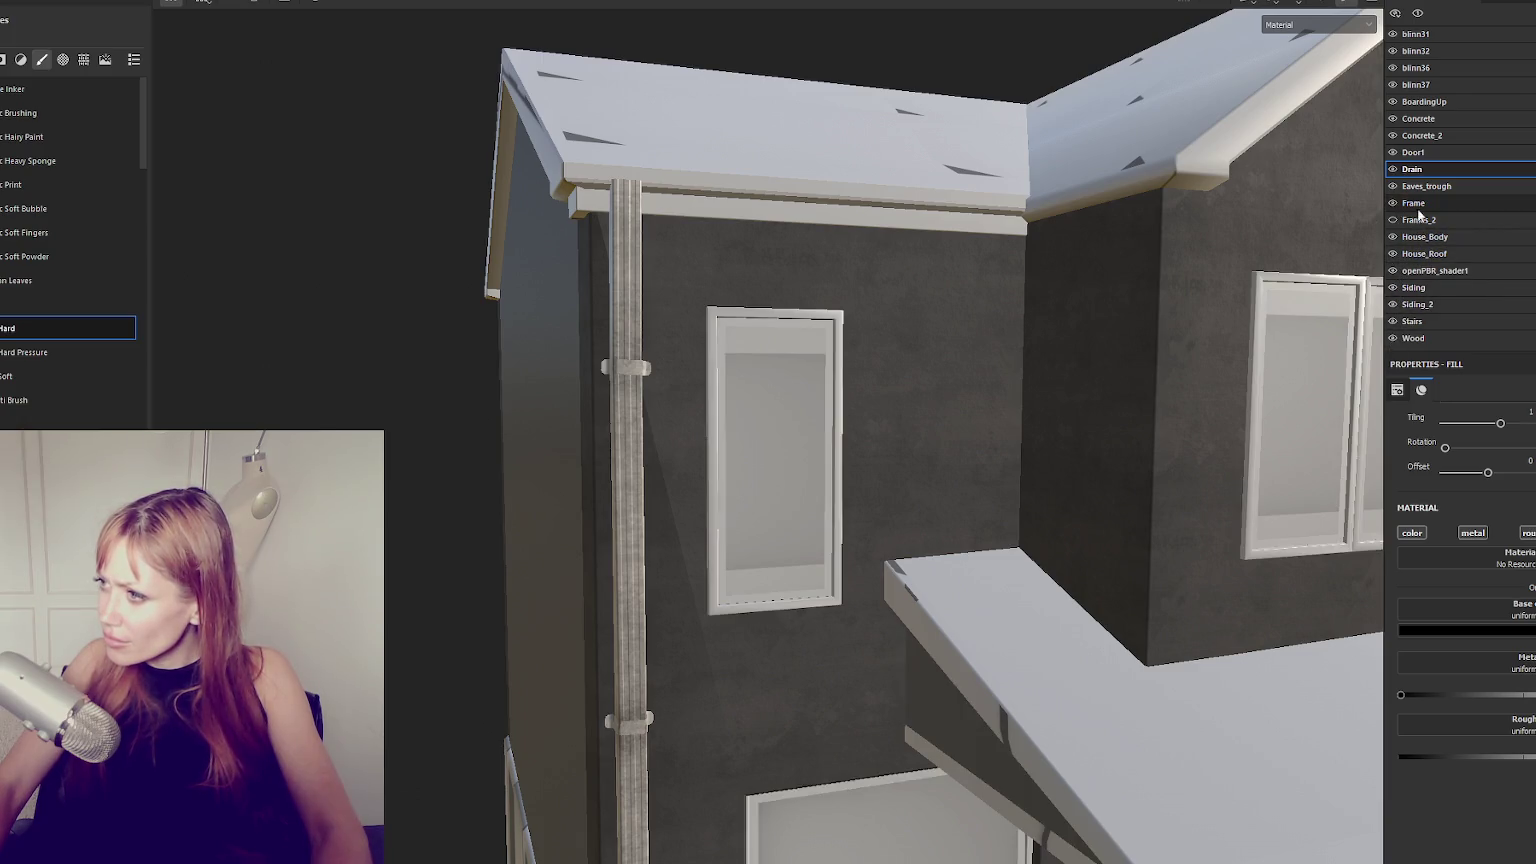
key(f)
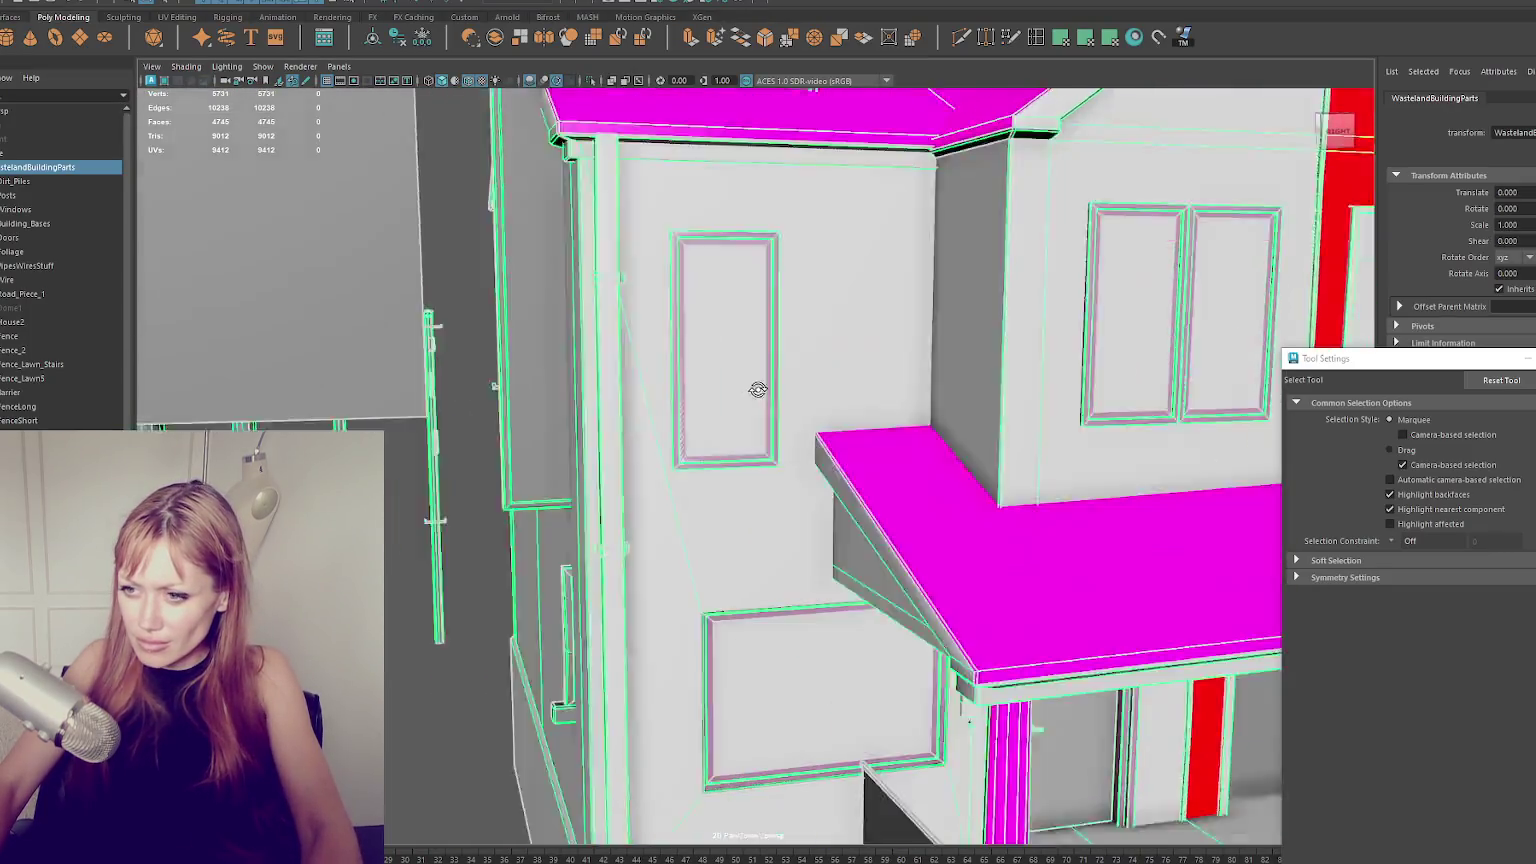
Select edges of House2 near the roofline and soften them.
alt+drag(757, 389, 767, 391)
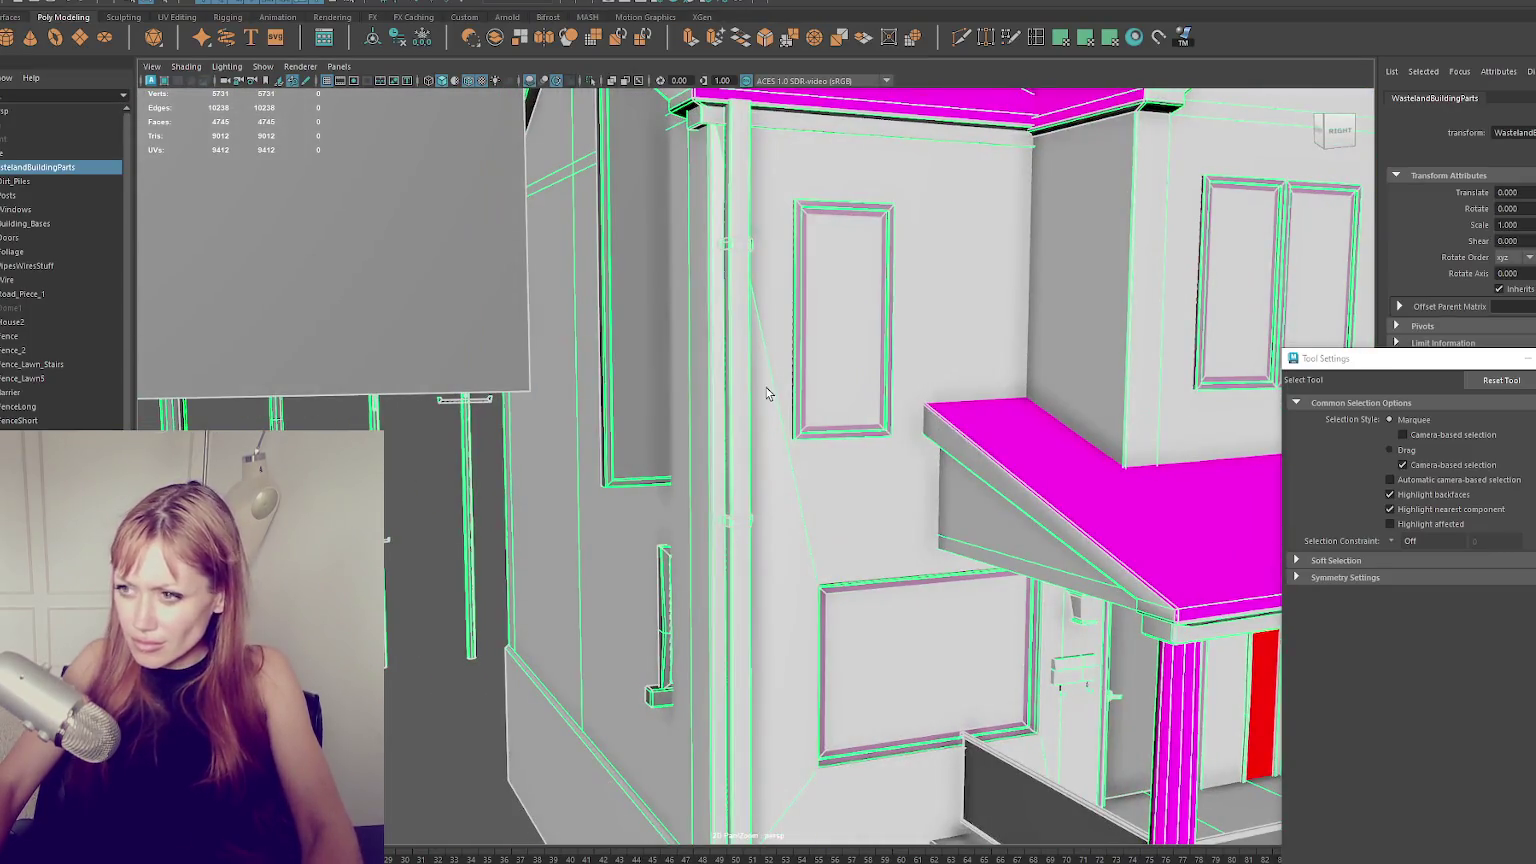
click(778, 369)
alt+middle_drag(747, 258, 729, 305)
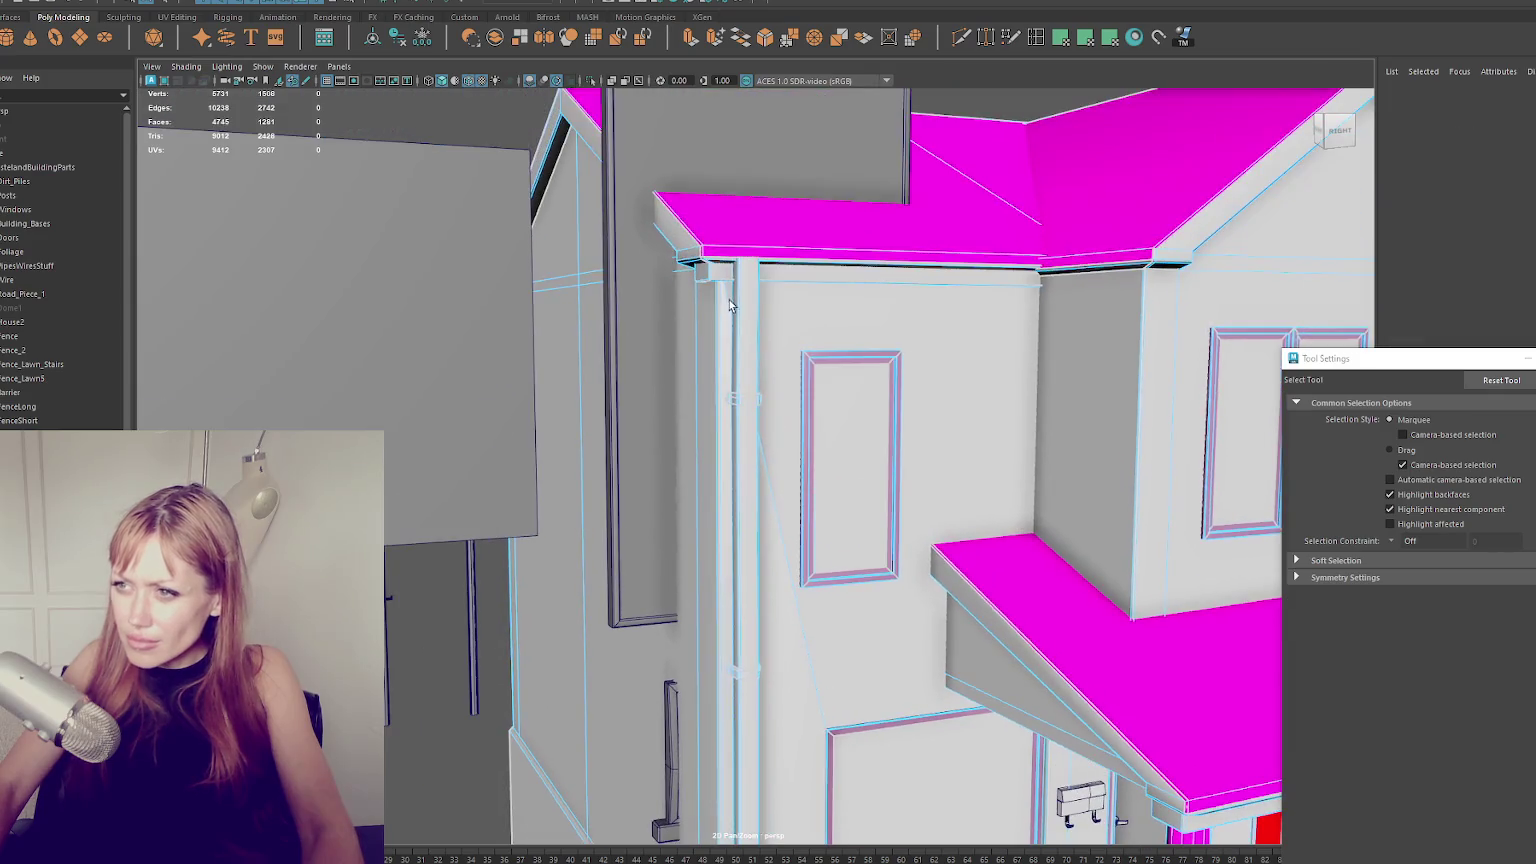
click(765, 469)
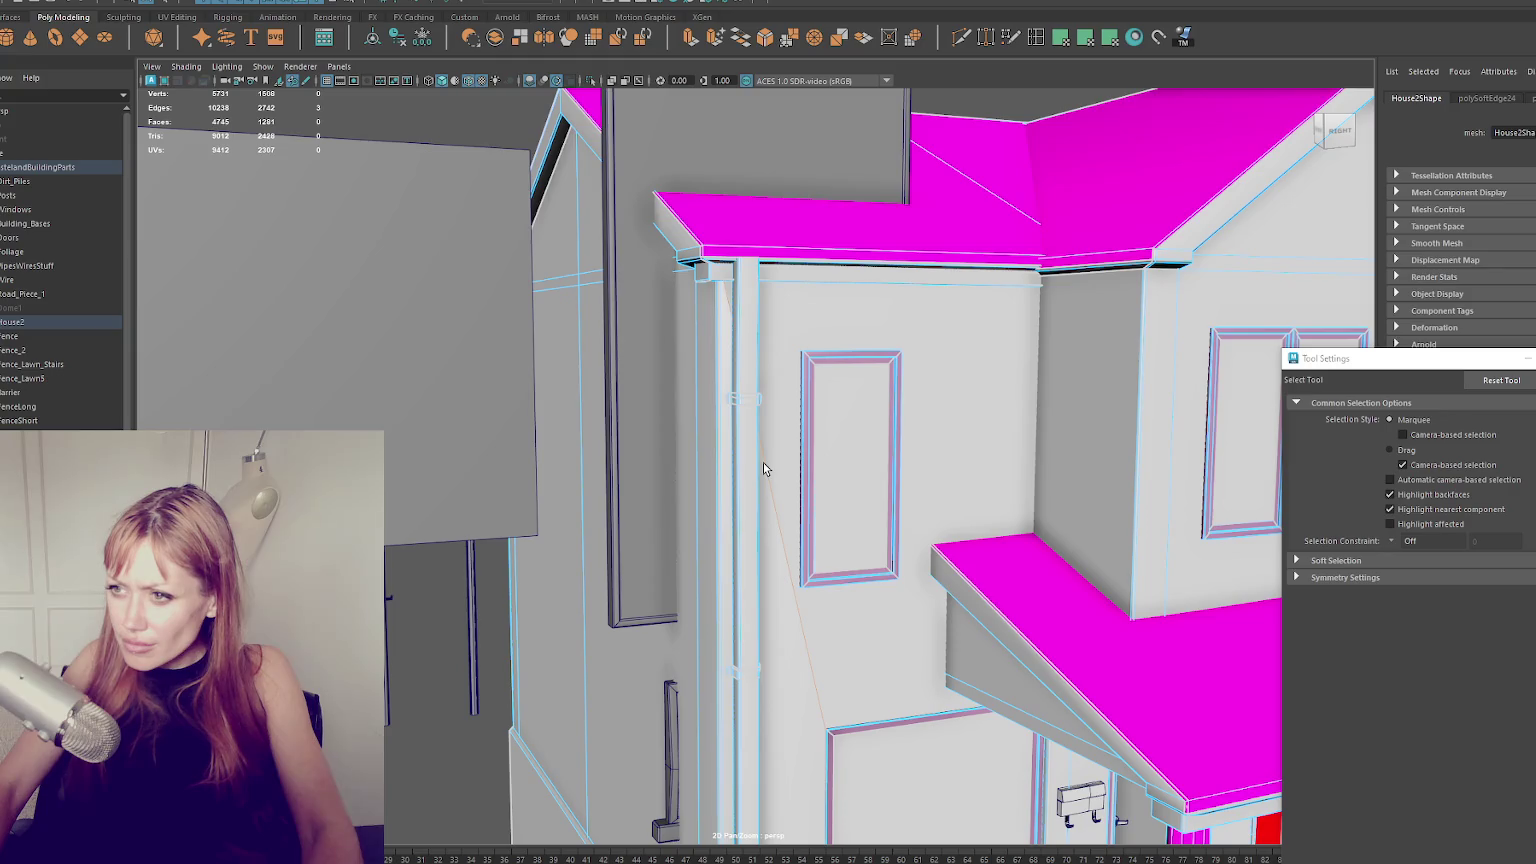
shift+right_drag(761, 452, 505, 135)
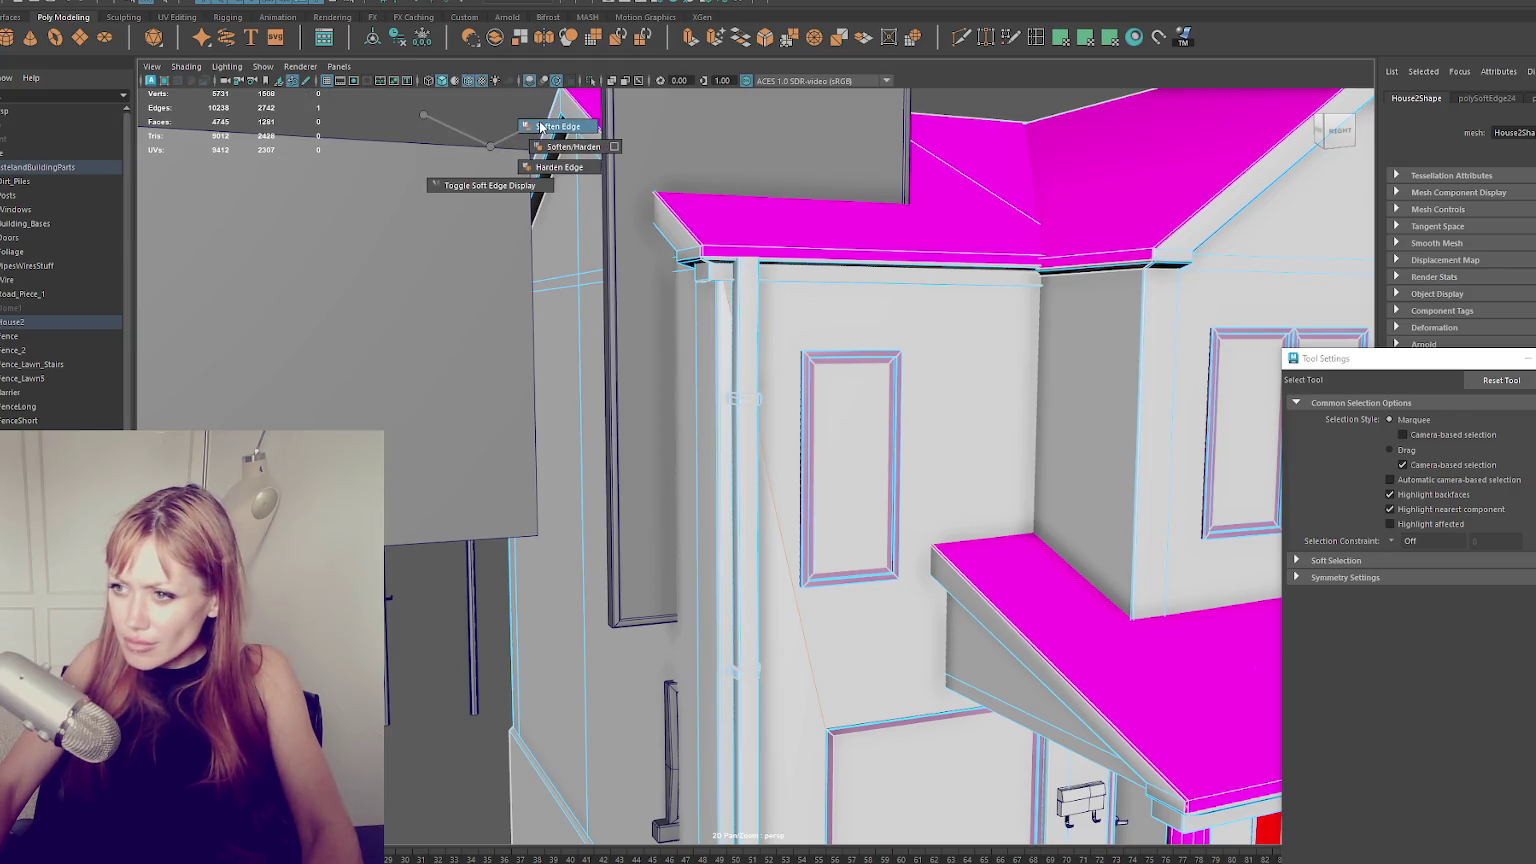
Clear the selection, turn off Wireframe on Shaded, and select the WastelandBuildingParts group.
click(413, 120)
mouse_move(566, 184)
alt+mouse_down()
mouse_move(761, 168)
mouse_move(820, 200)
alt+mouse_up()
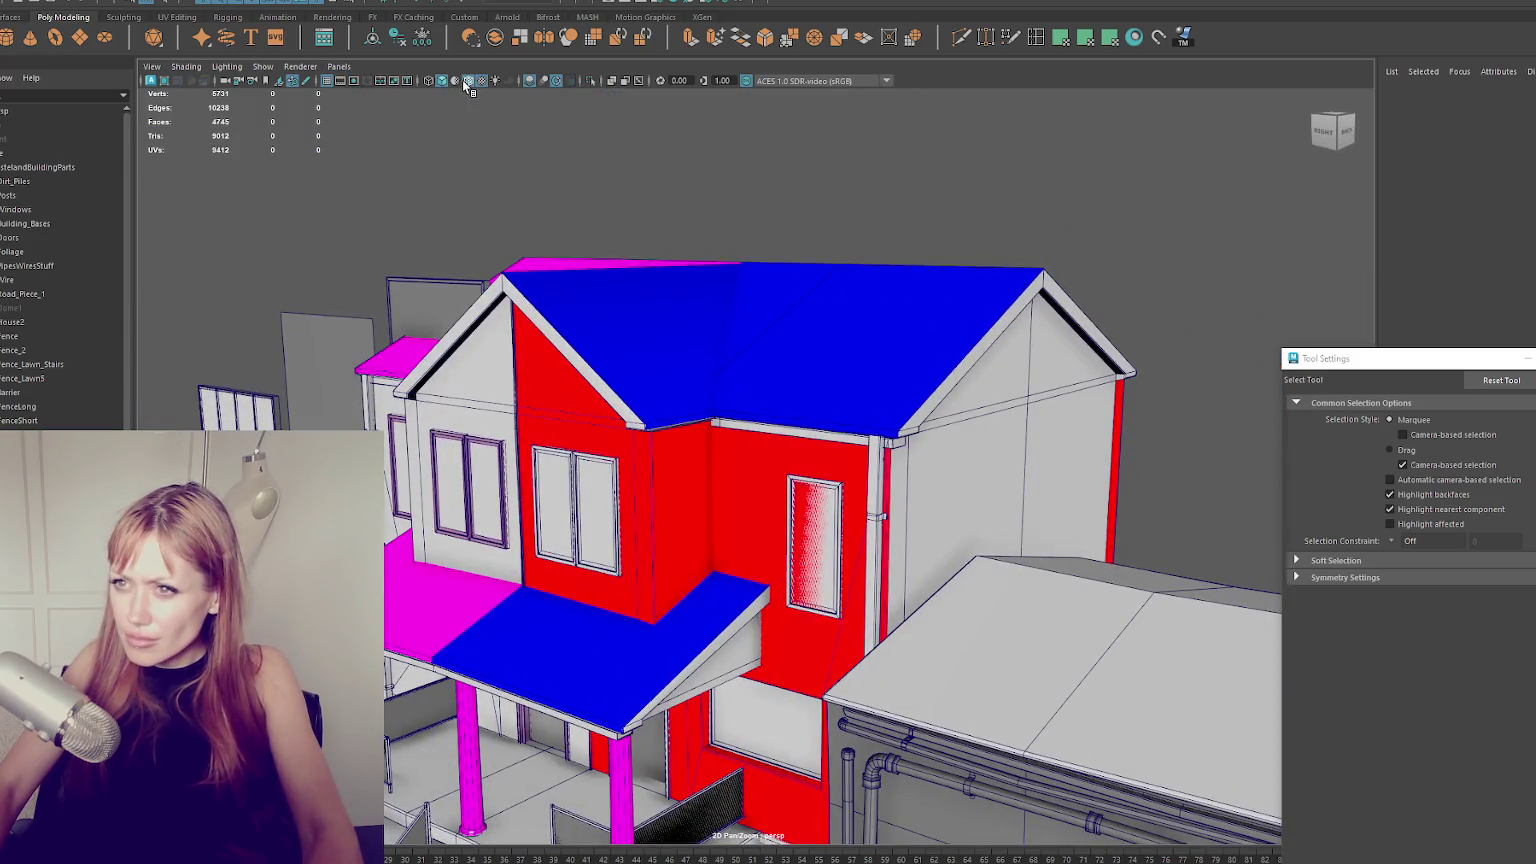
click(466, 80)
alt+drag(586, 171, 662, 161)
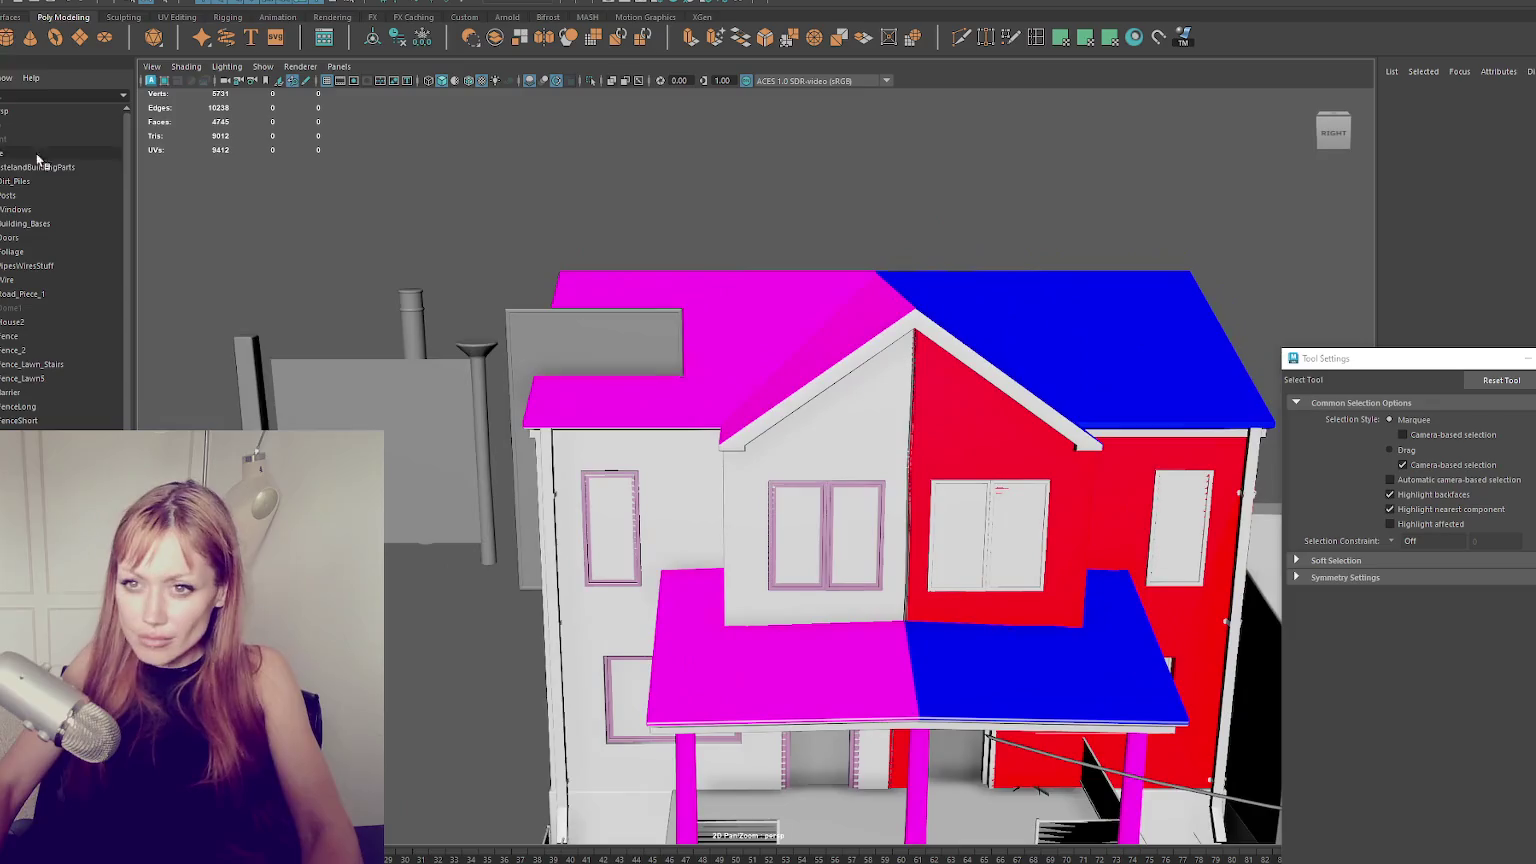
click(38, 166)
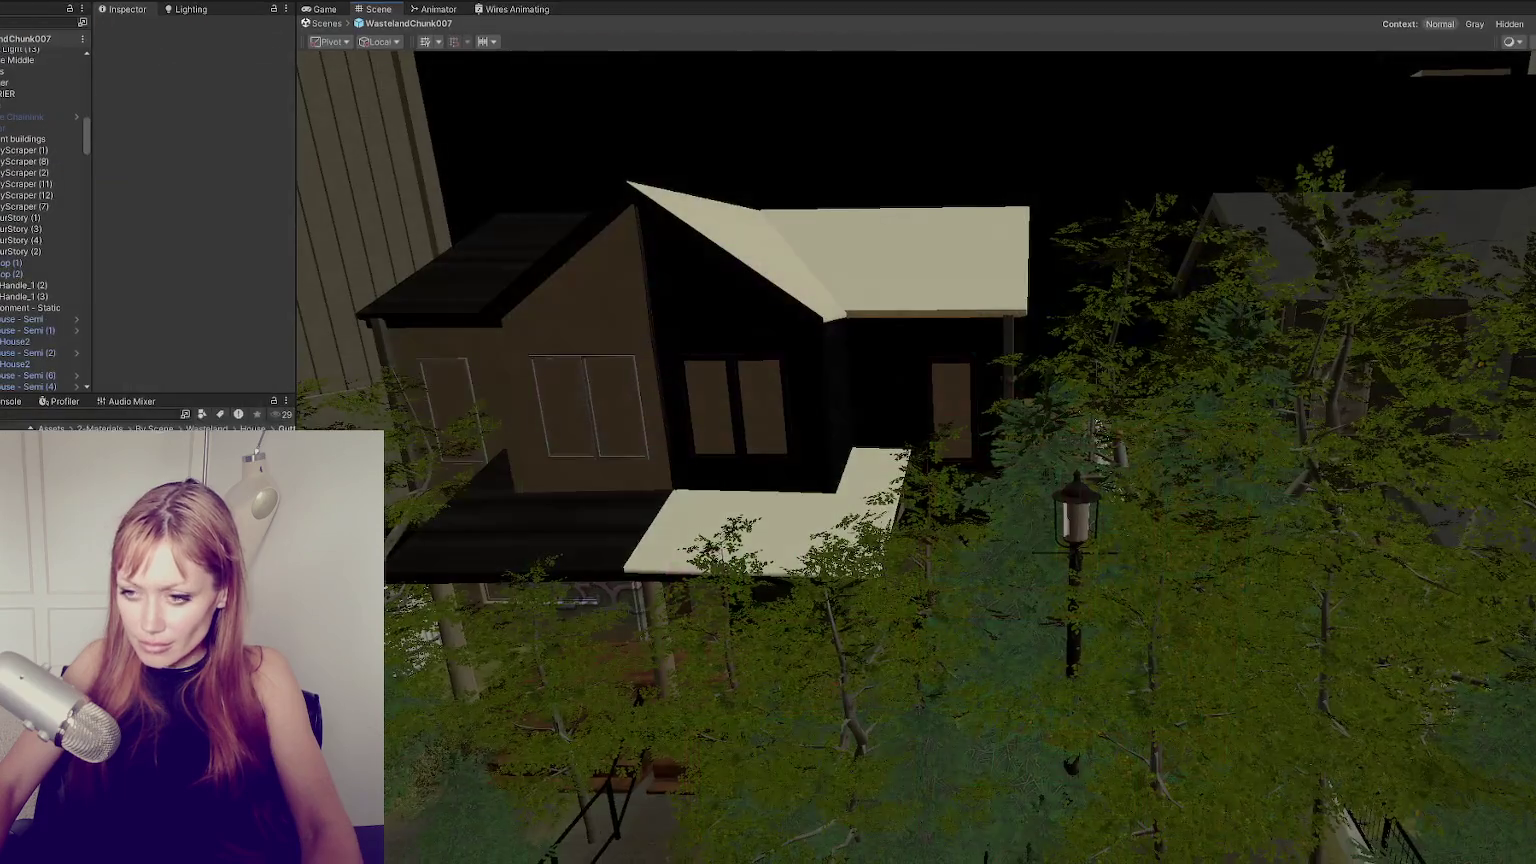
mouse_move(593, 538)
middle_down()
mouse_move(521, 463)
mouse_move(886, 518)
middle_up()
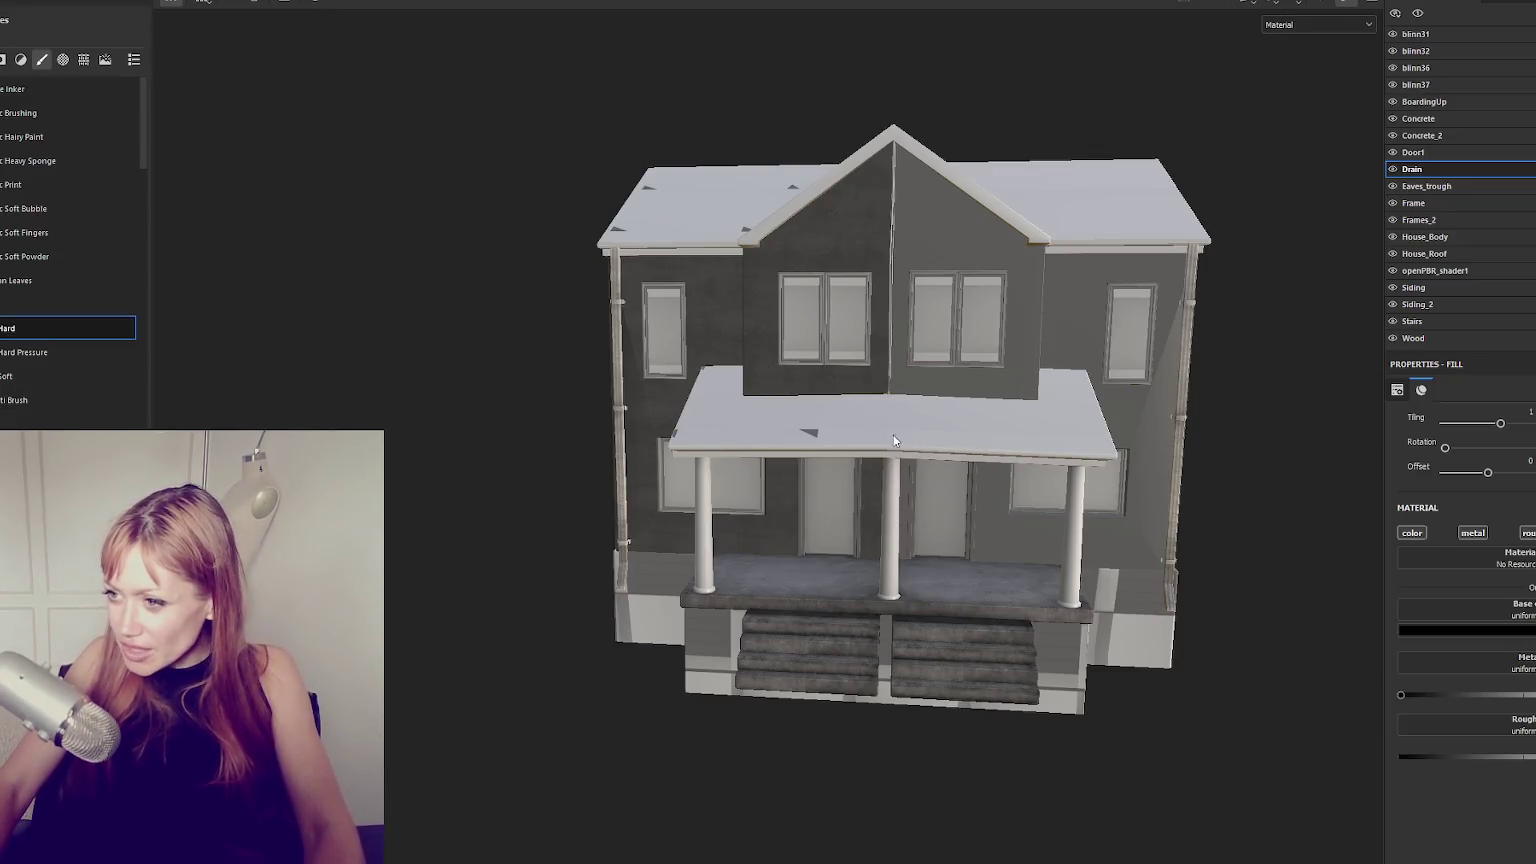
Hide the texture sets from blinn31 down to Frame in the Texture Set List.
scroll(899, 509, up, 3)
scroll(899, 505, down, 1)
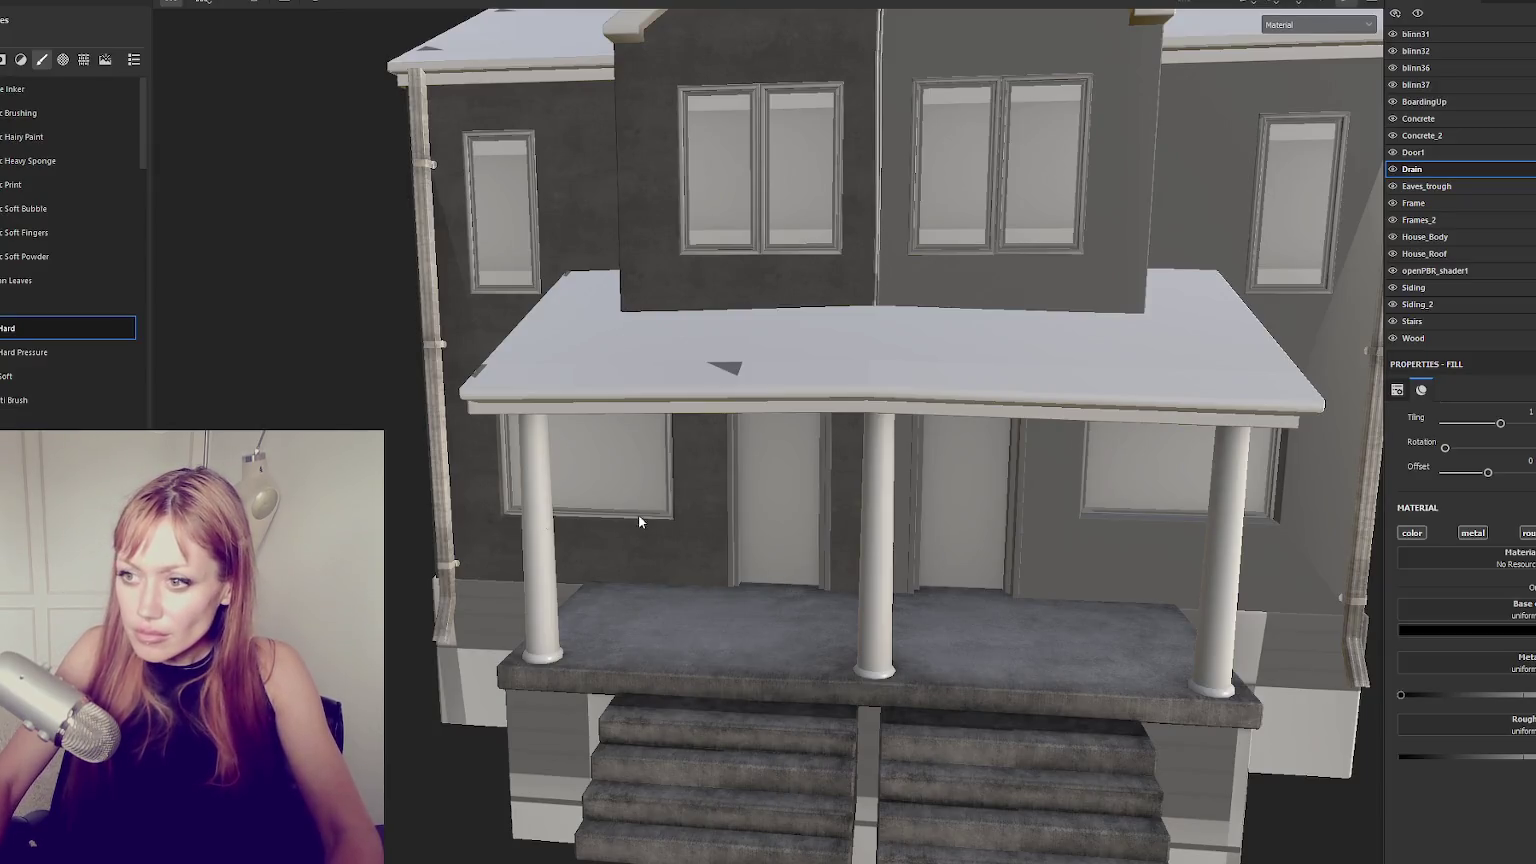
drag(1392, 34, 1392, 338)
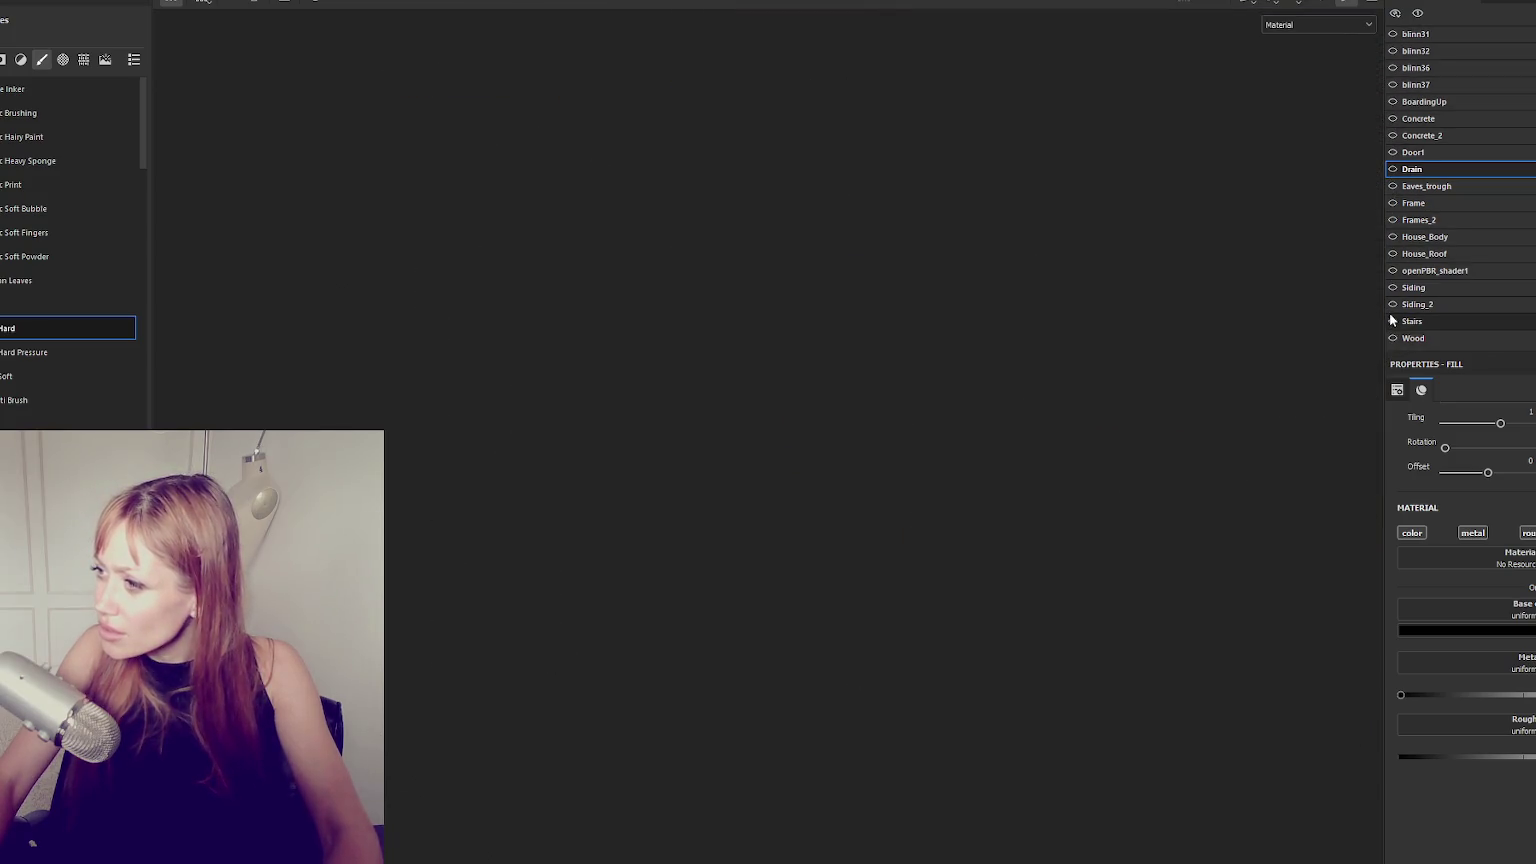
Hide the remaining texture sets so only the Wood porch columns show, and open their layers.
click(1392, 321)
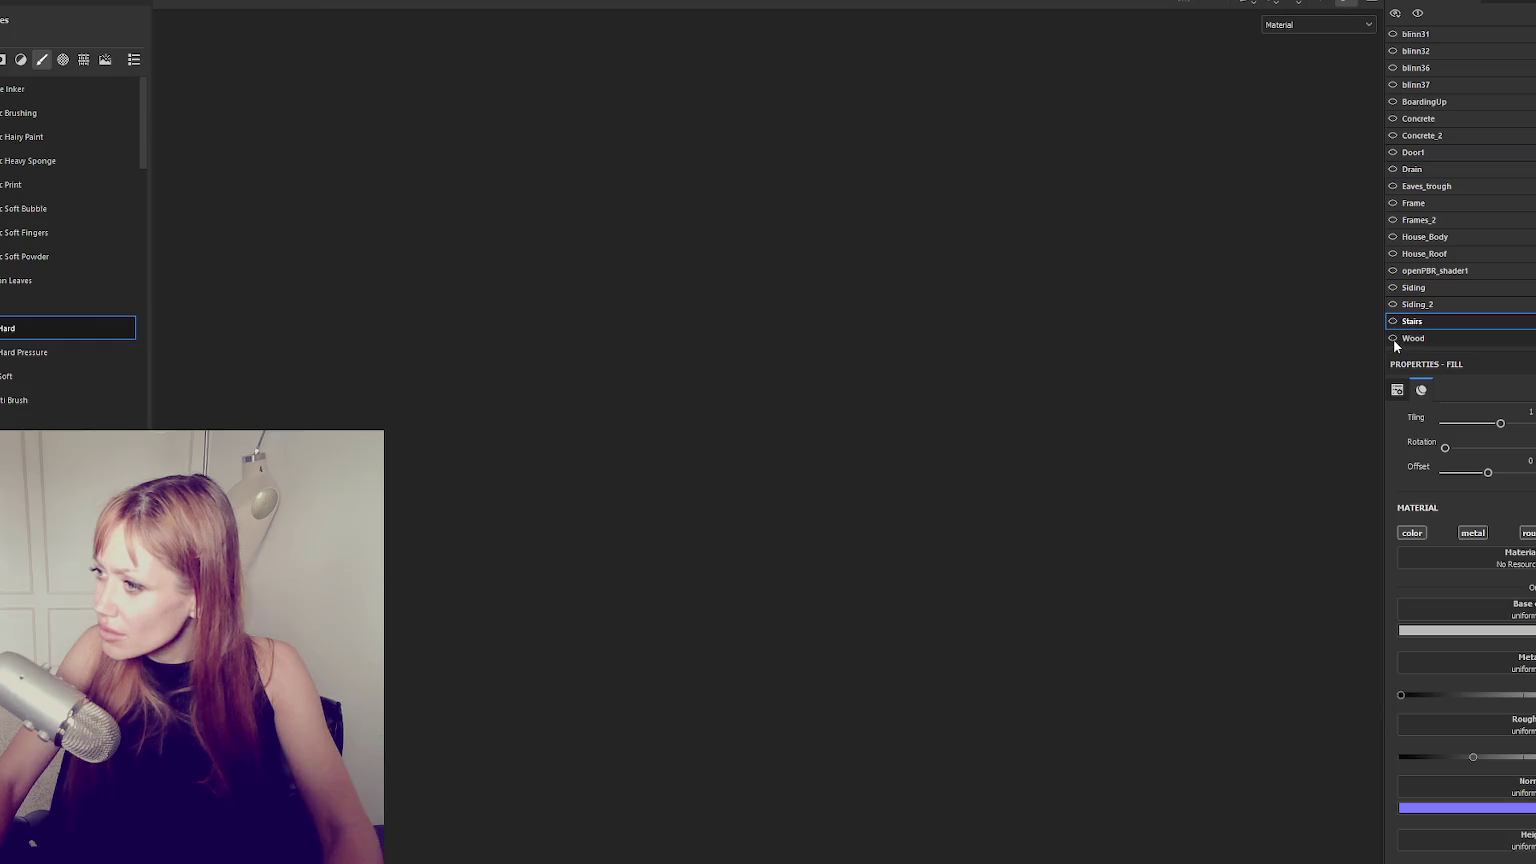
click(1392, 321)
click(1393, 338)
click(1497, 340)
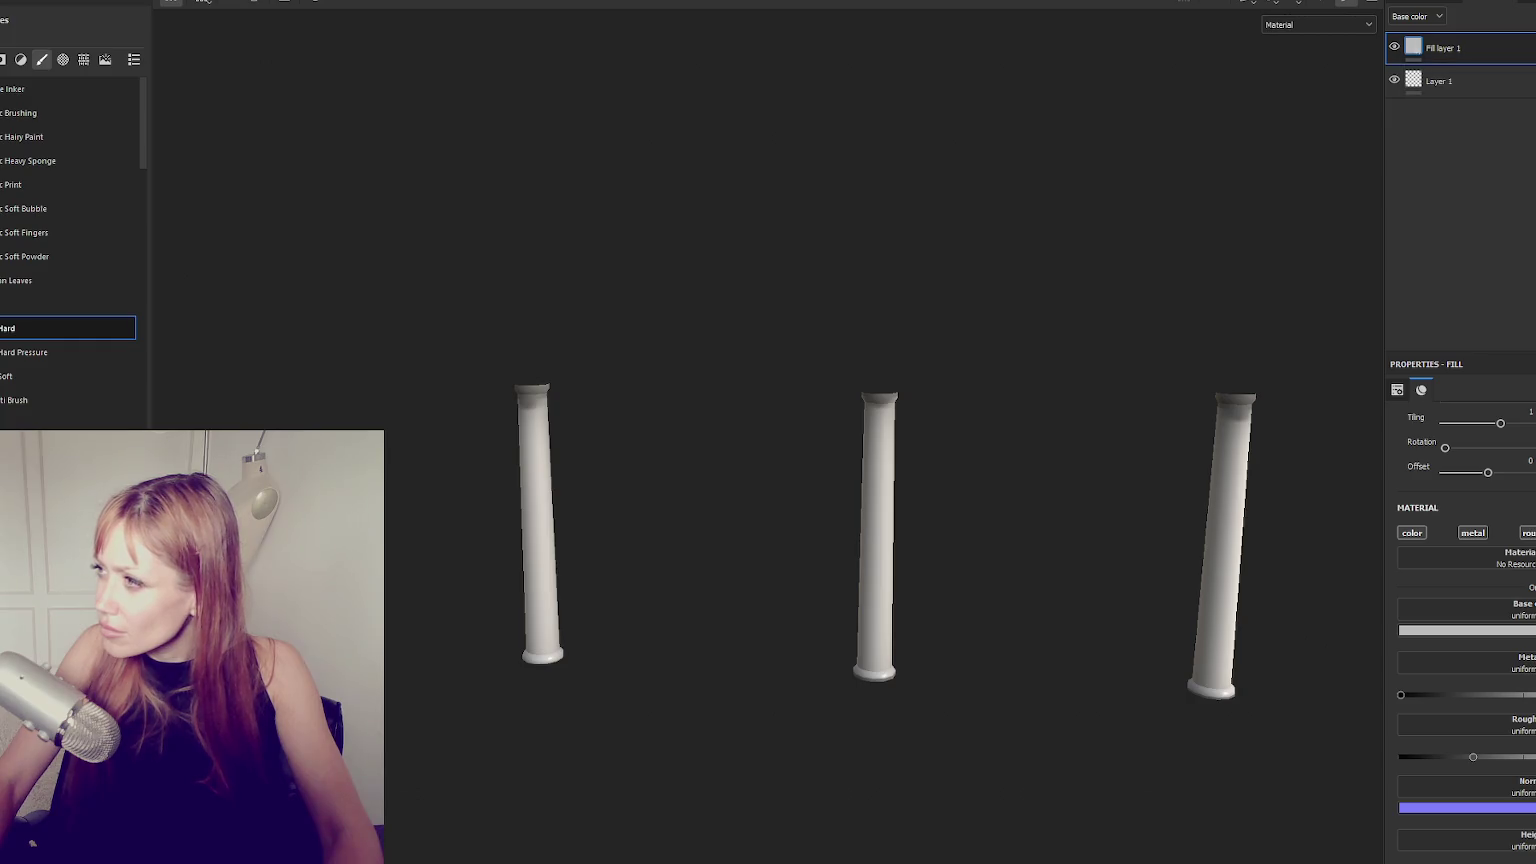
Group the fill into a folder with a new base colour, duplicate it, and add a mask generator.
key(ctrl+g)
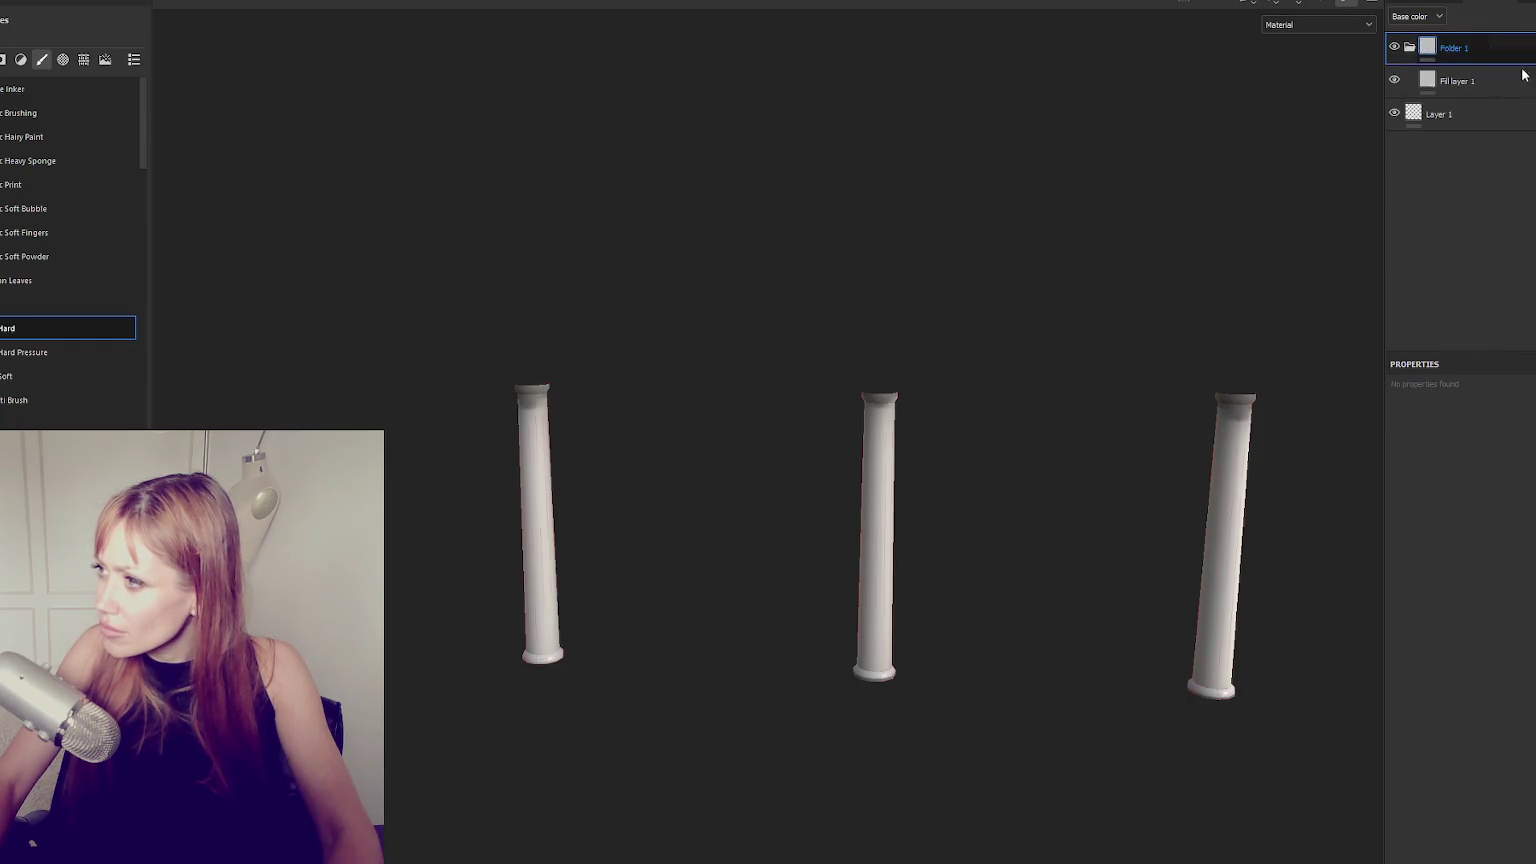
click(1531, 632)
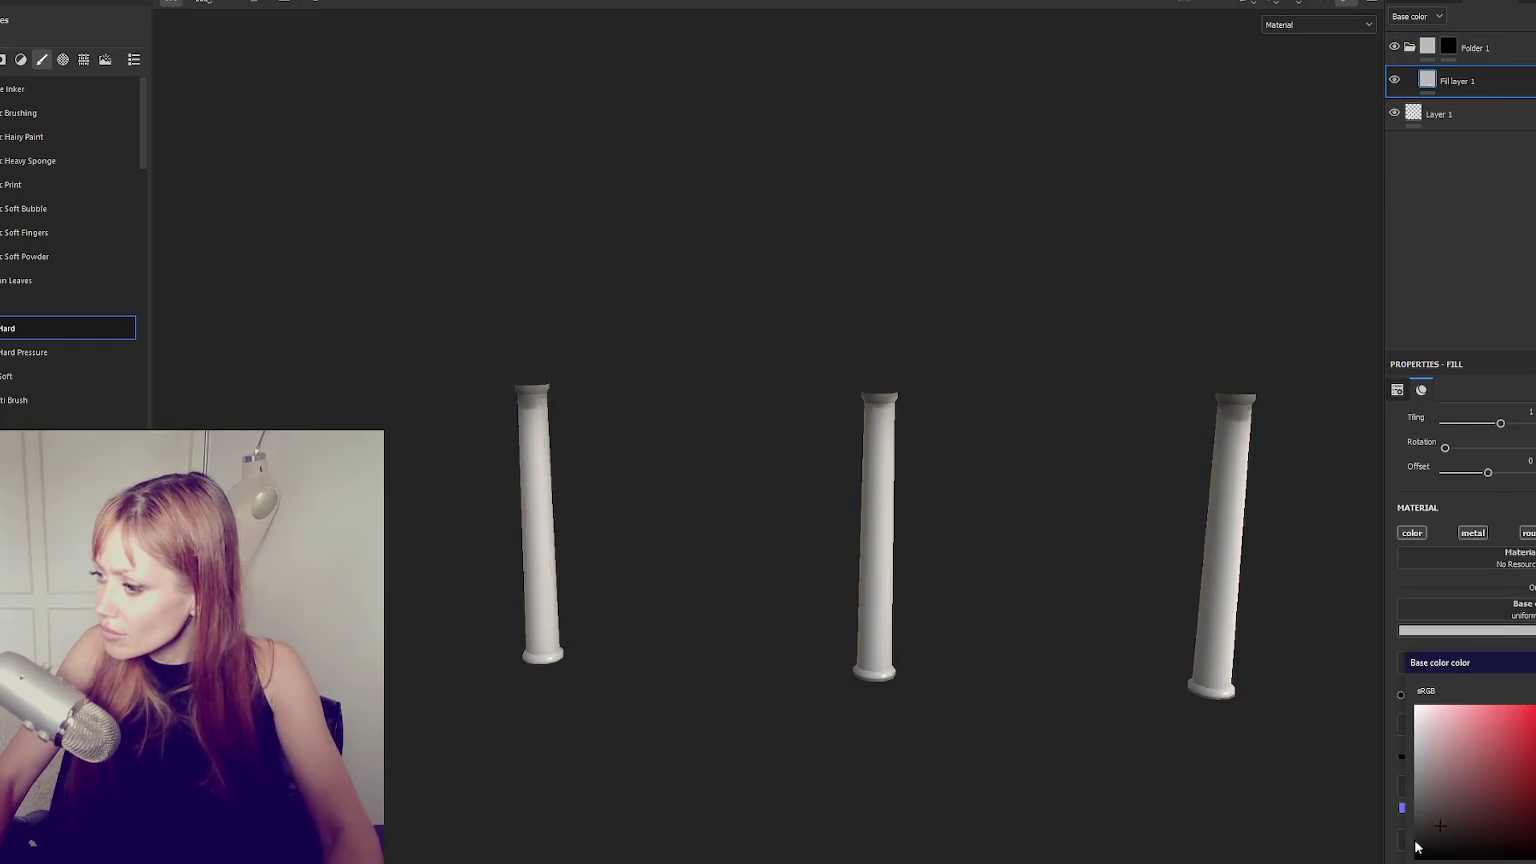
click(1534, 852)
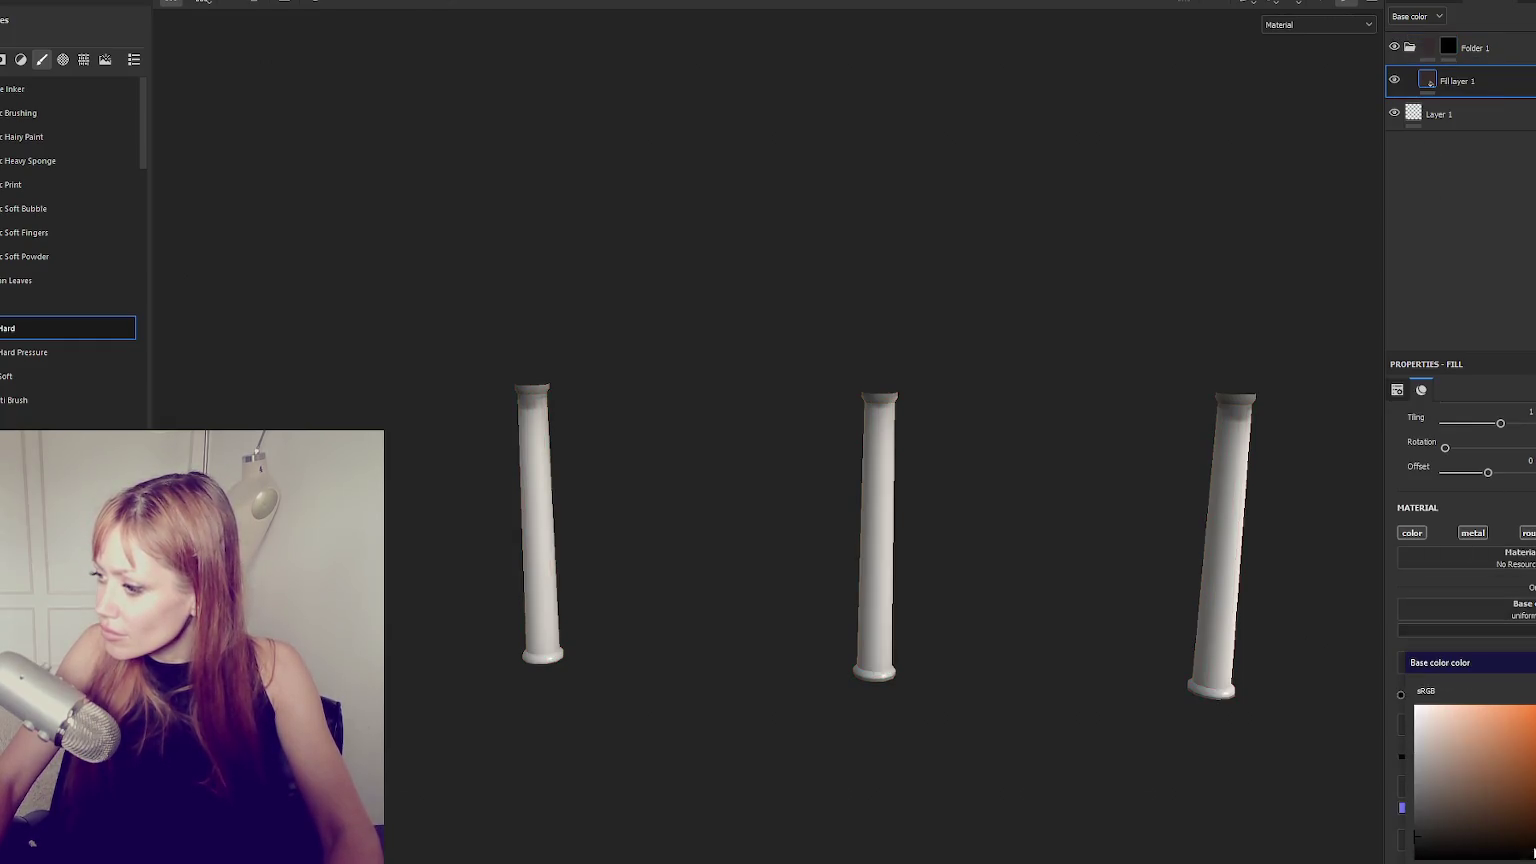
click(1448, 46)
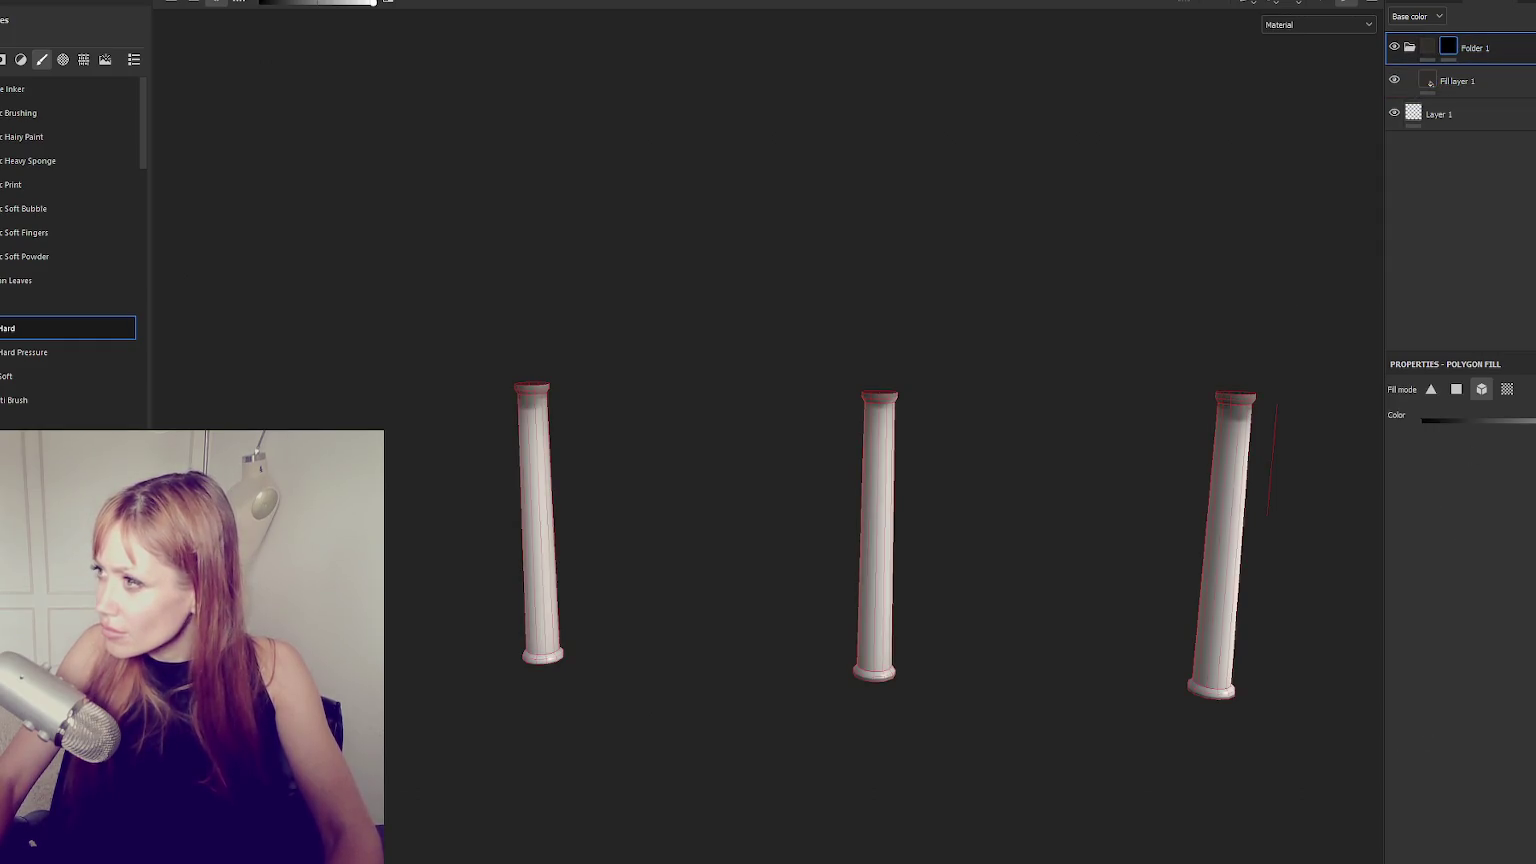
key(ctrl+d)
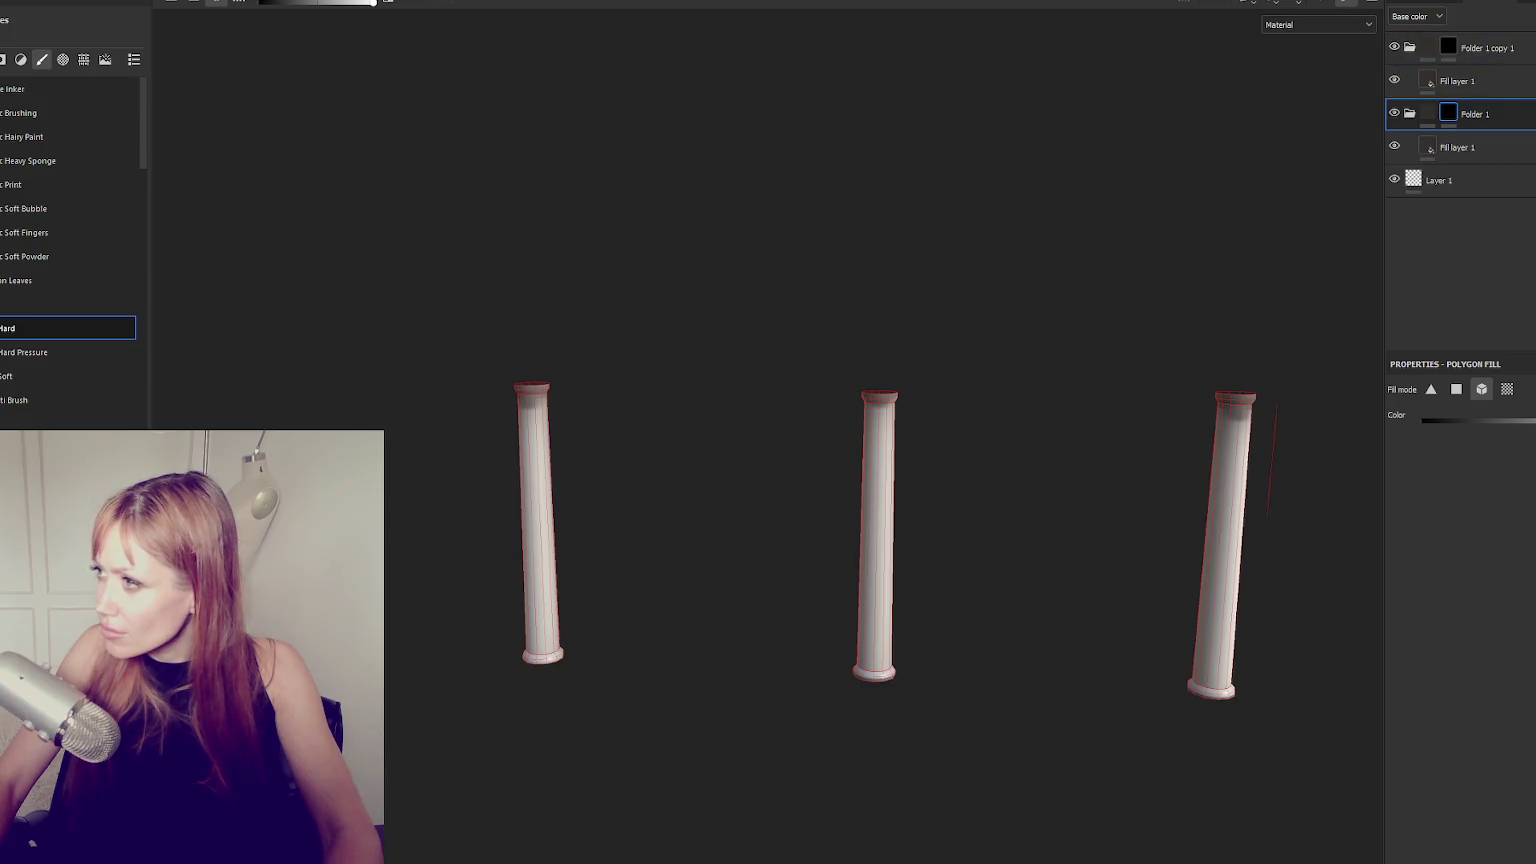
click(1505, 430)
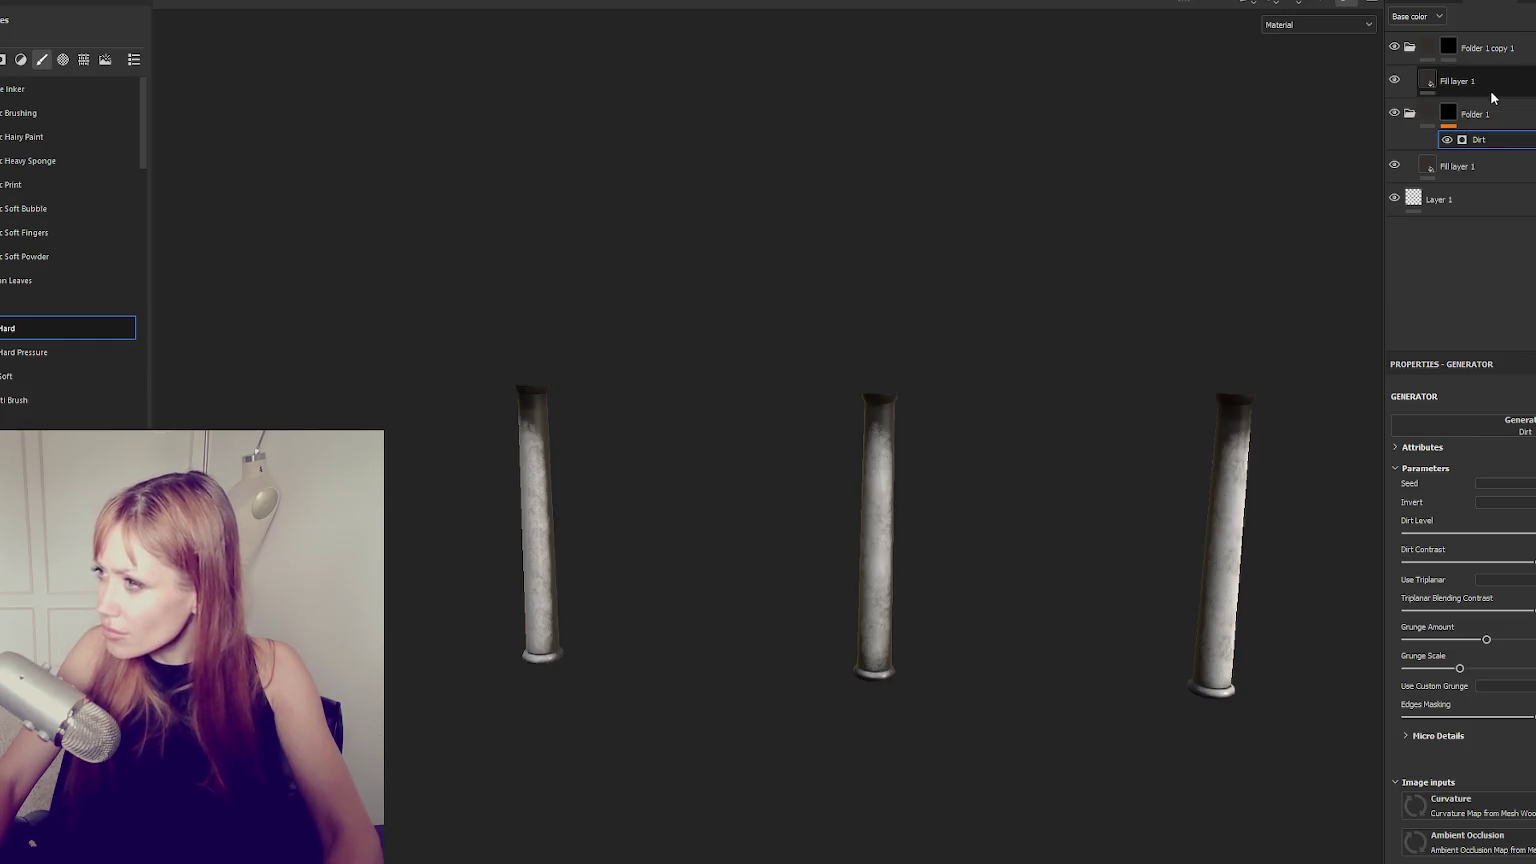
Lower the Dirt generator's contrast for lighter grime on the columns.
click(1478, 167)
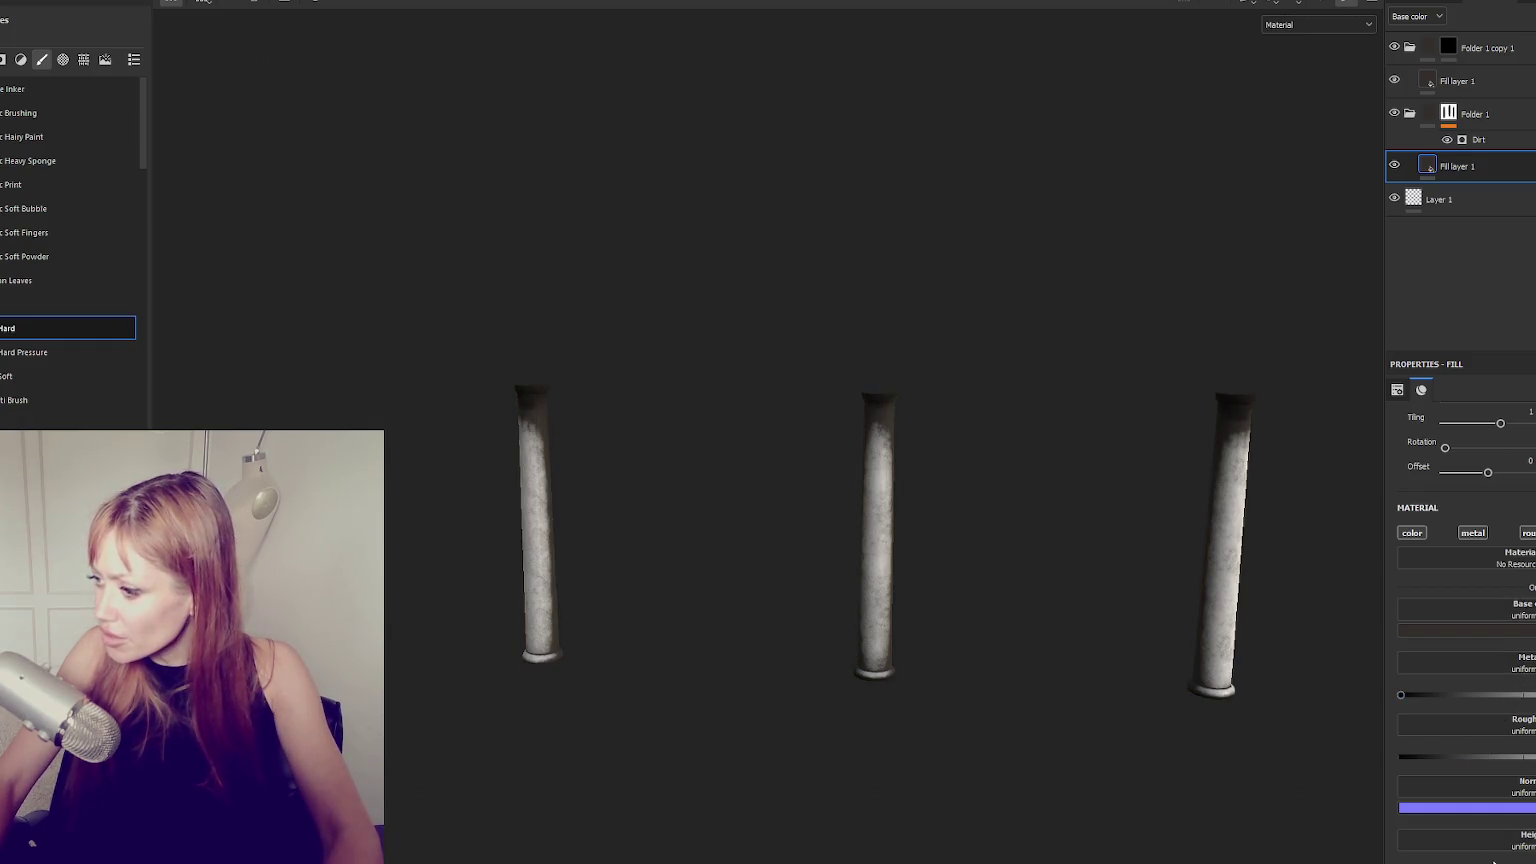
scroll(1253, 578, up, 4)
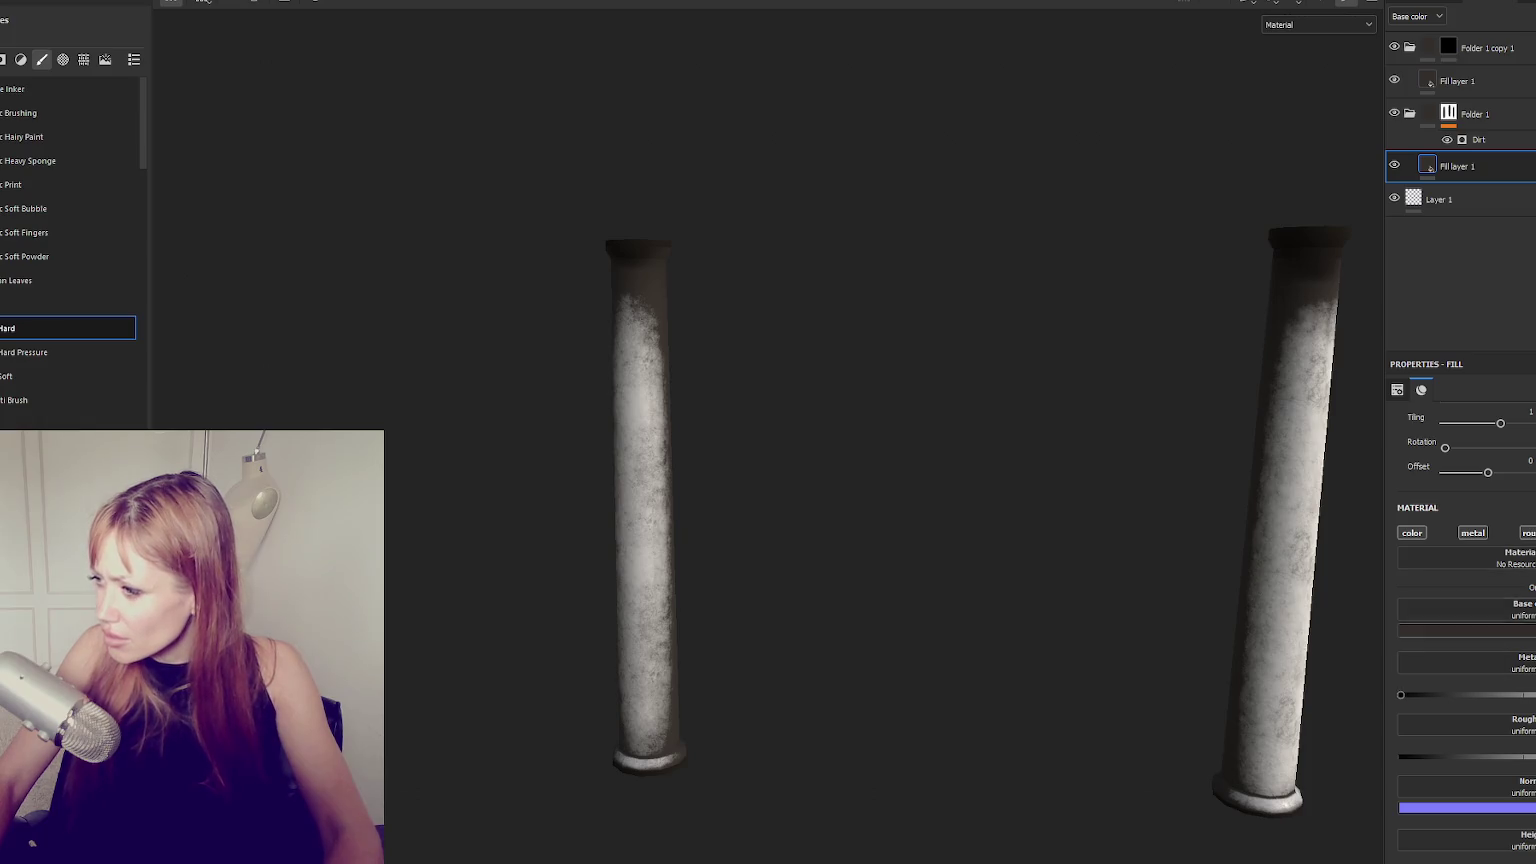
click(1468, 143)
click(1473, 562)
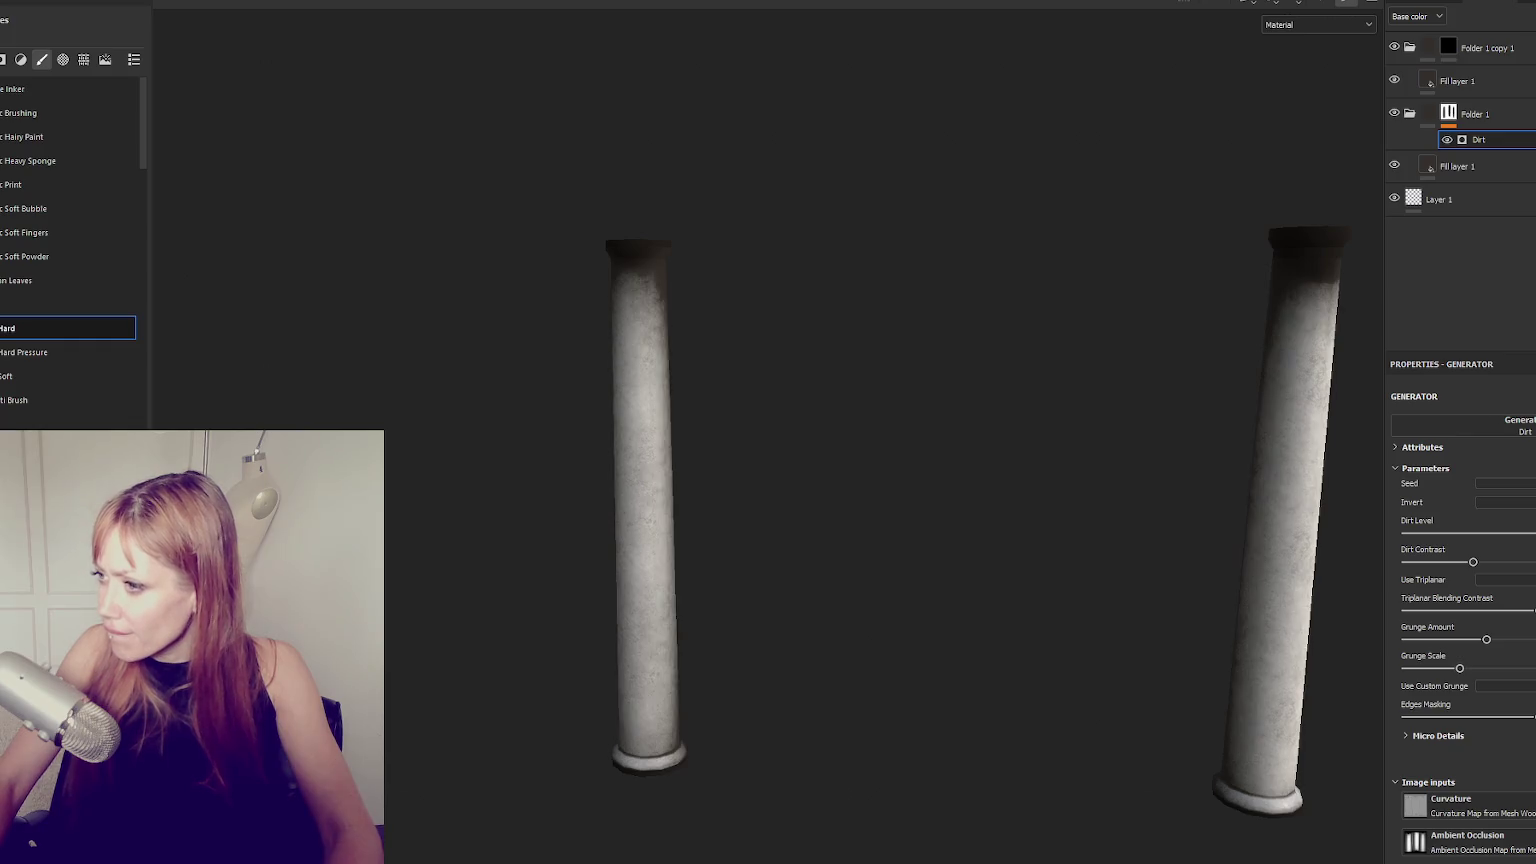
mouse_move(1104, 504)
alt+mouse_down()
mouse_move(1357, 447)
mouse_move(1149, 439)
alt+mouse_up()
mouse_move(1149, 439)
shift+right_down()
mouse_move(1071, 444)
mouse_move(1199, 460)
shift+right_up()
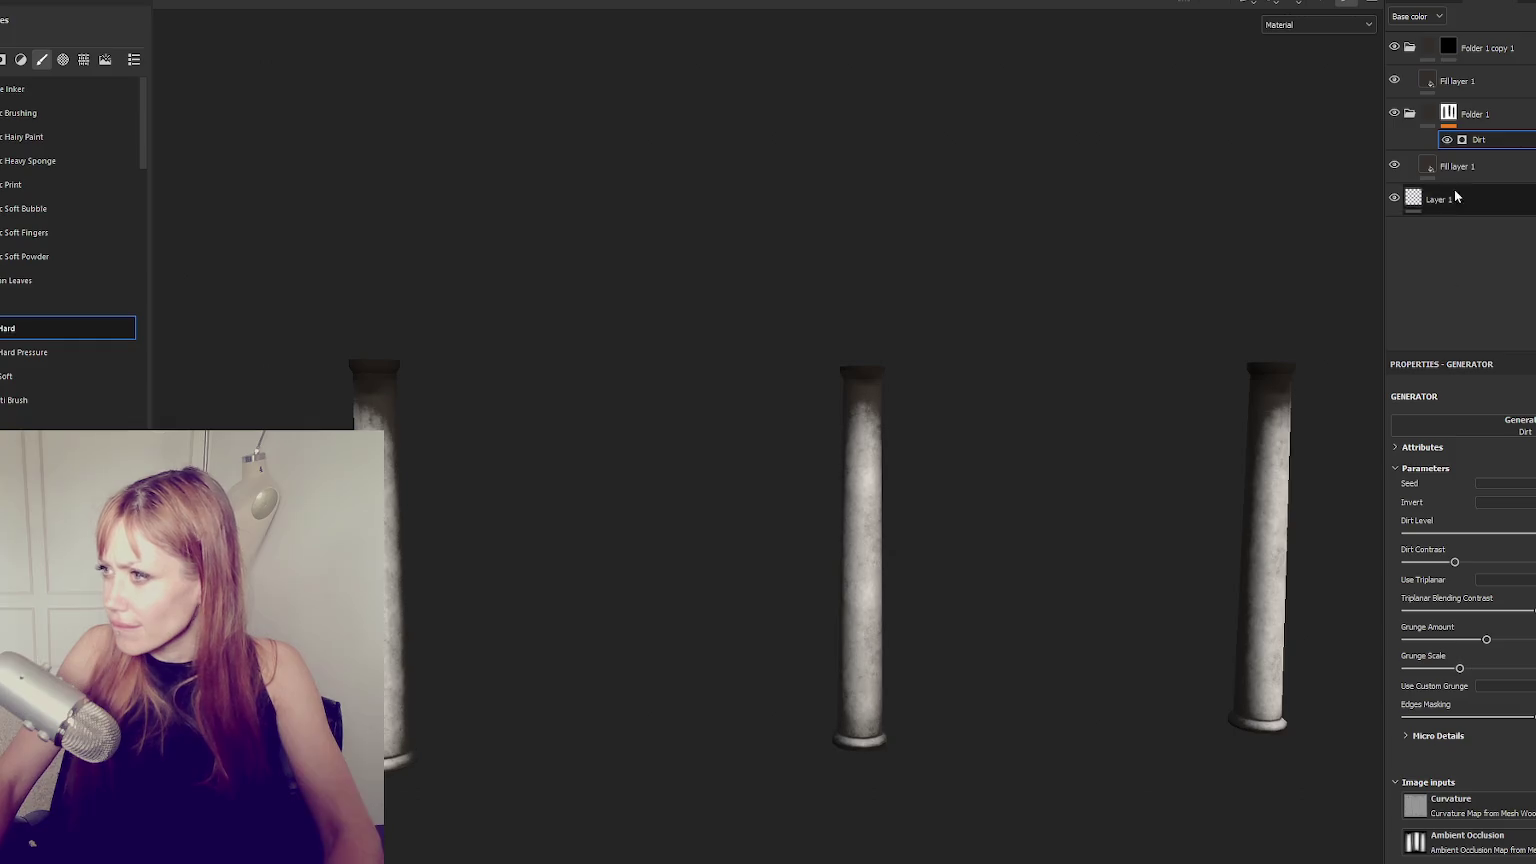
Move the lower fill layer into Folder 1 and group Folder 1 into a new folder.
drag(1455, 166, 1416, 108)
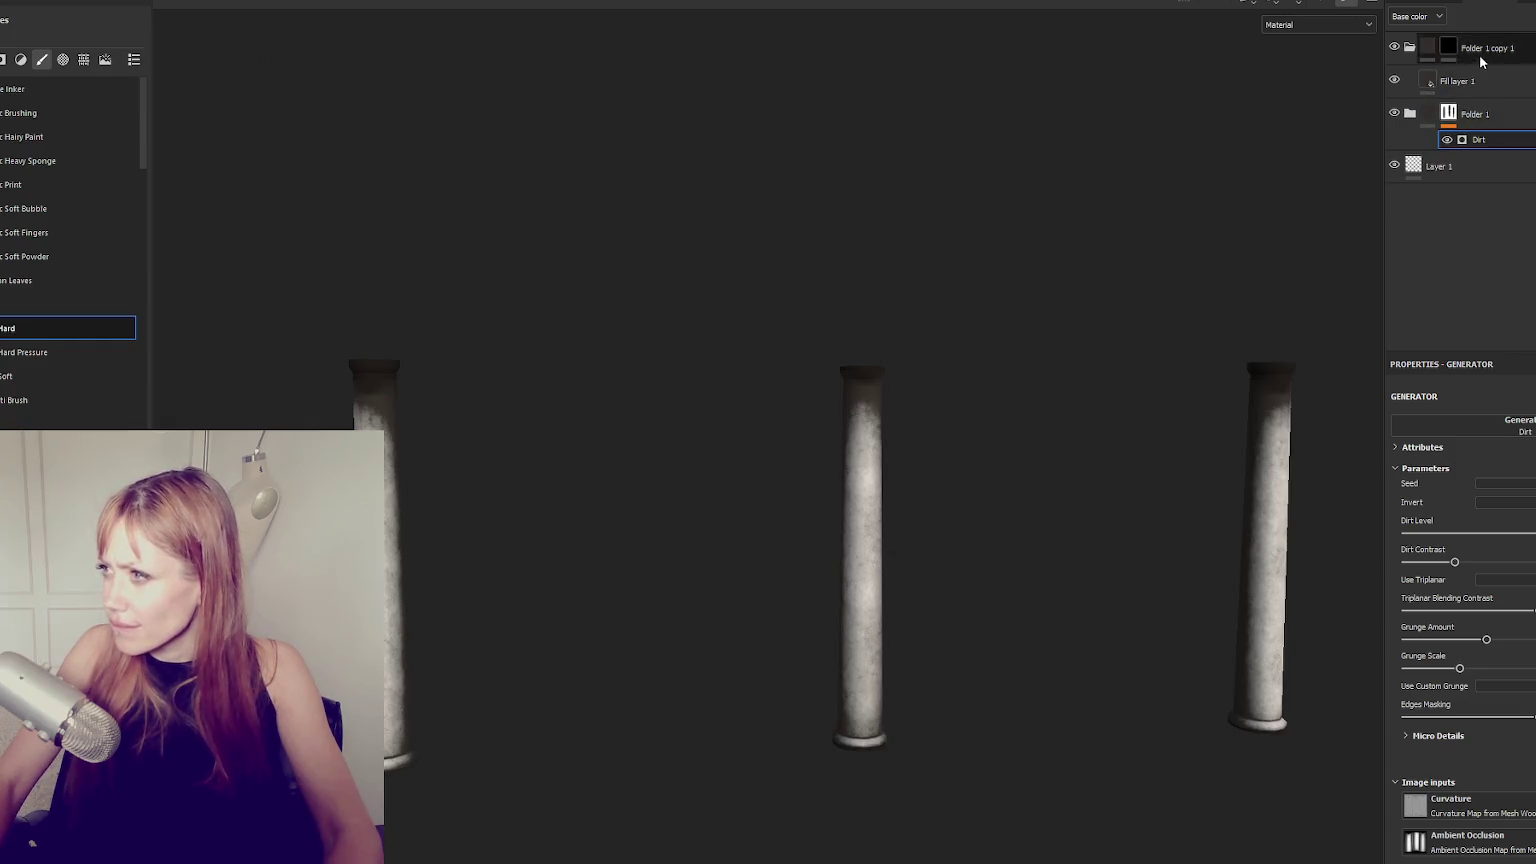
key(ctrl+g)
right_click(1506, 116)
Add a white mask to Folder 2 and switch to painting it with a larger brush.
click(1510, 122)
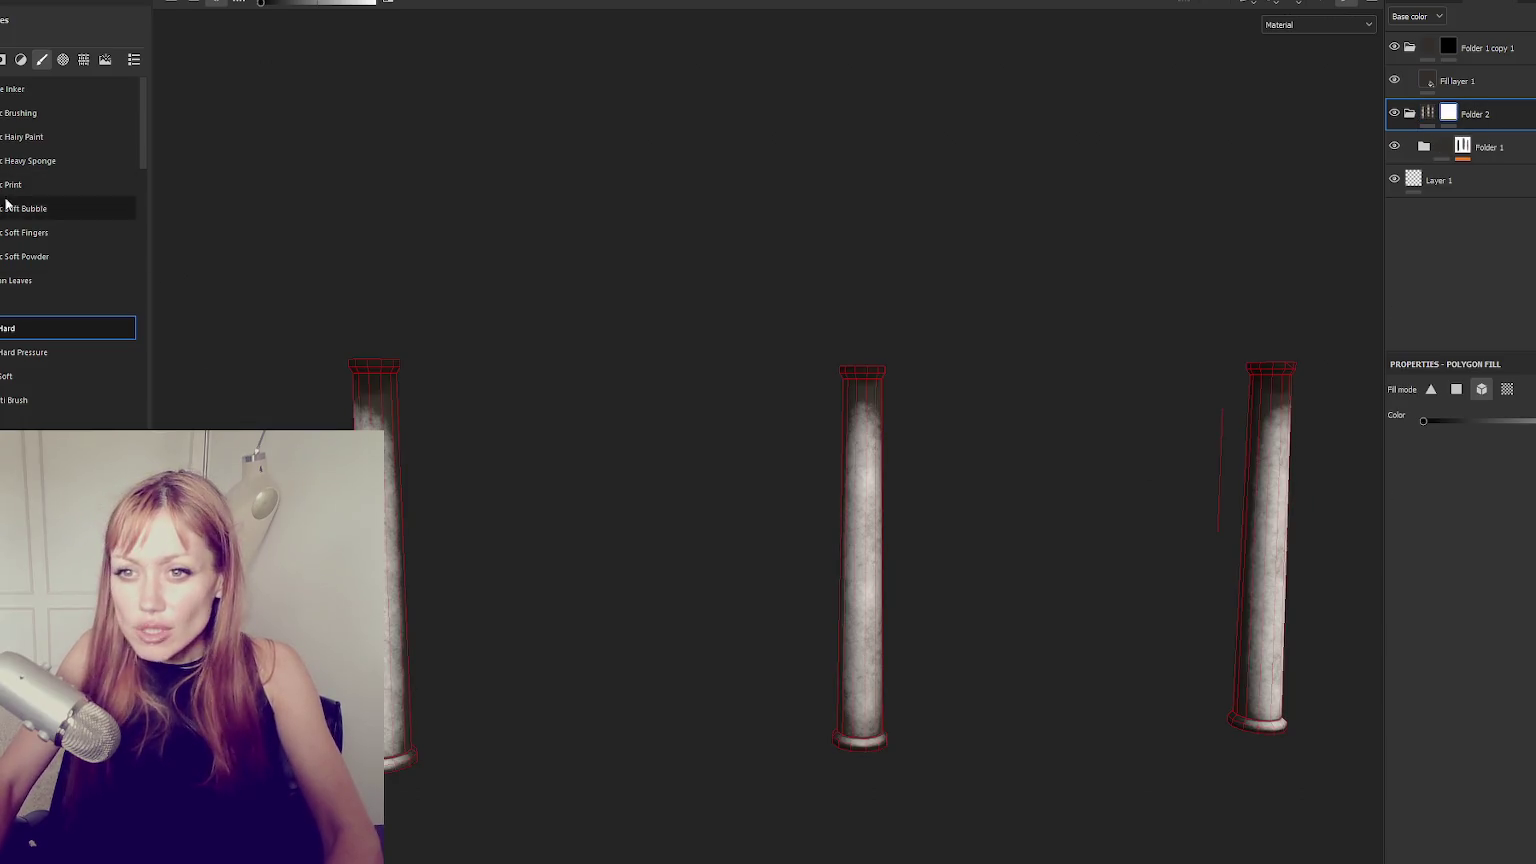
scroll(41, 326, down, 5)
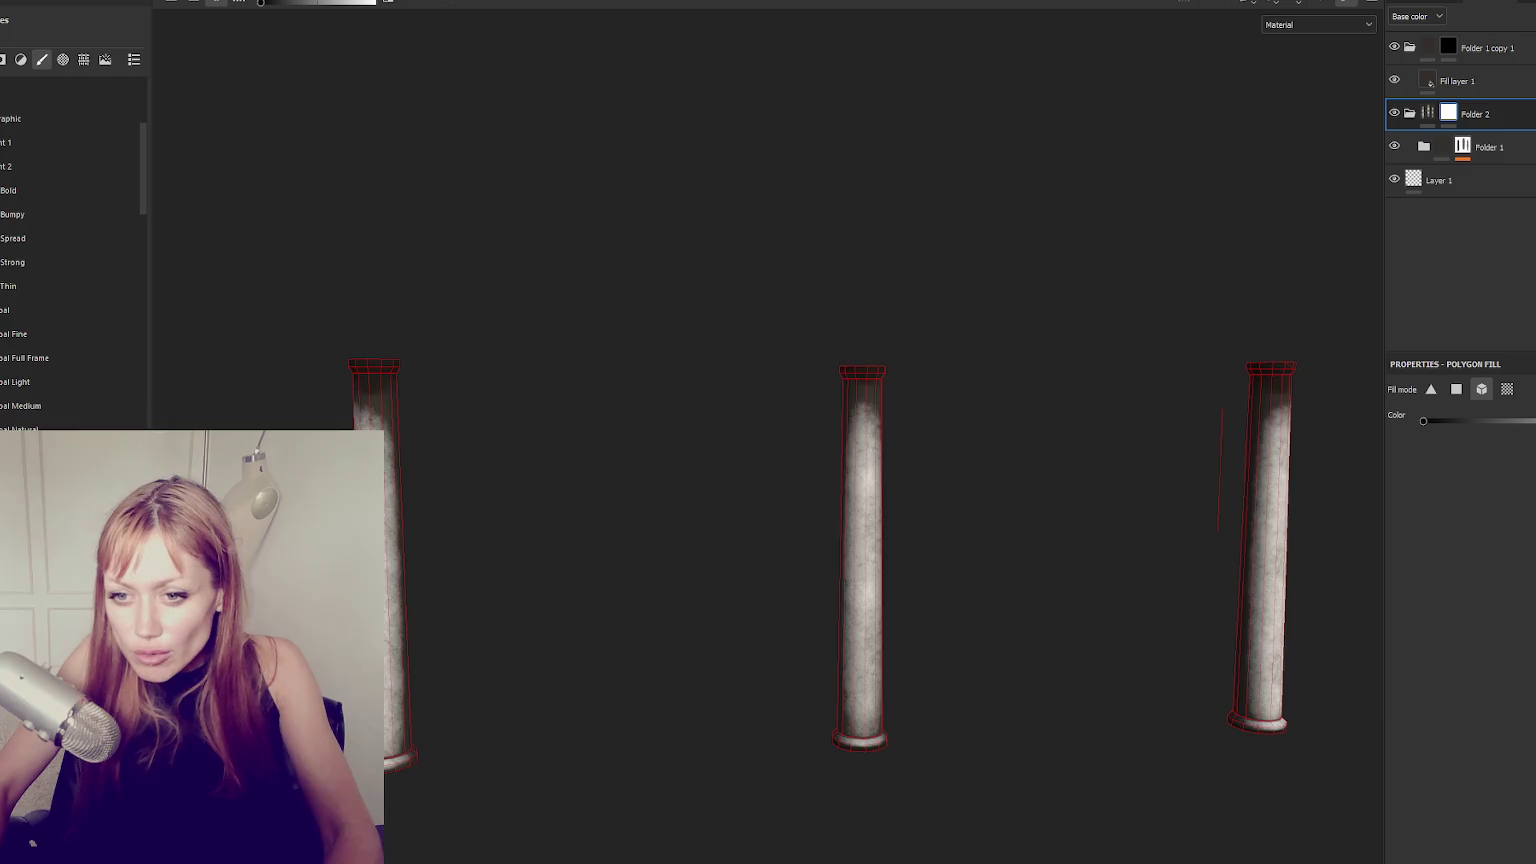
scroll(70, 250, down, 5)
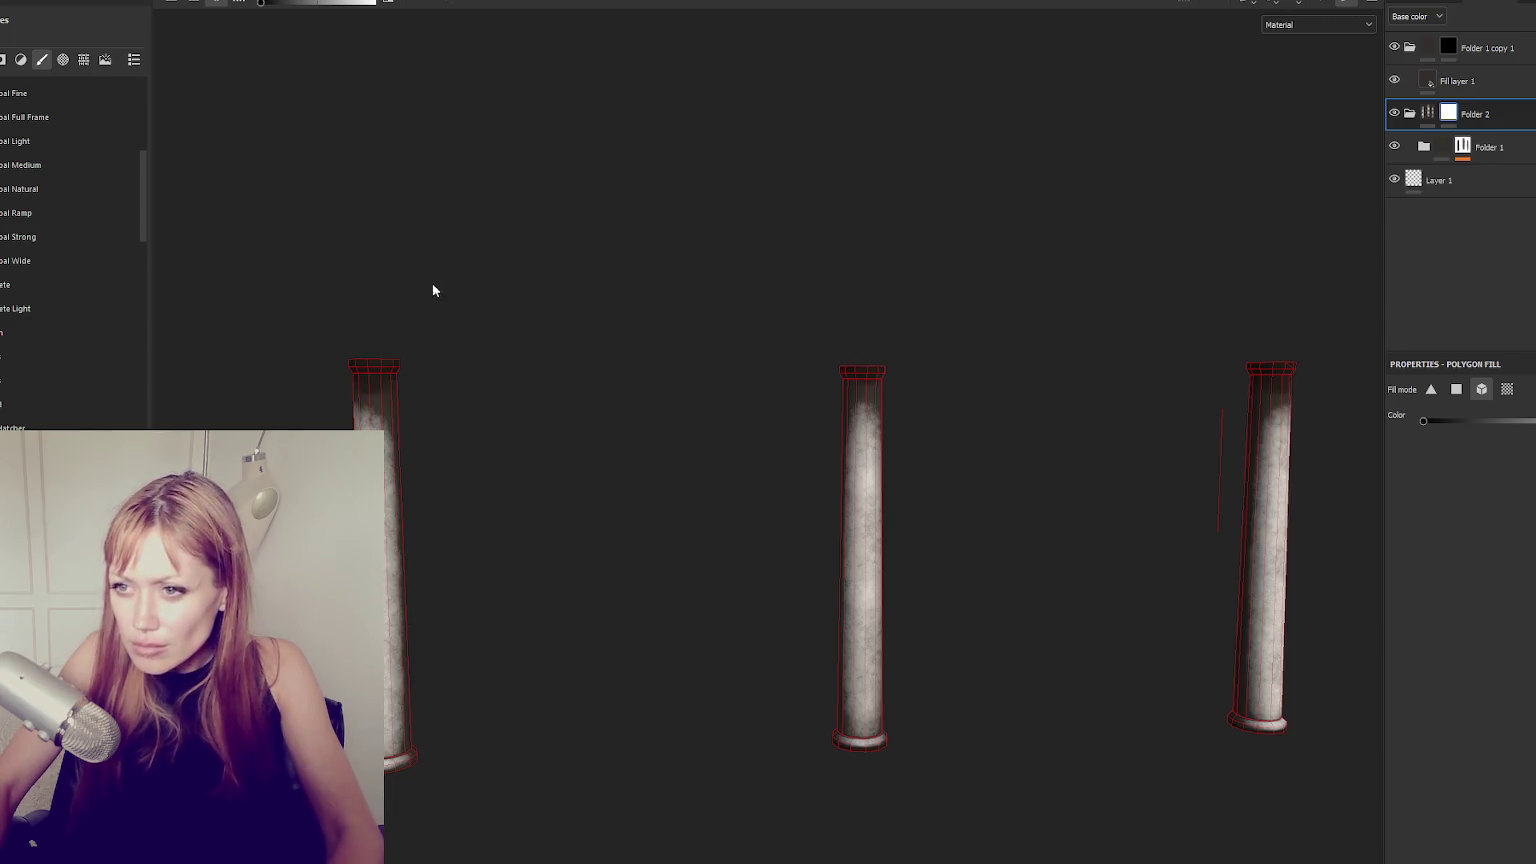
key(1)
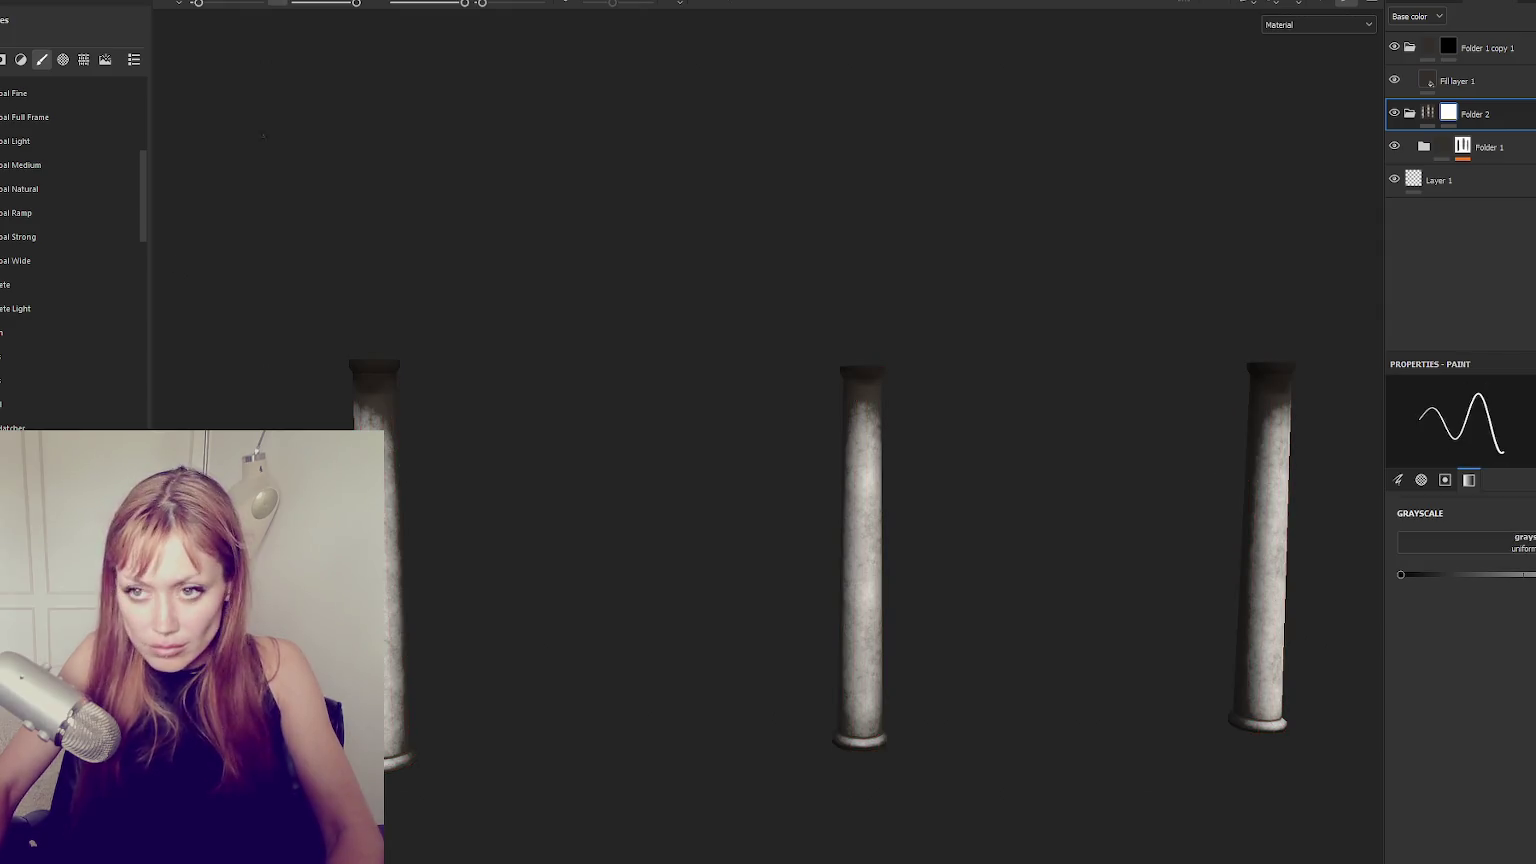
key(])
Paint grunge streaks down the large column with a grunge brush preset.
mouse_move(477, 545)
alt+mouse_down()
mouse_move(447, 520)
mouse_move(442, 483)
mouse_move(500, 463)
mouse_move(912, 476)
alt+mouse_up()
shift+right_drag(912, 476, 854, 470)
mouse_move(854, 470)
alt+mouse_down()
mouse_move(456, 341)
mouse_move(470, 590)
alt+mouse_up()
key(ctrl+z)
click(15, 404)
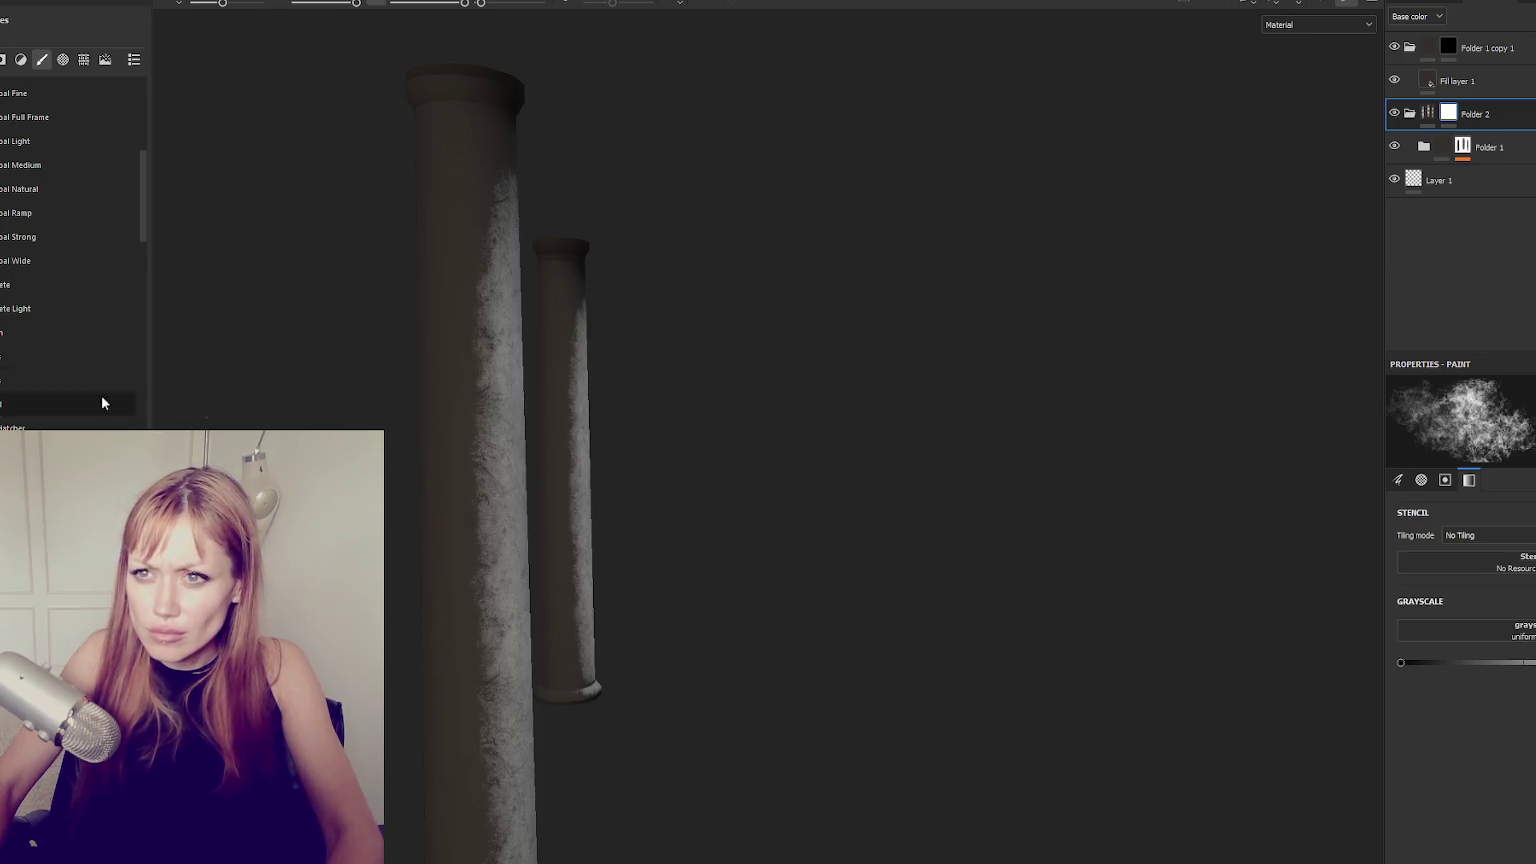
drag(476, 280, 465, 650)
key(ctrl+z)
mouse_move(469, 206)
mouse_down()
mouse_move(470, 560)
mouse_move(620, 497)
mouse_move(578, 467)
mouse_move(600, 446)
mouse_move(600, 652)
mouse_move(560, 510)
mouse_move(620, 500)
mouse_move(706, 309)
mouse_move(560, 140)
mouse_move(588, 413)
mouse_move(575, 590)
mouse_up()
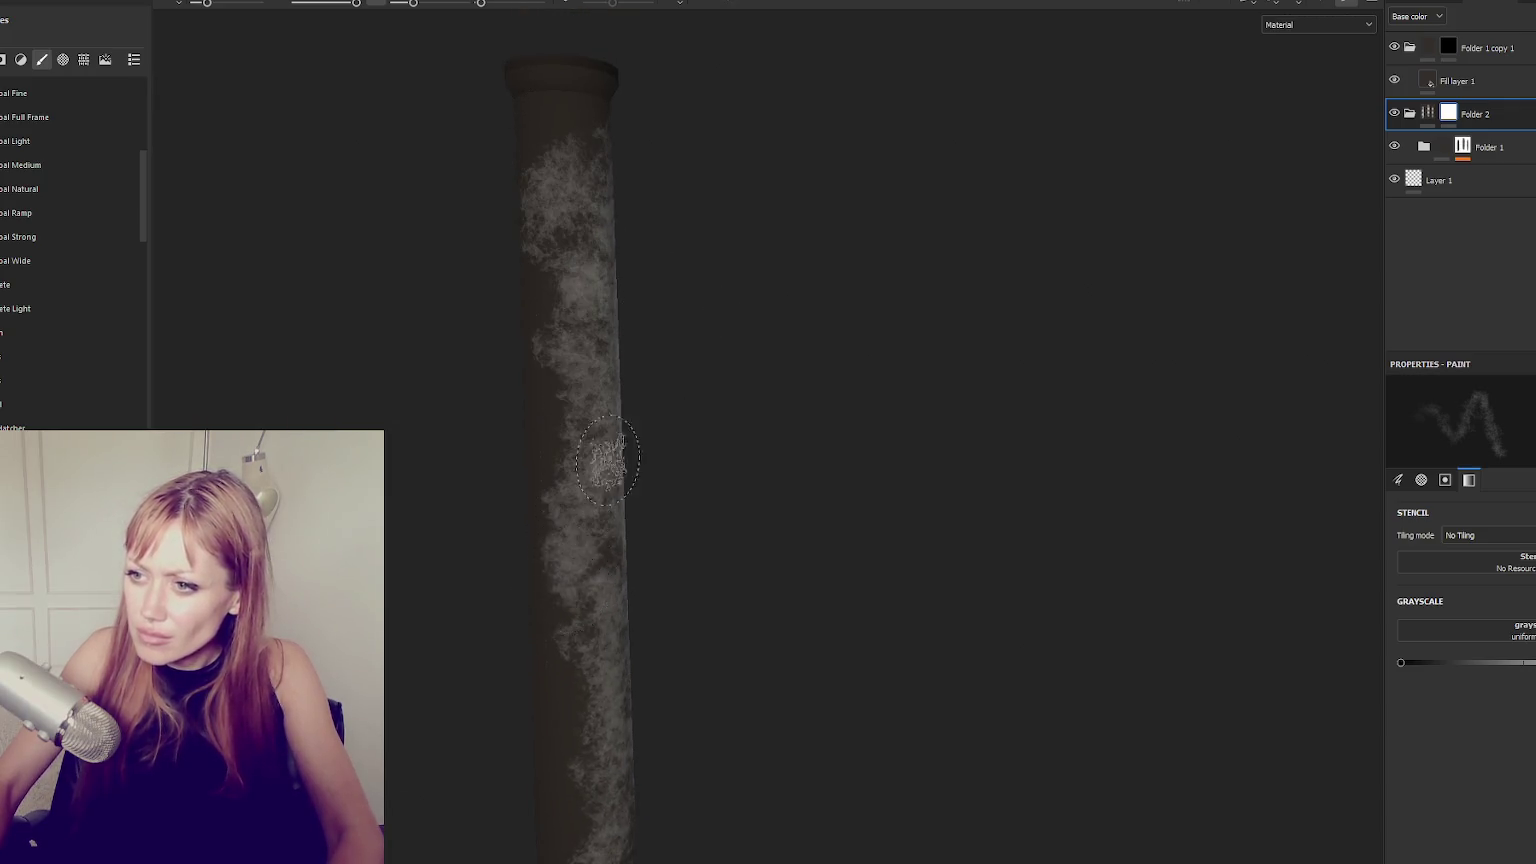
scroll(580, 500, down, 3)
click(1445, 147)
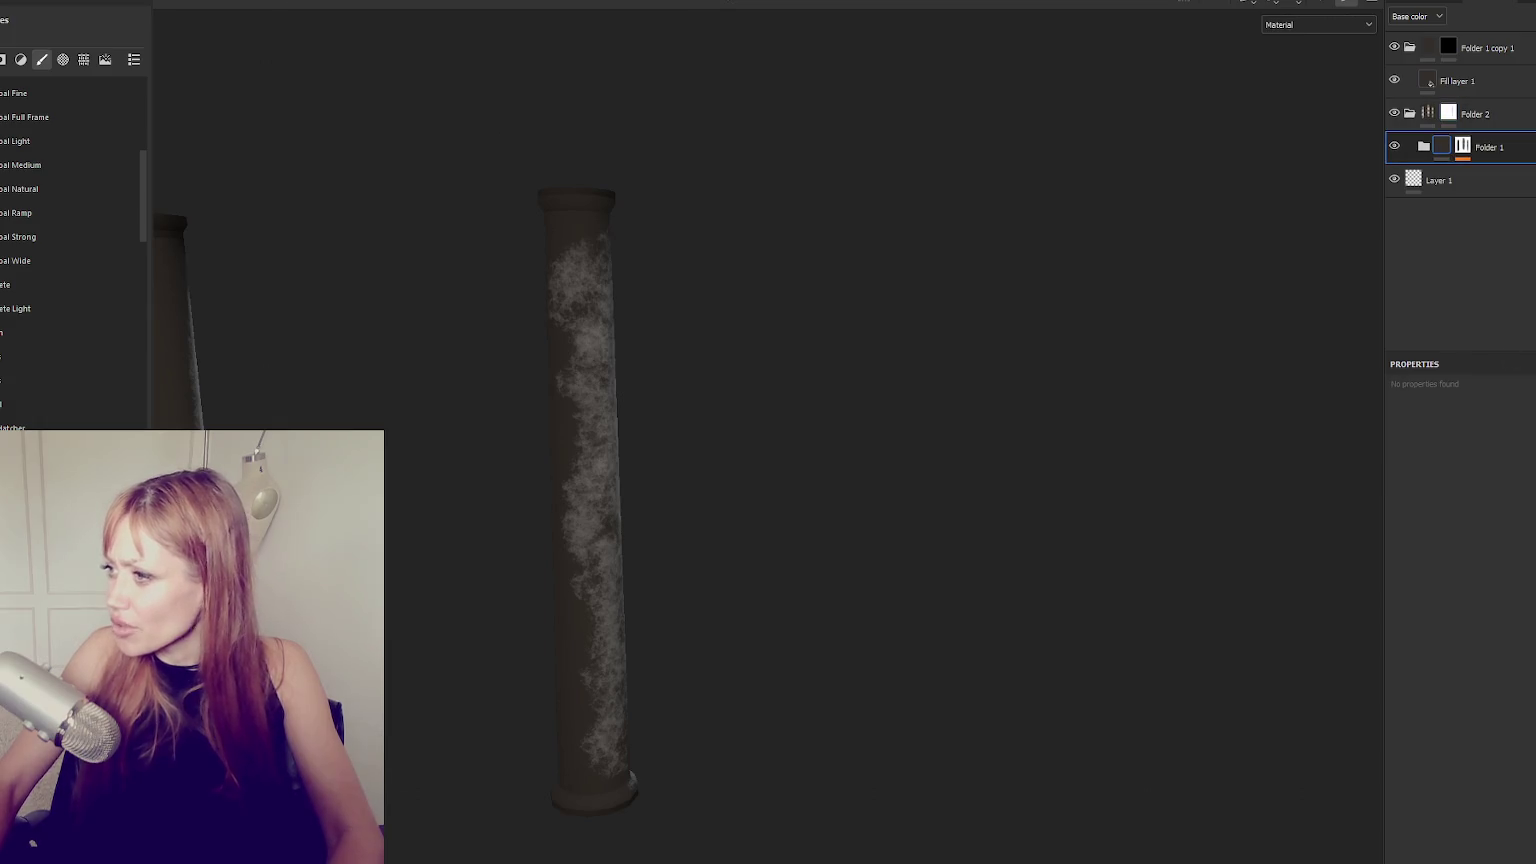
Set the base colour of Folder 1's fill layer to red.
click(1424, 147)
click(1445, 180)
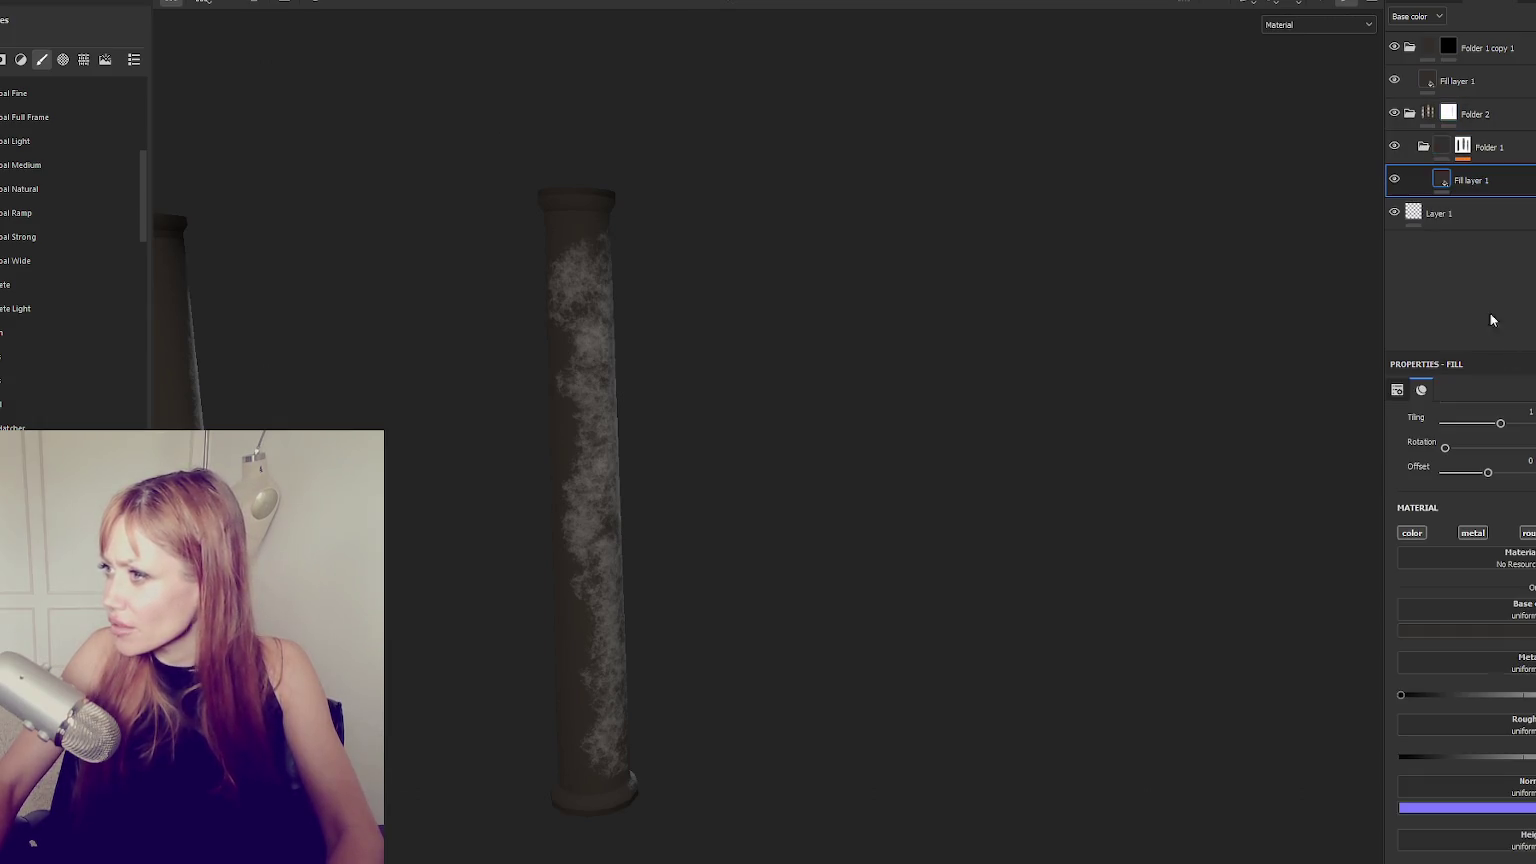
click(1465, 630)
click(1530, 708)
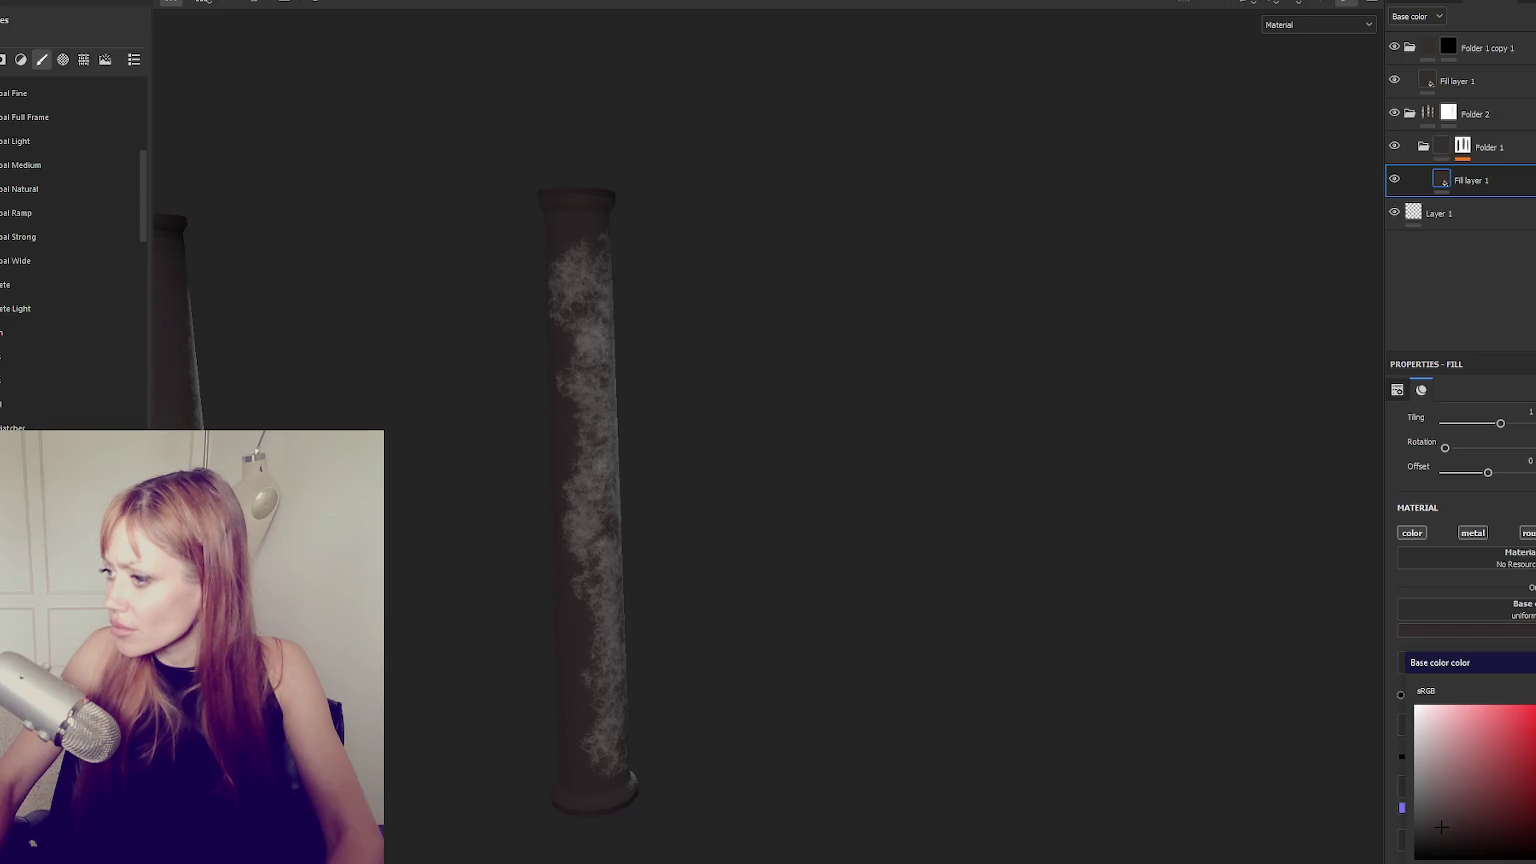
mouse_move(1294, 175)
alt+mouse_down()
mouse_move(507, 319)
mouse_move(357, 326)
mouse_move(976, 333)
alt+mouse_up()
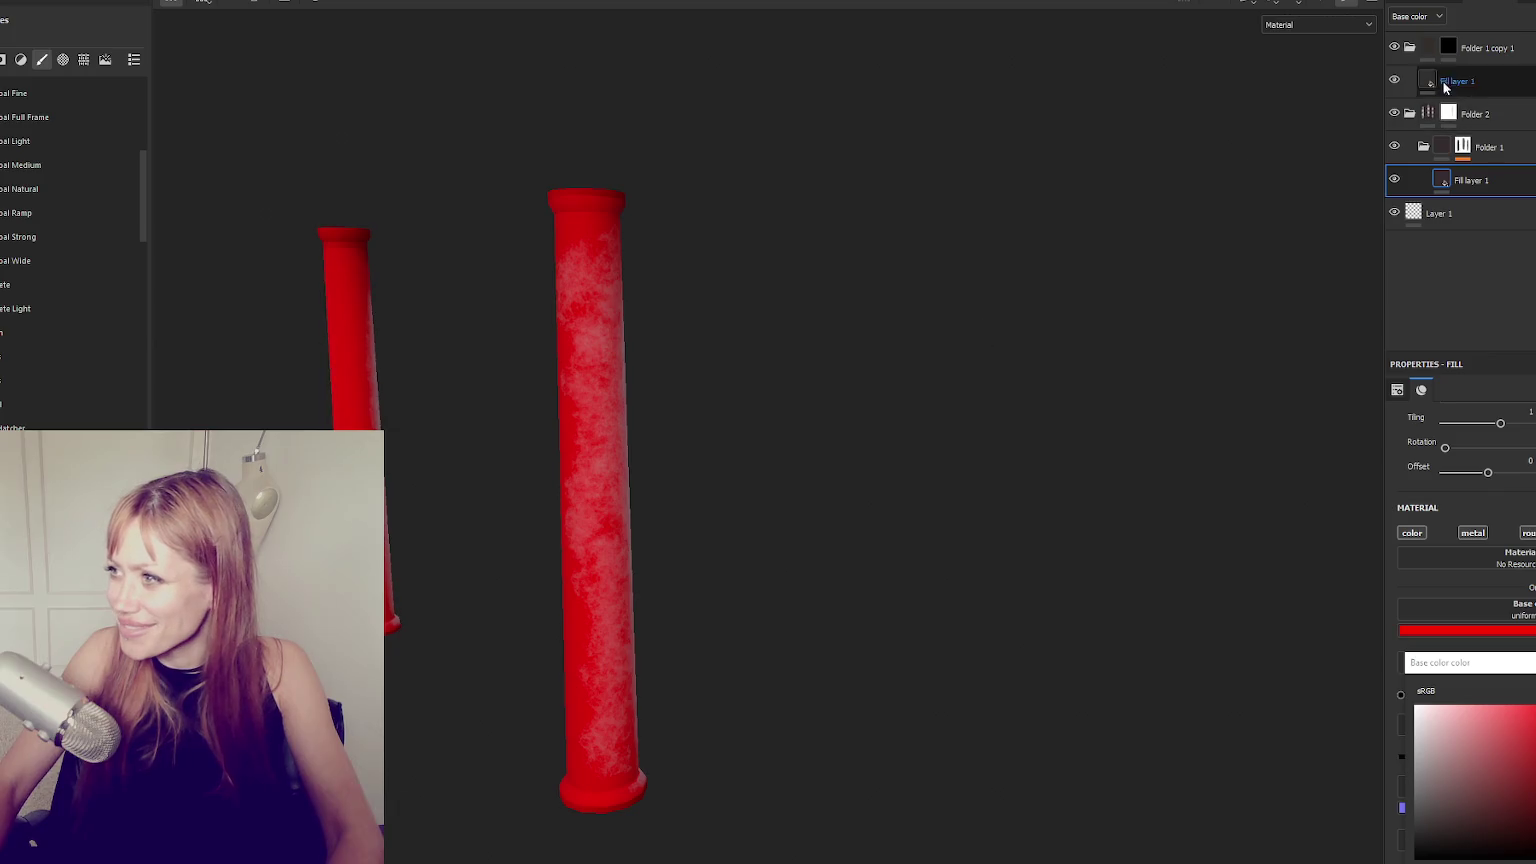
Paint light grunge onto the central column in Folder 2's mask.
click(1446, 113)
scroll(584, 415, up, 3)
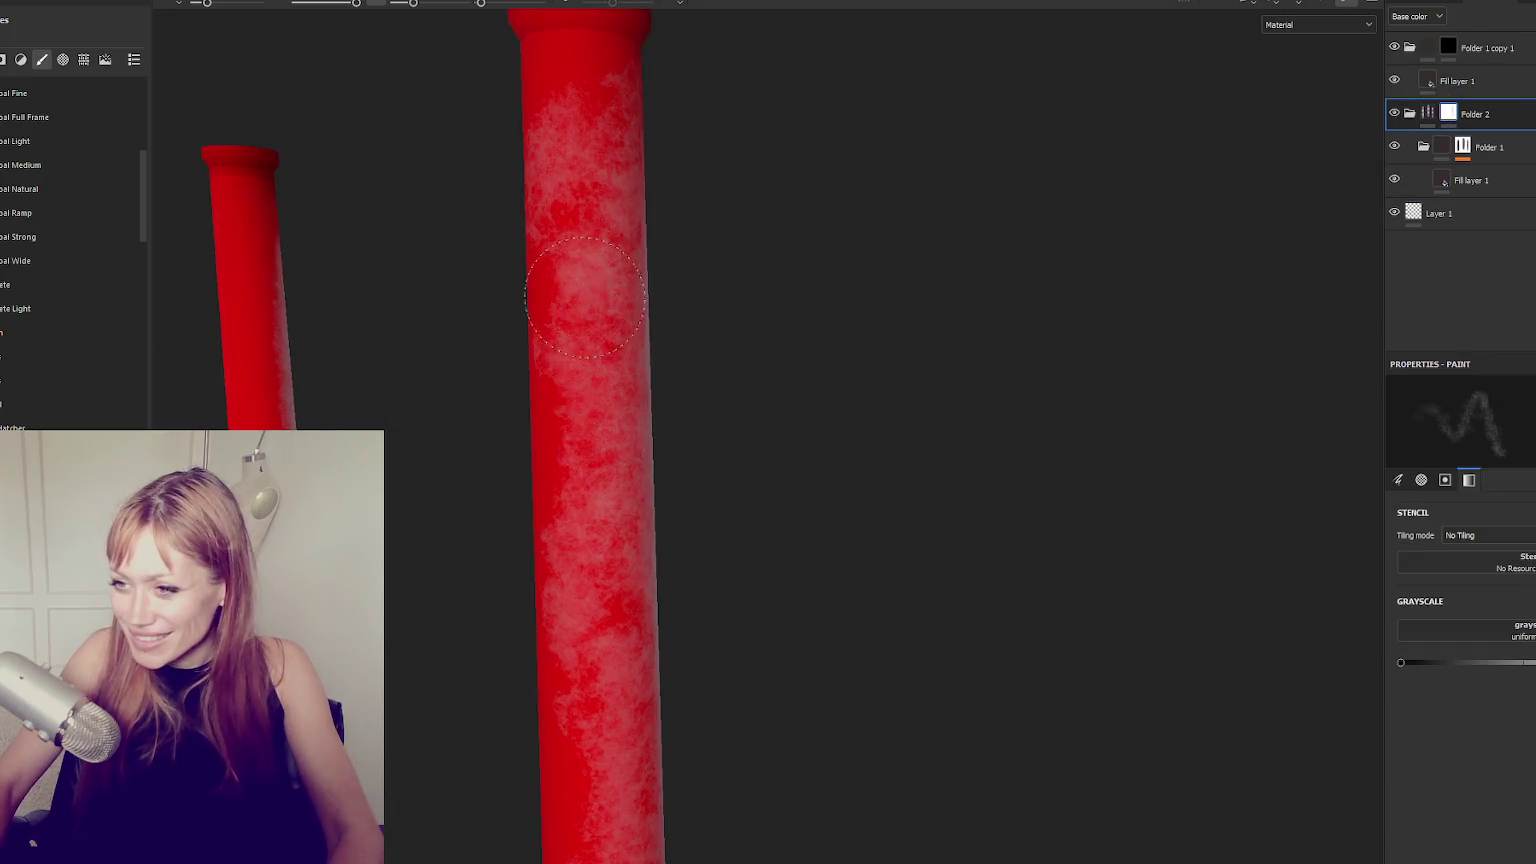
drag(584, 415, 617, 659)
scroll(617, 600, down, 3)
mouse_move(617, 473)
alt+mouse_down()
mouse_move(612, 700)
mouse_move(618, 605)
alt+mouse_up()
mouse_move(643, 785)
mouse_down()
mouse_move(600, 300)
mouse_move(785, 456)
mouse_move(995, 446)
mouse_up()
ctrl+right_drag(995, 446, 1100, 446)
Paint grime down the near left column and check all three columns beside the UV view.
mouse_move(1168, 262)
alt+mouse_down()
mouse_move(655, 312)
mouse_move(847, 312)
mouse_move(780, 347)
mouse_move(812, 302)
mouse_move(838, 808)
mouse_move(860, 540)
mouse_move(840, 700)
mouse_move(860, 675)
mouse_move(700, 675)
mouse_move(1107, 624)
mouse_move(542, 267)
alt+mouse_up()
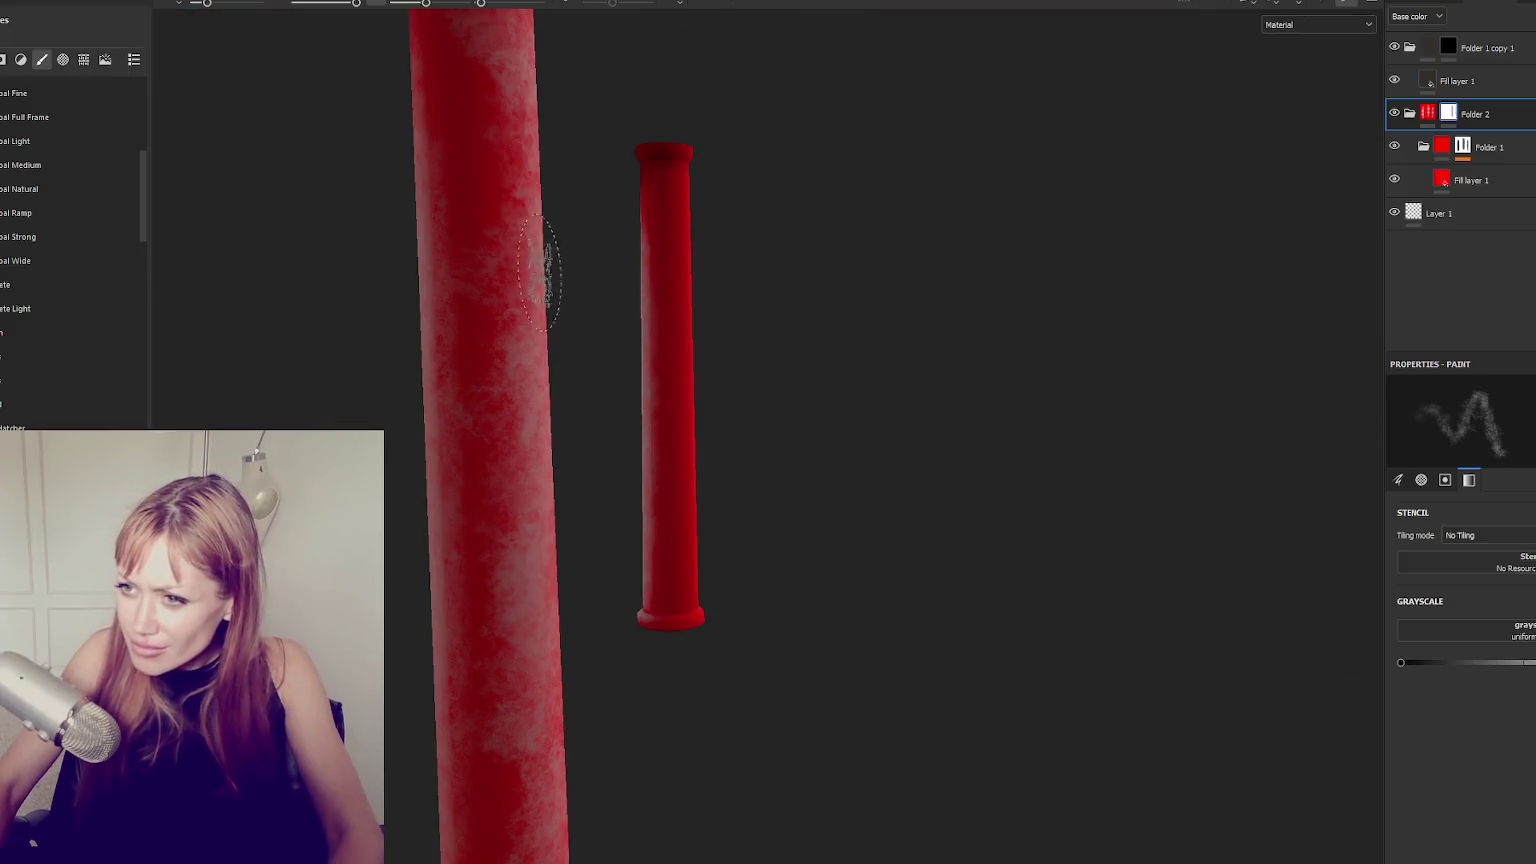
mouse_move(495, 153)
mouse_down()
mouse_move(468, 70)
mouse_move(484, 595)
mouse_move(490, 320)
mouse_move(548, 206)
mouse_move(398, 328)
mouse_move(487, 367)
mouse_move(281, 367)
mouse_move(682, 326)
mouse_move(705, 490)
mouse_move(694, 675)
mouse_up()
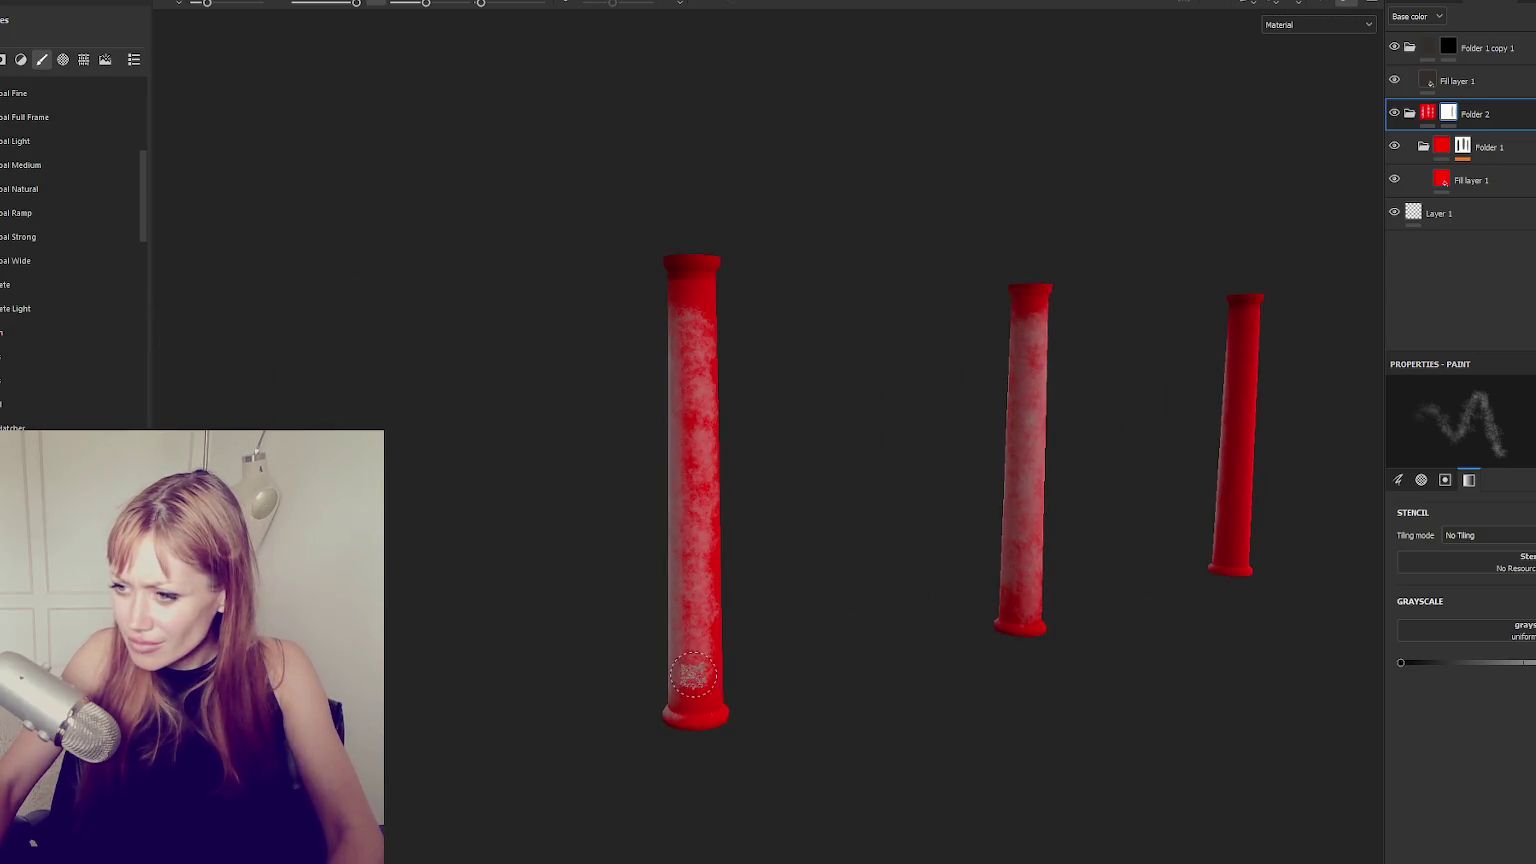
mouse_move(697, 355)
mouse_down()
mouse_move(696, 487)
mouse_move(765, 483)
mouse_move(634, 329)
mouse_up()
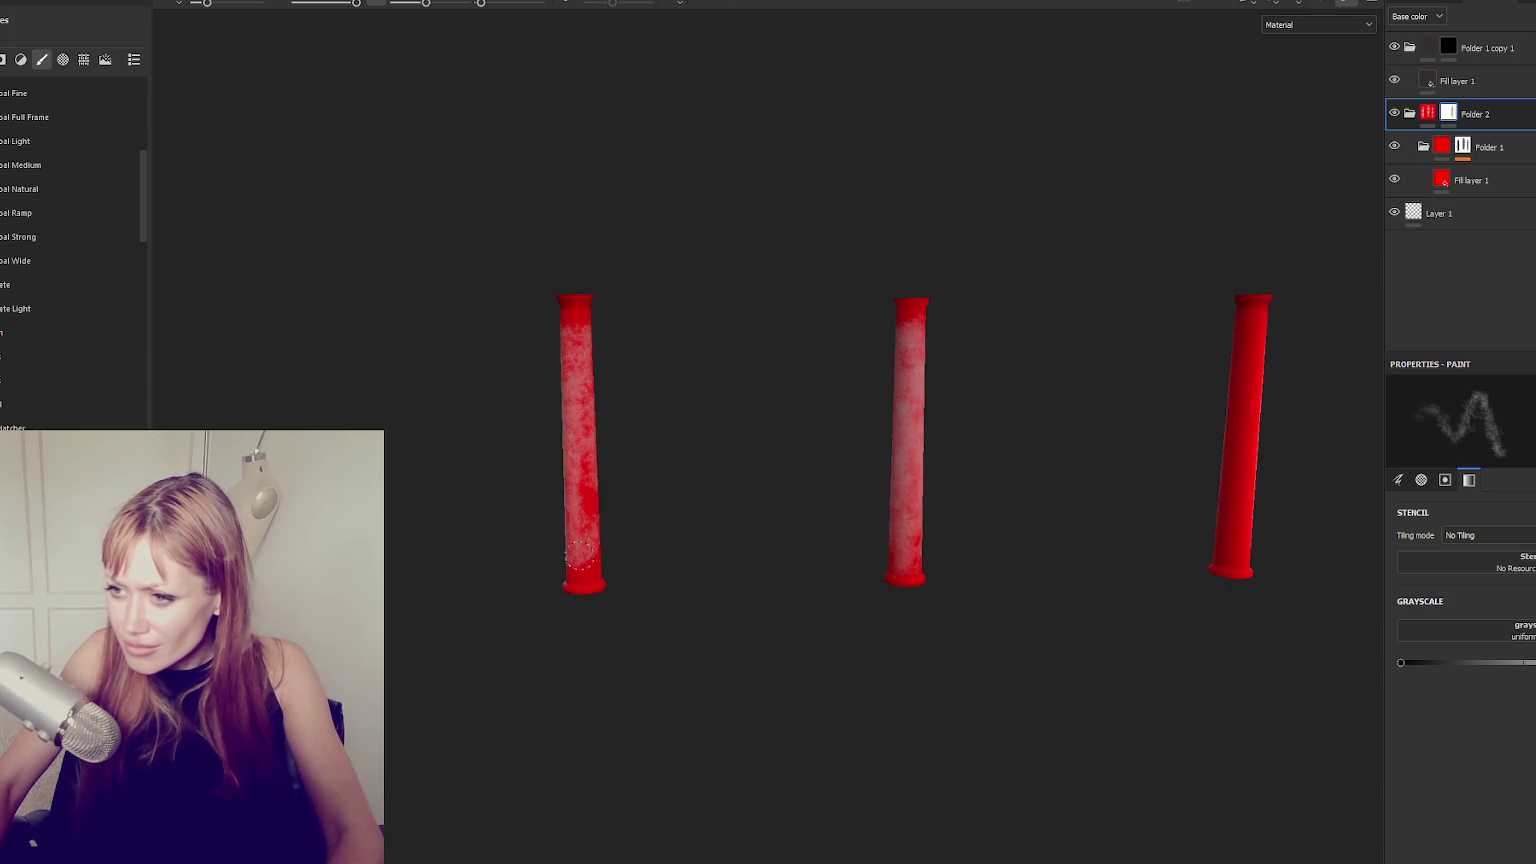
mouse_move(585, 465)
alt+mouse_down()
mouse_move(471, 463)
mouse_move(817, 250)
alt+mouse_up()
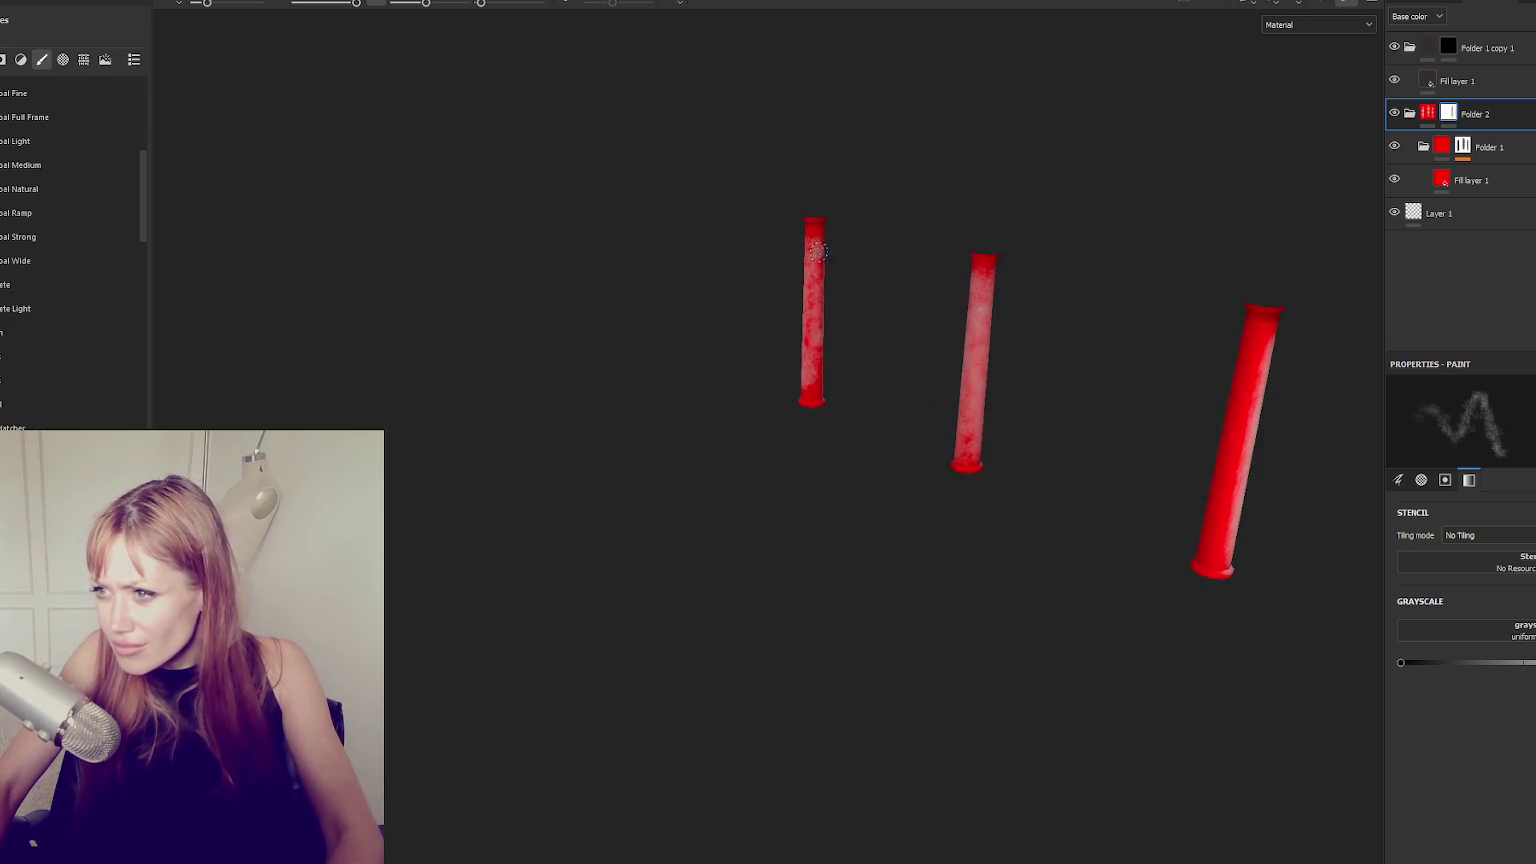
key(F1)
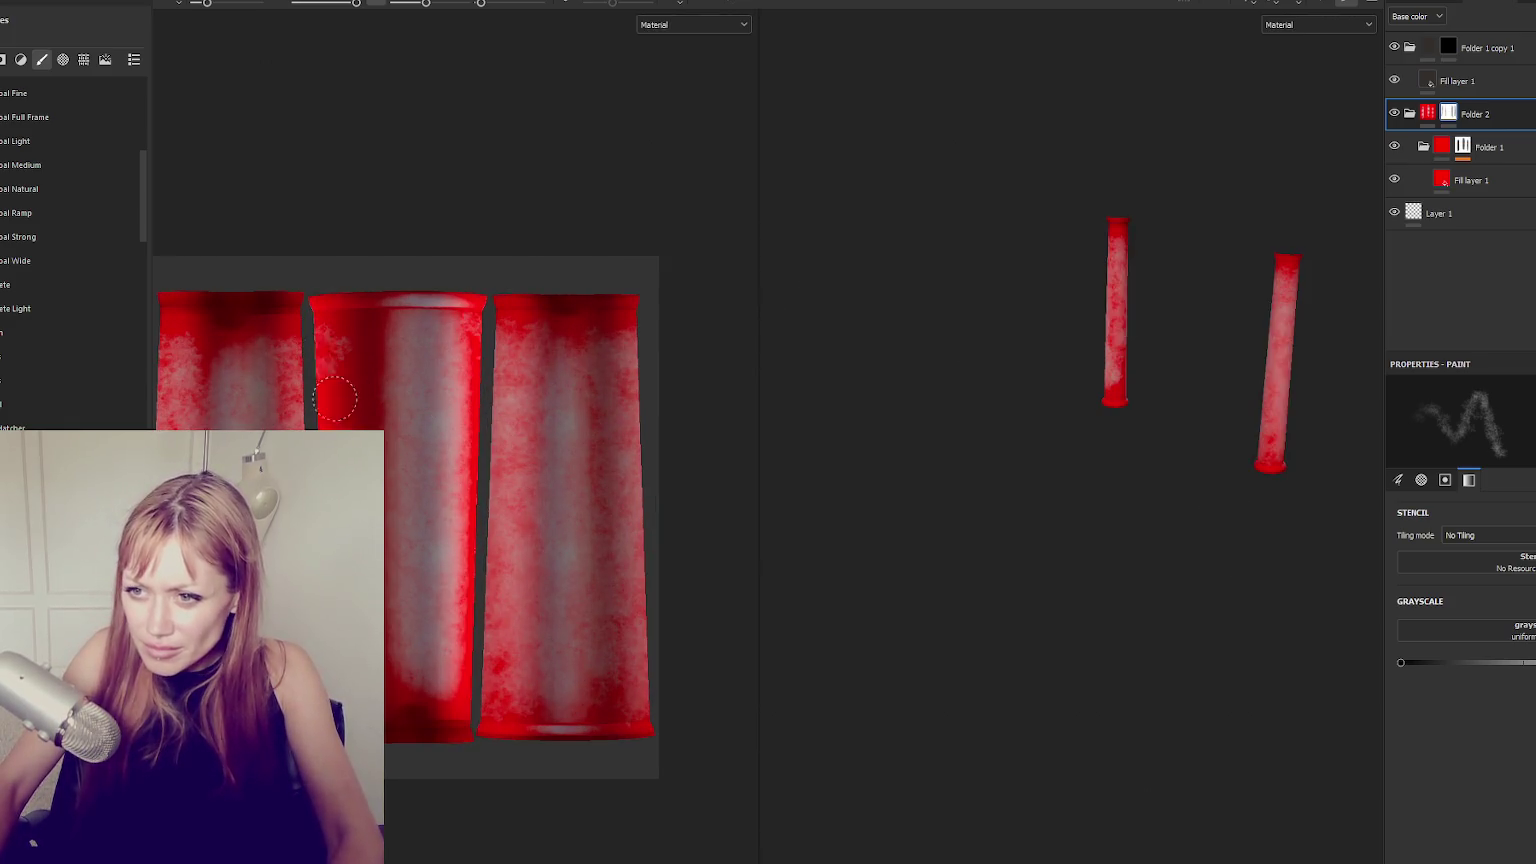
Paint grey grime along the middle column's UV strip and left edge, then lower brush strength.
mouse_move(451, 665)
mouse_down()
mouse_move(468, 590)
mouse_move(466, 320)
mouse_up()
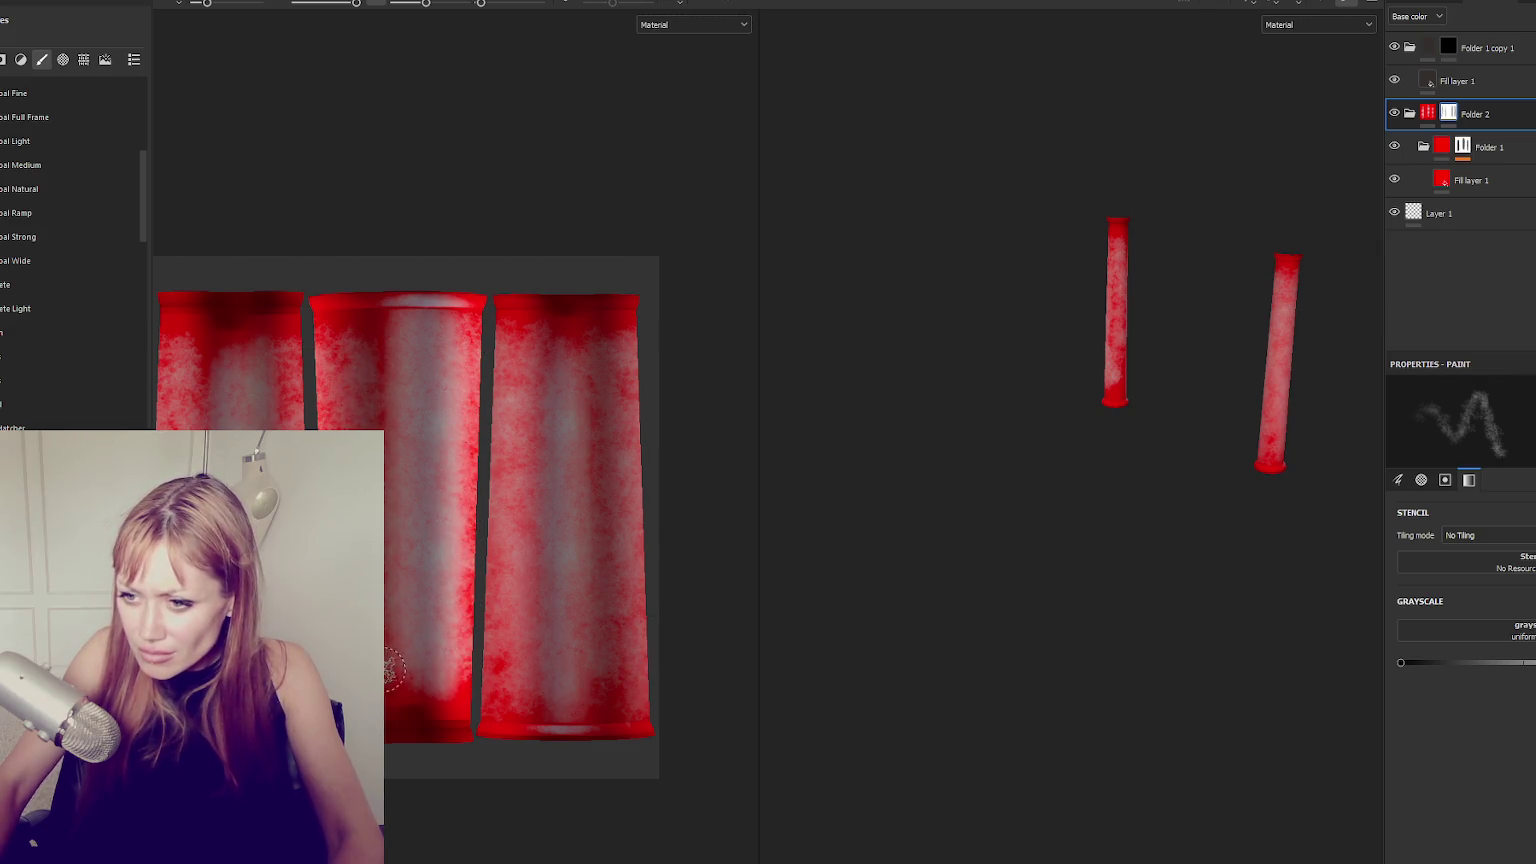
drag(338, 430, 334, 366)
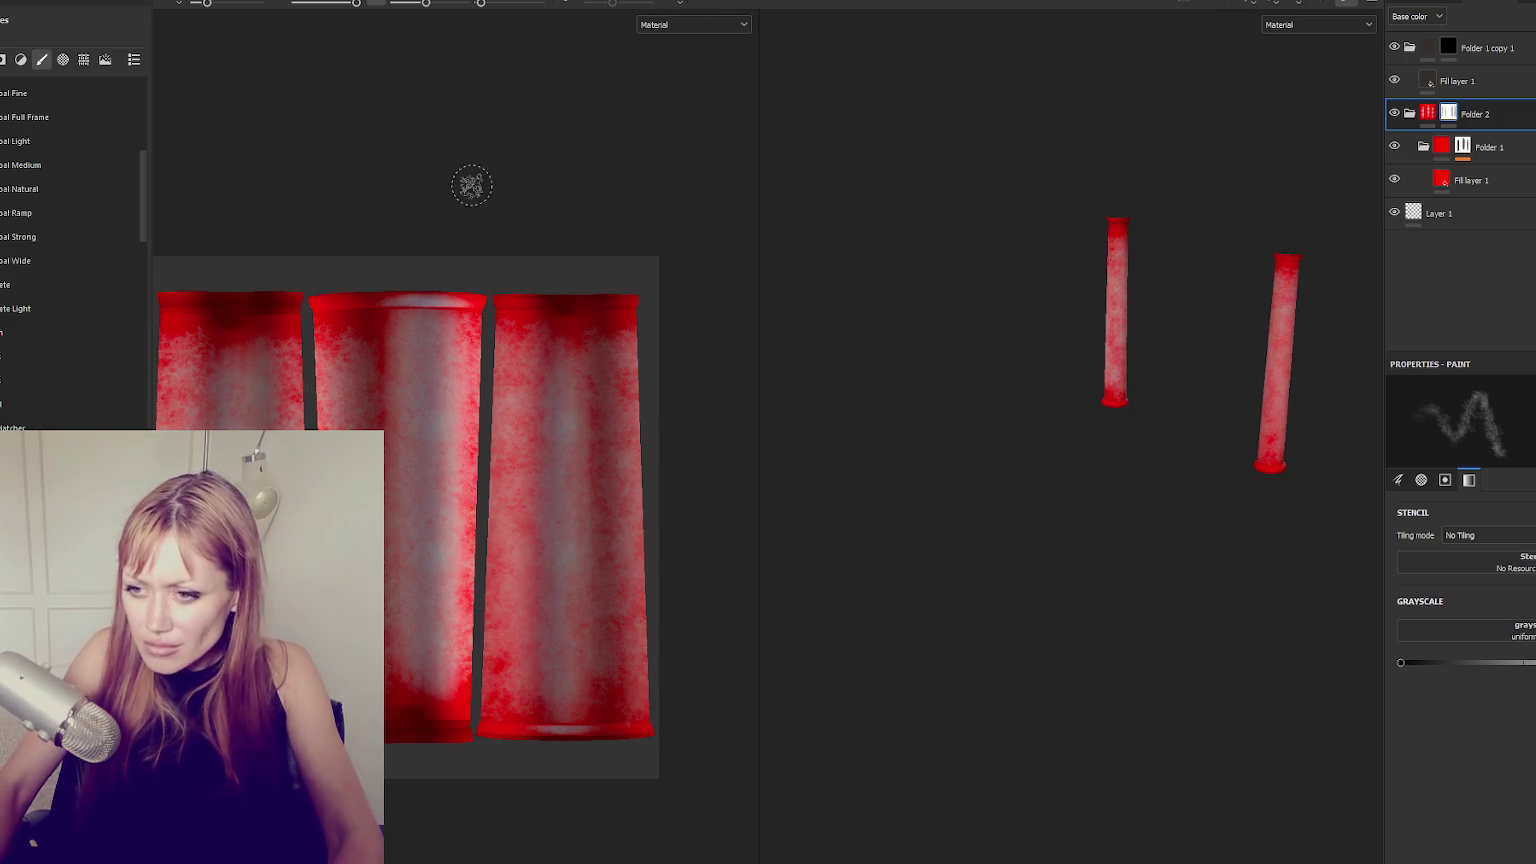
drag(425, 3, 410, 3)
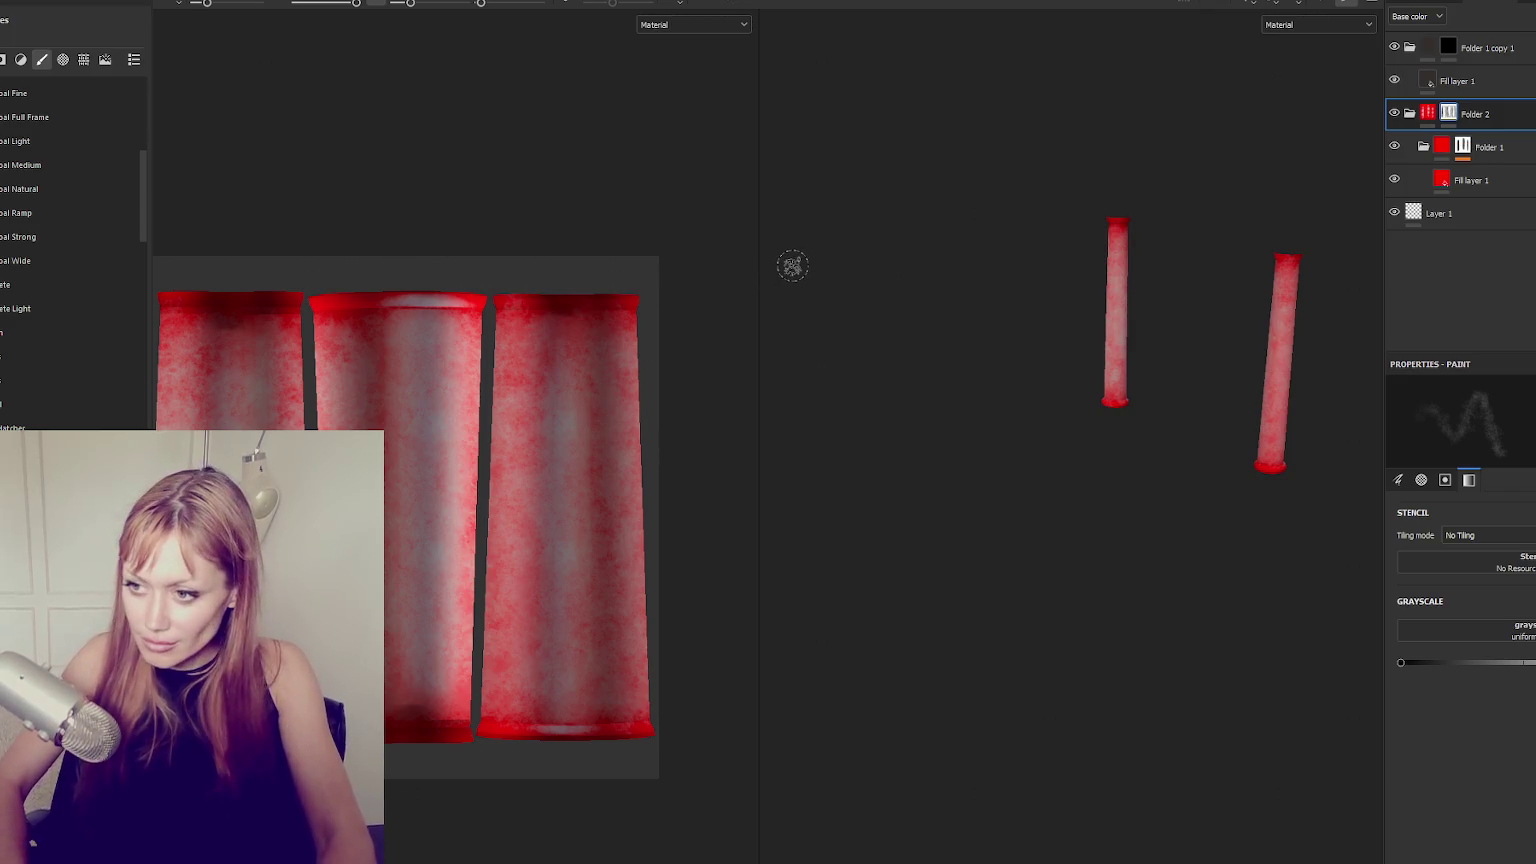
key(F2)
Change Fill layer 1's red base colour to a reddish brown.
alt+middle_drag(909, 178, 761, 261)
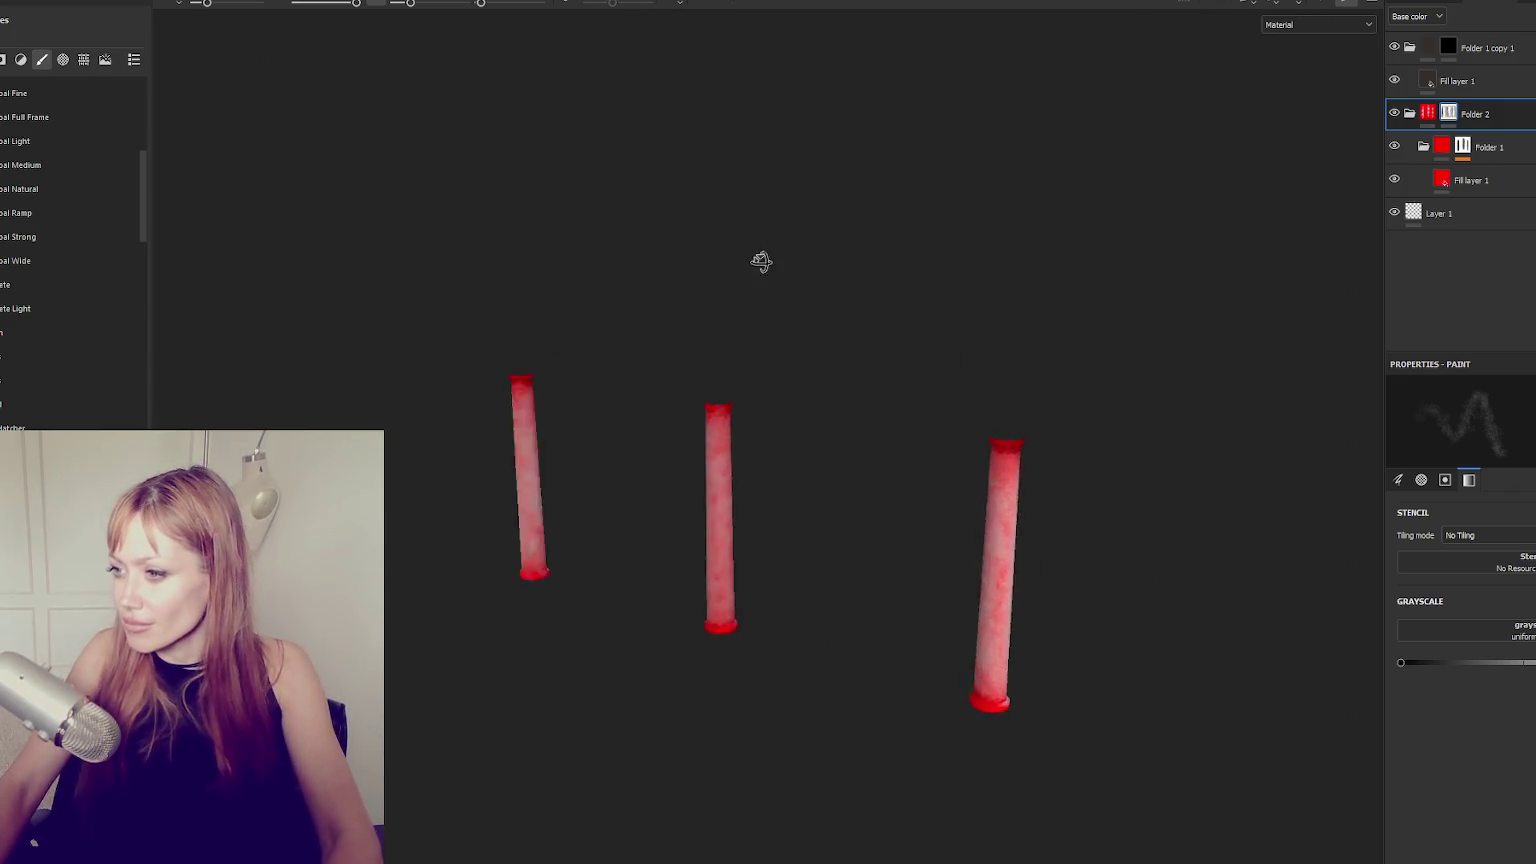
scroll(986, 198, up, 3)
click(1470, 180)
click(1466, 630)
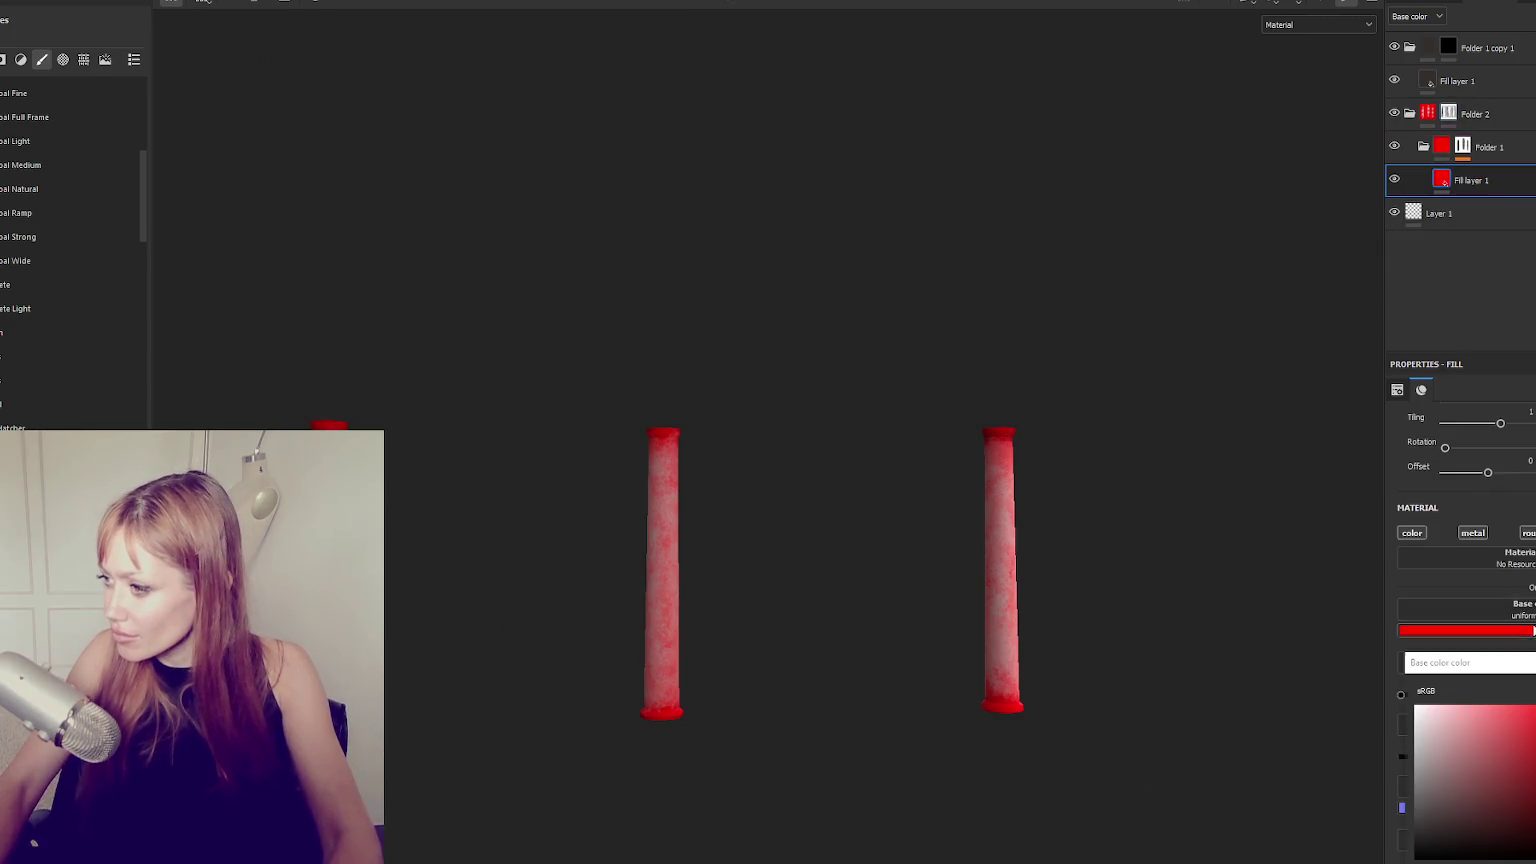
click(1485, 820)
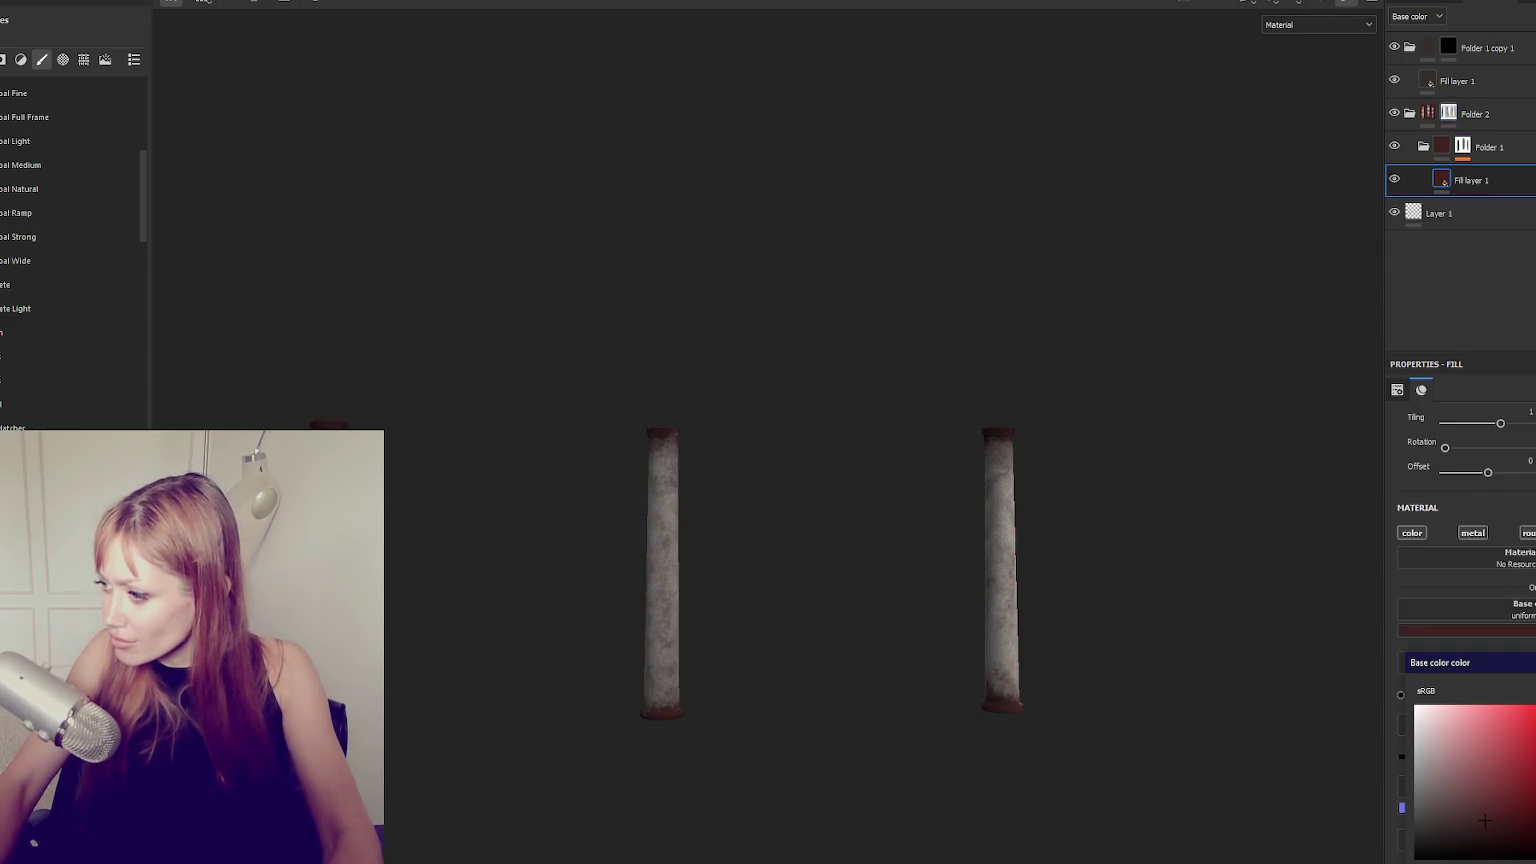
click(1455, 820)
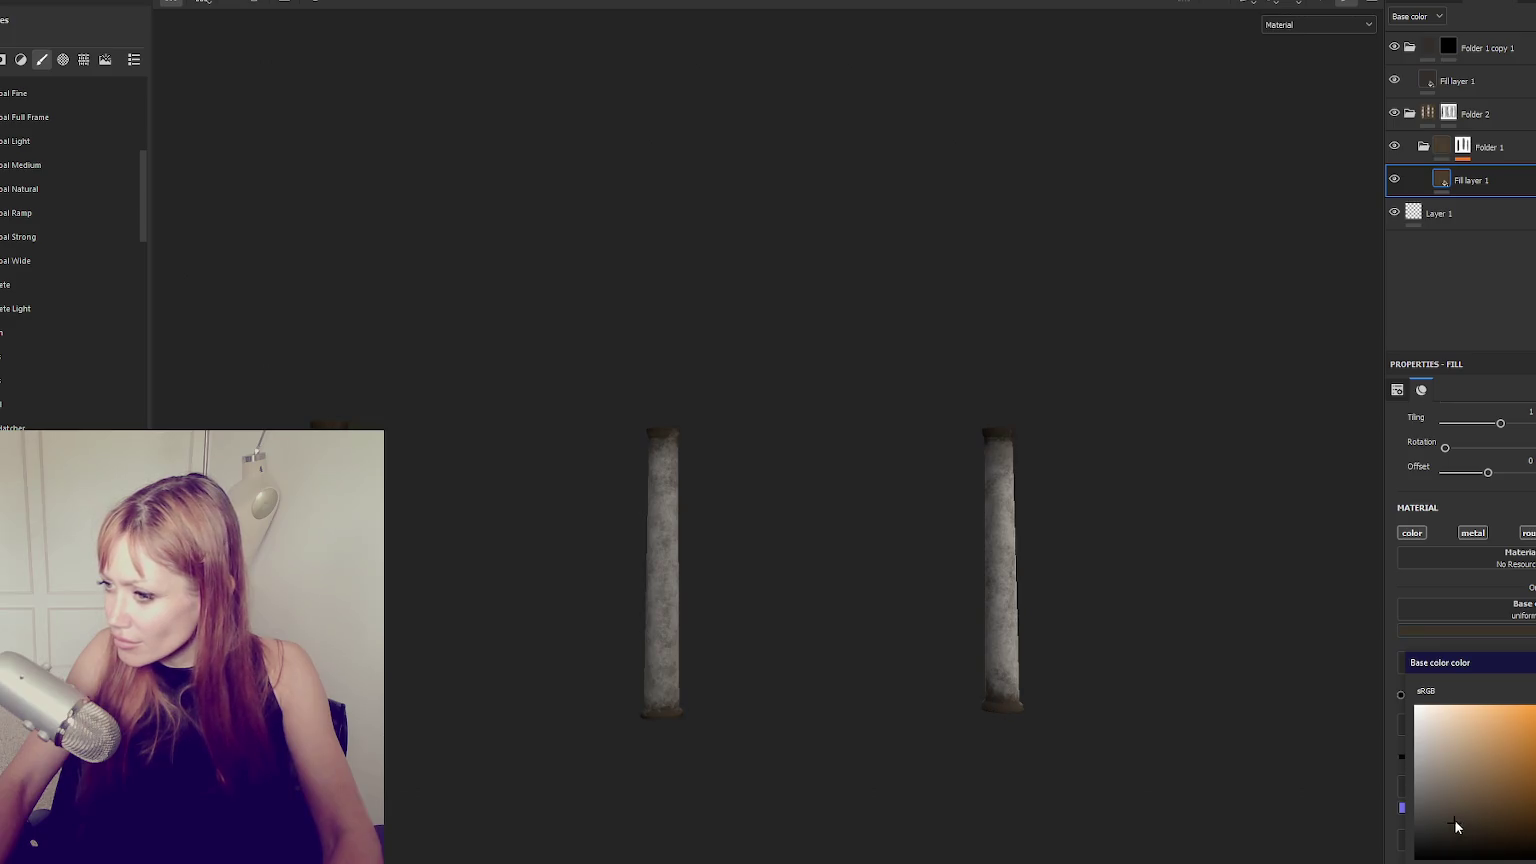
click(1453, 811)
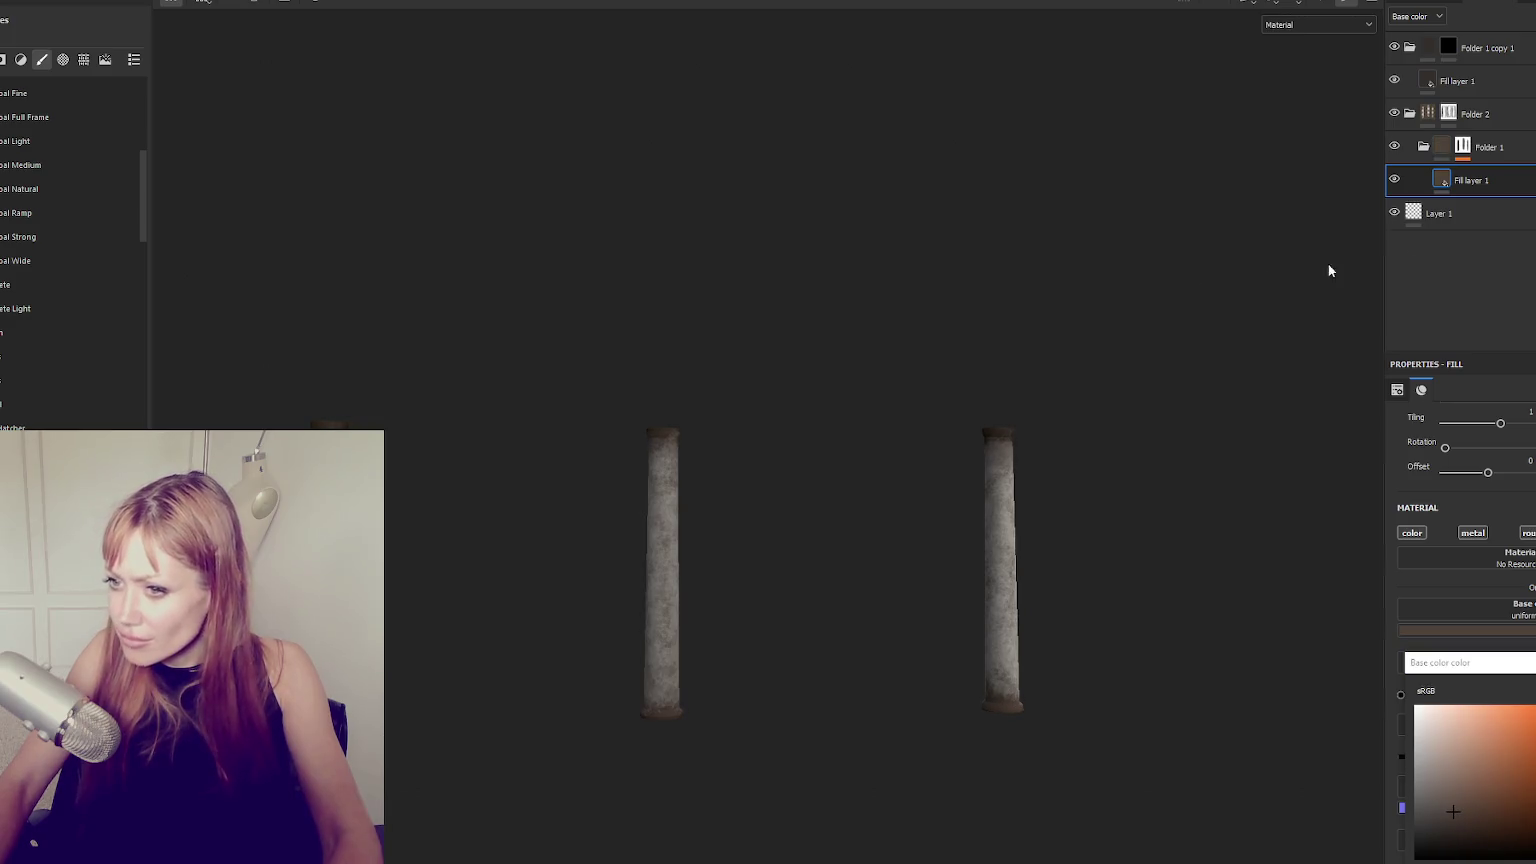
Move Folder 1 into Folder 2 and view the enlarged columns under rotated lighting.
drag(1480, 147, 1410, 110)
scroll(845, 332, up, 3)
mouse_move(845, 332)
alt+middle_down()
mouse_move(1073, 228)
mouse_move(963, 267)
alt+middle_up()
scroll(1073, 228, down, 3)
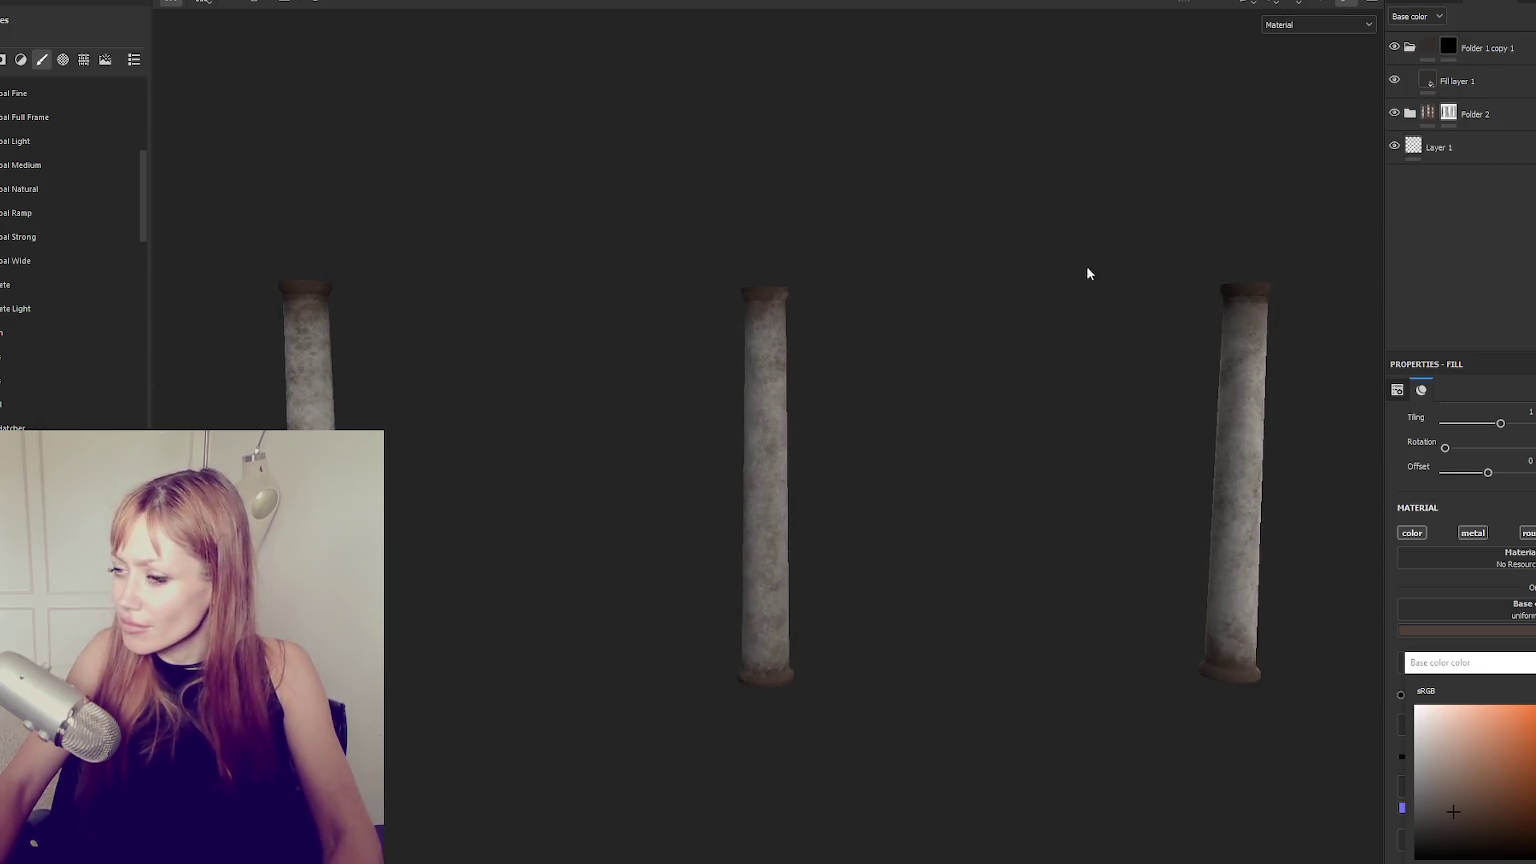
shift+right_drag(1088, 273, 929, 254)
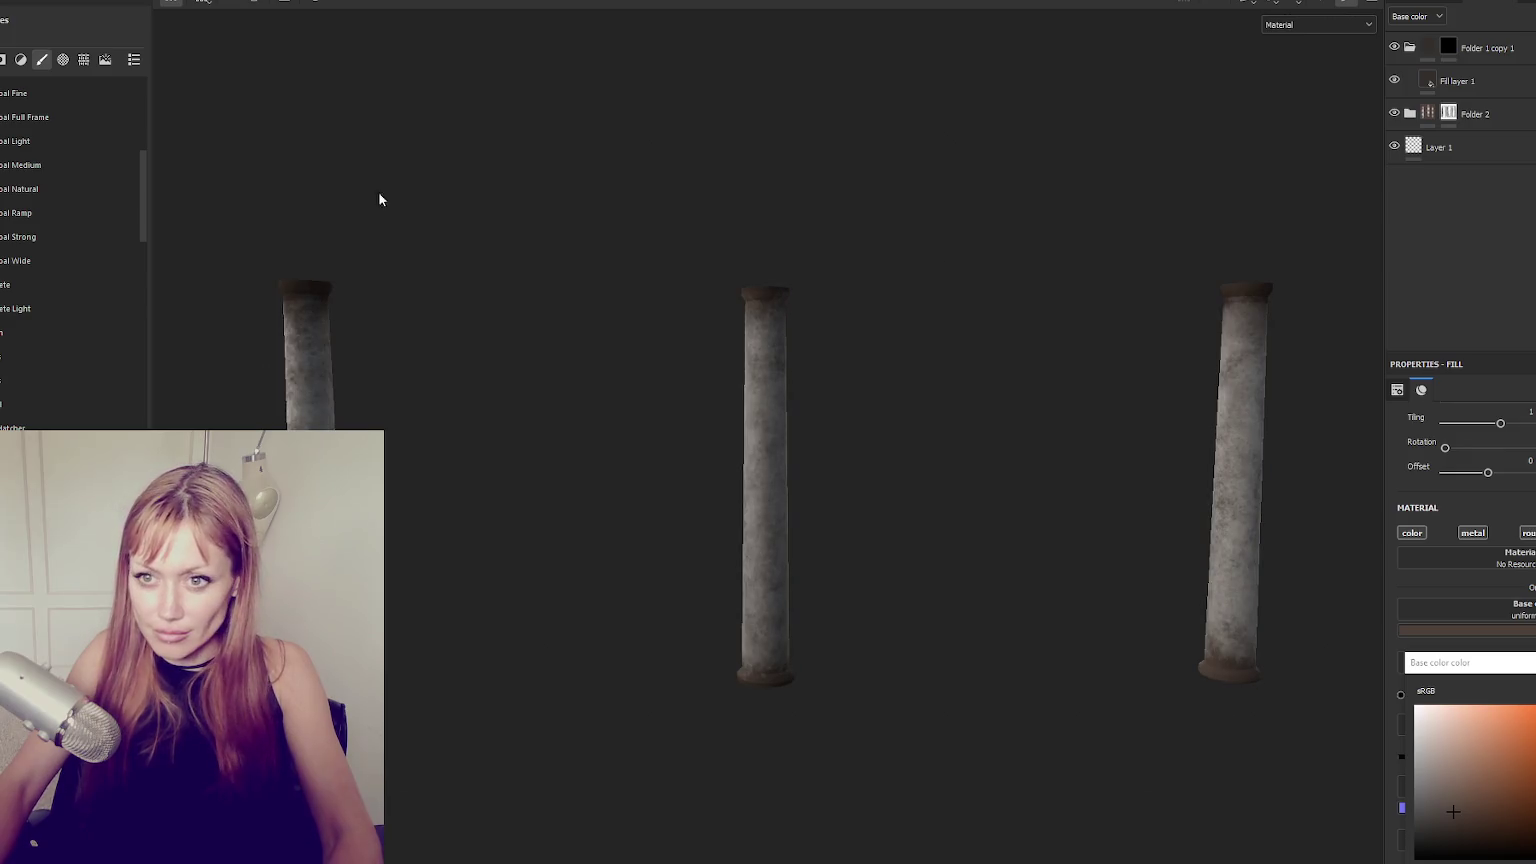
click(1420, 4)
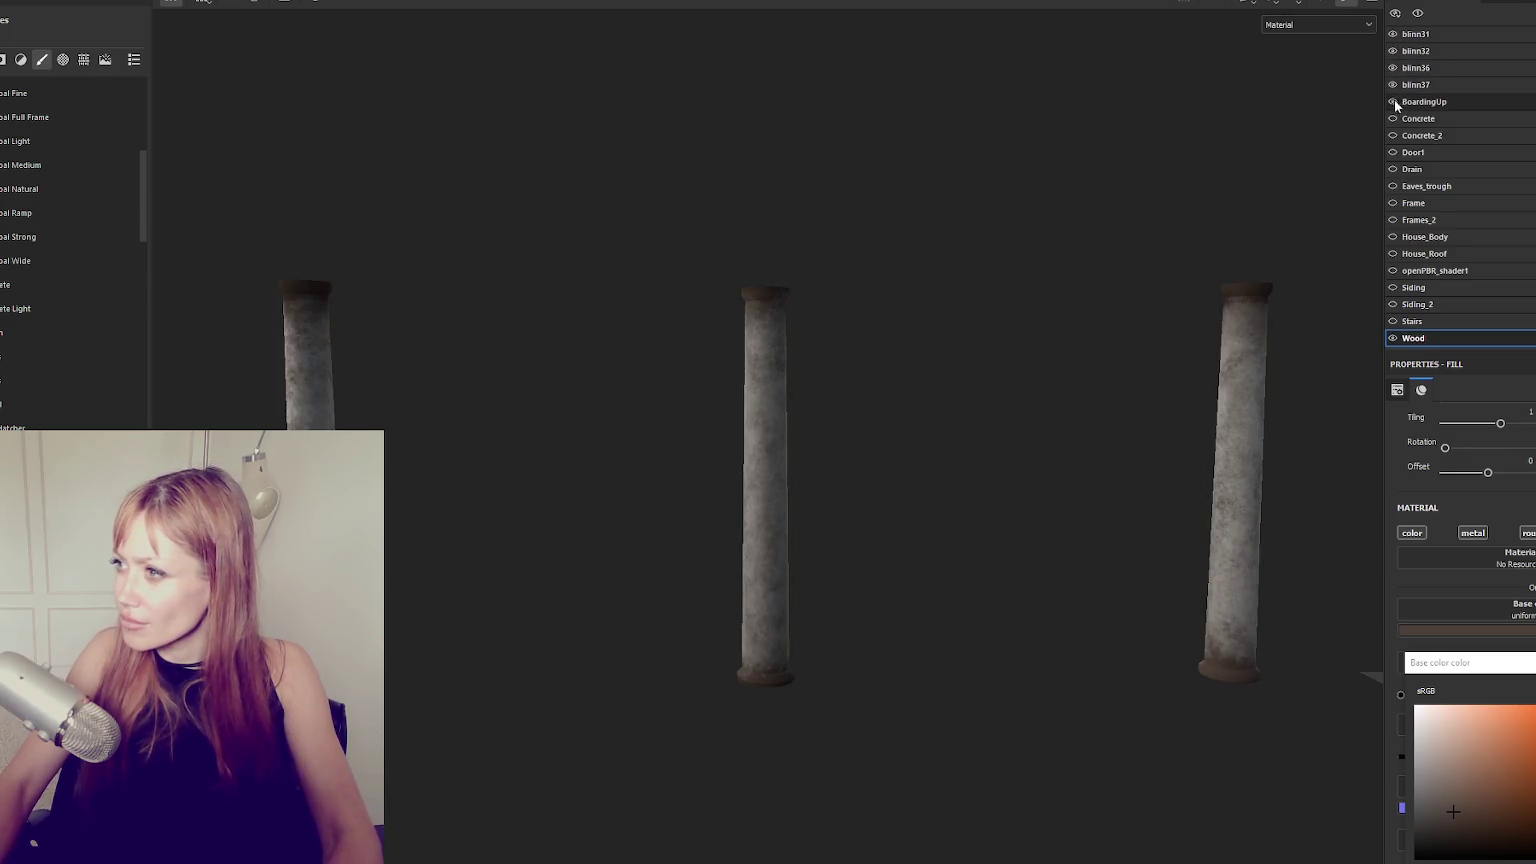
Unhide the texture sets from BoardingUp to Stairs and move in on the house front.
drag(1393, 101, 1392, 321)
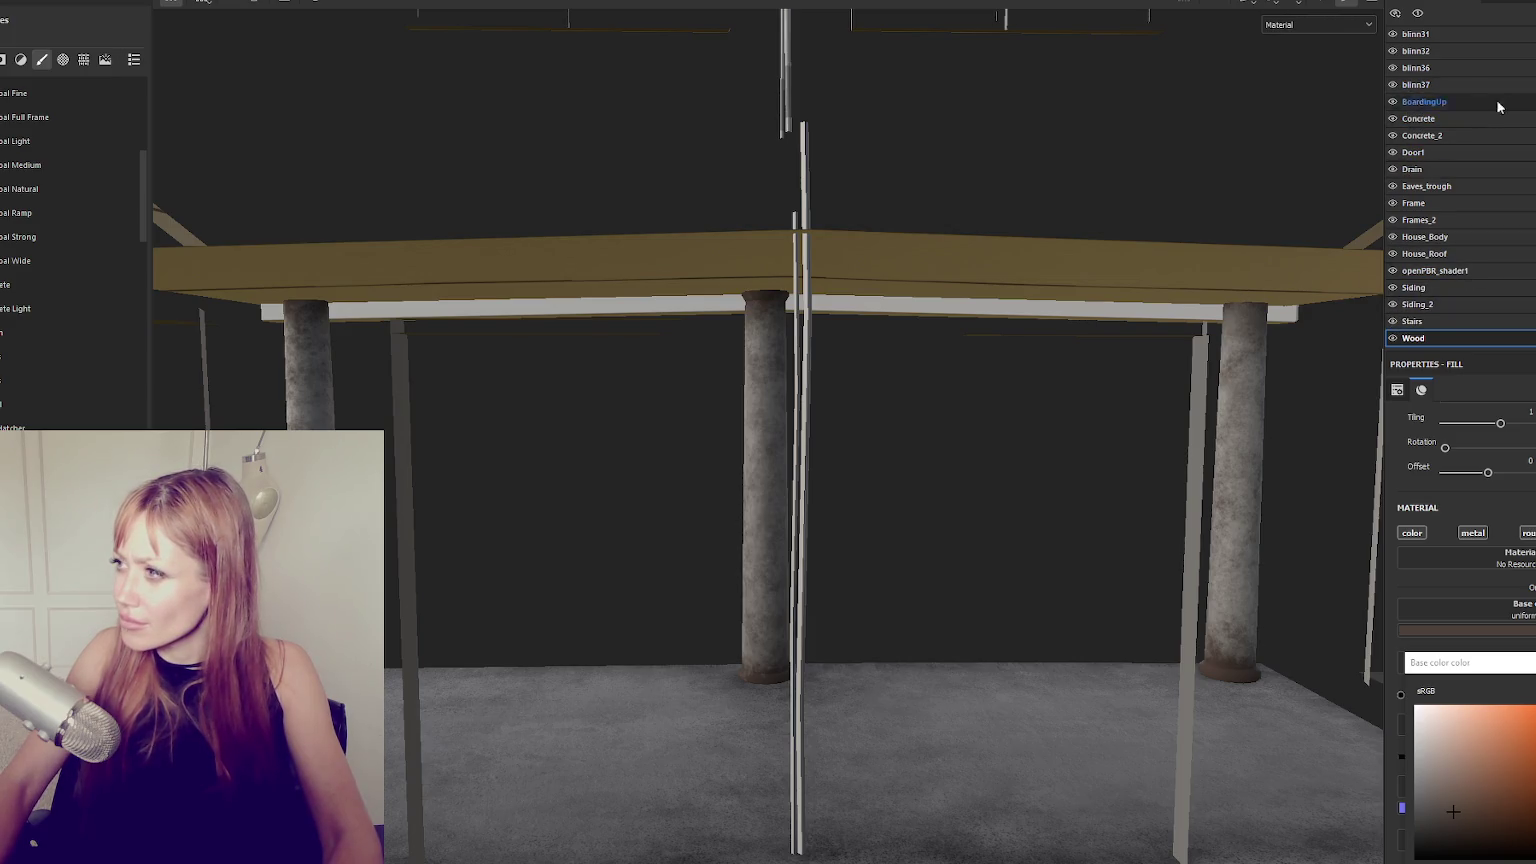
mouse_move(1166, 247)
alt+mouse_down()
mouse_move(1183, 358)
mouse_move(963, 315)
mouse_move(991, 326)
alt+mouse_up()
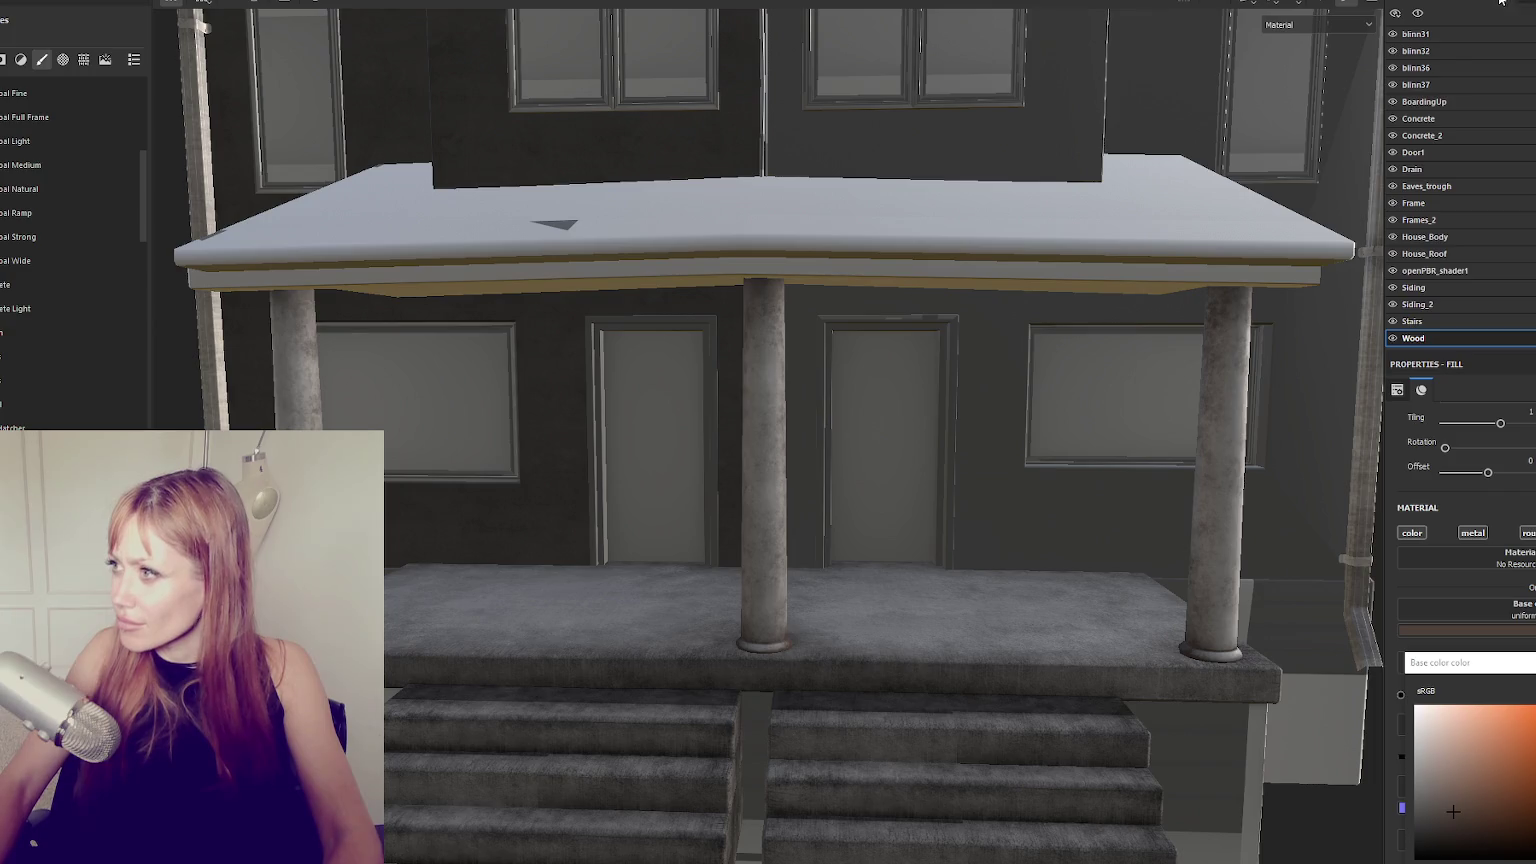
click(1500, 3)
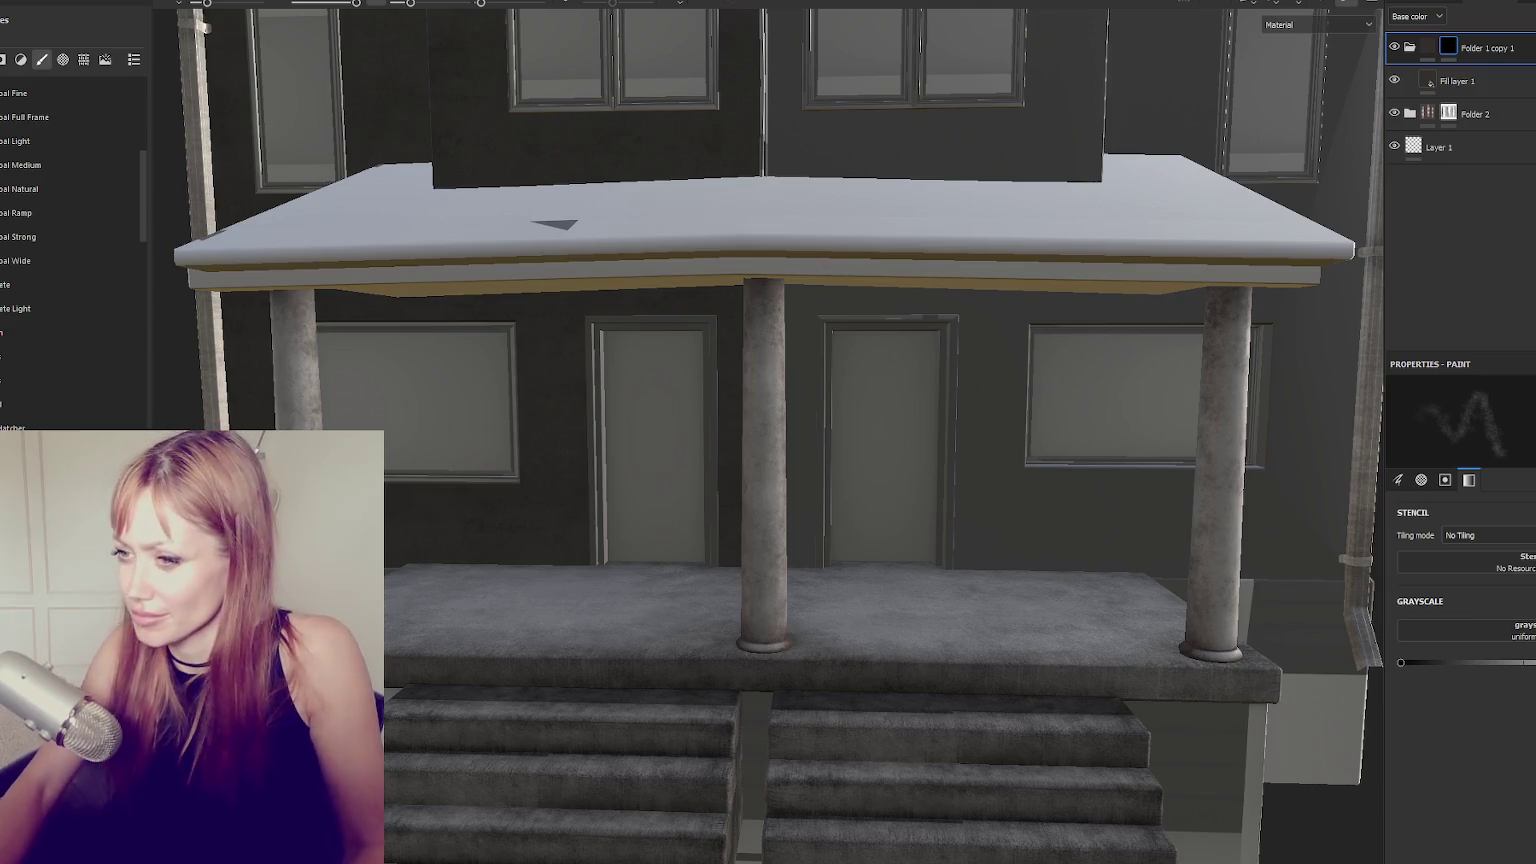
alt+drag(460, 505, 514, 490)
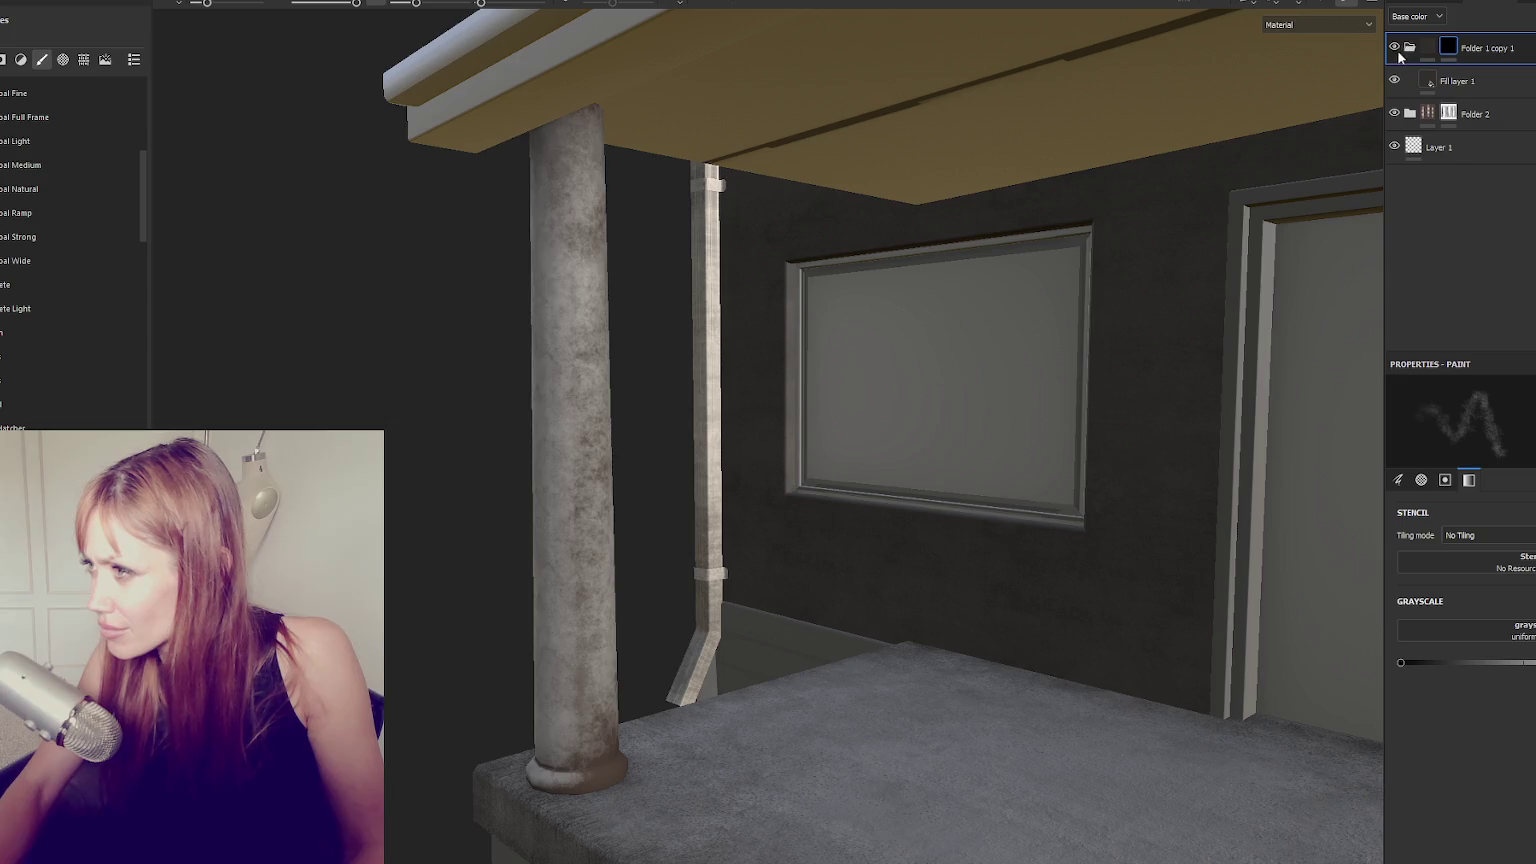
click(1394, 114)
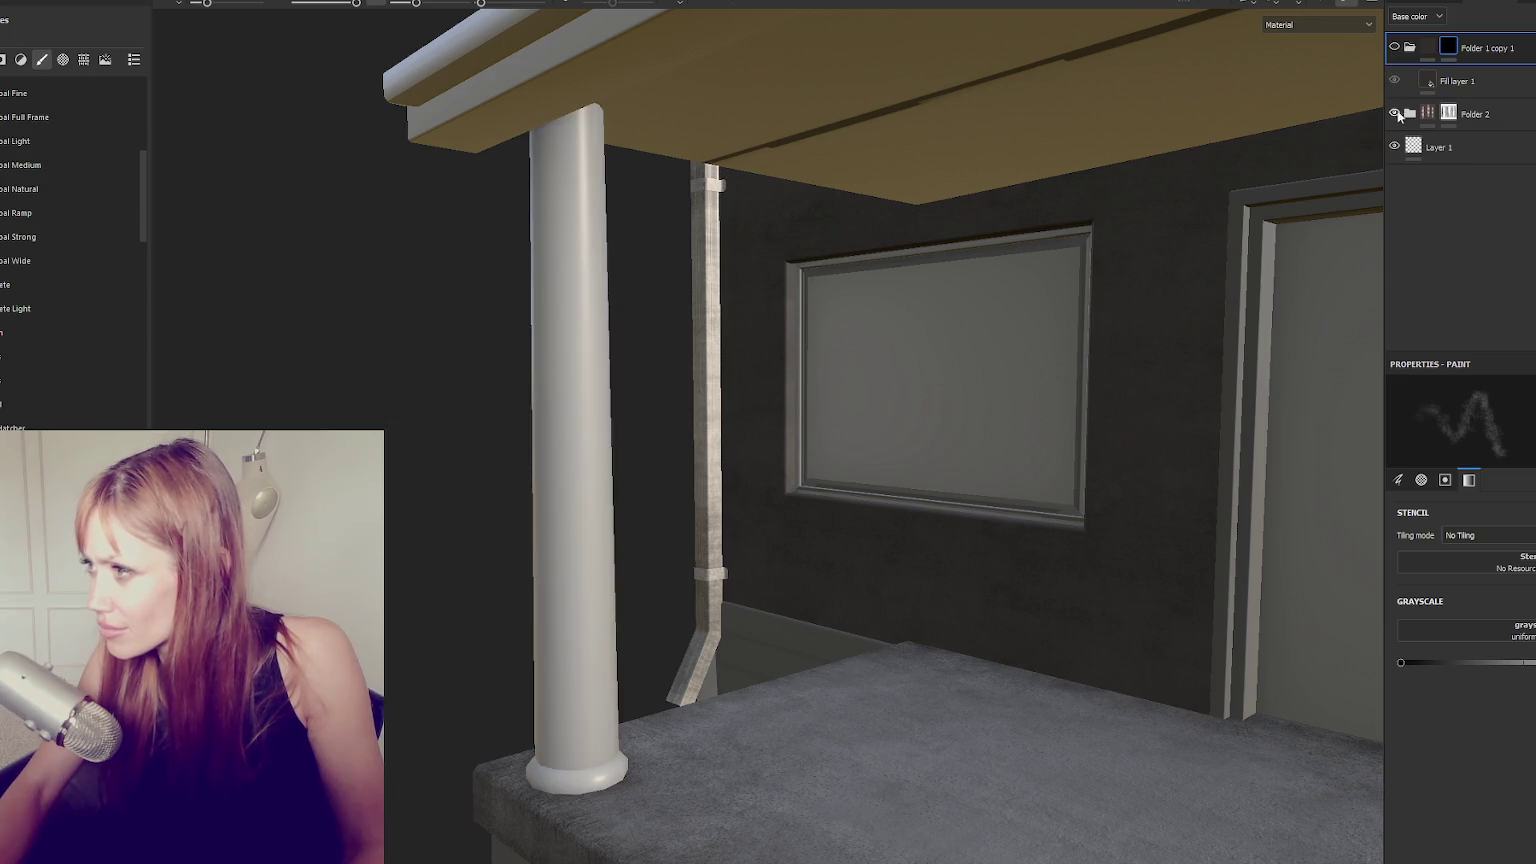
click(1394, 114)
click(1410, 114)
click(1475, 114)
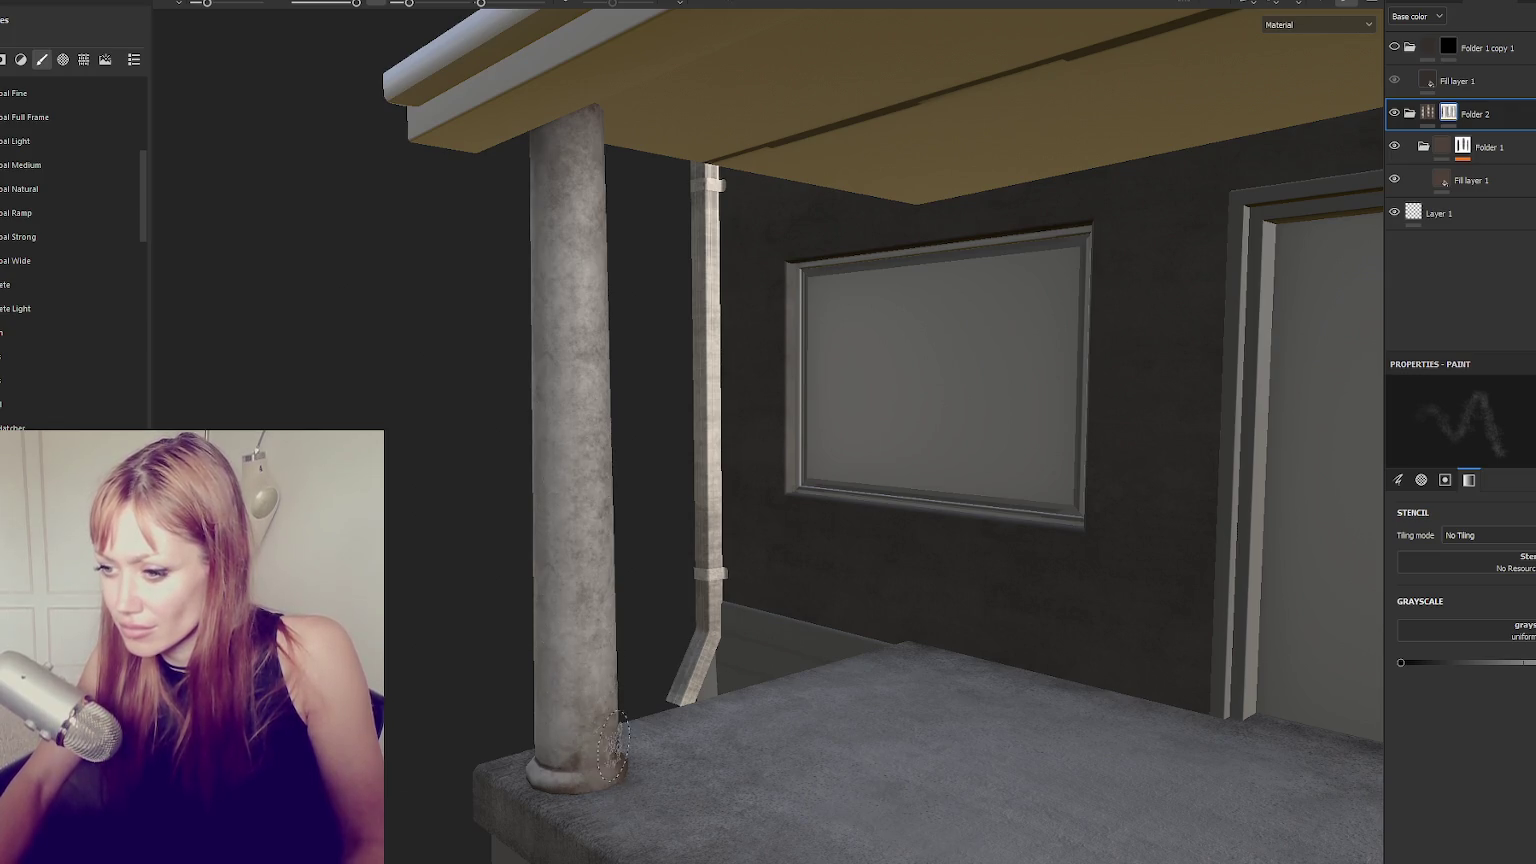
mouse_move(613, 745)
alt+mouse_down()
mouse_move(1084, 688)
mouse_move(830, 655)
mouse_move(857, 651)
mouse_move(936, 500)
alt+mouse_up()
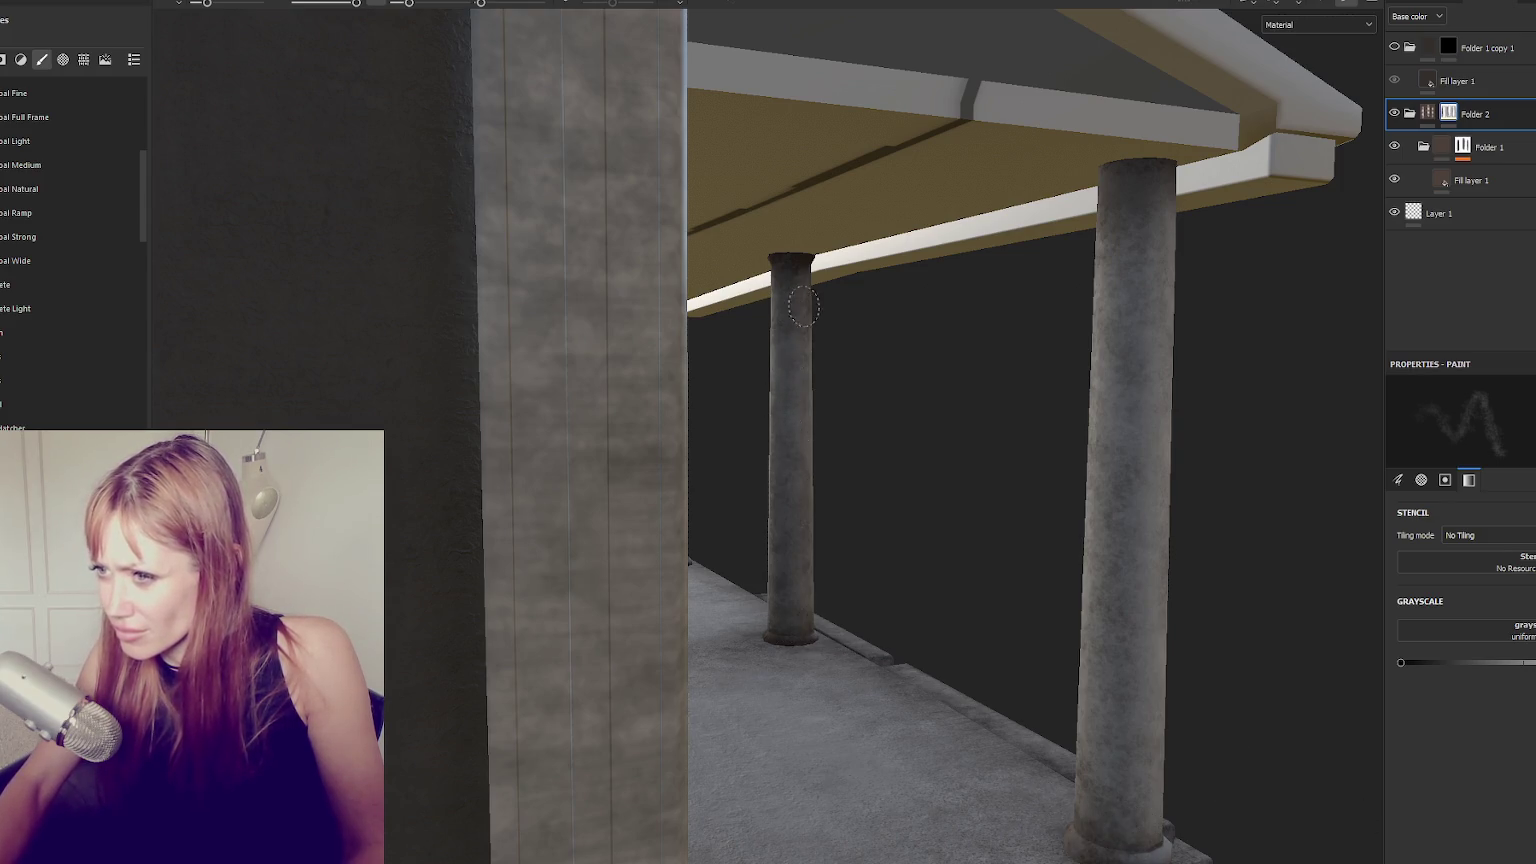
mouse_move(850, 435)
alt+mouse_down()
mouse_move(675, 394)
mouse_move(1051, 445)
mouse_move(687, 439)
alt+mouse_up()
mouse_move(811, 454)
alt+mouse_down()
mouse_move(860, 447)
mouse_move(635, 425)
mouse_move(563, 500)
mouse_move(744, 435)
mouse_move(770, 380)
alt+mouse_up()
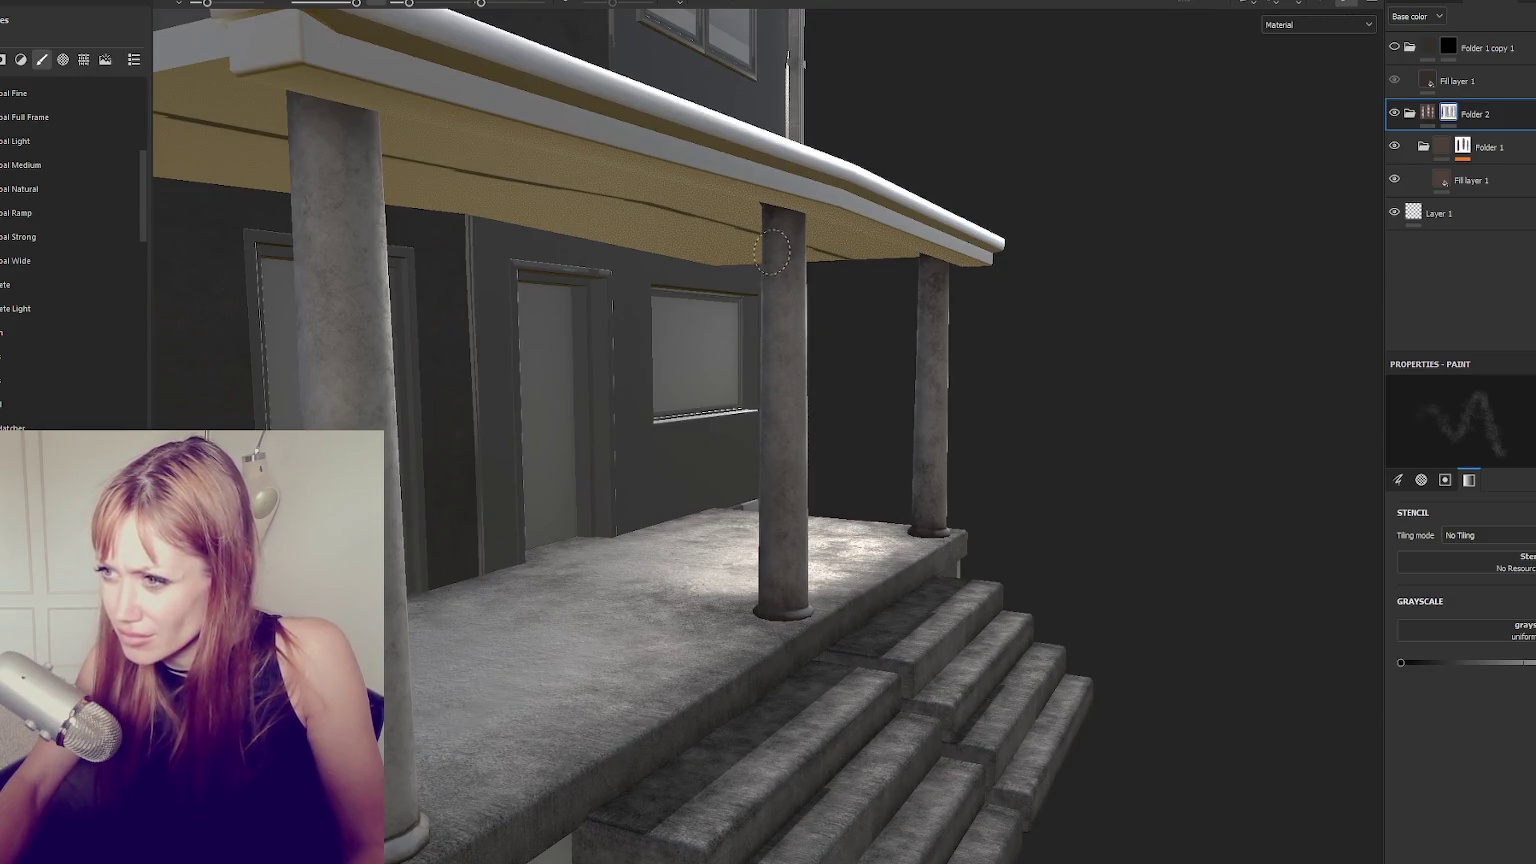
mouse_move(780, 545)
alt+mouse_down()
mouse_move(751, 546)
mouse_move(672, 480)
mouse_move(540, 460)
alt+mouse_up()
mouse_move(820, 290)
alt+mouse_down()
mouse_move(790, 760)
mouse_move(740, 745)
alt+mouse_up()
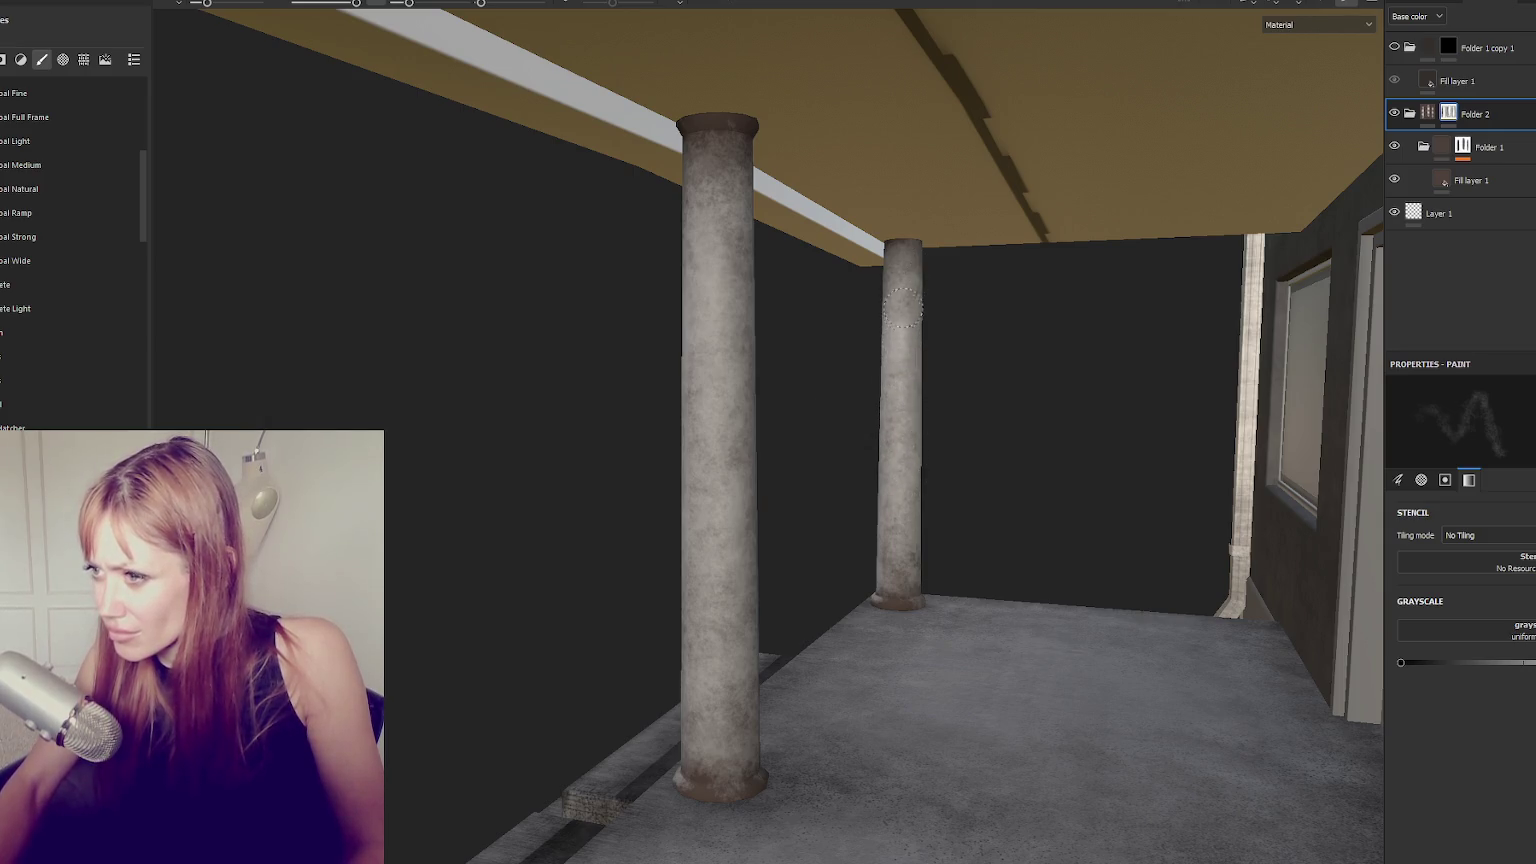
alt+middle_click(890, 570)
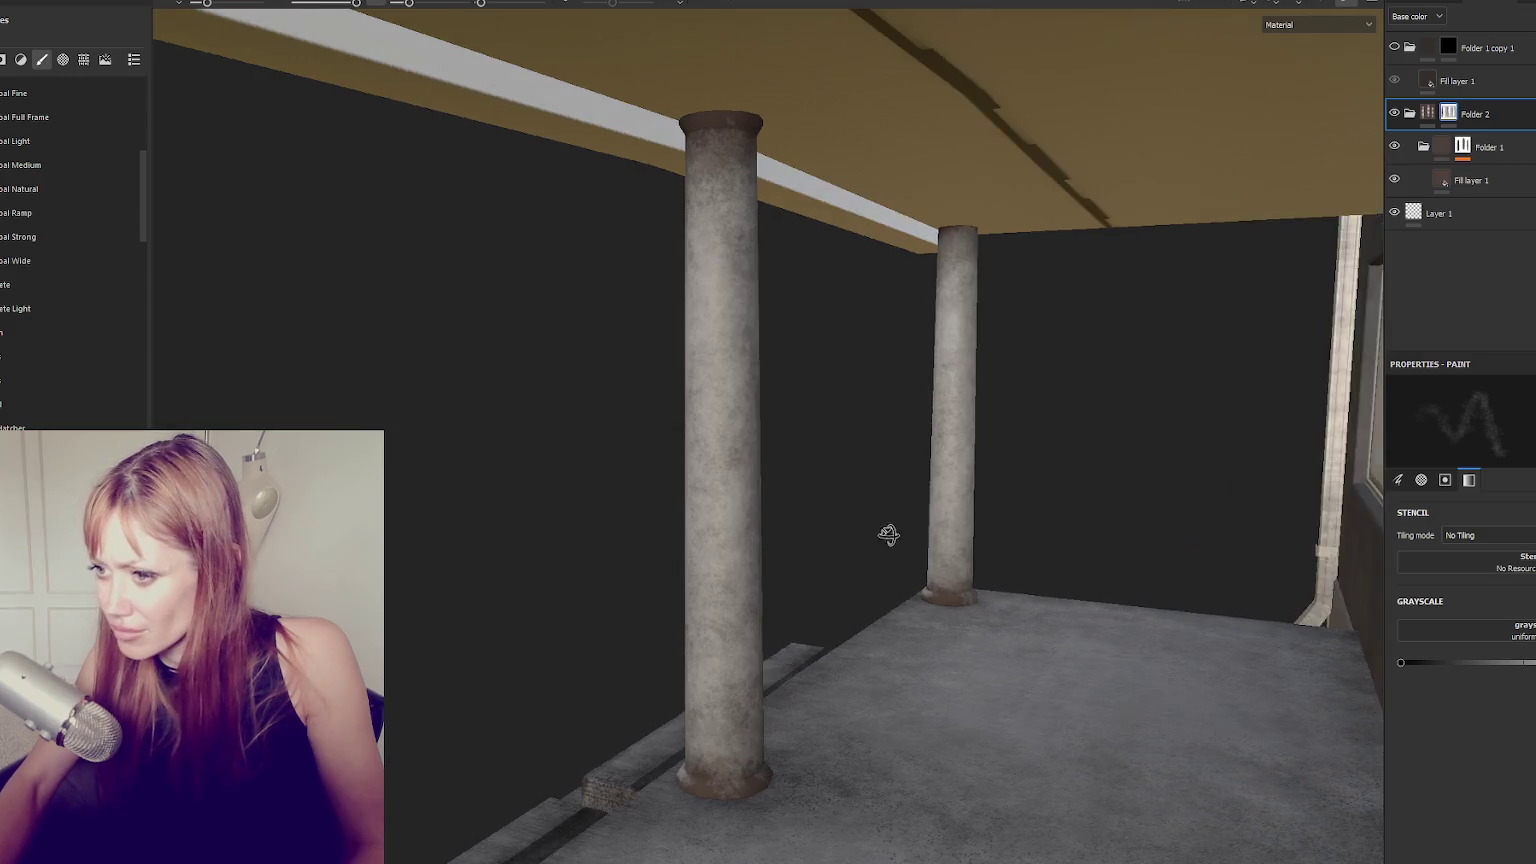
mouse_move(762, 332)
alt+mouse_down()
mouse_move(583, 360)
mouse_move(730, 377)
mouse_move(852, 500)
alt+mouse_up()
alt+middle_click(852, 500)
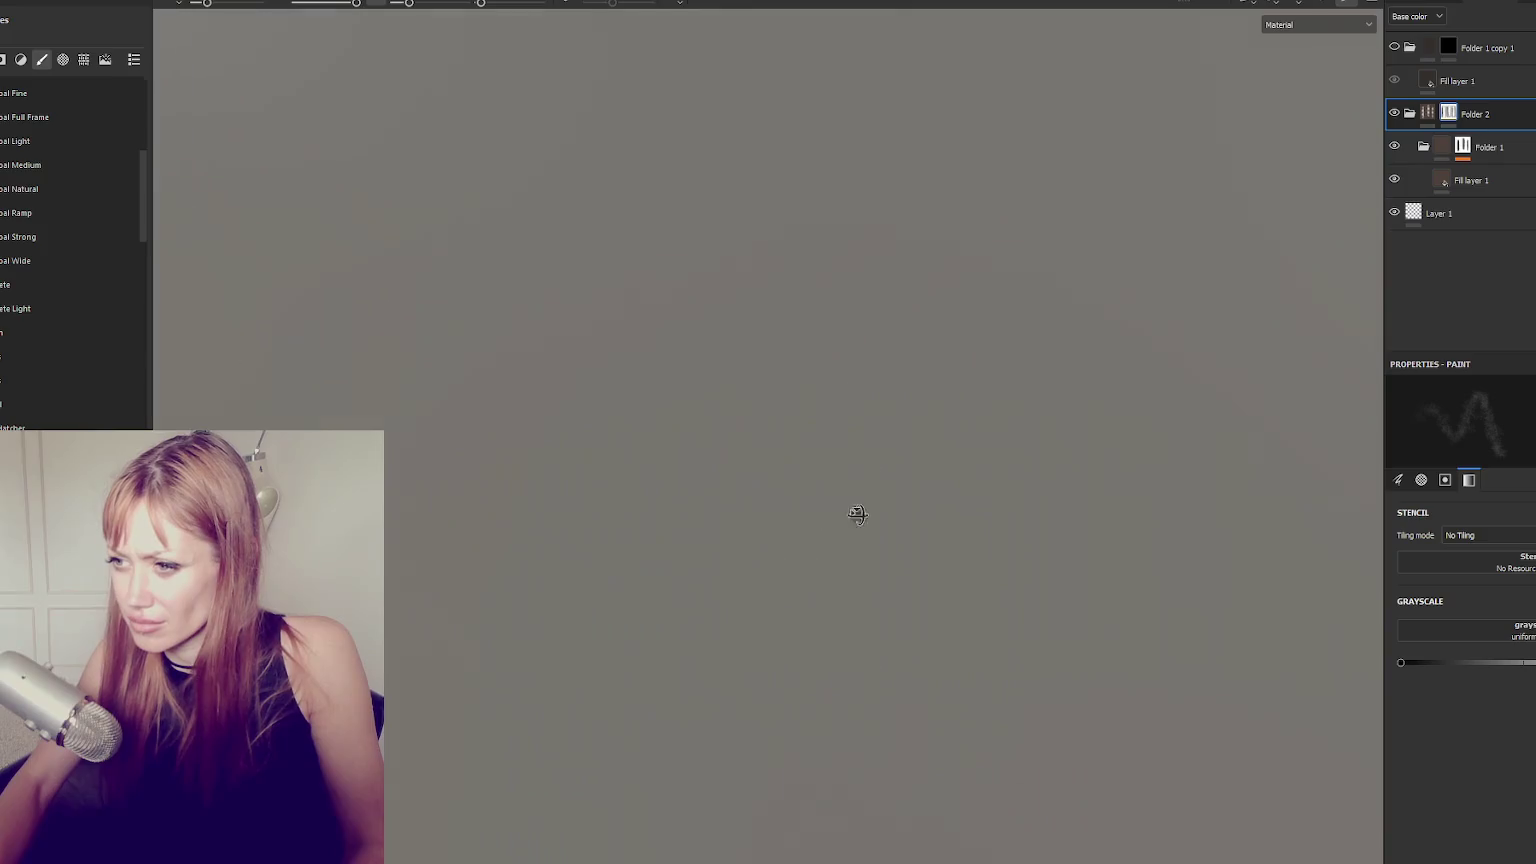
scroll(667, 459, down, 5)
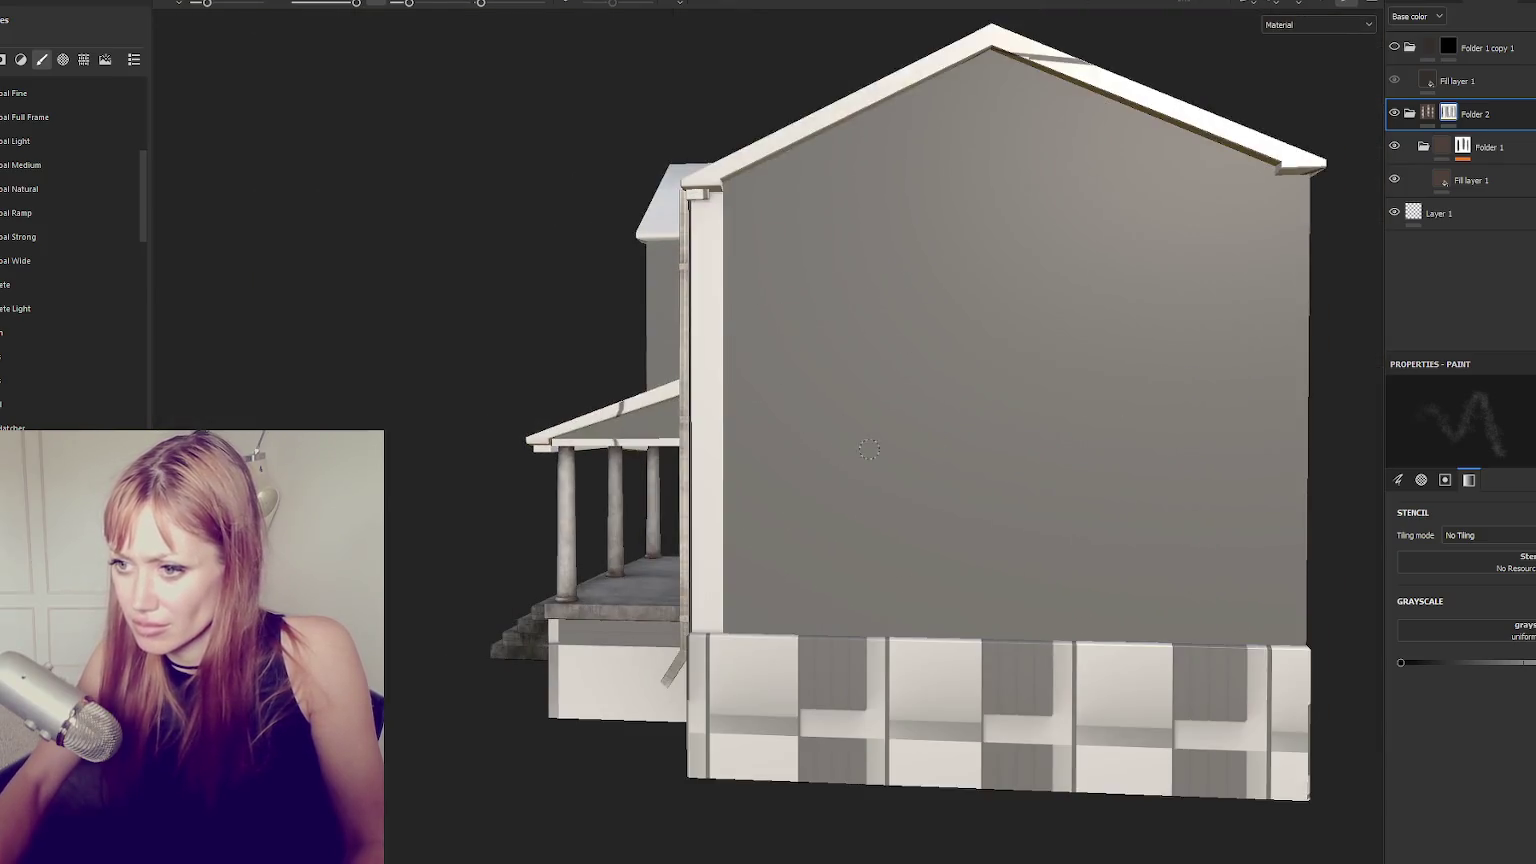
alt+drag(667, 459, 1164, 427)
scroll(1145, 545, up, 5)
mouse_move(1145, 545)
alt+mouse_down()
mouse_move(1083, 549)
mouse_move(521, 439)
alt+mouse_up()
mouse_move(466, 577)
alt+mouse_down()
mouse_move(768, 500)
mouse_move(1018, 404)
alt+mouse_up()
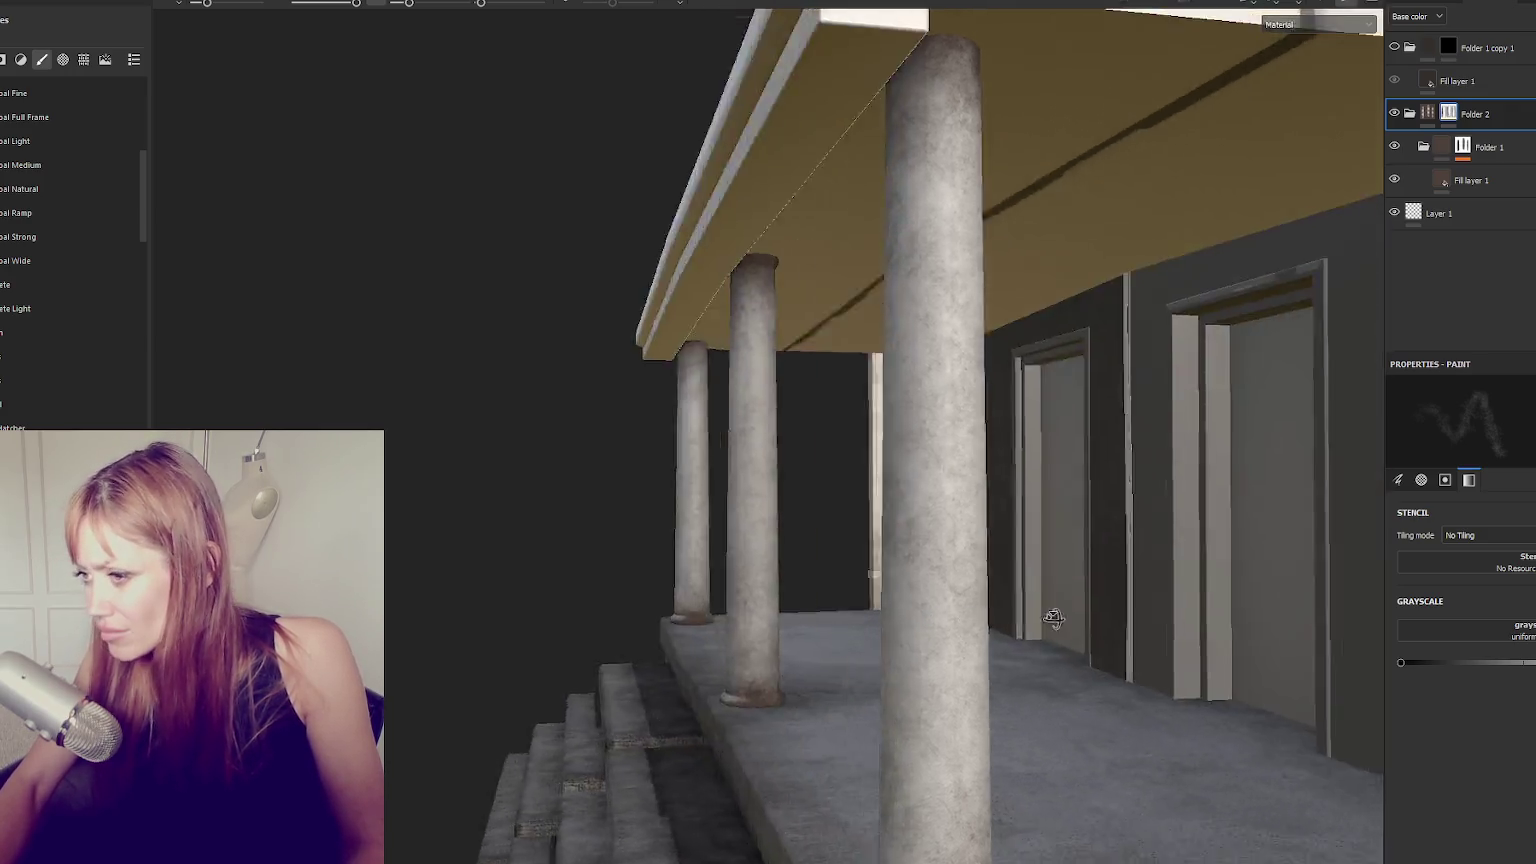
mouse_move(1124, 437)
alt+mouse_down()
mouse_move(857, 590)
mouse_move(1180, 576)
mouse_move(953, 538)
alt+mouse_up()
scroll(1150, 585, up, 5)
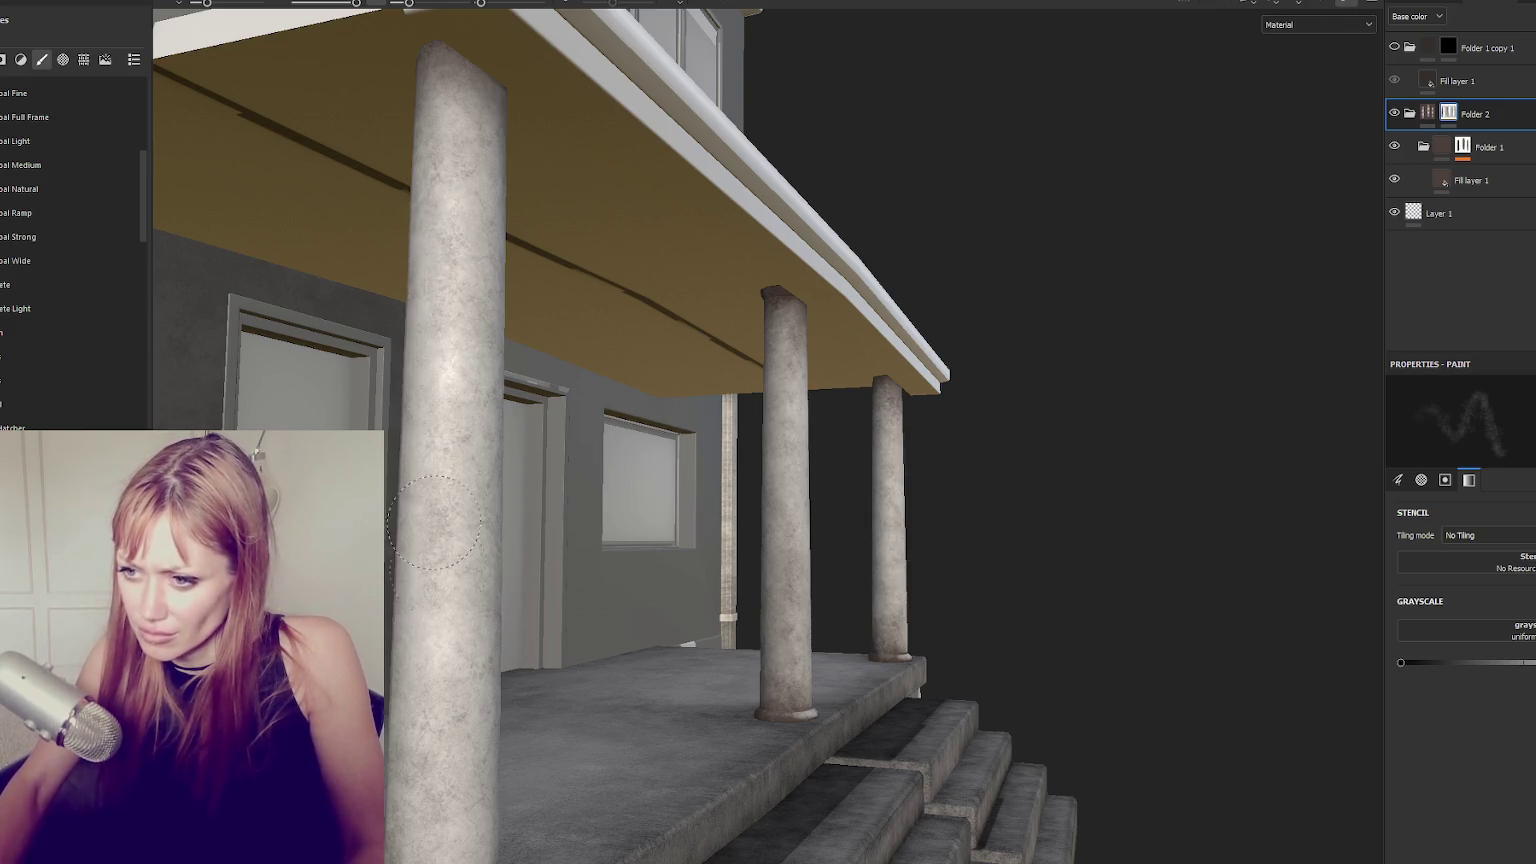
mouse_move(780, 336)
alt+mouse_down()
mouse_move(823, 514)
mouse_move(1044, 517)
alt+mouse_up()
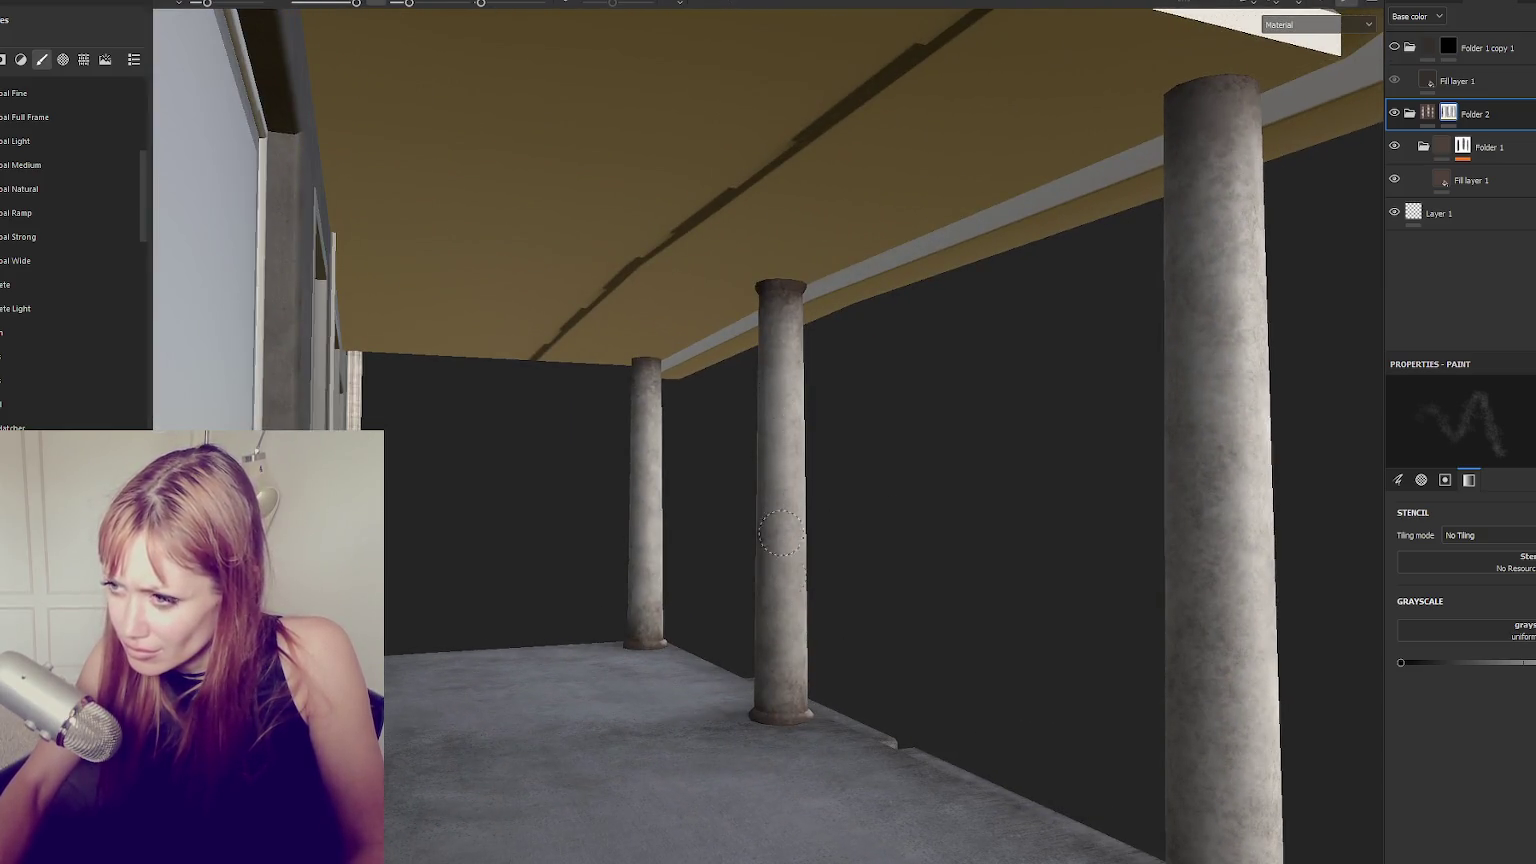
mouse_move(703, 418)
alt+mouse_down()
mouse_move(960, 411)
mouse_move(798, 432)
mouse_move(1100, 440)
alt+mouse_up()
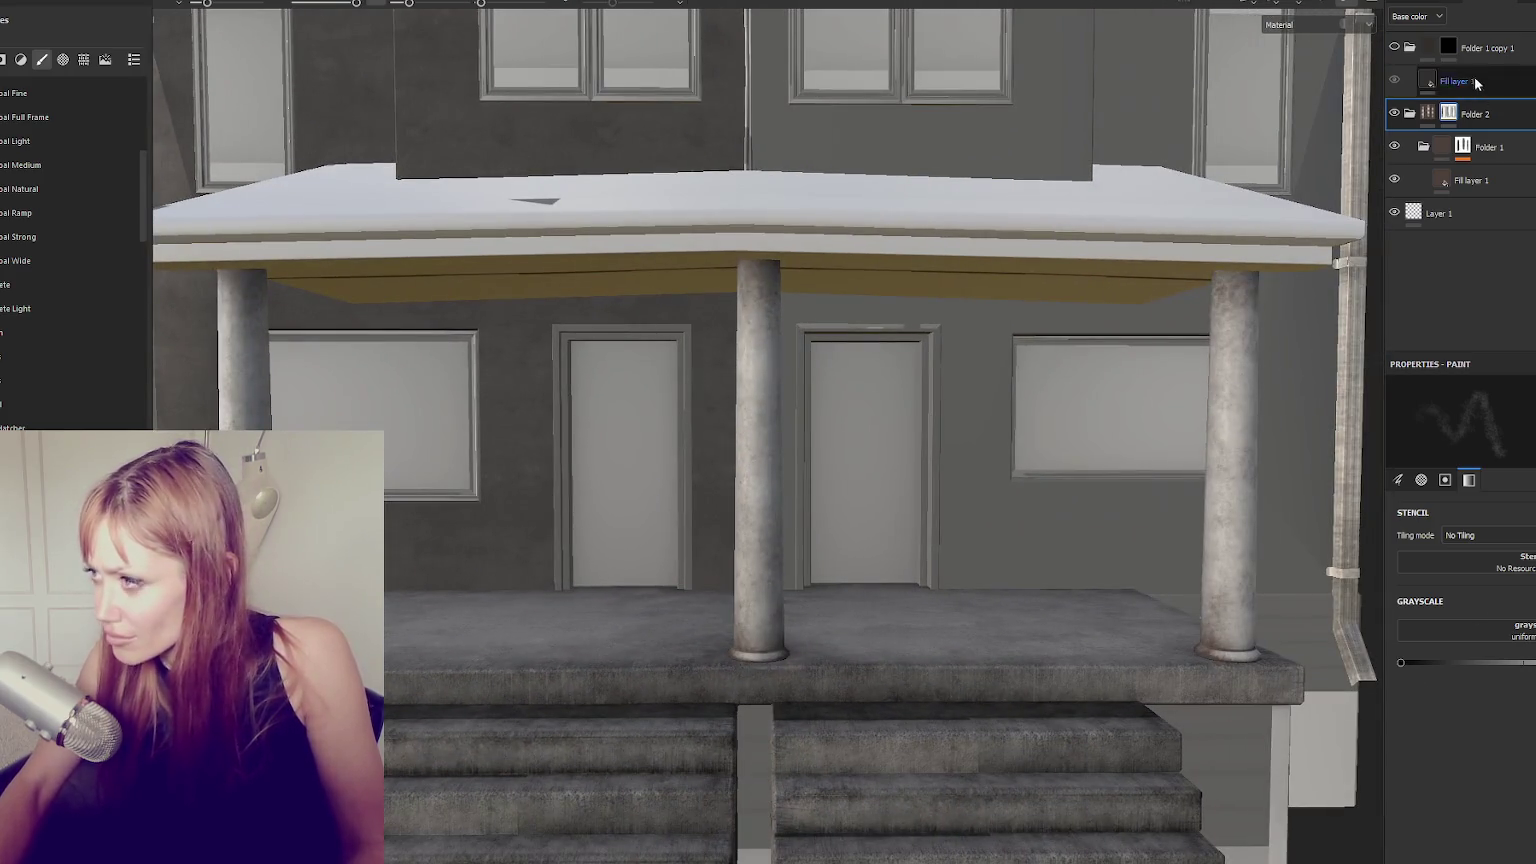
Set Fill layer 1's base colour to dark brown, then target Folder 1 copy 1's mask.
click(1452, 80)
click(1495, 110)
click(1460, 81)
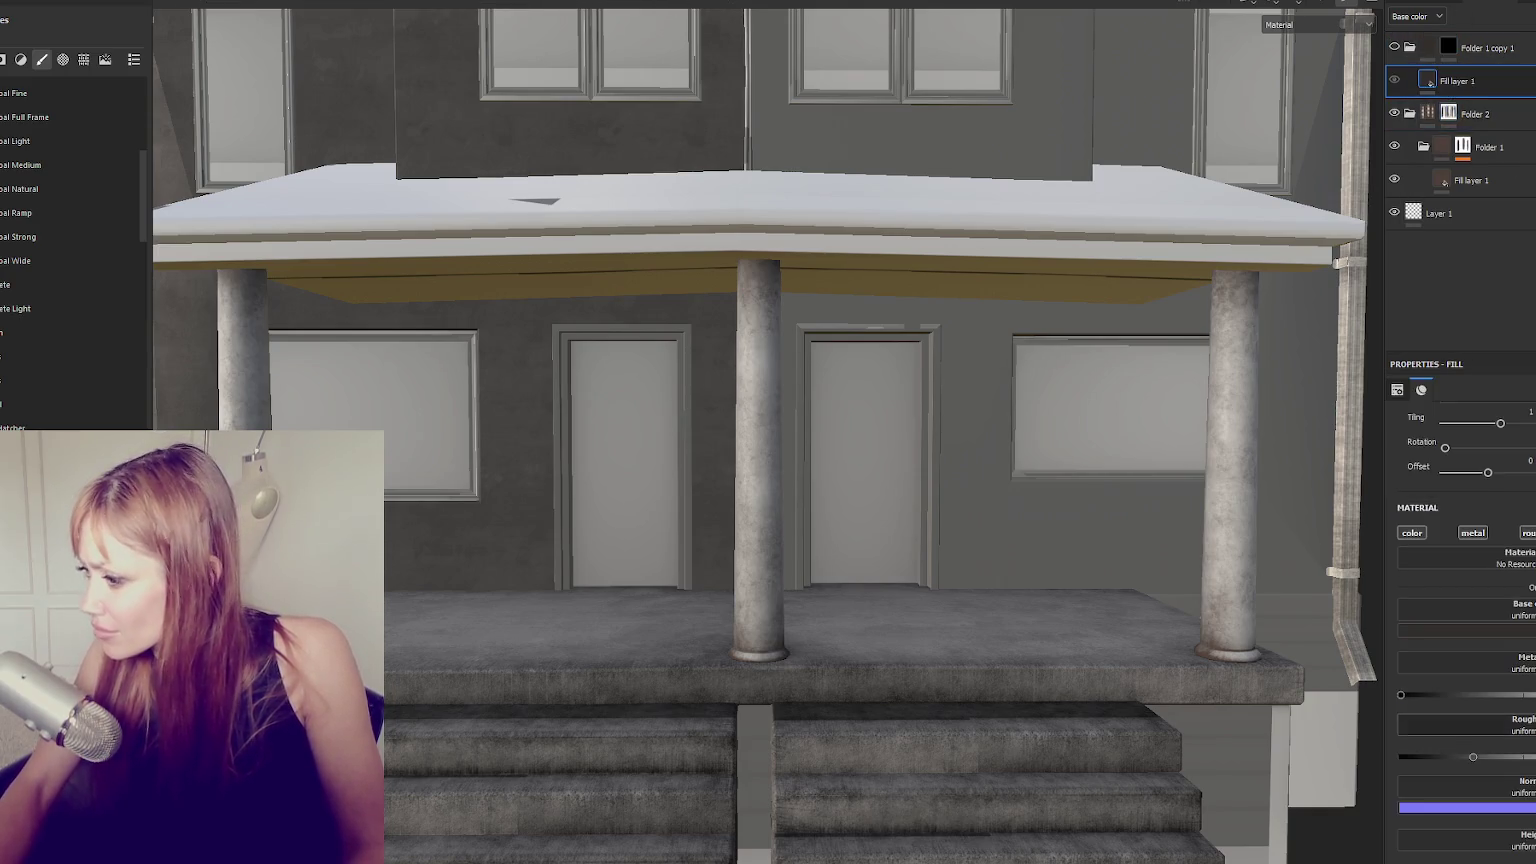
click(1460, 631)
click(1452, 822)
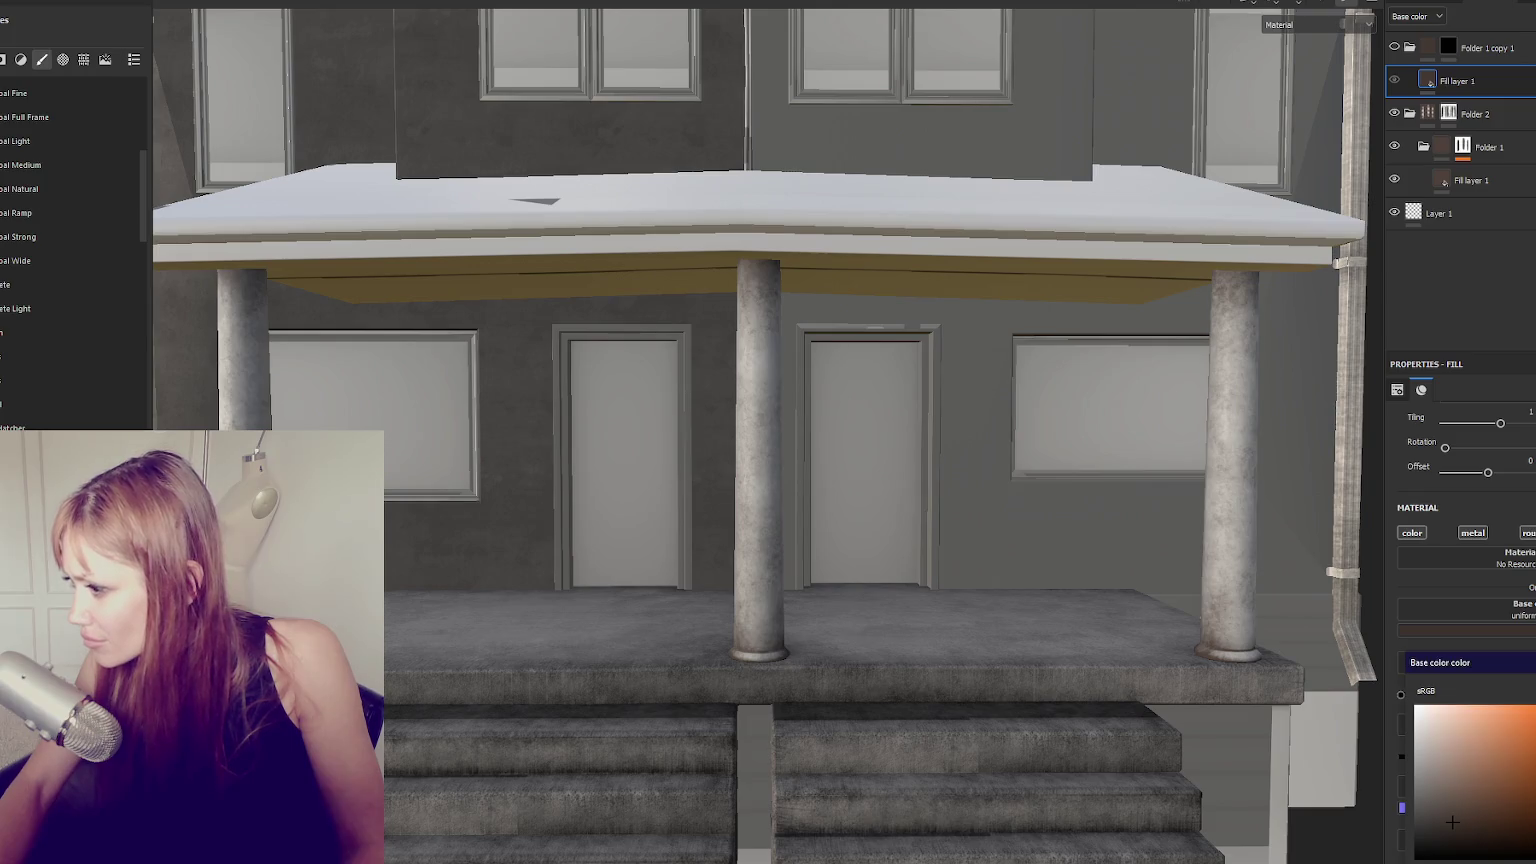
key(Escape)
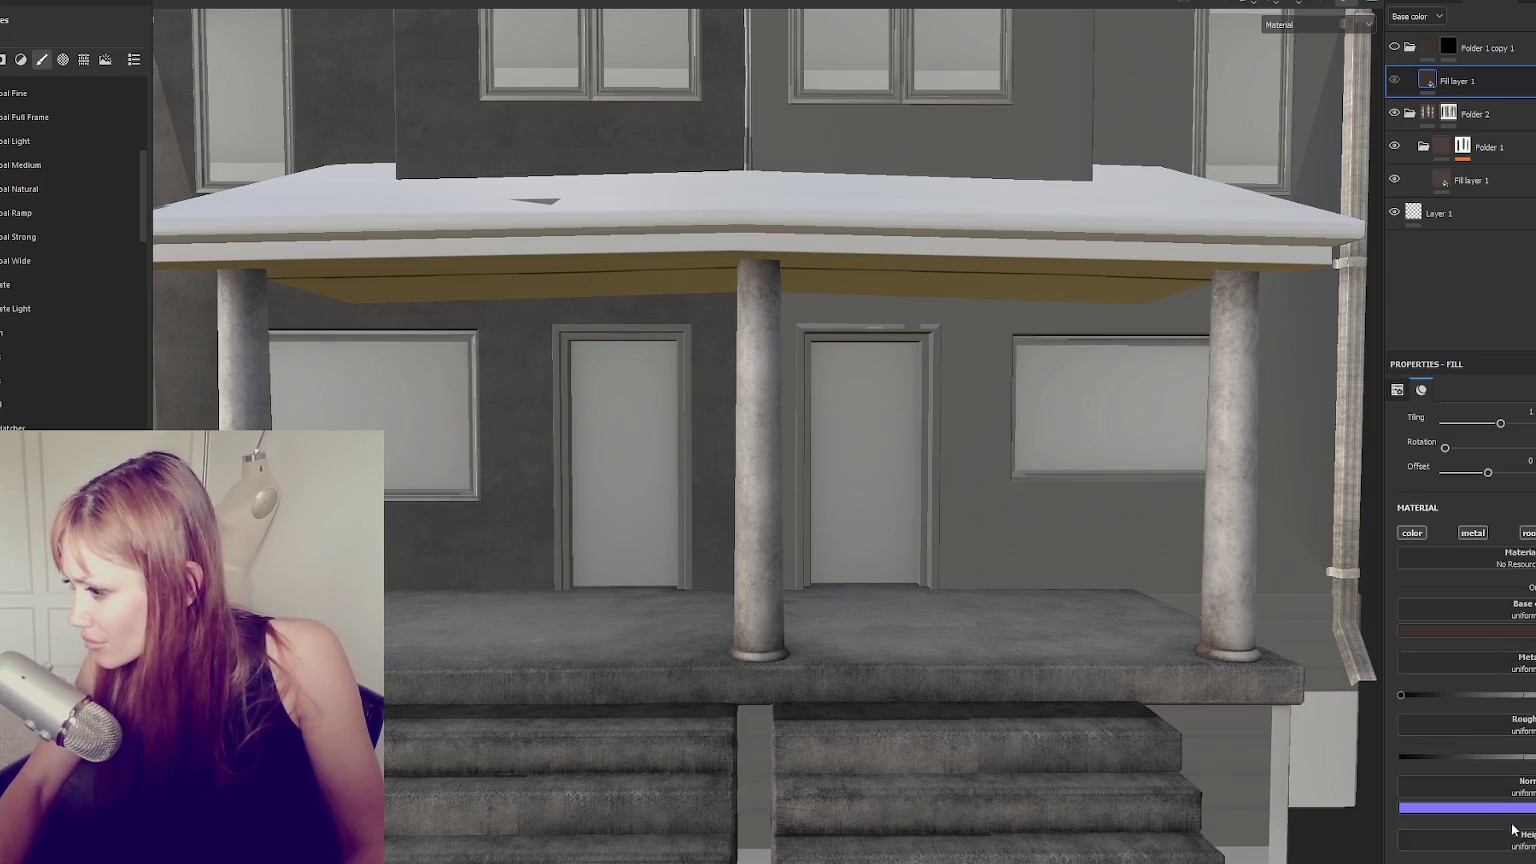
click(1454, 50)
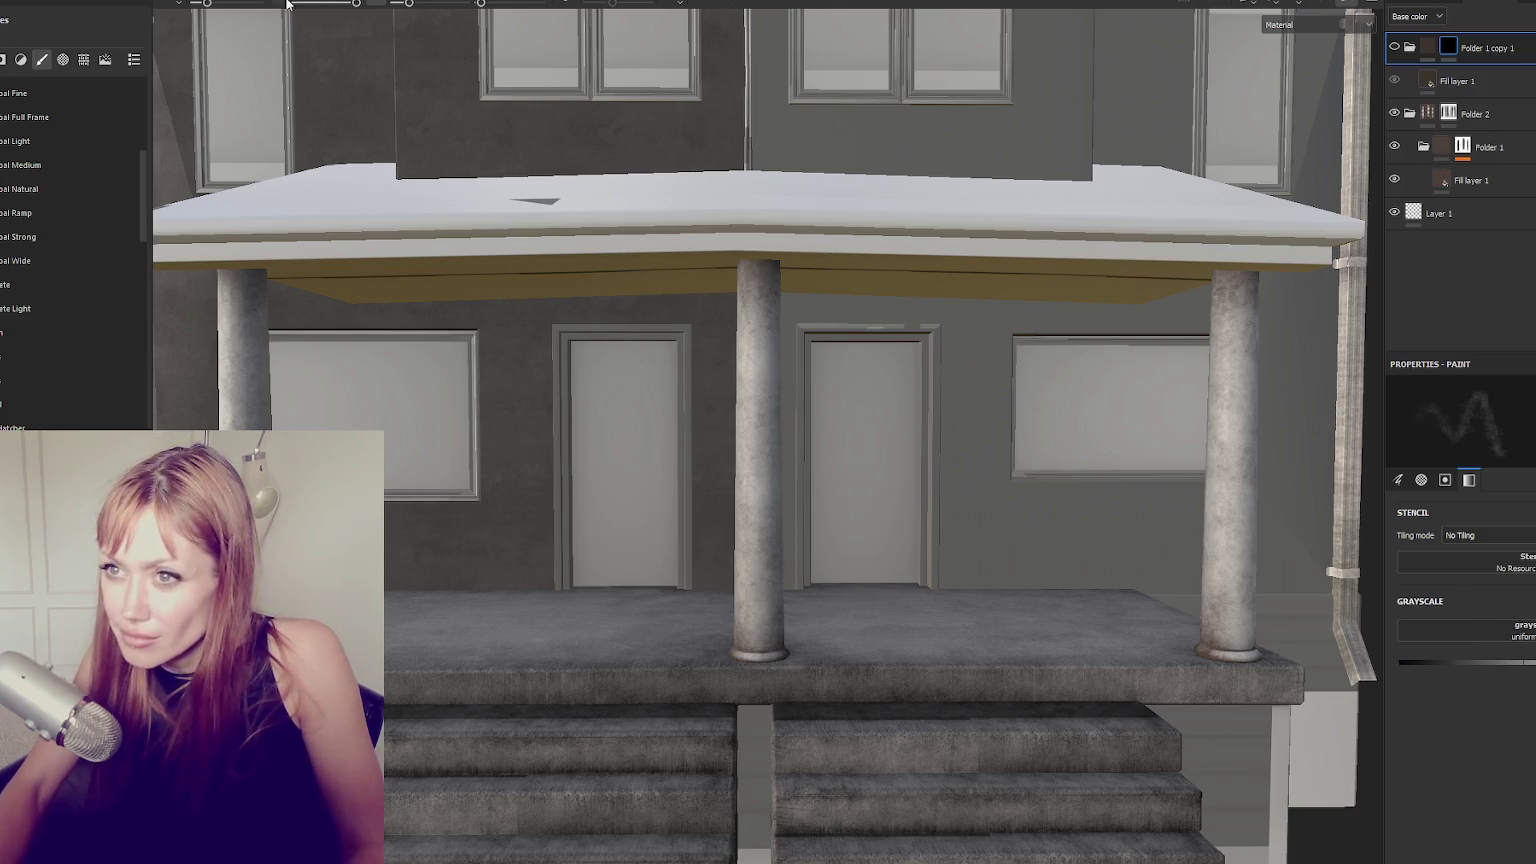
click(1450, 46)
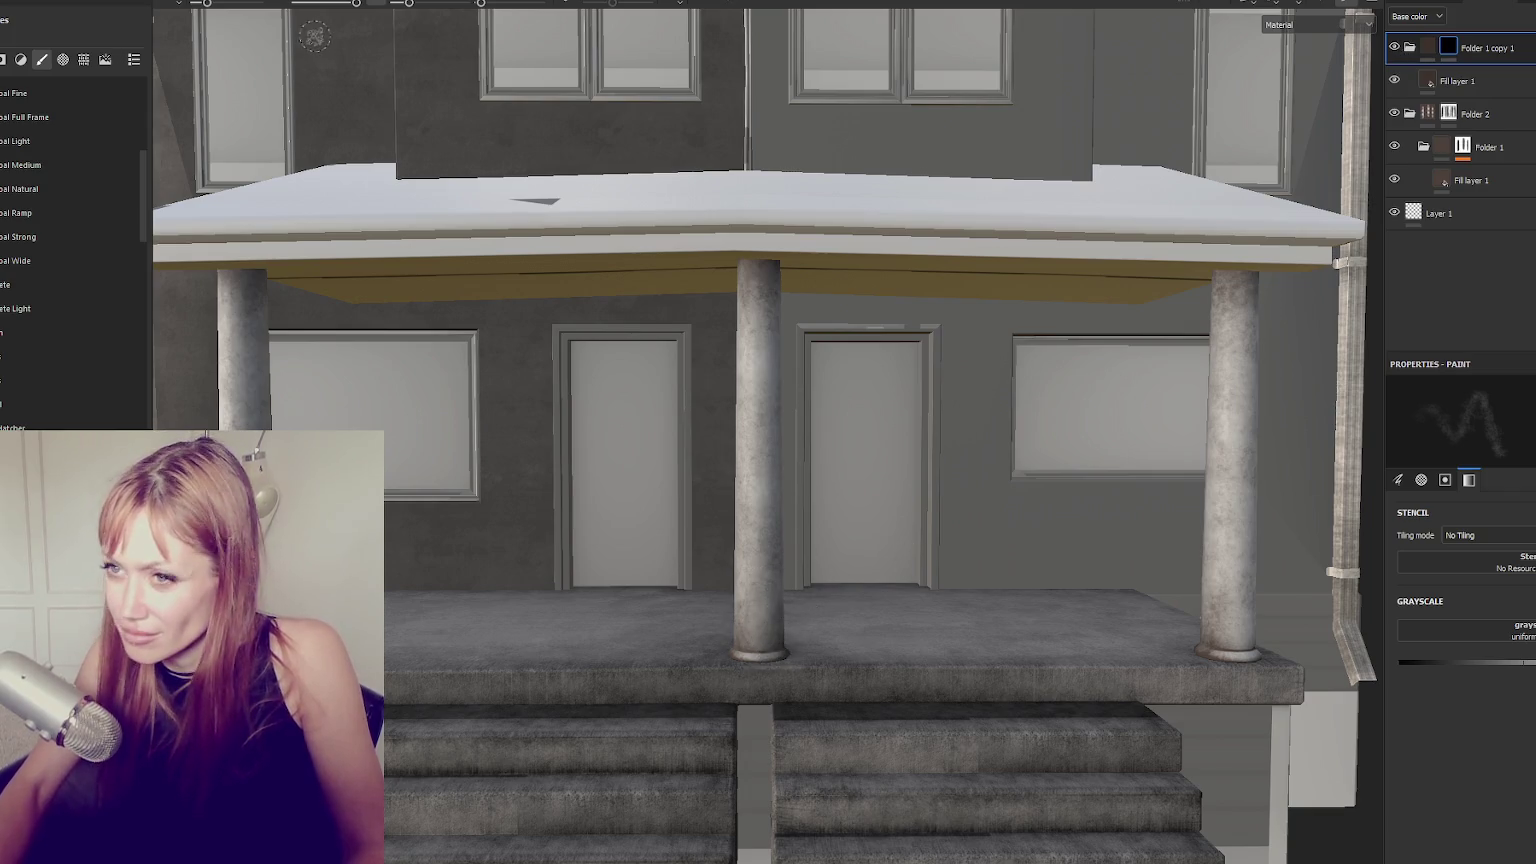
Raise the brush flow and darken the bases of the left and right porch columns.
ctrl+drag(775, 607, 768, 642)
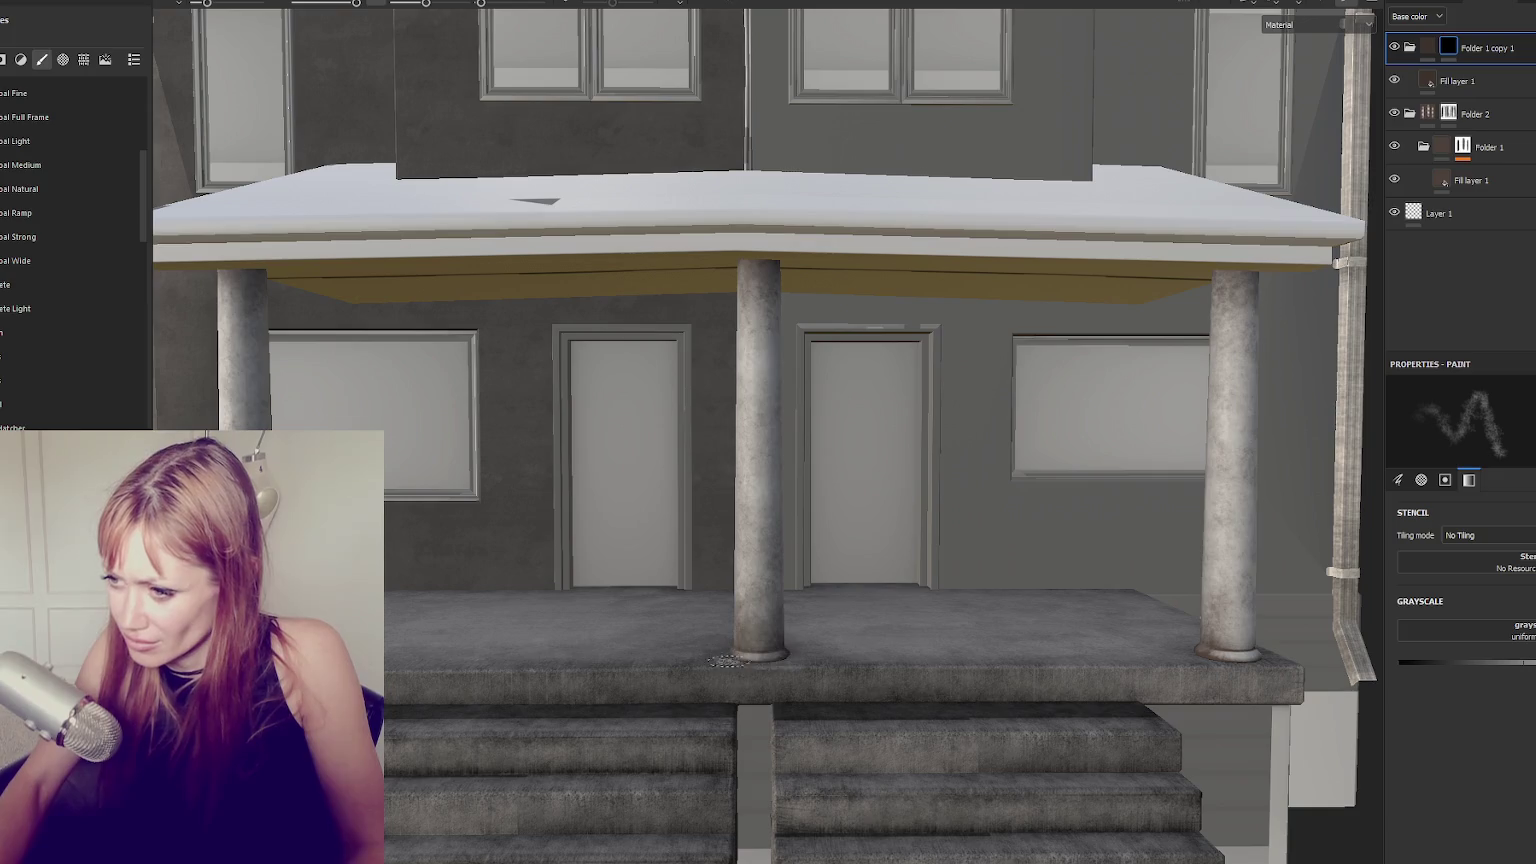
alt+middle_drag(280, 605, 567, 601)
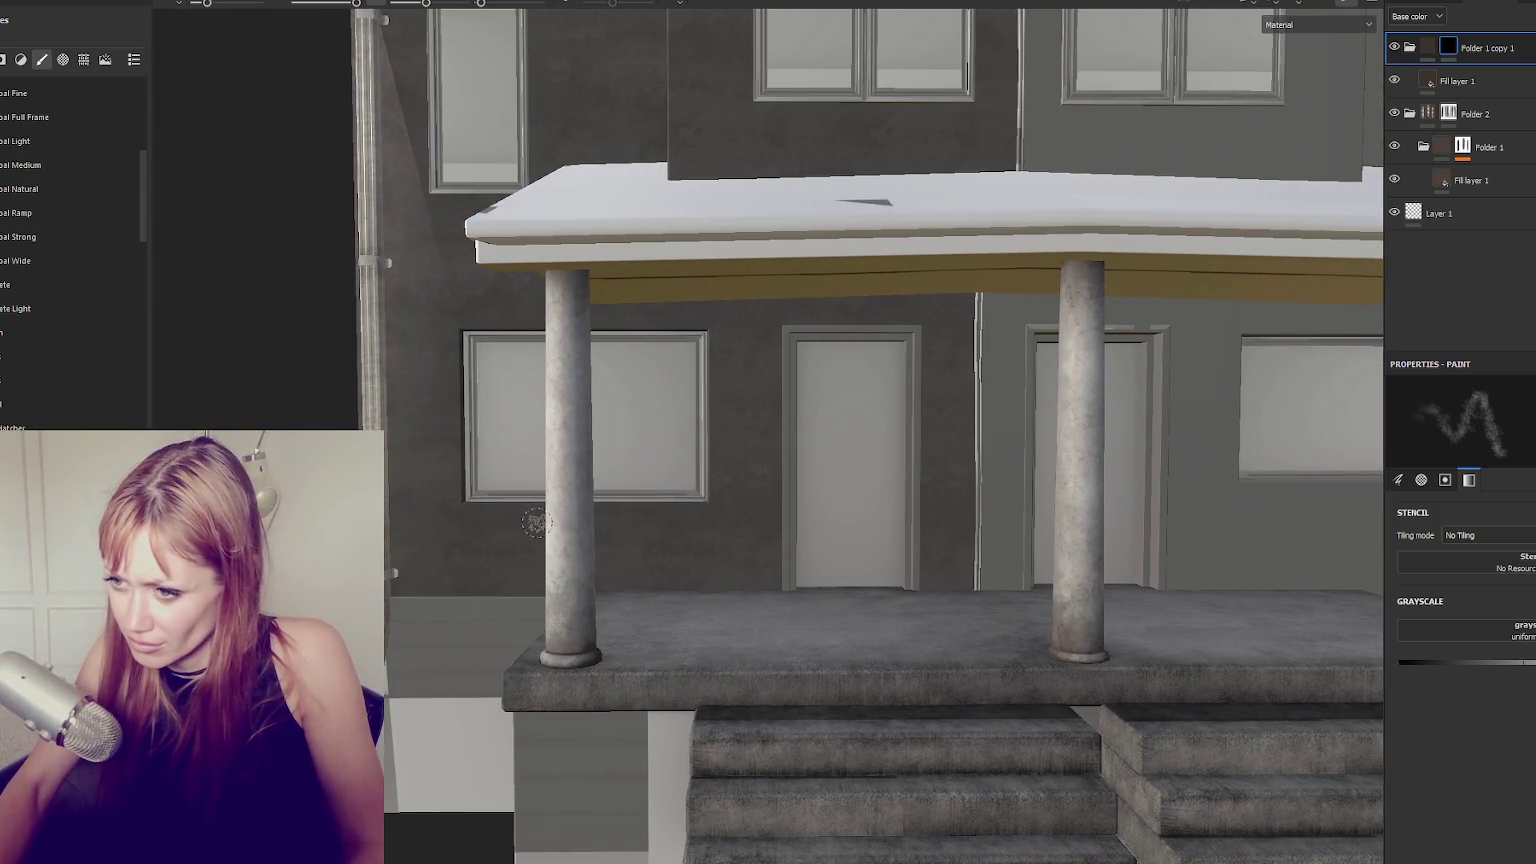
drag(553, 631, 577, 661)
mouse_move(582, 658)
alt+middle_down()
mouse_move(823, 600)
mouse_move(700, 652)
alt+middle_up()
alt+middle_drag(955, 652, 908, 642)
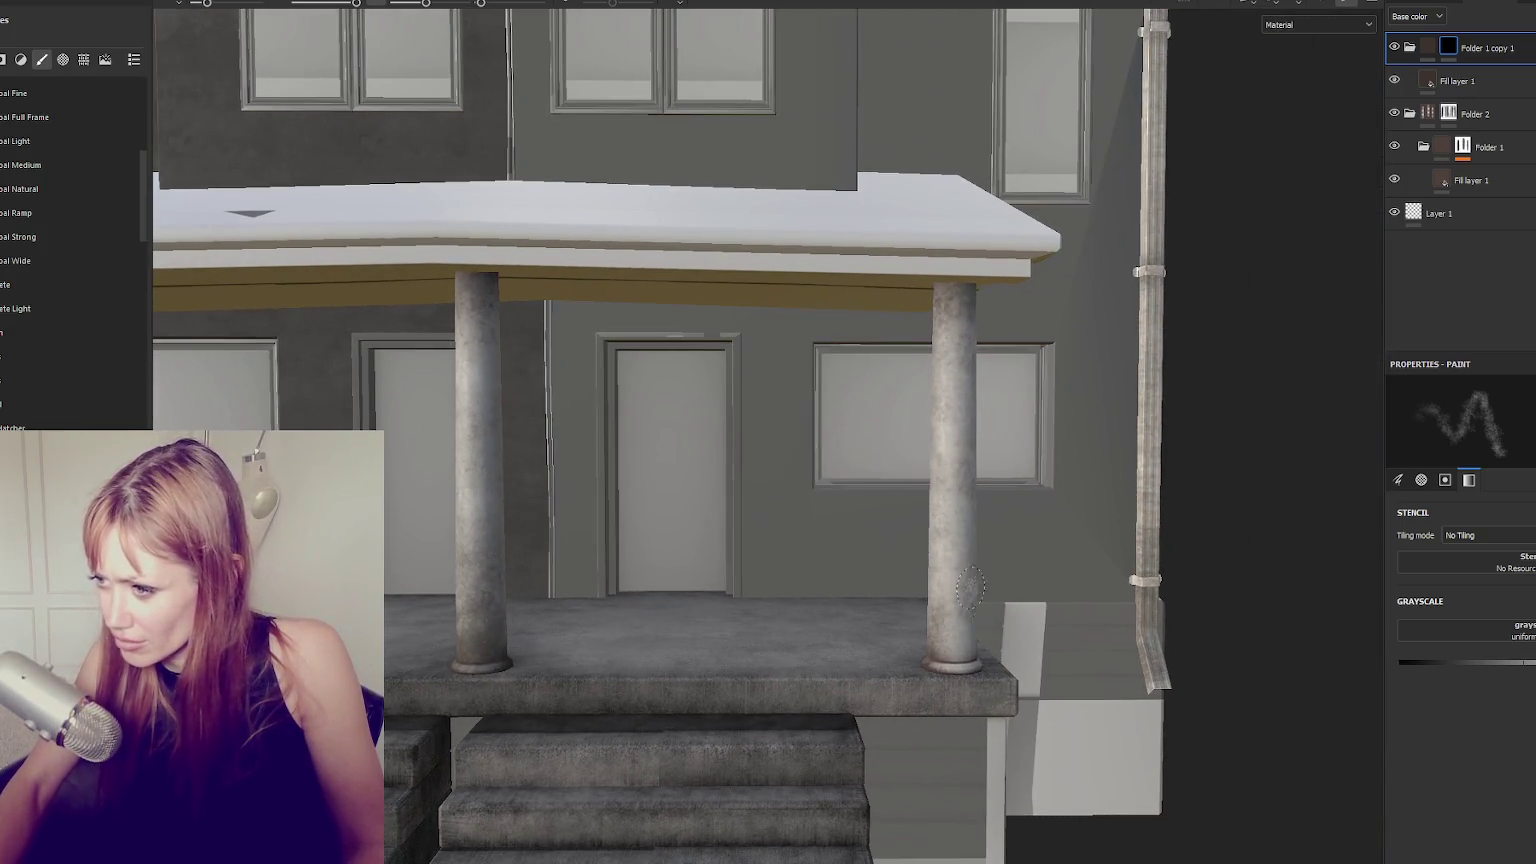
mouse_move(945, 560)
mouse_down()
mouse_move(950, 660)
mouse_move(941, 604)
mouse_up()
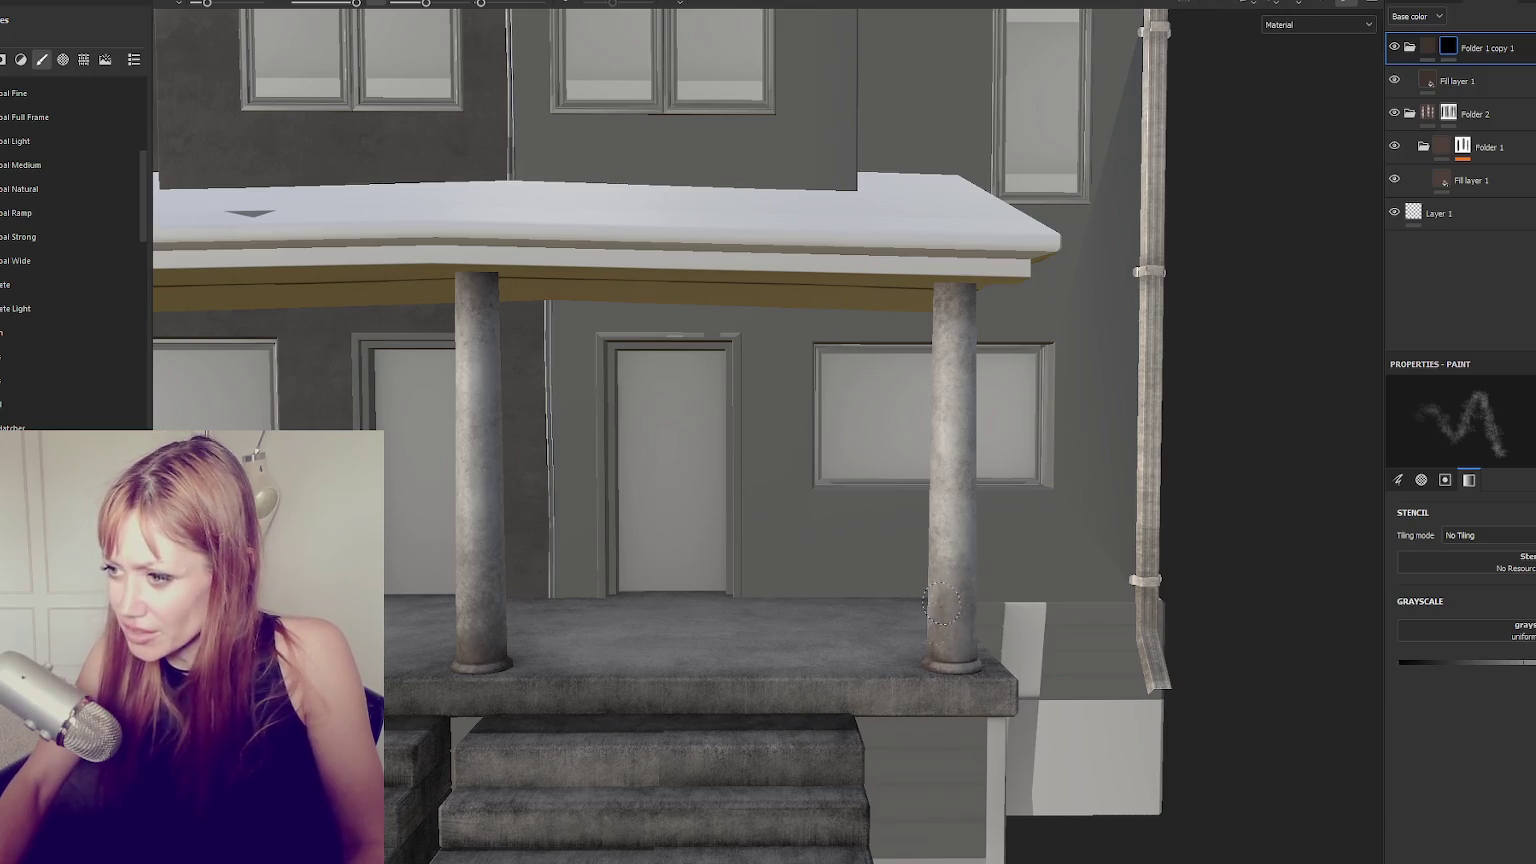
Orbit around the porch to check the grime on every column, then frame the house.
alt+drag(1037, 666, 890, 600)
scroll(752, 541, up, 3)
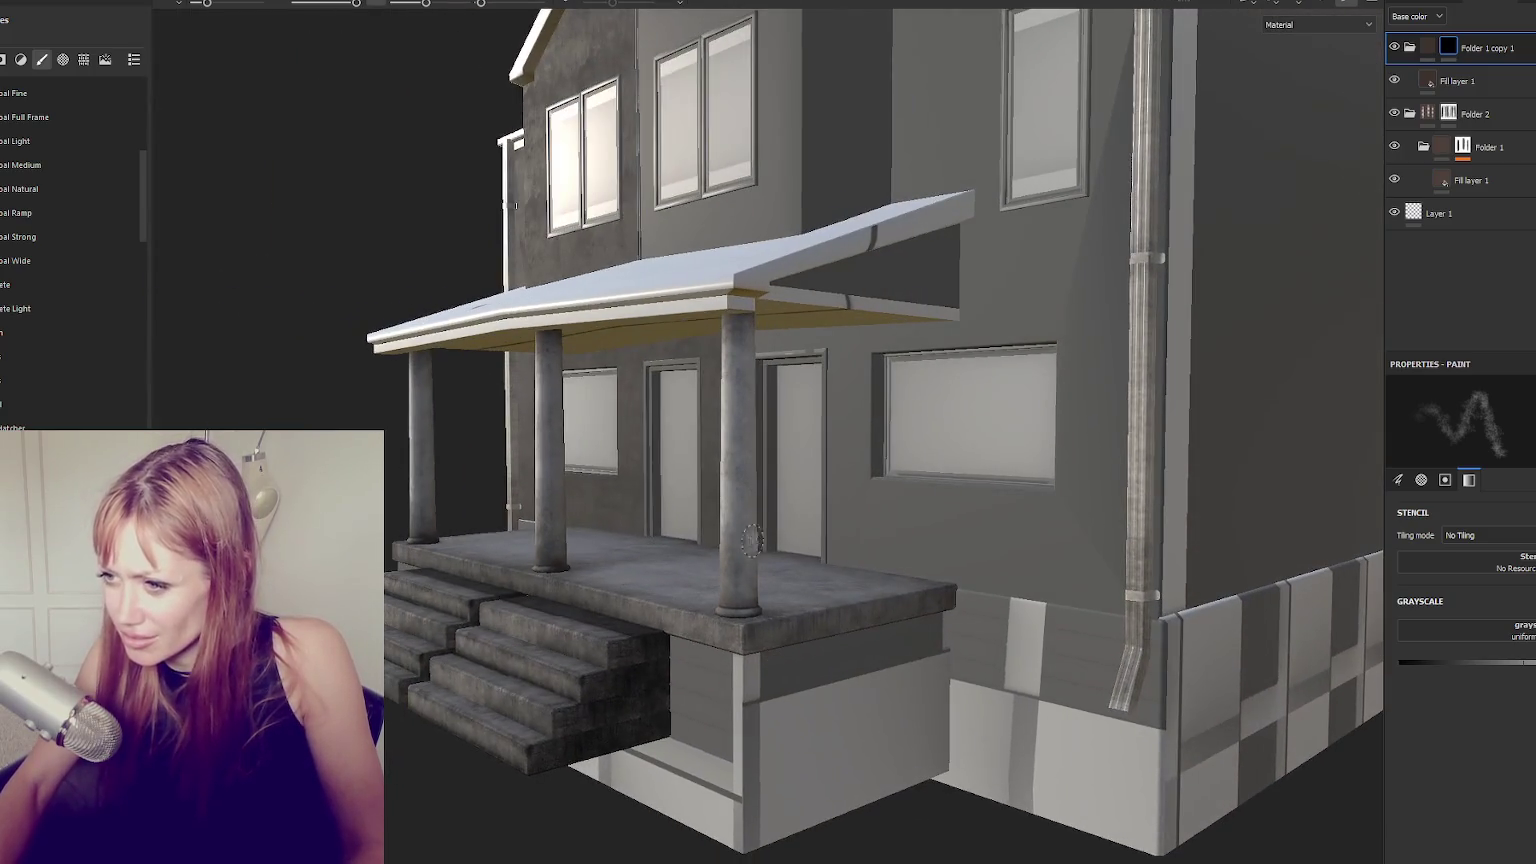
scroll(693, 618, up, 3)
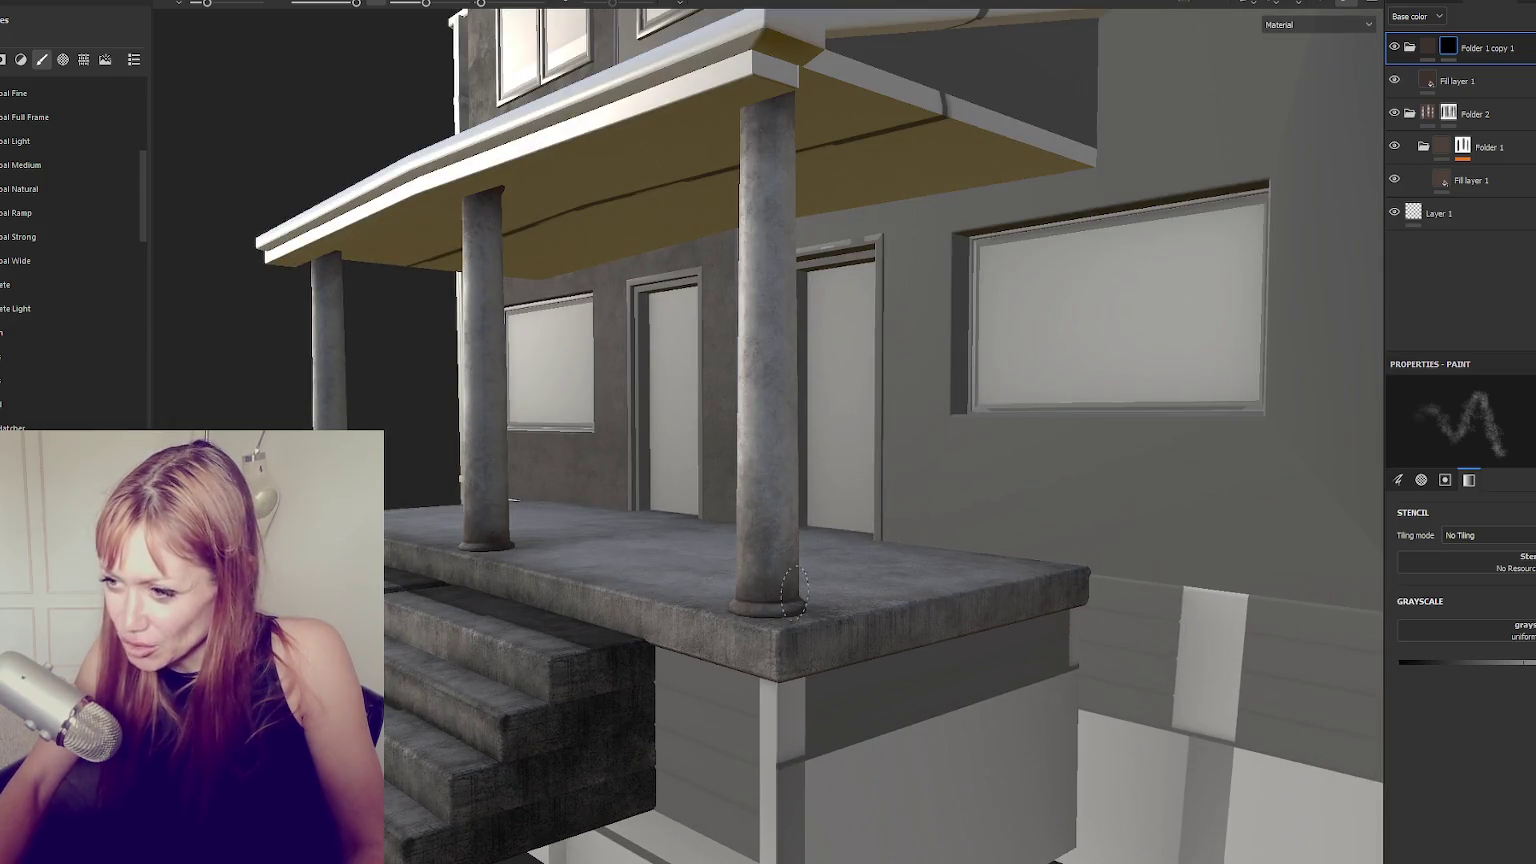
alt+drag(793, 592, 882, 602)
mouse_move(771, 572)
alt+mouse_down()
mouse_move(1029, 610)
mouse_move(905, 530)
alt+mouse_up()
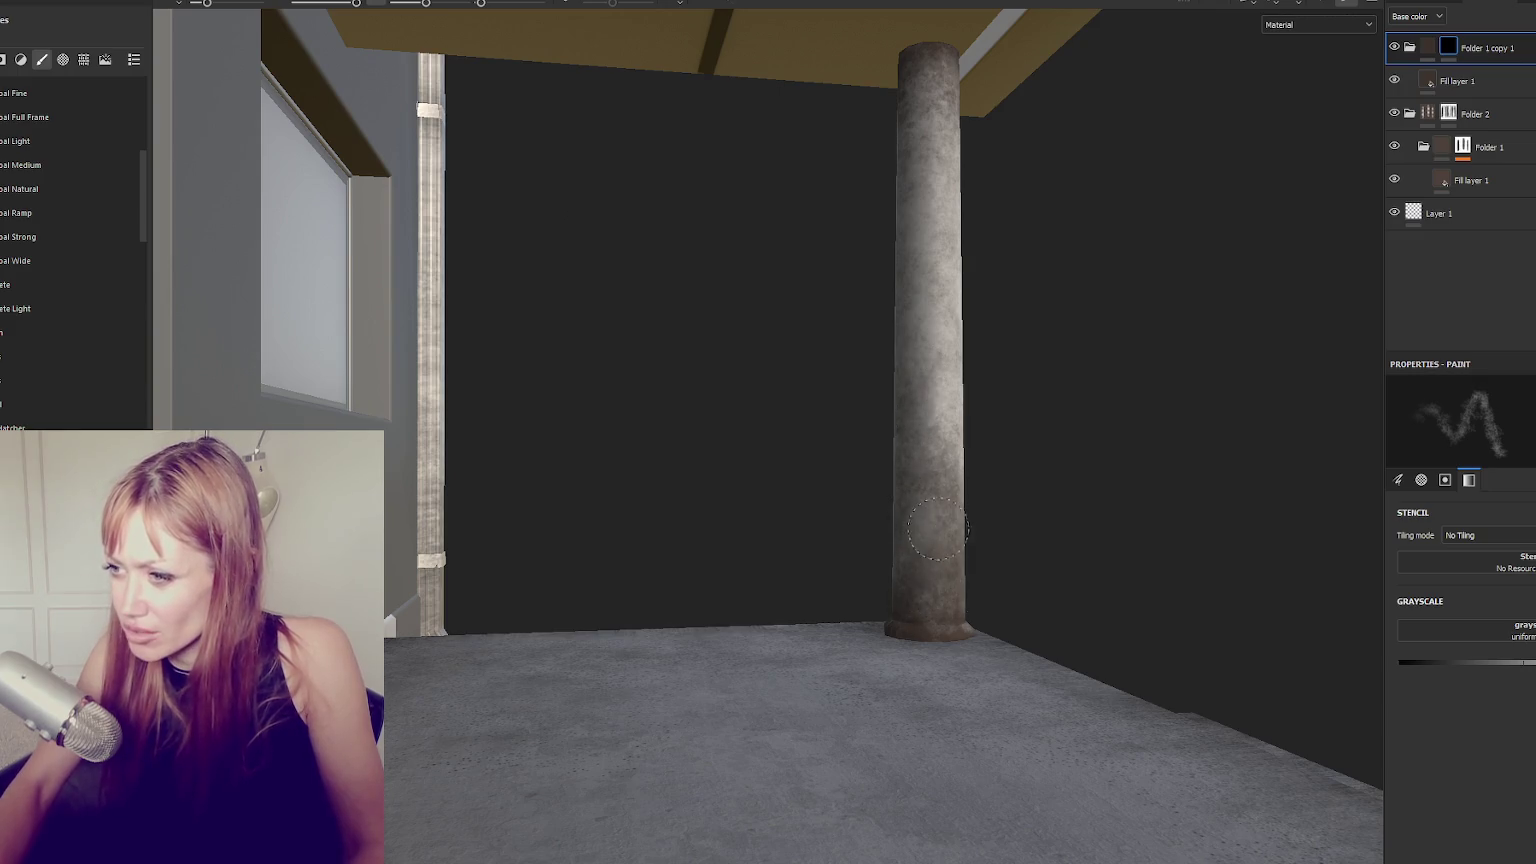
alt+drag(937, 529, 1031, 580)
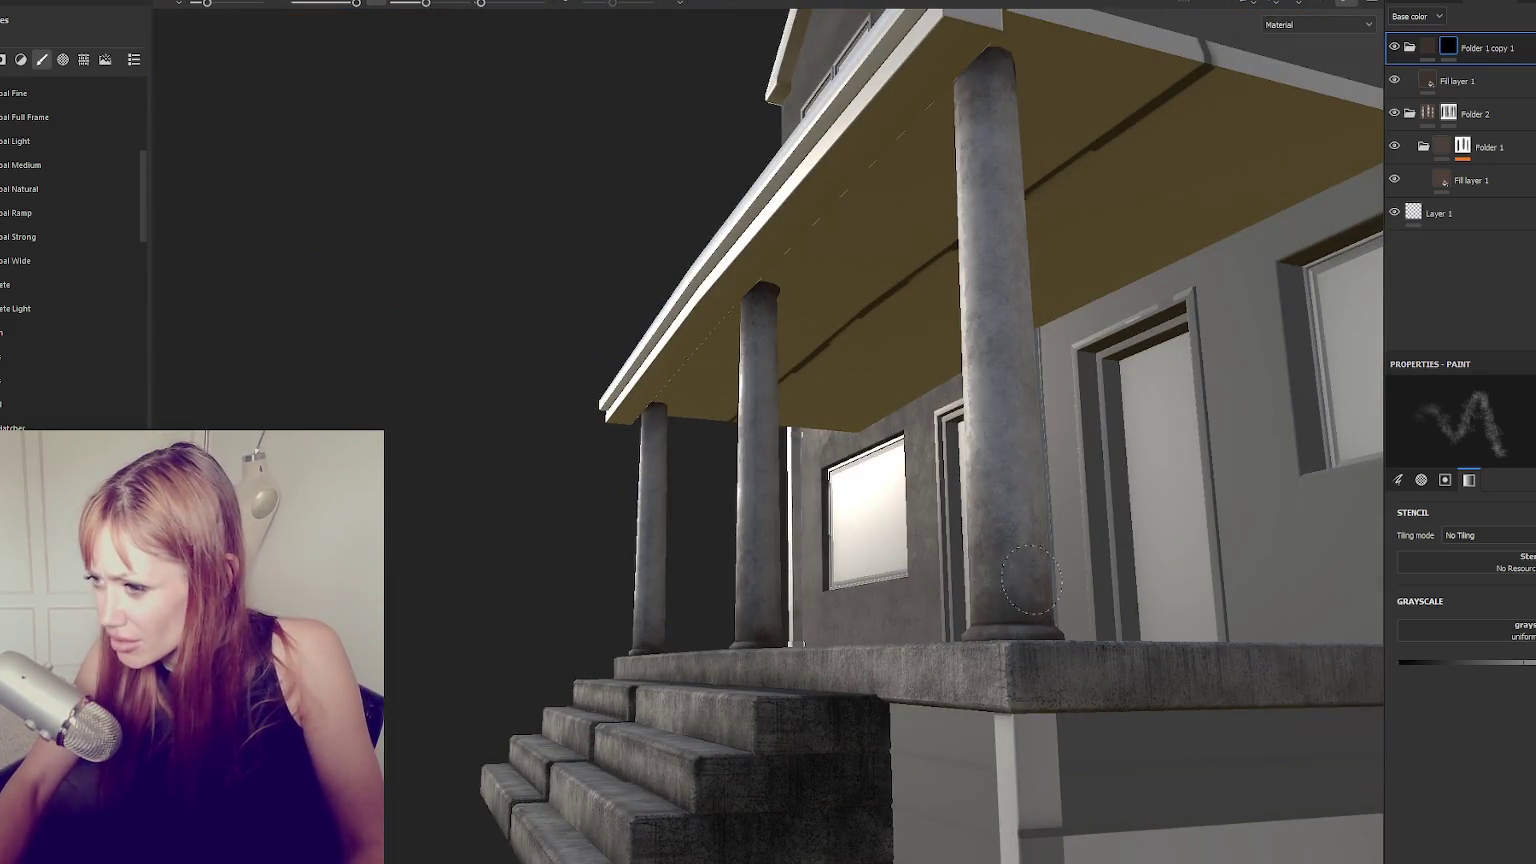
alt+drag(1097, 651, 1076, 487)
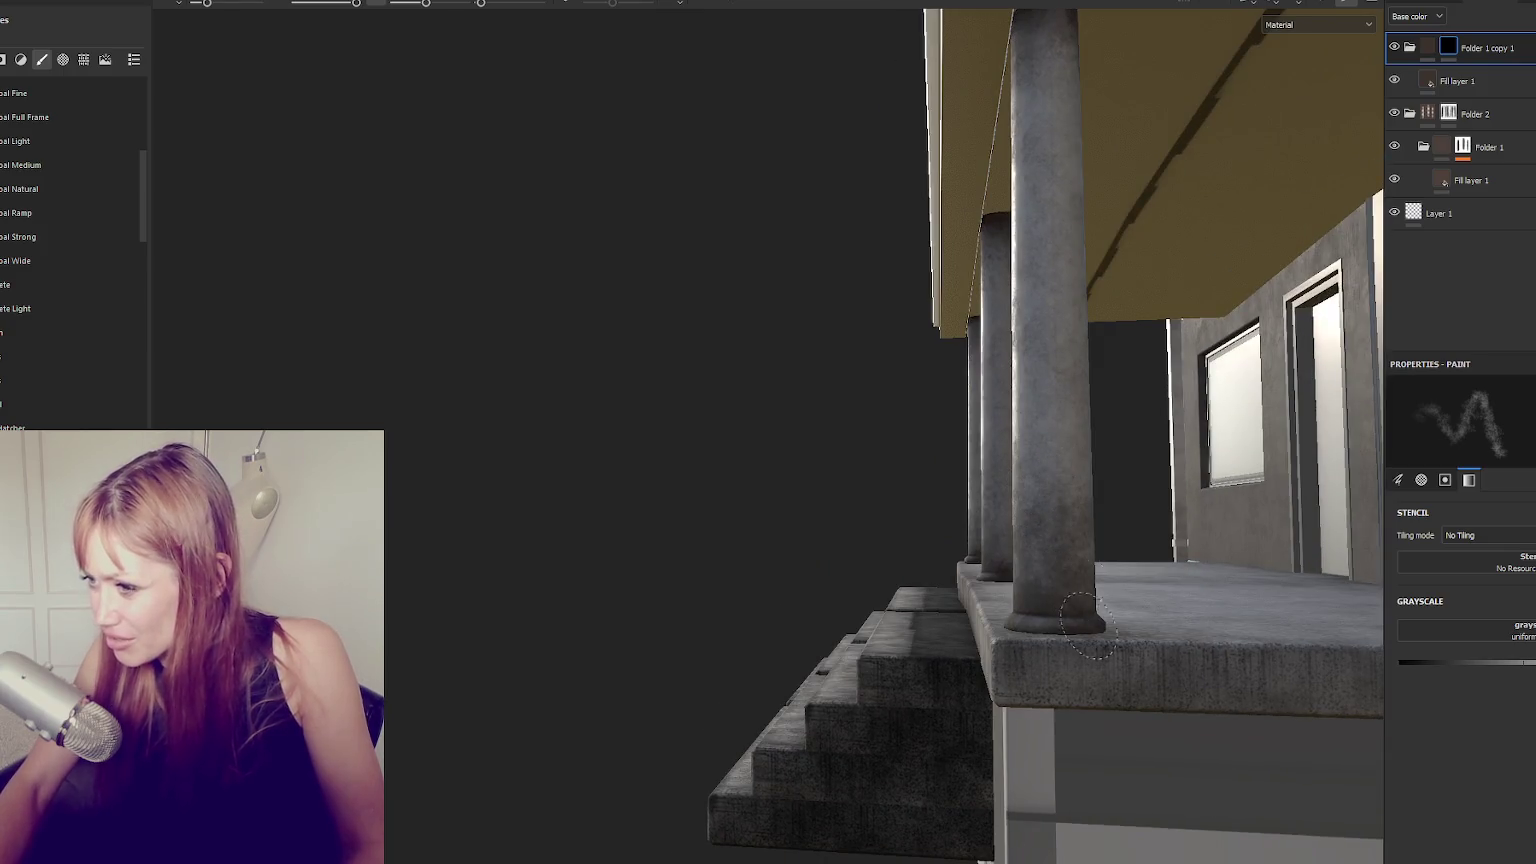
alt+drag(997, 652, 960, 600)
scroll(960, 600, down, 3)
scroll(953, 592, up, 3)
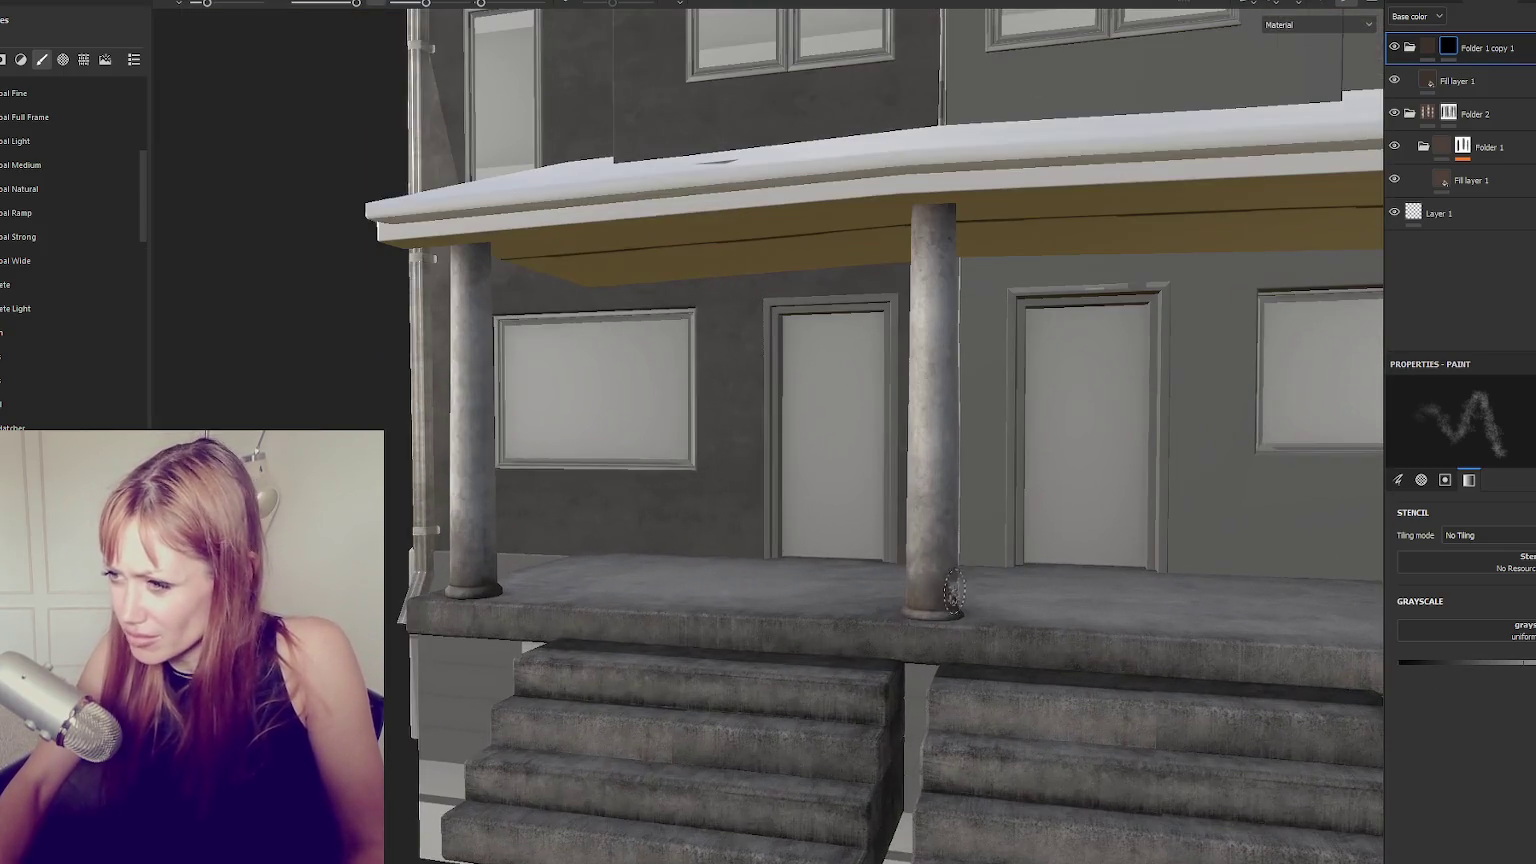
alt+drag(945, 533, 944, 487)
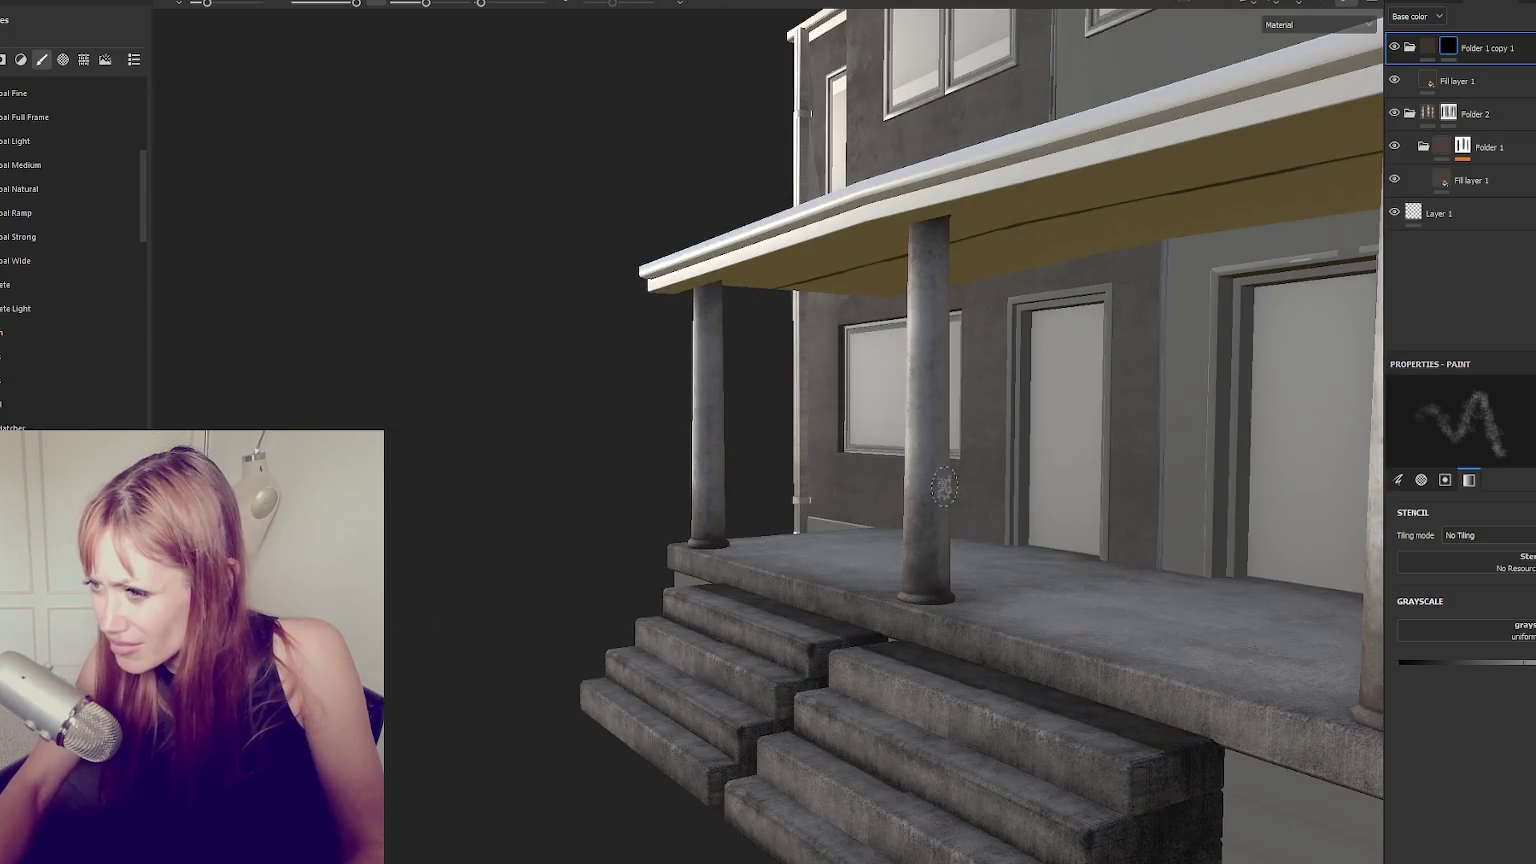
mouse_move(946, 560)
alt+mouse_down()
mouse_move(994, 634)
mouse_move(1245, 576)
alt+mouse_up()
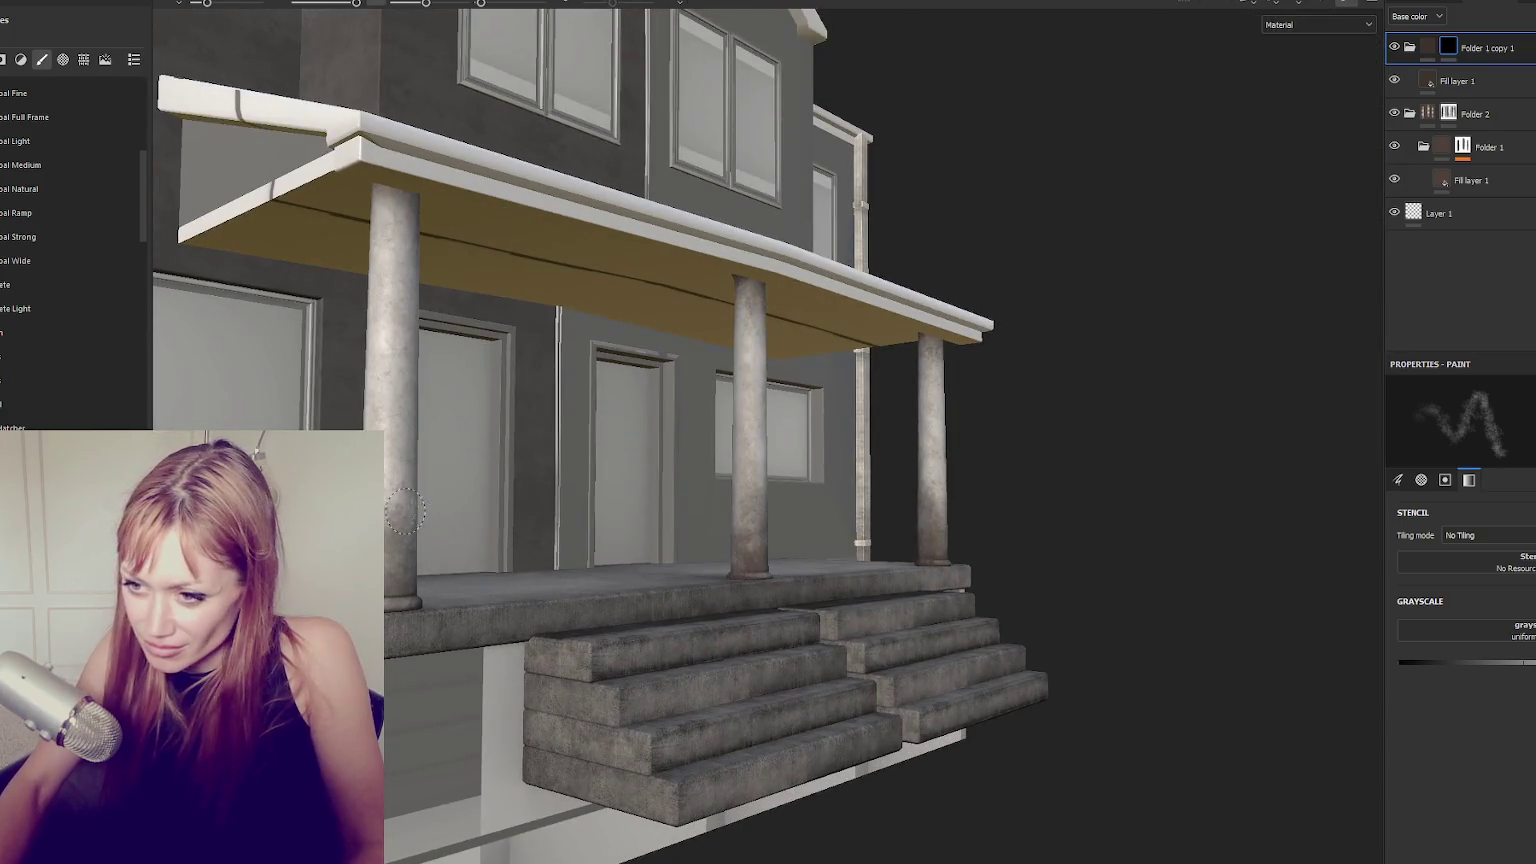
mouse_move(398, 605)
alt+mouse_down()
mouse_move(565, 655)
mouse_move(850, 645)
mouse_move(676, 648)
alt+mouse_up()
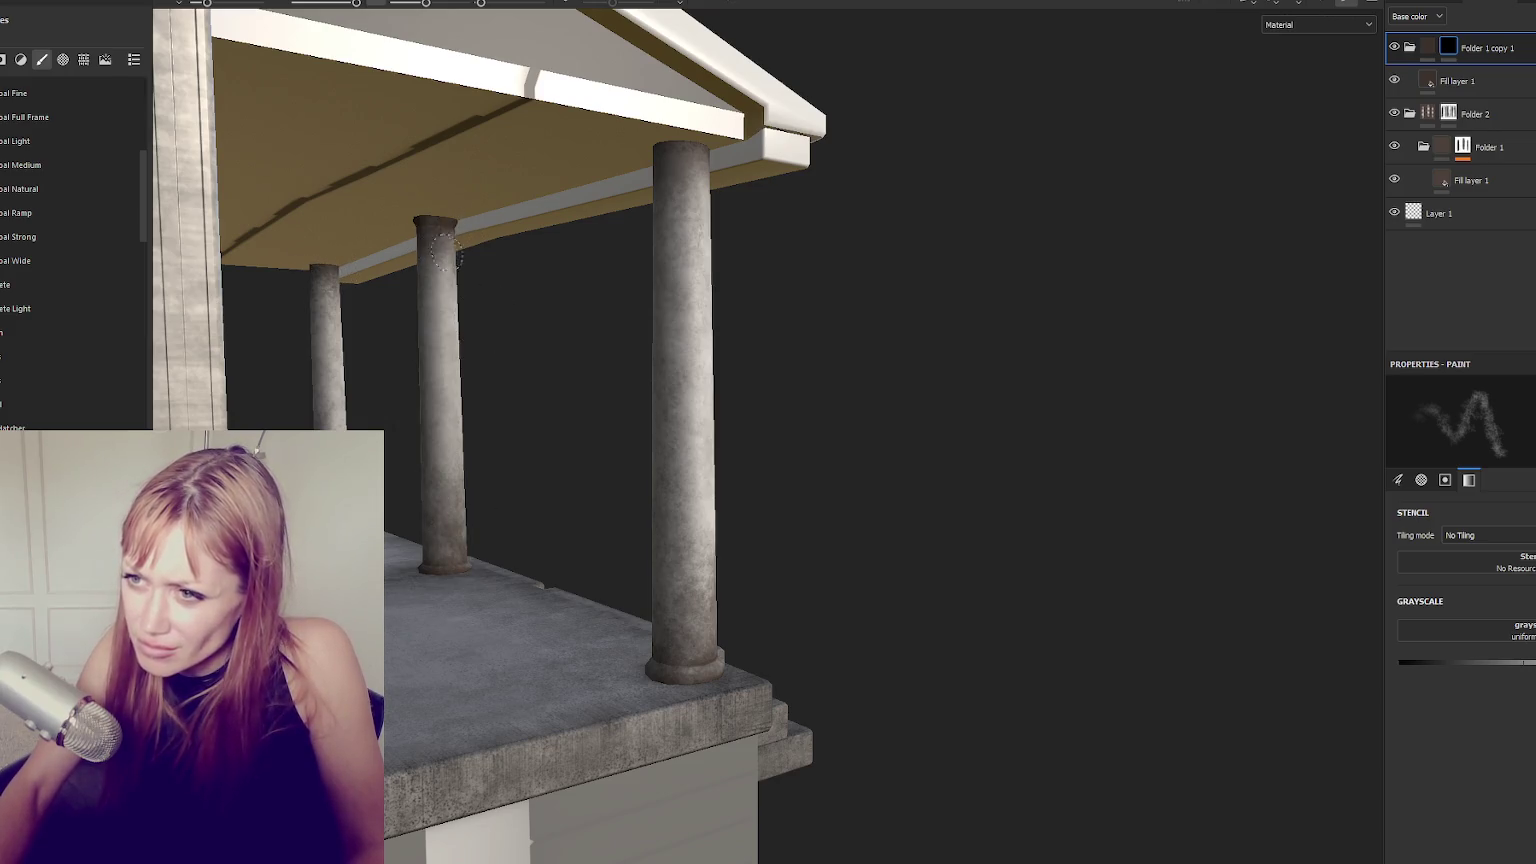
mouse_move(443, 265)
alt+mouse_down()
mouse_move(520, 230)
mouse_move(440, 197)
mouse_move(537, 462)
alt+mouse_up()
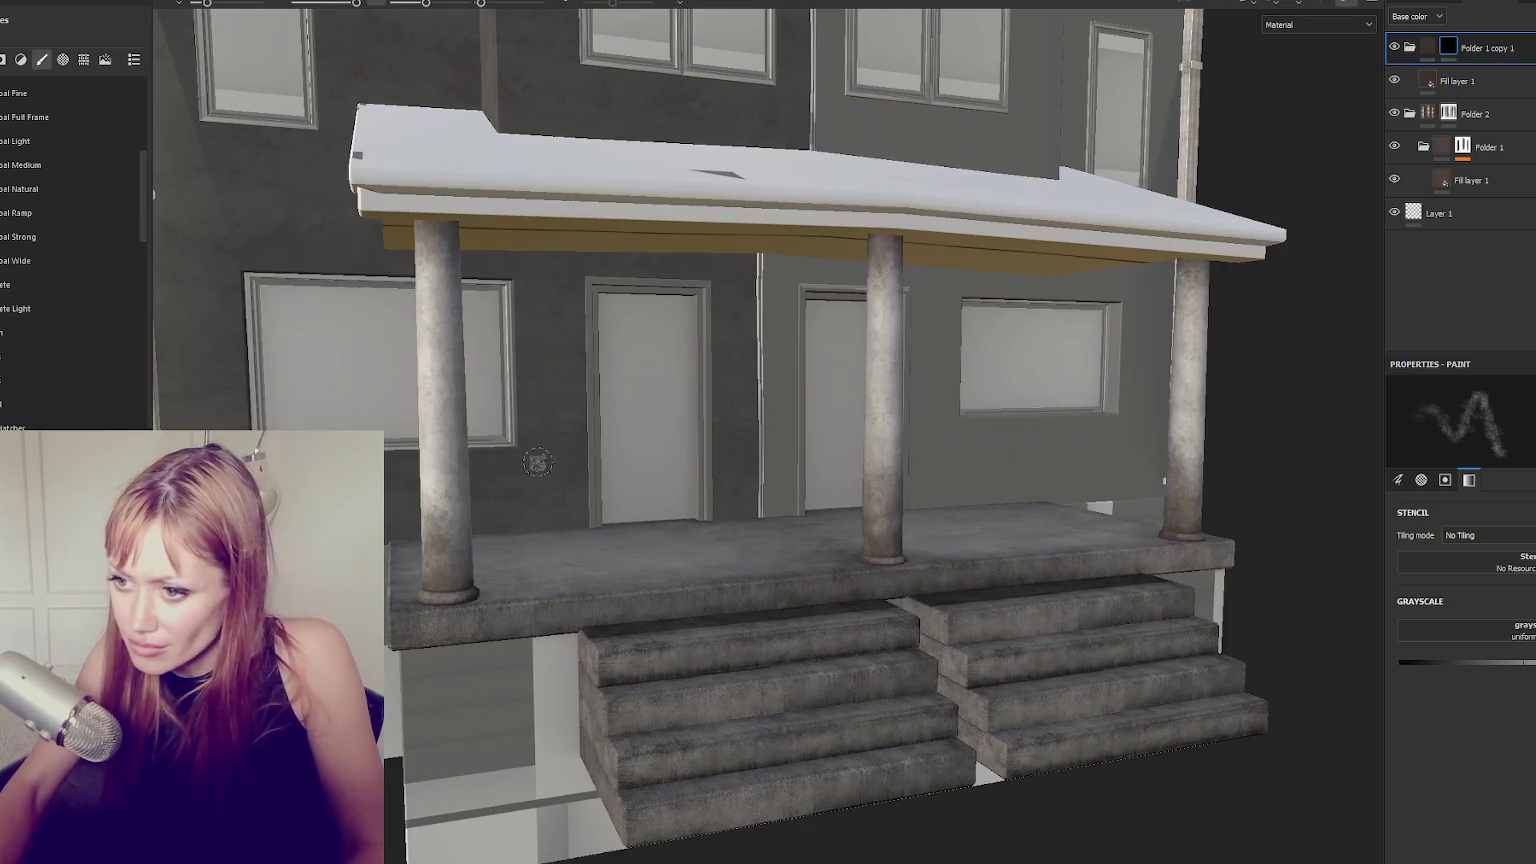
mouse_move(1186, 270)
alt+mouse_down()
mouse_move(1228, 272)
mouse_move(577, 436)
alt+mouse_up()
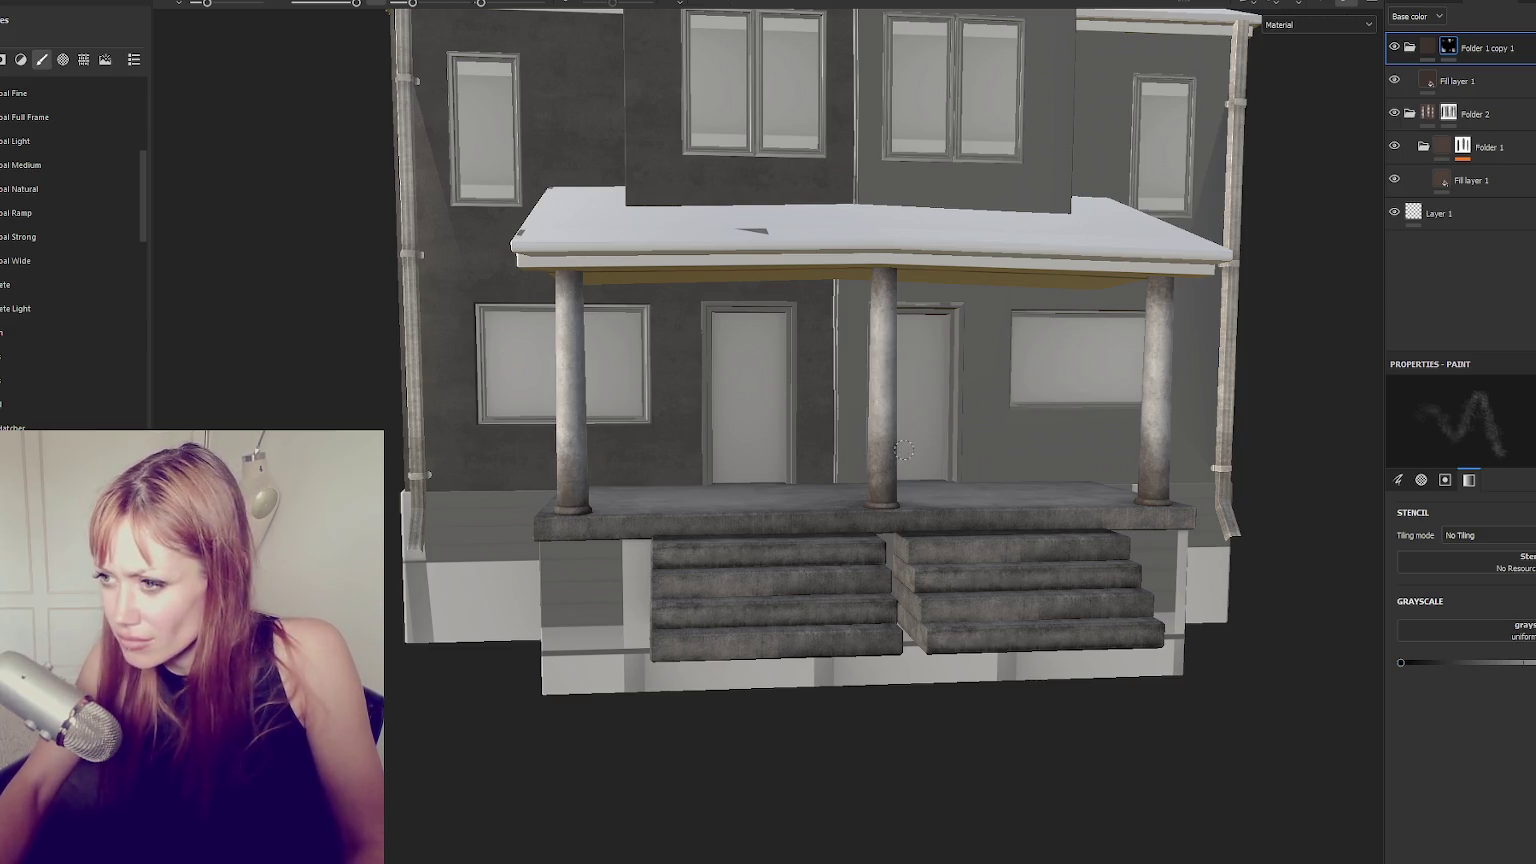
alt+drag(899, 461, 1100, 470)
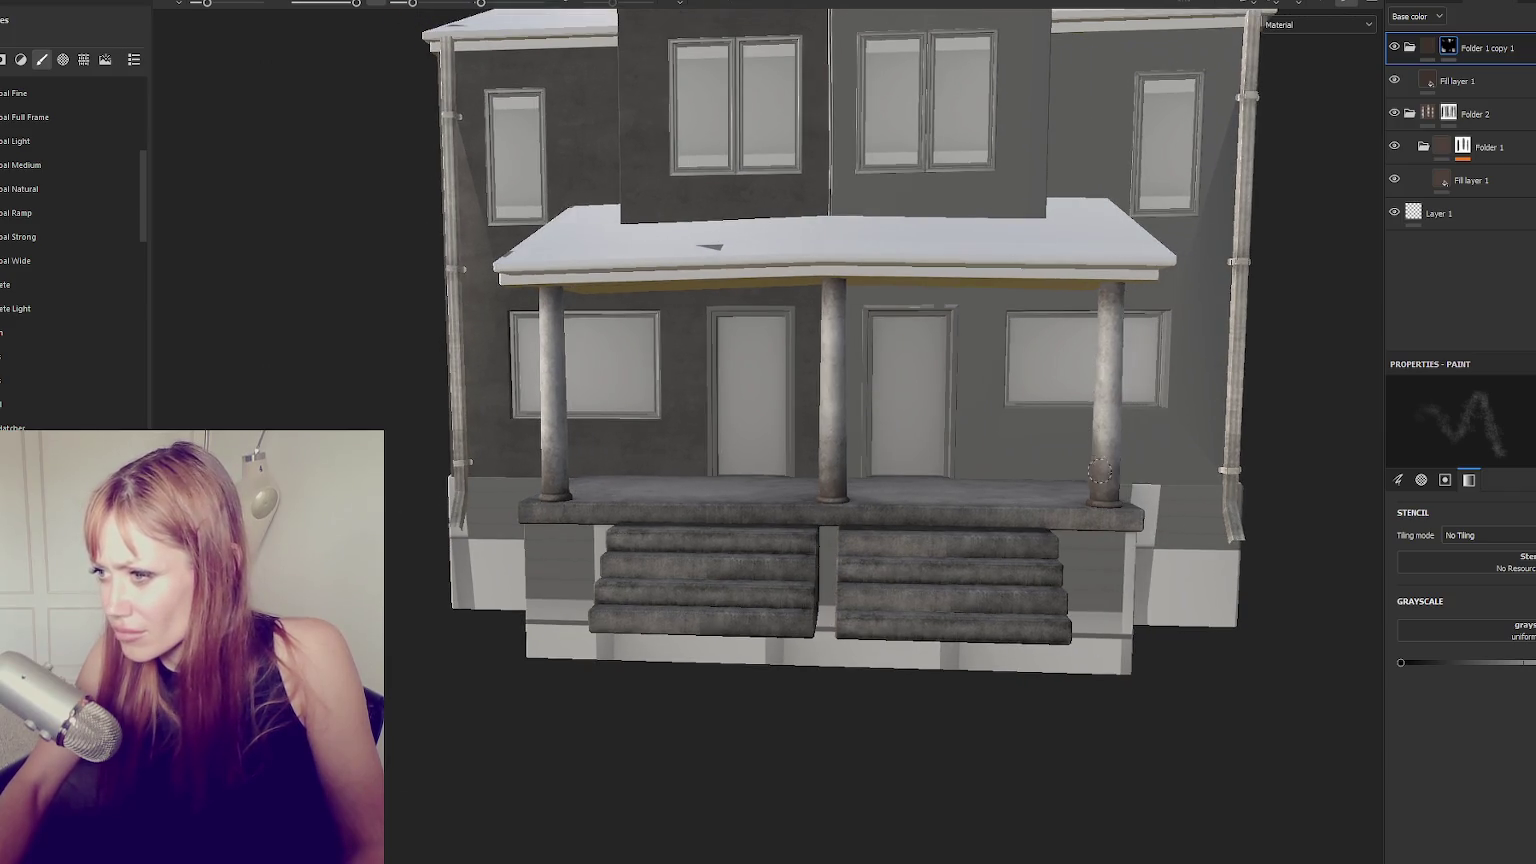
key(f)
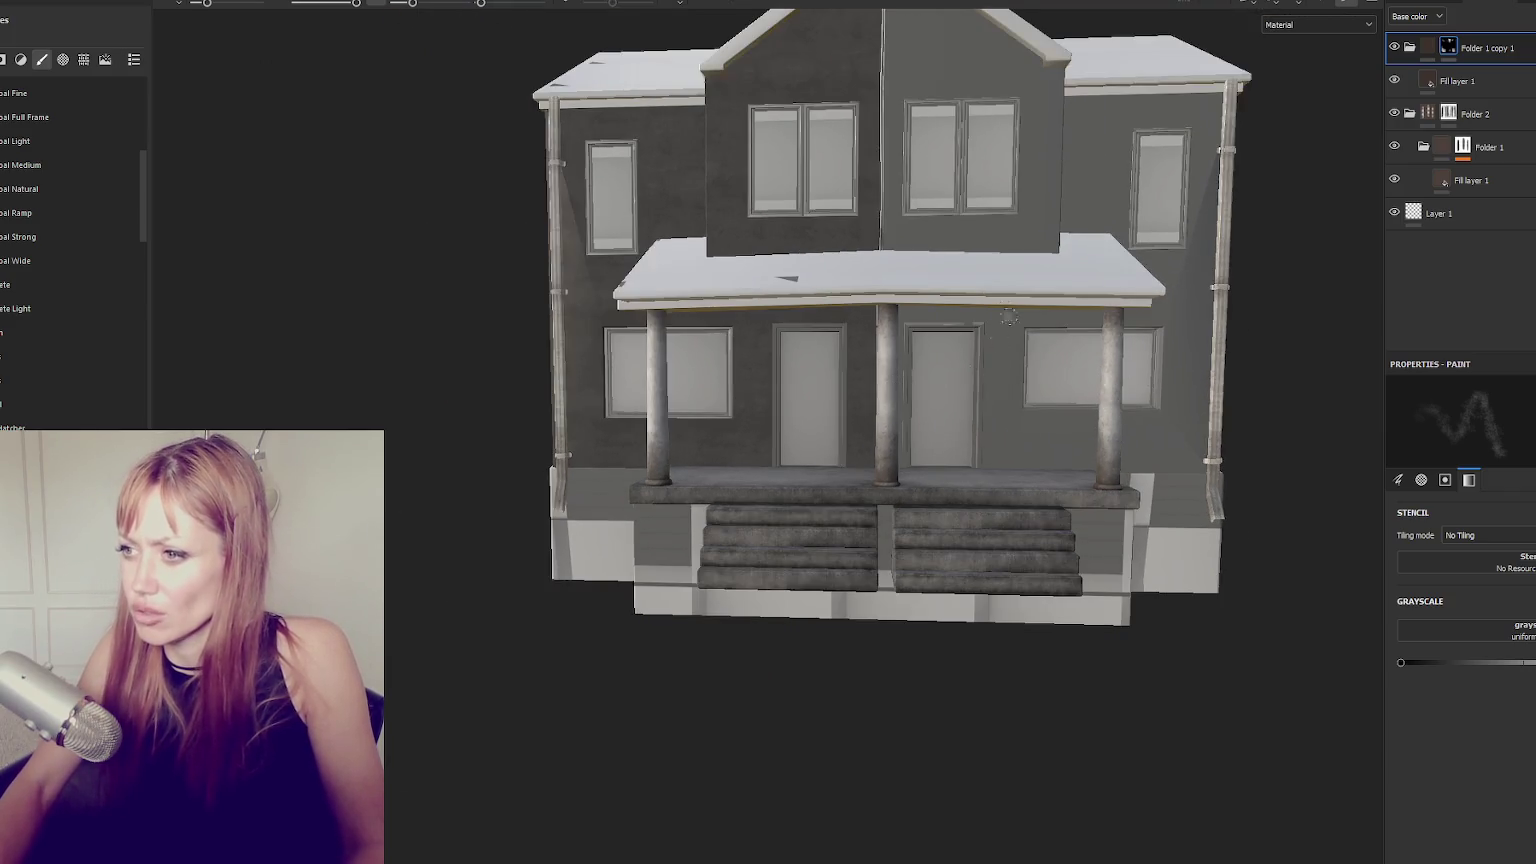
scroll(851, 396, up, 2)
scroll(847, 380, up, 2)
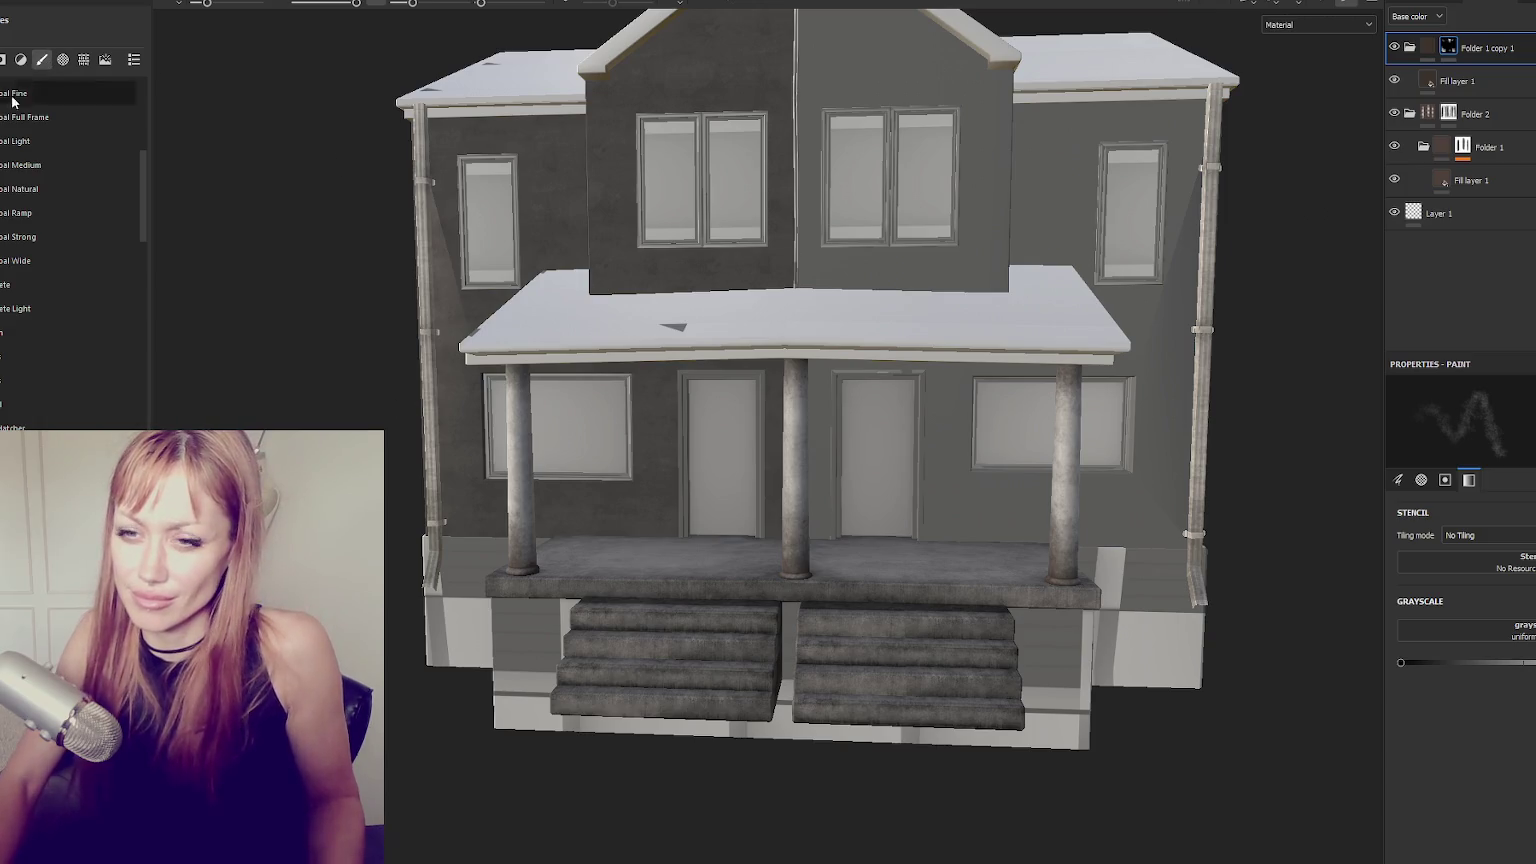
Open the texture export settings from the File menu.
key(alt+f)
key(Down)
key(Down)
key(Return)
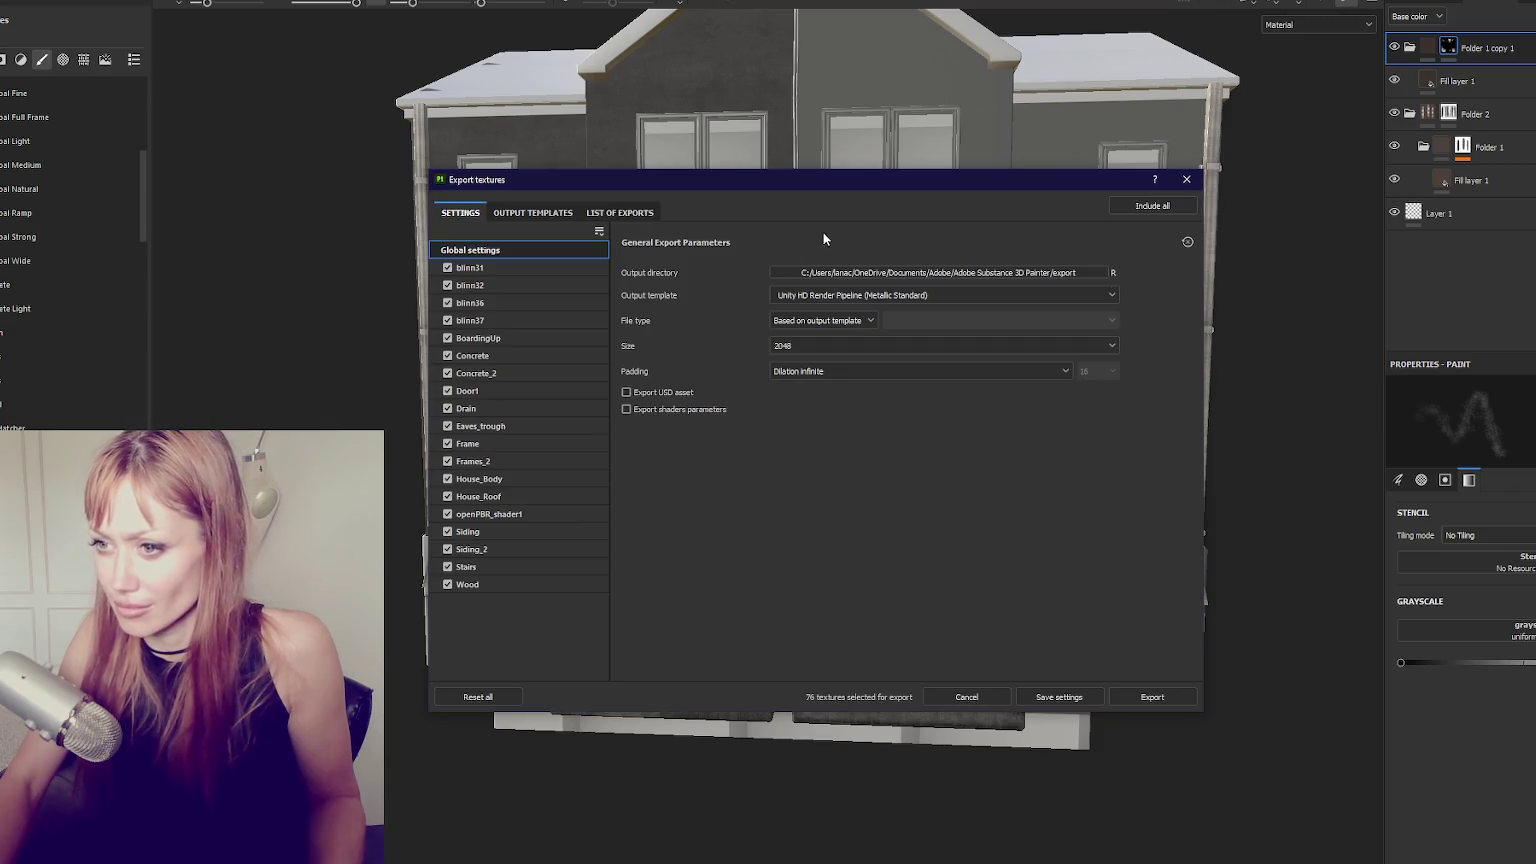
Uncheck every texture set except Wood, from blinn31 through the rest, and export Wood.
click(447, 267)
click(447, 285)
click(447, 302)
click(447, 320)
click(447, 338)
click(447, 355)
click(447, 373)
click(447, 390)
click(447, 408)
mouse_move(449, 417)
mouse_down()
mouse_move(450, 531)
mouse_move(497, 571)
mouse_up()
click(1152, 697)
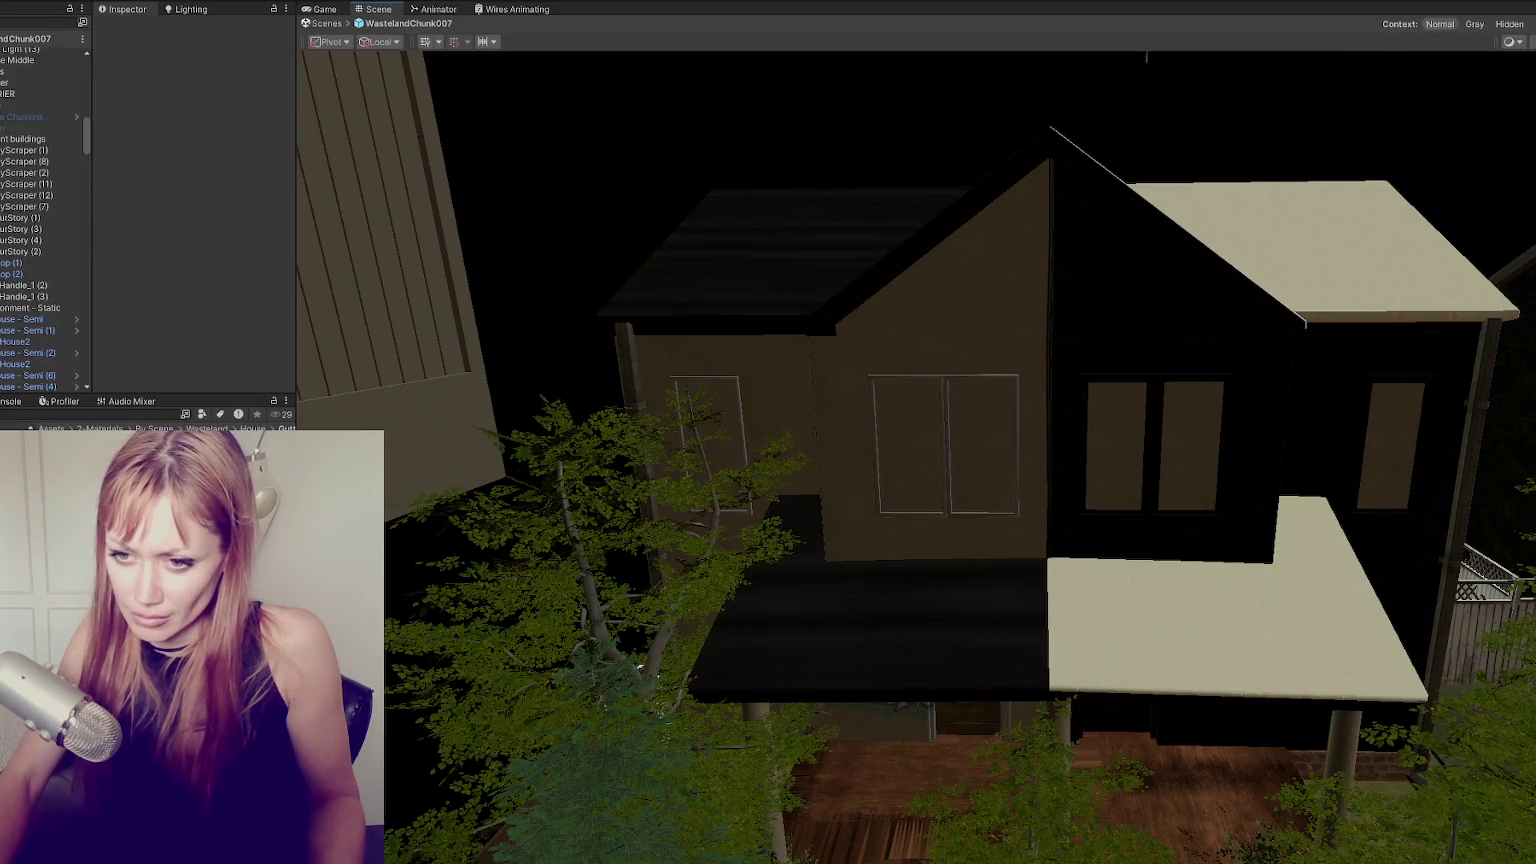
Create a new HDRP/Lit material named Pillars.
right_click(223, 267)
mouse_move(331, 275)
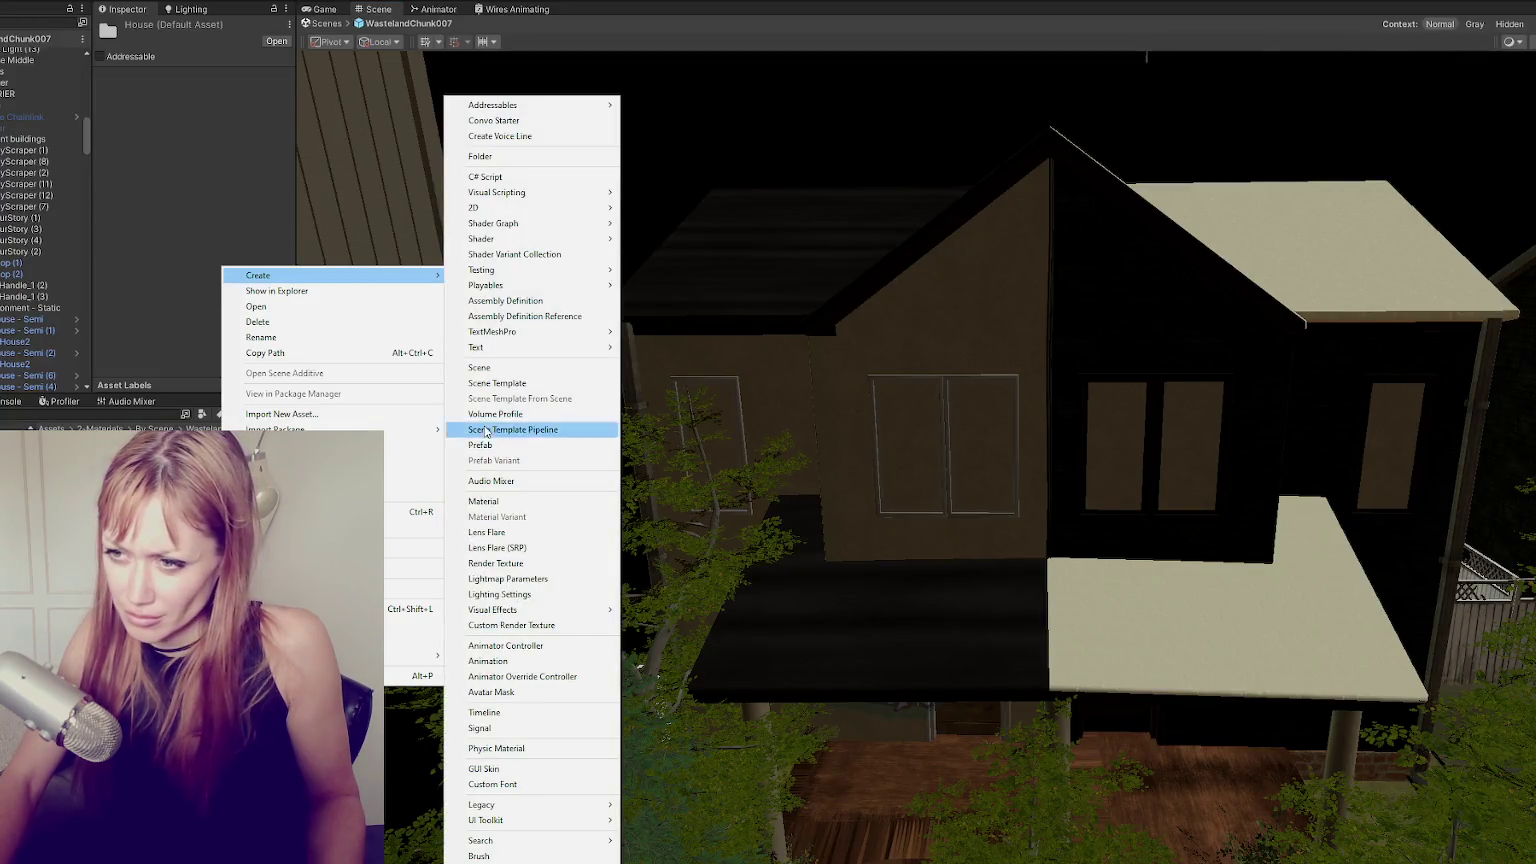
click(482, 501)
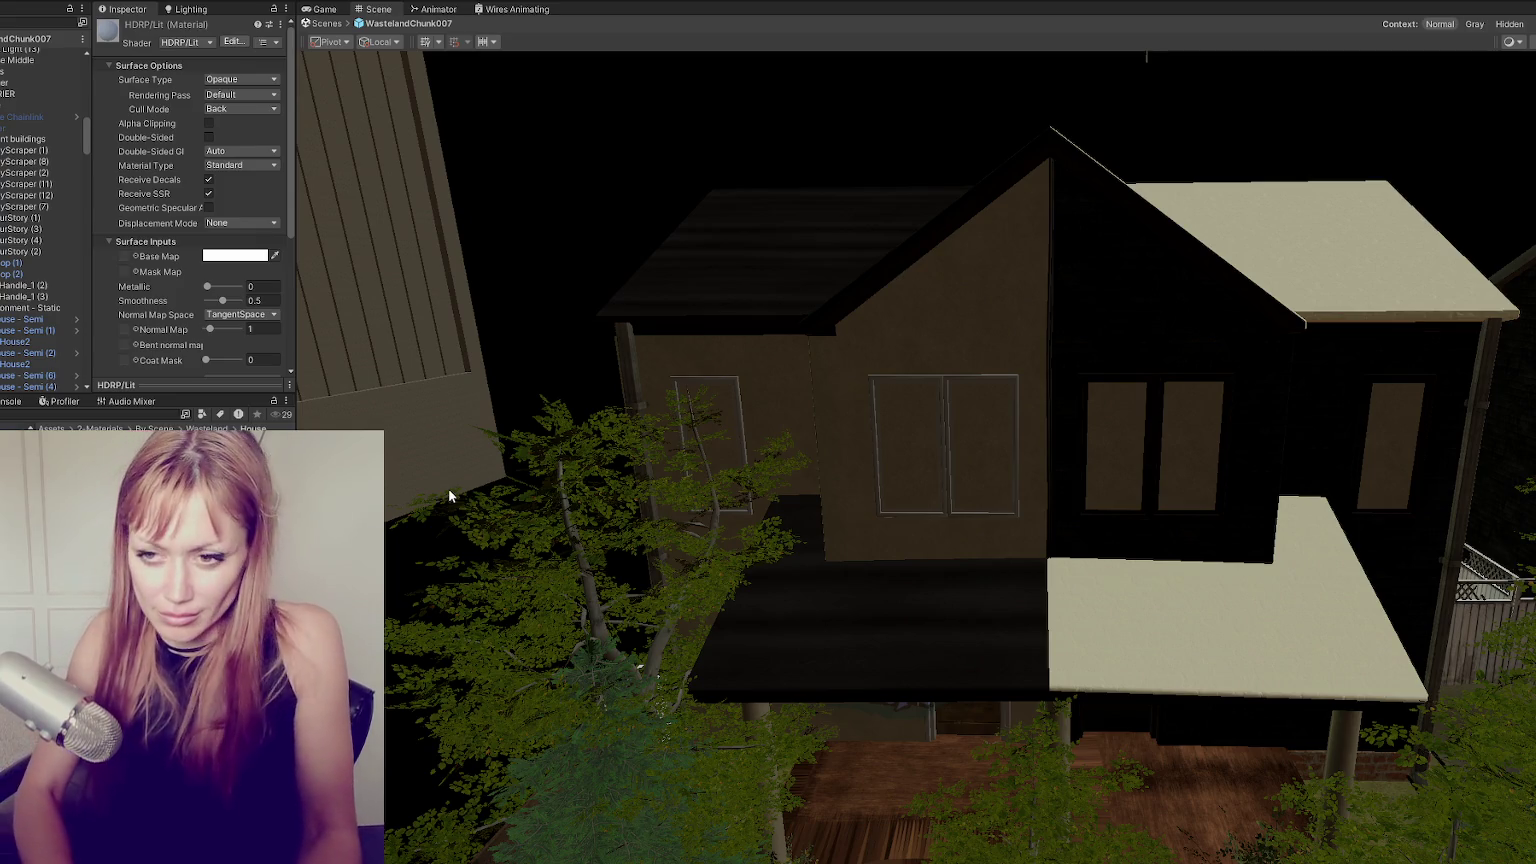
text(Pillars)
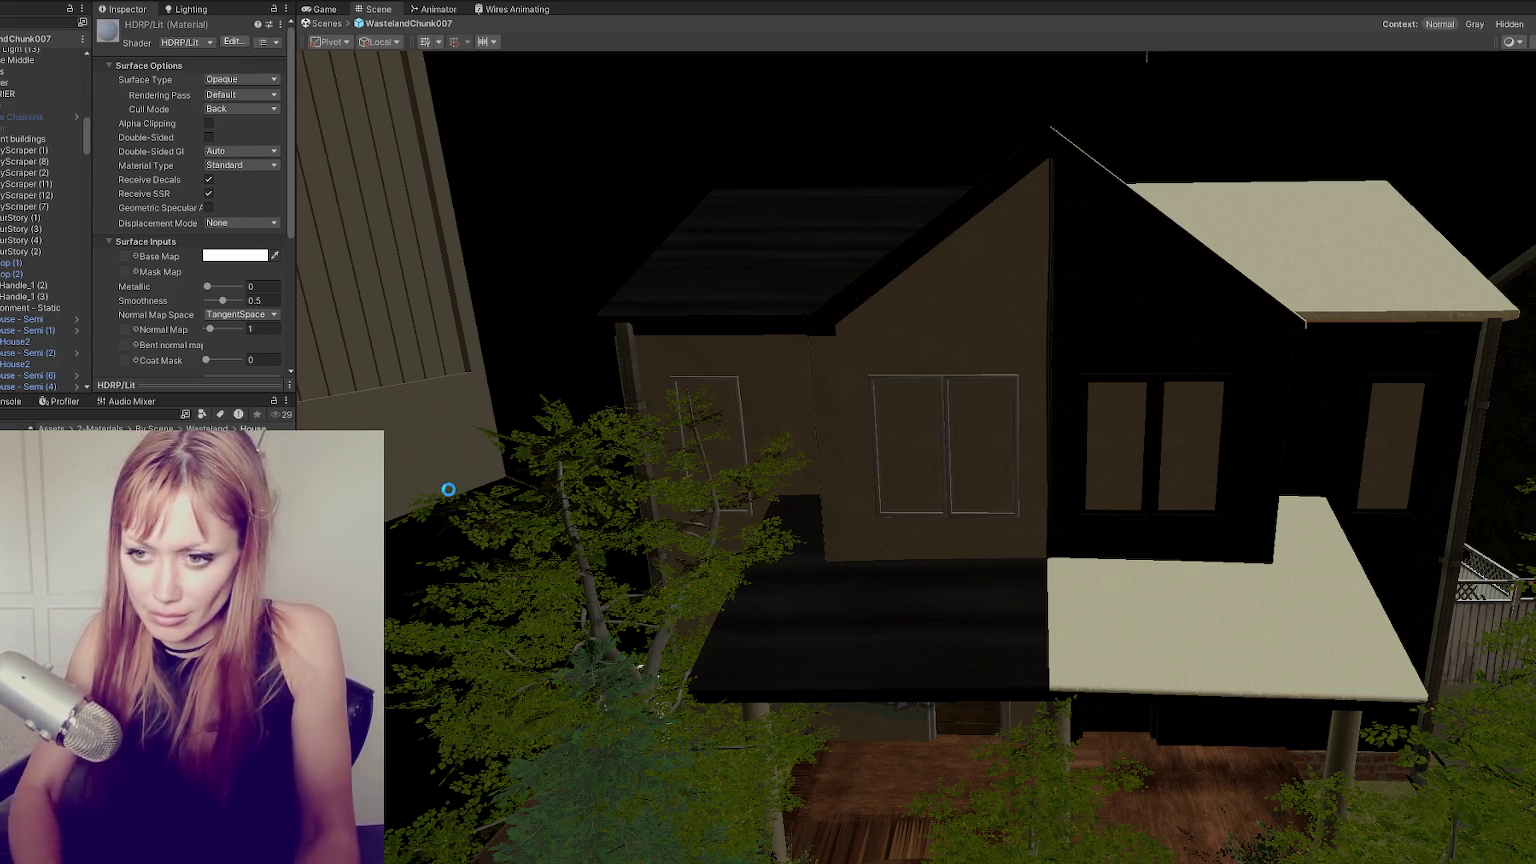
key(Return)
Create a project folder named Pillars.
right_click(193, 605)
mouse_move(228, 194)
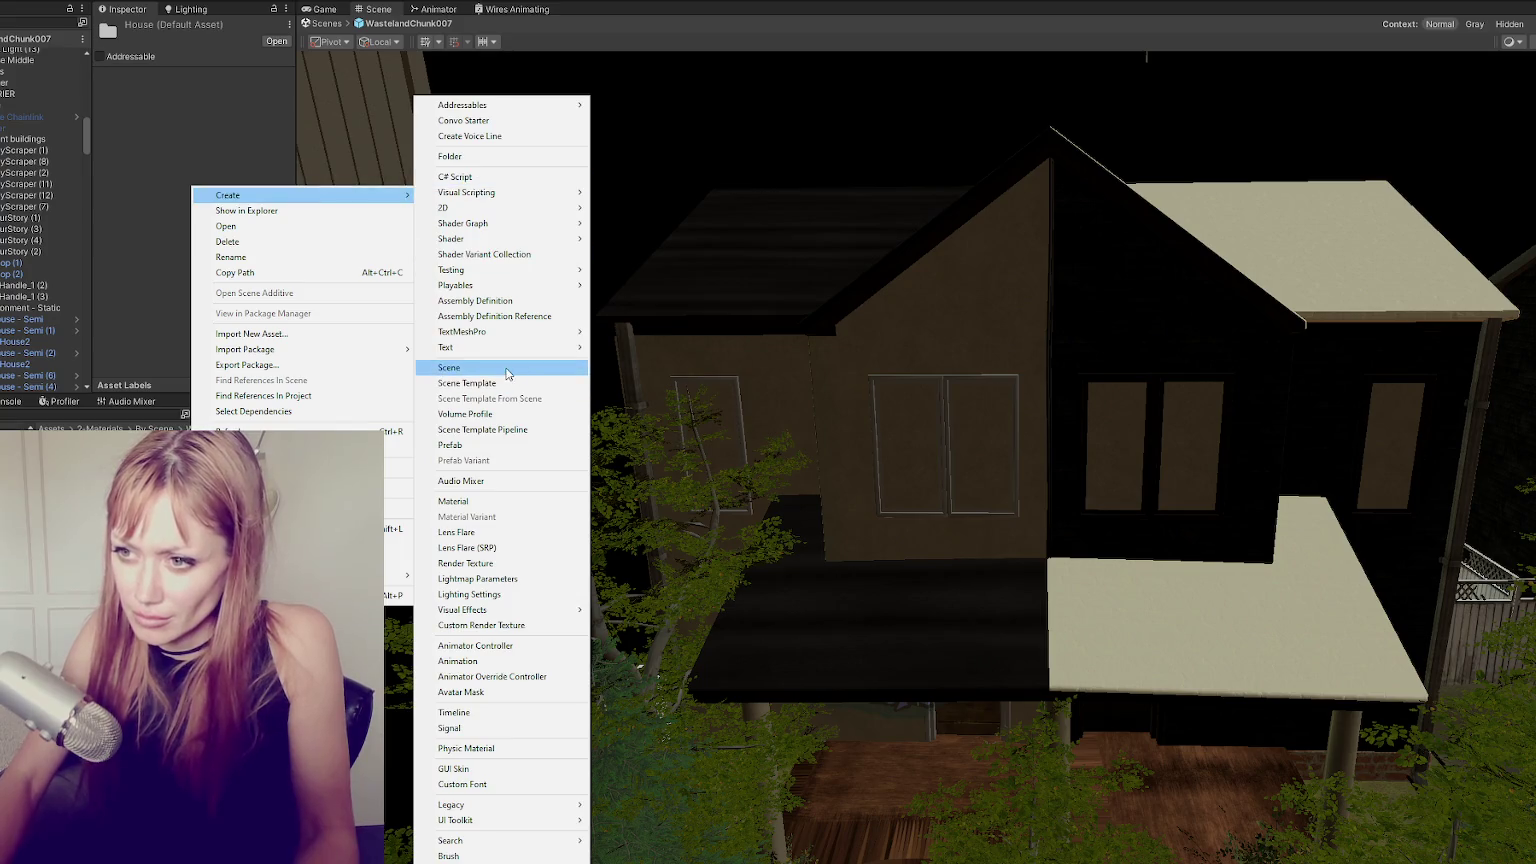
click(491, 157)
text(Pillars)
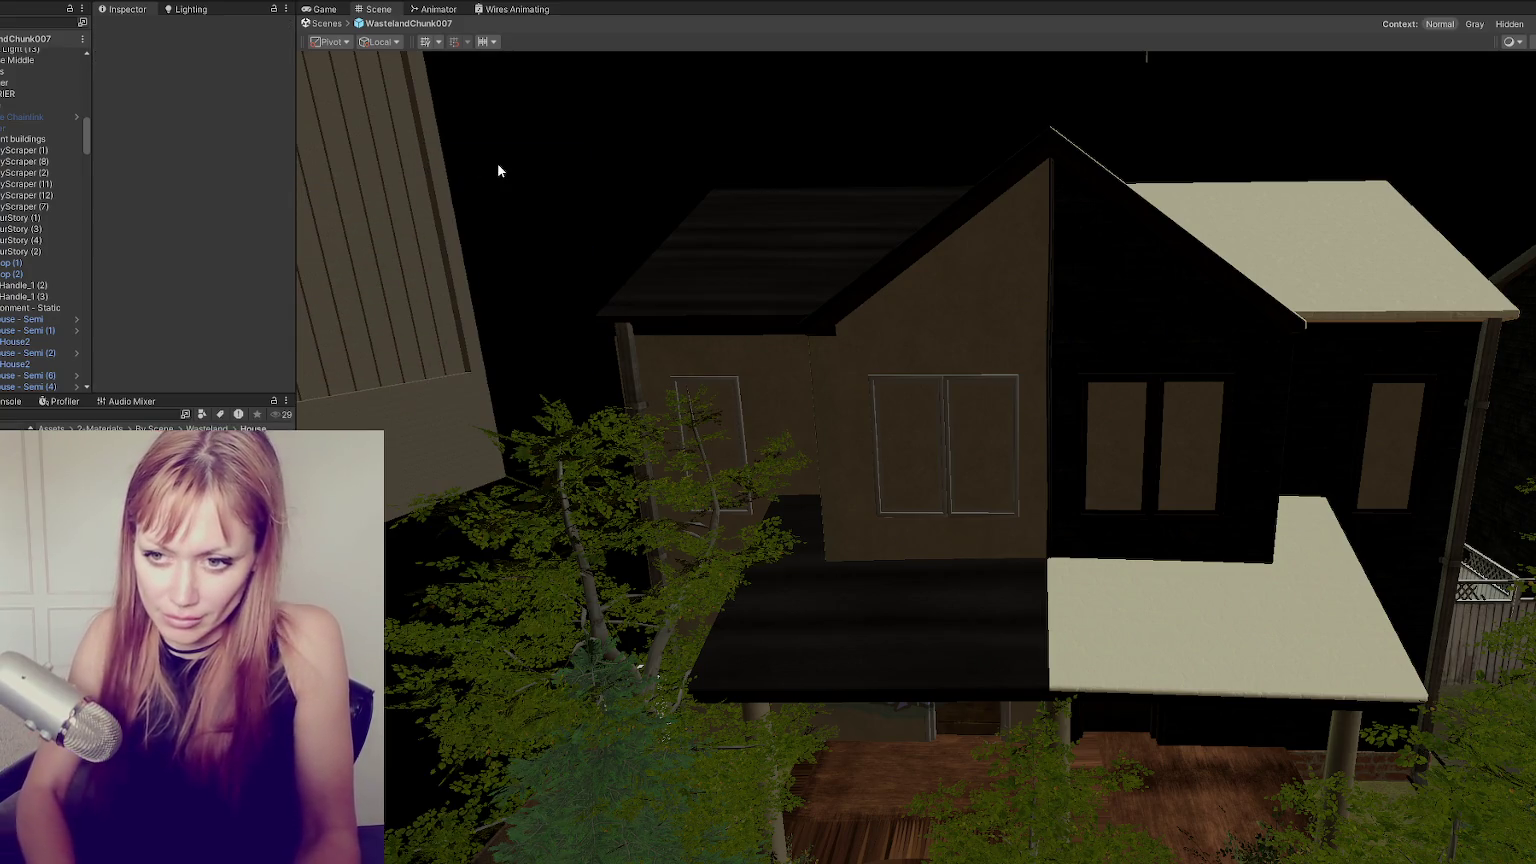
key(Return)
key(Return)
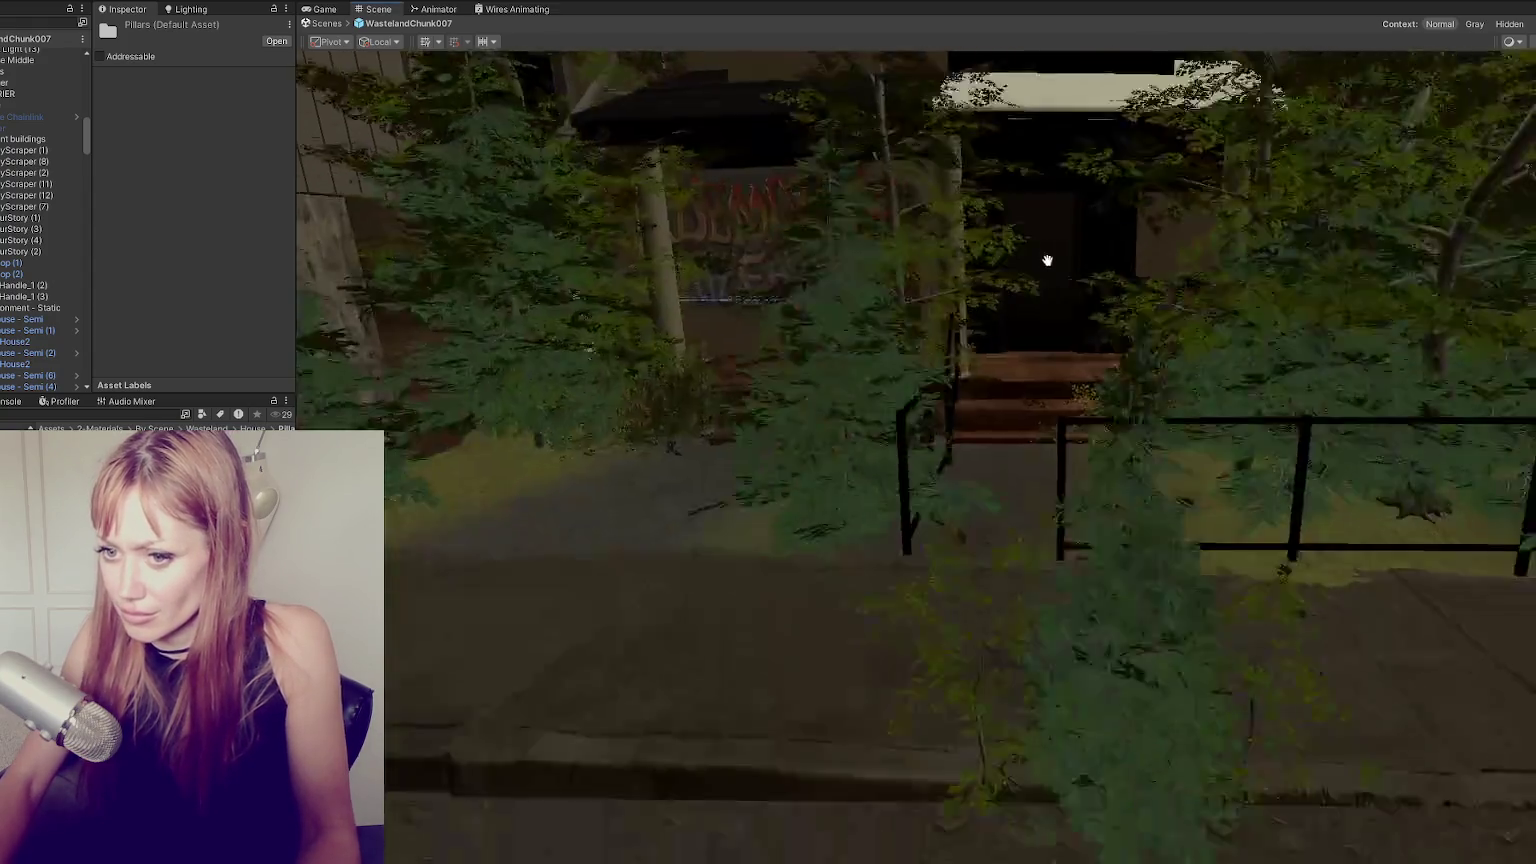
mouse_move(1047, 260)
right_down()
mouse_move(933, 388)
mouse_move(564, 452)
right_up()
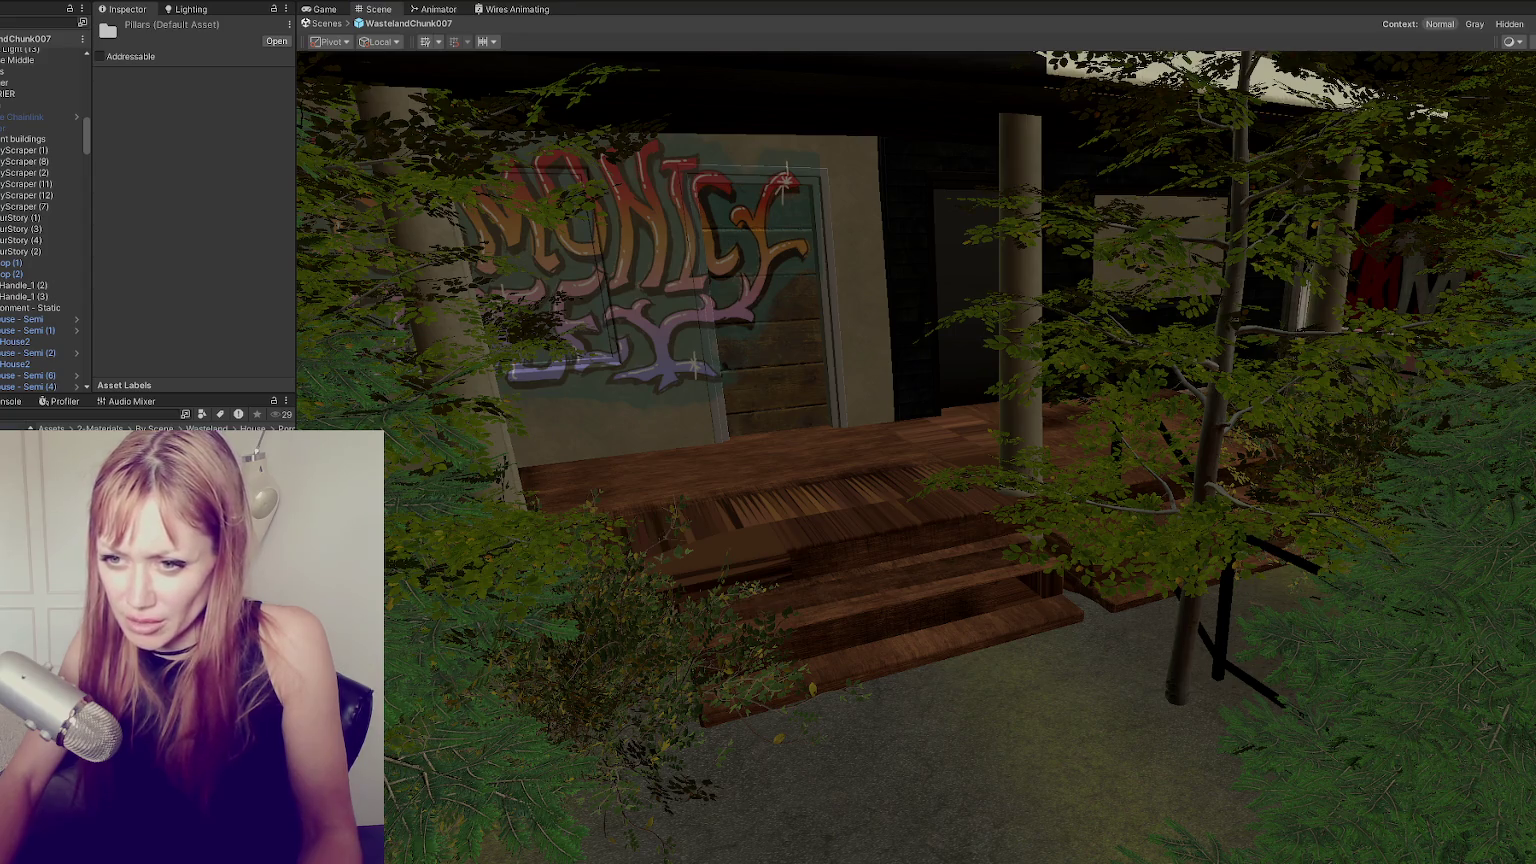
Browse through the House Porch Stairs material's settings.
key(Down)
scroll(172, 322, down, 4)
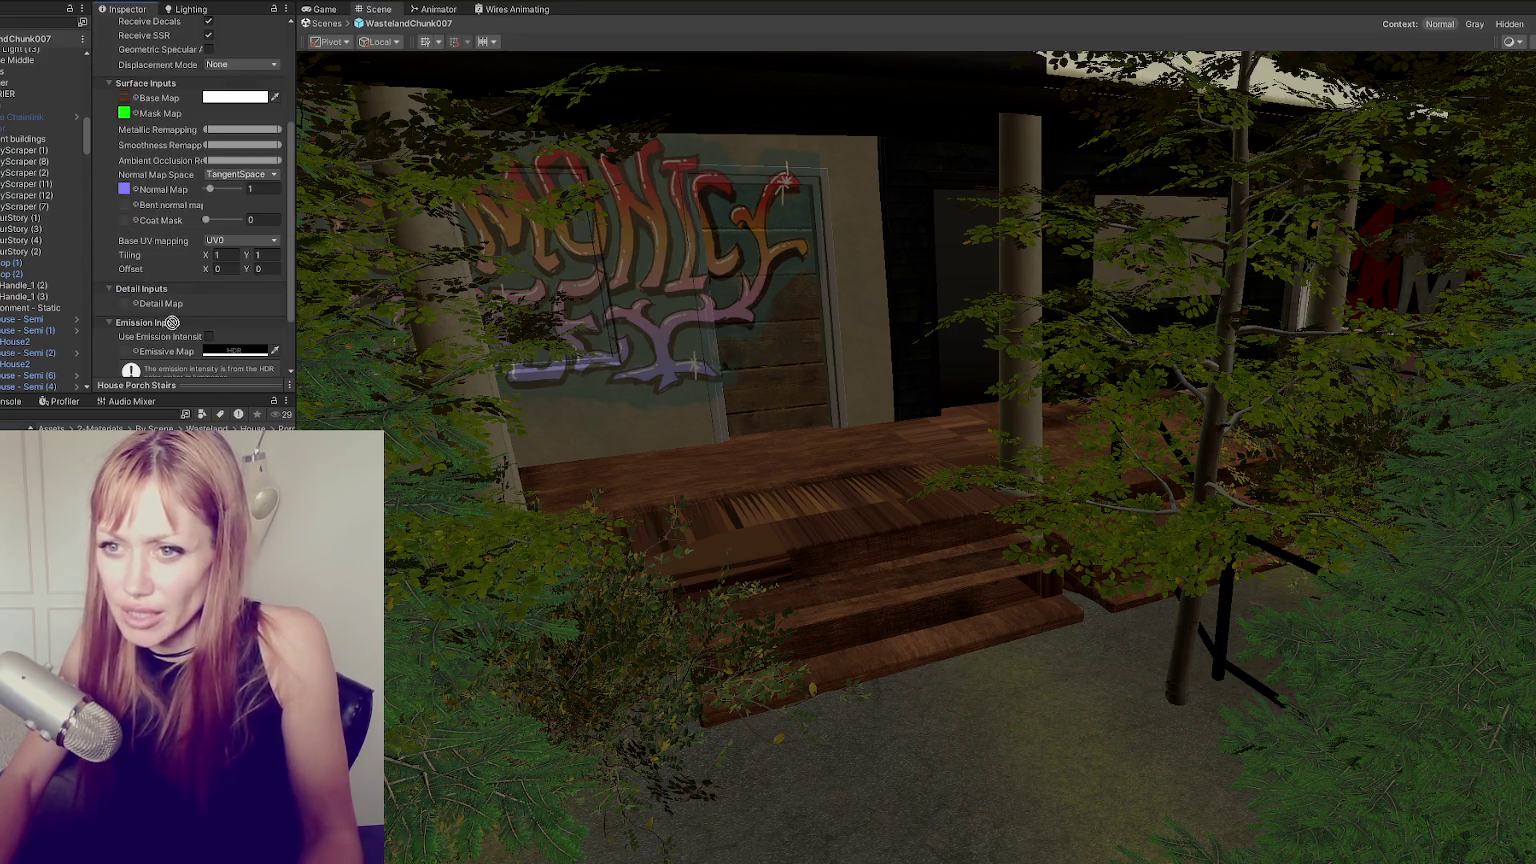
scroll(126, 70, down, 2)
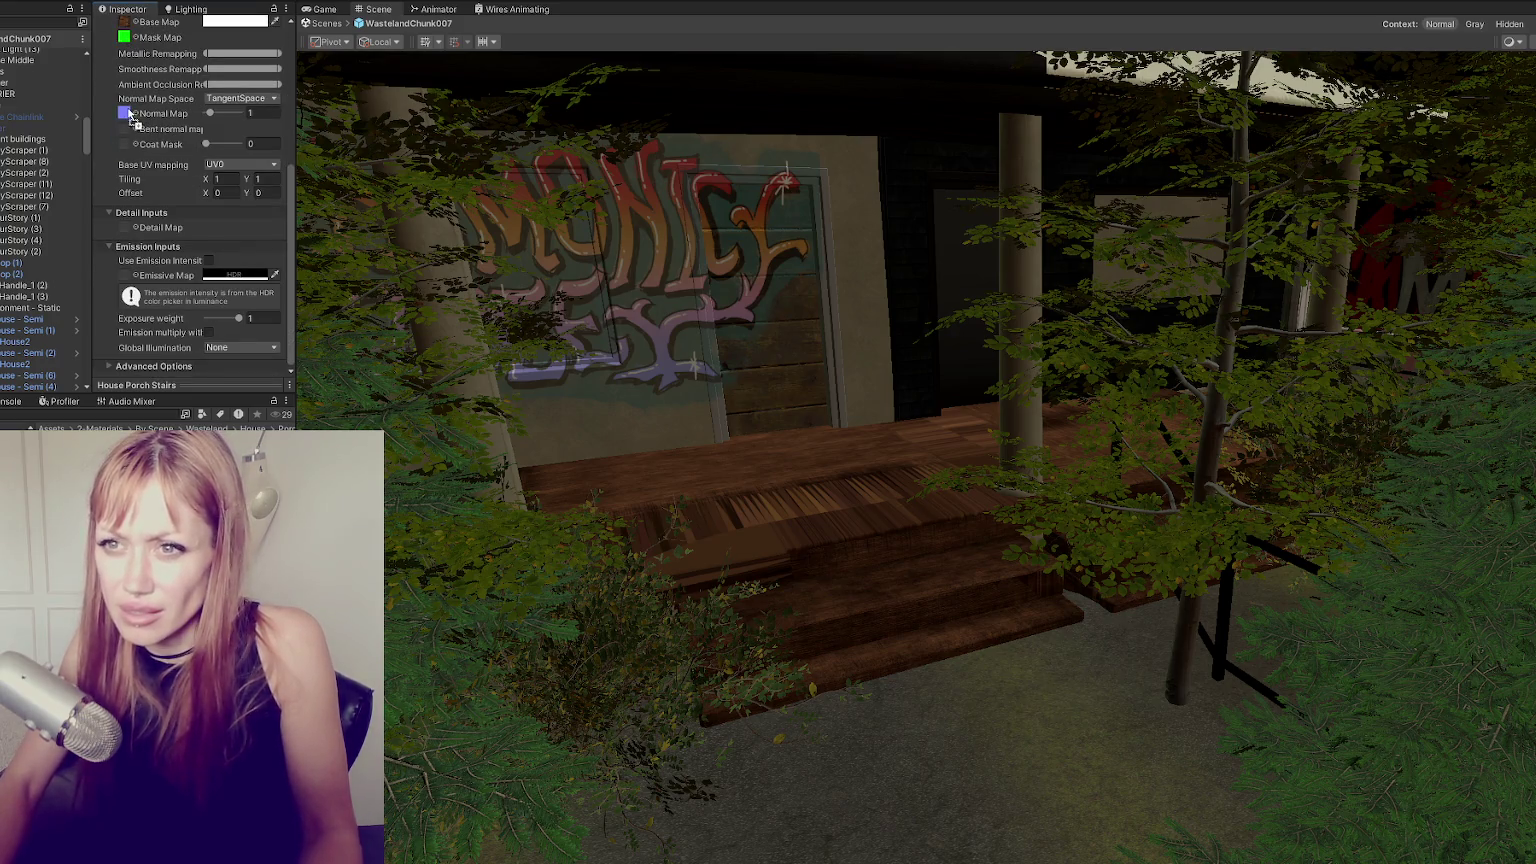
scroll(140, 80, up, 6)
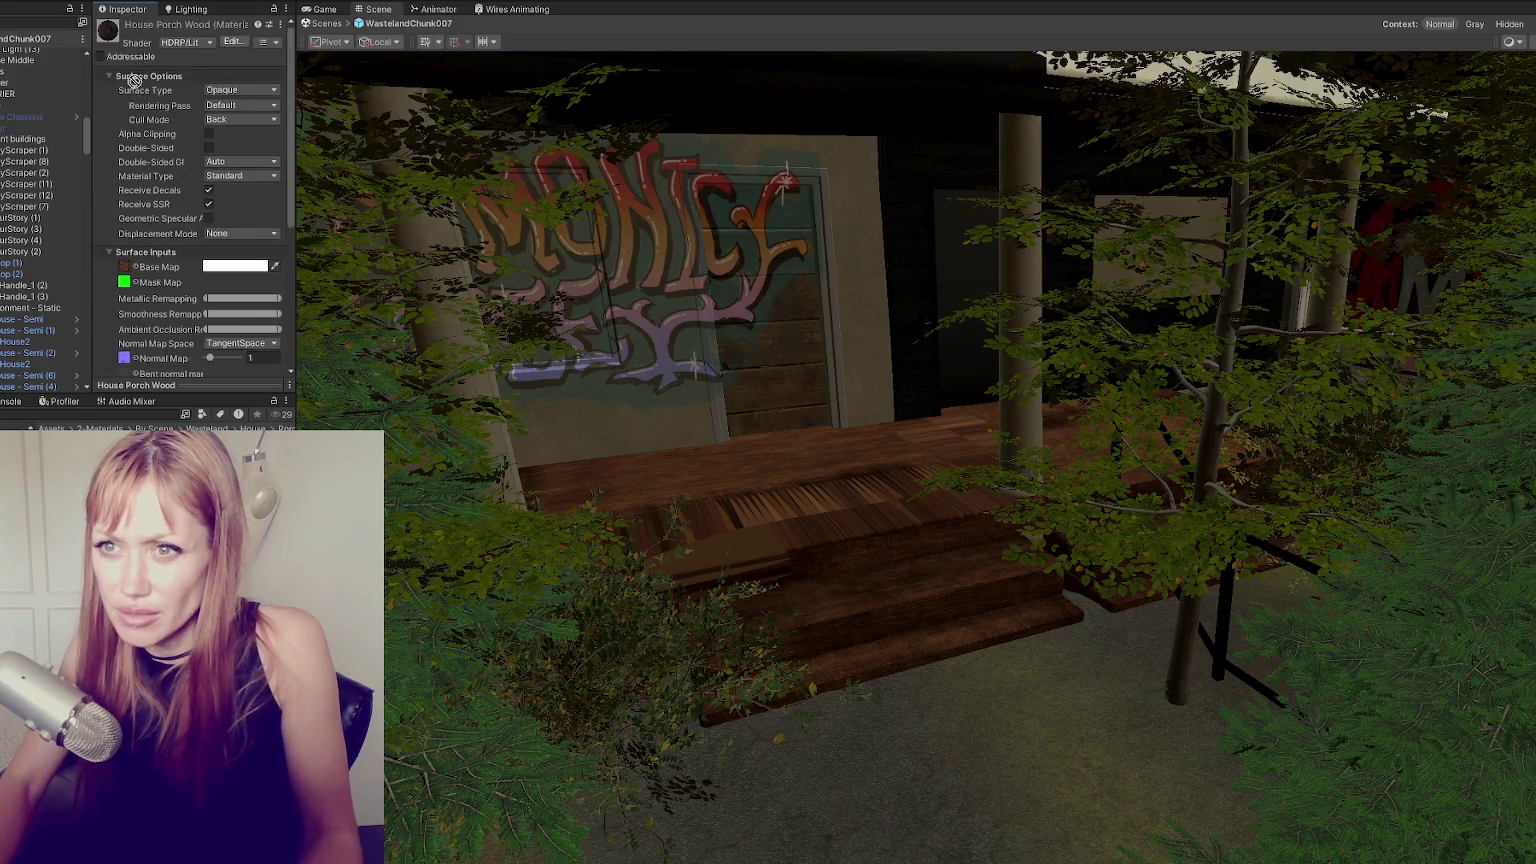
scroll(160, 316, down, 5)
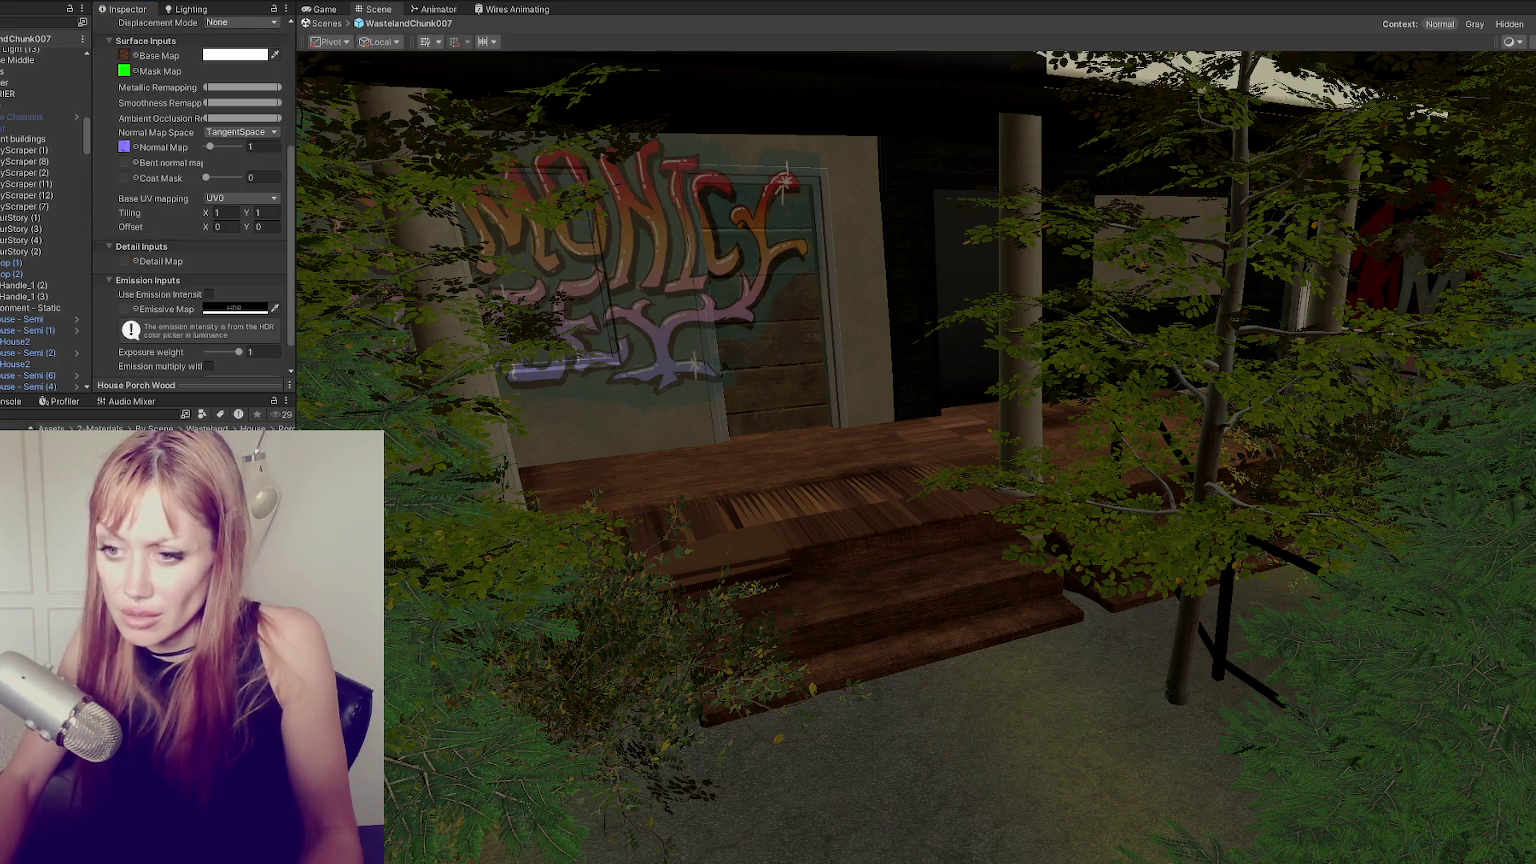
scroll(190, 200, up, 3)
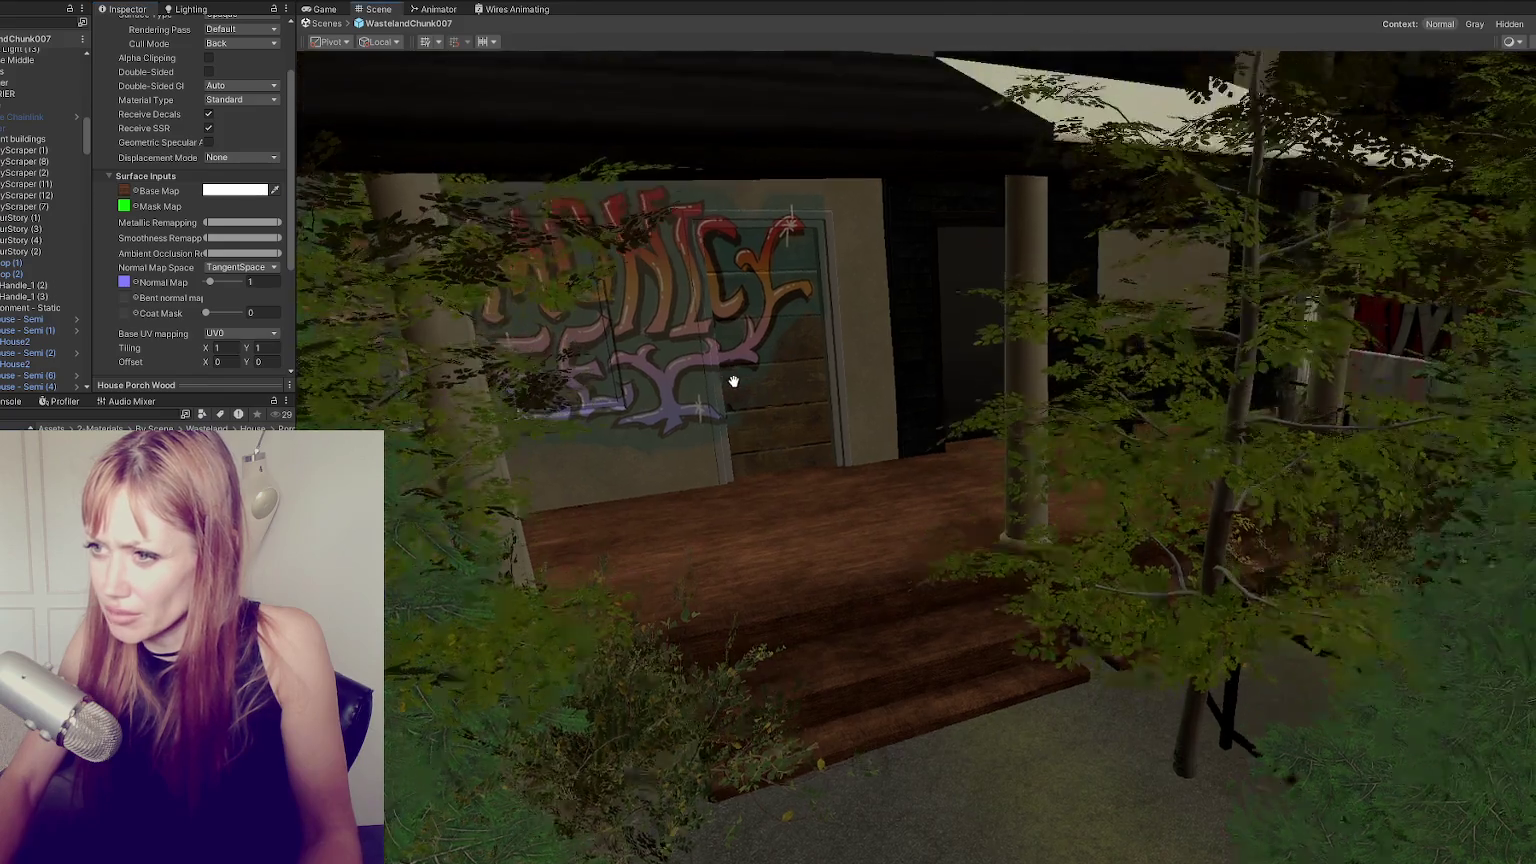
Drag the white material onto the porch columns in the Scene view.
middle_drag(730, 384, 740, 470)
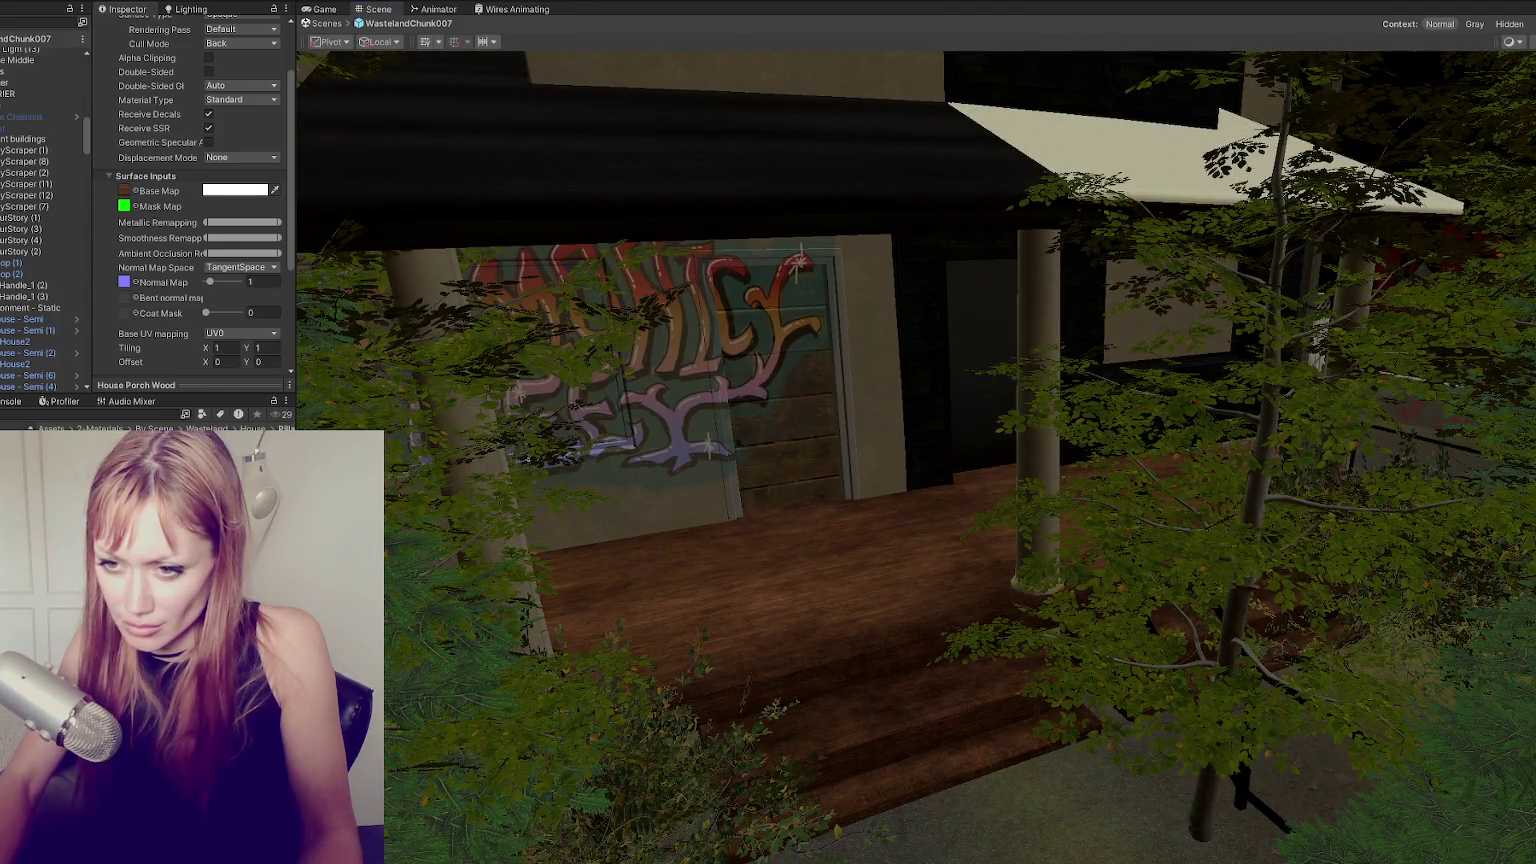
drag(300, 600, 1068, 437)
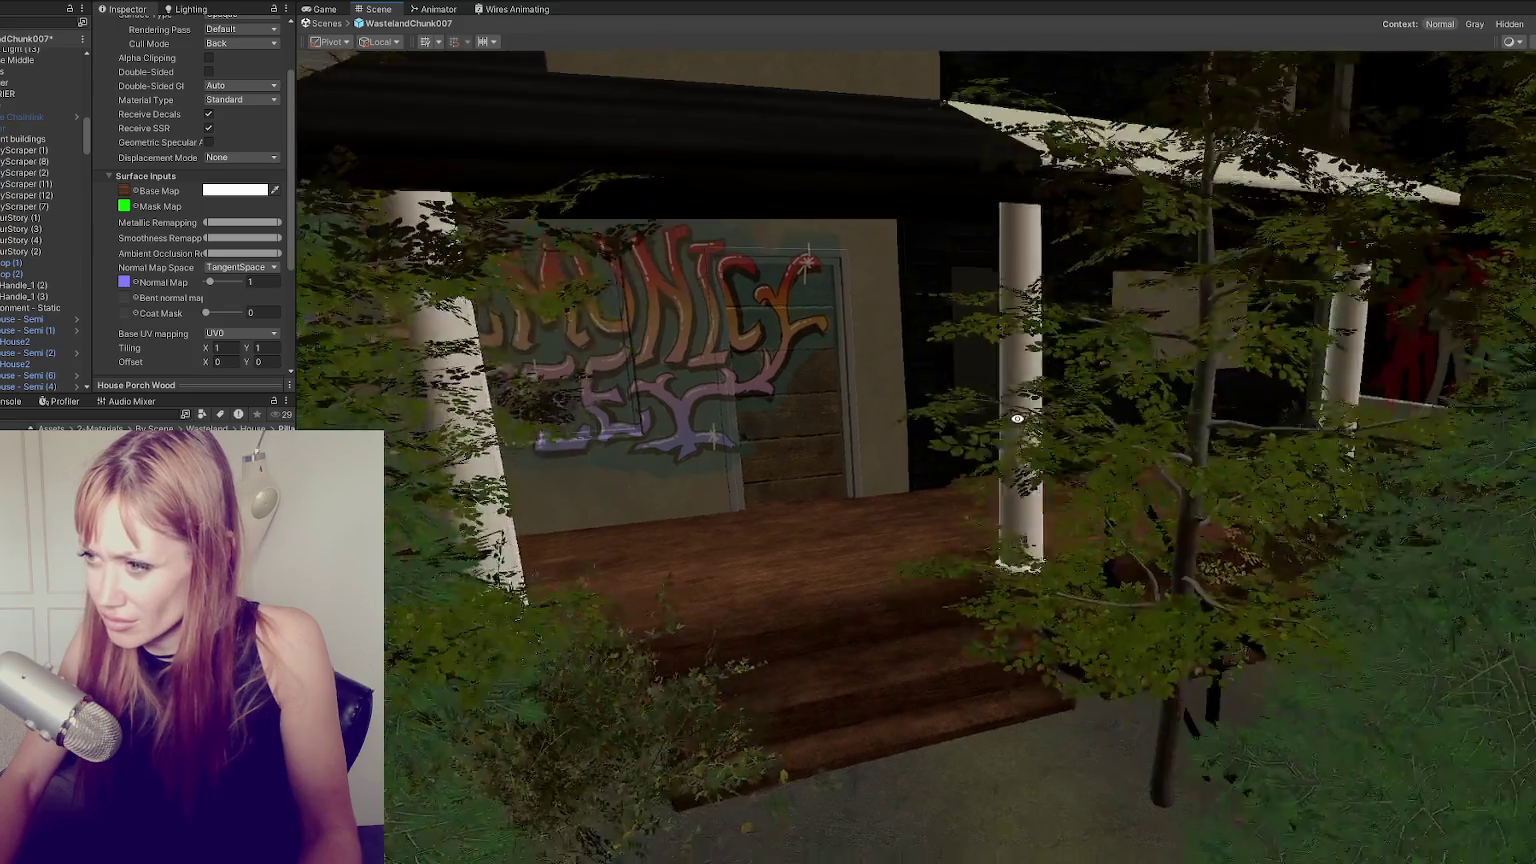
right_drag(1040, 460, 535, 493)
scroll(535, 493, down, 5)
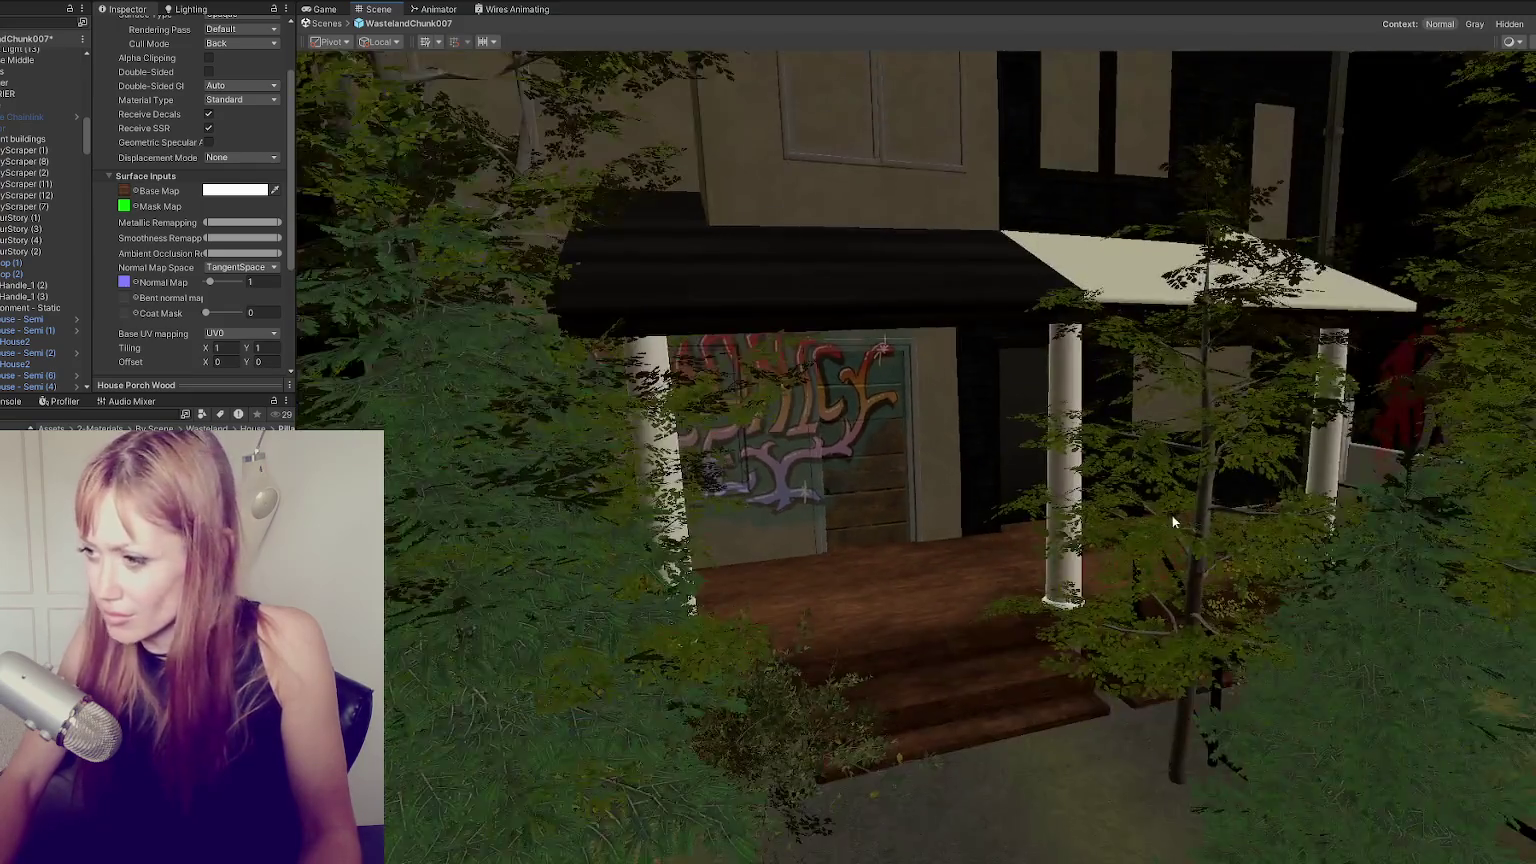
click(1178, 664)
mouse_move(1178, 664)
middle_down()
mouse_move(925, 441)
mouse_move(748, 337)
mouse_move(790, 472)
middle_up()
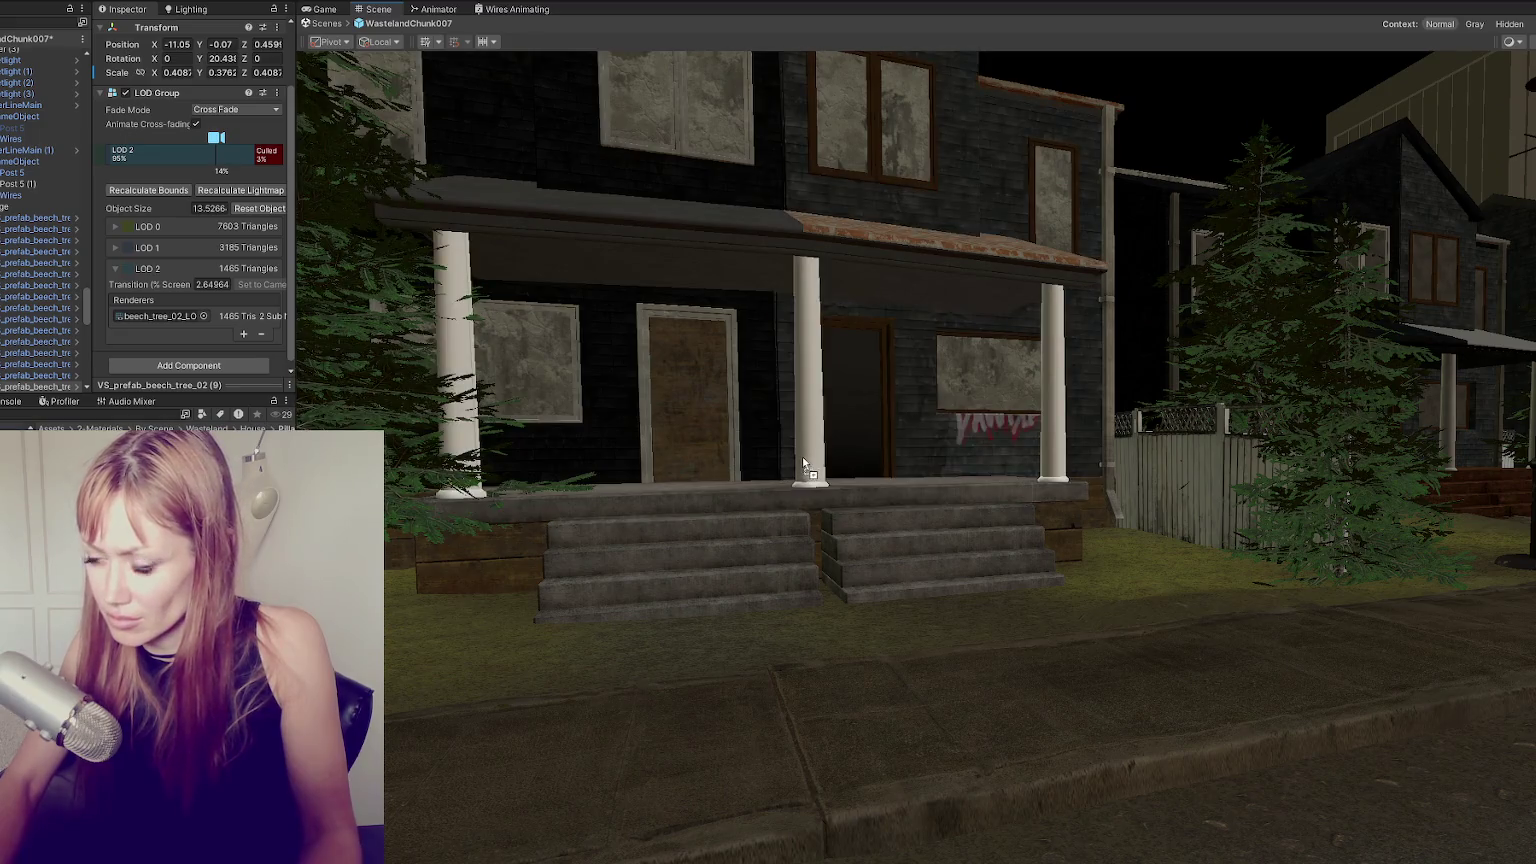
Assign the base colour texture and the wood normal texture to the Pillars material.
scroll(926, 490, up, 3)
scroll(926, 490, up, 3)
click(103, 432)
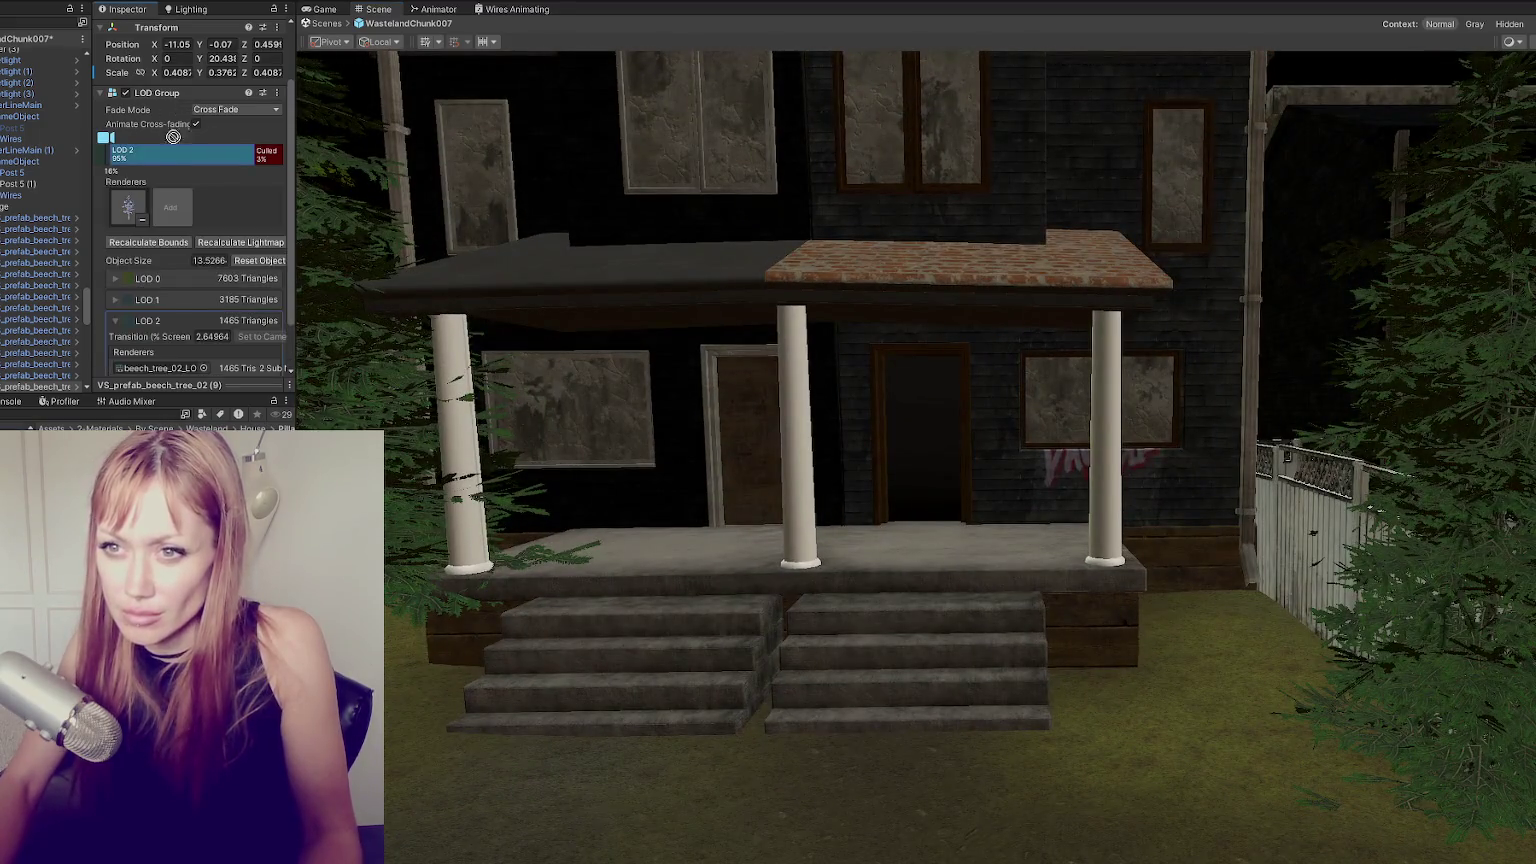
scroll(166, 174, down, 5)
scroll(164, 188, up, 1)
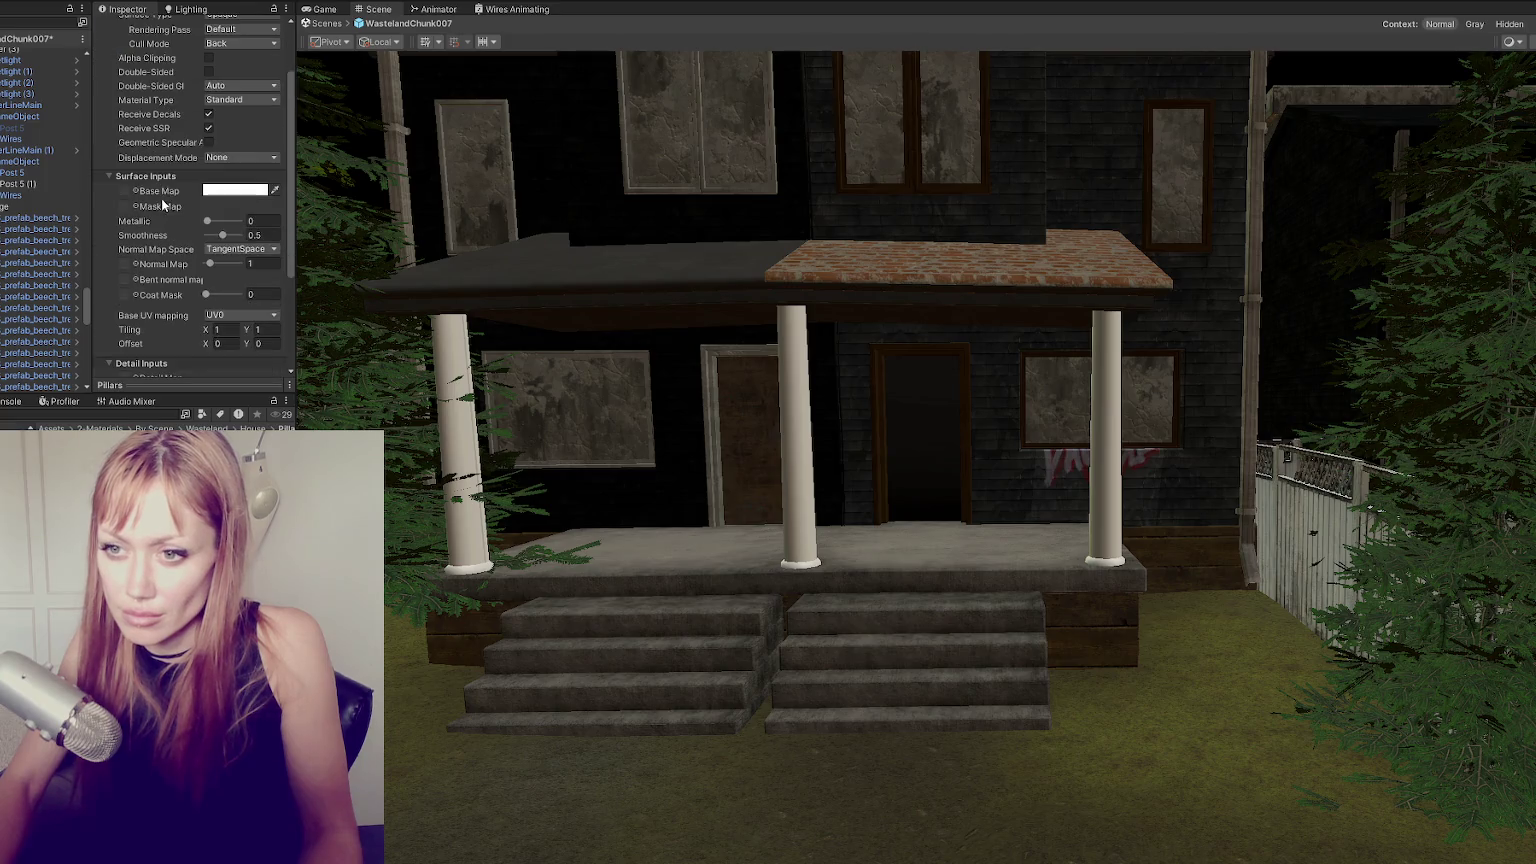
drag(133, 190, 124, 206)
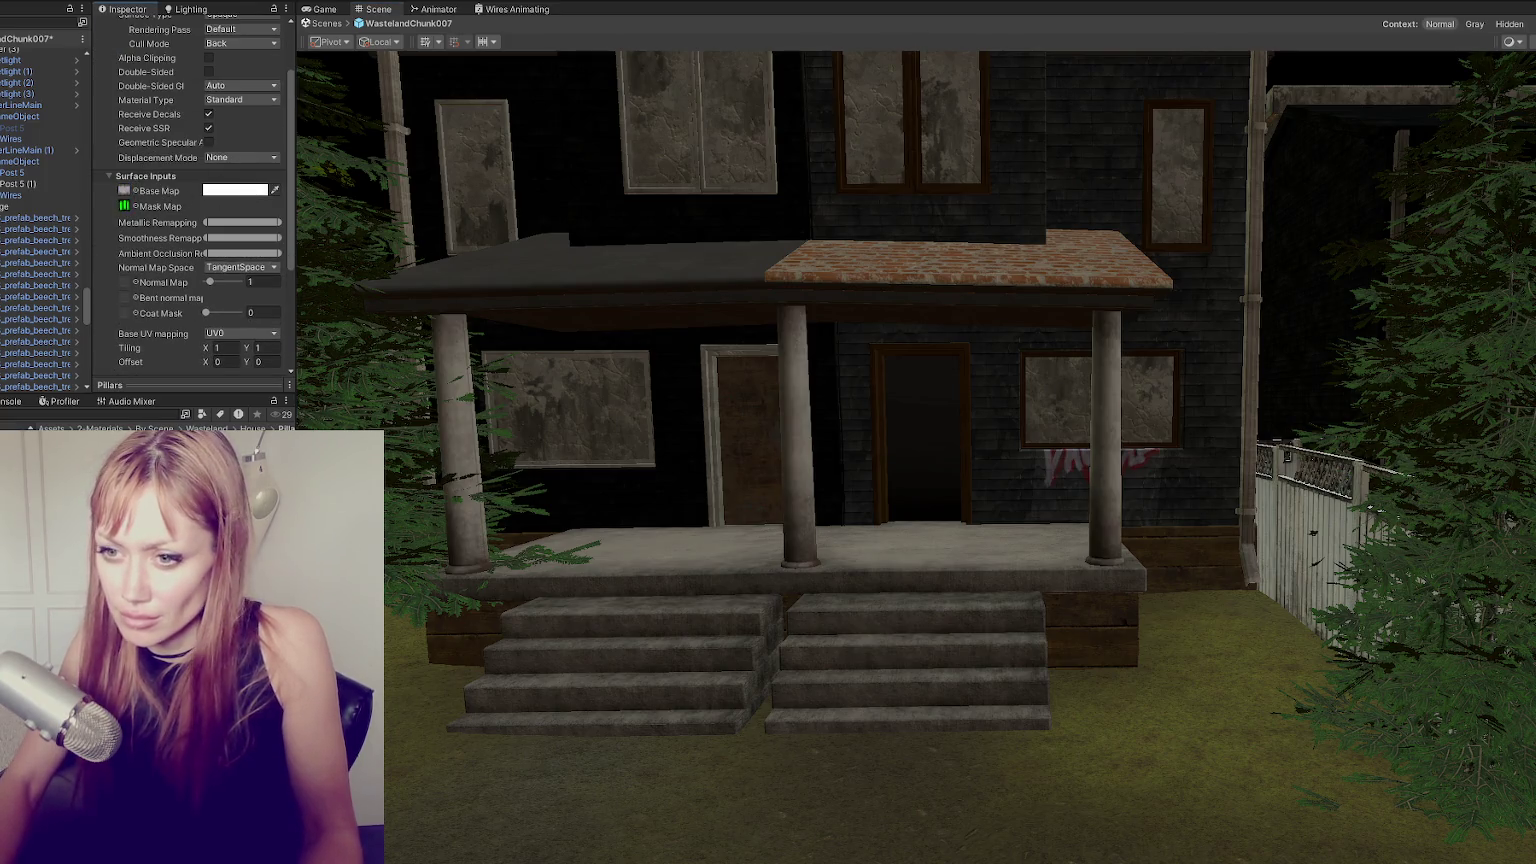
drag(127, 290, 126, 284)
Set the house_Wood_Normal texture's Texture Type to Normal map and apply.
double_click(124, 282)
click(235, 88)
click(240, 113)
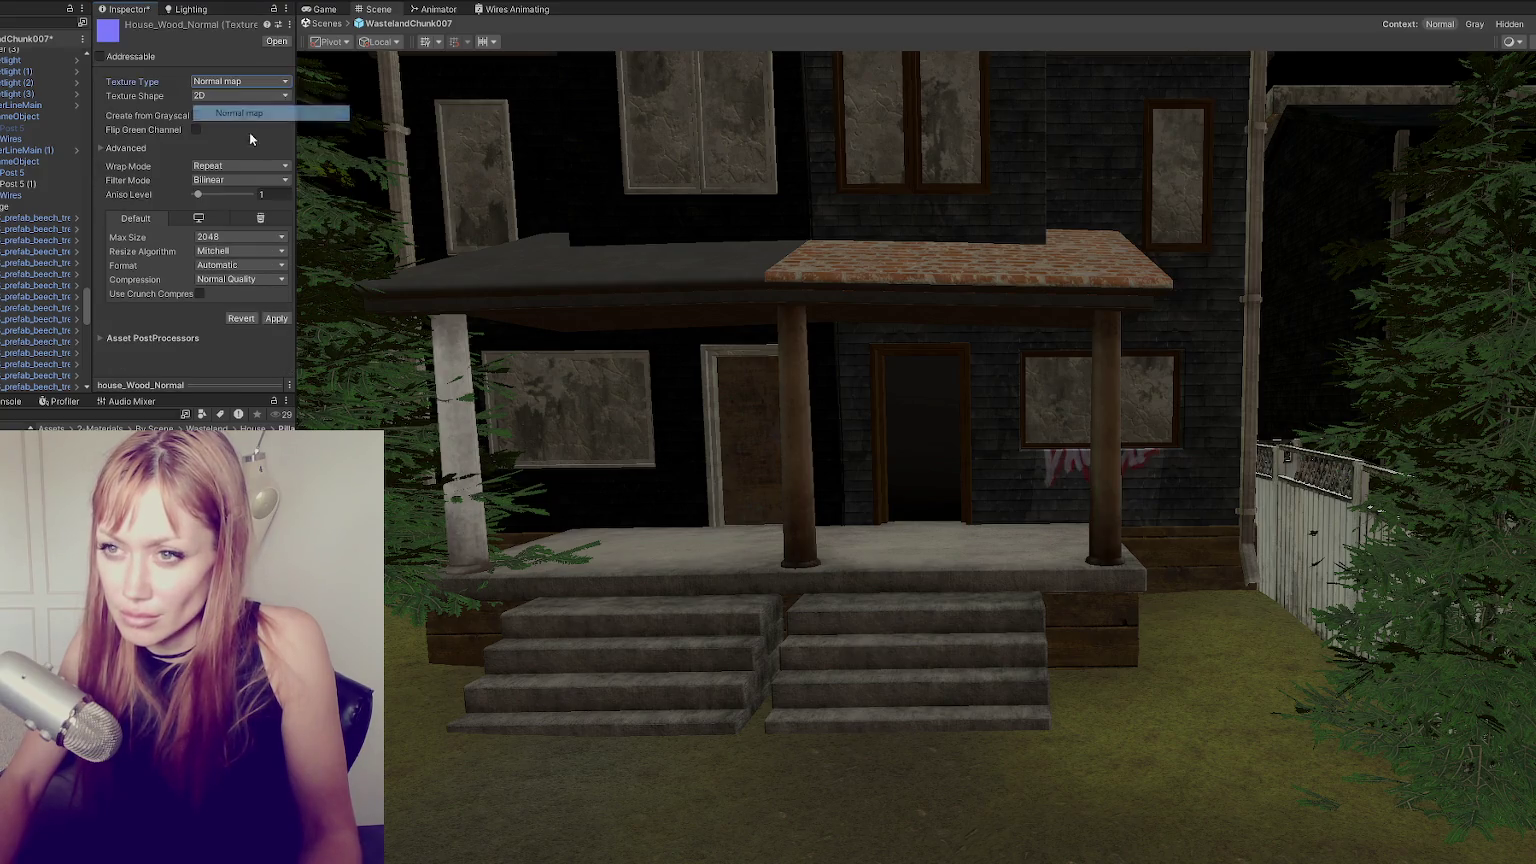
click(276, 318)
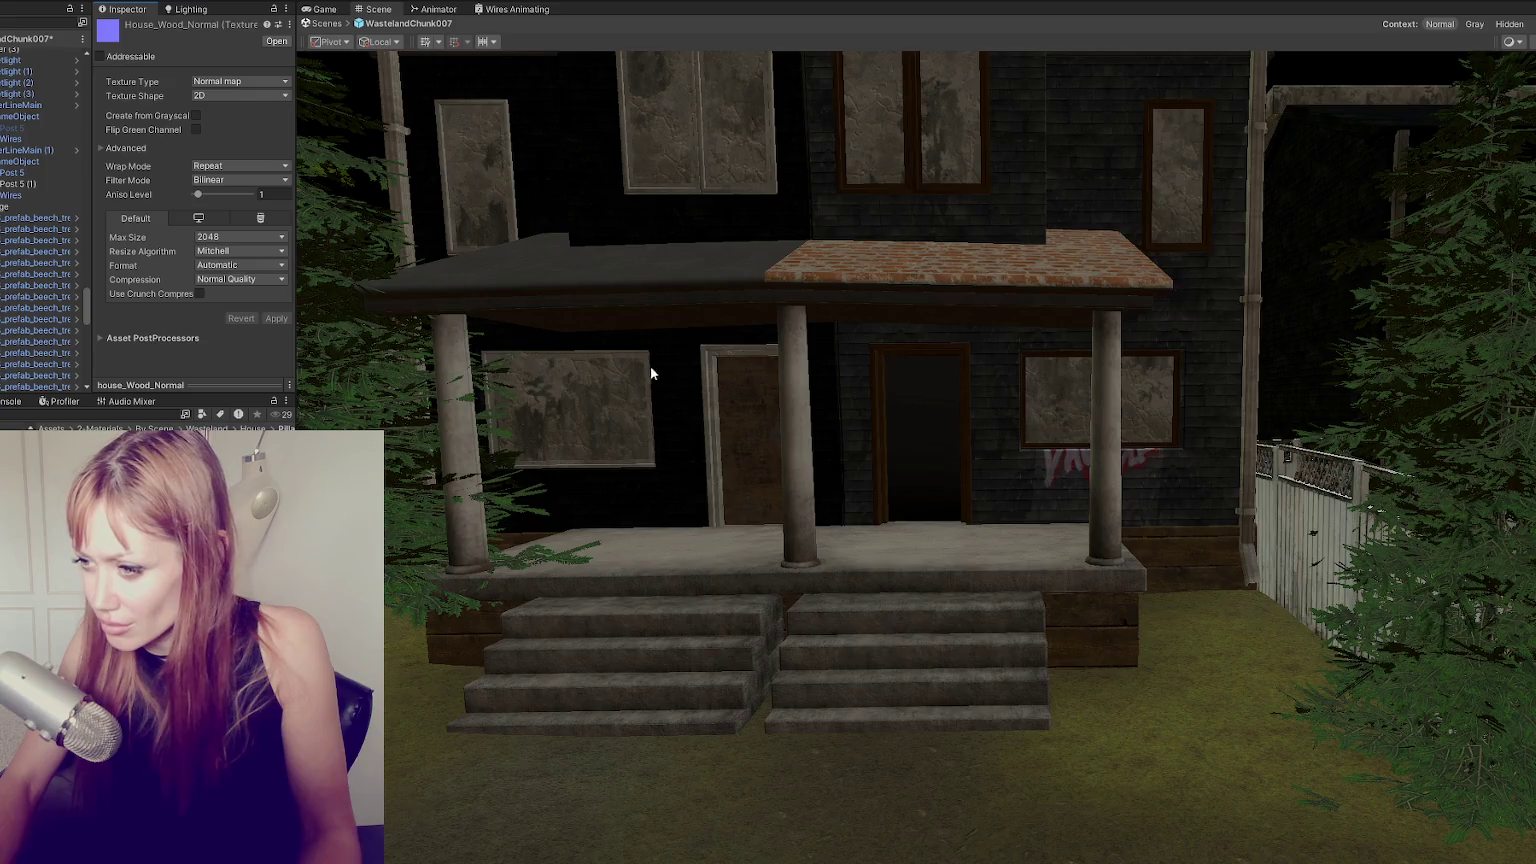
View the porch head-on, then select and frame the neighbouring house.
right_drag(651, 371, 733, 355)
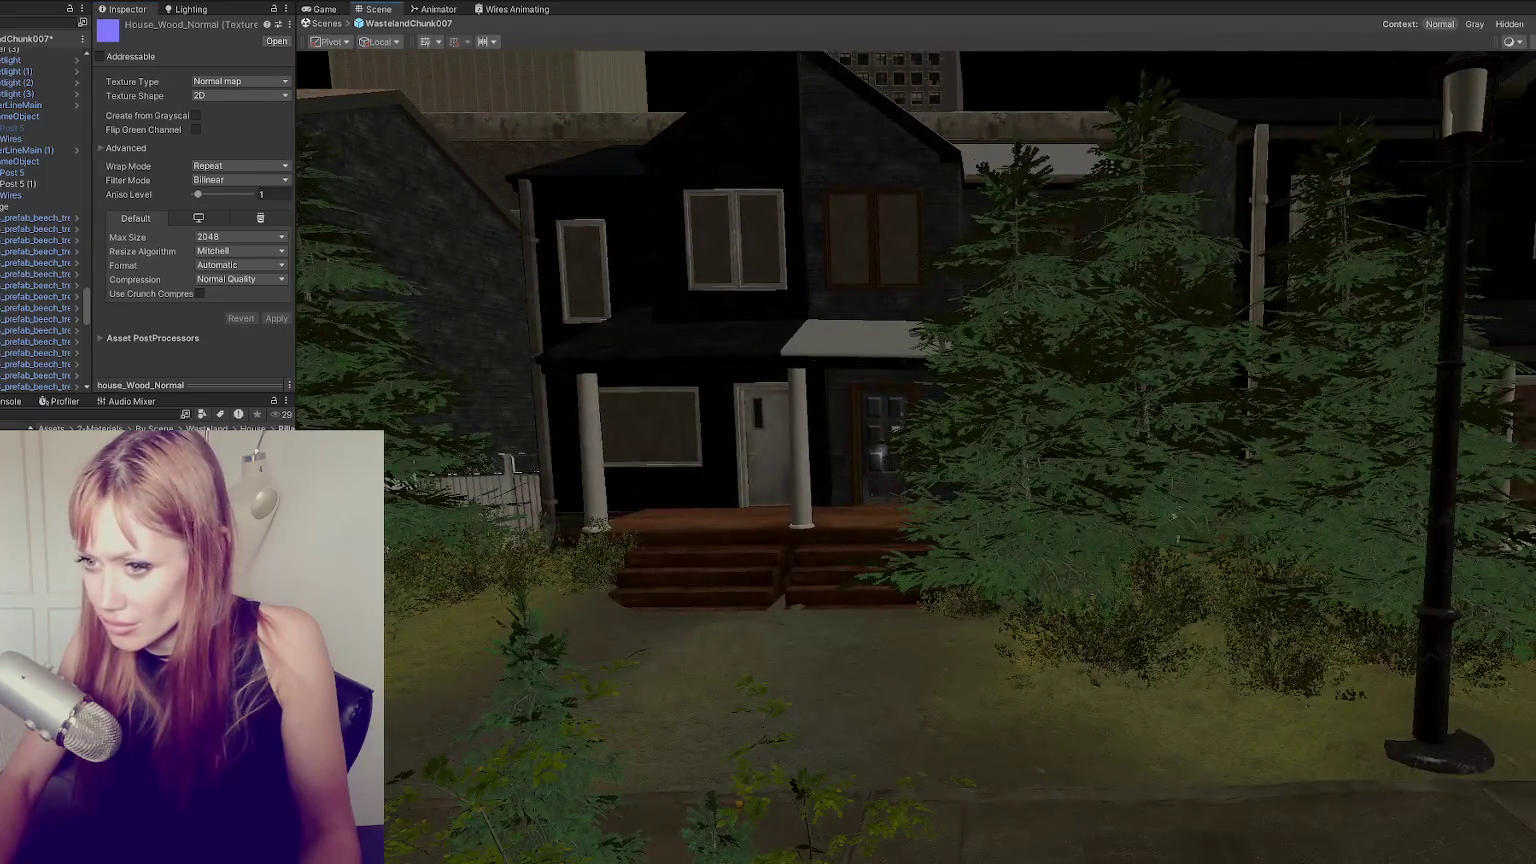
mouse_move(987, 467)
right_down()
mouse_move(857, 554)
mouse_move(886, 500)
mouse_move(359, 314)
right_up()
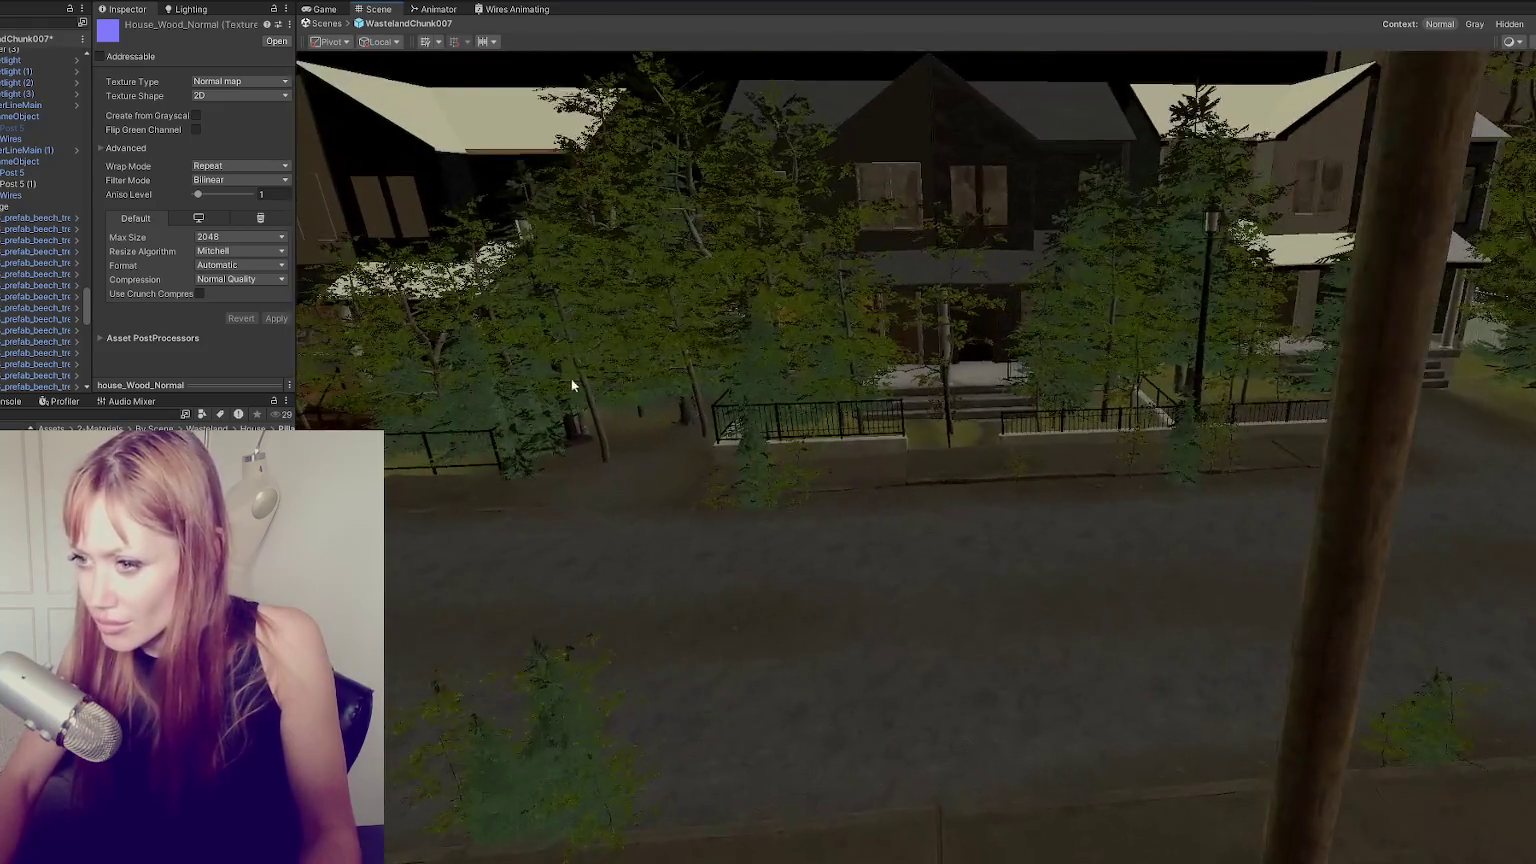
click(618, 224)
key(f)
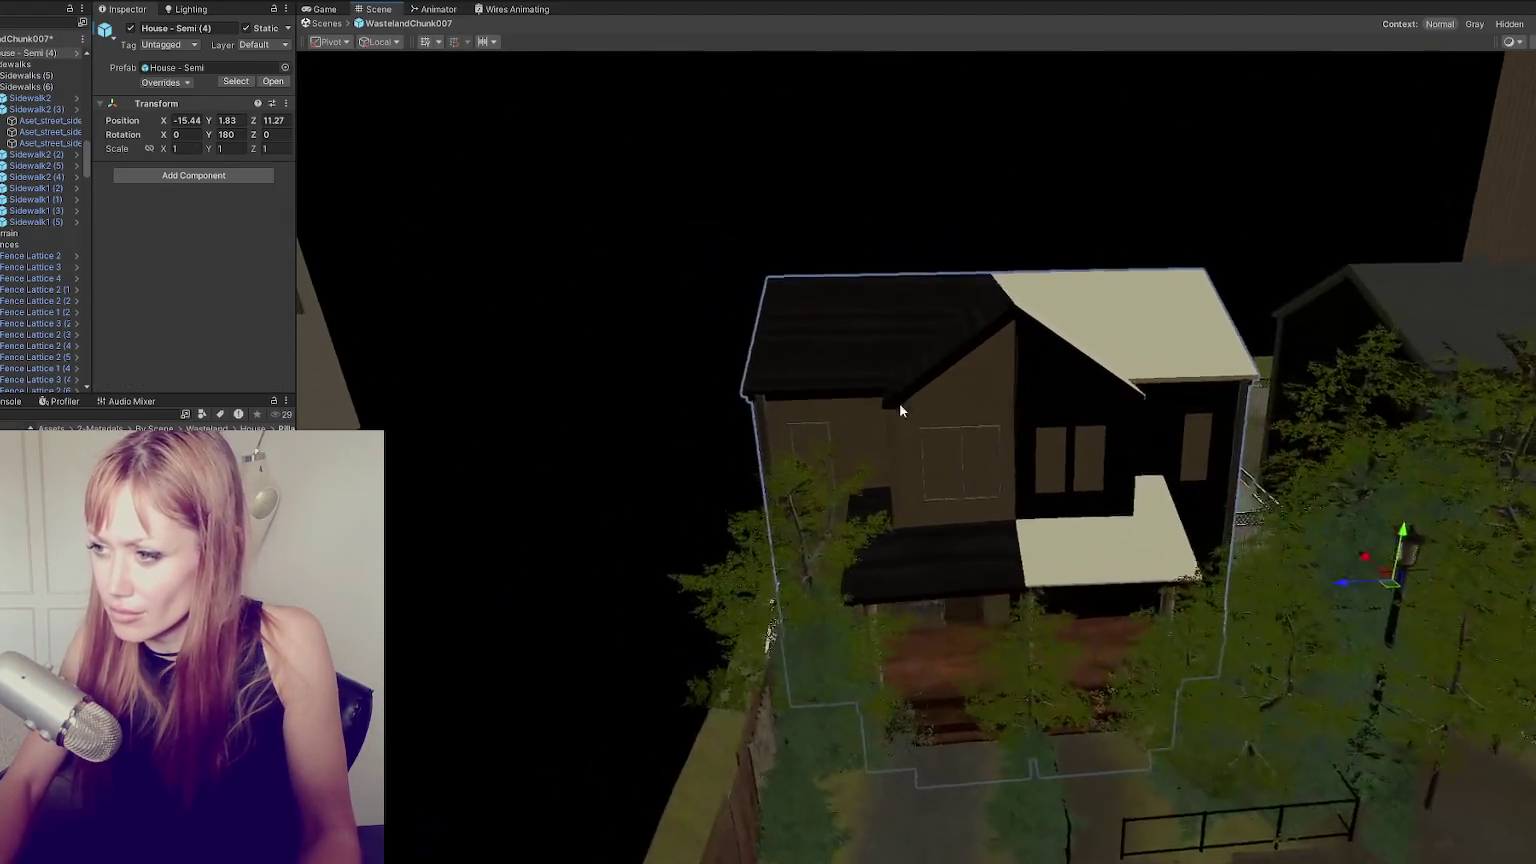
mouse_move(899, 402)
right_down()
mouse_move(837, 341)
mouse_move(960, 417)
right_up()
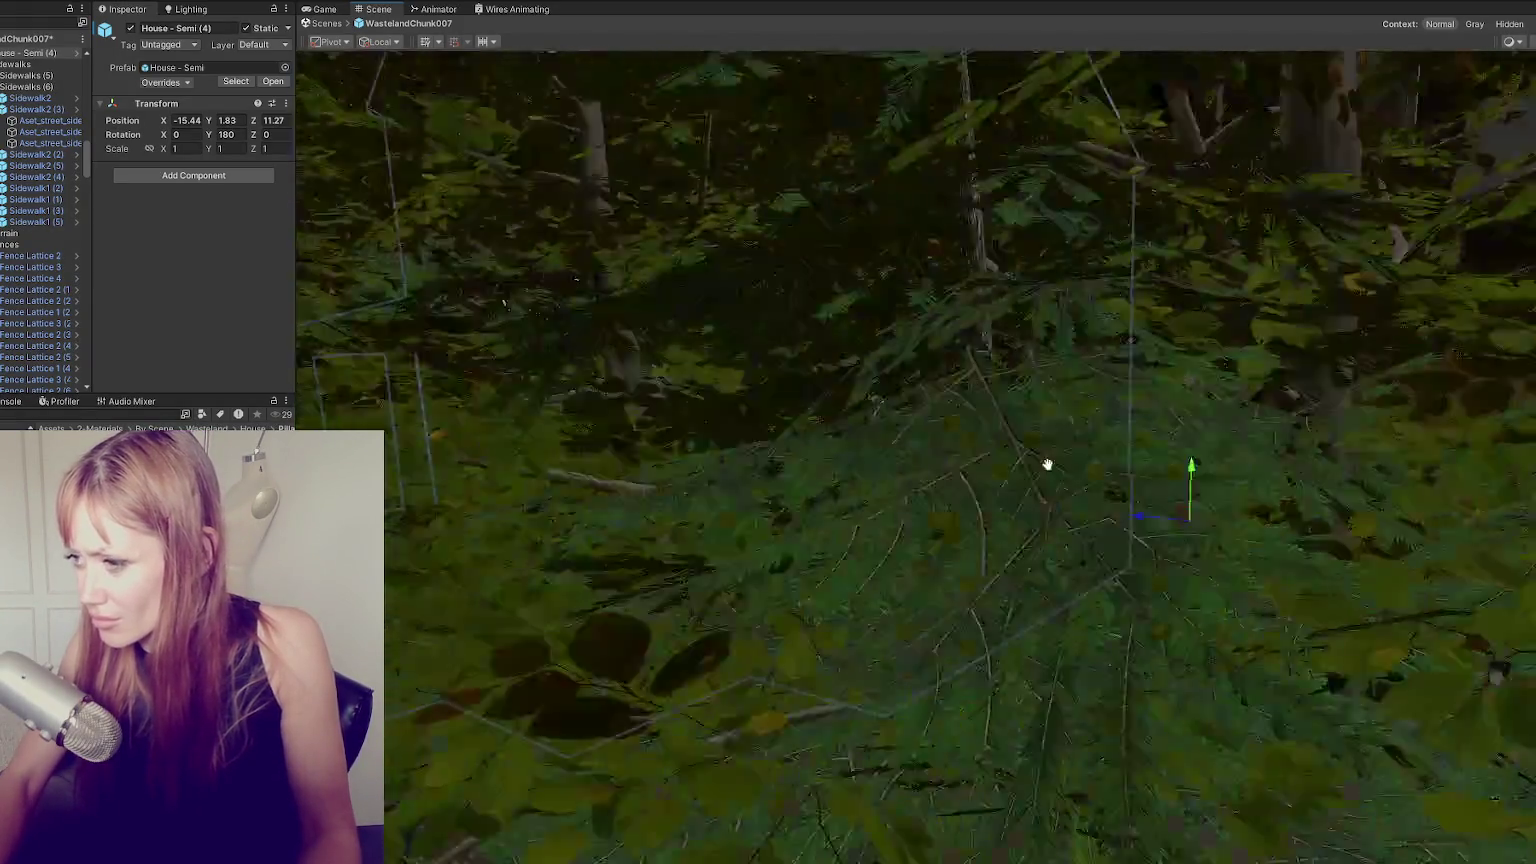
right_drag(960, 417, 812, 409)
scroll(812, 415, down, 3)
mouse_move(395, 614)
right_down()
mouse_move(950, 511)
mouse_move(719, 590)
right_up()
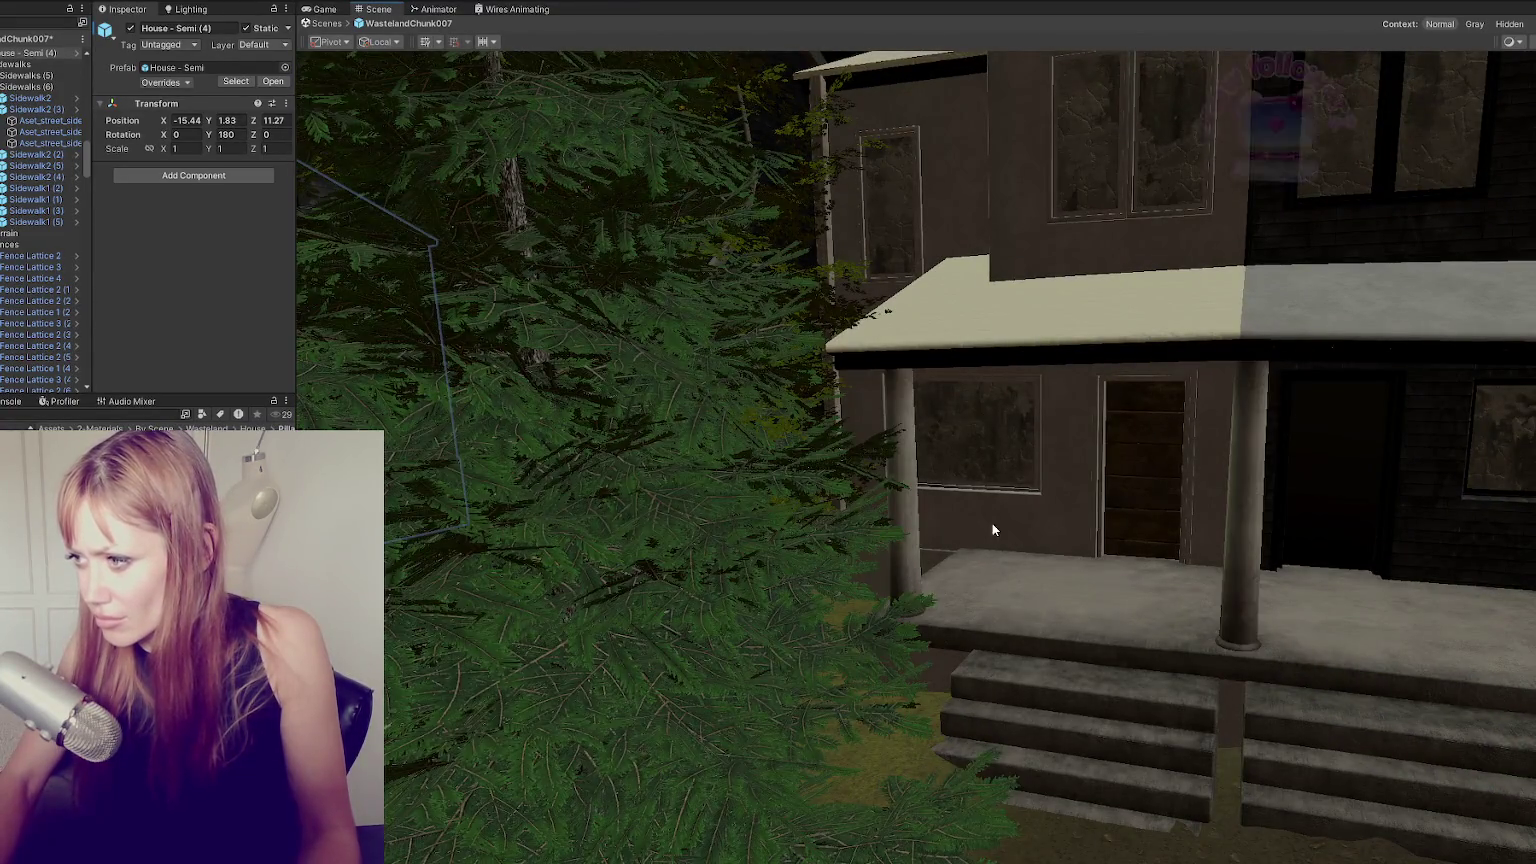
right_drag(992, 529, 1265, 550)
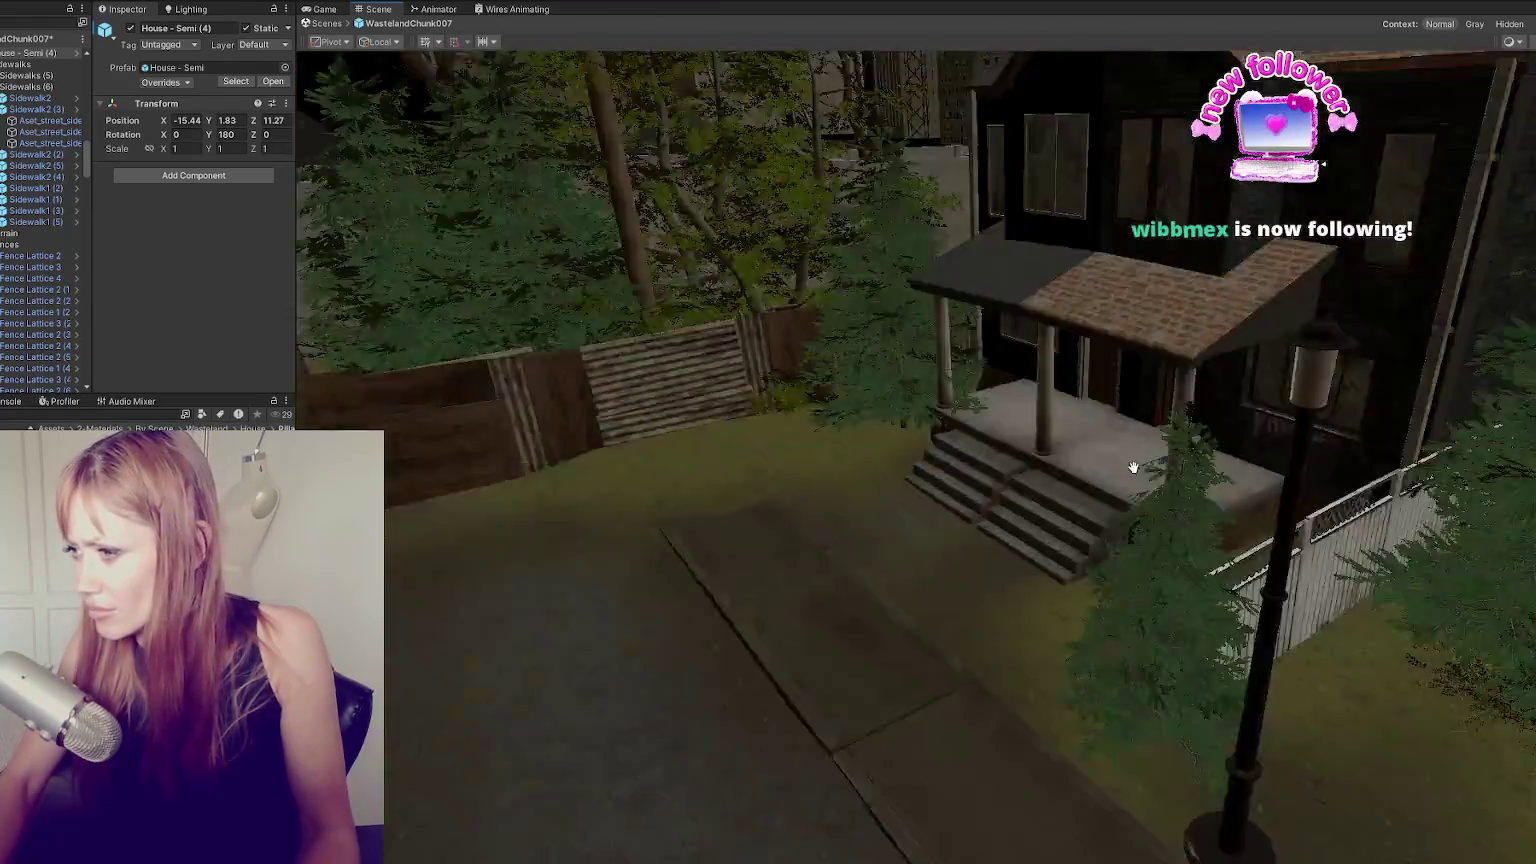
mouse_move(1265, 550)
middle_down()
mouse_move(976, 400)
mouse_move(585, 388)
mouse_move(839, 361)
middle_up()
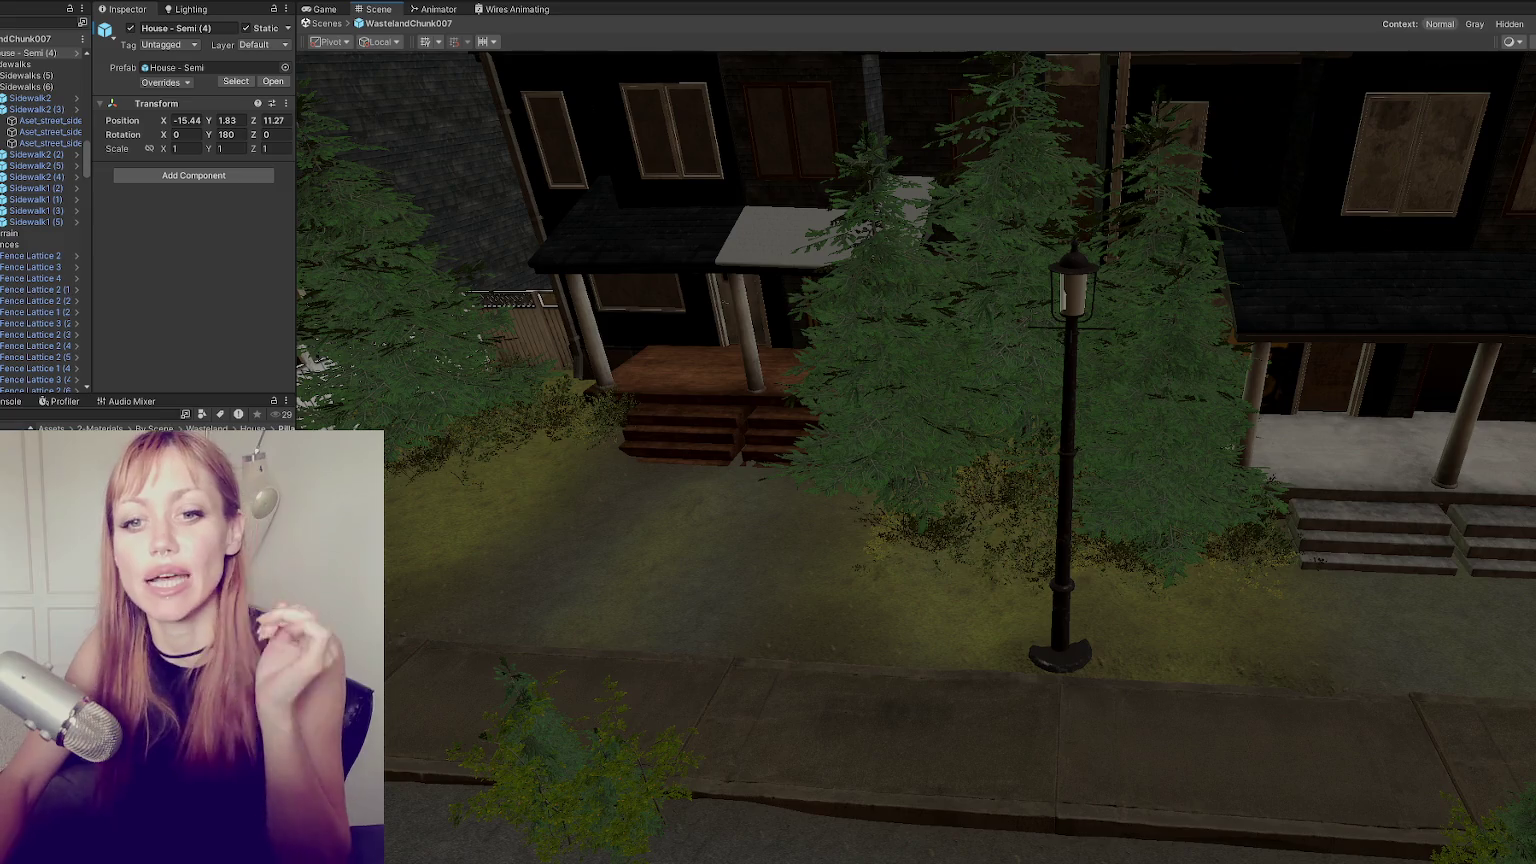
scroll(630, 395, down, 3)
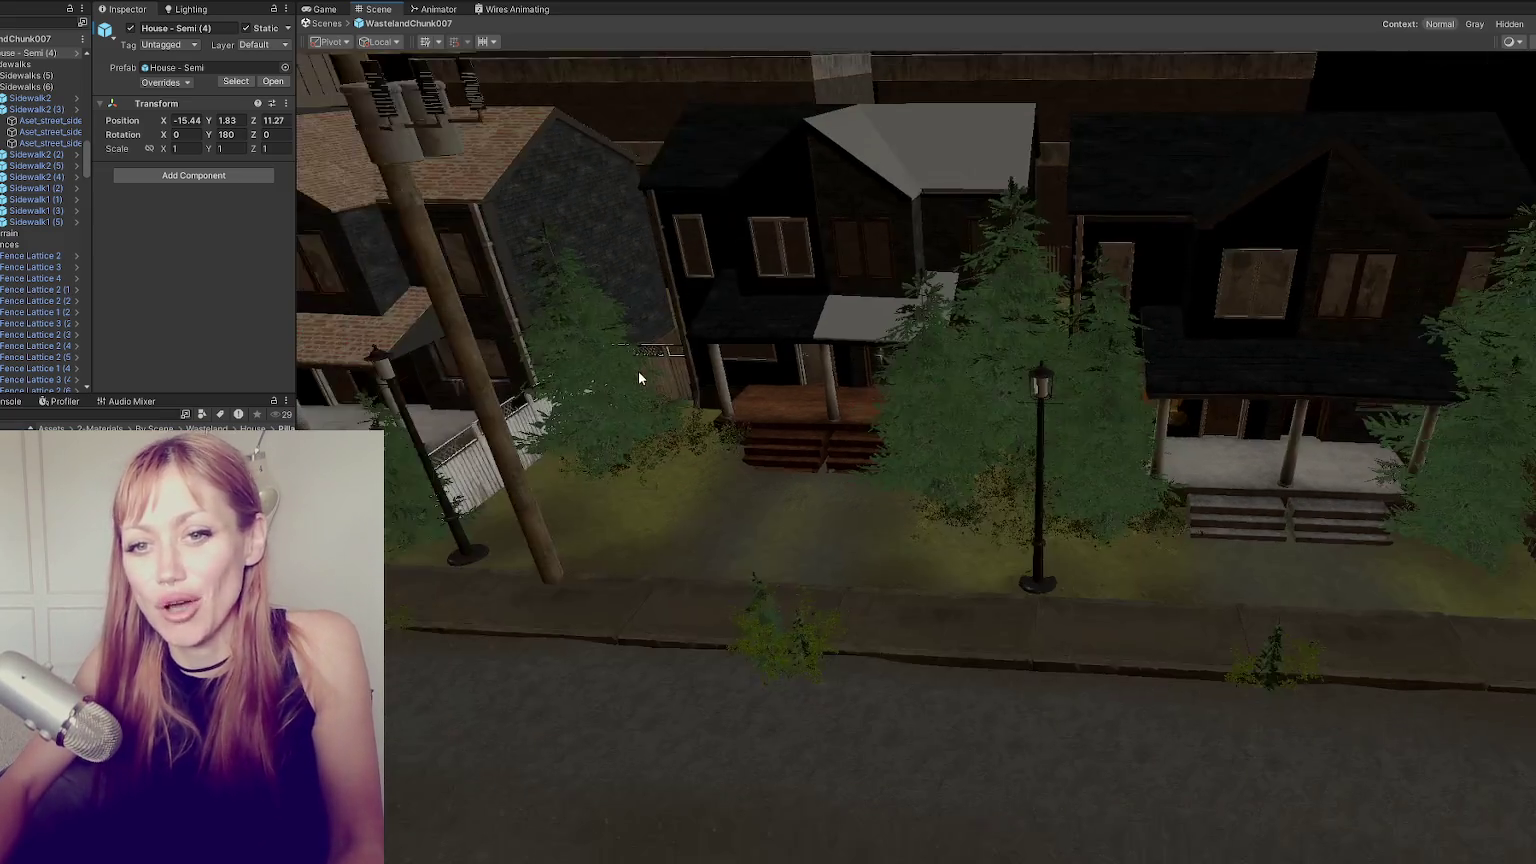
scroll(650, 365, up, 3)
mouse_move(662, 368)
right_down()
mouse_move(956, 453)
mouse_move(800, 381)
right_up()
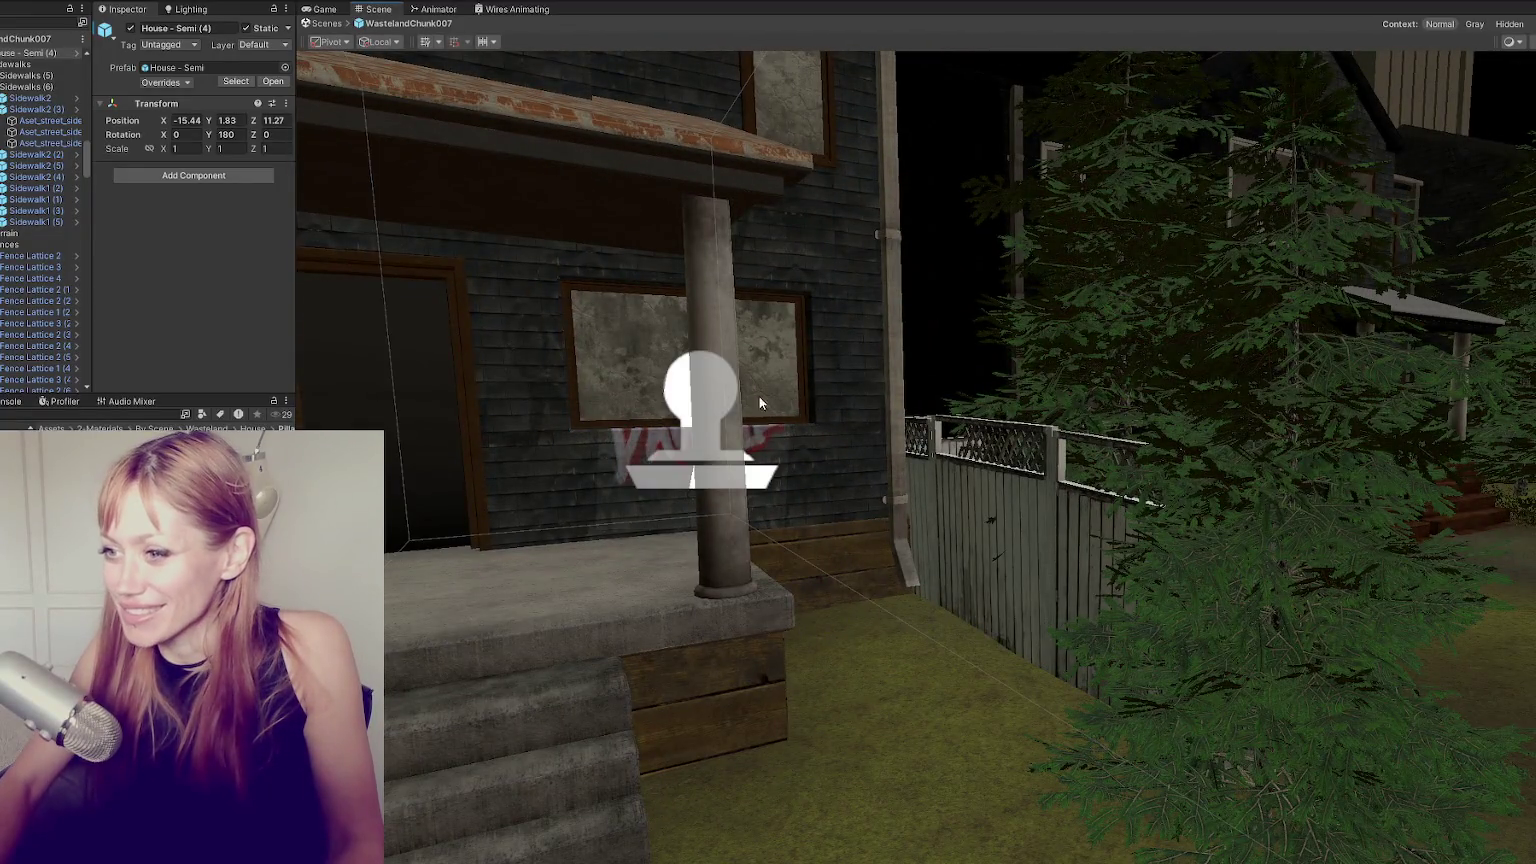
click(702, 400)
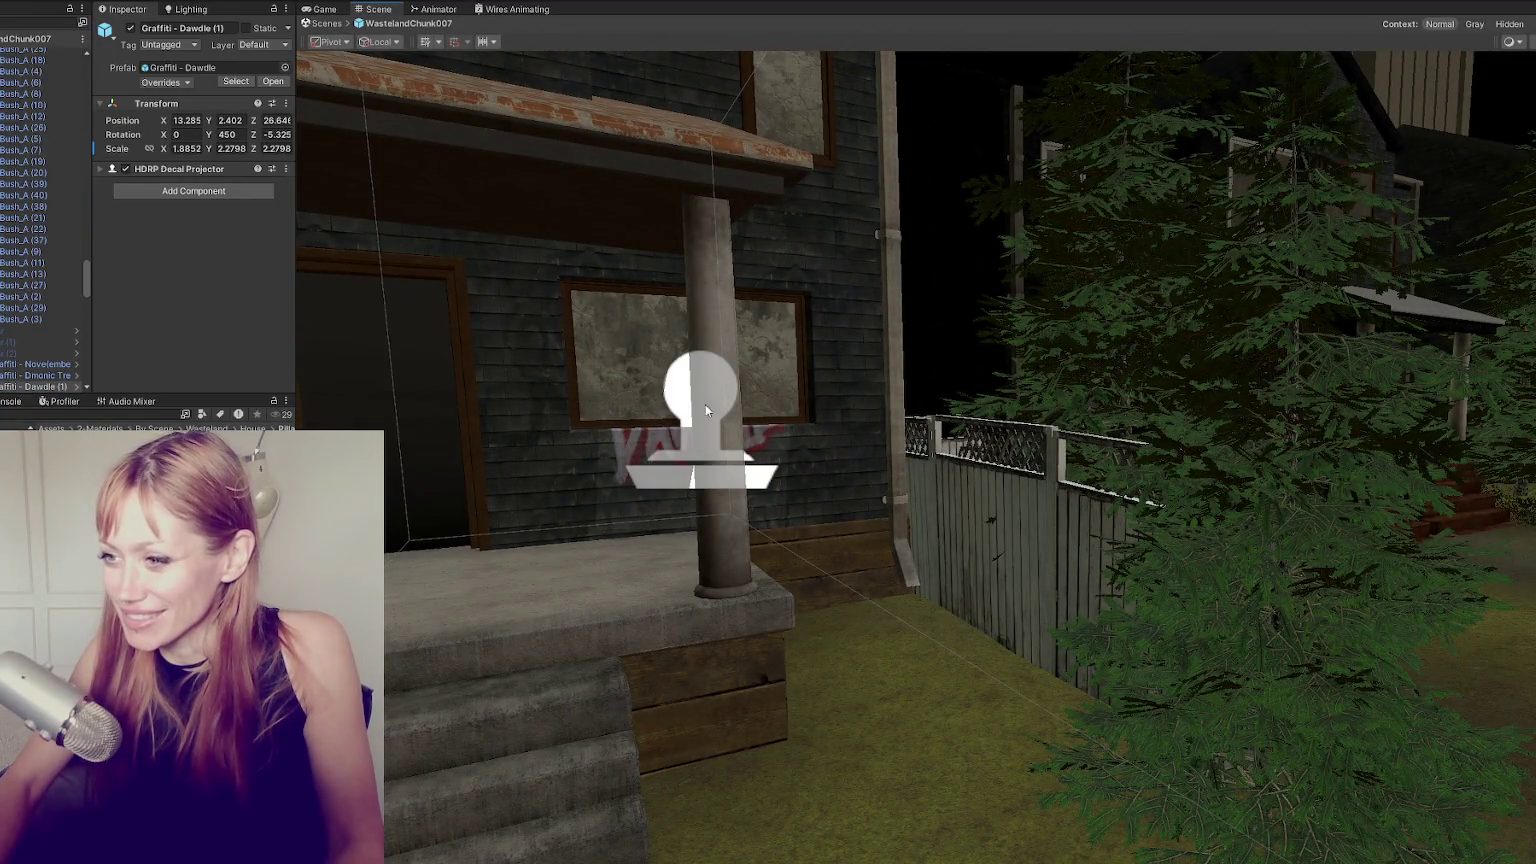
Frame the Graffiti - Dawdle decal and slide it along the porch wall.
key(f)
drag(990, 465, 974, 454)
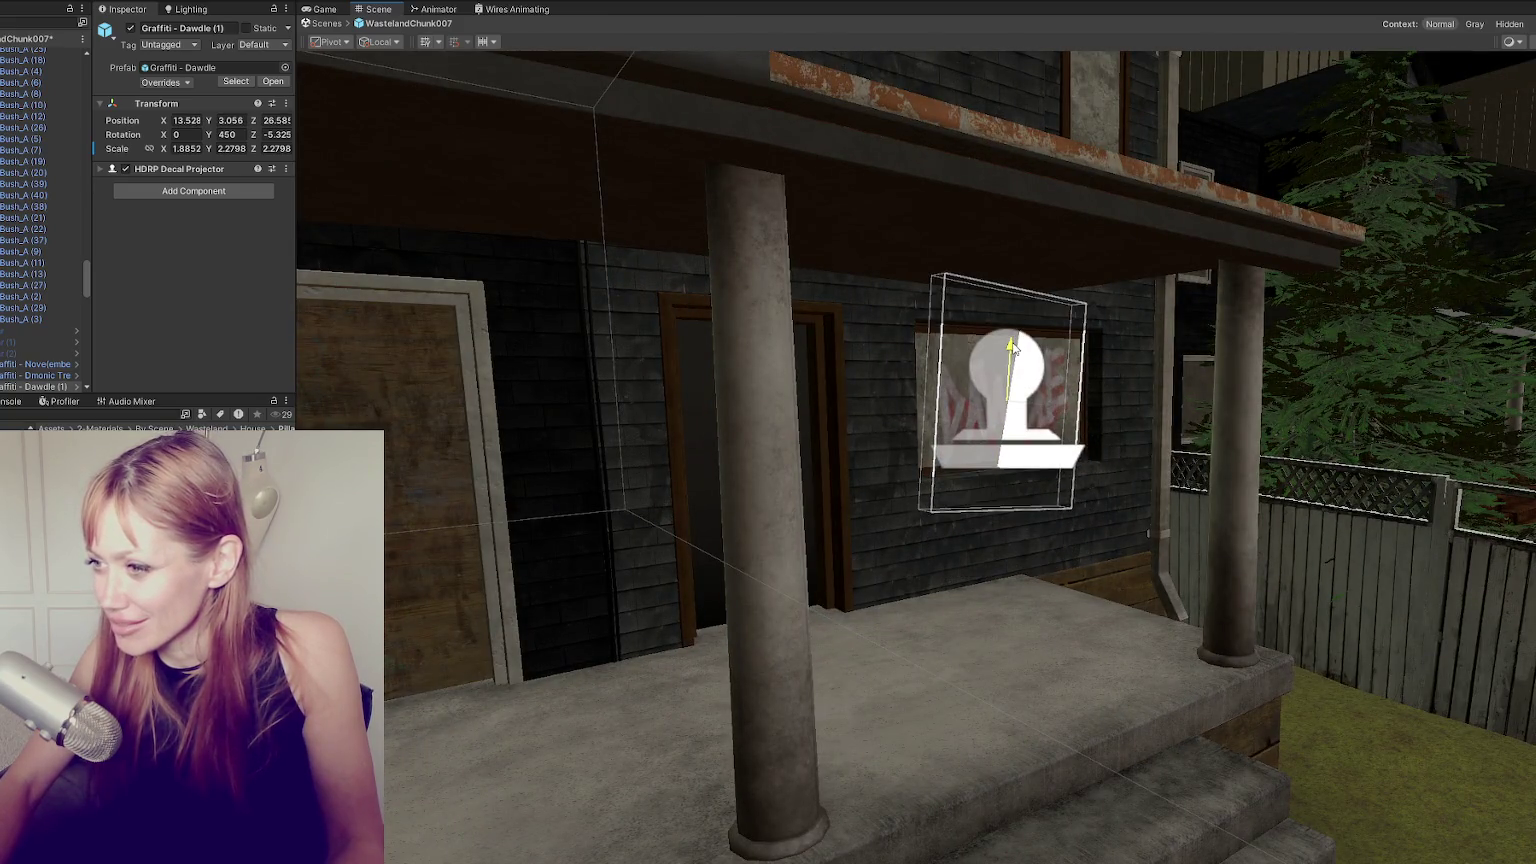
mouse_move(1008, 405)
right_down()
mouse_move(654, 505)
mouse_move(726, 494)
right_up()
Save the scene and close the texture export window.
key(ctrl+s)
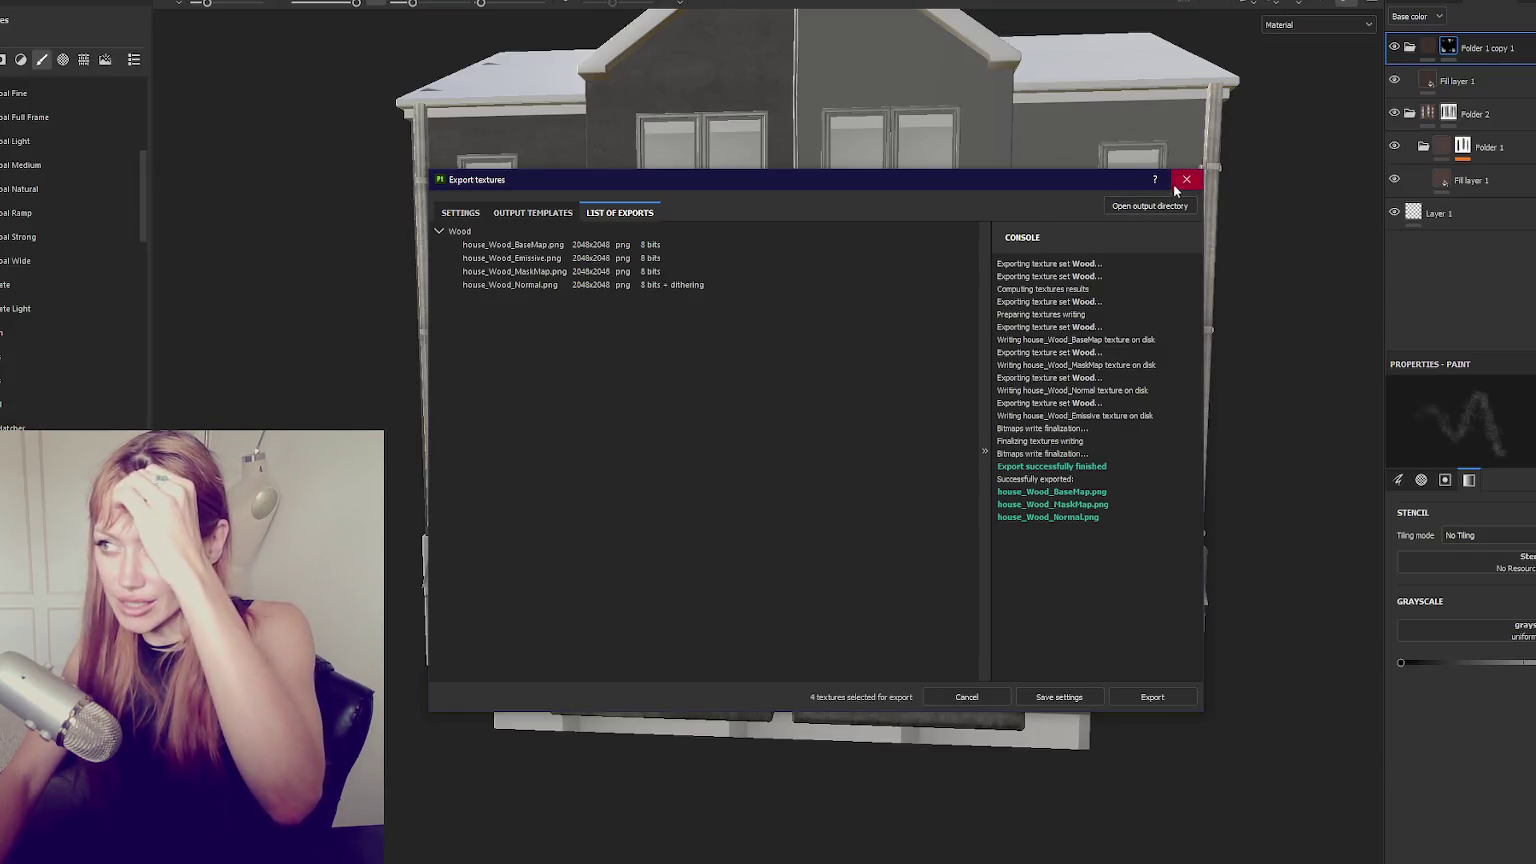
click(1176, 184)
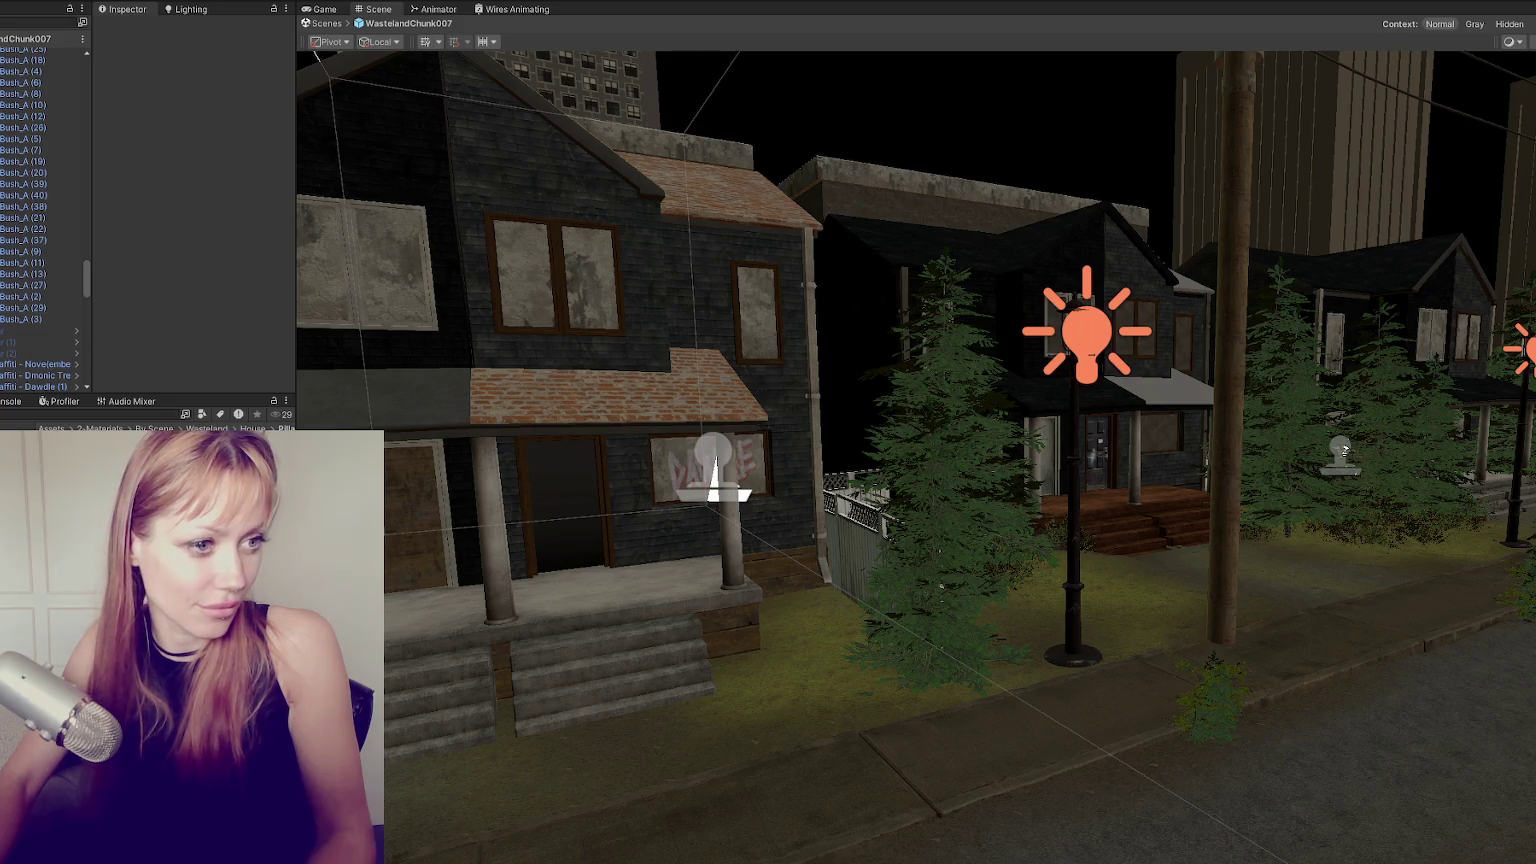
mouse_move(490, 388)
right_down()
mouse_move(720, 408)
mouse_move(522, 360)
right_up()
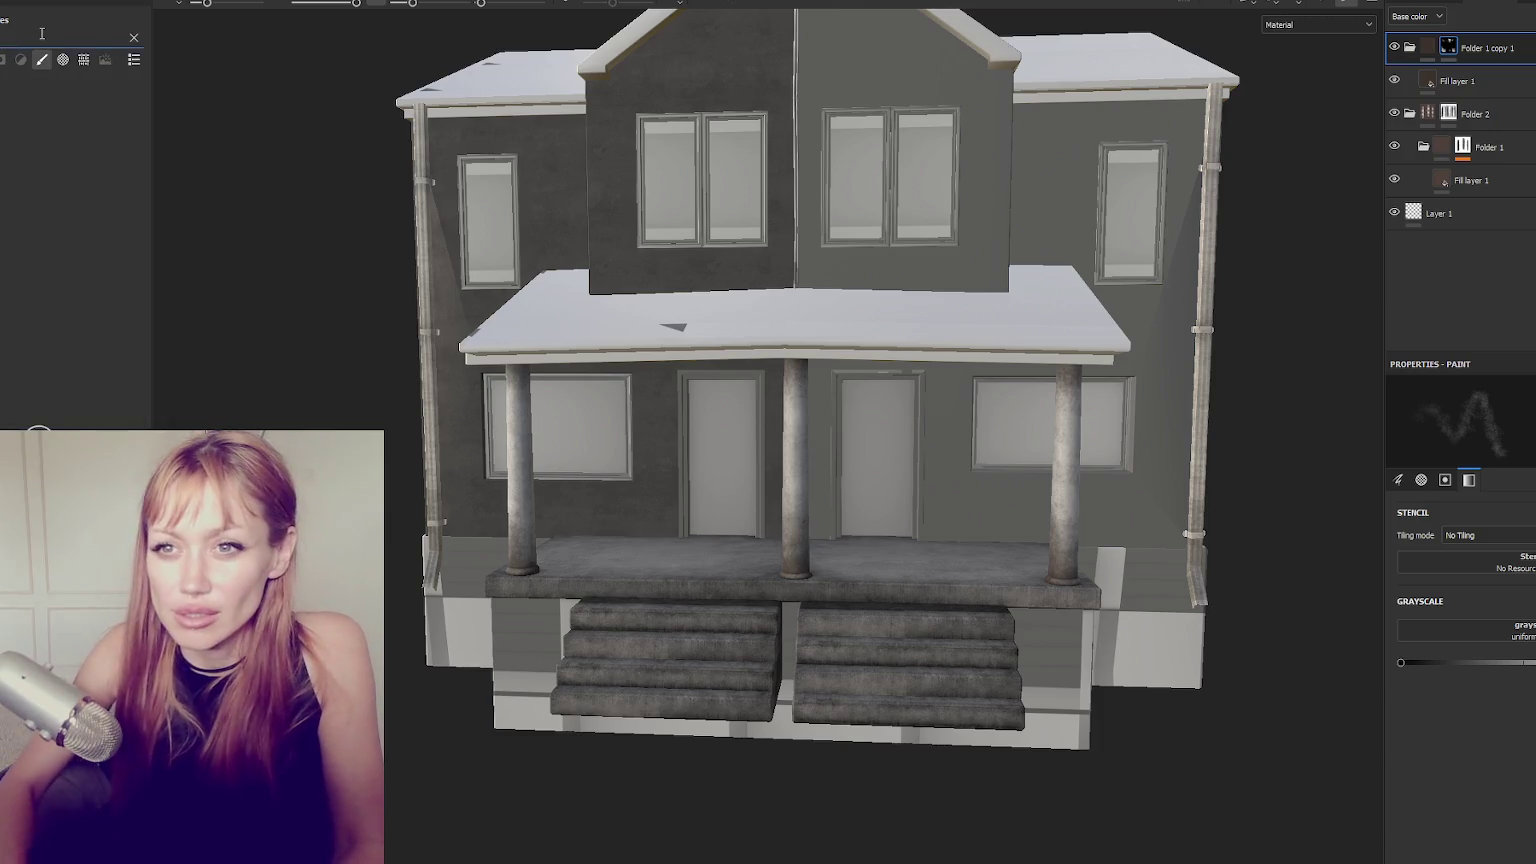
Search the shelf for 'wood' and drop Wood Rough into the Layers panel as a fill layer.
click(43, 34)
text(wood)
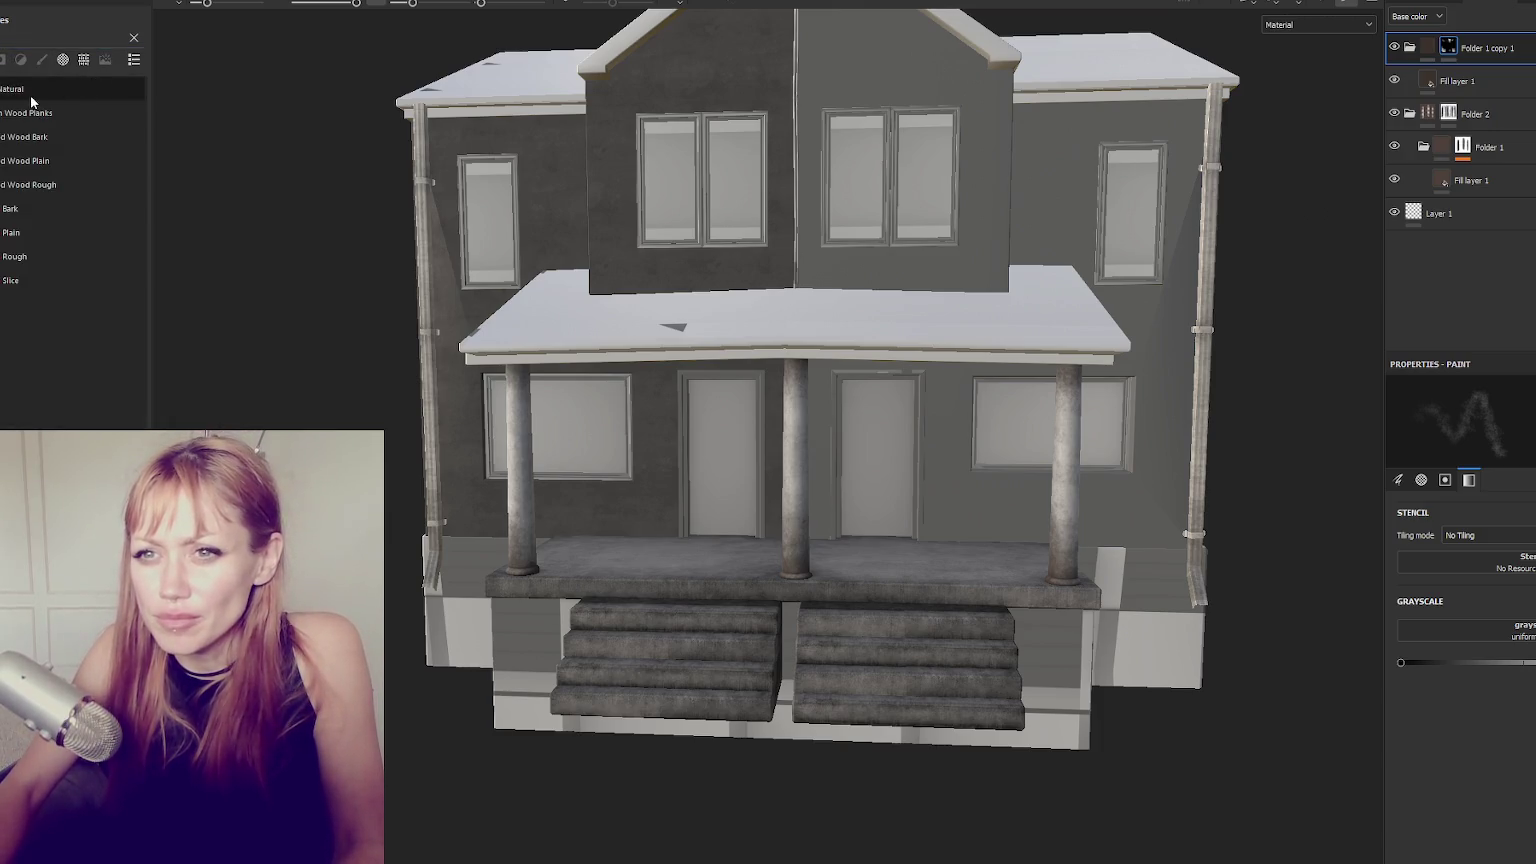
drag(8, 258, 1498, 268)
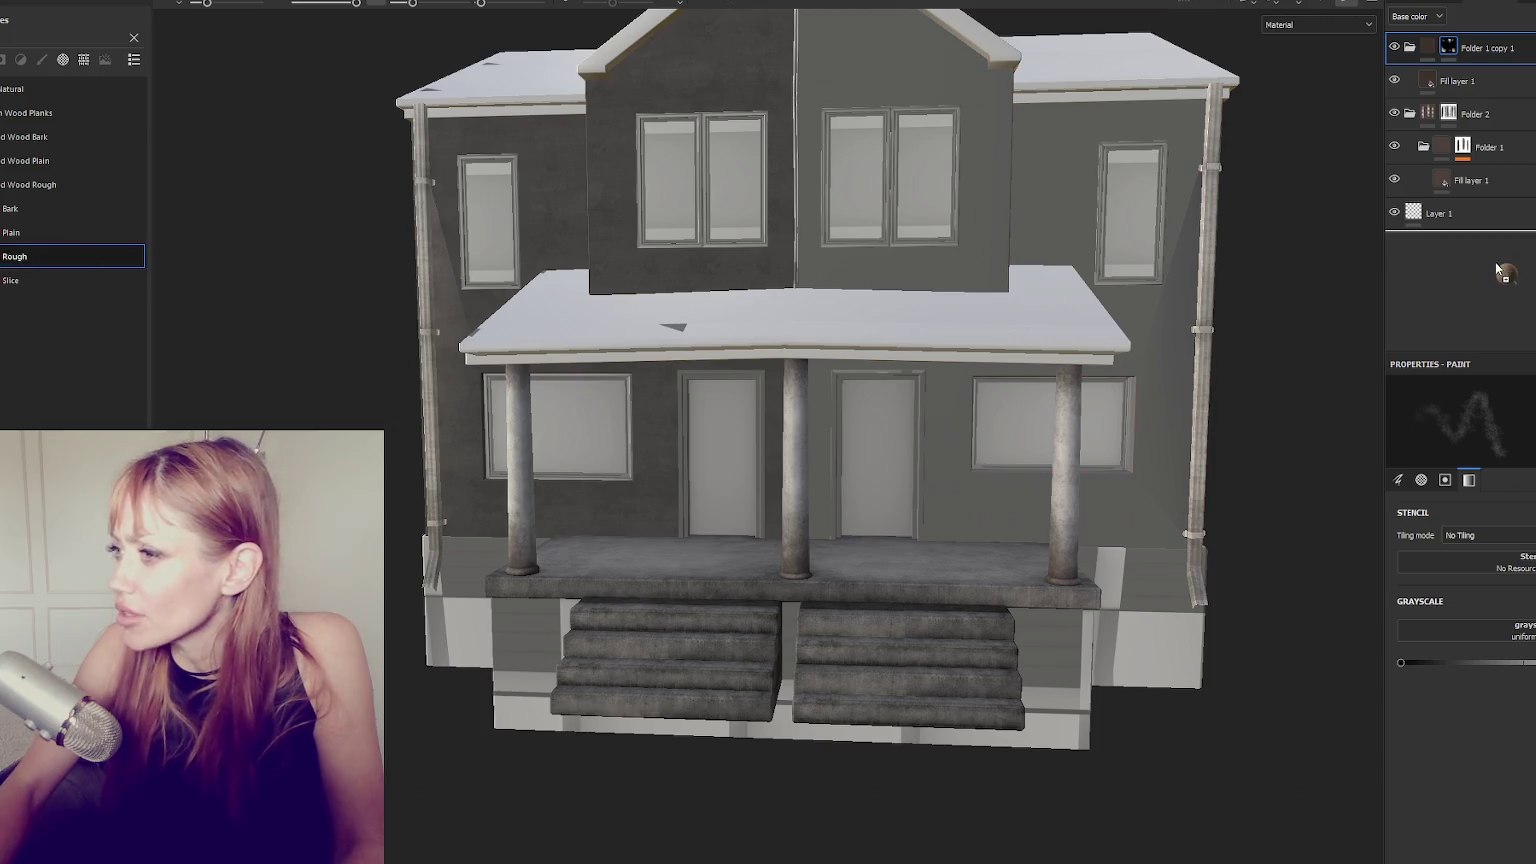
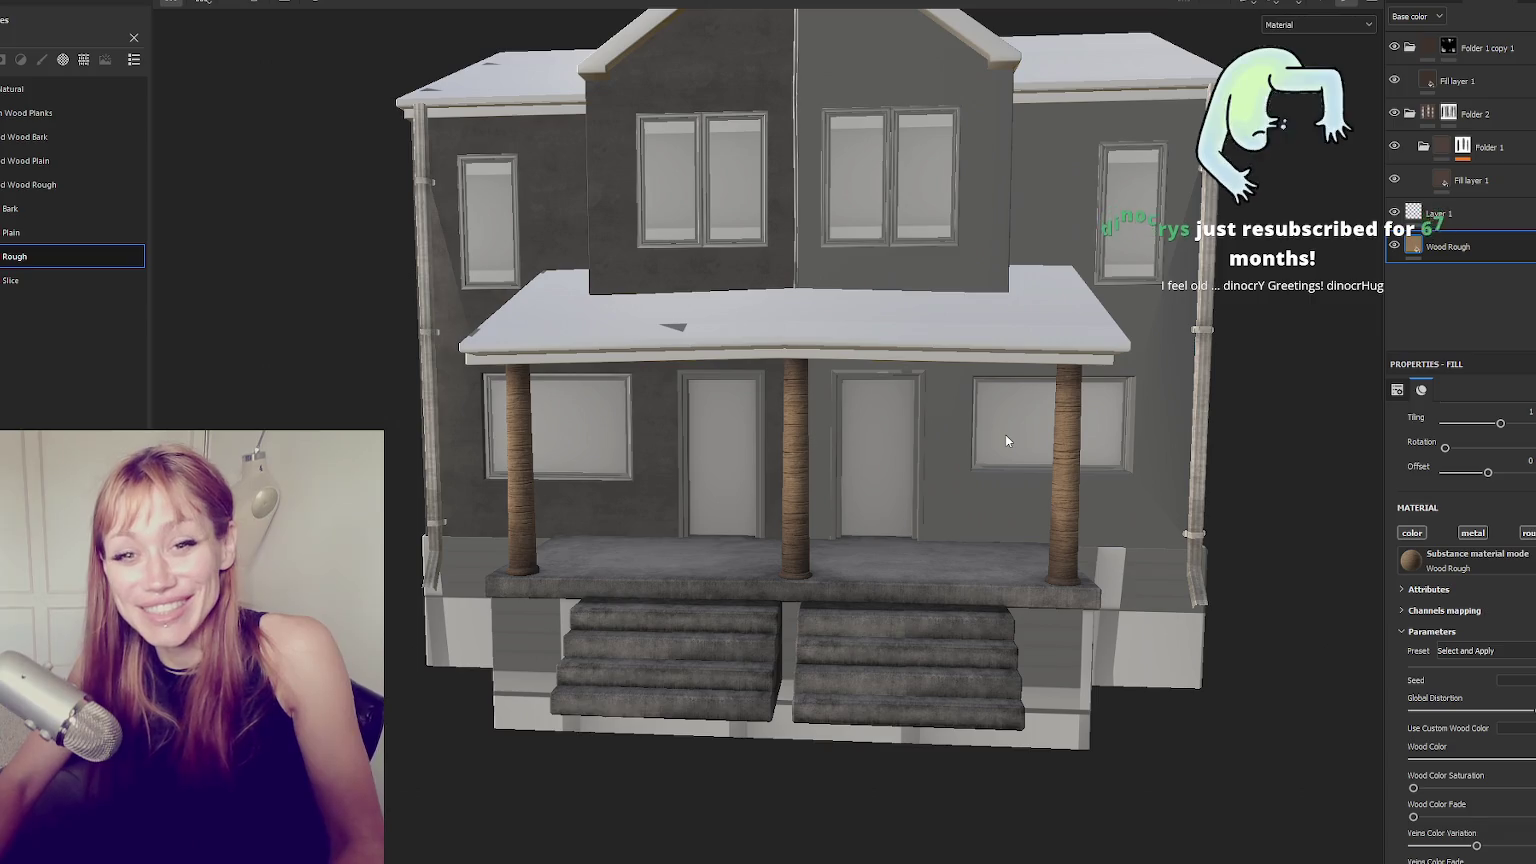
Rotate the Wood Rough fill so the porch column grain runs vertically.
scroll(787, 360, up, 3)
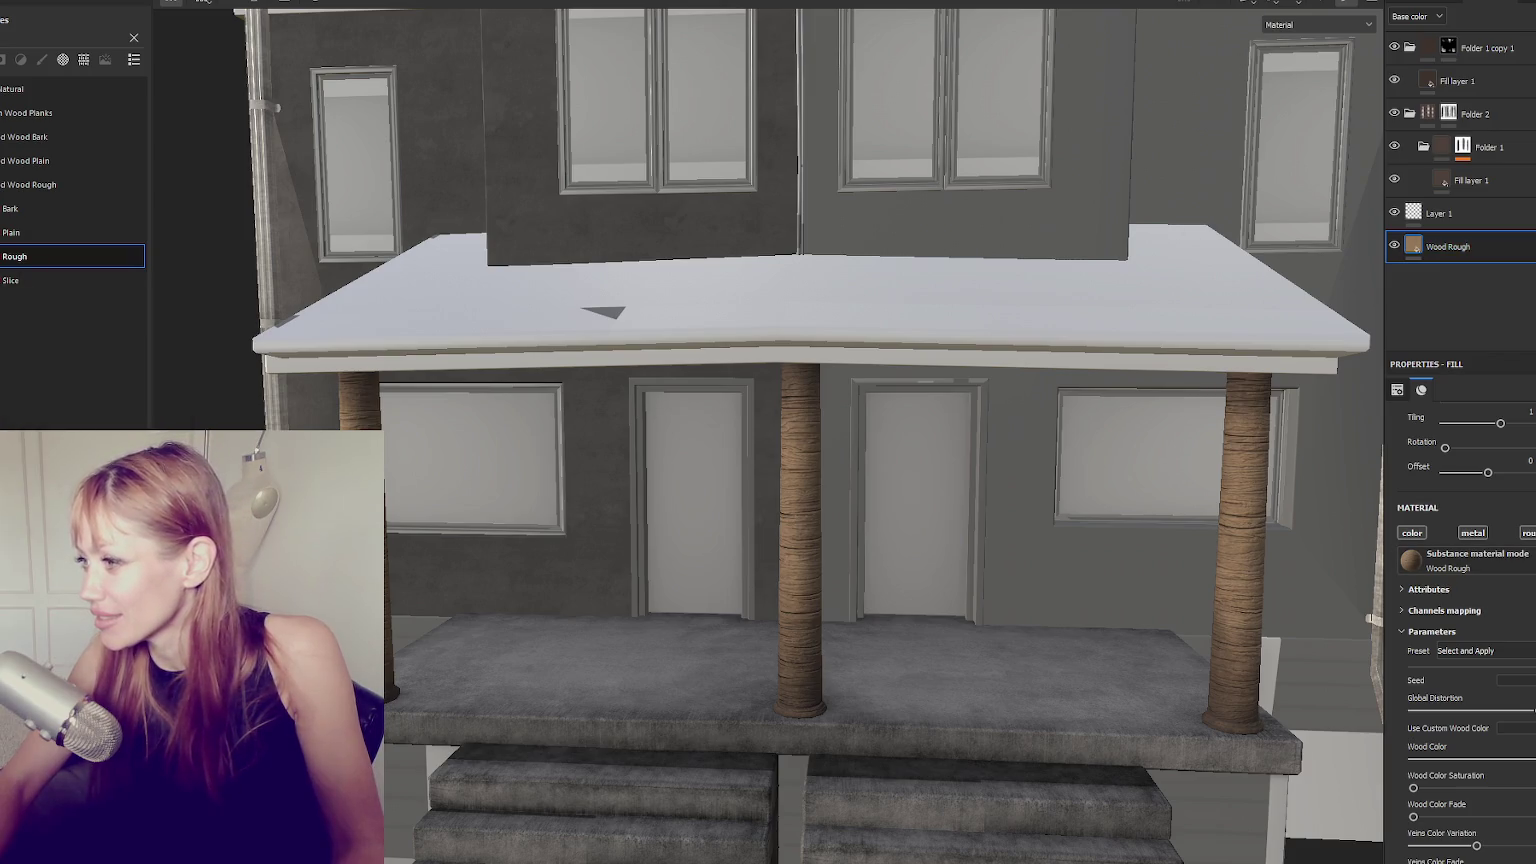
drag(1445, 448, 1496, 448)
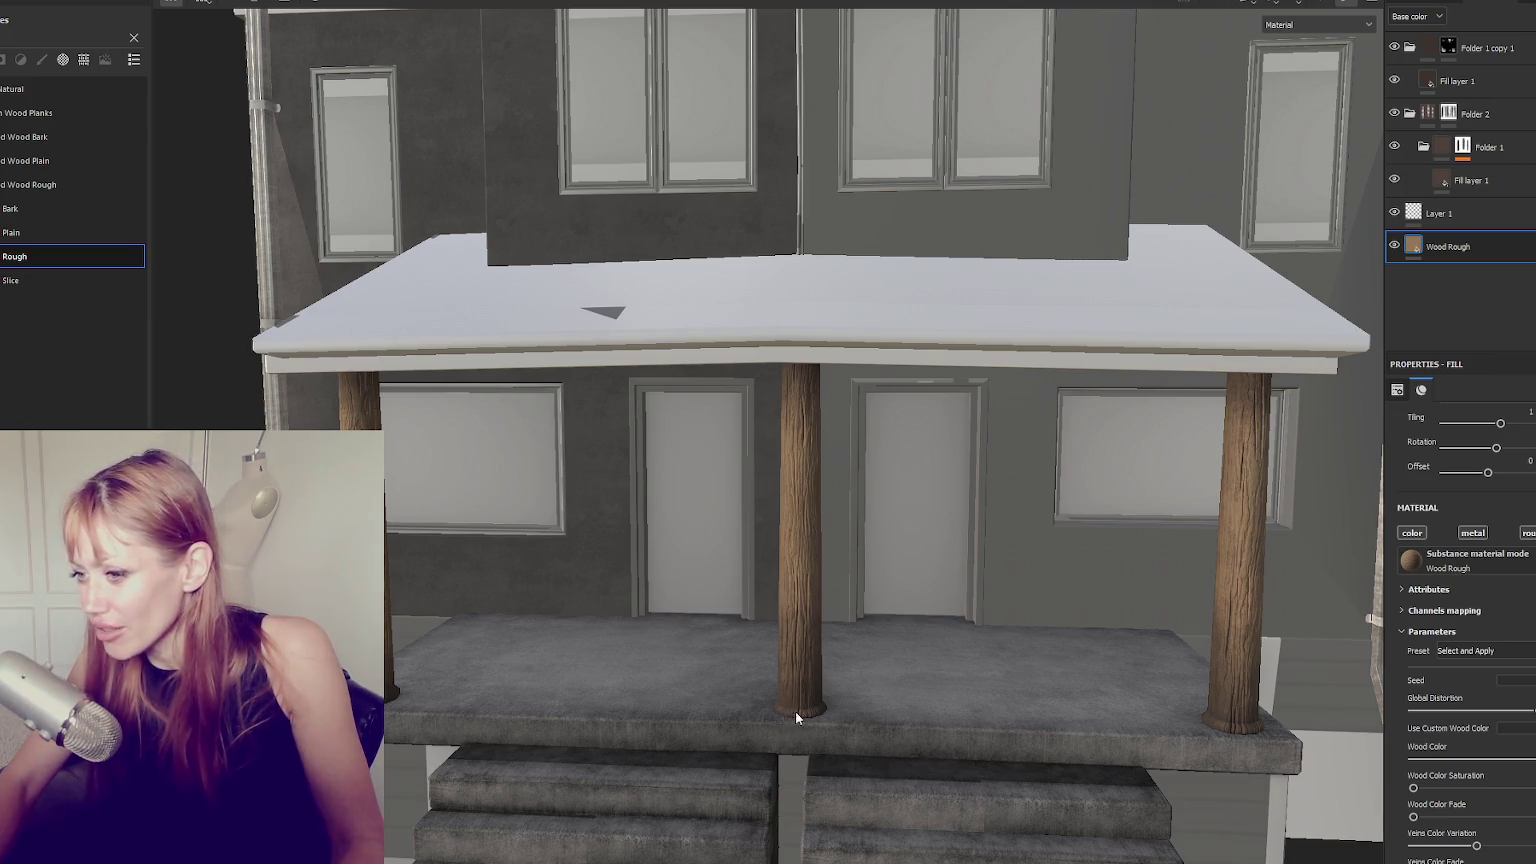
scroll(794, 715, up, 3)
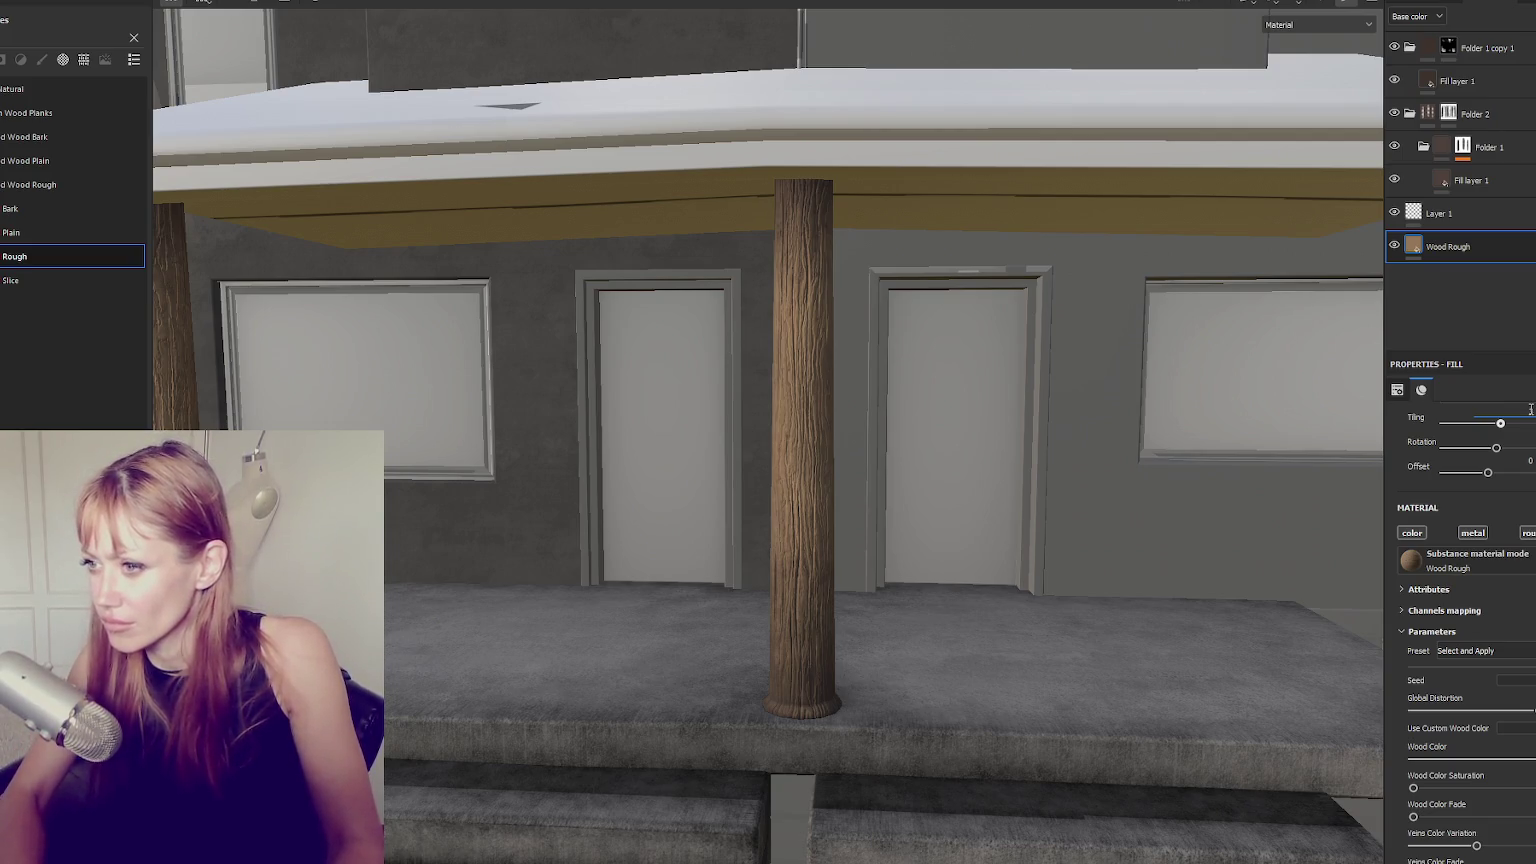
Put the Wood Rough fill into Folder 3 and duplicate it as Folder 3 copy 1 above it.
scroll(1460, 500, up, 2)
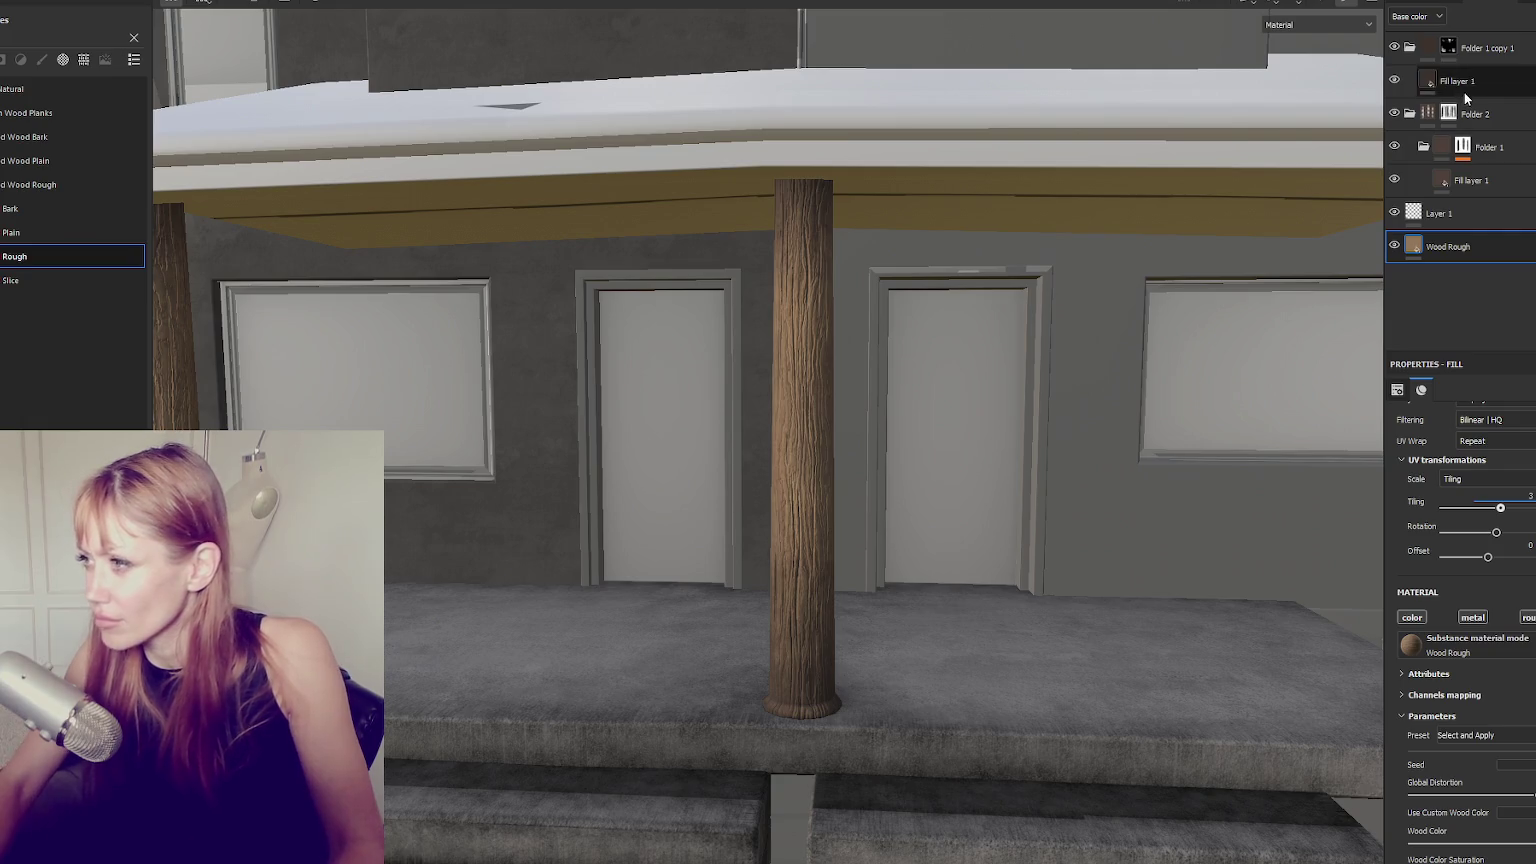
click(1505, 48)
click(1513, 240)
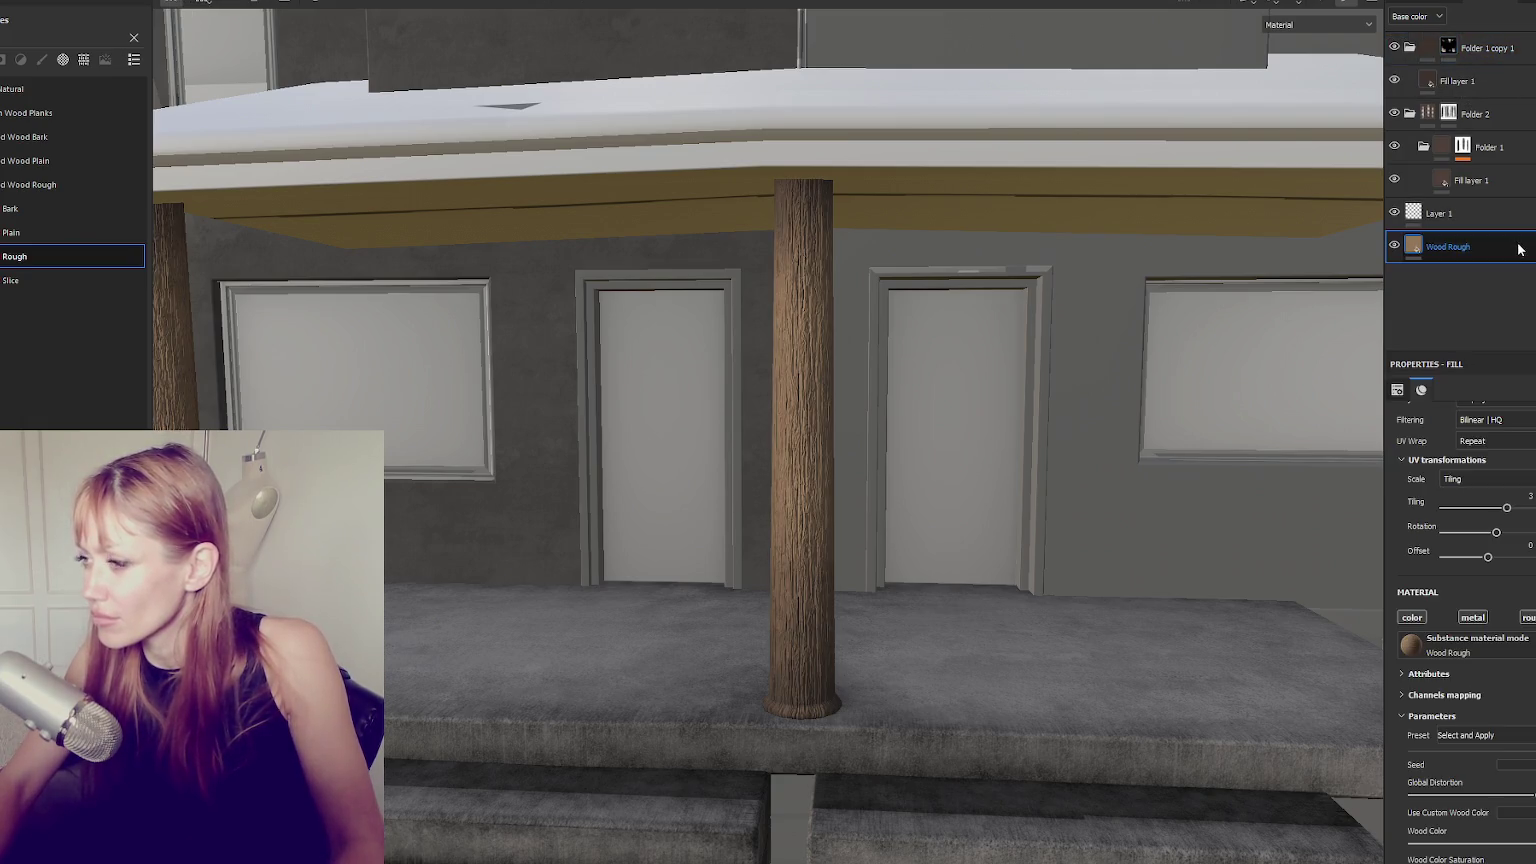
click(1465, 17)
click(1520, 279)
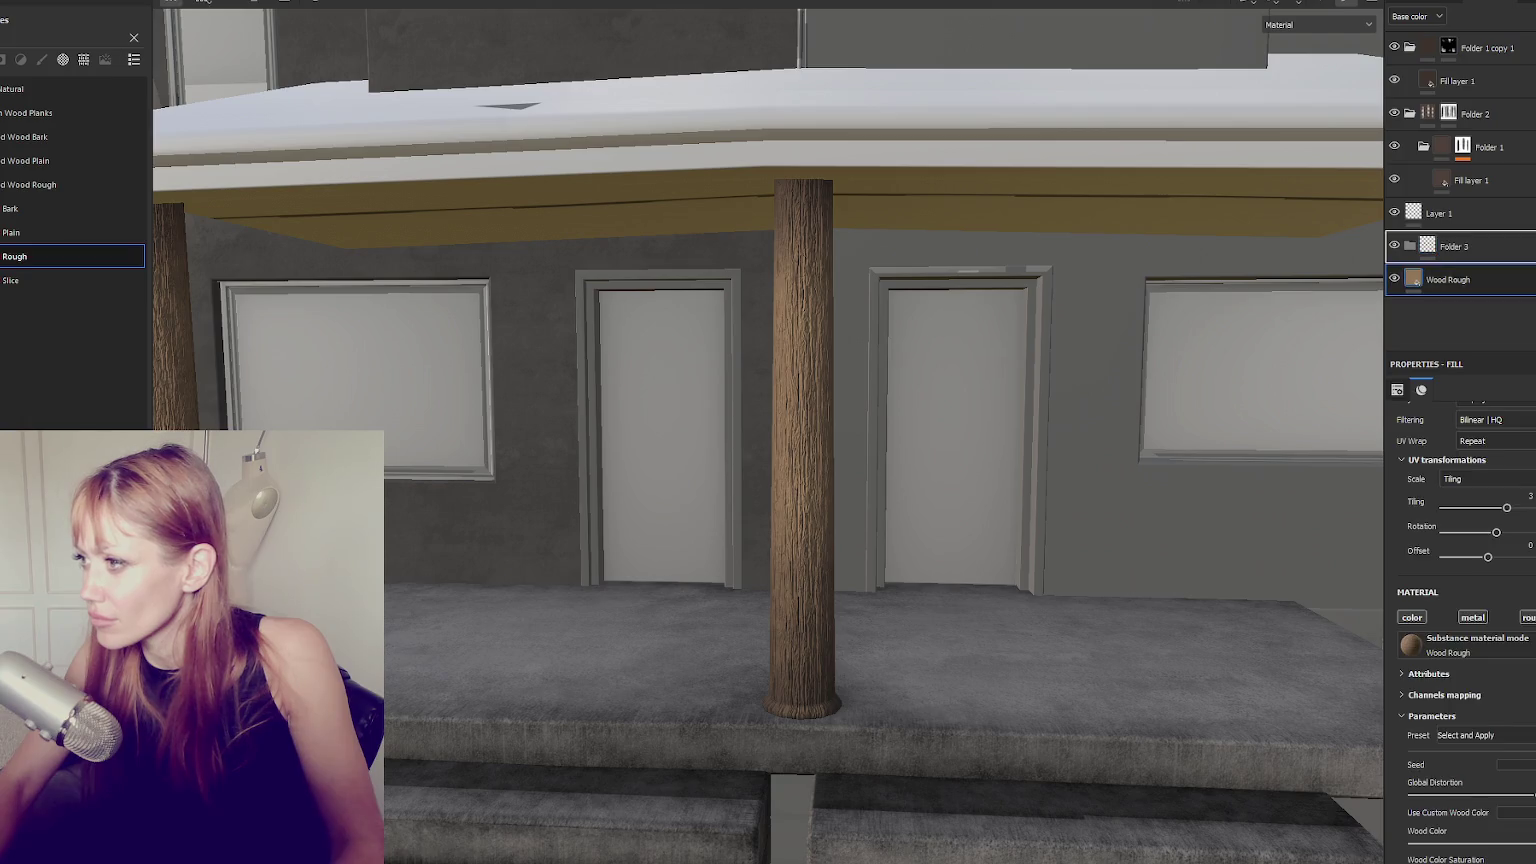
drag(1520, 279, 1520, 248)
Add masks to Folder 3 and Folder 3 copy 1, ending on Folder 3 for painting.
click(1475, 313)
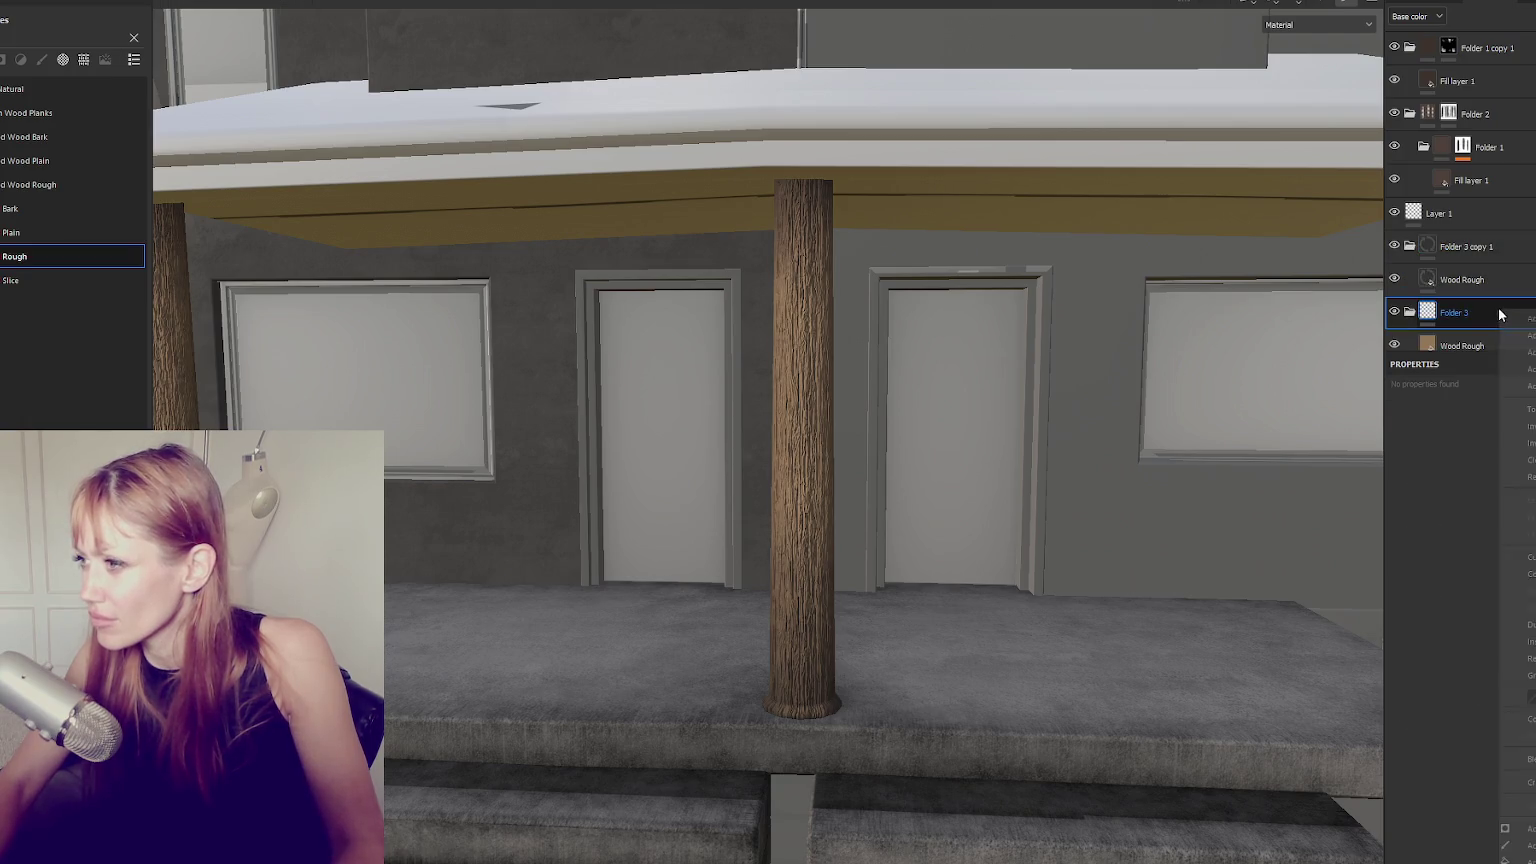
click(1471, 253)
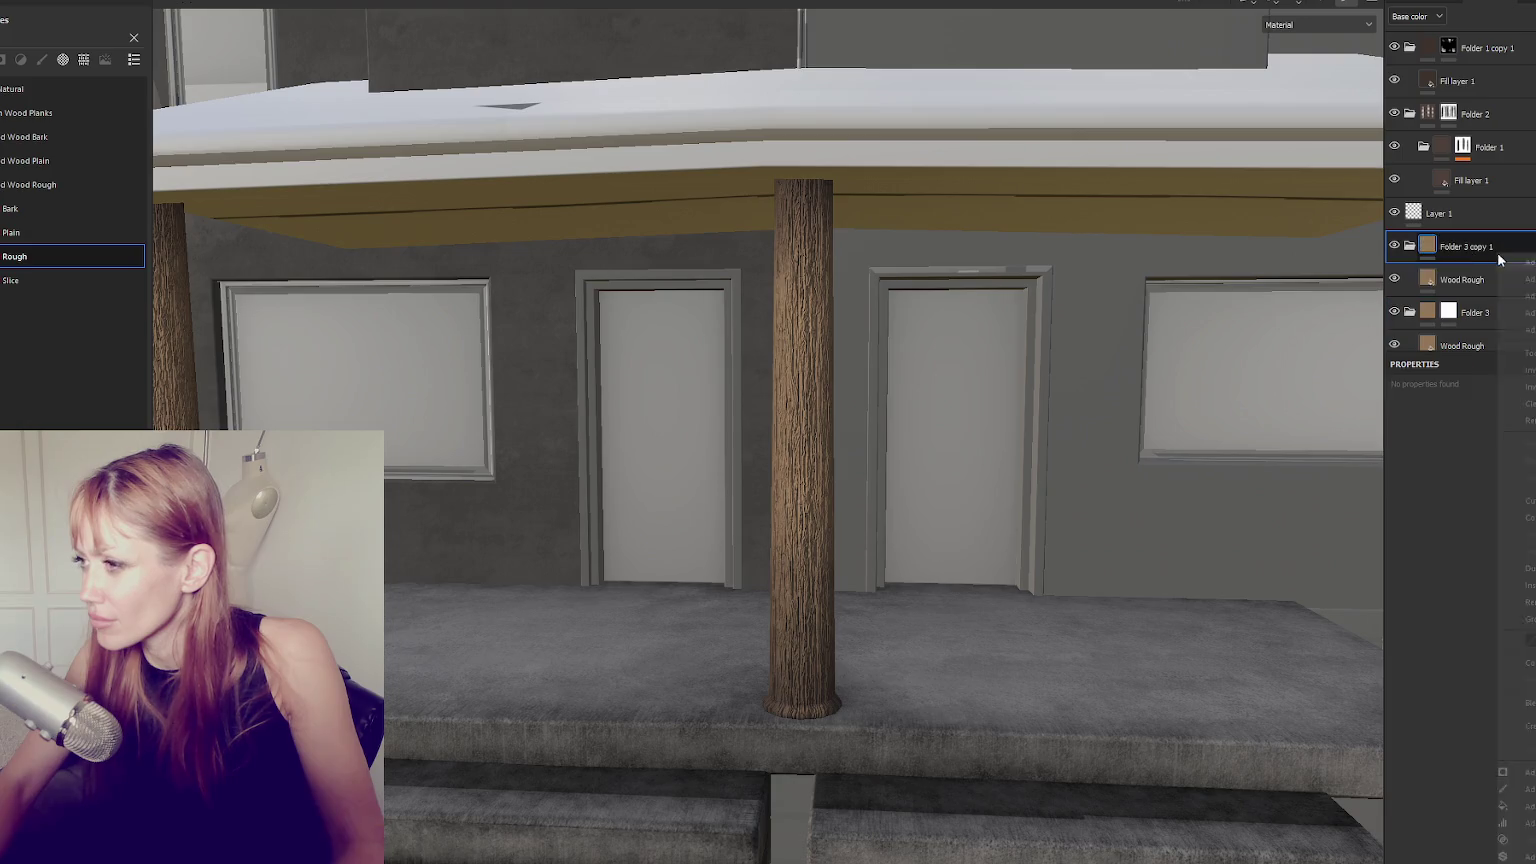
click(1478, 314)
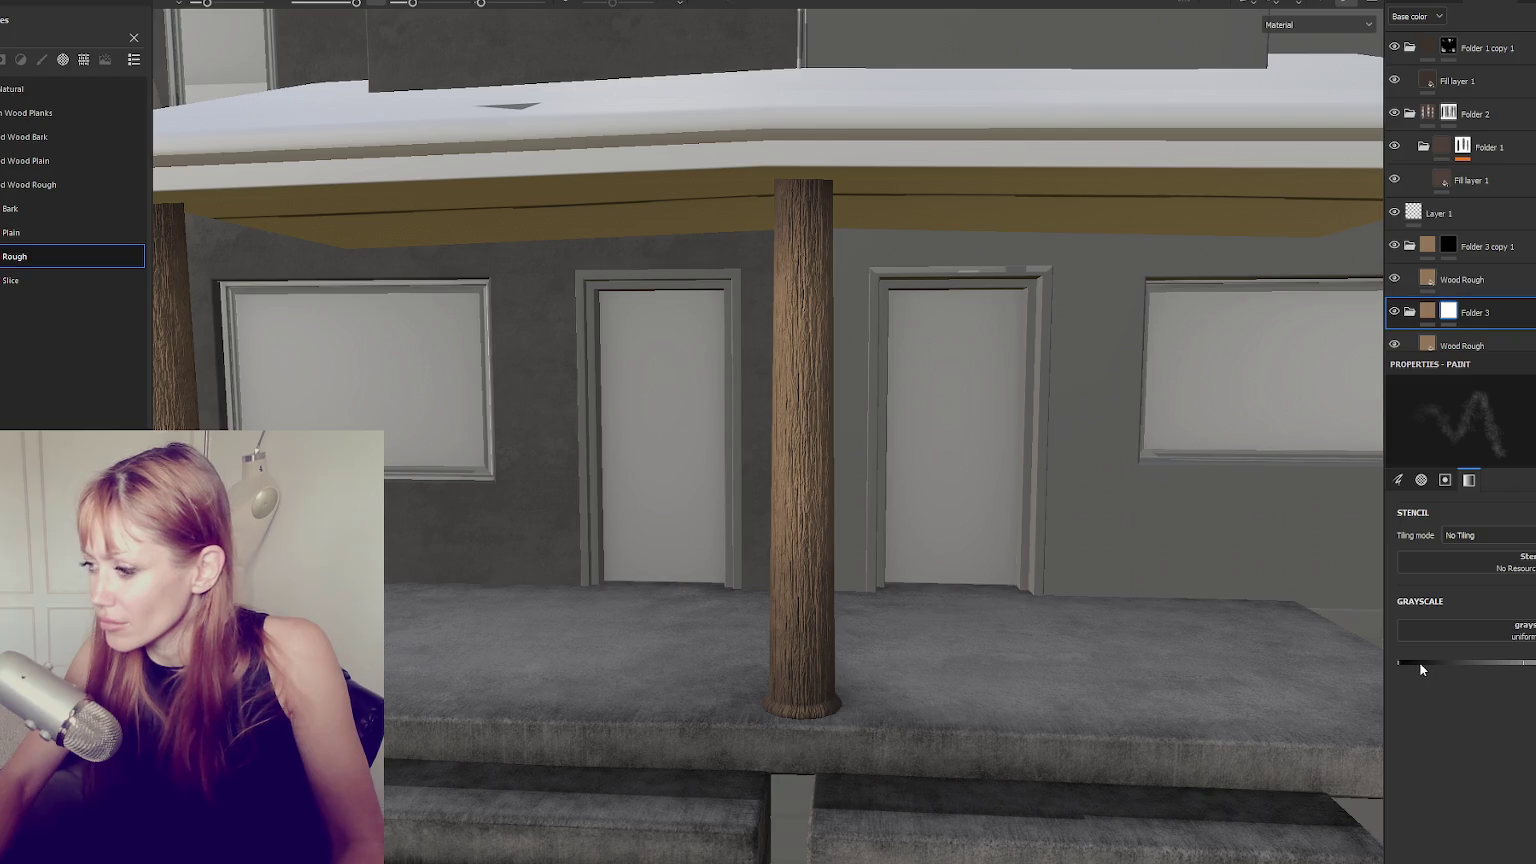
Show the 2D view zoomed onto the columns and pick a thinner Soft brush.
key(F1)
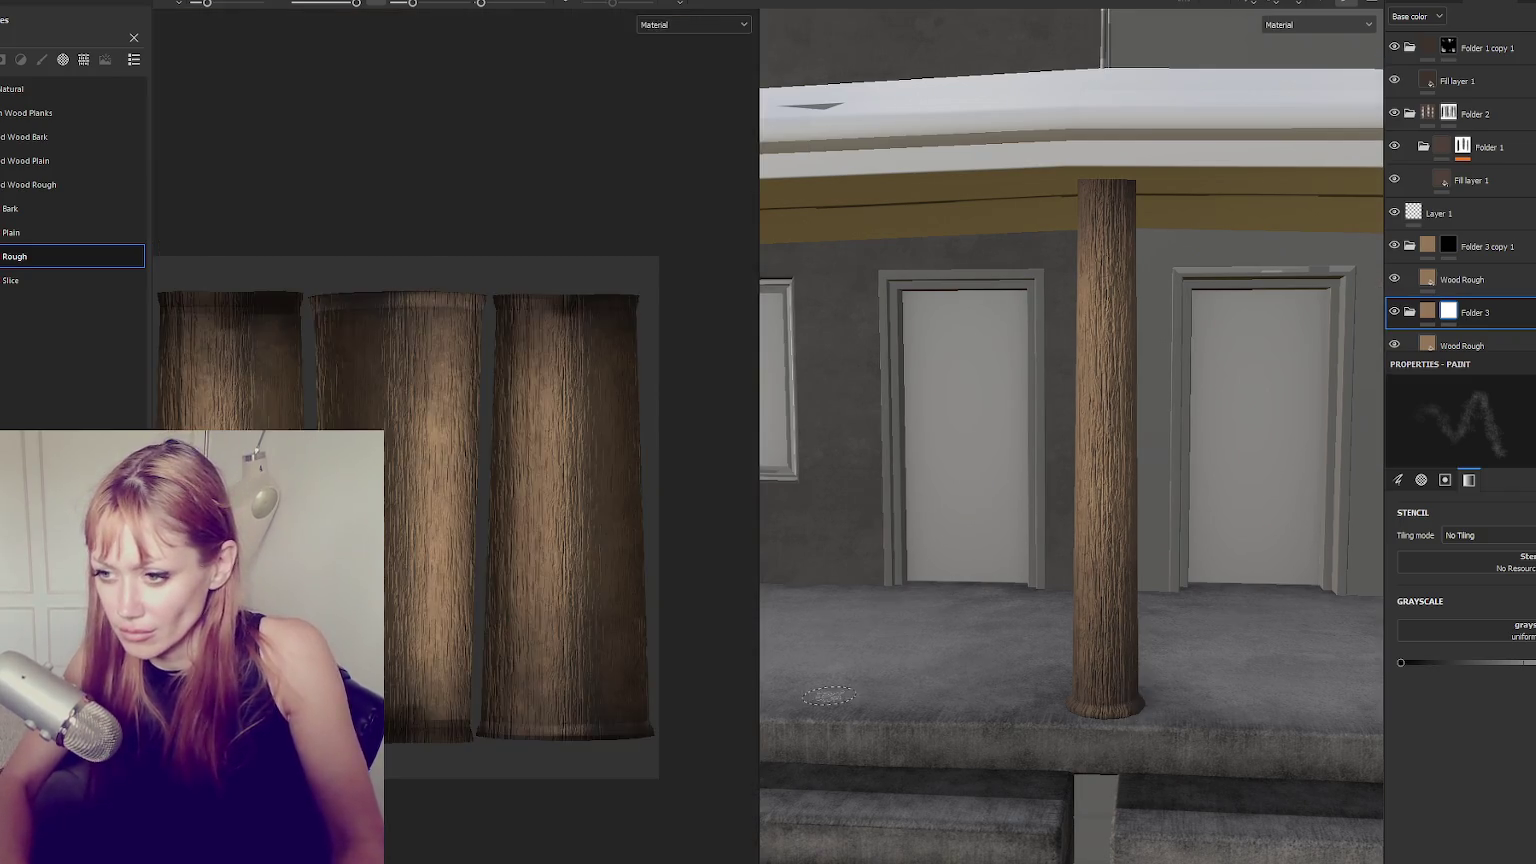
scroll(504, 521, up, 3)
middle_drag(504, 521, 319, 221)
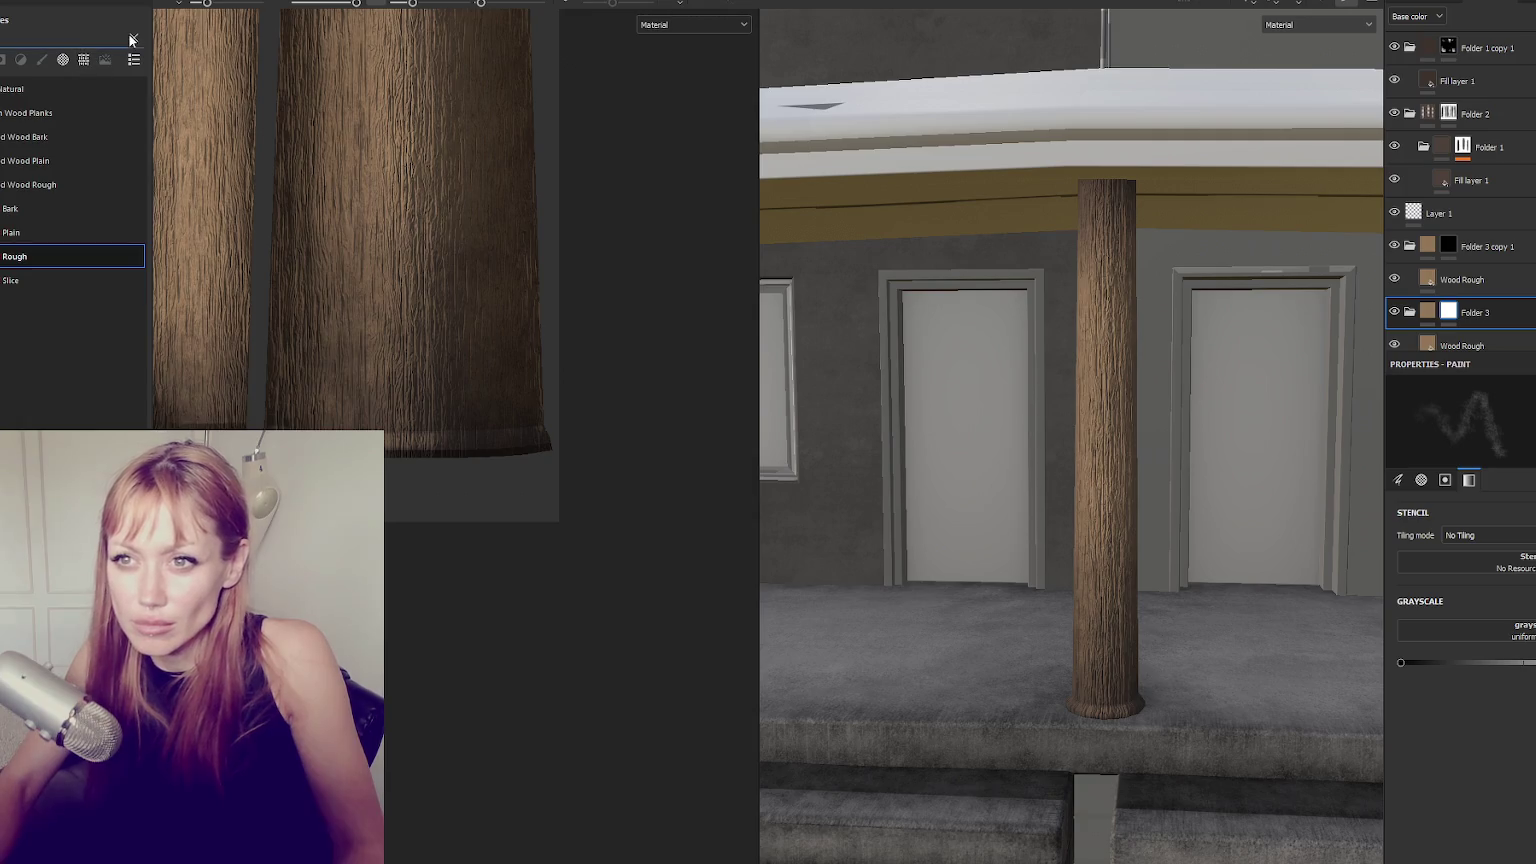
click(42, 59)
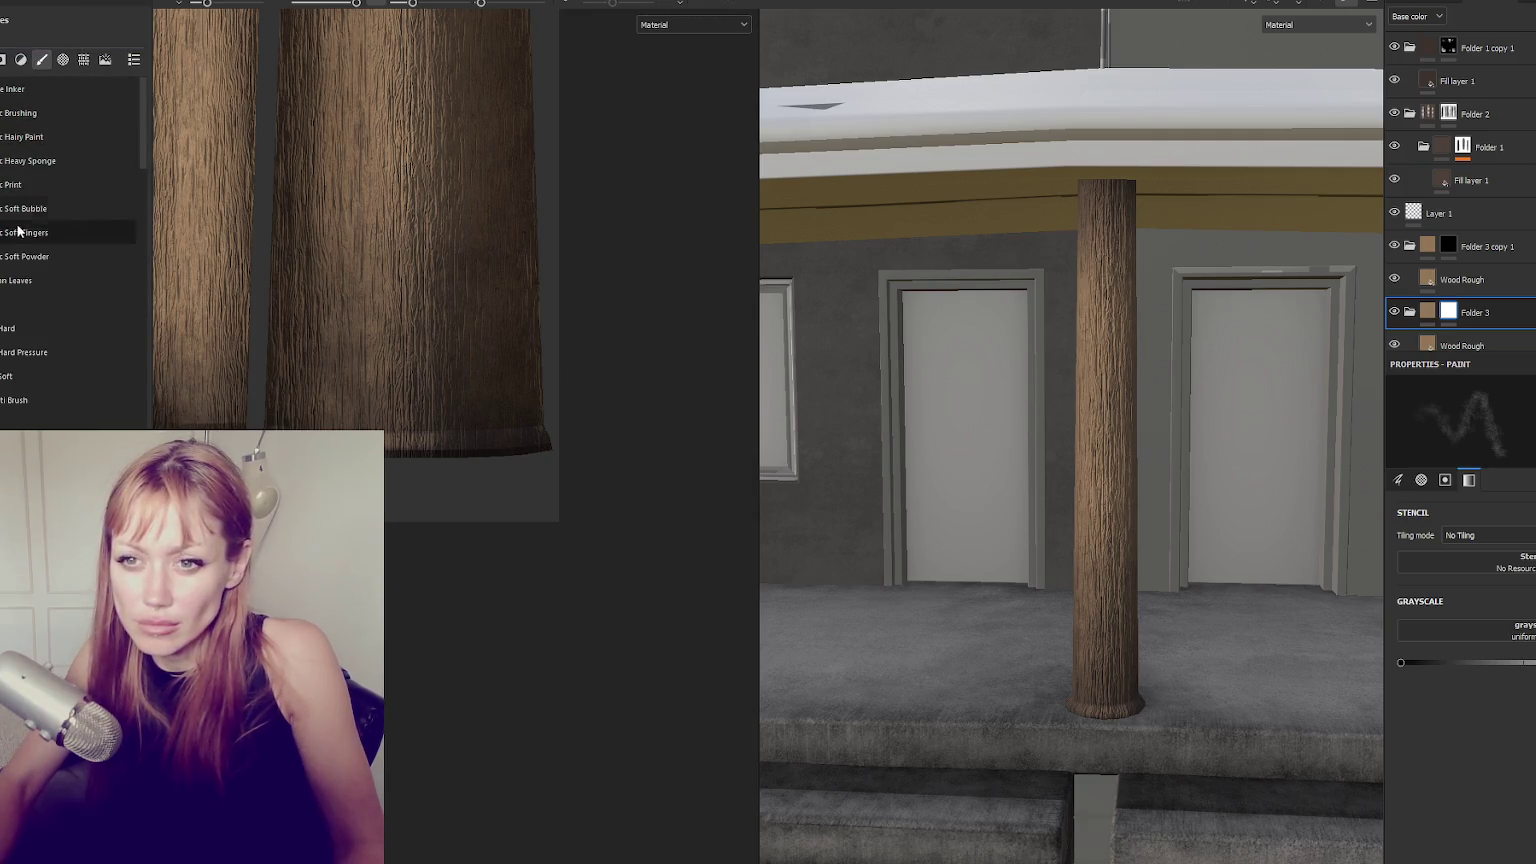
click(25, 352)
click(51, 377)
click(203, 5)
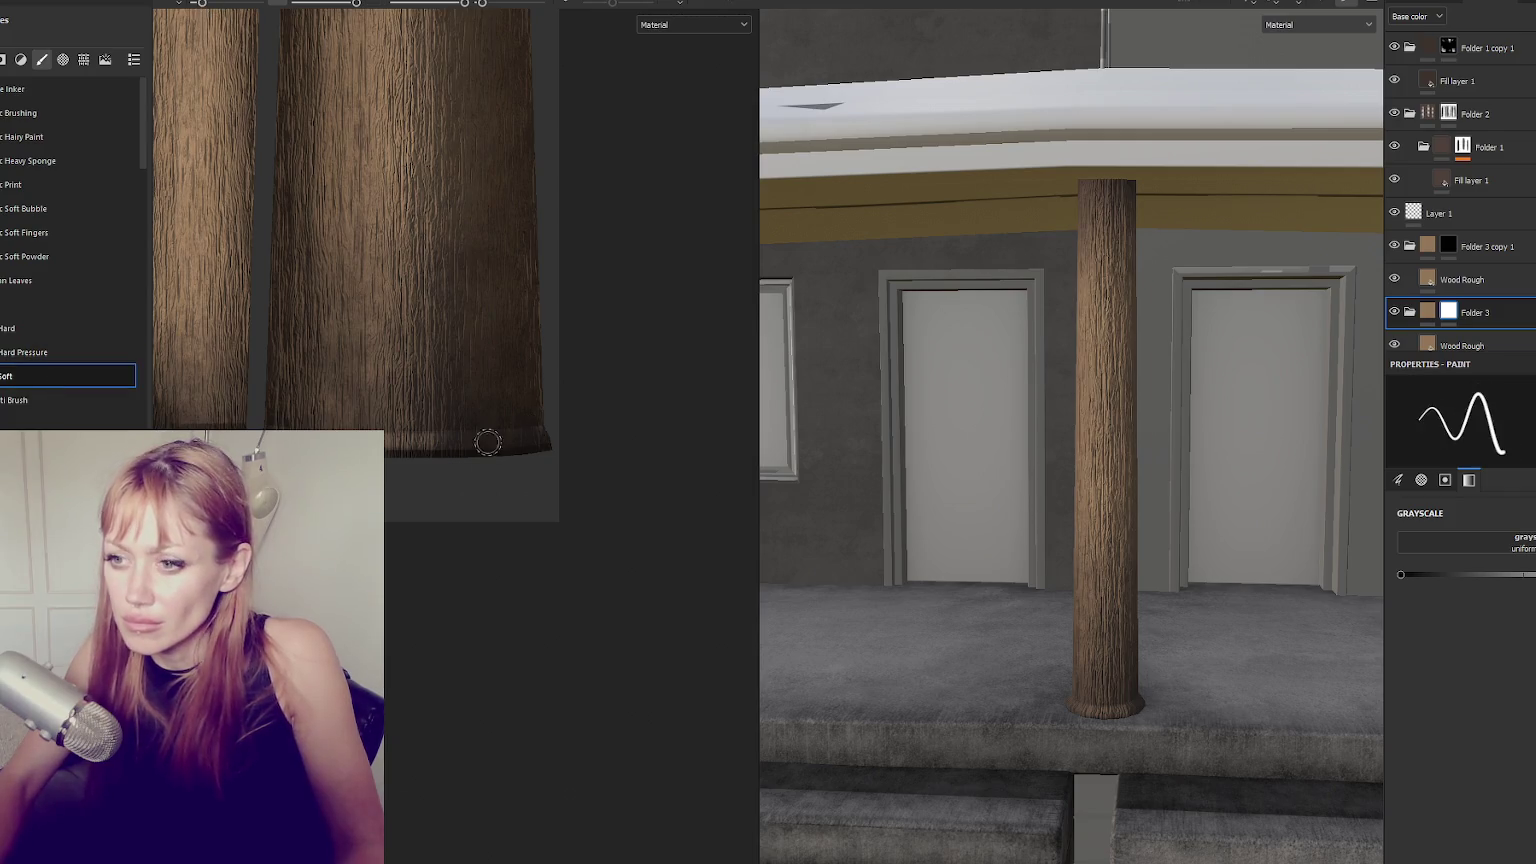
Paint light bands along the columns' bottom rims.
drag(548, 436, 390, 440)
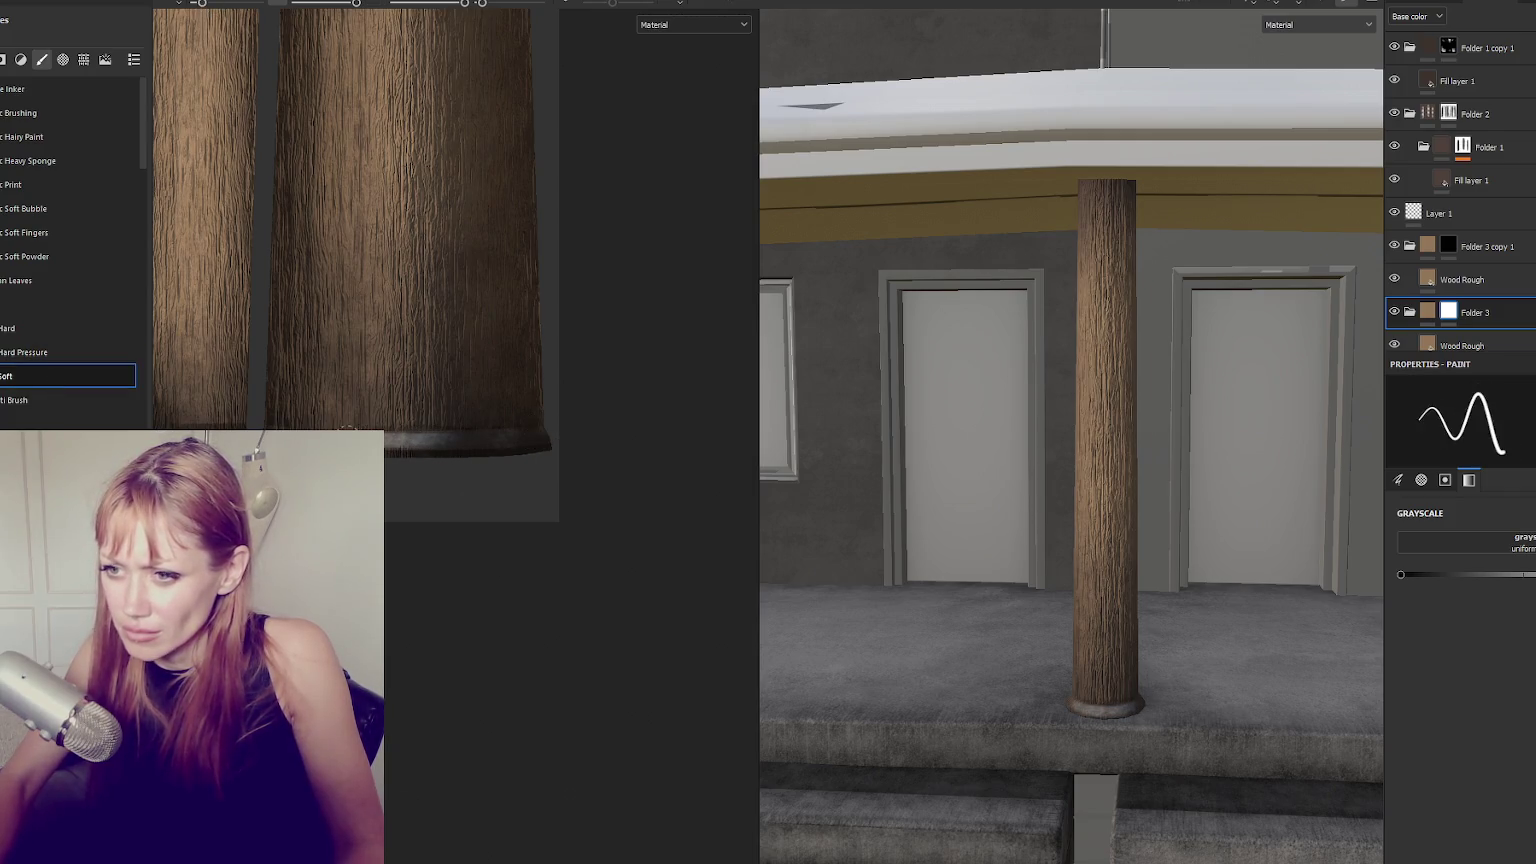
scroll(617, 429, up, 2)
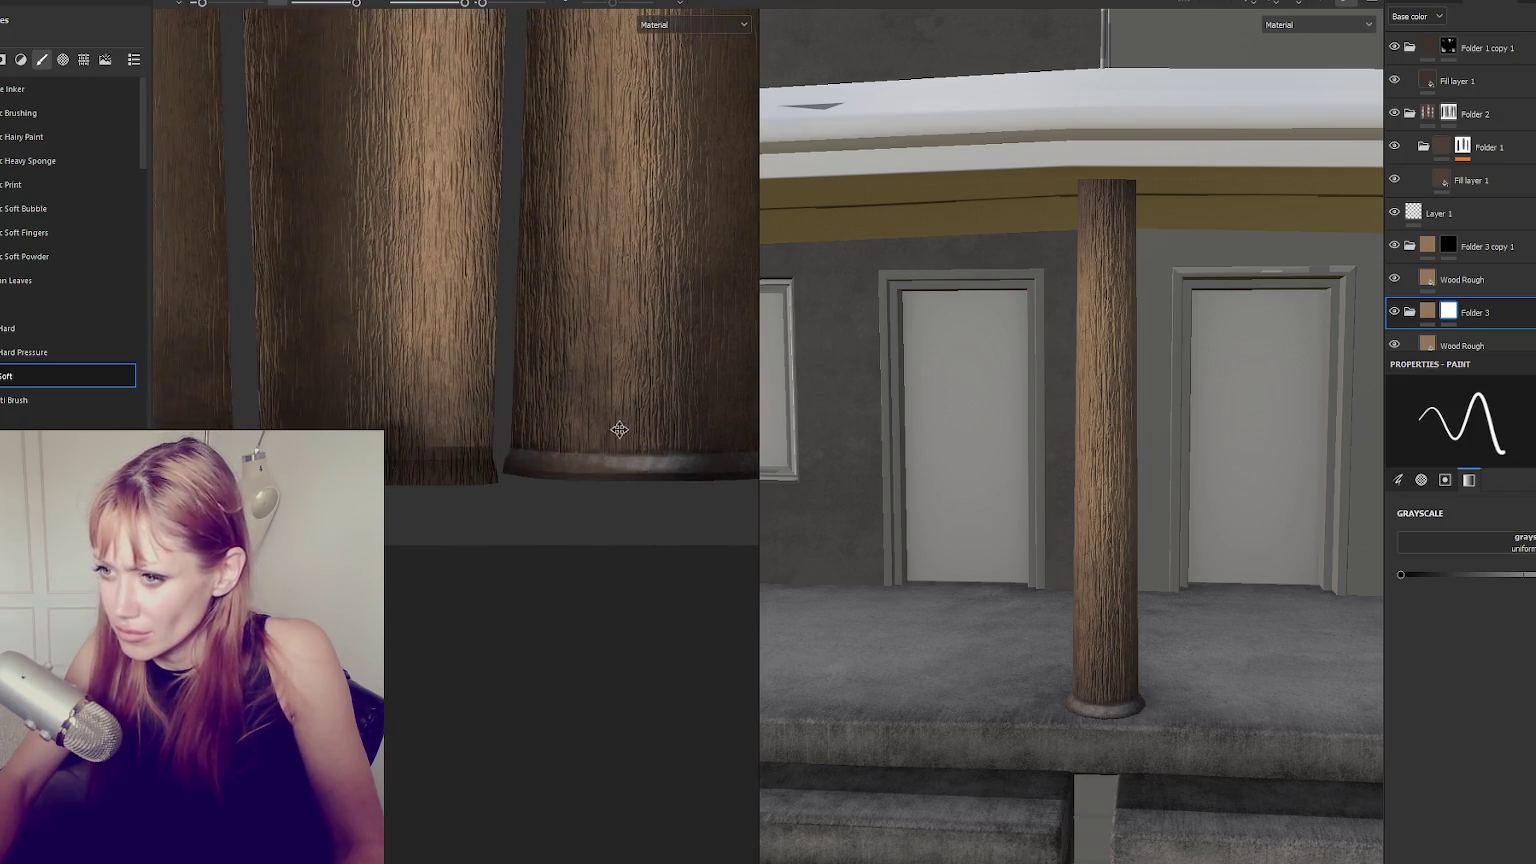
middle_drag(617, 429, 491, 438)
mouse_move(468, 457)
mouse_down()
mouse_move(666, 459)
mouse_move(504, 457)
mouse_up()
drag(601, 459, 409, 461)
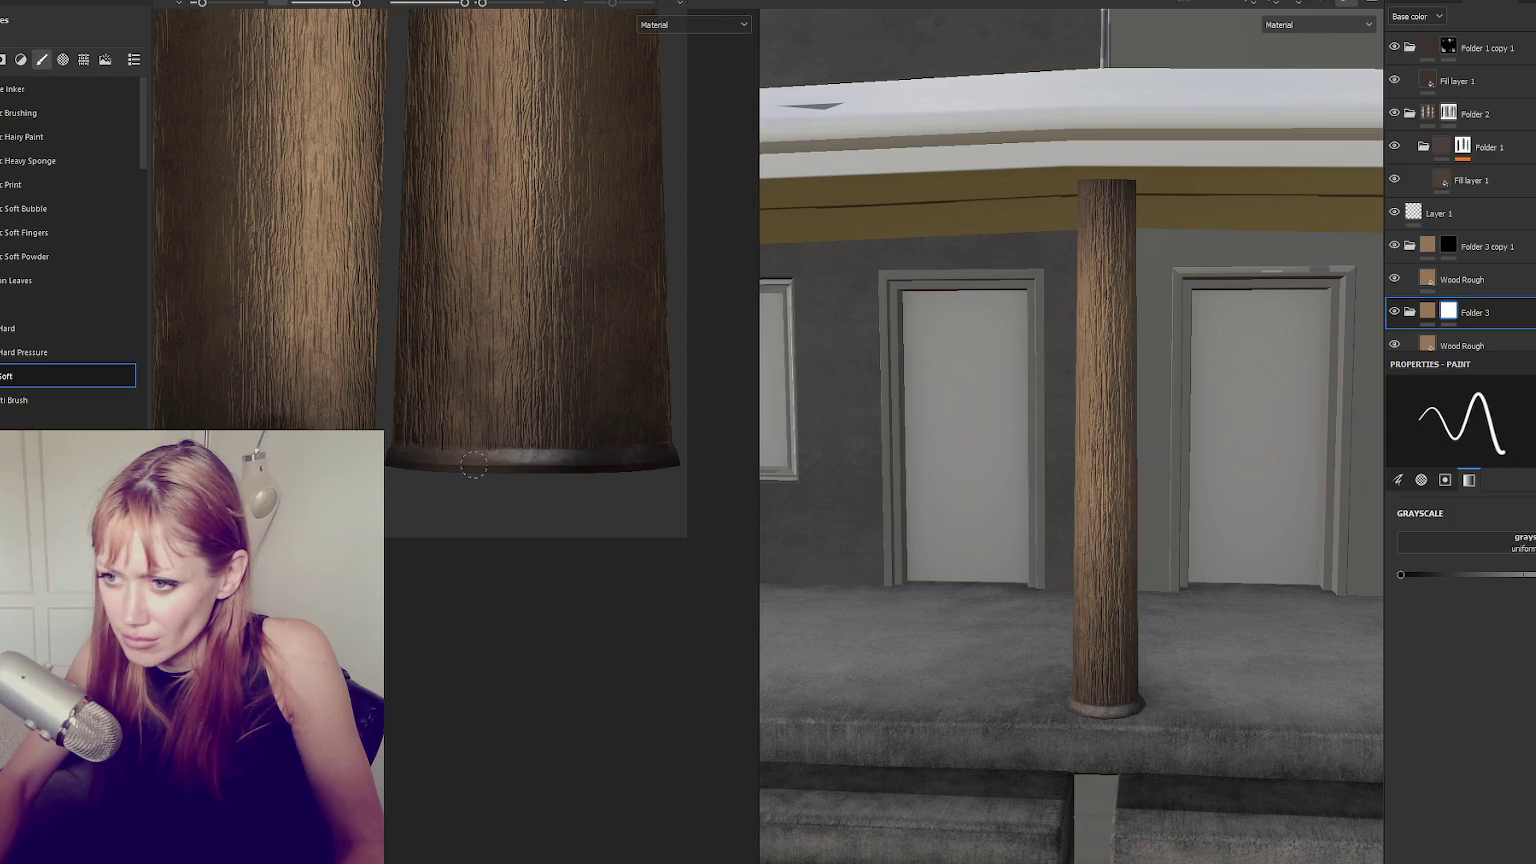
middle_drag(603, 465, 516, 466)
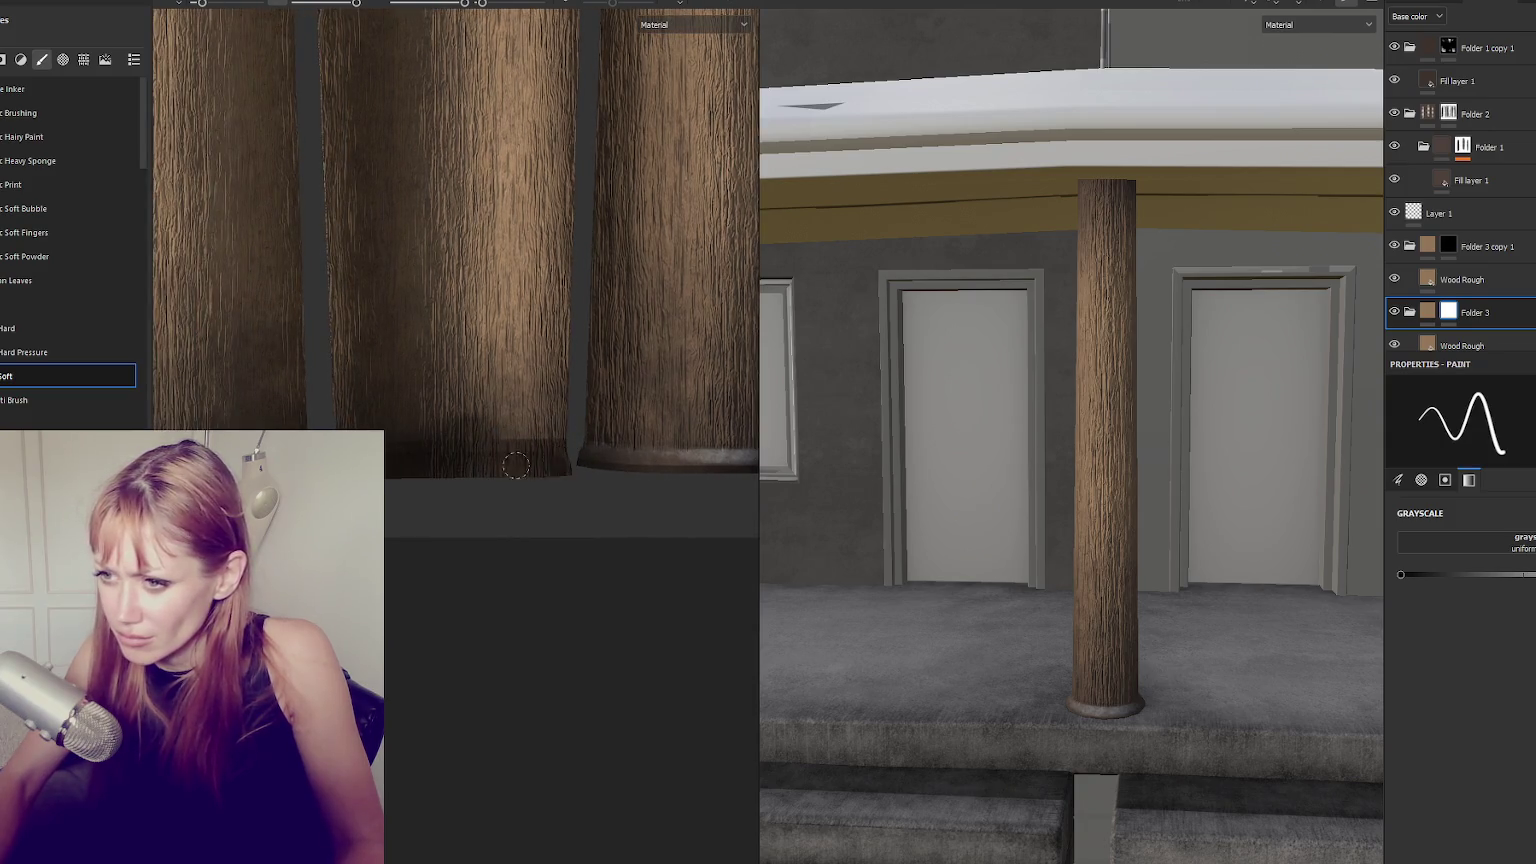
middle_drag(704, 470, 559, 470)
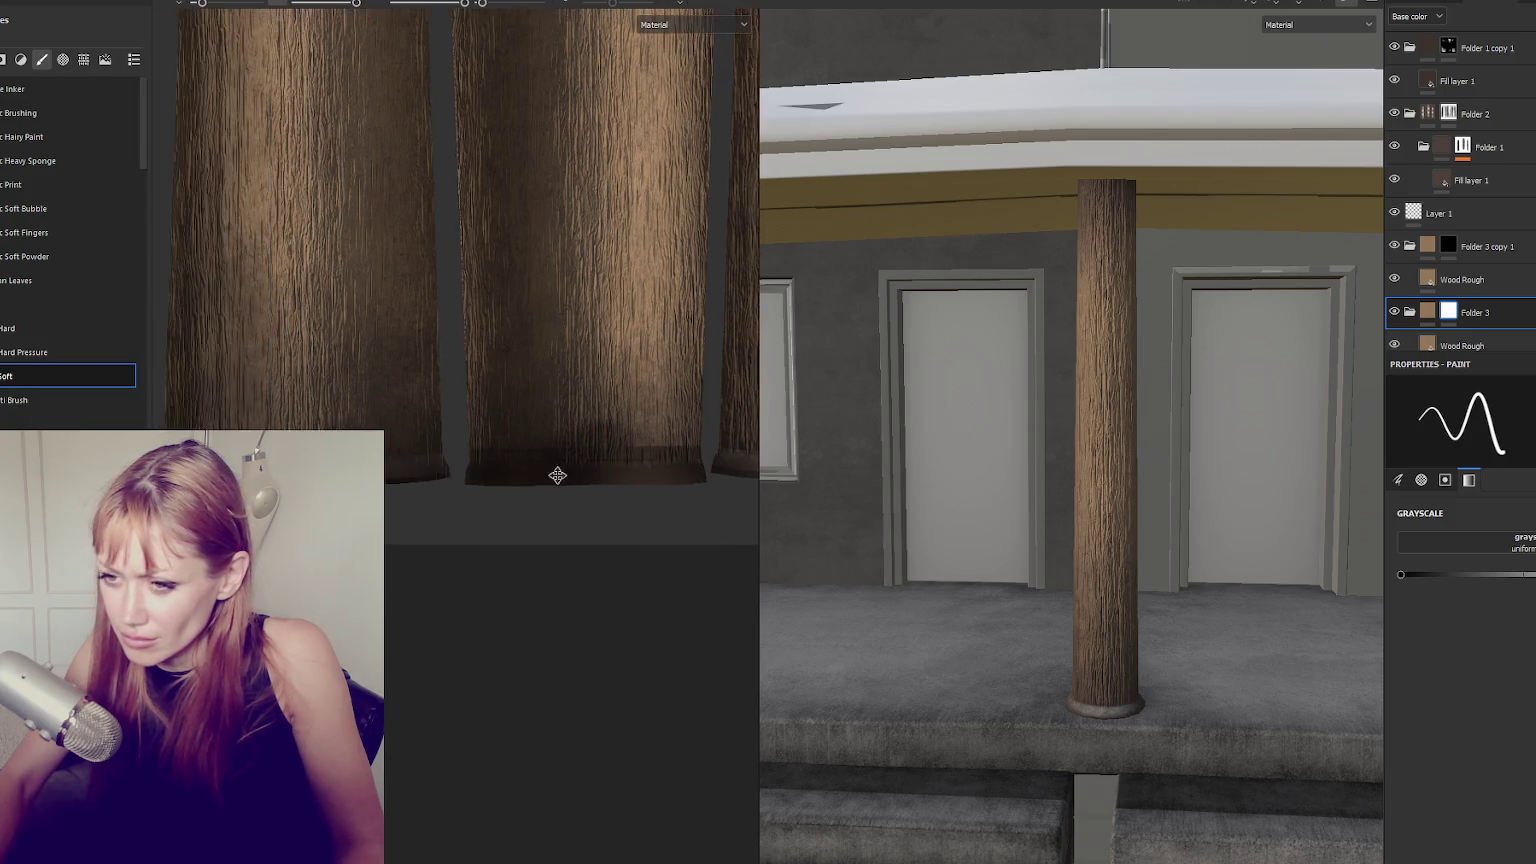
Paint light strokes along the columns' top edges.
scroll(412, 480, up, 1)
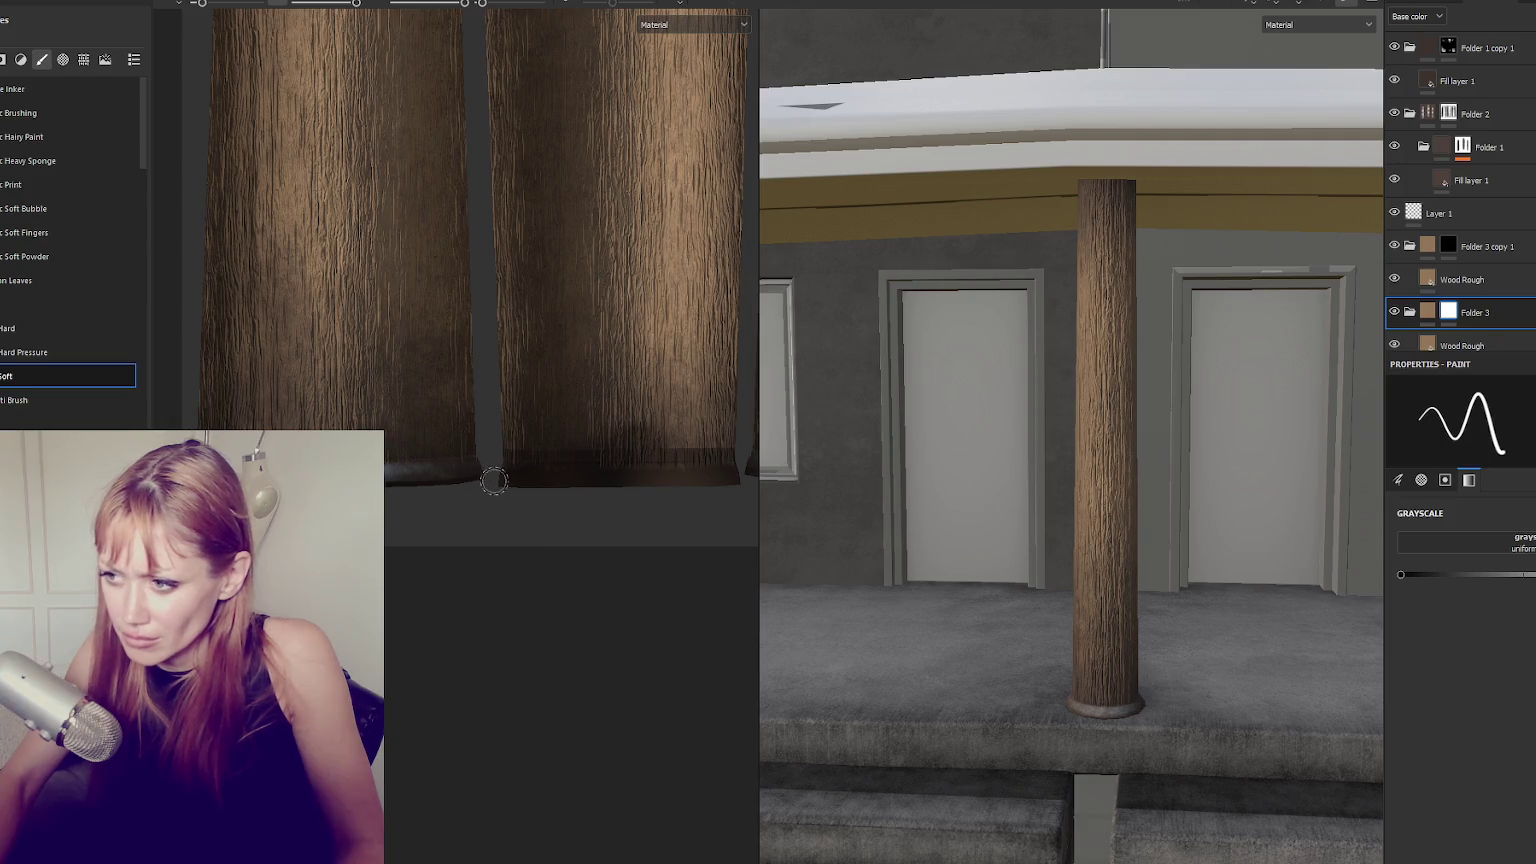
scroll(497, 532, up, 4)
scroll(470, 350, up, 1)
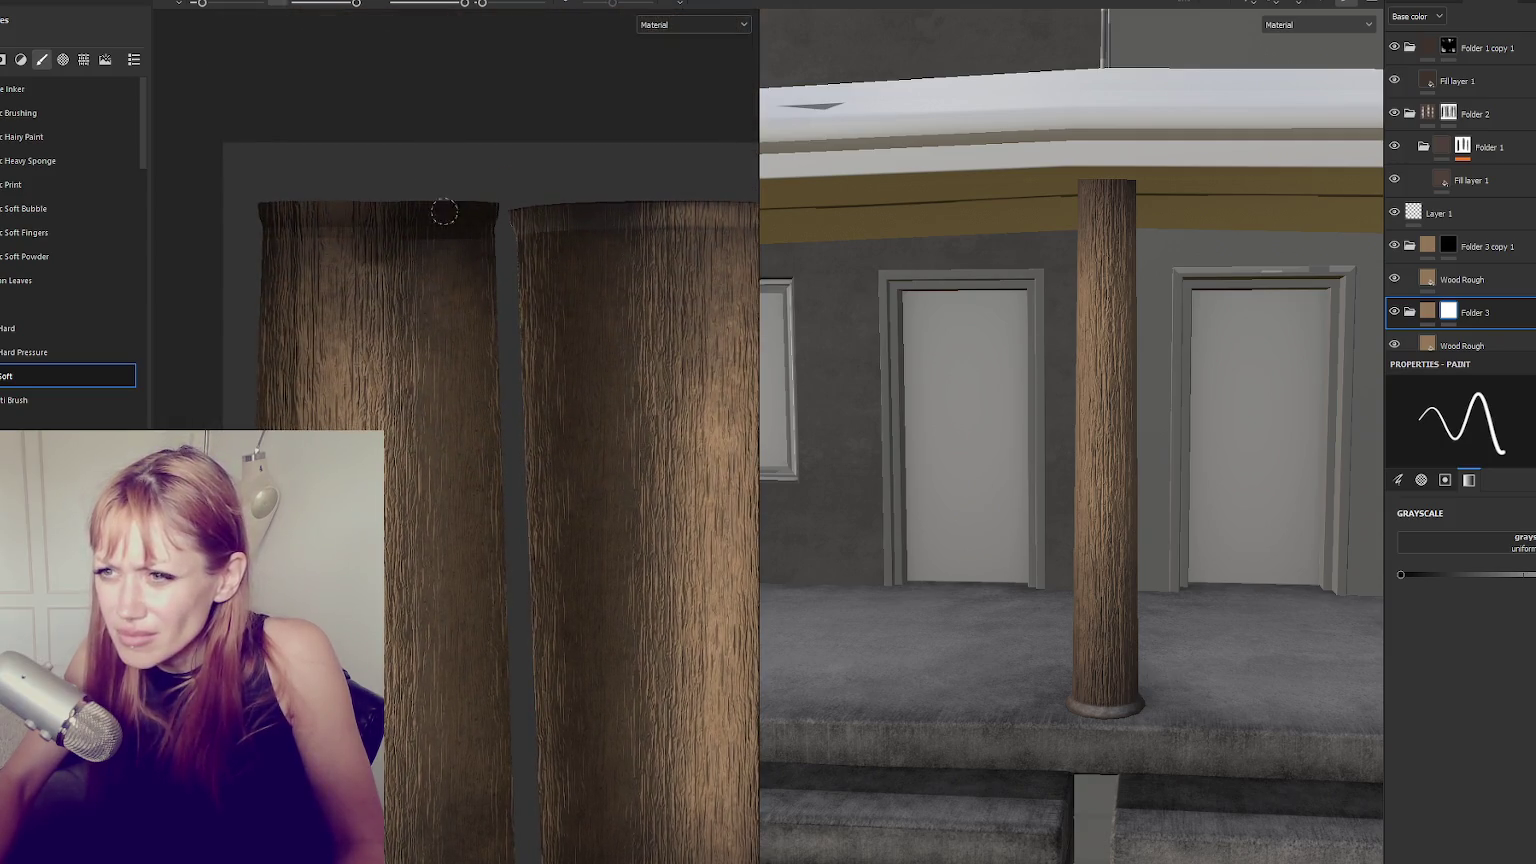
scroll(540, 210, up, 1)
middle_drag(381, 216, 316, 230)
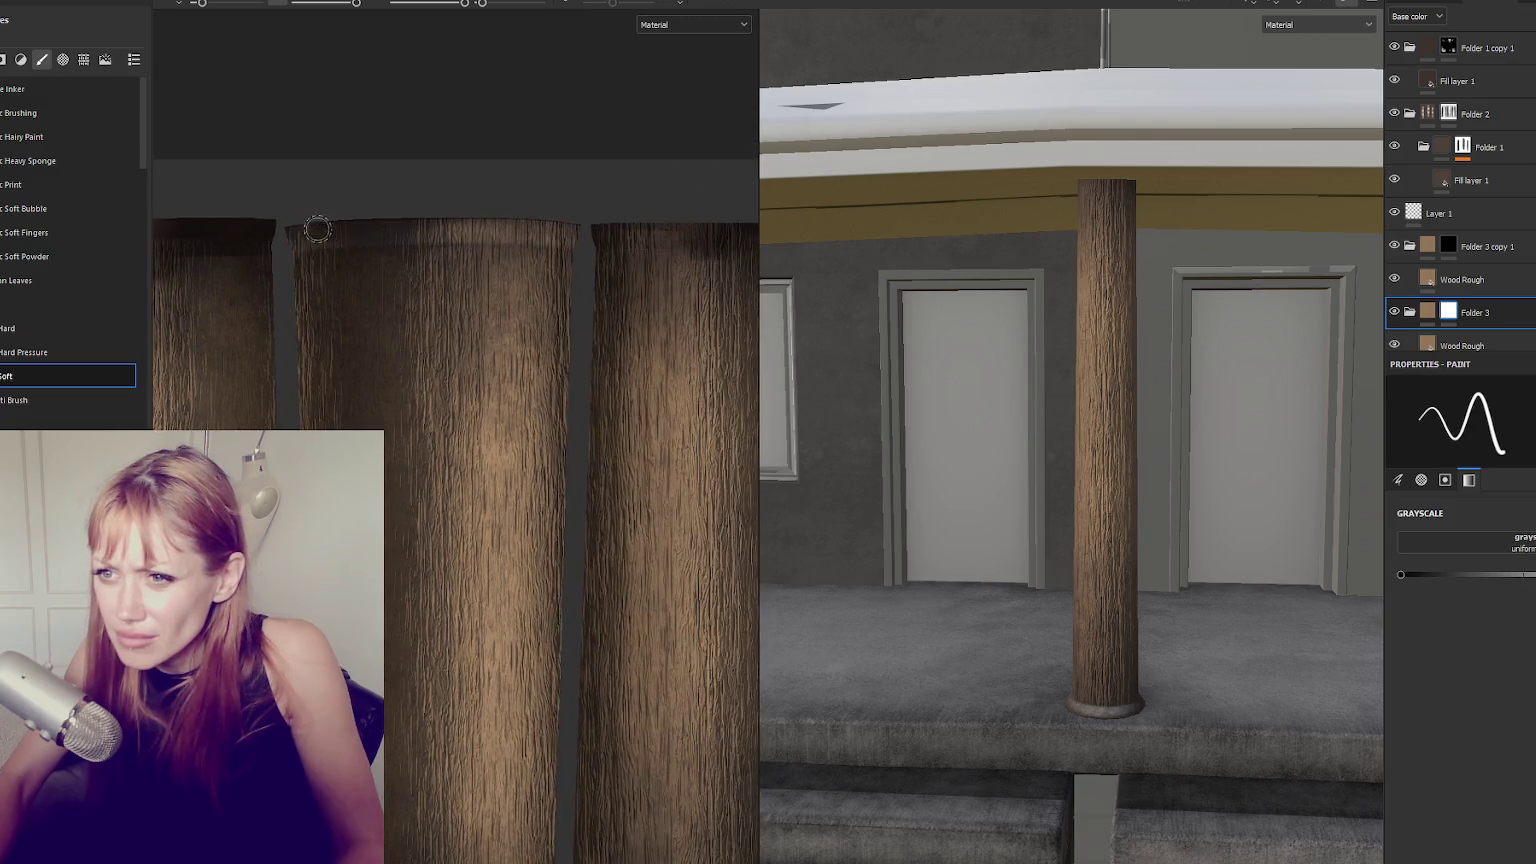
drag(440, 232, 565, 234)
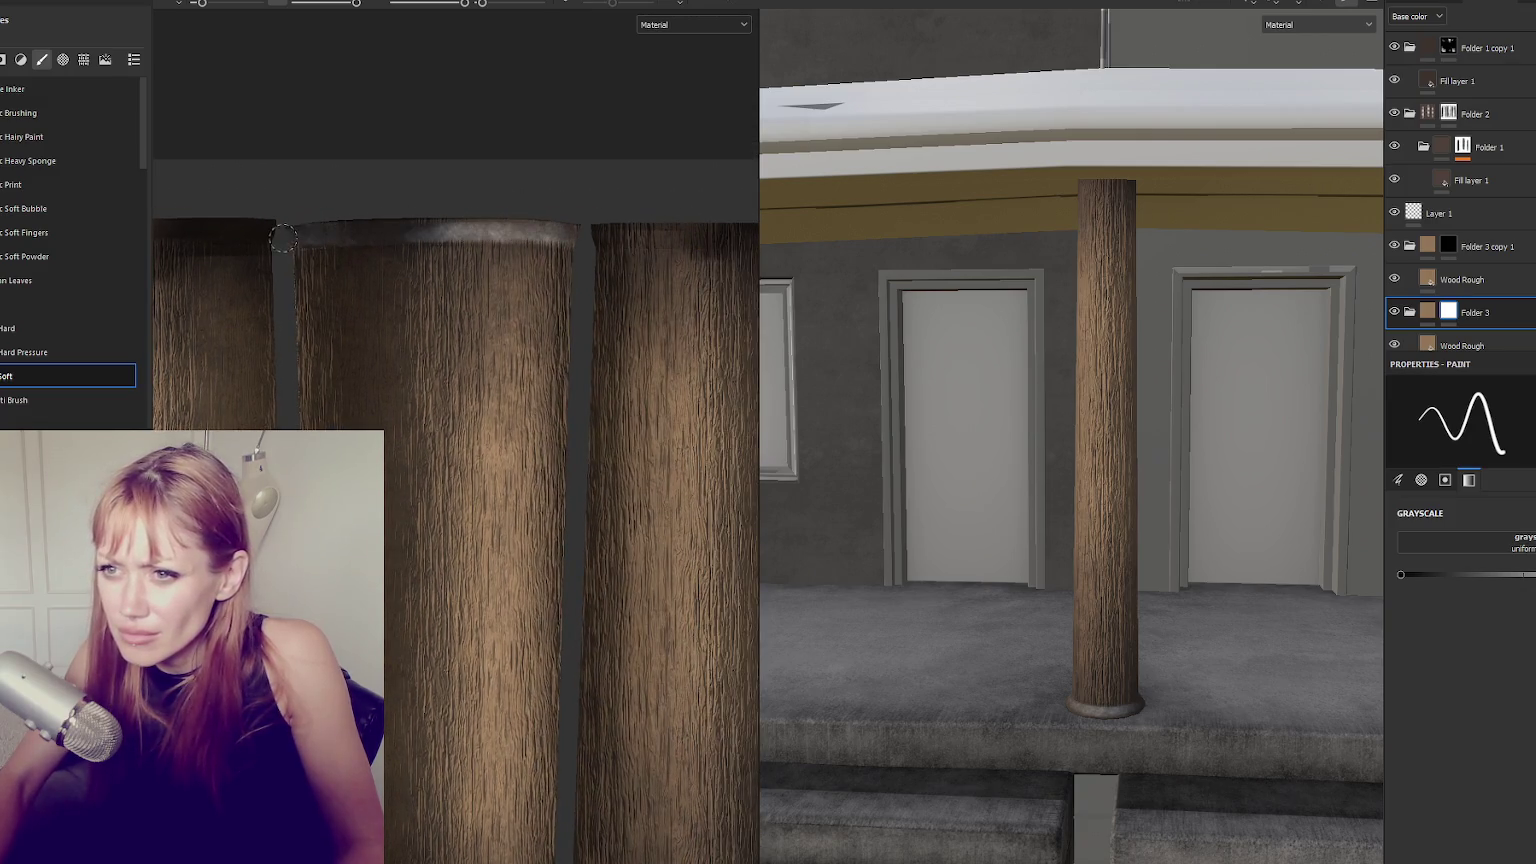
middle_drag(508, 219, 324, 227)
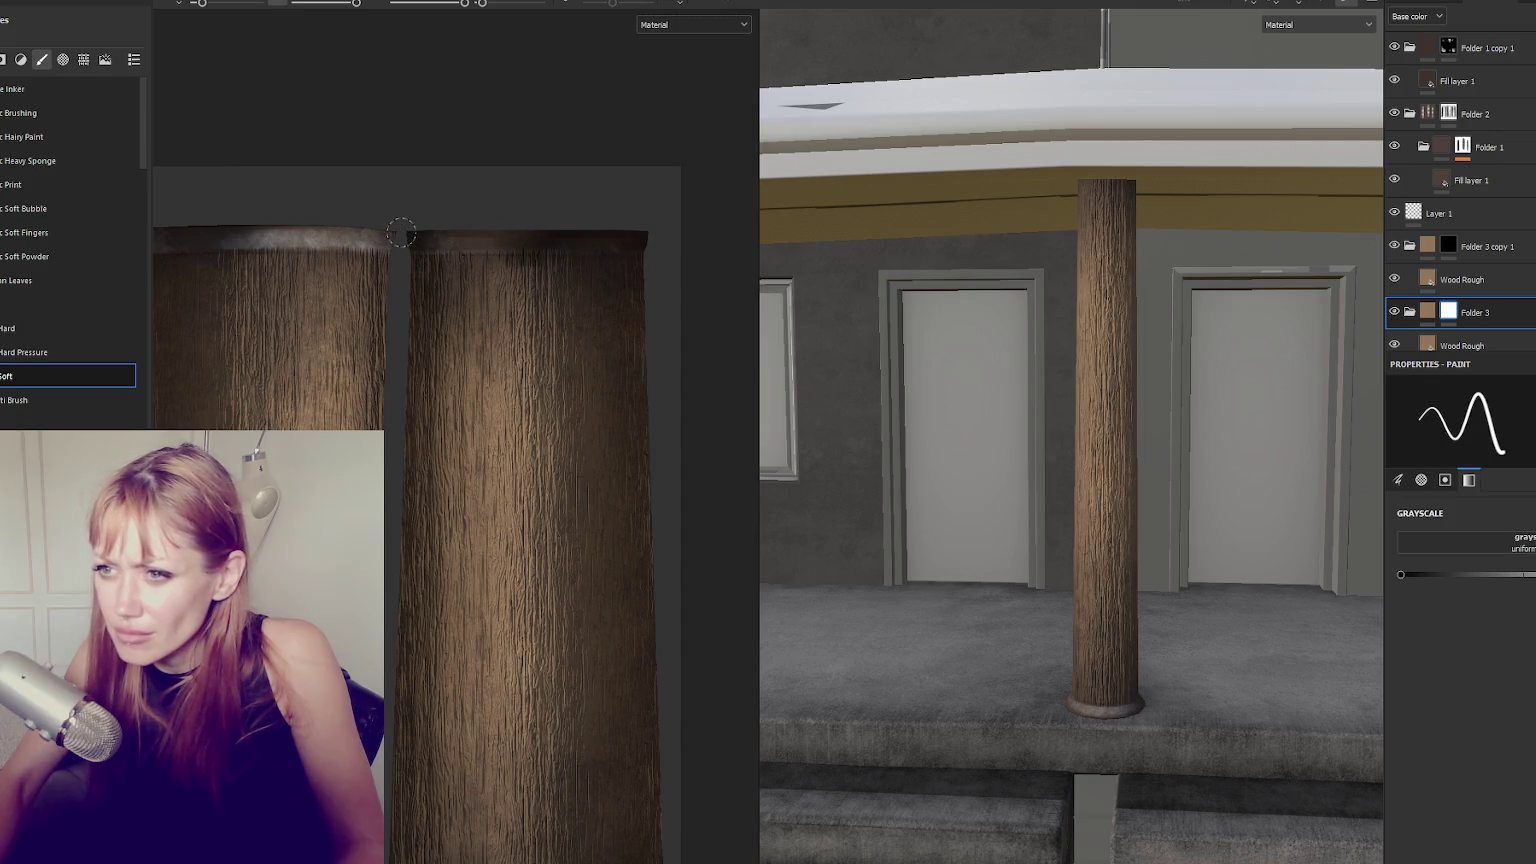
scroll(1112, 346, down, 2)
scroll(1112, 346, down, 2)
scroll(1112, 346, up, 2)
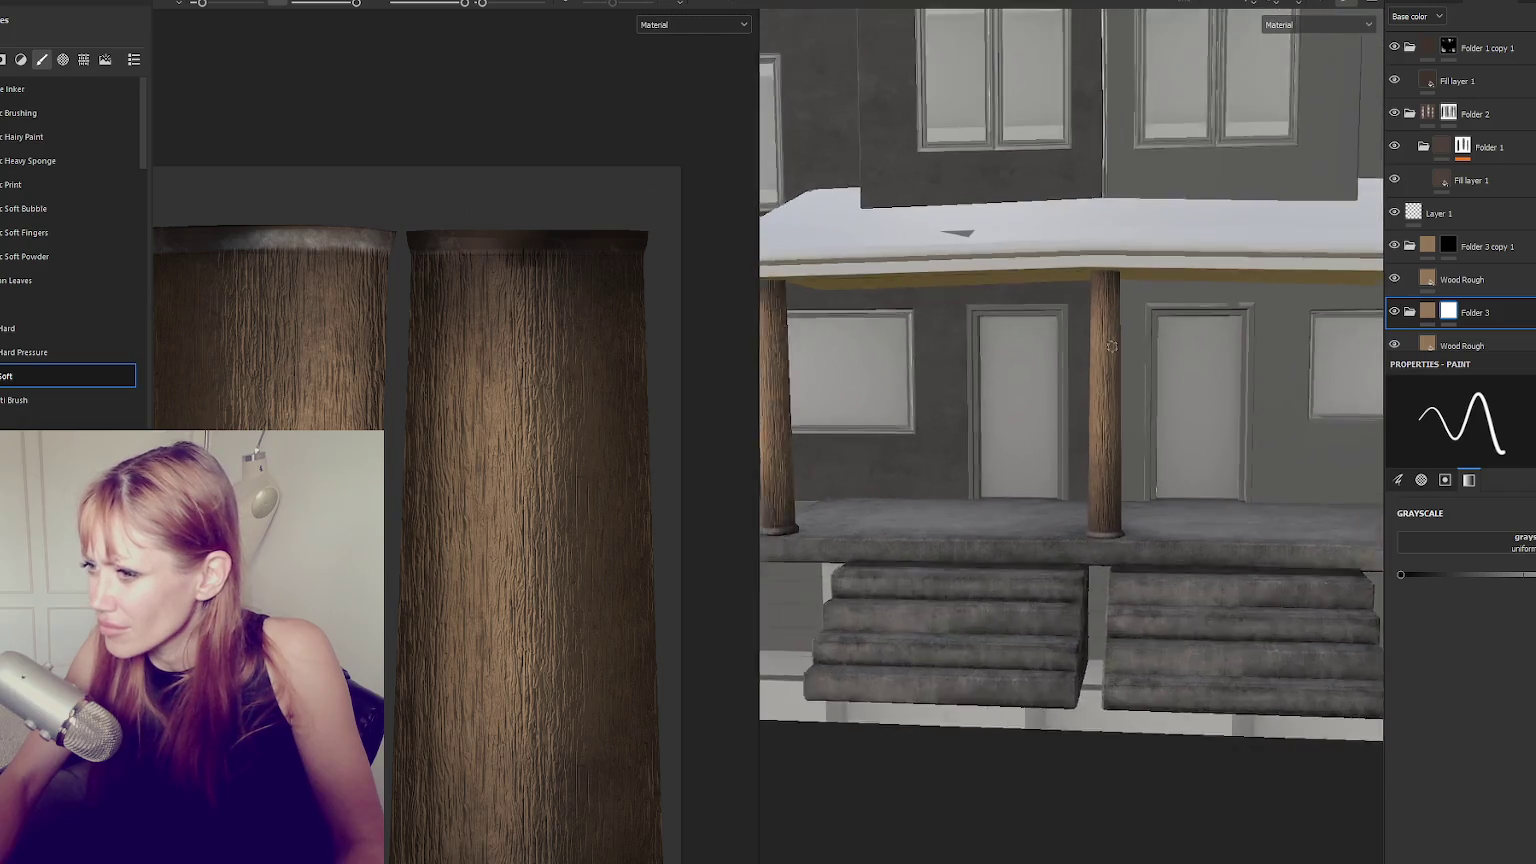
scroll(1112, 346, up, 1)
On Folder 3 copy 1, paint a dark band along the pillar's bottom rim.
click(1485, 246)
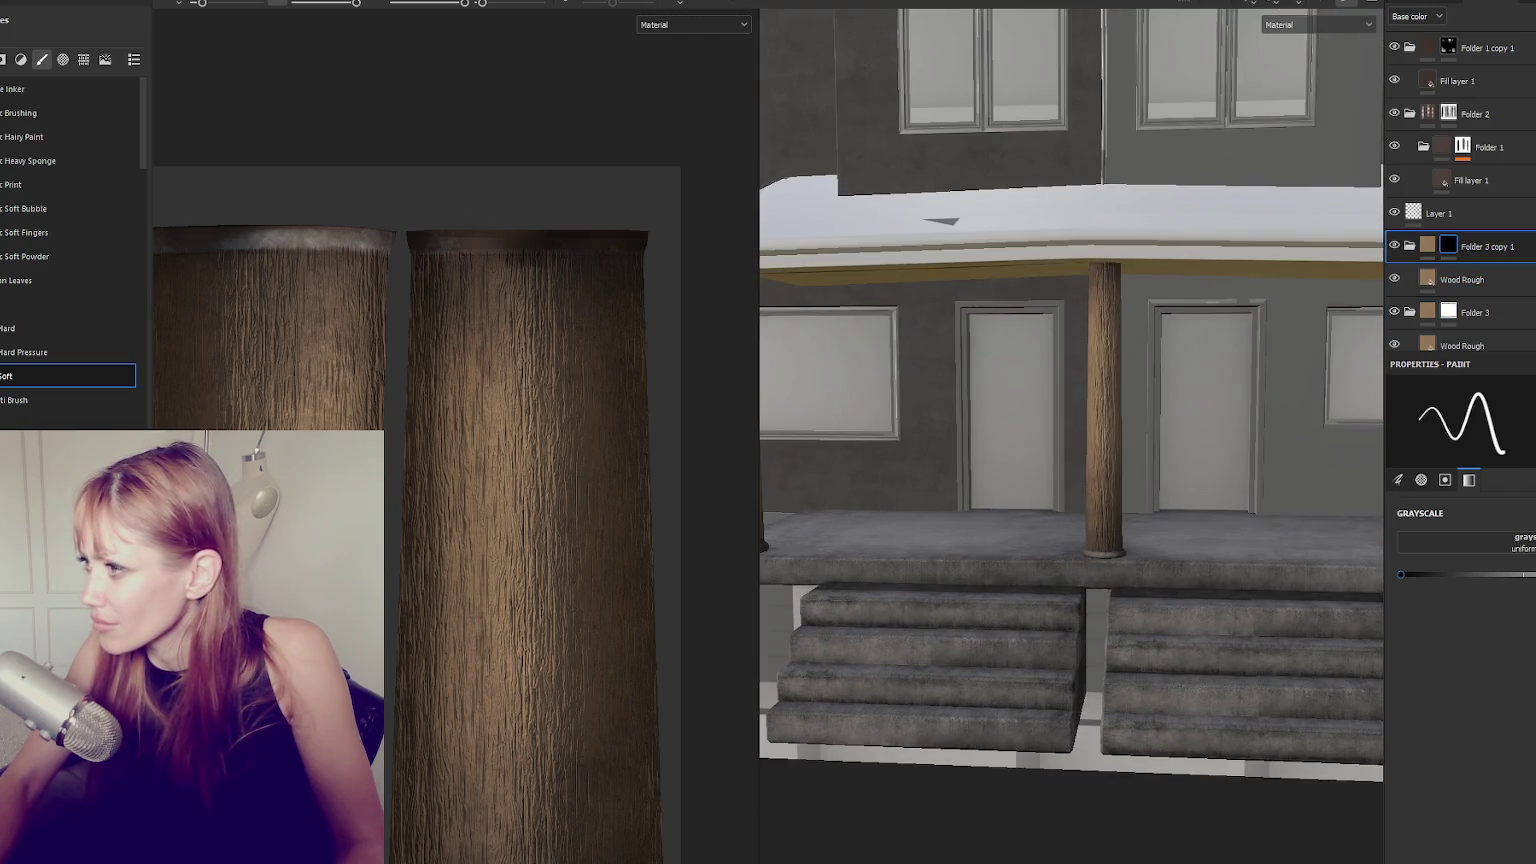
click(1490, 283)
scroll(1168, 398, up, 5)
click(1485, 246)
scroll(516, 537, up, 3)
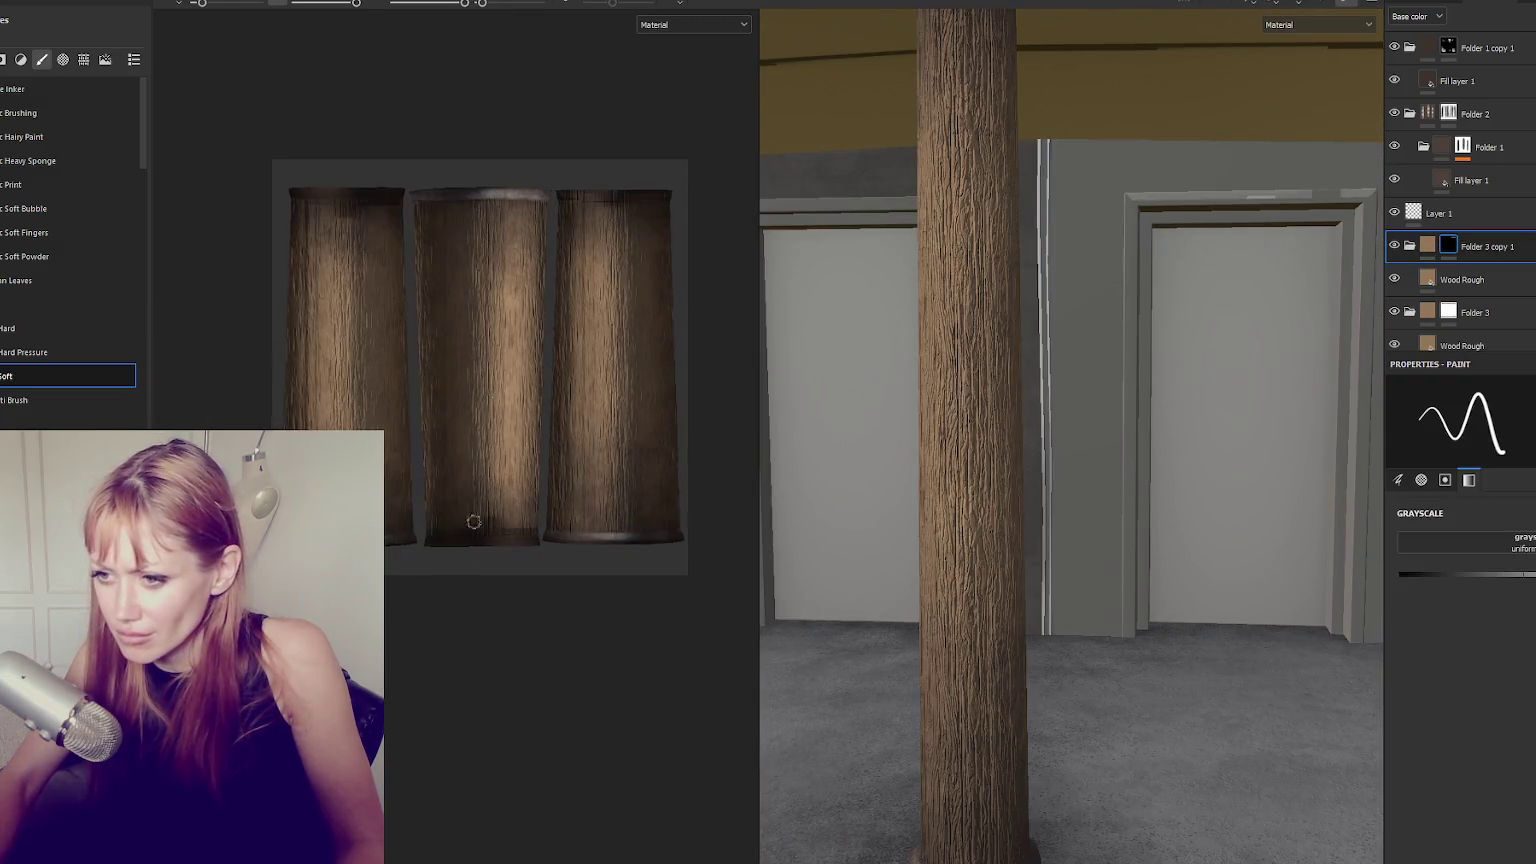
scroll(516, 537, up, 3)
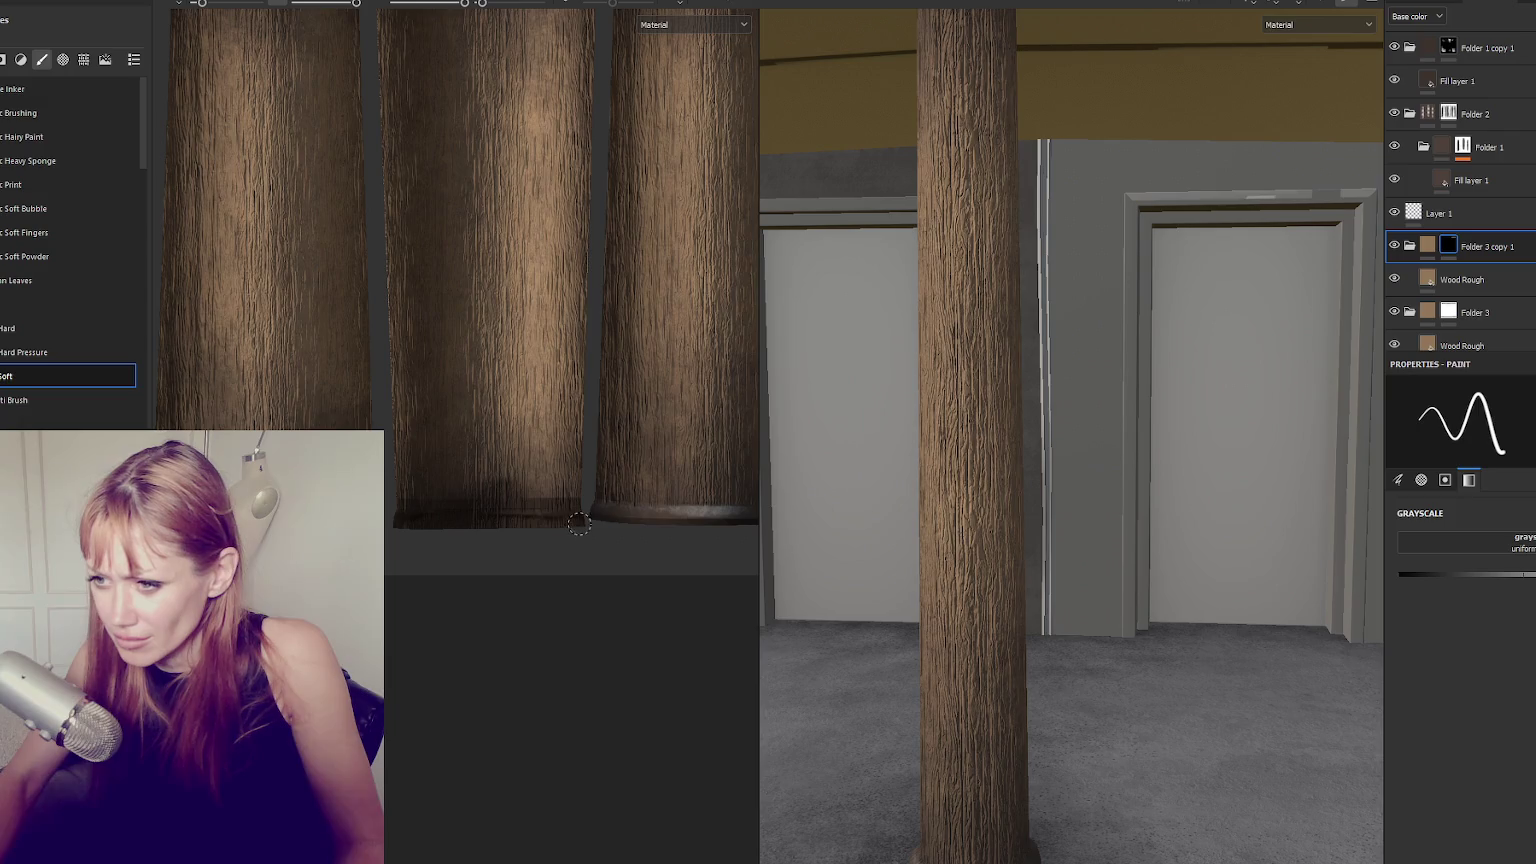
click(1462, 280)
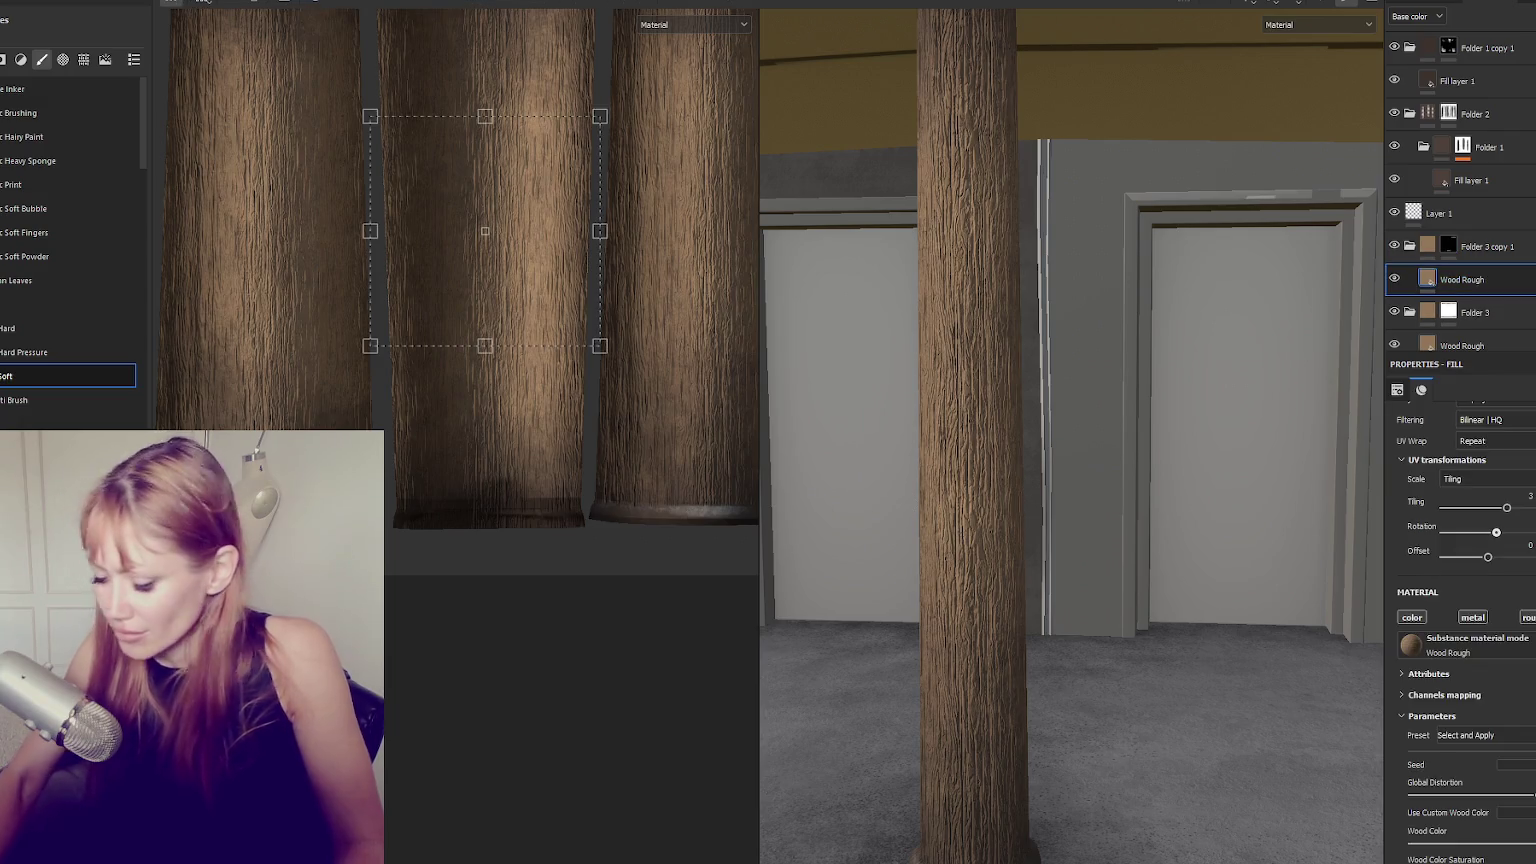
click(1485, 246)
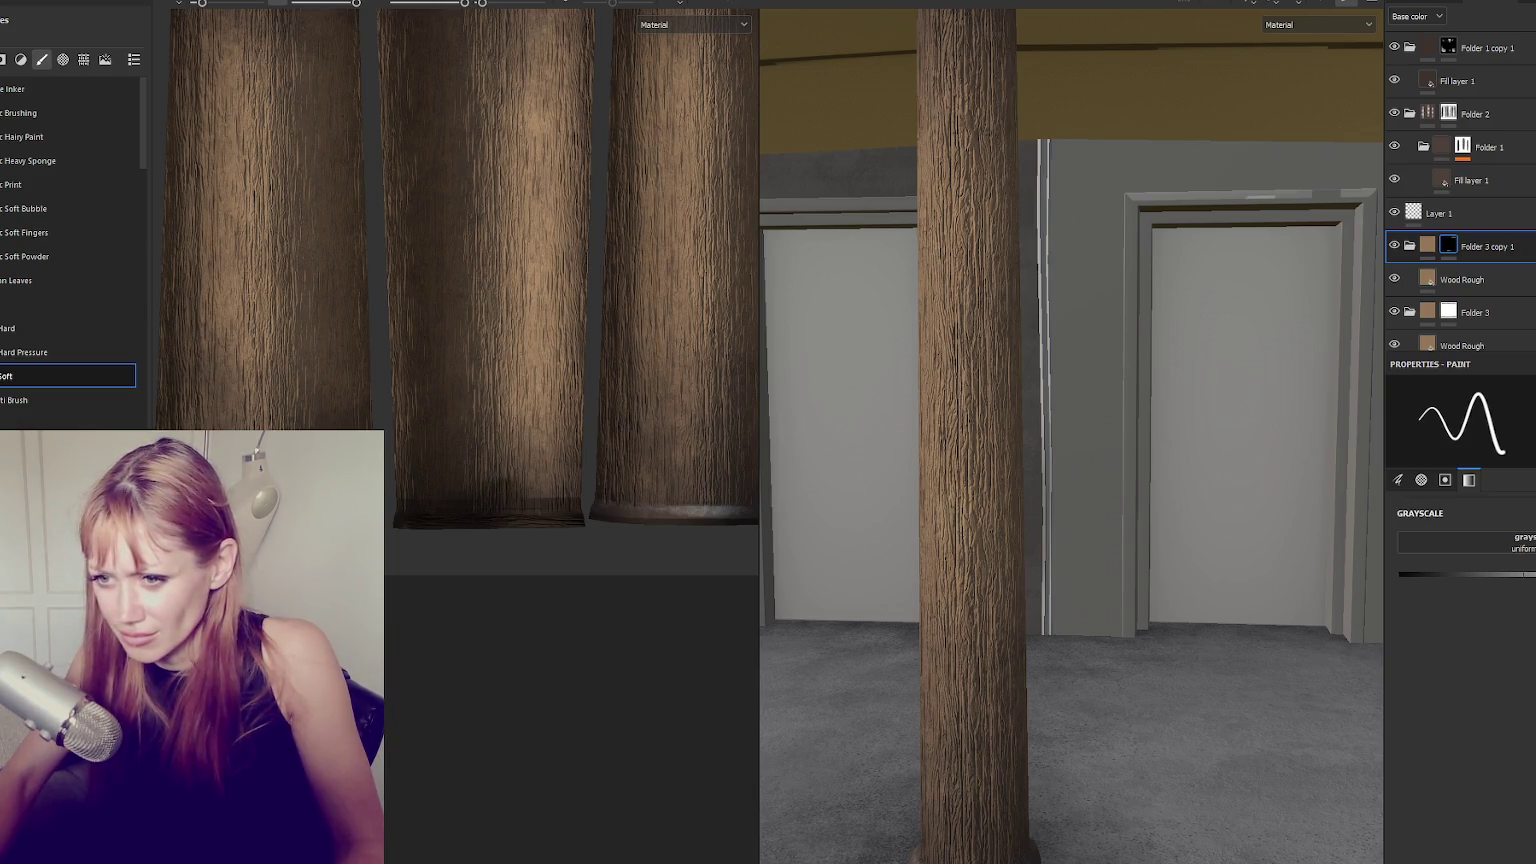
middle_drag(470, 270, 542, 277)
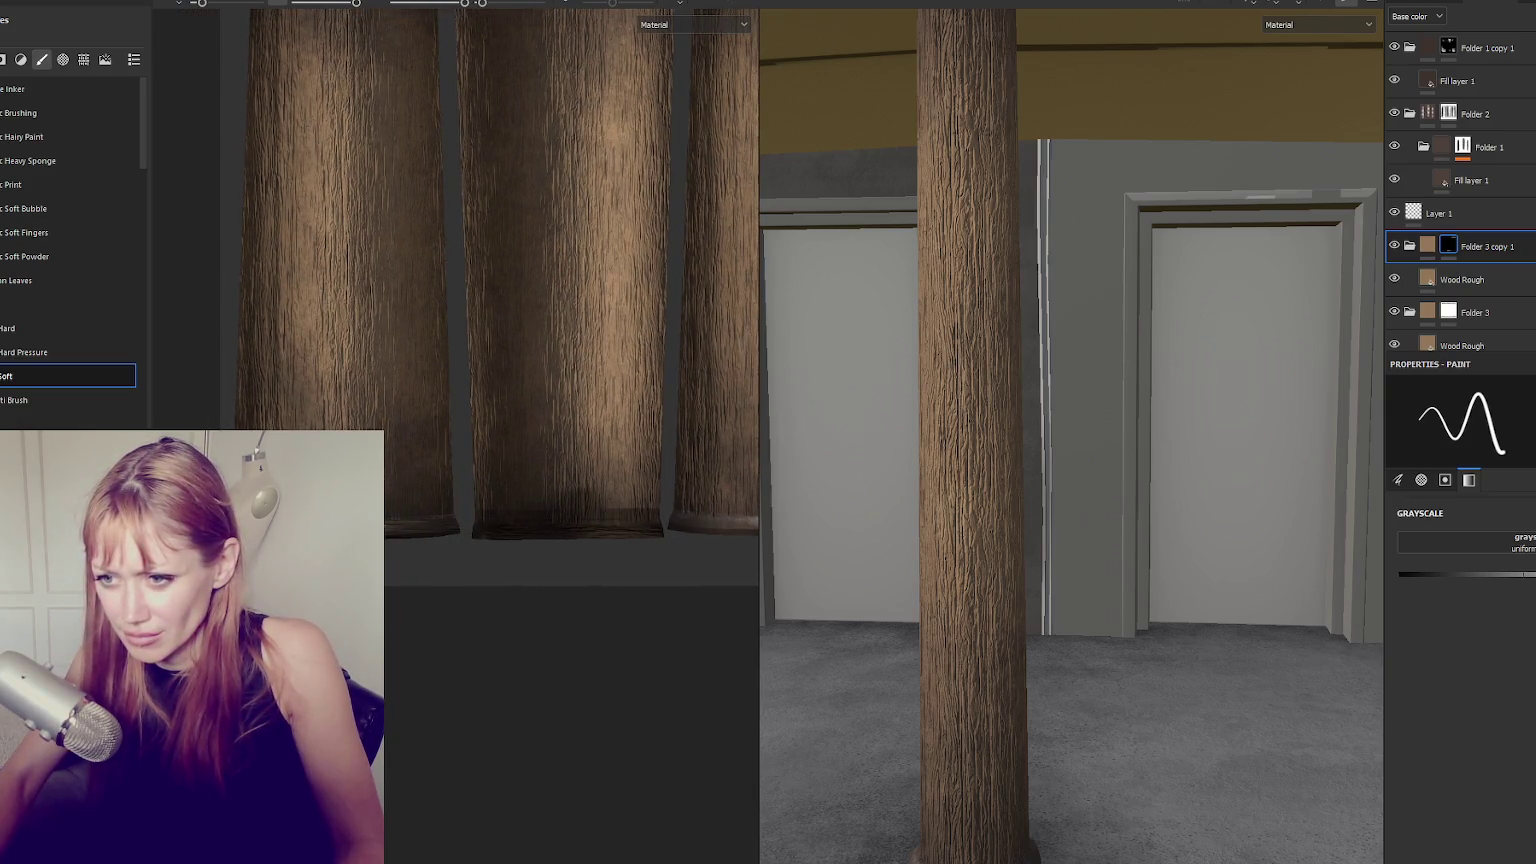
middle_drag(390, 530, 320, 520)
drag(398, 517, 538, 521)
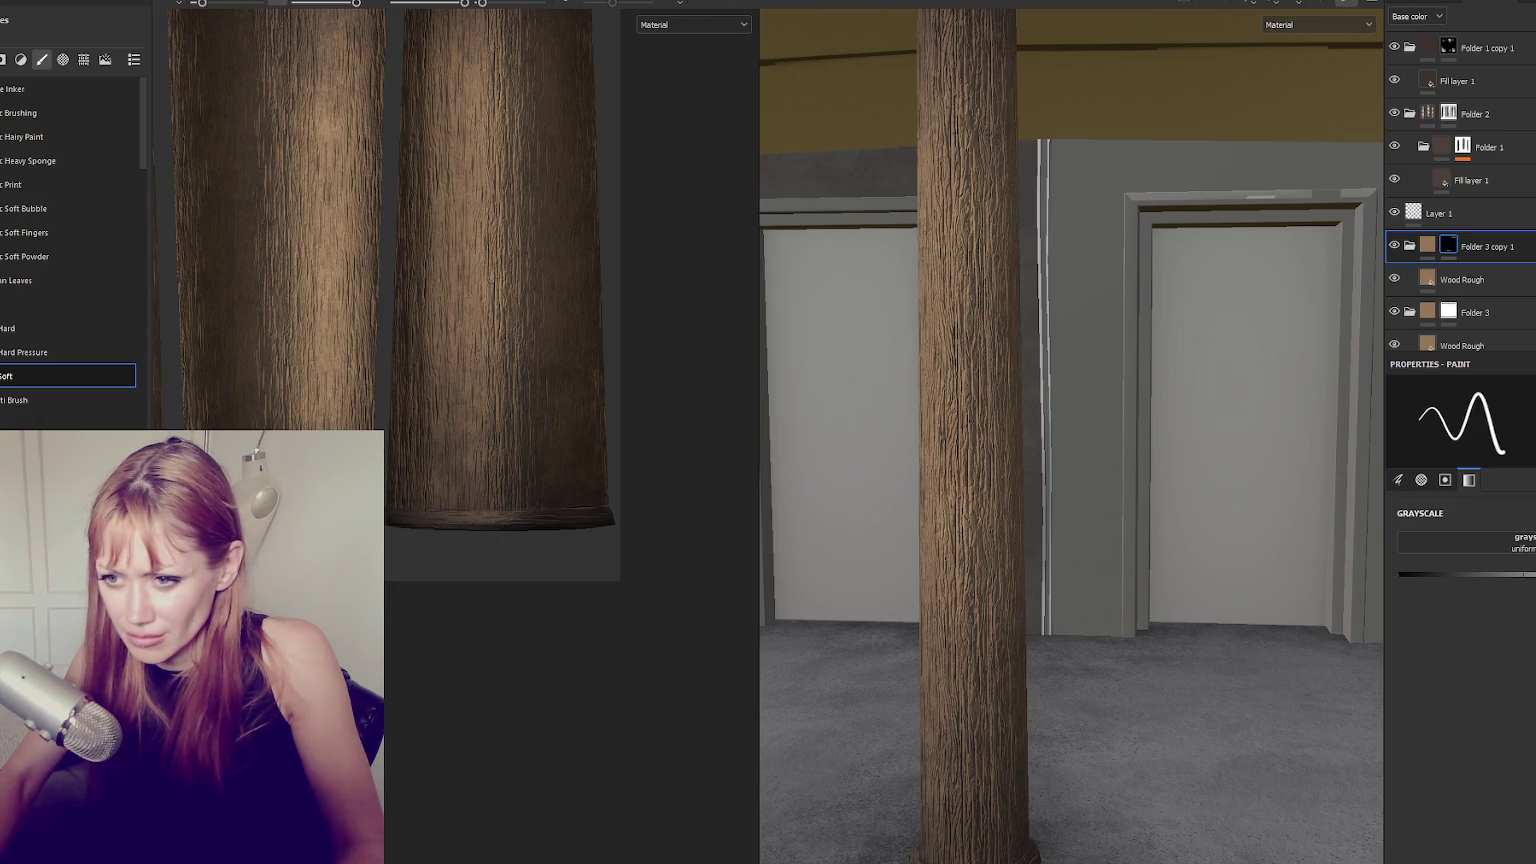
Darken the light patch on the pillar's top rim, then view the lower Wood Rough fill settings.
middle_drag(318, 543, 397, 550)
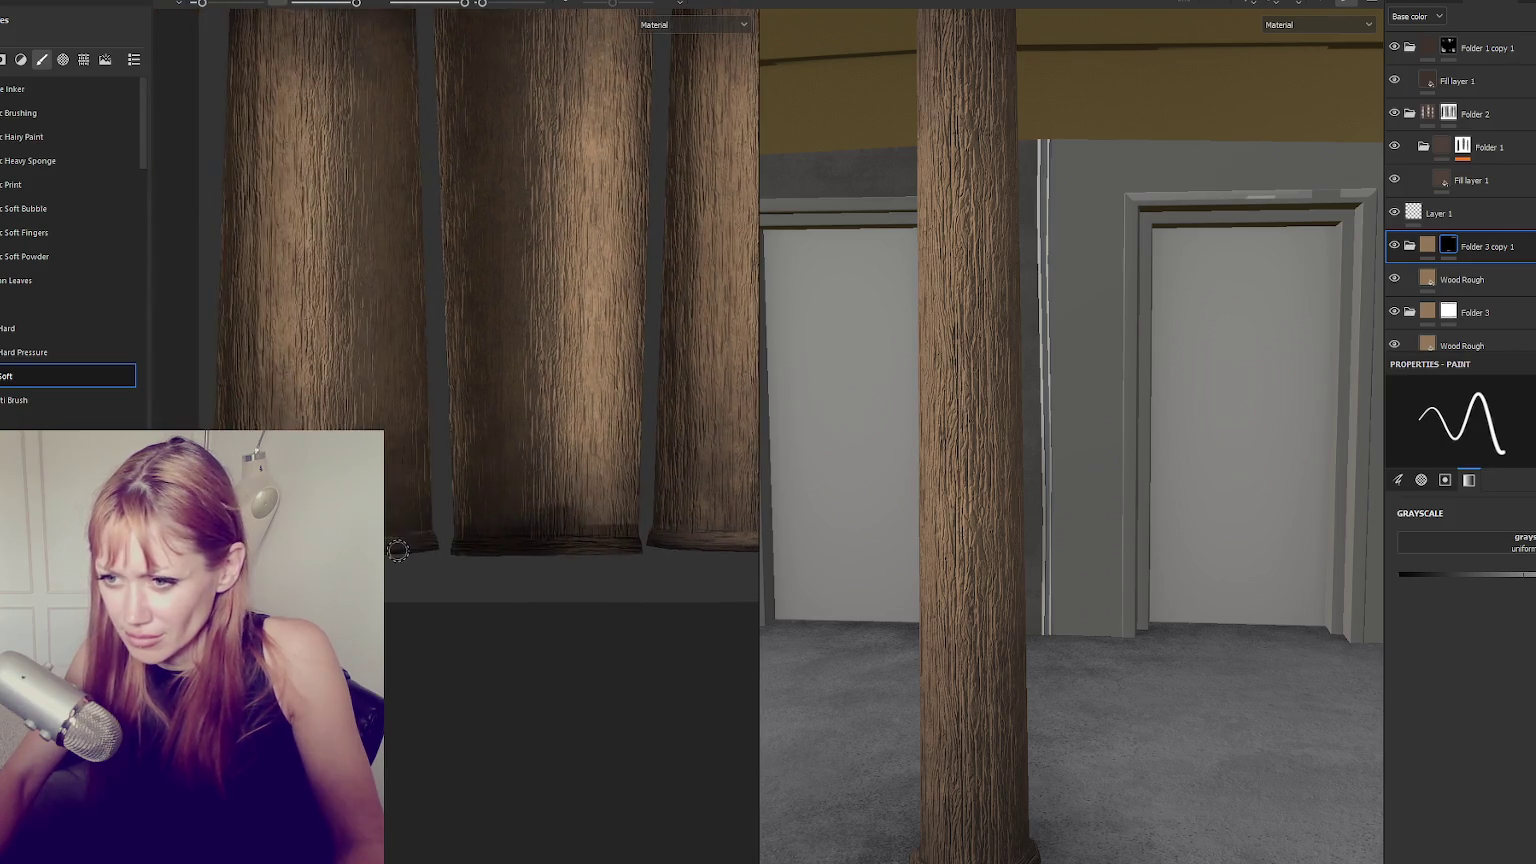
middle_drag(392, 354, 445, 474)
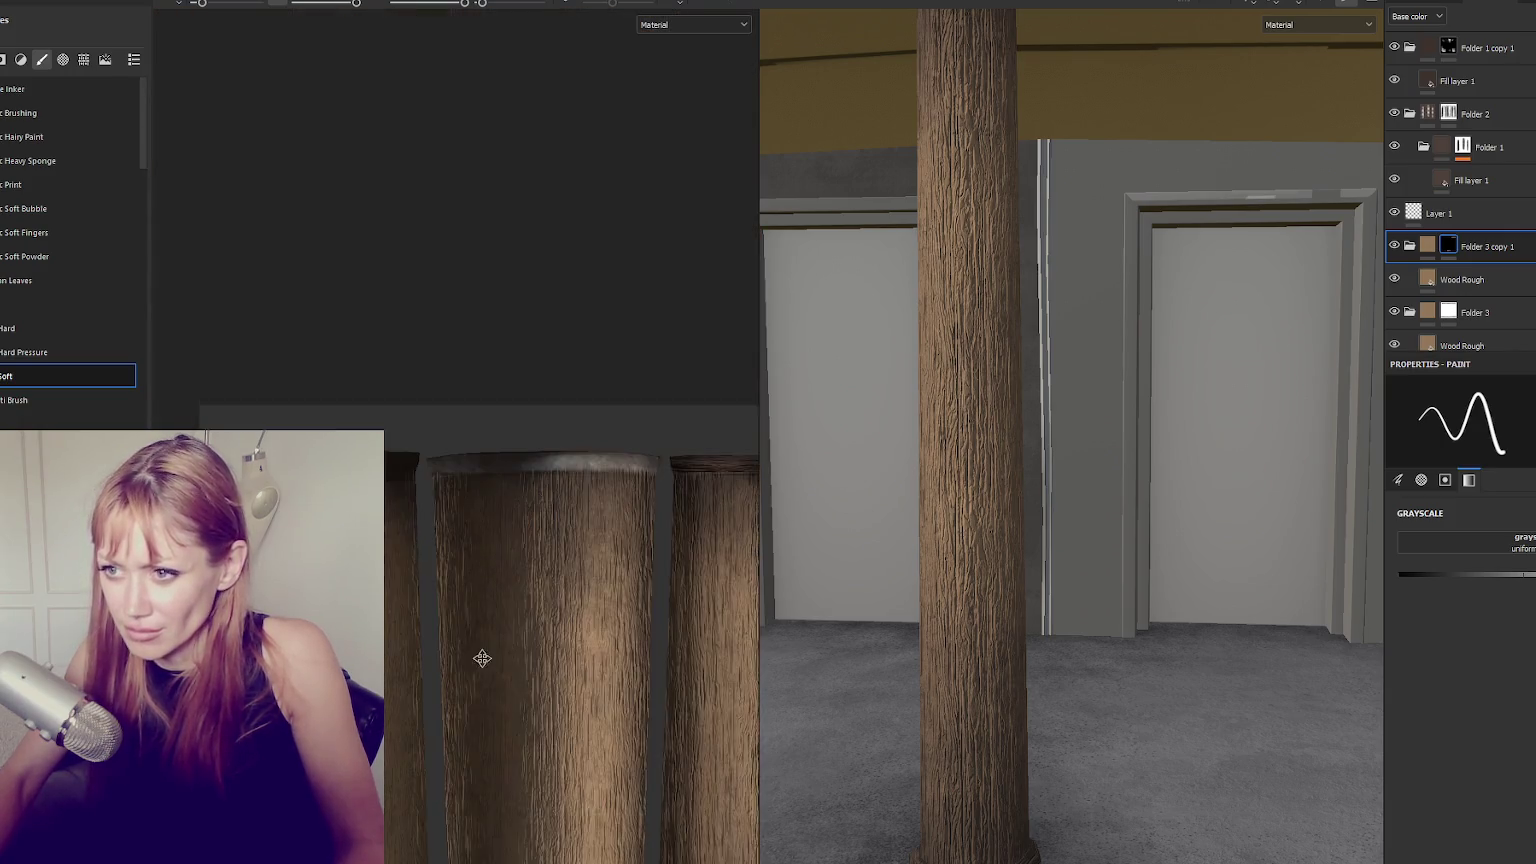
drag(533, 469, 633, 474)
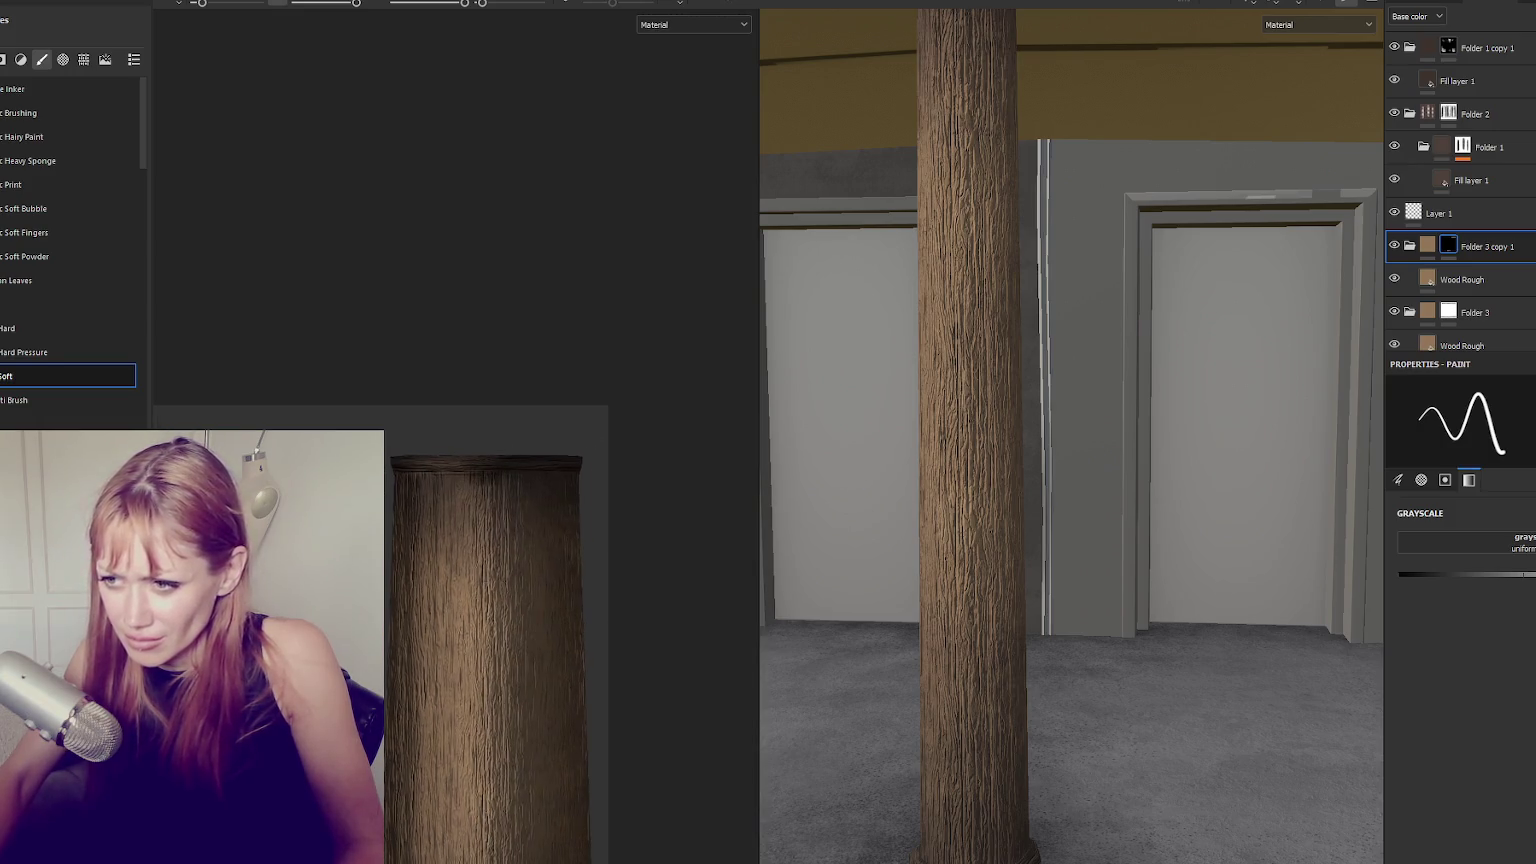
scroll(1102, 408, down, 5)
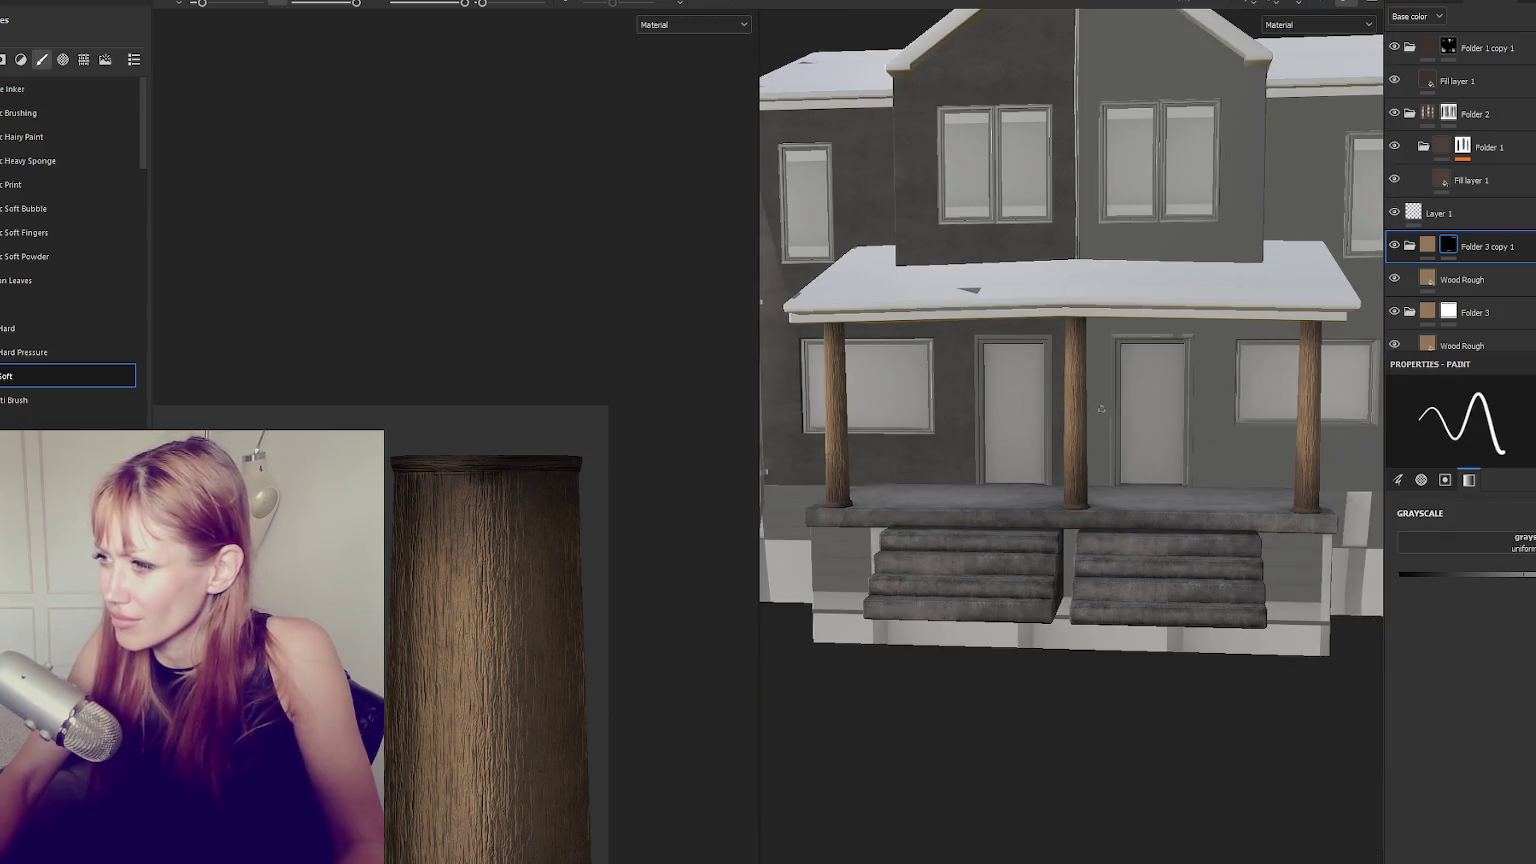
scroll(1102, 408, up, 5)
scroll(1068, 410, down, 4)
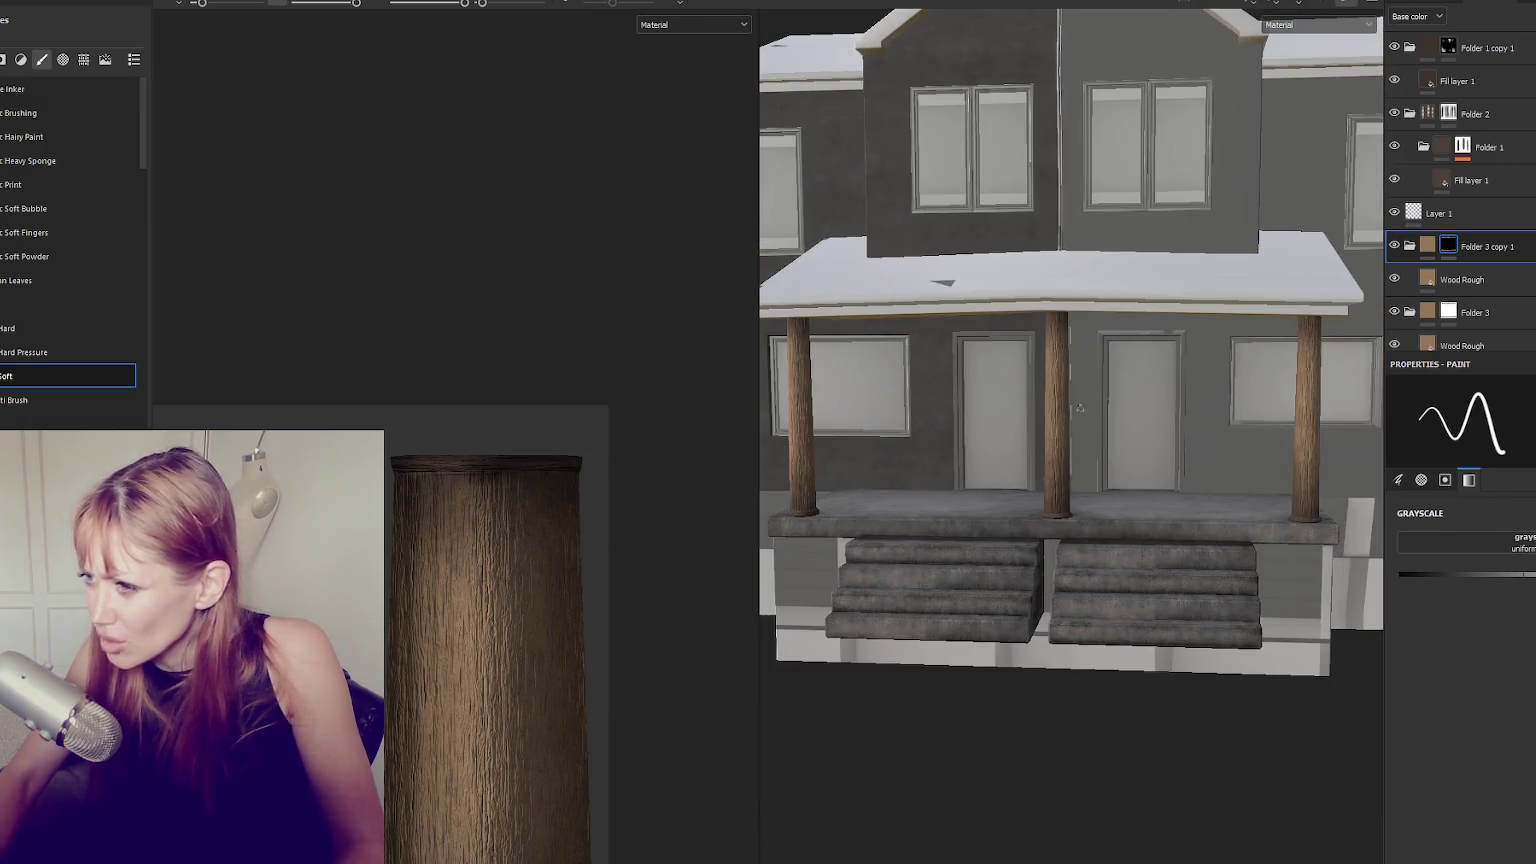
click(1516, 344)
Export the Wood texture set at 2048 with the Unity HD Render Pipeline (Metallic Standard) template.
scroll(1460, 620, down, 3)
scroll(1064, 434, up, 3)
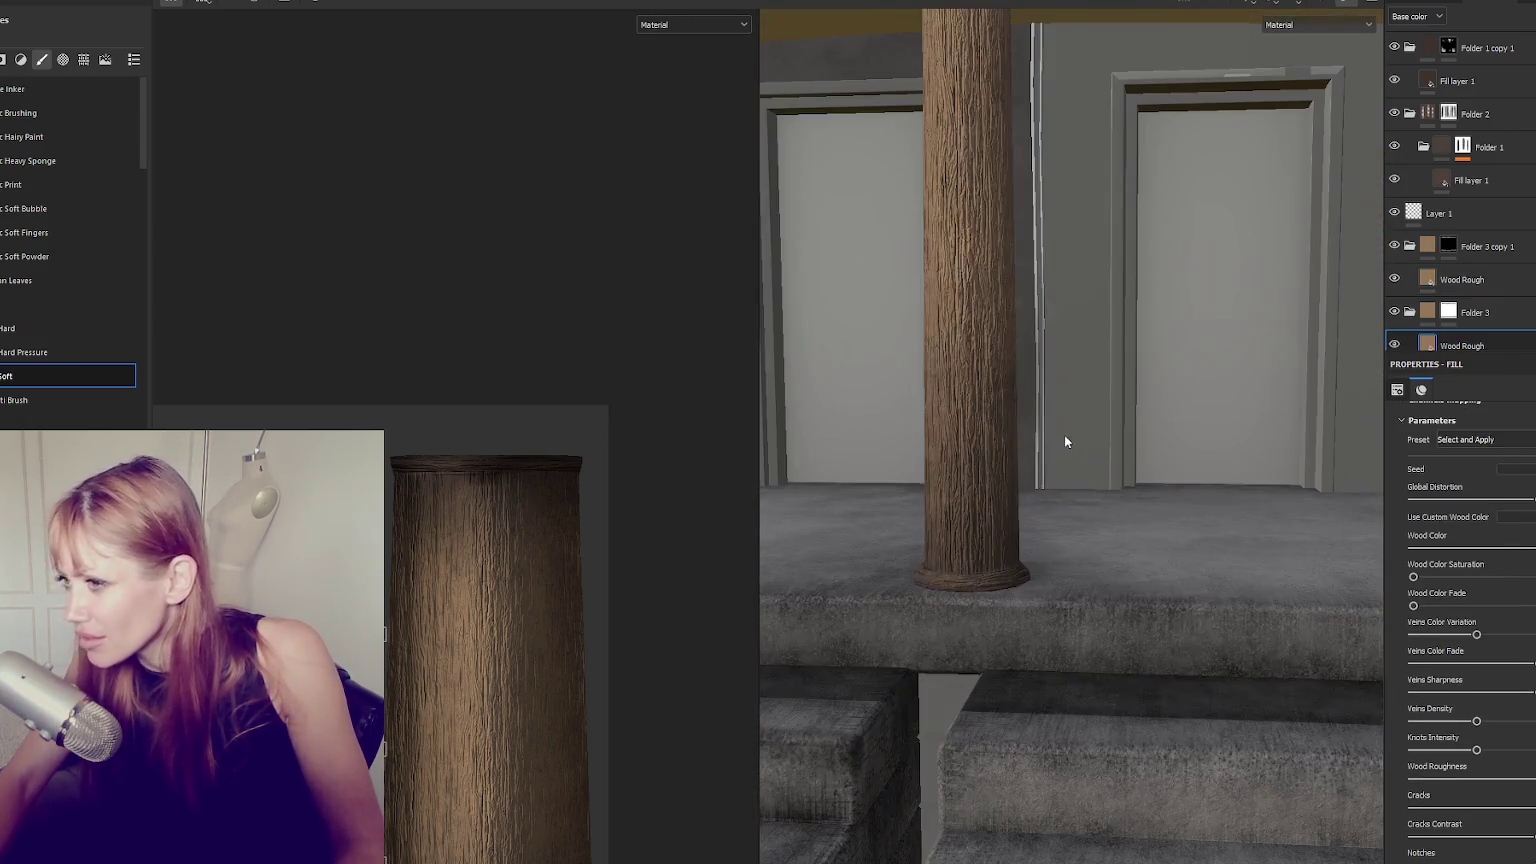
scroll(1080, 420, up, 1)
scroll(1094, 408, down, 2)
scroll(1194, 397, down, 3)
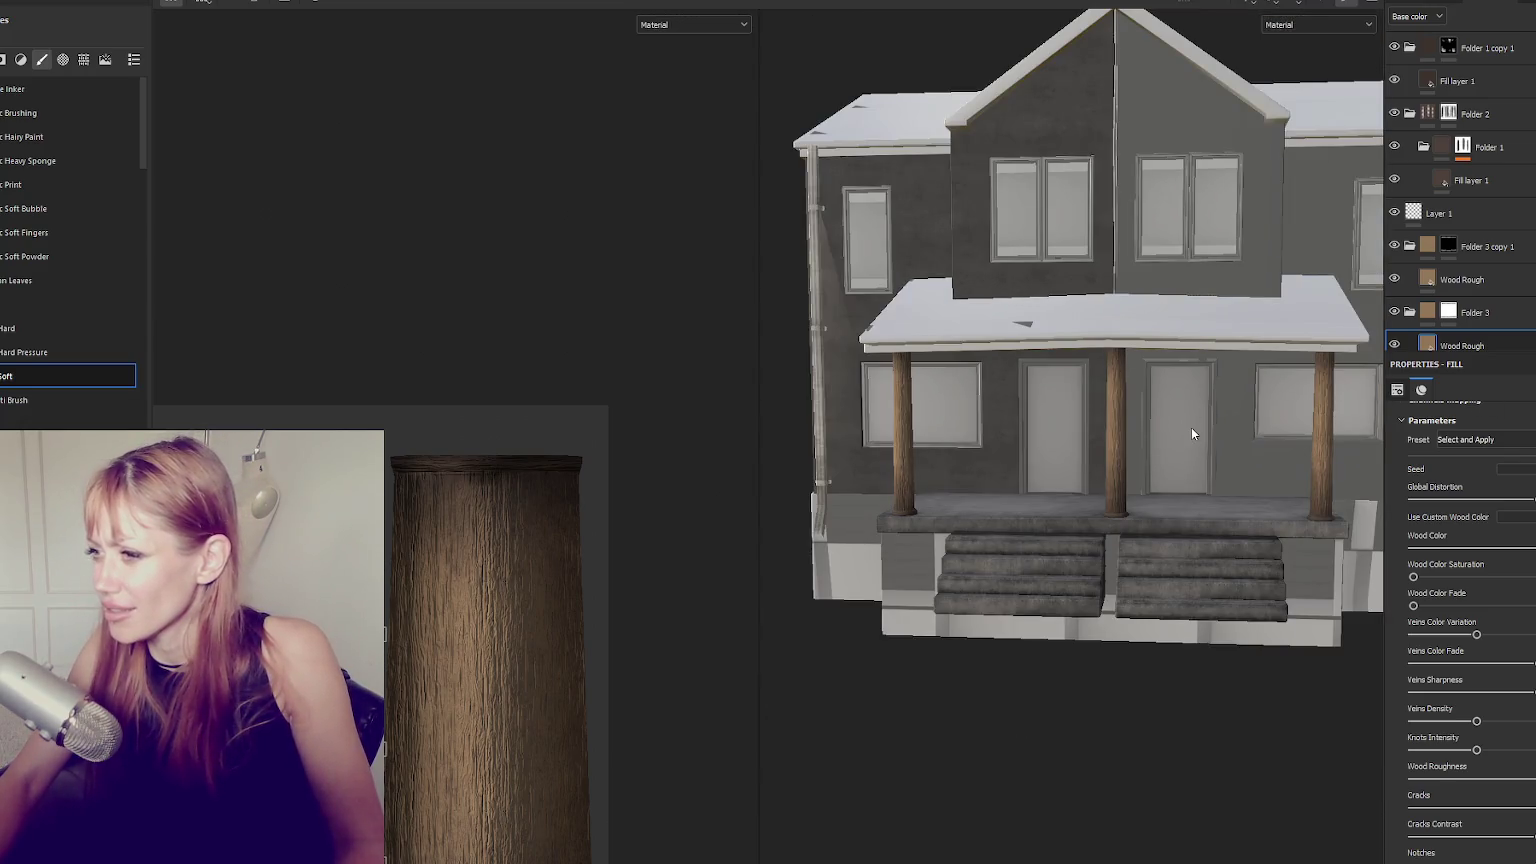
click(6, 3)
click(14, 181)
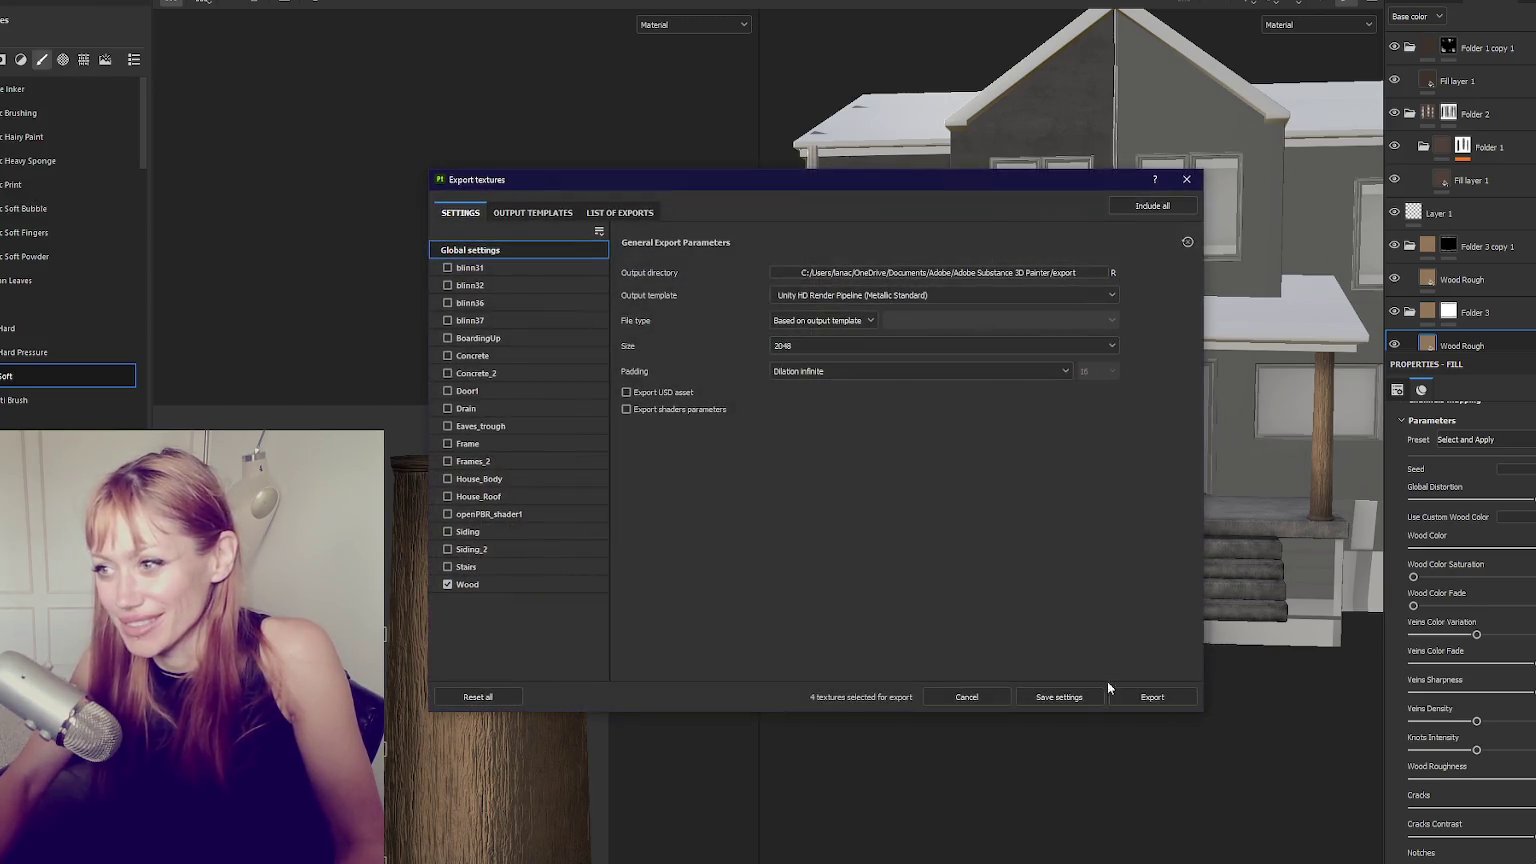
click(1160, 696)
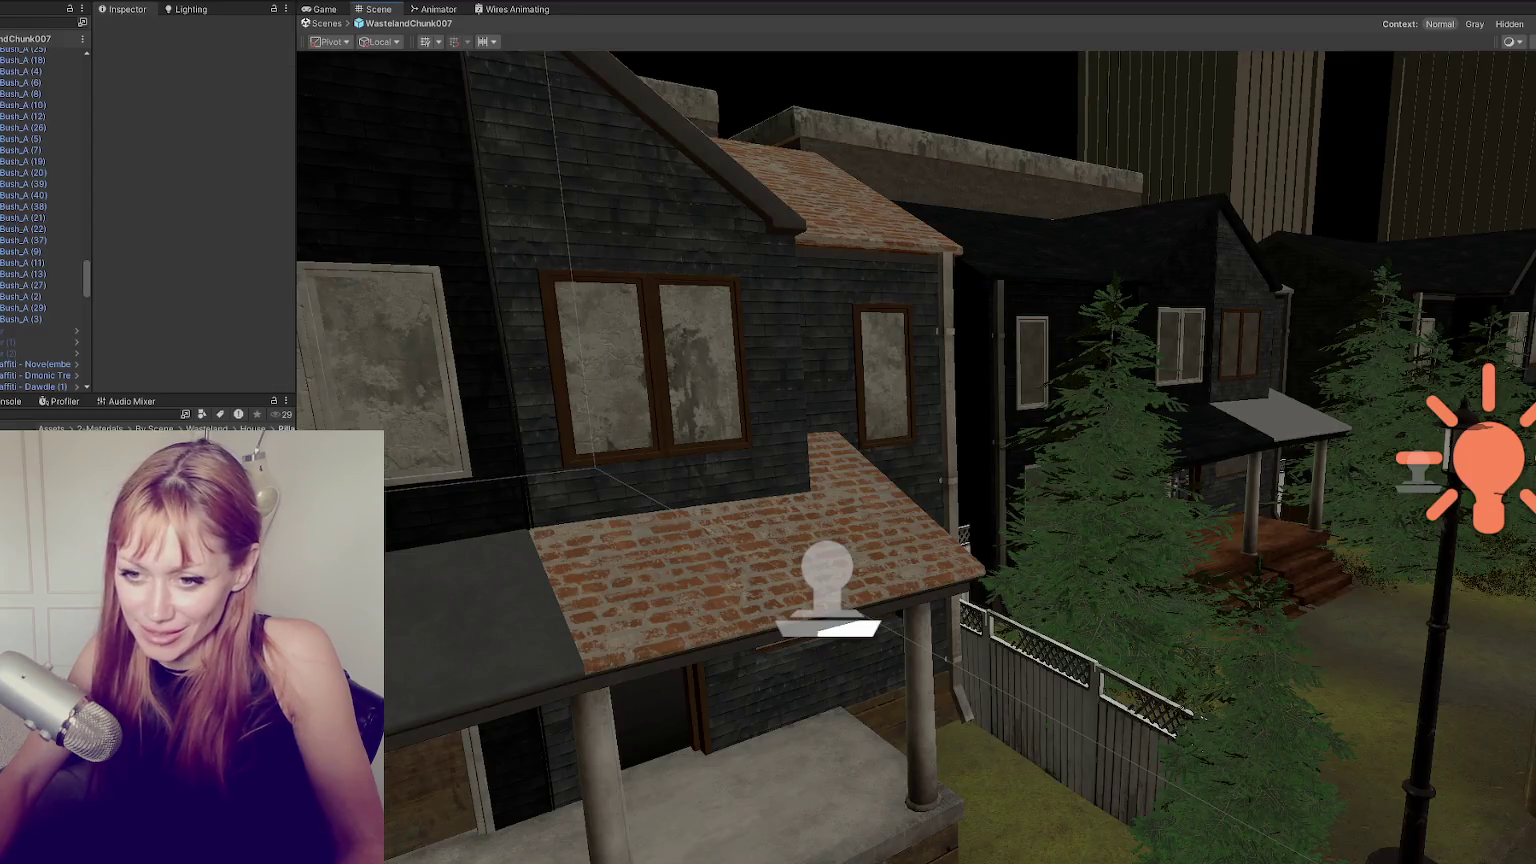
right_click(162, 209)
mouse_move(274, 217)
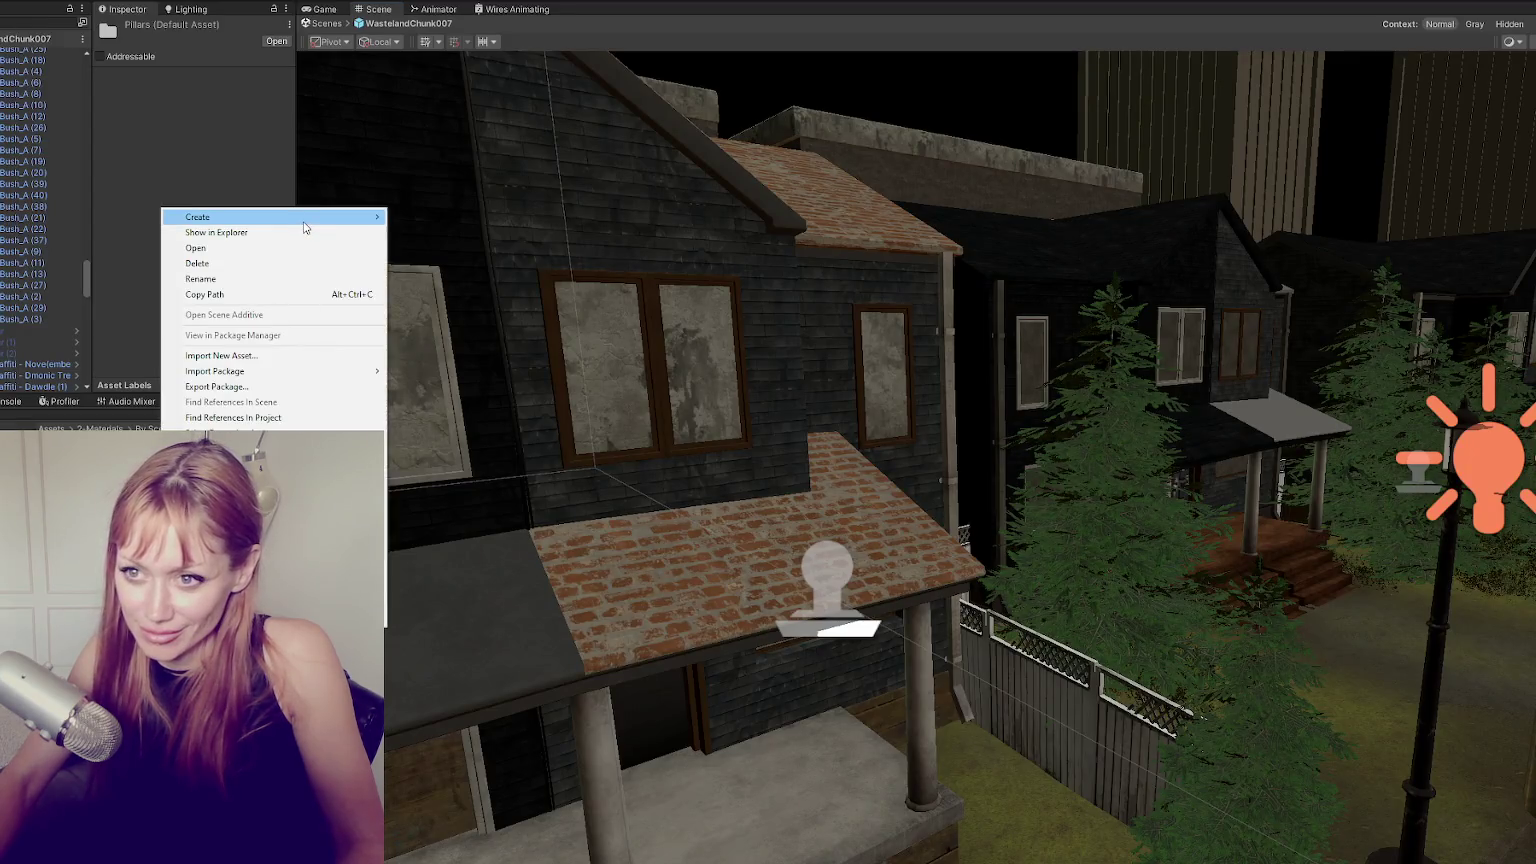
Create a Wood folder and a new material named Pilars Wood in the Project window.
click(450, 157)
text(Wood)
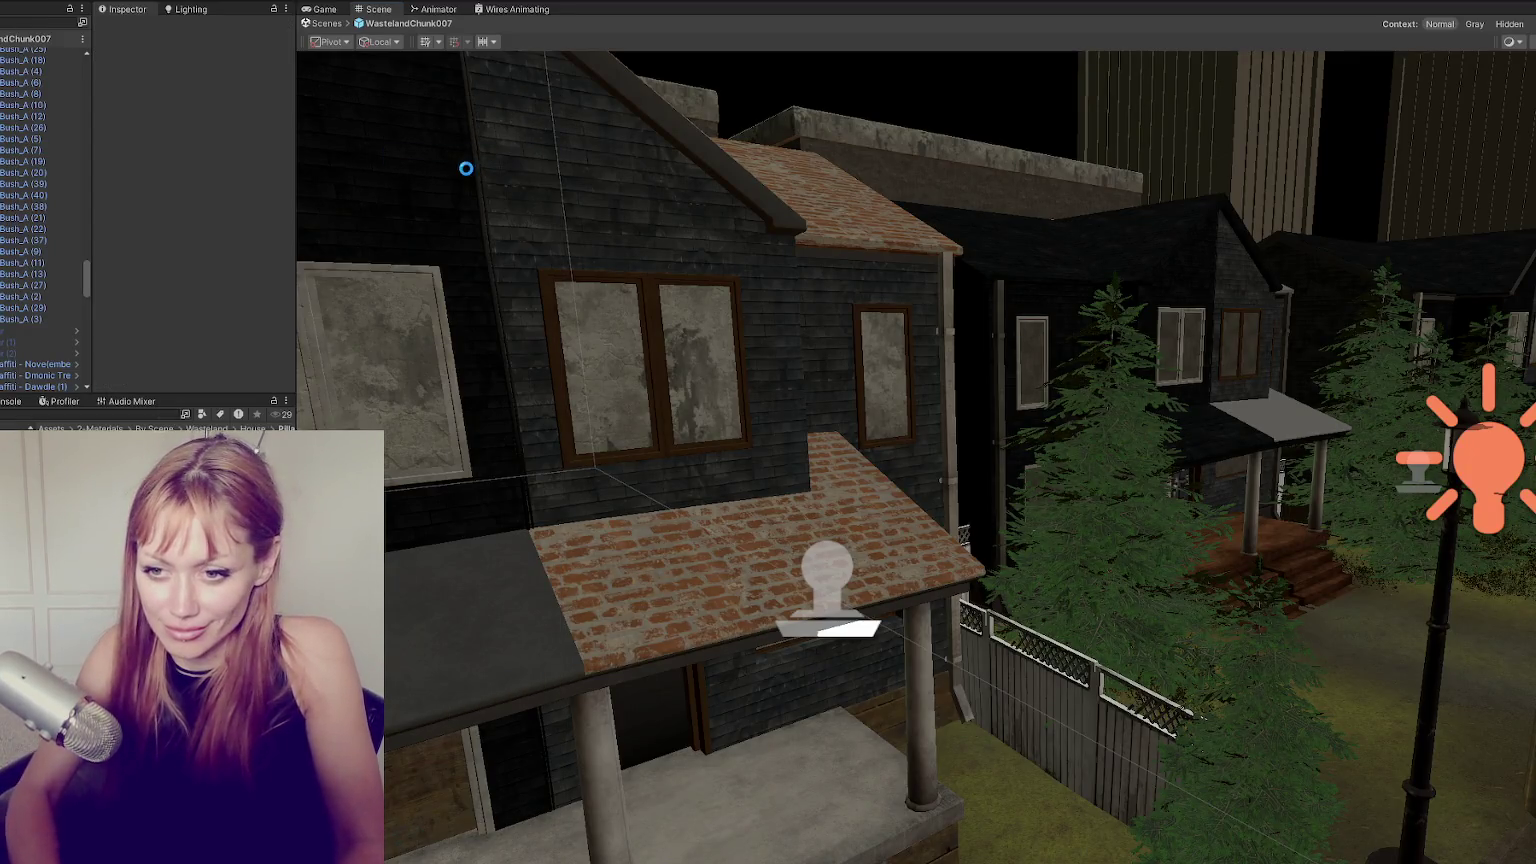
key(Return)
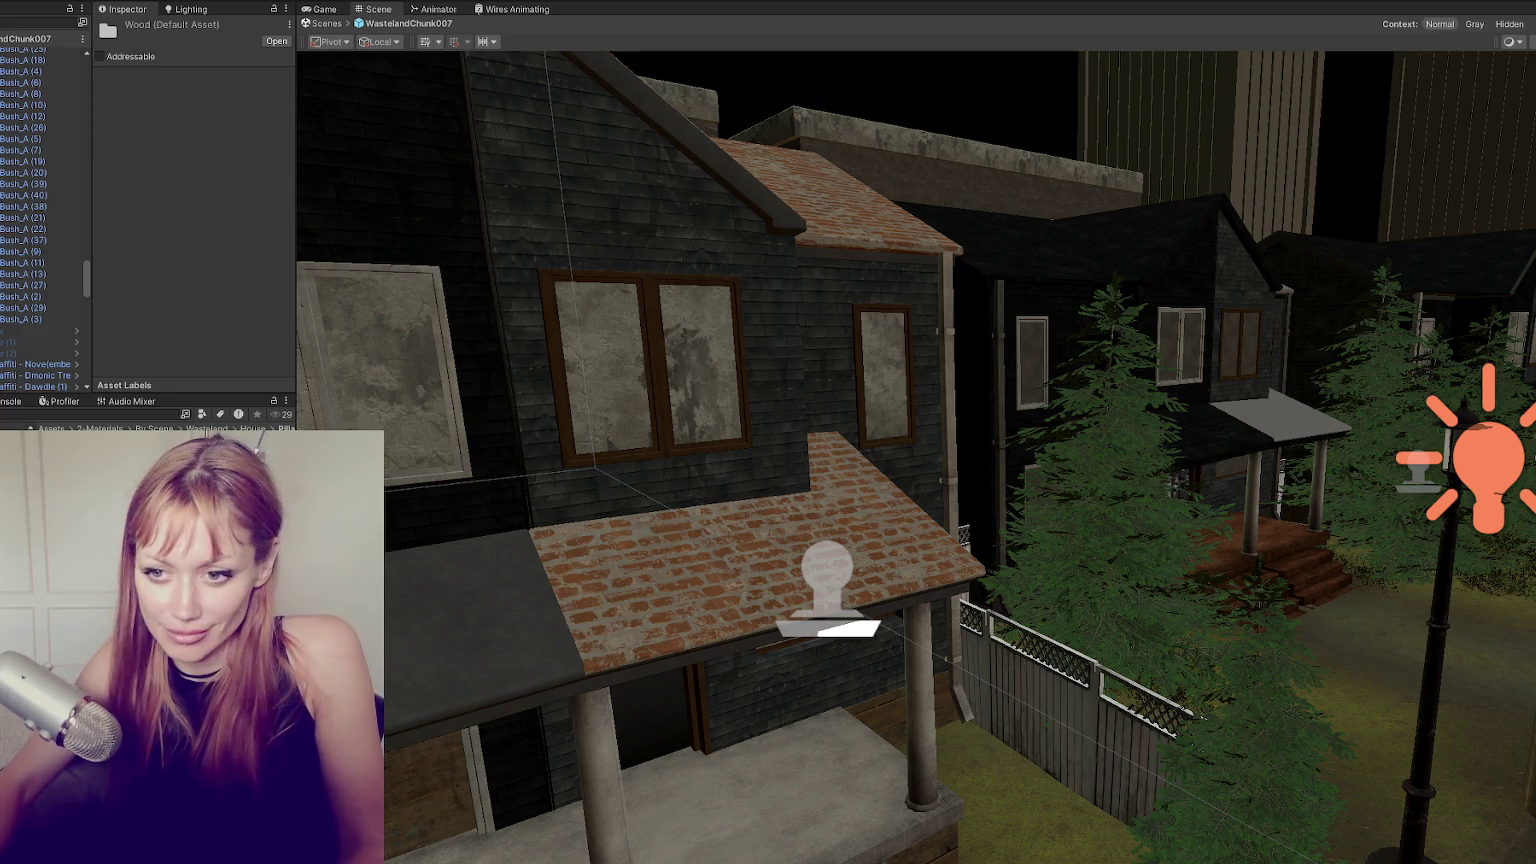
right_click(142, 179)
mouse_move(180, 186)
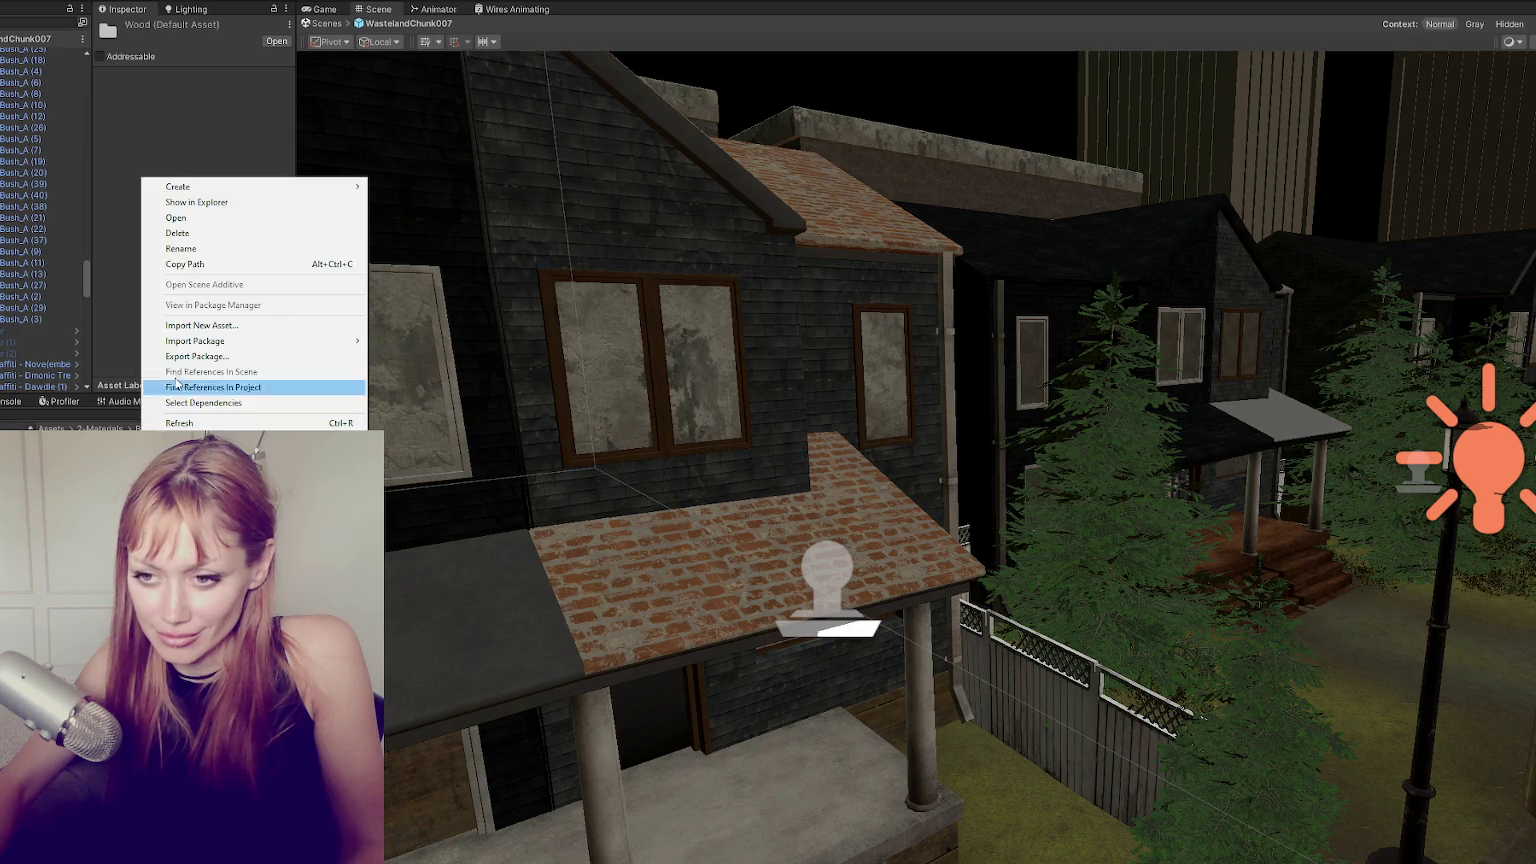
click(405, 500)
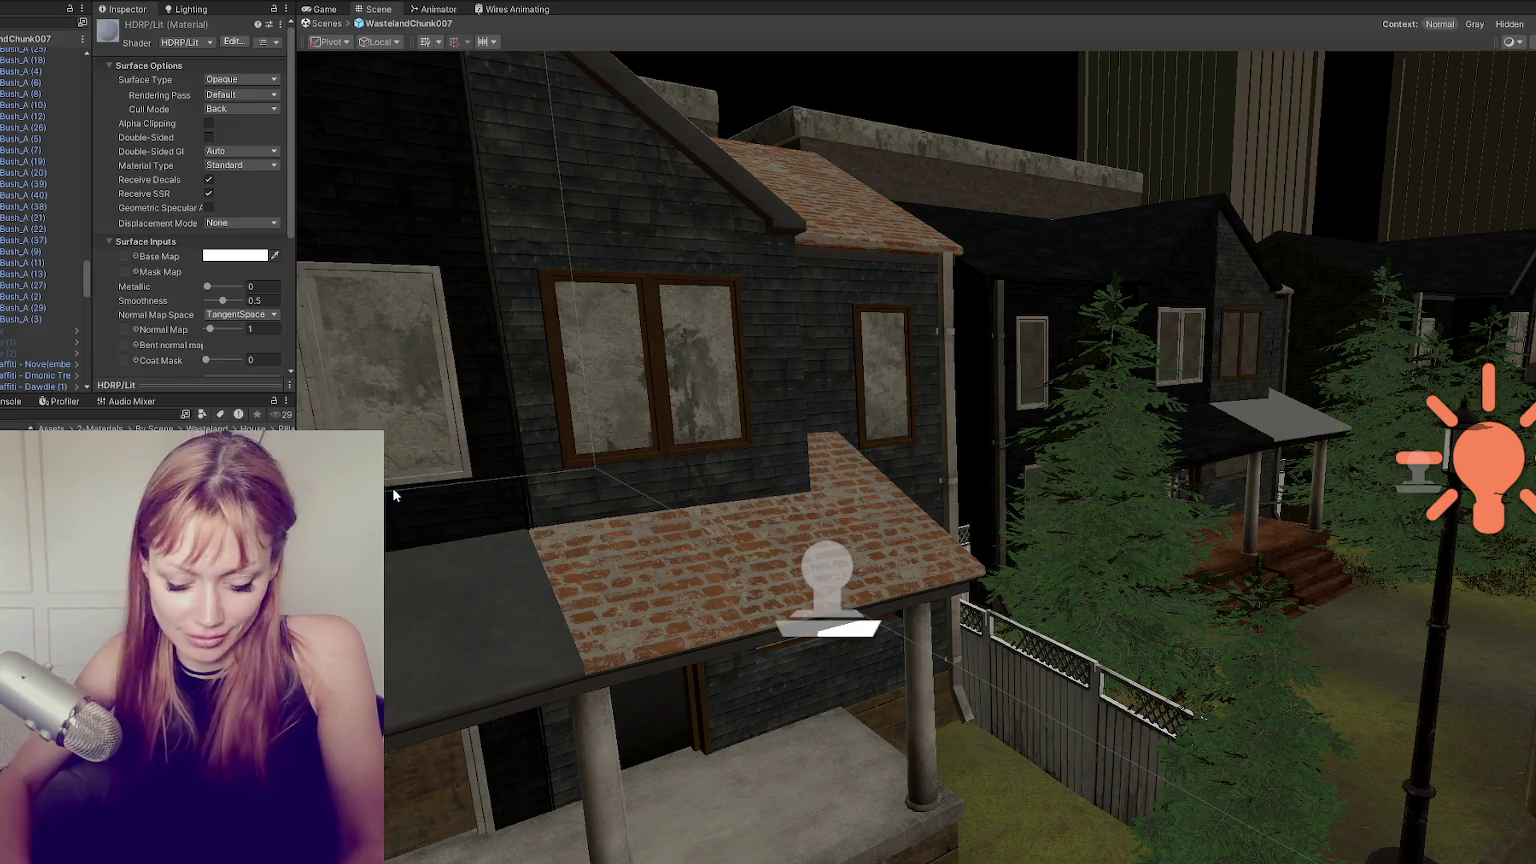
key(Return)
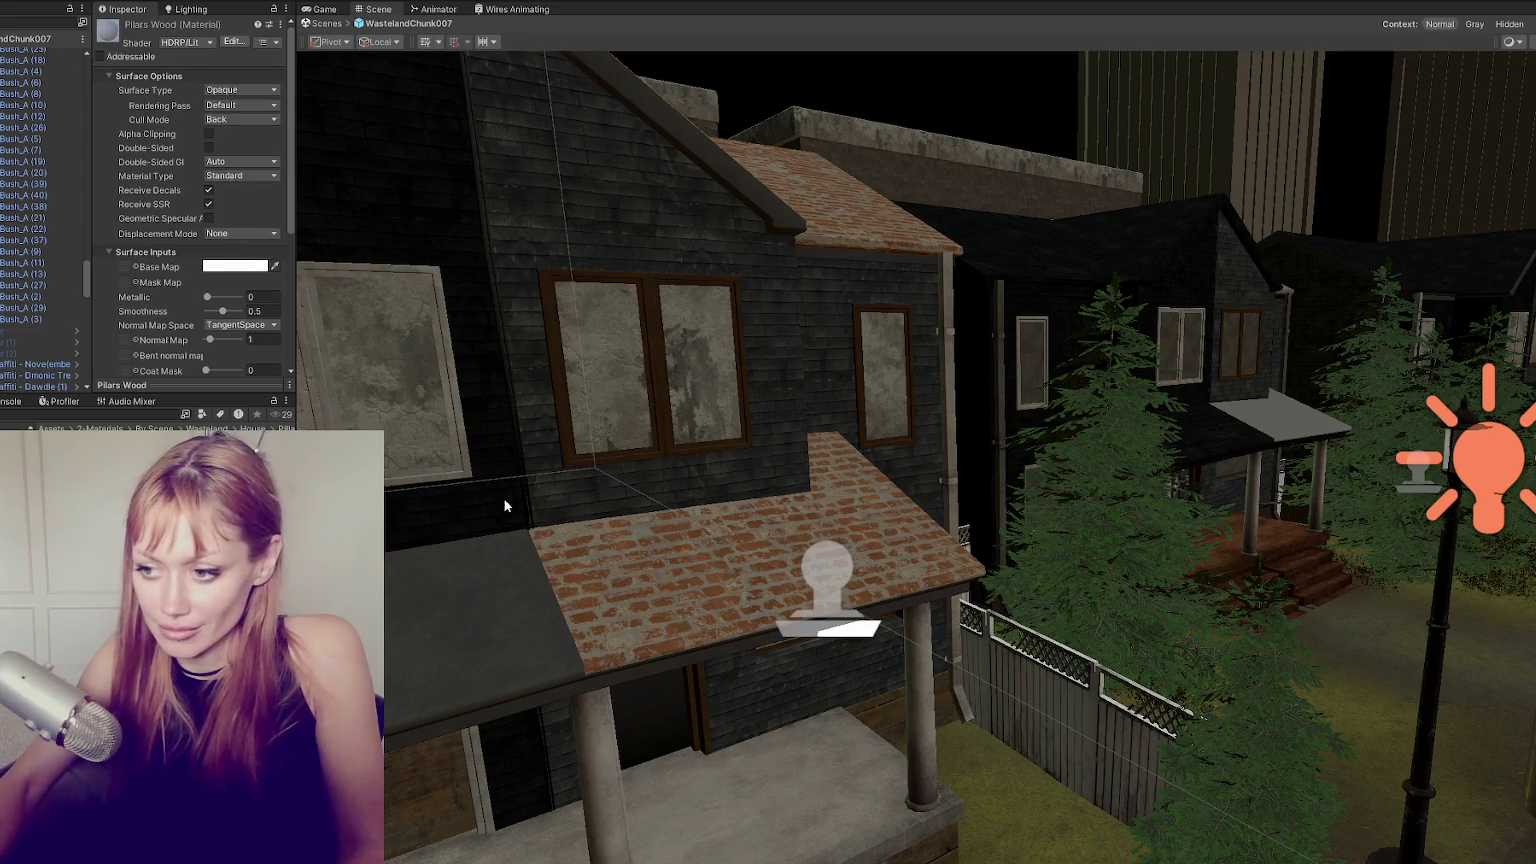
Apply Pilars Wood to the porch pillars and assign the exported mask and normal maps.
scroll(580, 430, up, 5)
right_drag(580, 430, 535, 542)
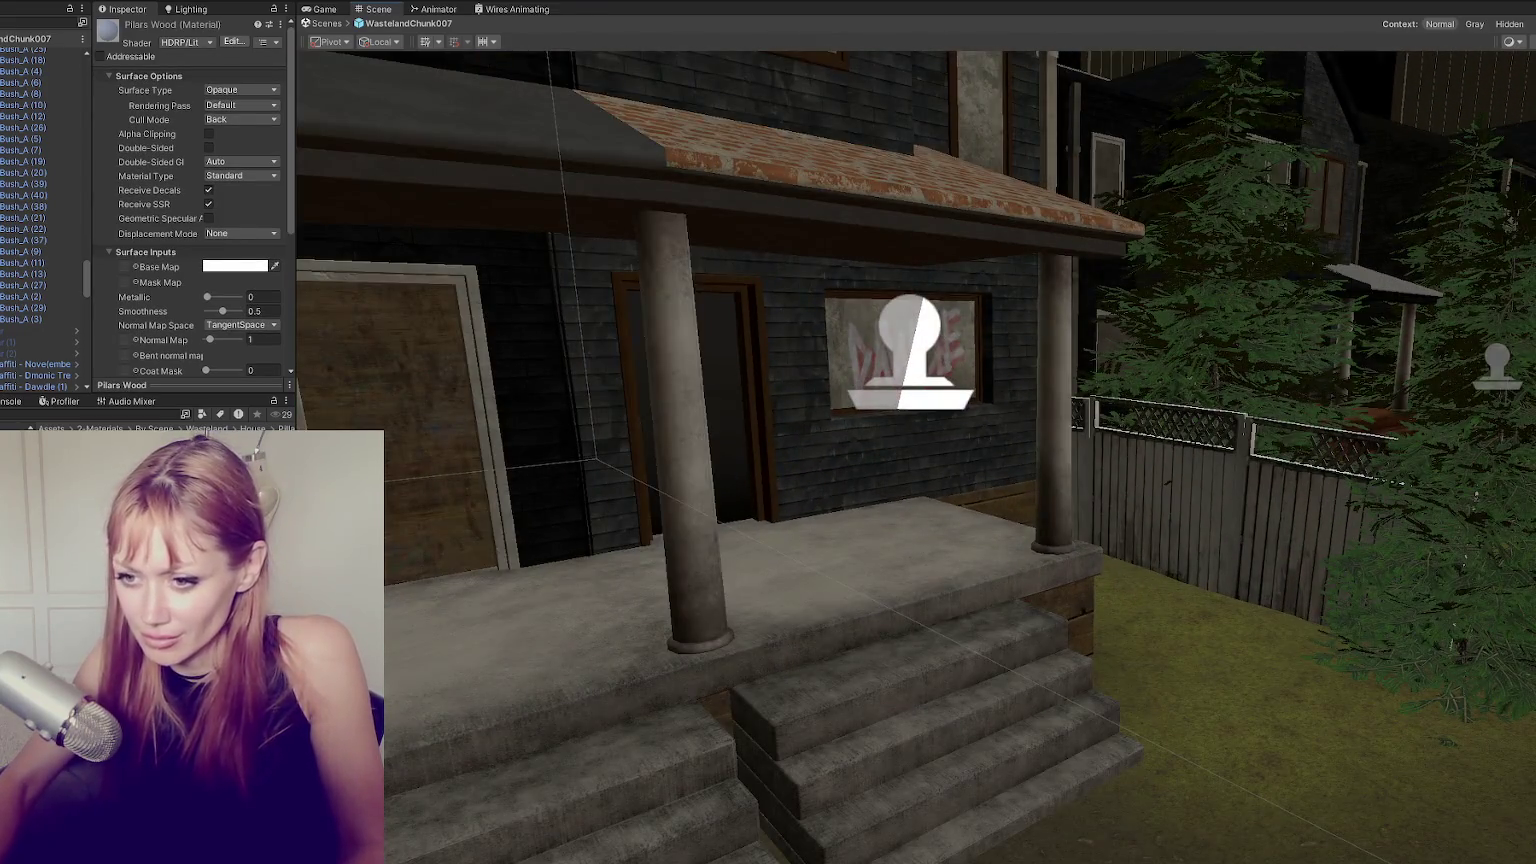
drag(150, 470, 690, 420)
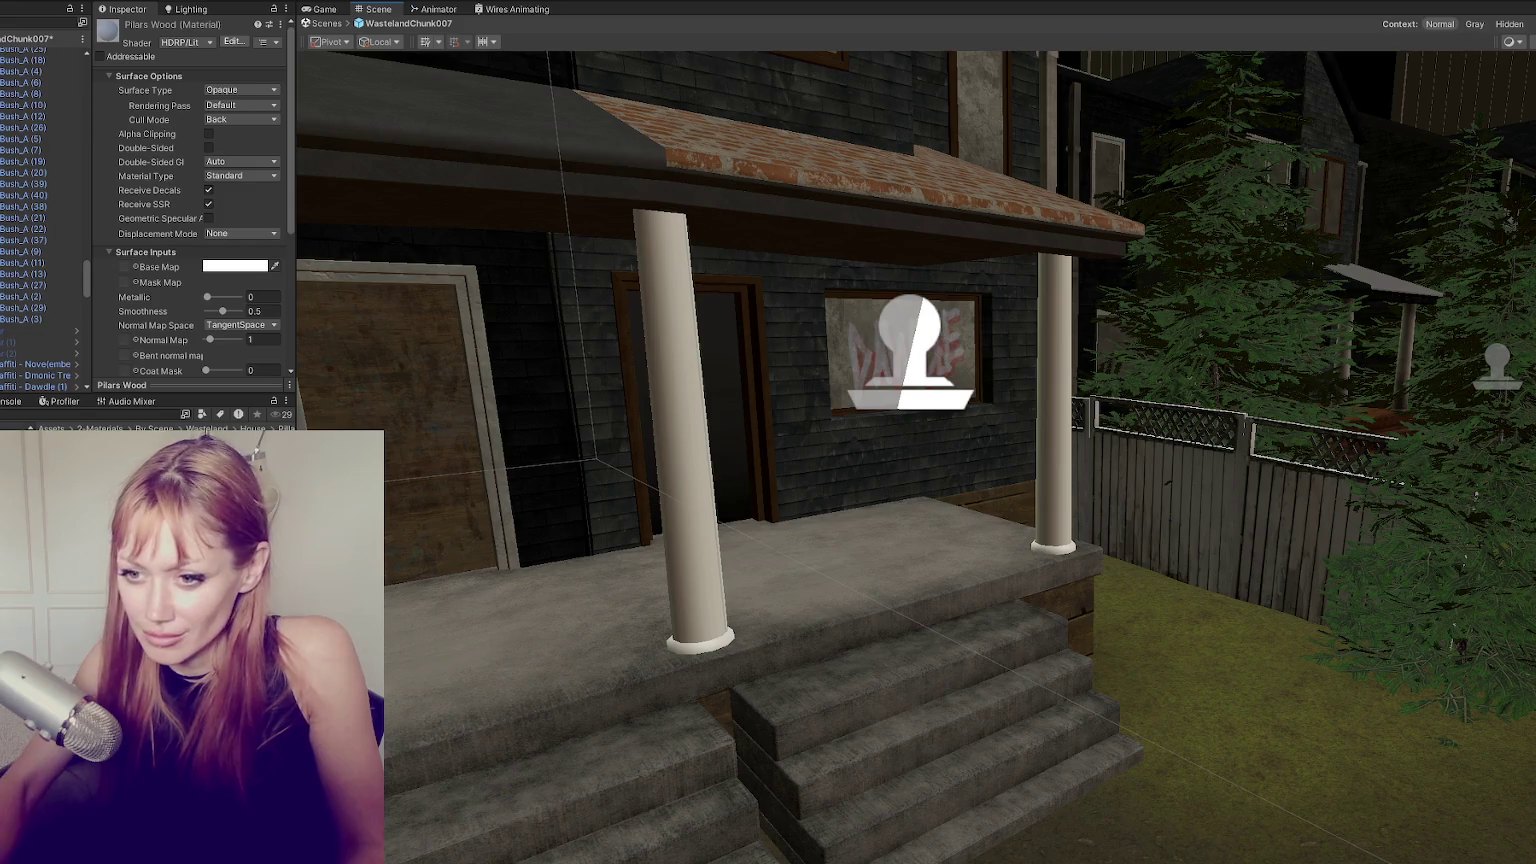
scroll(146, 378, down, 2)
scroll(146, 378, down, 2)
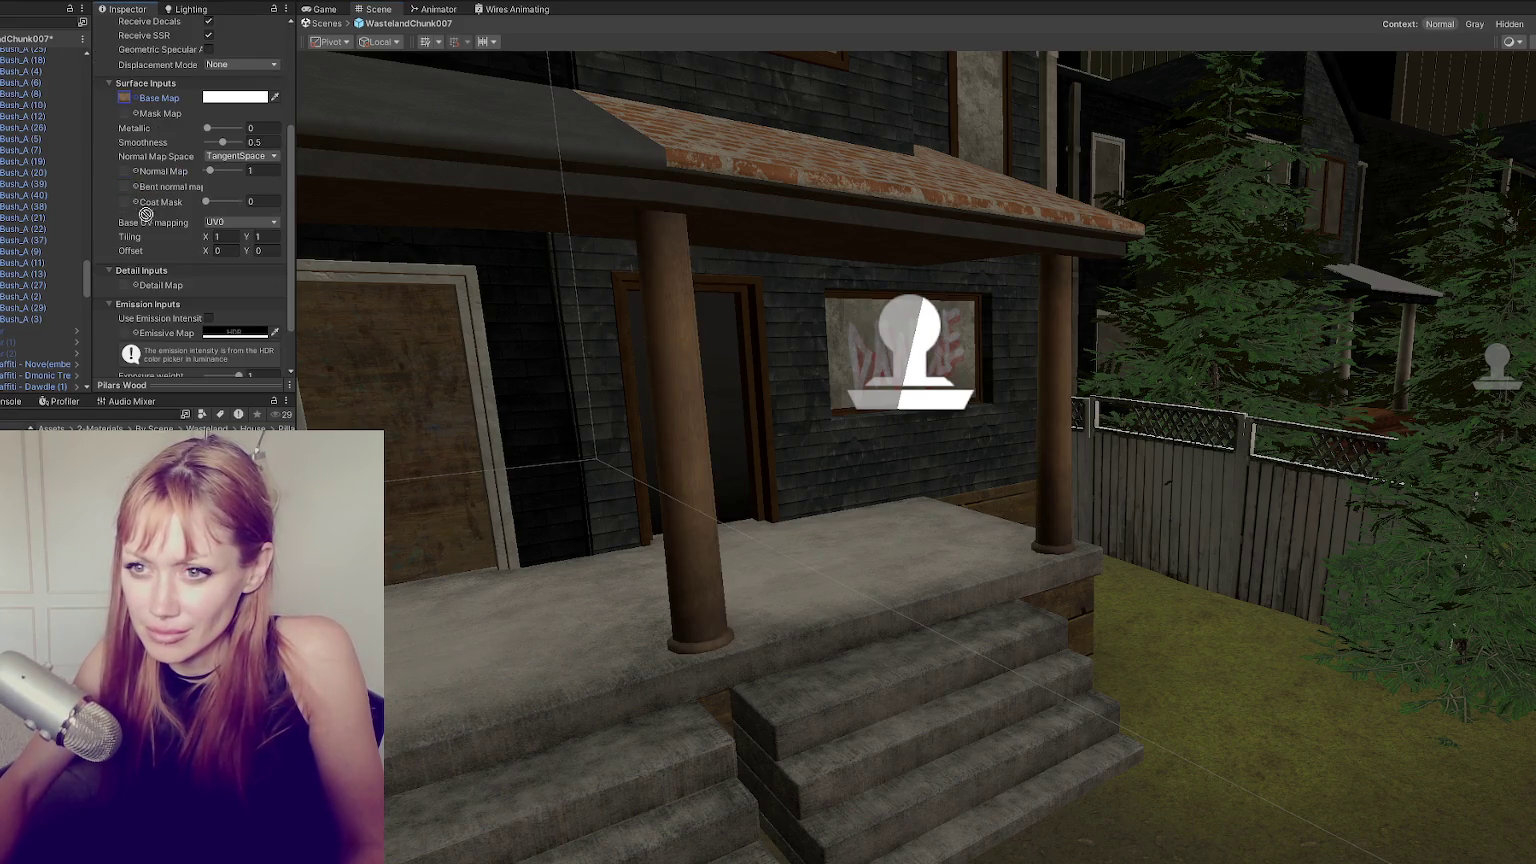
drag(134, 118, 126, 113)
drag(128, 200, 125, 190)
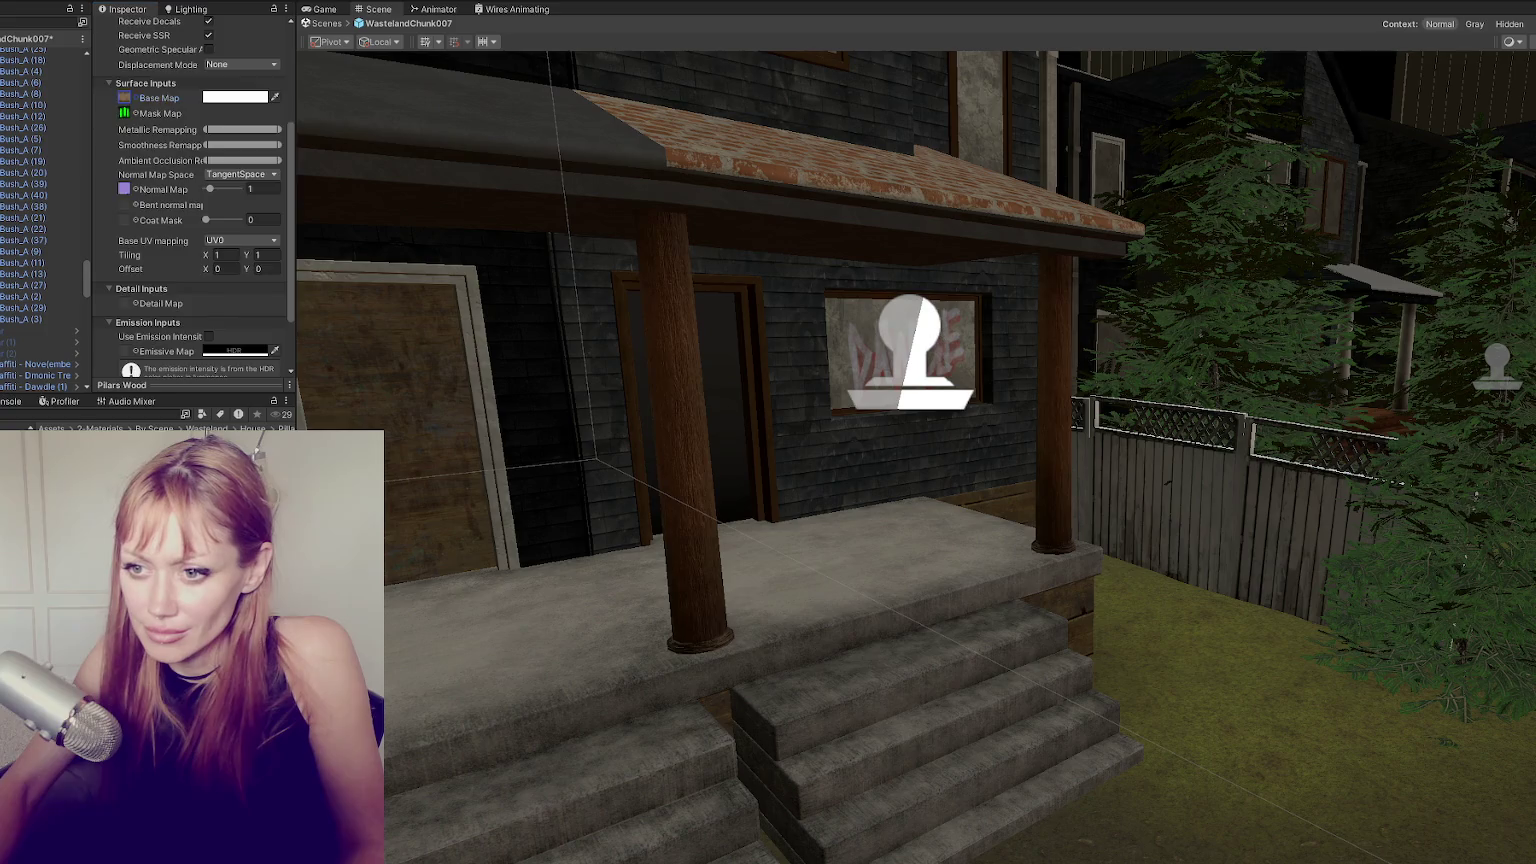
alt+drag(368, 322, 693, 449)
scroll(990, 463, up, 5)
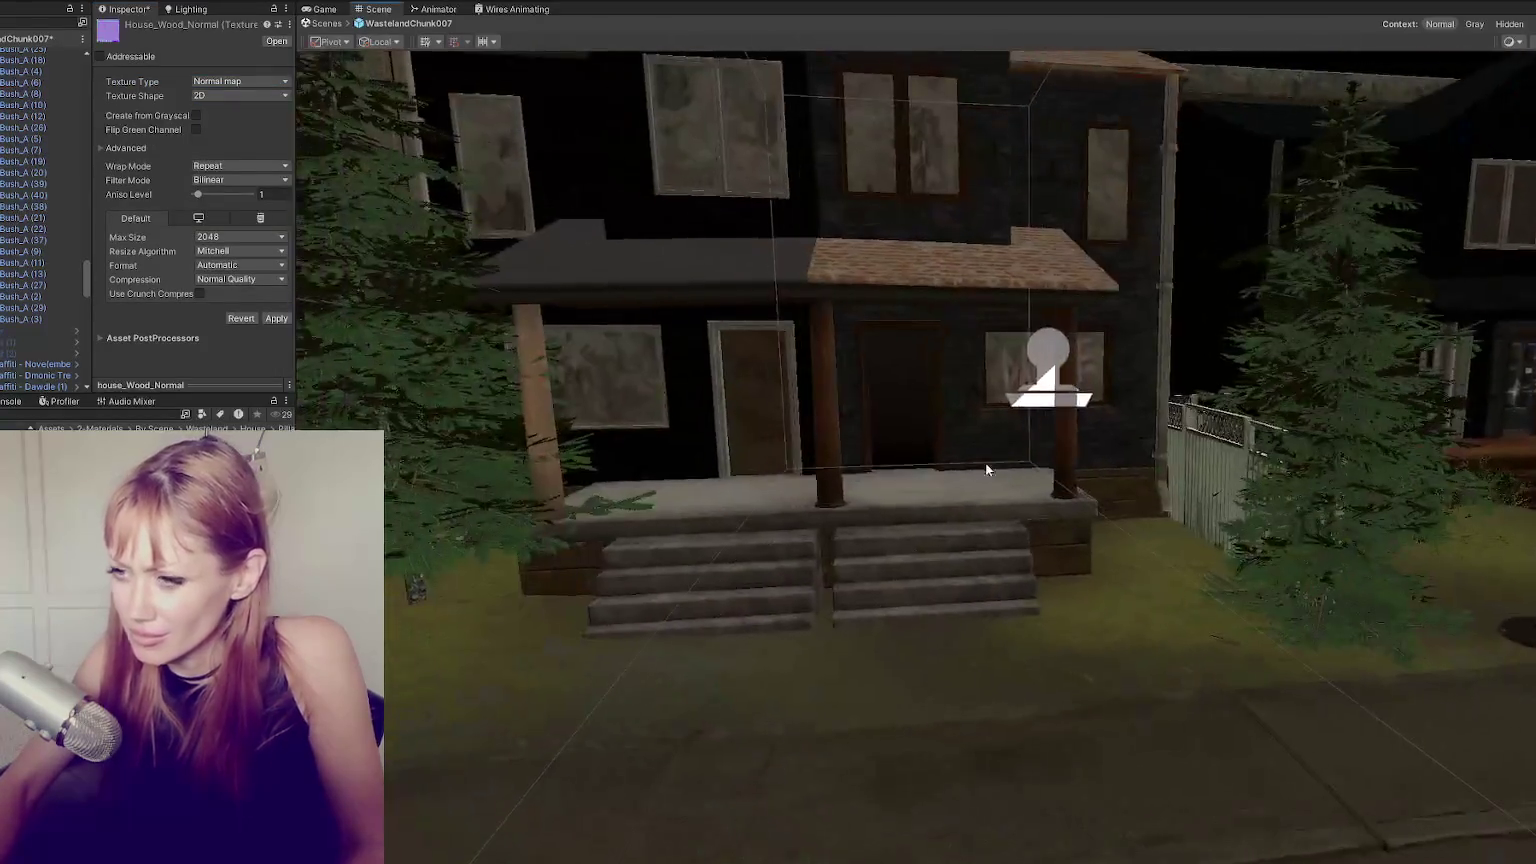
Inspect the porch, lamp post and street, then save WastelandChunk007 with Ctrl+S.
scroll(908, 464, up, 5)
scroll(885, 507, up, 5)
scroll(836, 470, up, 3)
scroll(802, 477, down, 5)
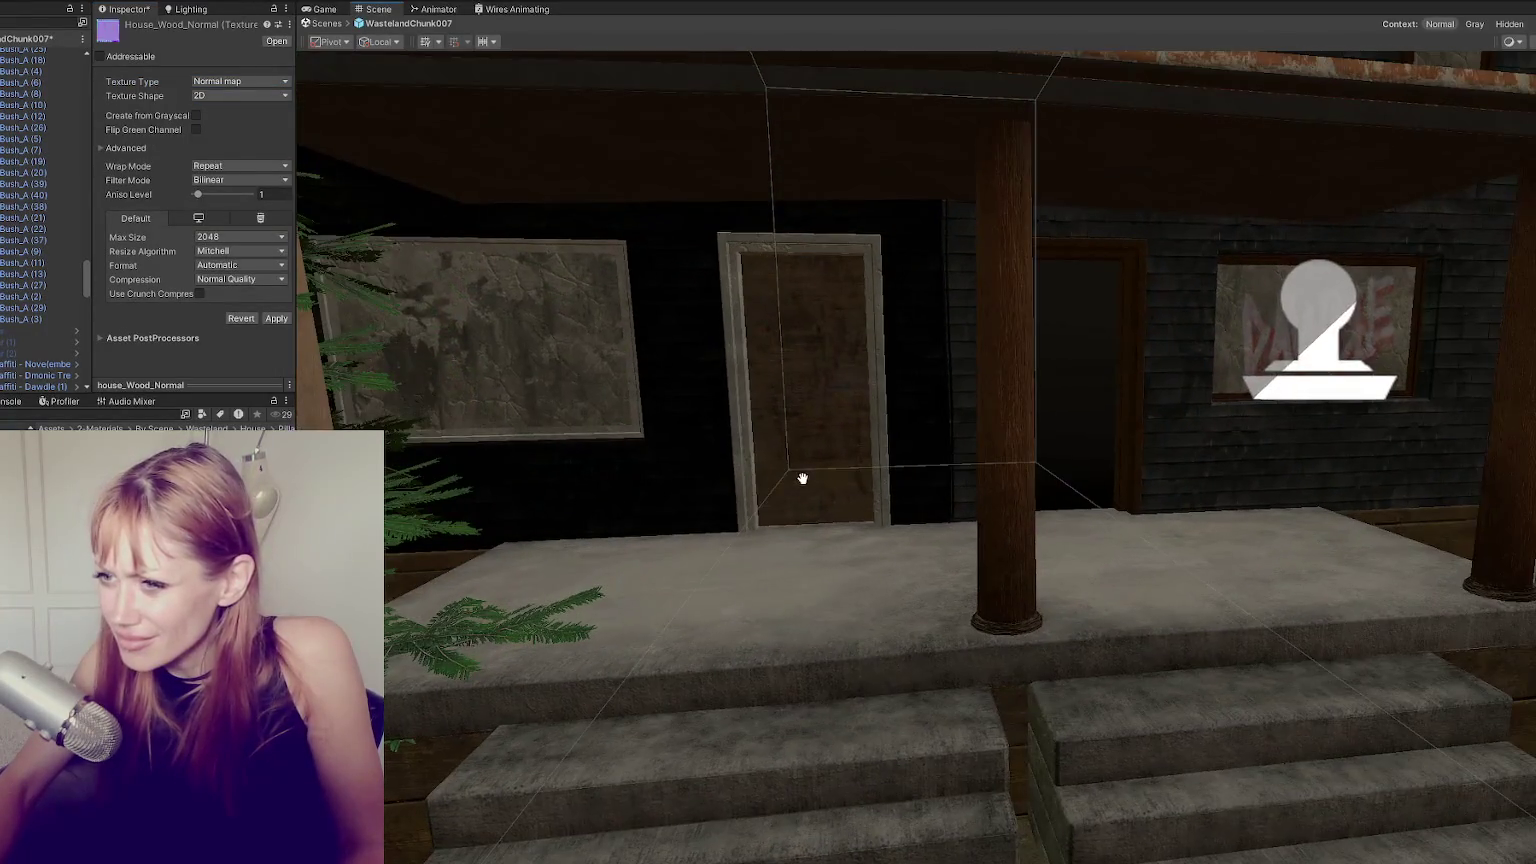
scroll(802, 480, down, 3)
scroll(800, 475, down, 1)
mouse_move(800, 475)
alt+mouse_down()
mouse_move(782, 483)
mouse_move(861, 480)
alt+mouse_up()
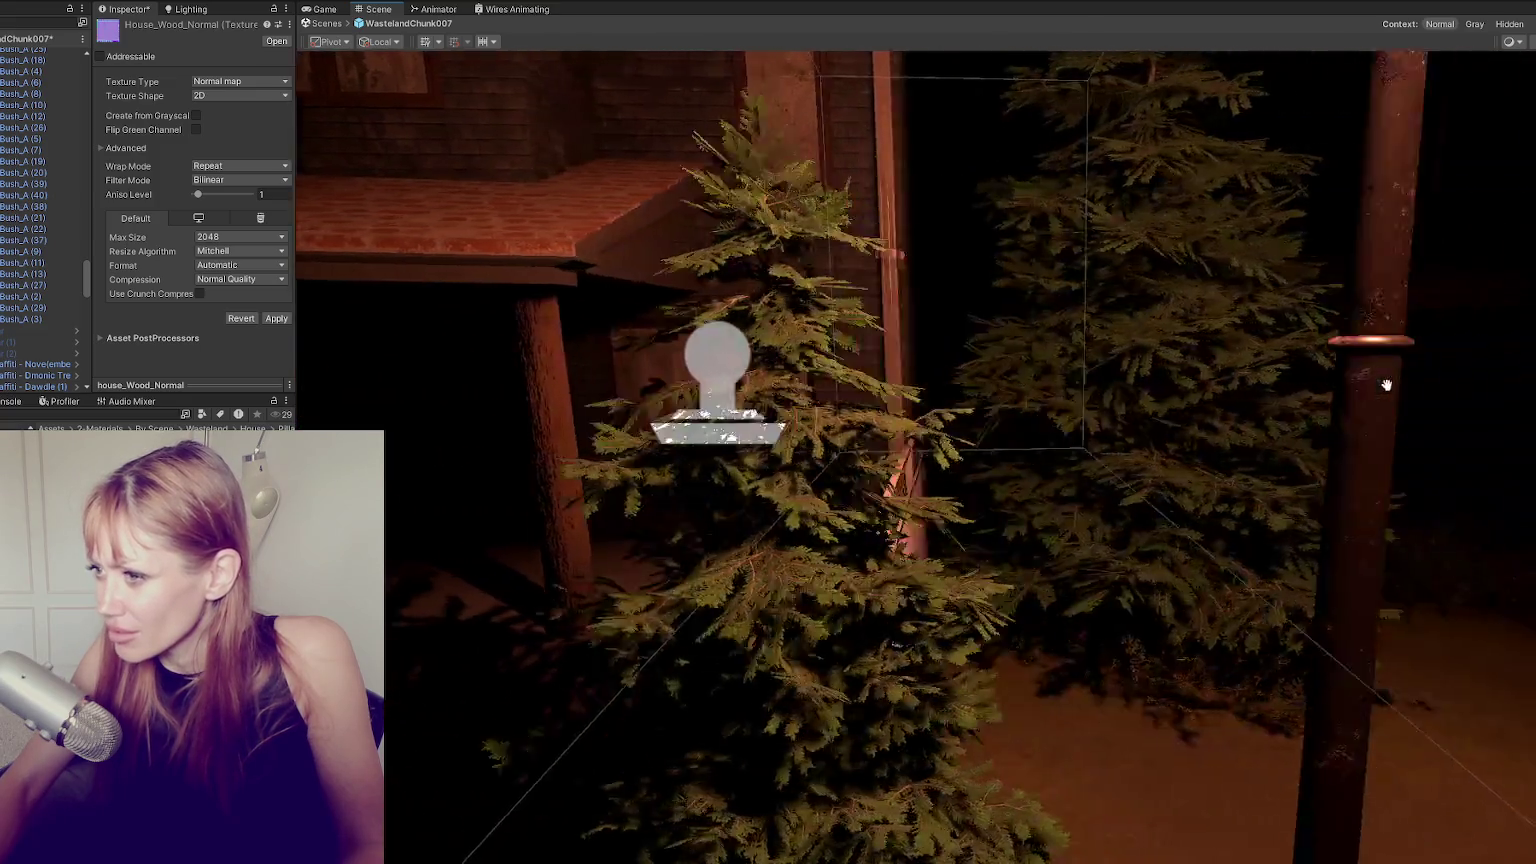
middle_drag(1390, 385, 823, 380)
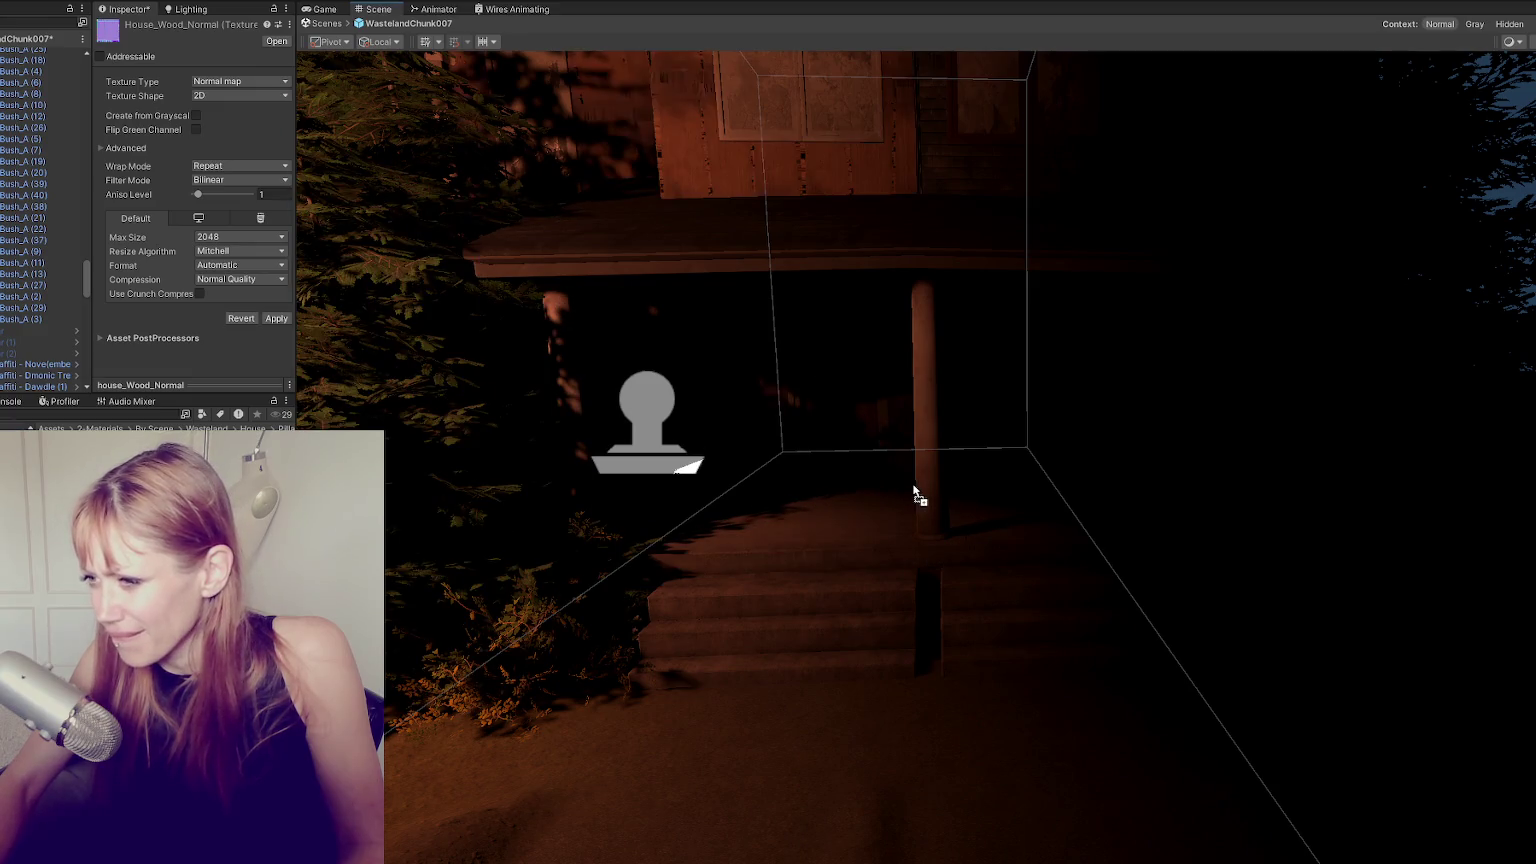
mouse_move(929, 497)
alt+mouse_down()
mouse_move(1430, 560)
mouse_move(1445, 66)
alt+mouse_up()
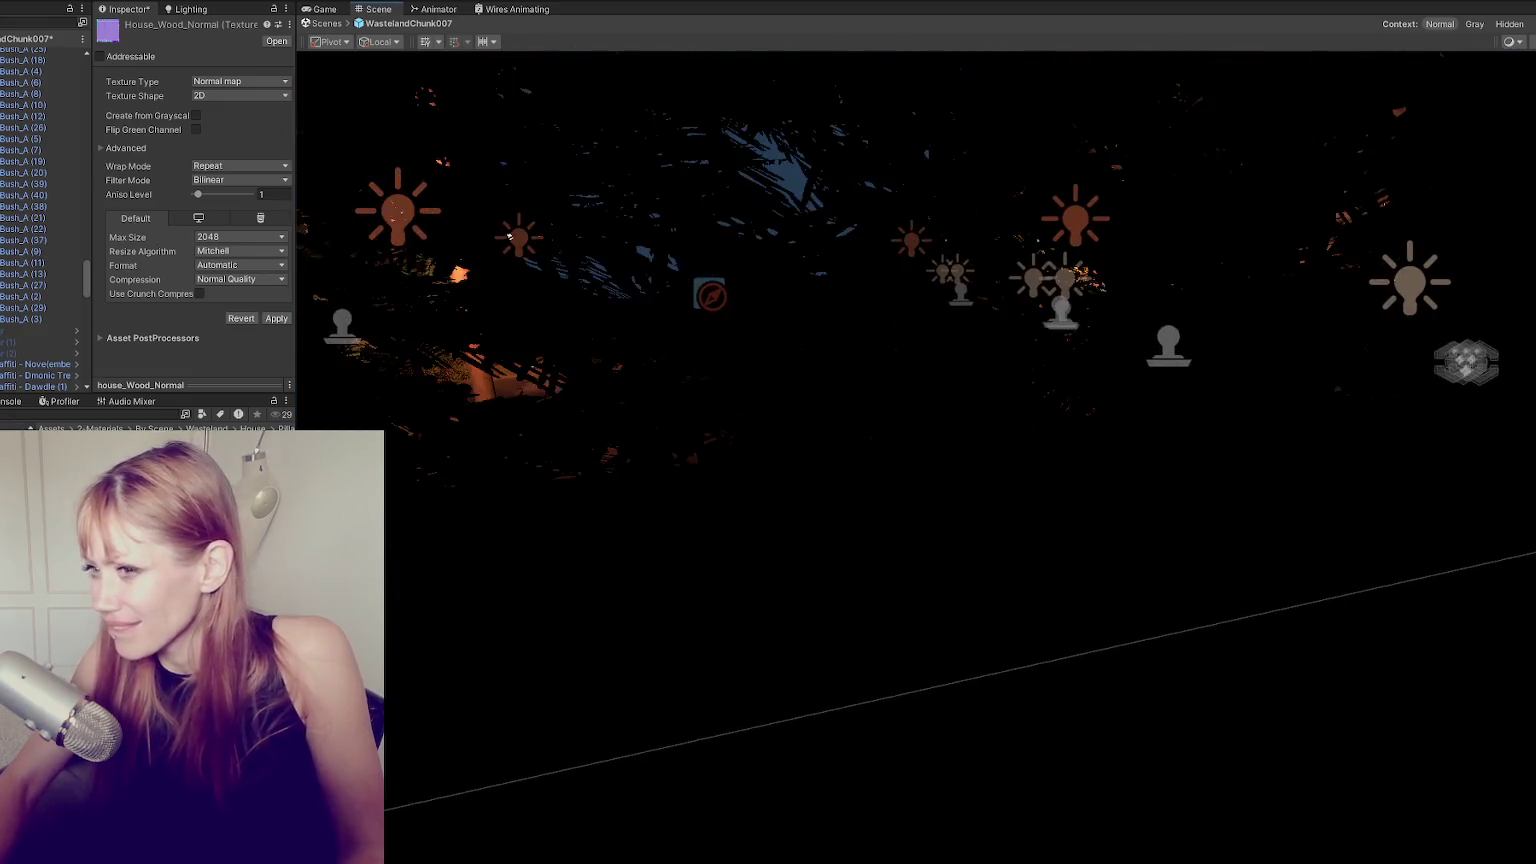
scroll(1130, 546, down, 5)
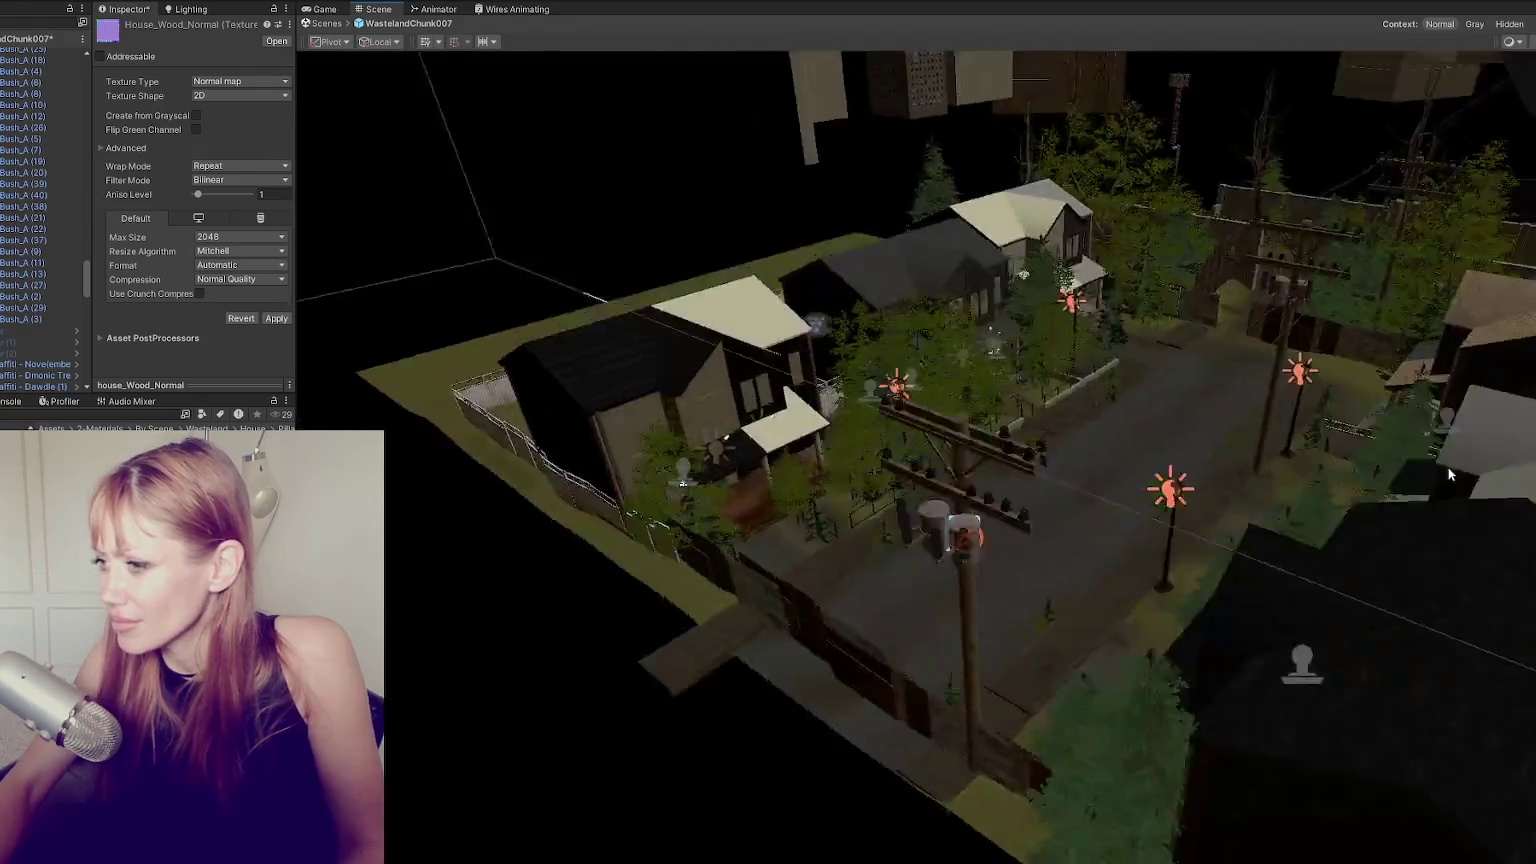
mouse_move(1033, 540)
right_down()
mouse_move(1189, 419)
mouse_move(575, 550)
right_up()
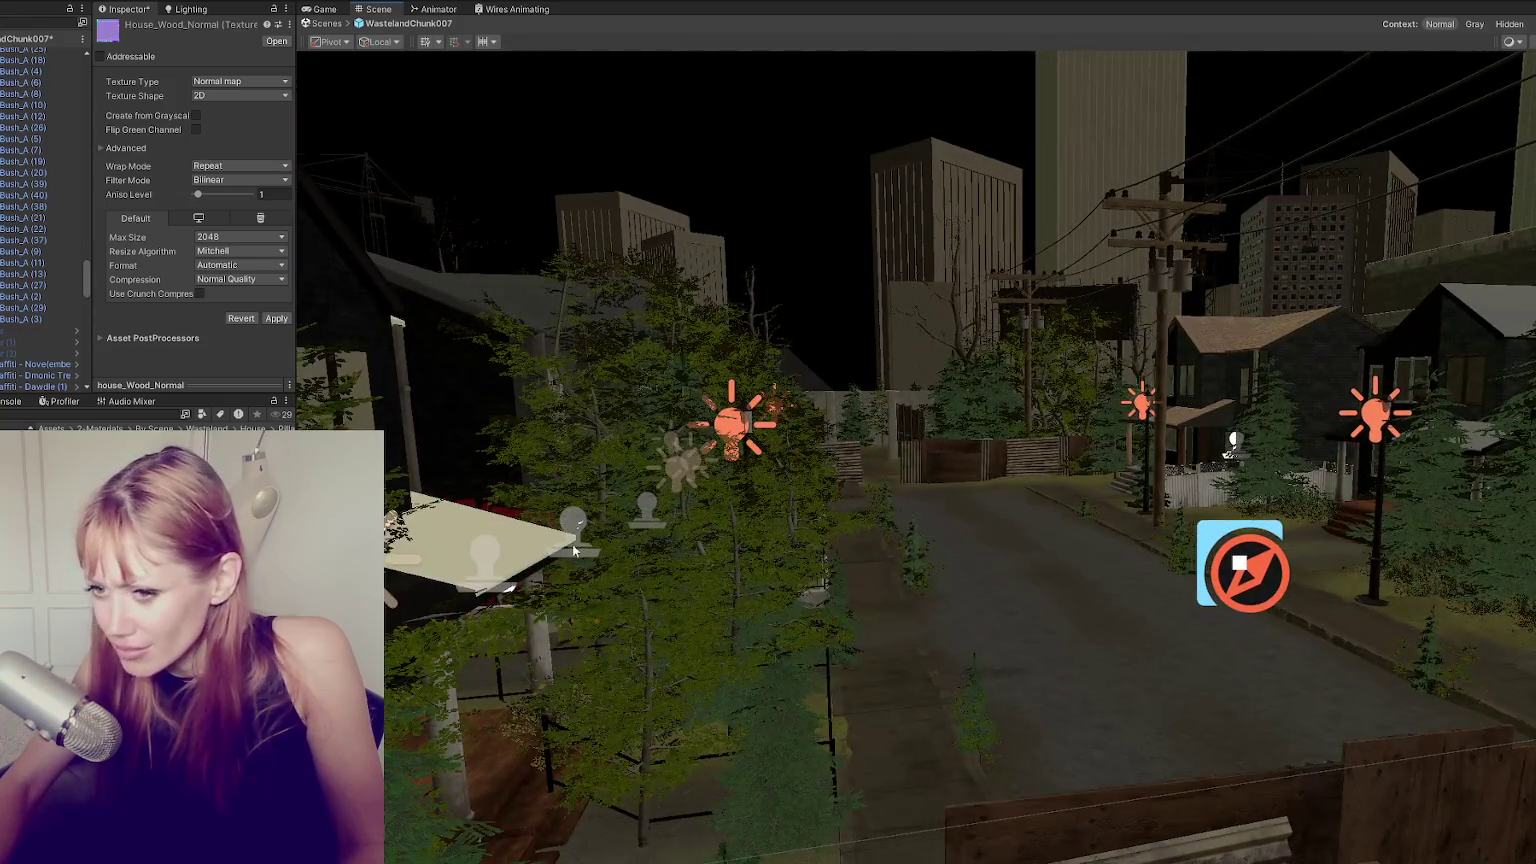
drag(400, 760, 530, 655)
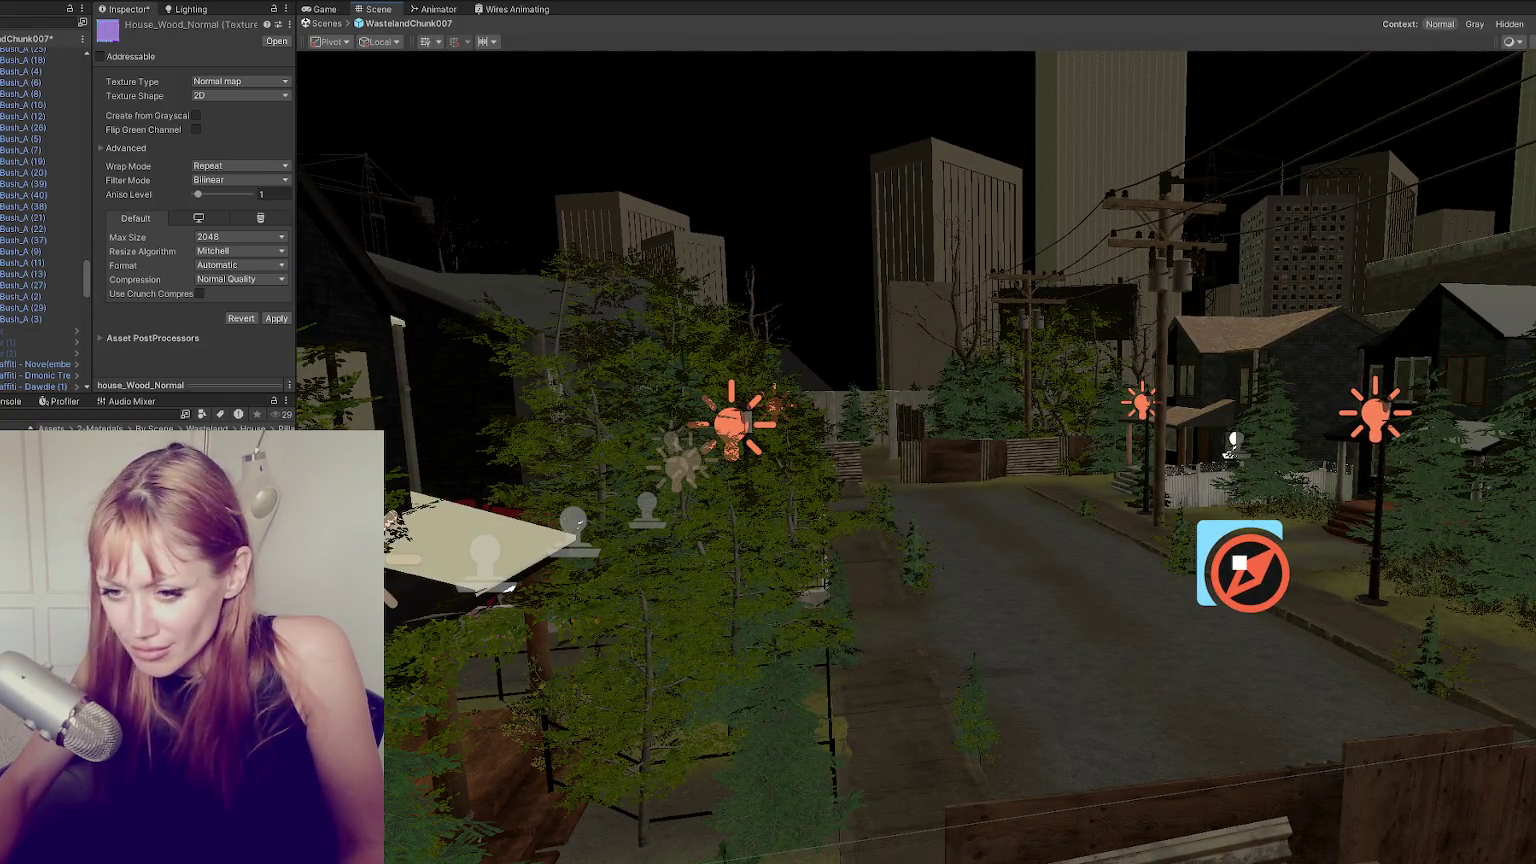
key(ctrl+s)
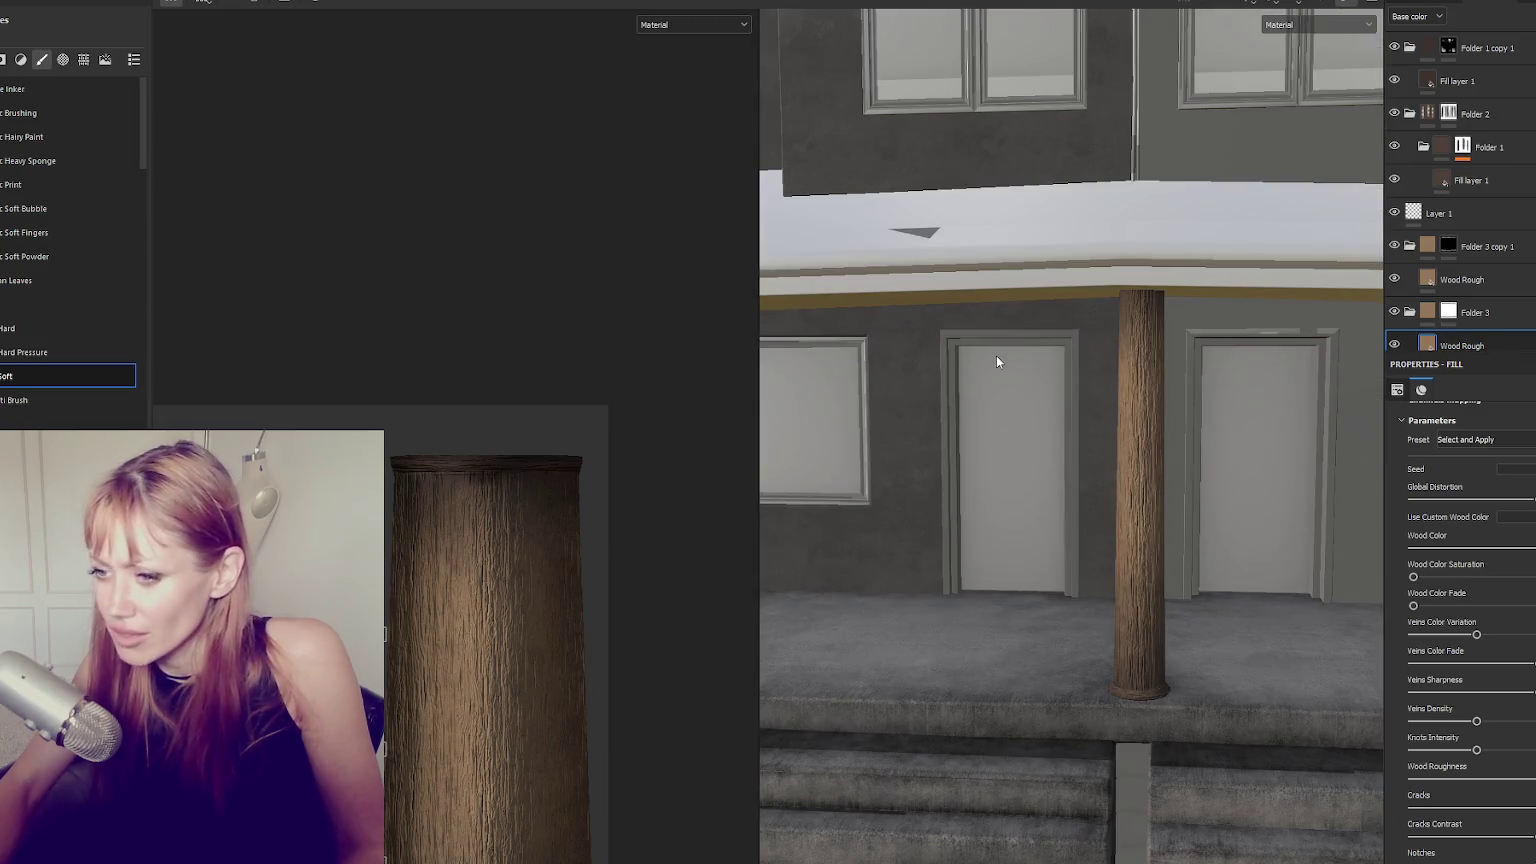
Hide the 2D view and select Concrete Coarse from the materials shelf.
key(F2)
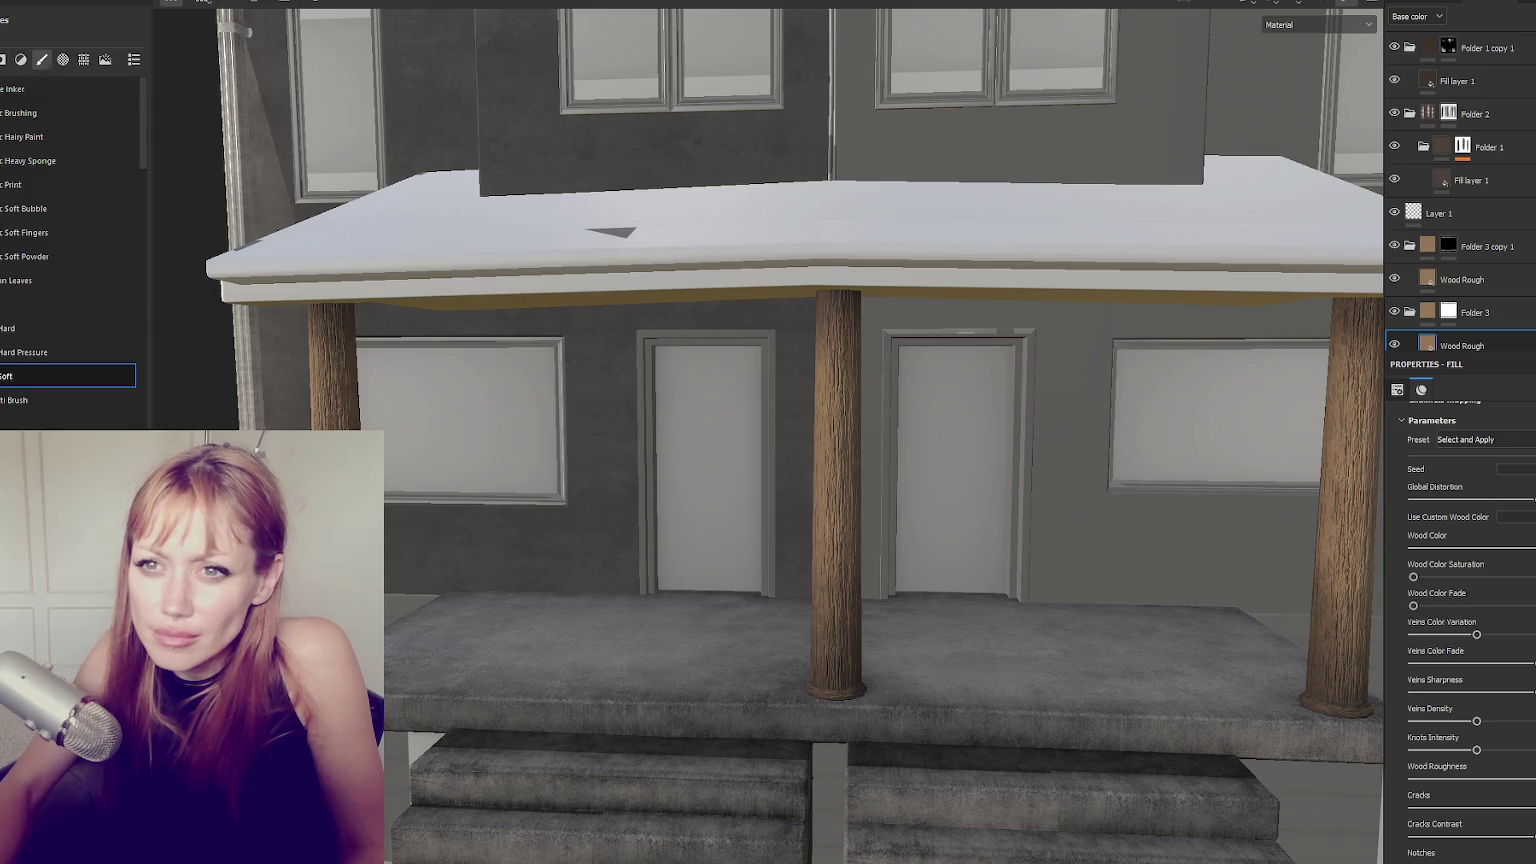
click(20, 59)
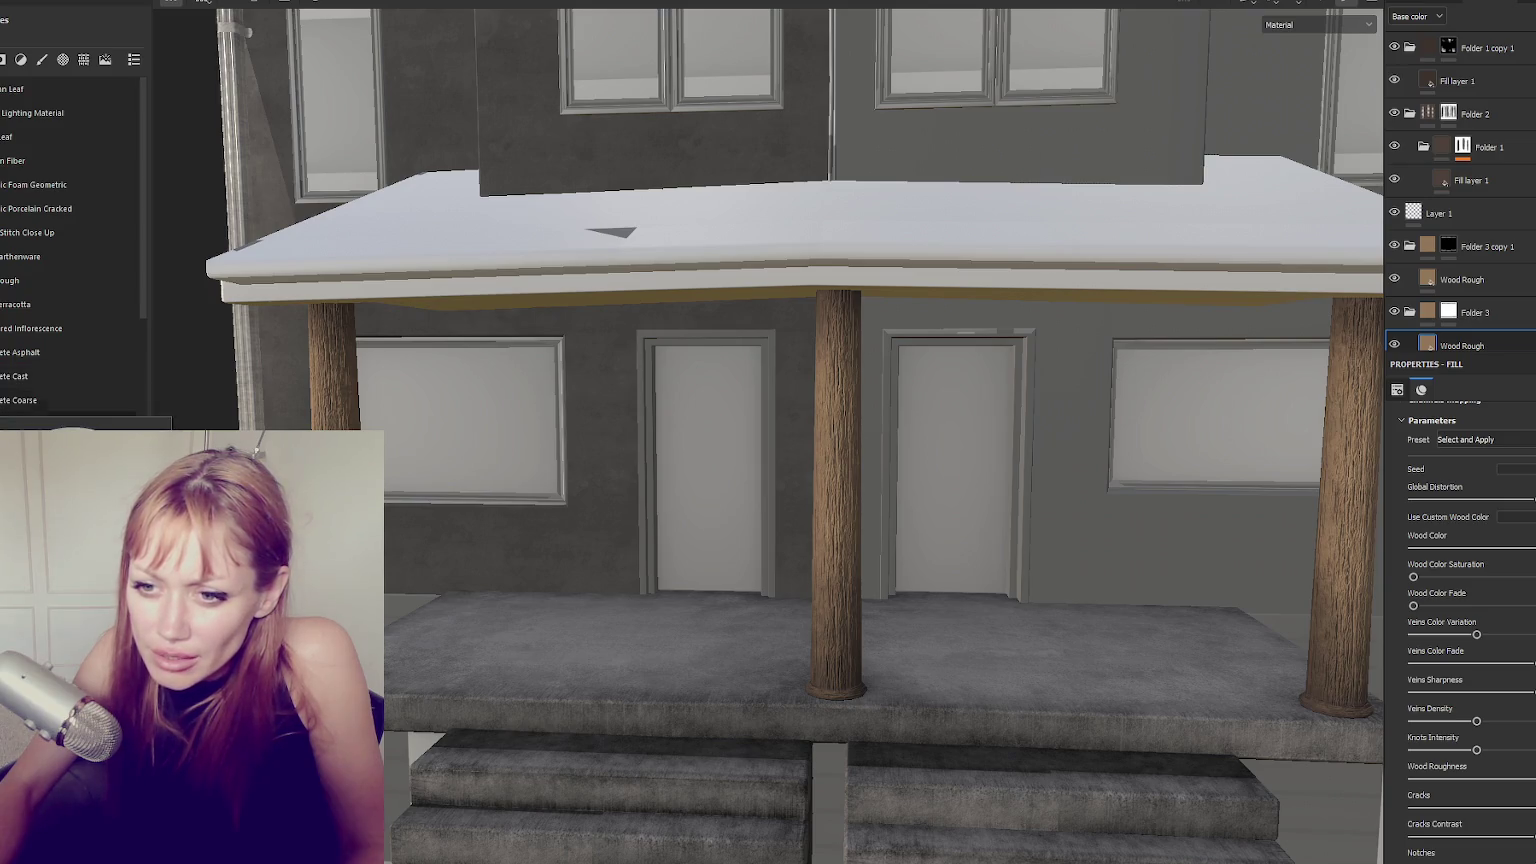
click(68, 399)
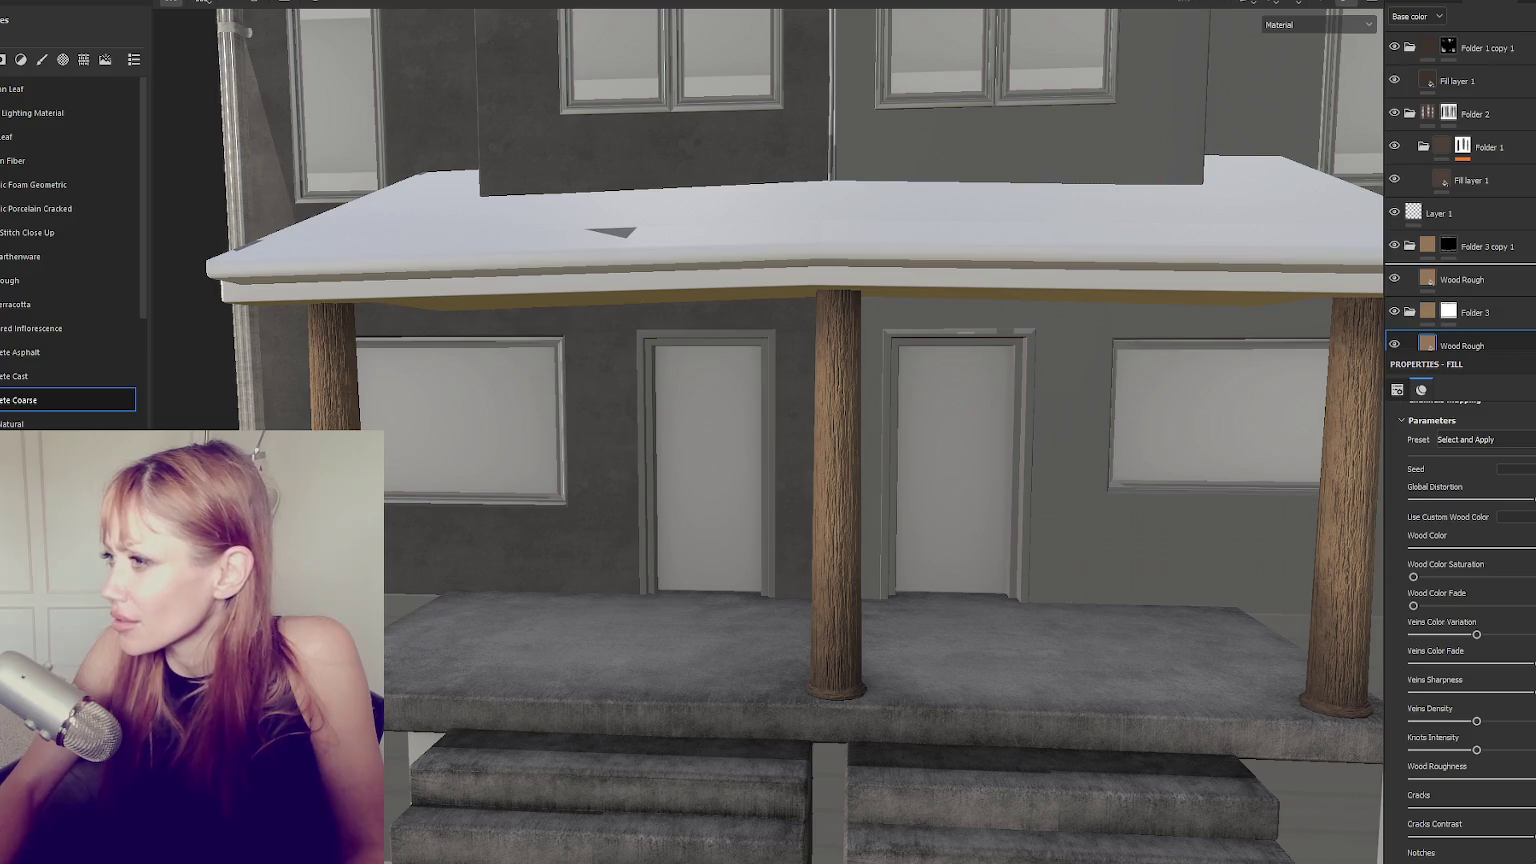
Replace the Concrete Coarse fill with Terracotta and lighten Terracotta Color 1 to a paler pink.
drag(68, 399, 1435, 250)
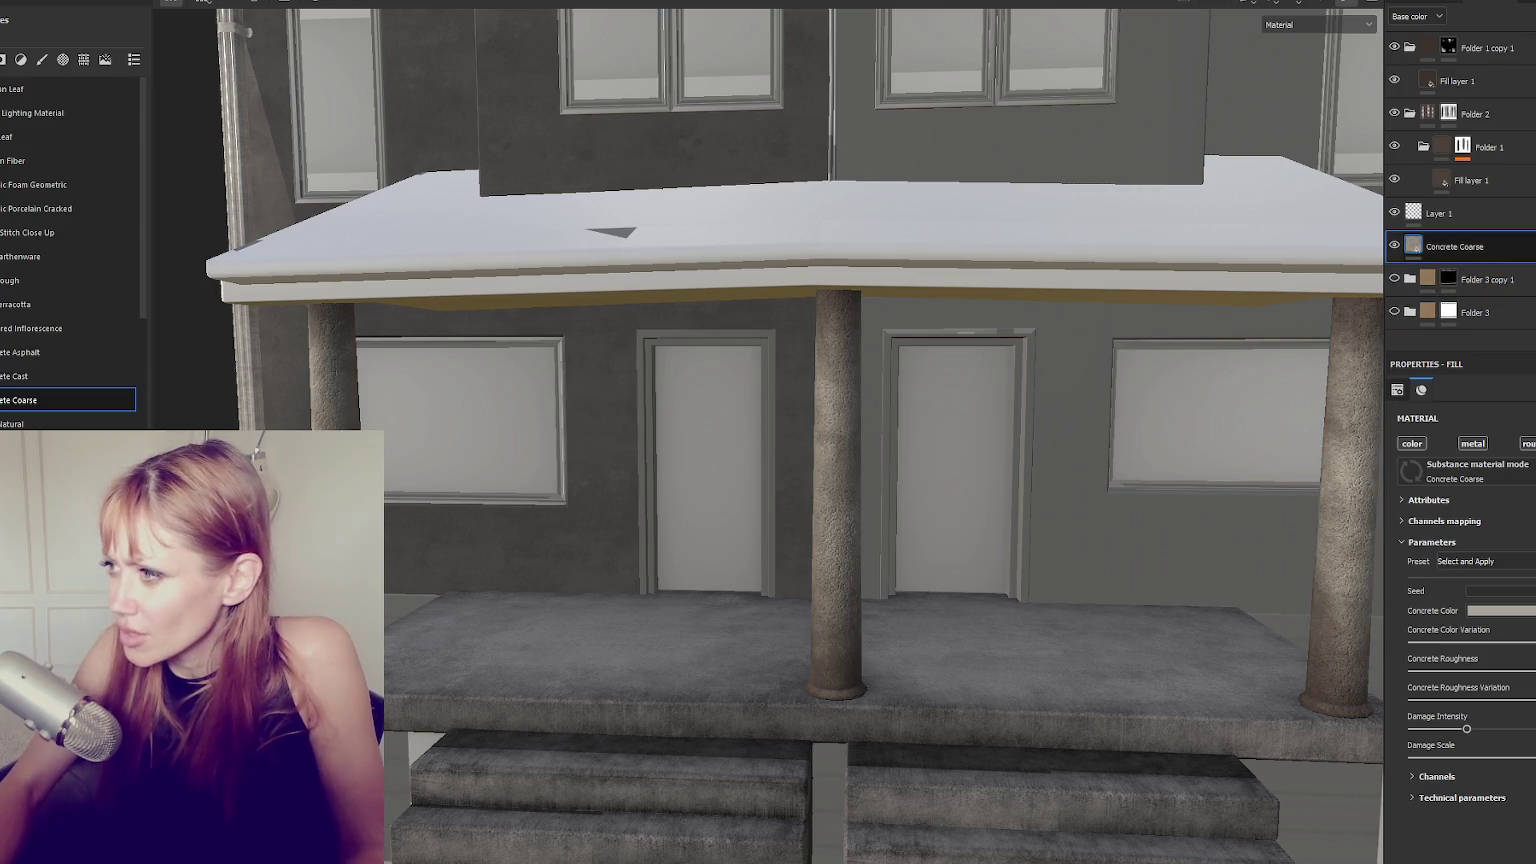
key(Delete)
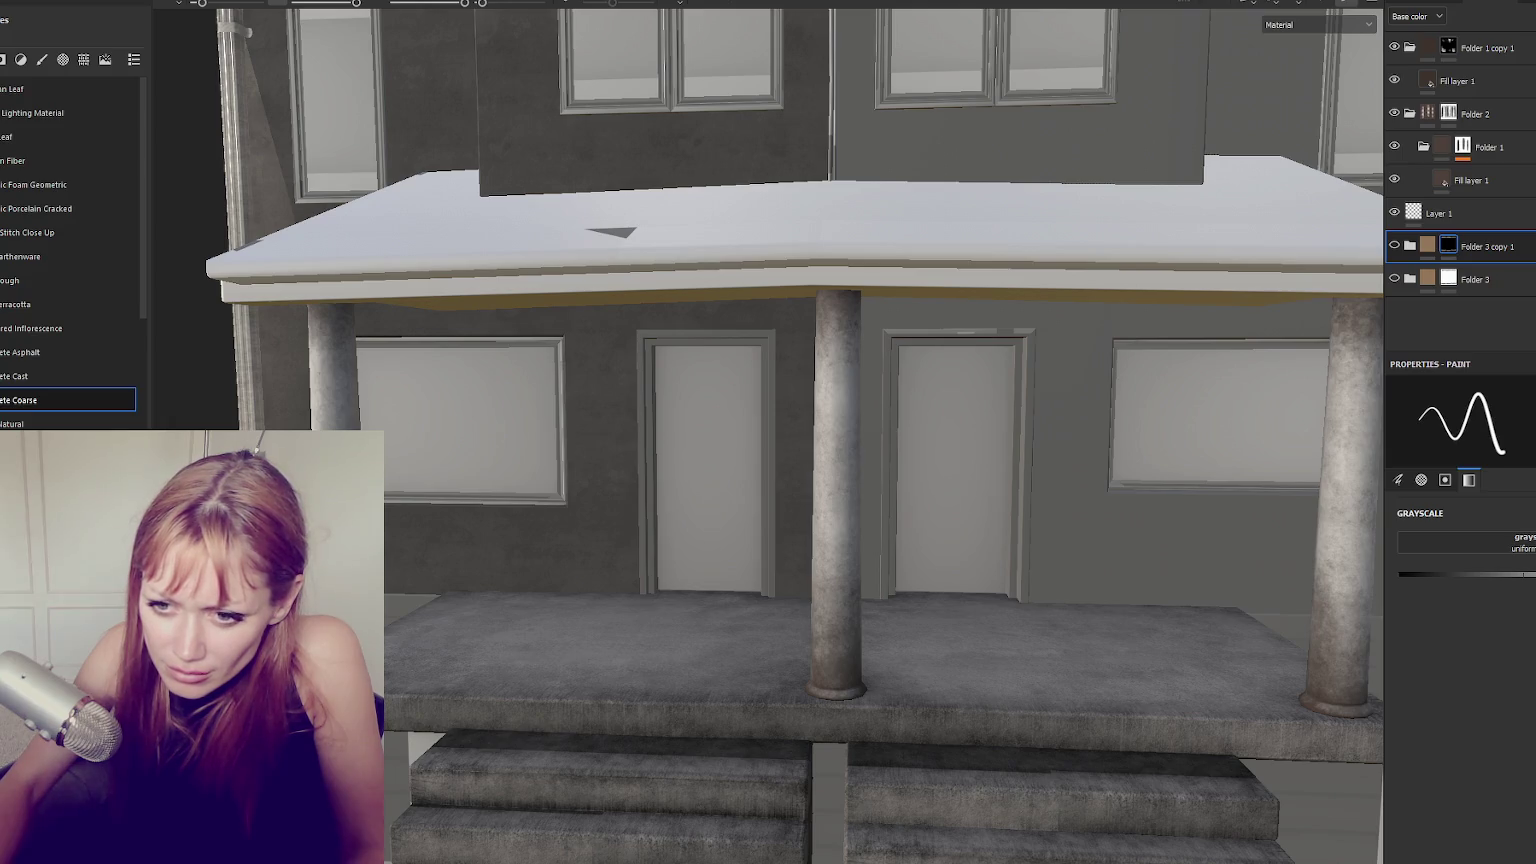
drag(30, 304, 1521, 219)
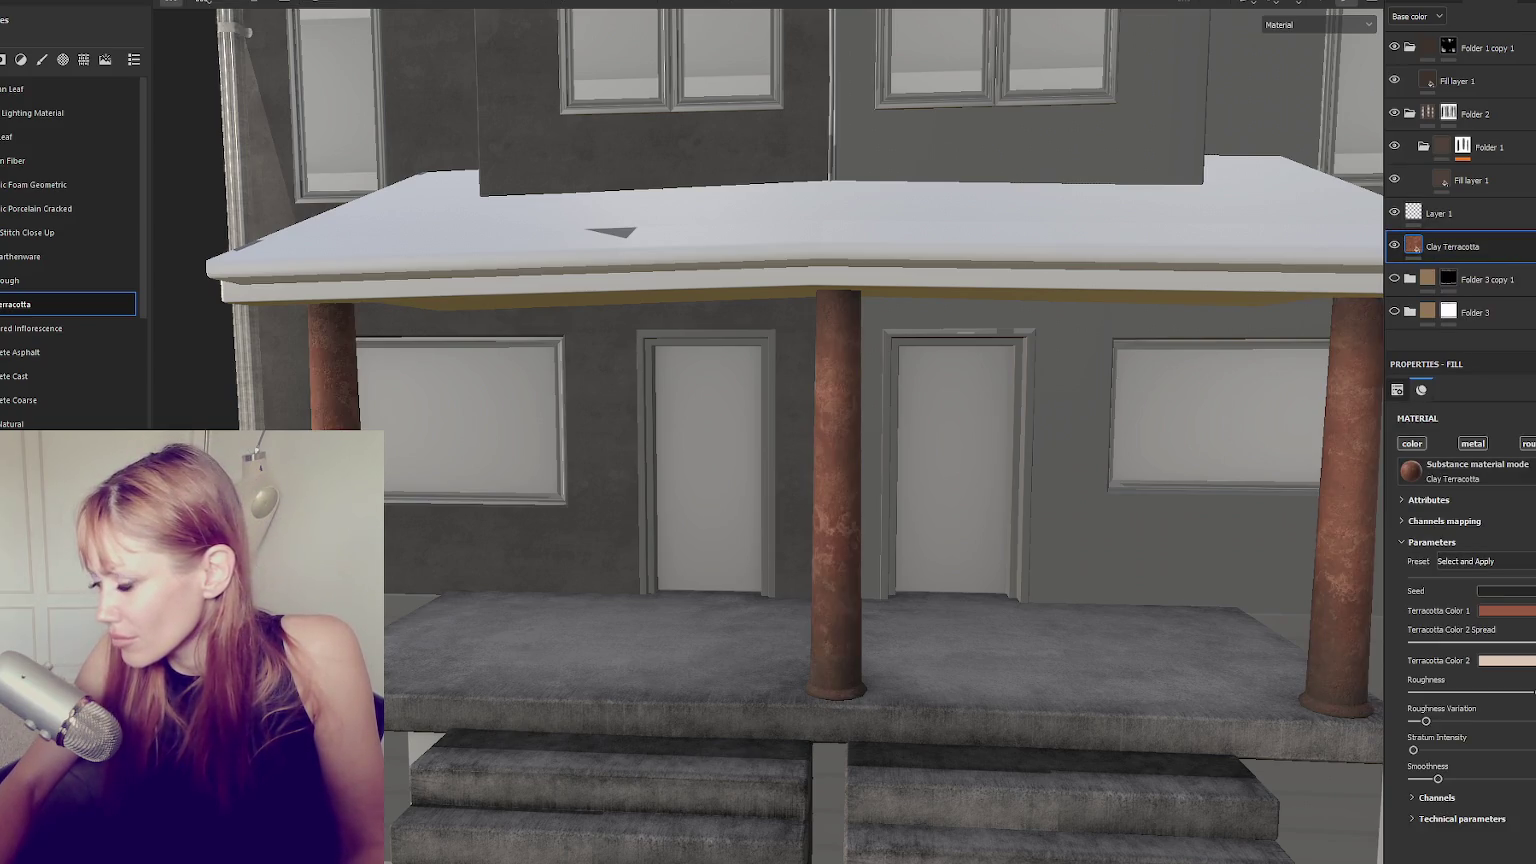
click(1505, 610)
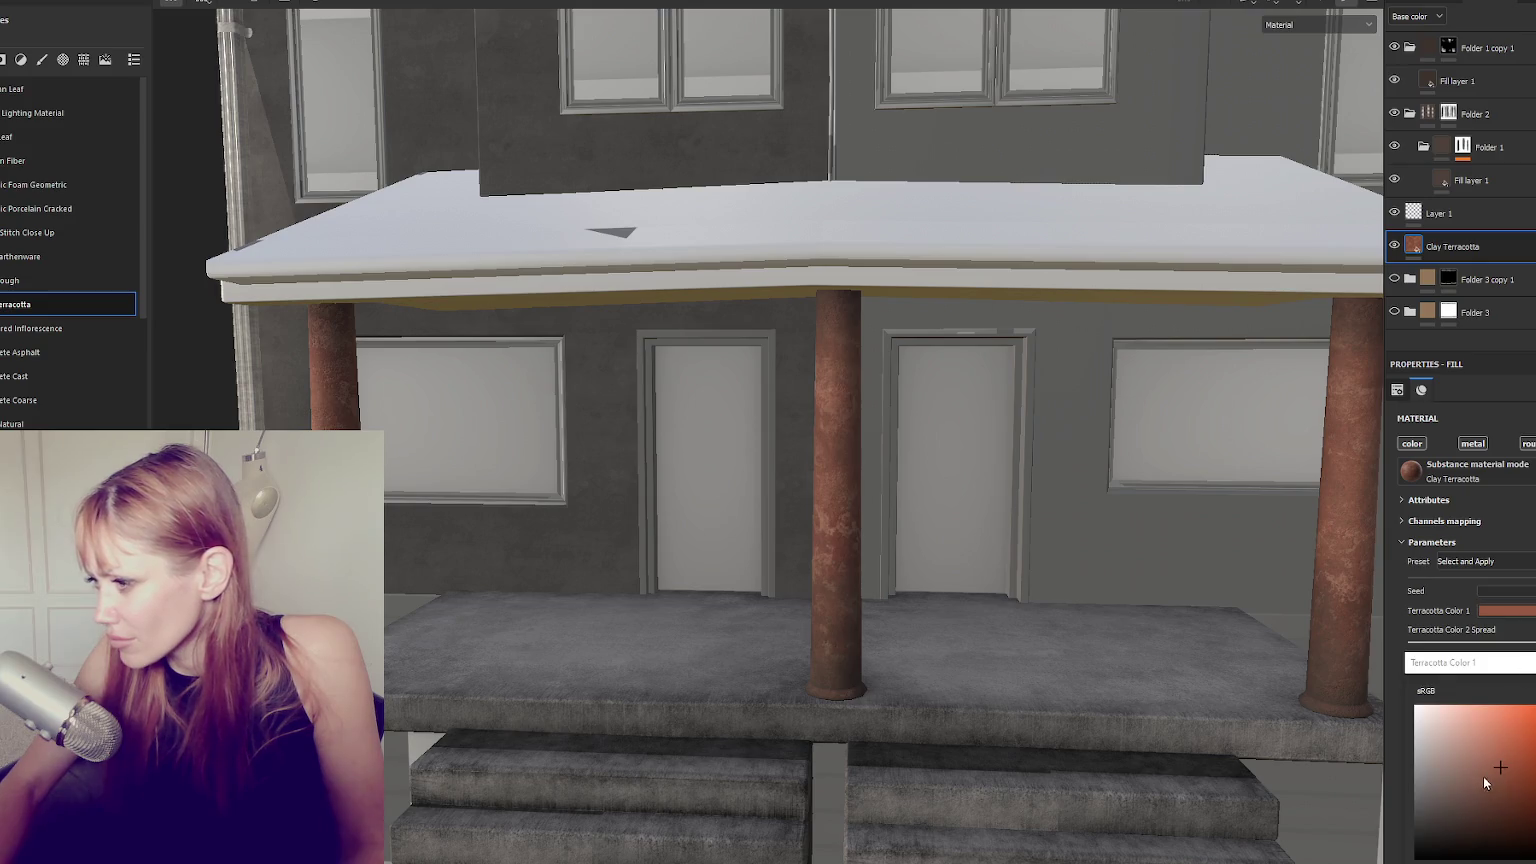
click(1476, 768)
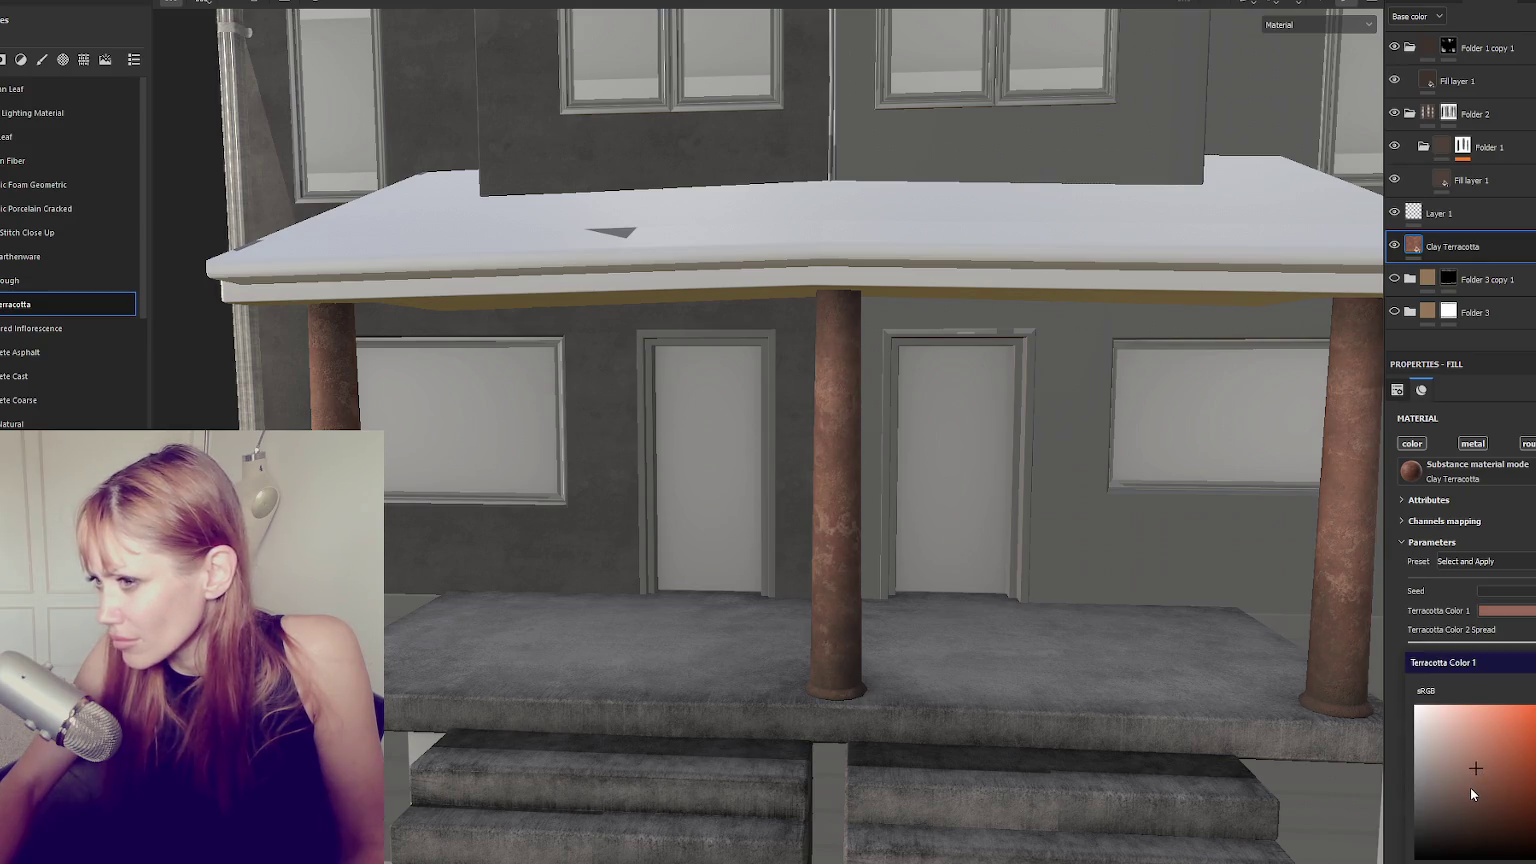
click(1468, 784)
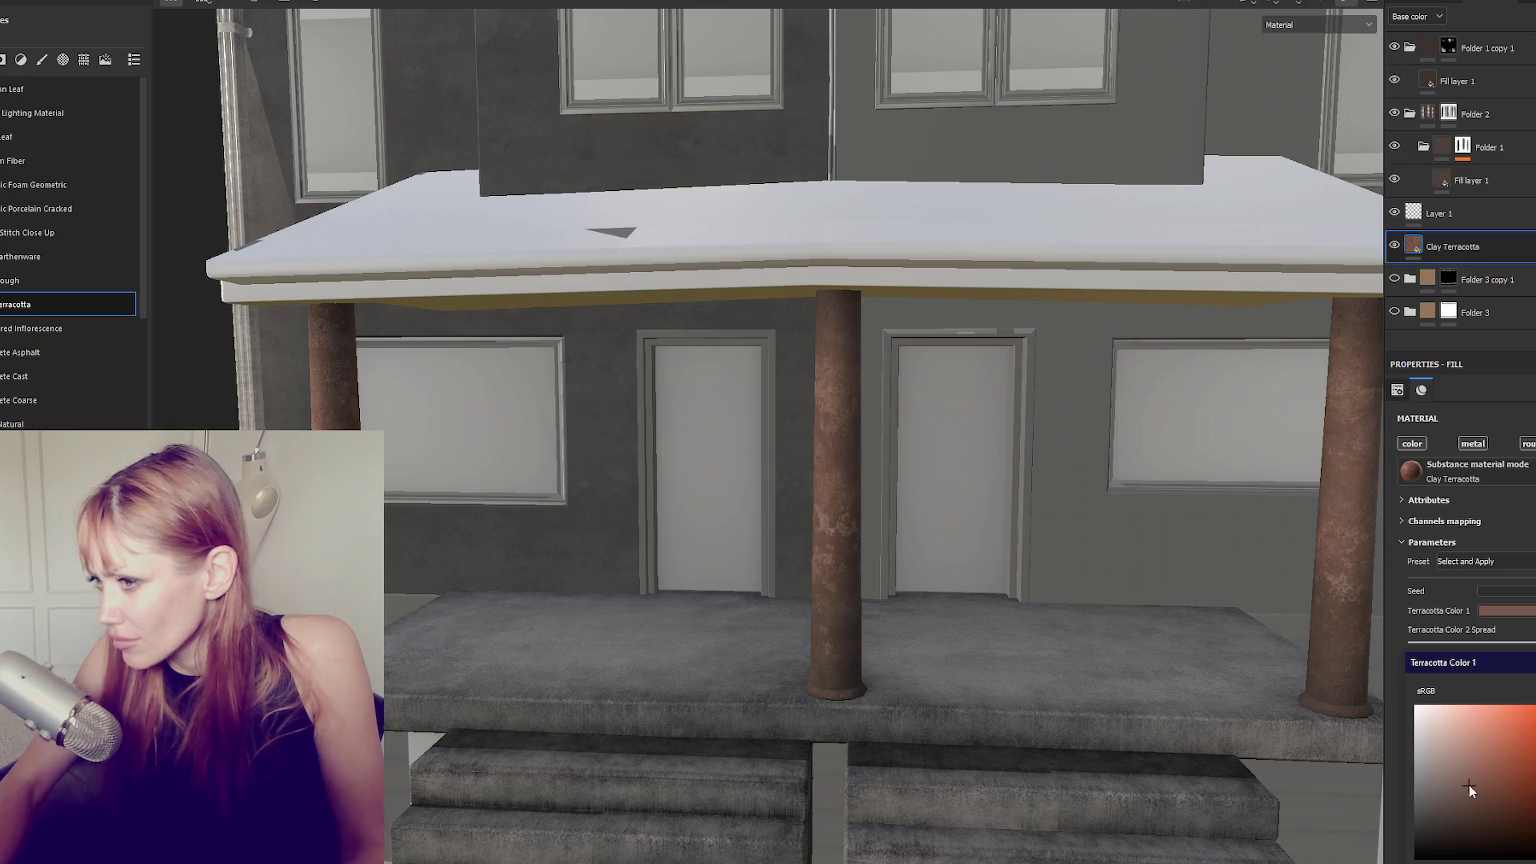
click(1438, 755)
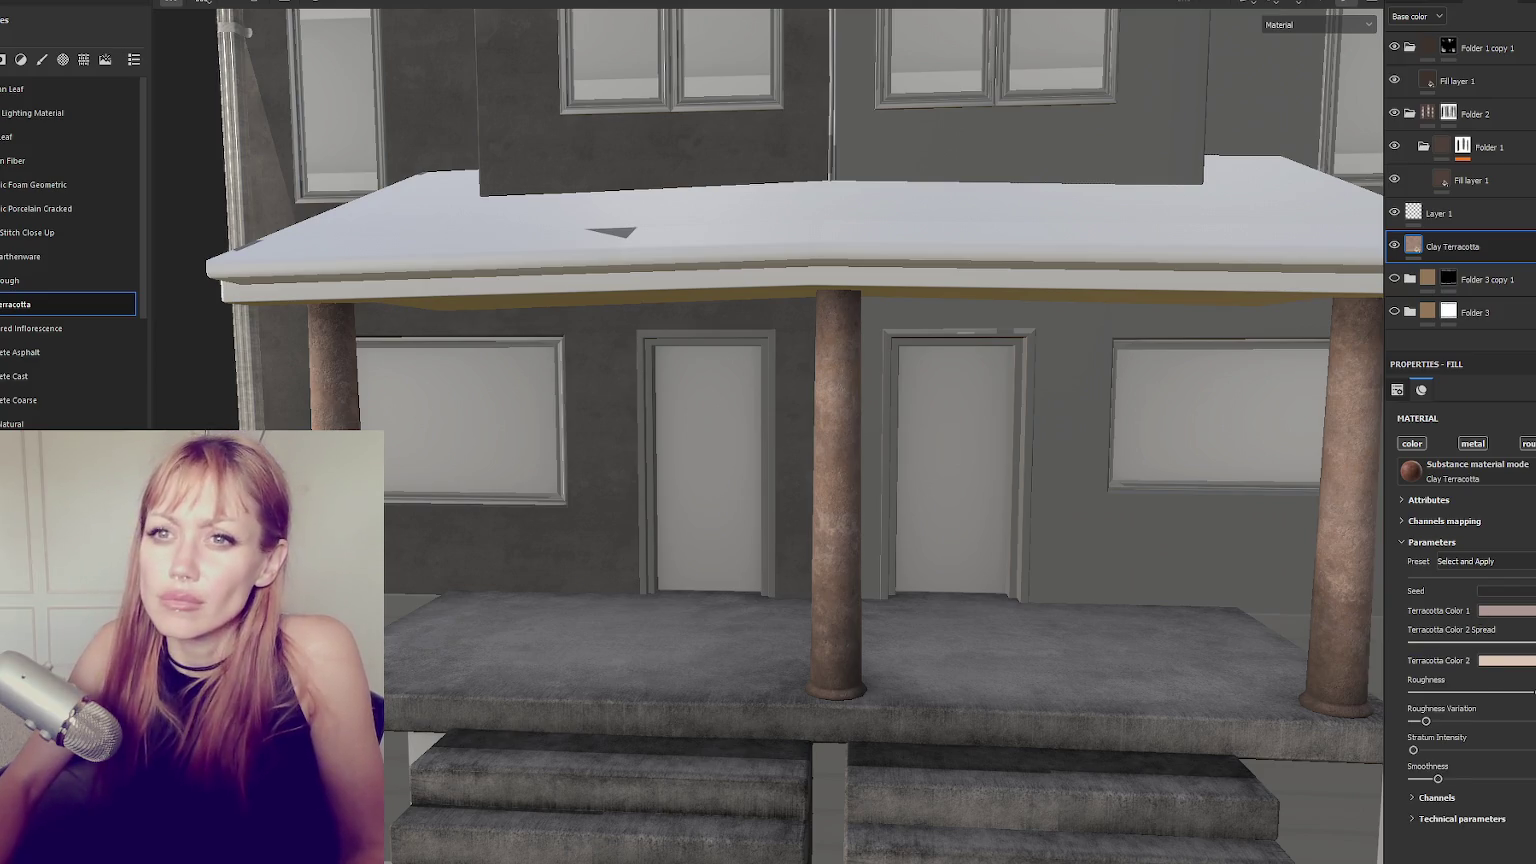
Re-export the Wood texture set with the Unity HD Render Pipeline template.
key(alt+f)
click(45, 179)
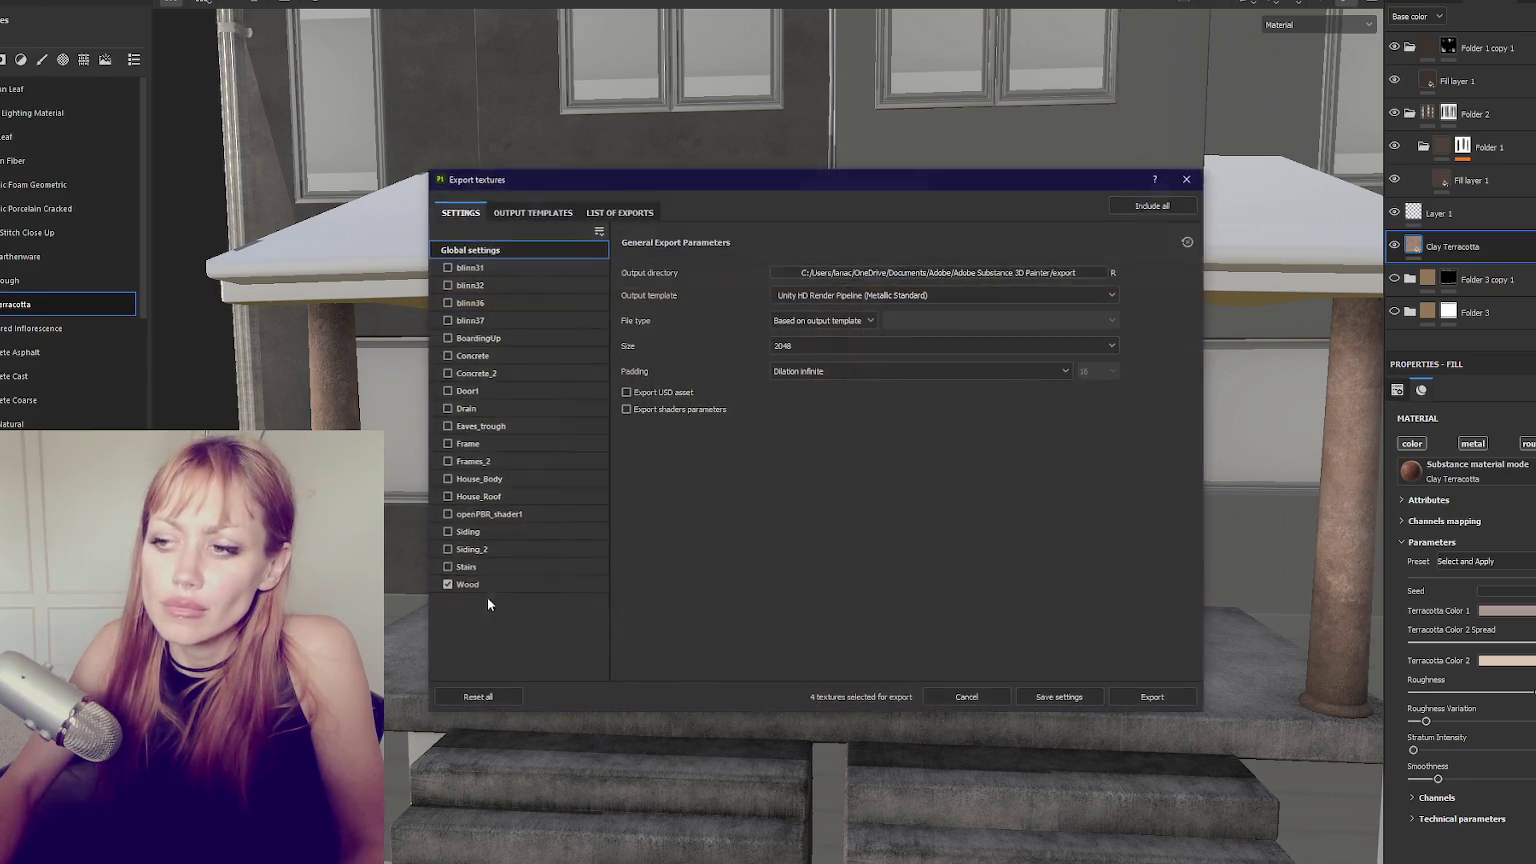
click(1132, 697)
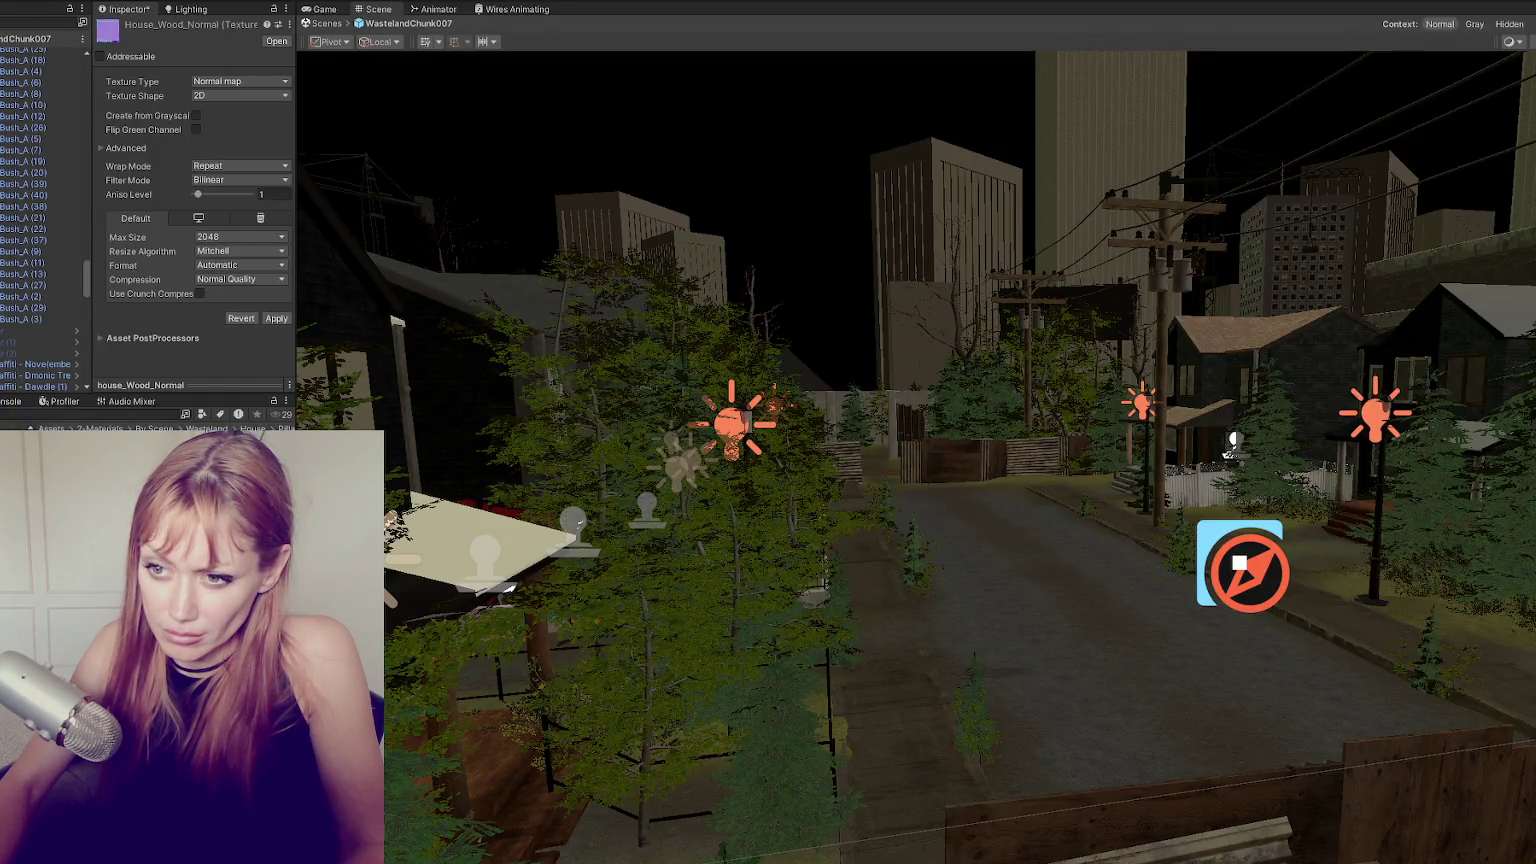
Dismiss the import settings prompt and create a Terracotta folder inside Pillars.
click(745, 418)
click(878, 478)
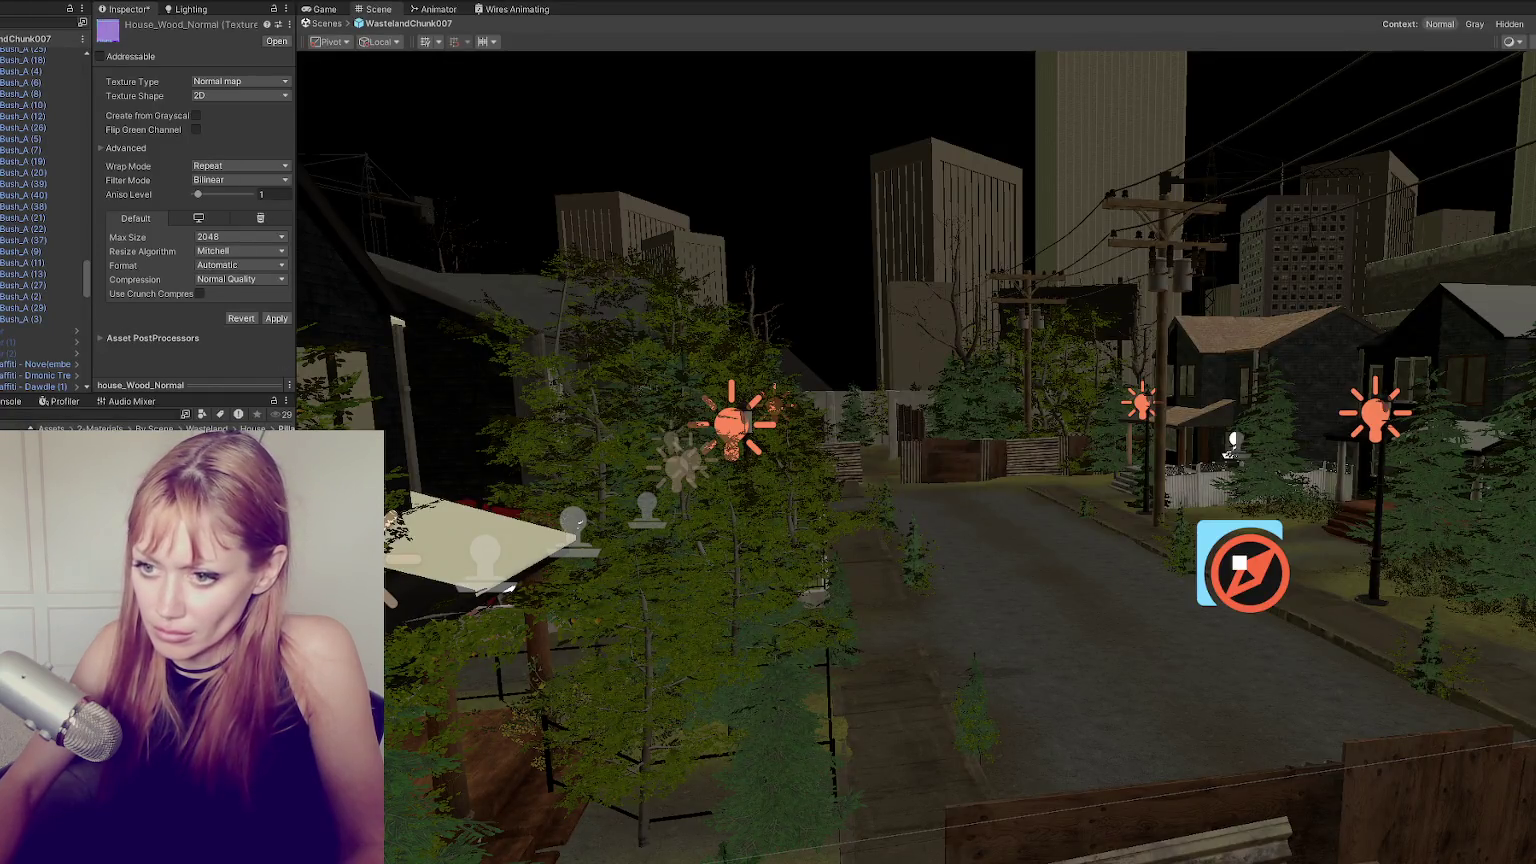
right_click(60, 291)
right_click(176, 274)
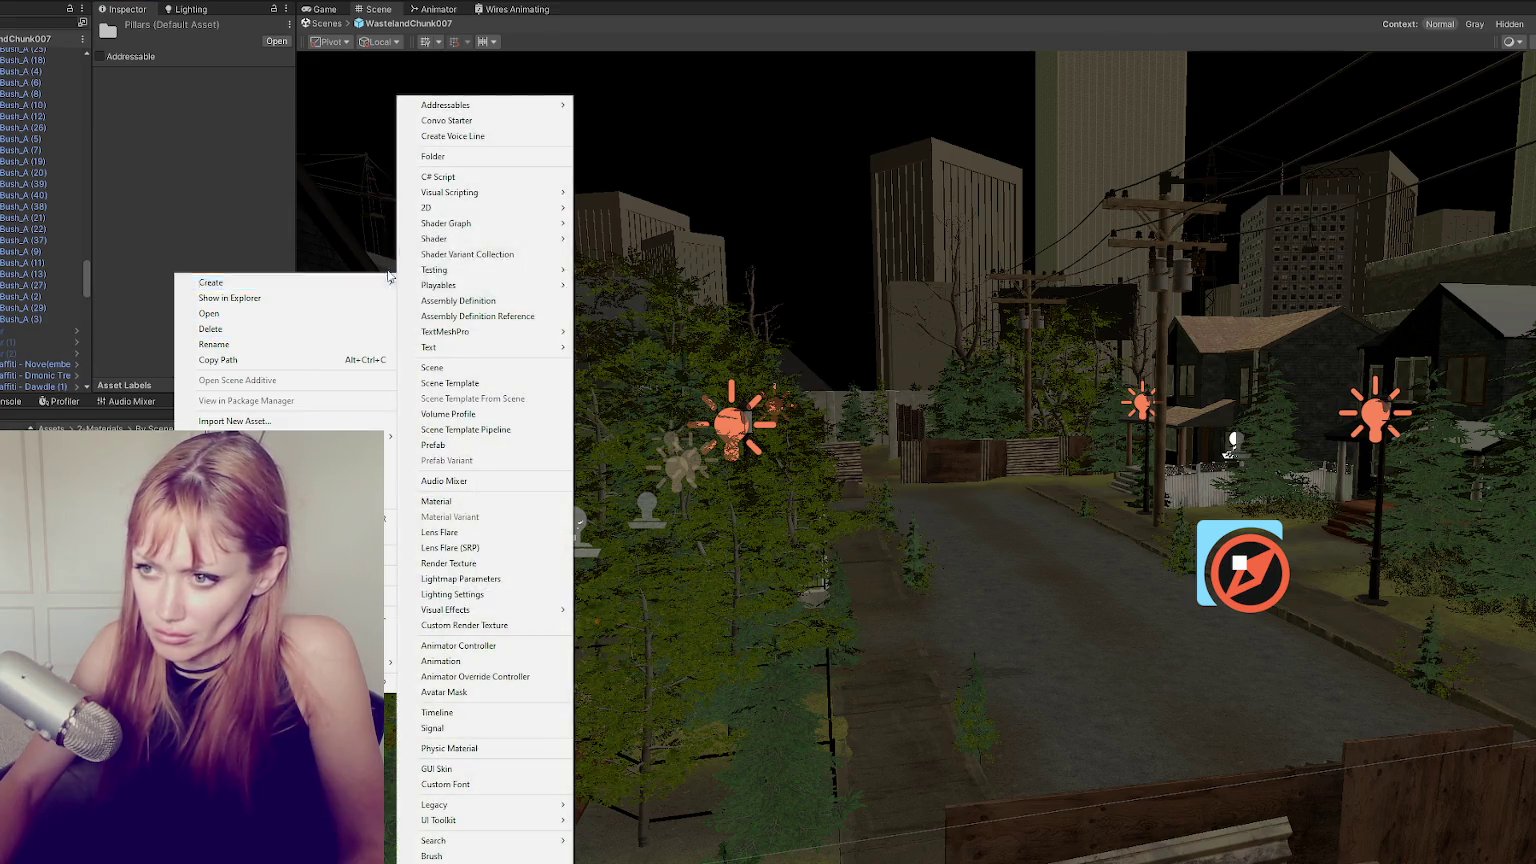
click(469, 178)
text(Terracotta)
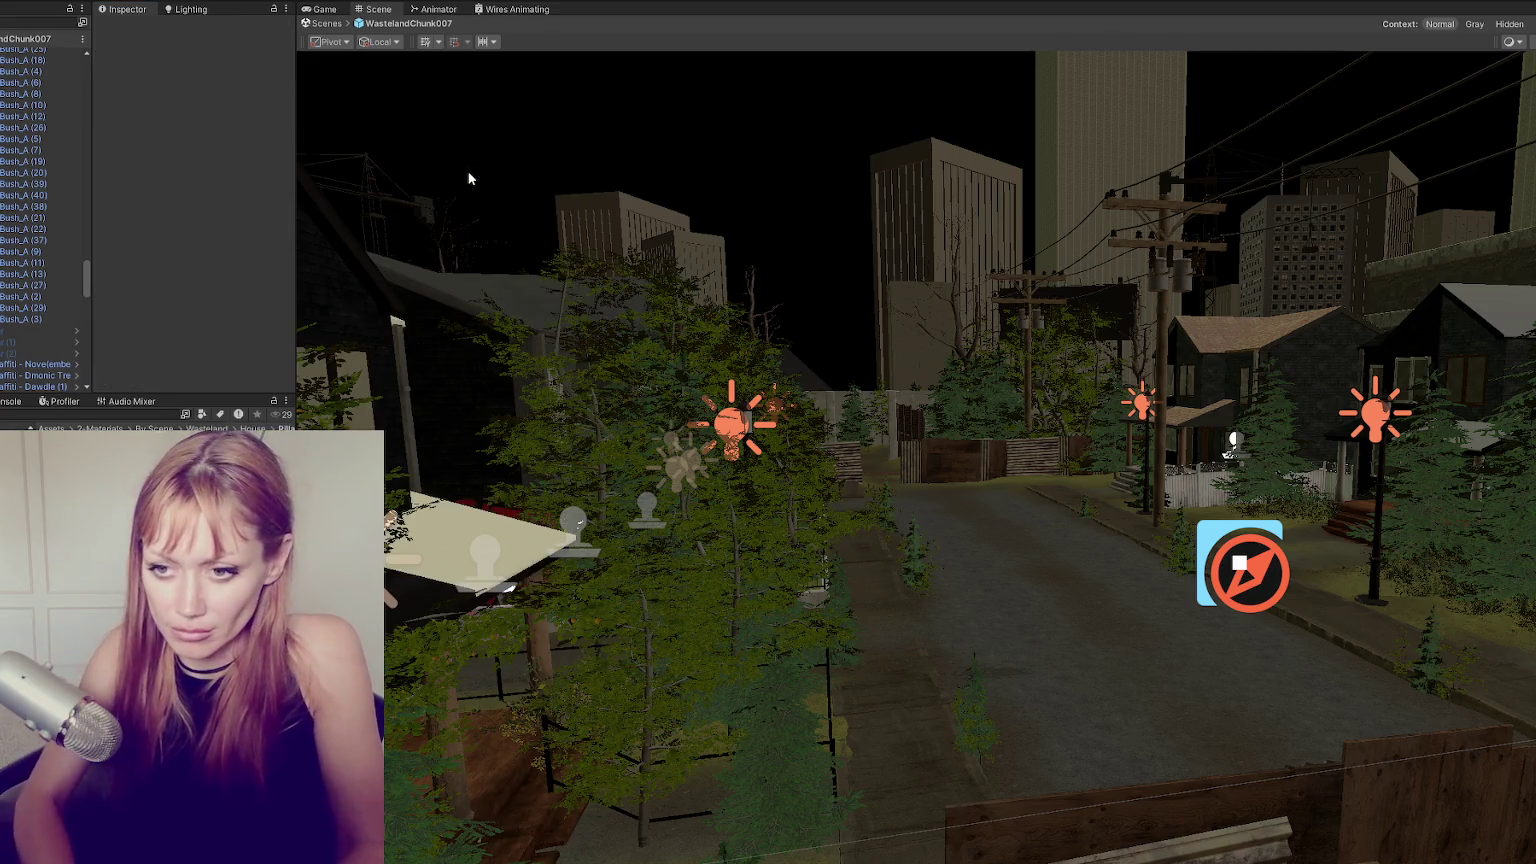
key(Return)
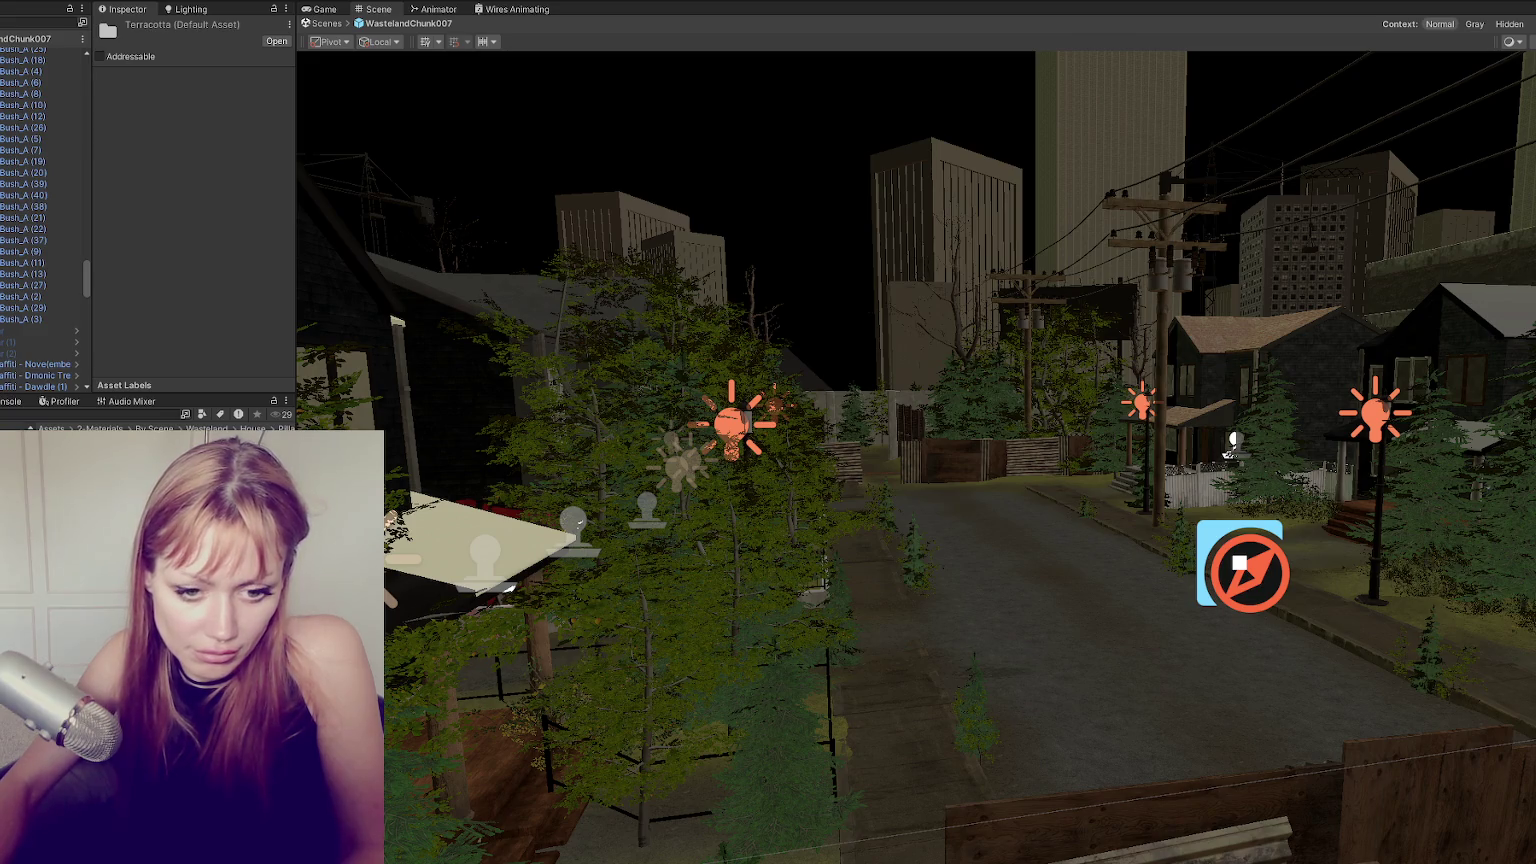
Create a new Pillars Lit material in the Terracotta folder.
right_click(158, 122)
key(Escape)
right_click(185, 188)
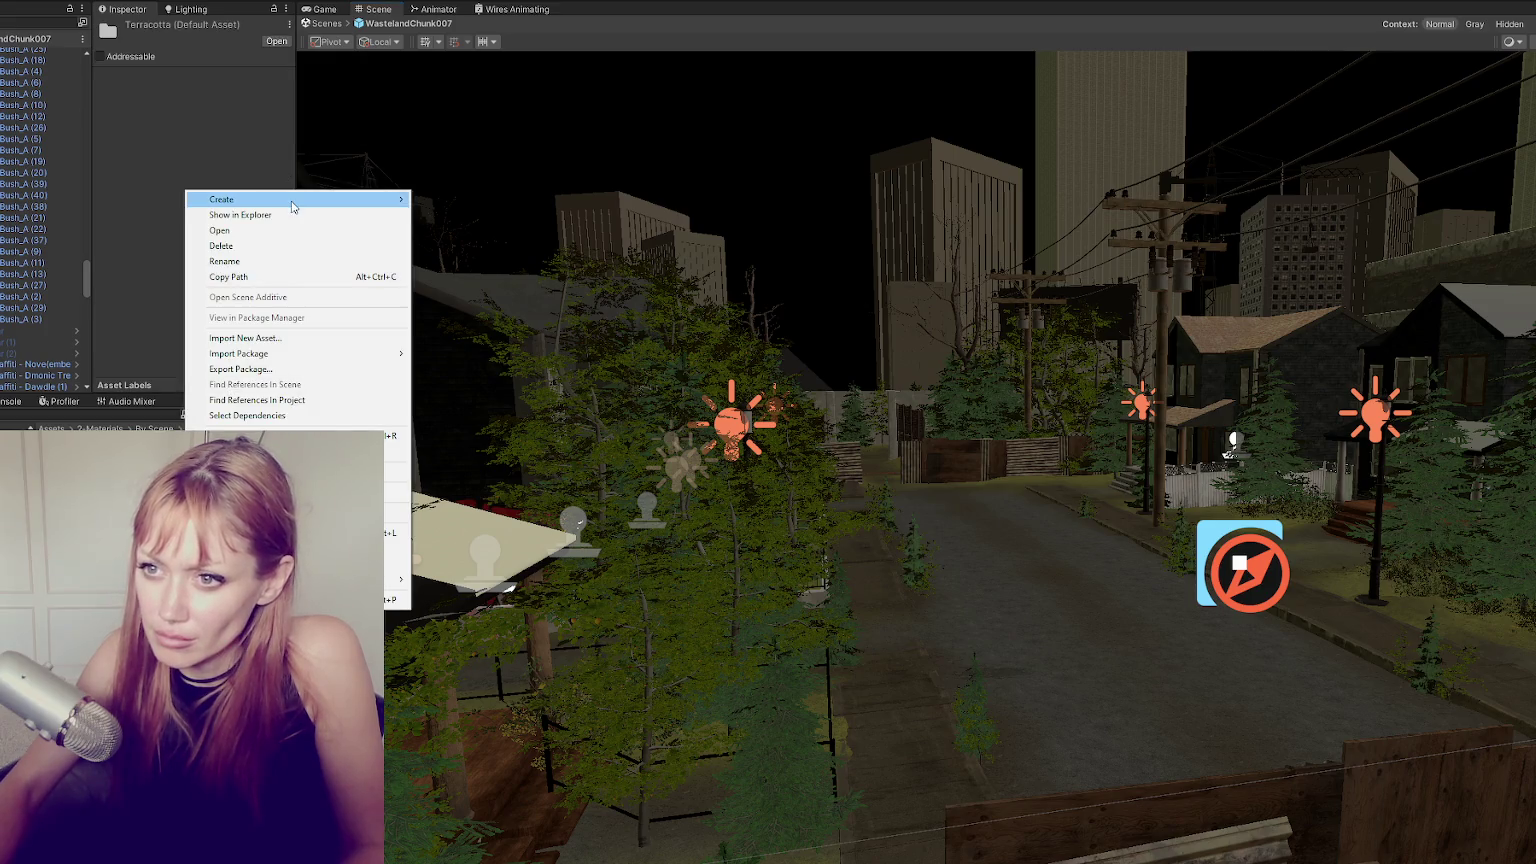
click(506, 501)
key(Return)
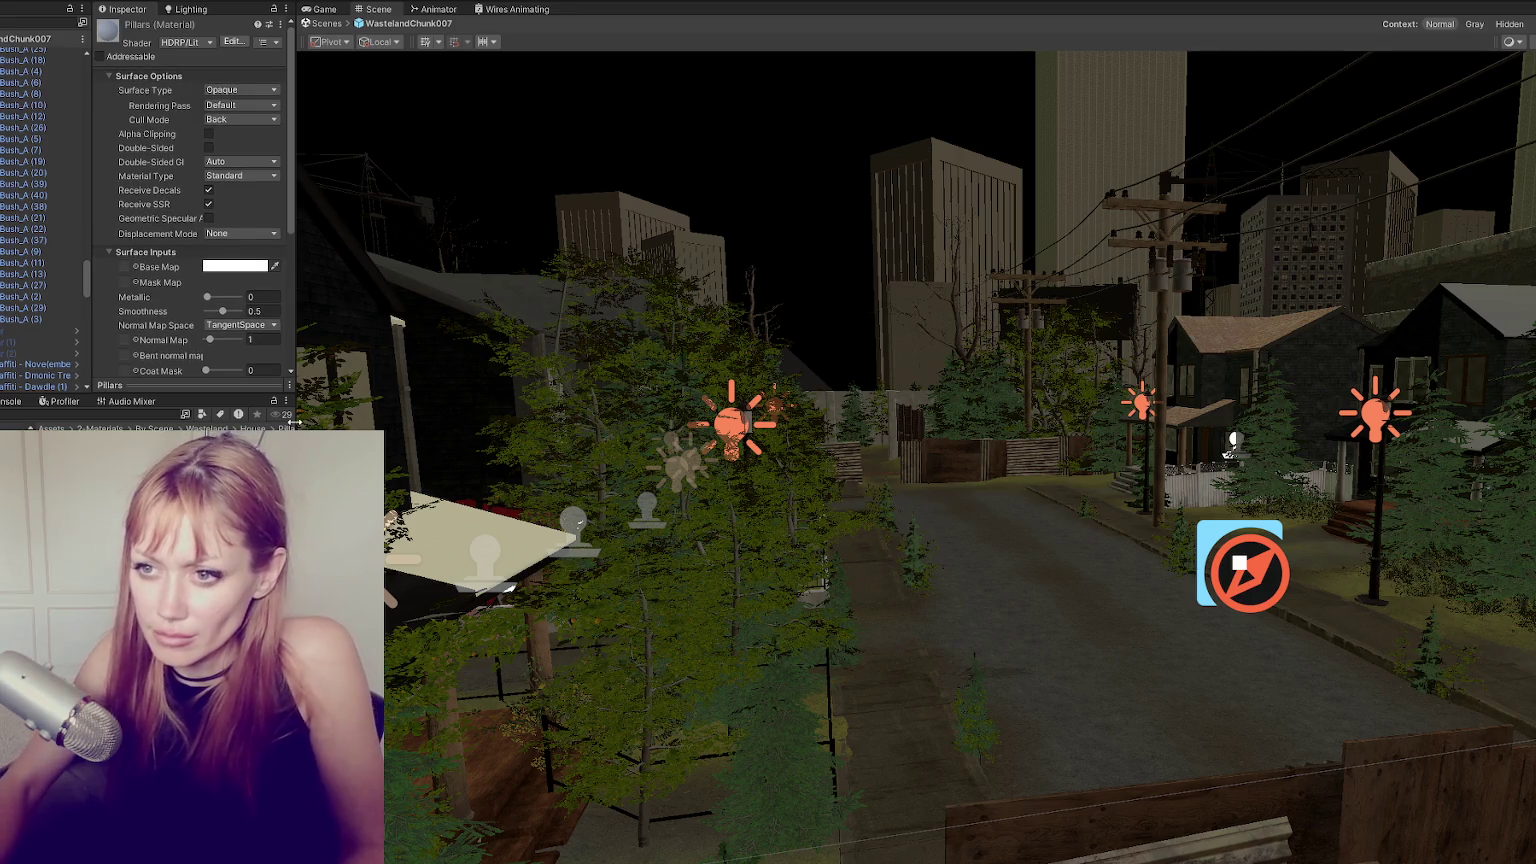
Set the house_Wood_Normal texture's type to Normal map.
scroll(144, 214, down, 3)
scroll(160, 260, down, 1)
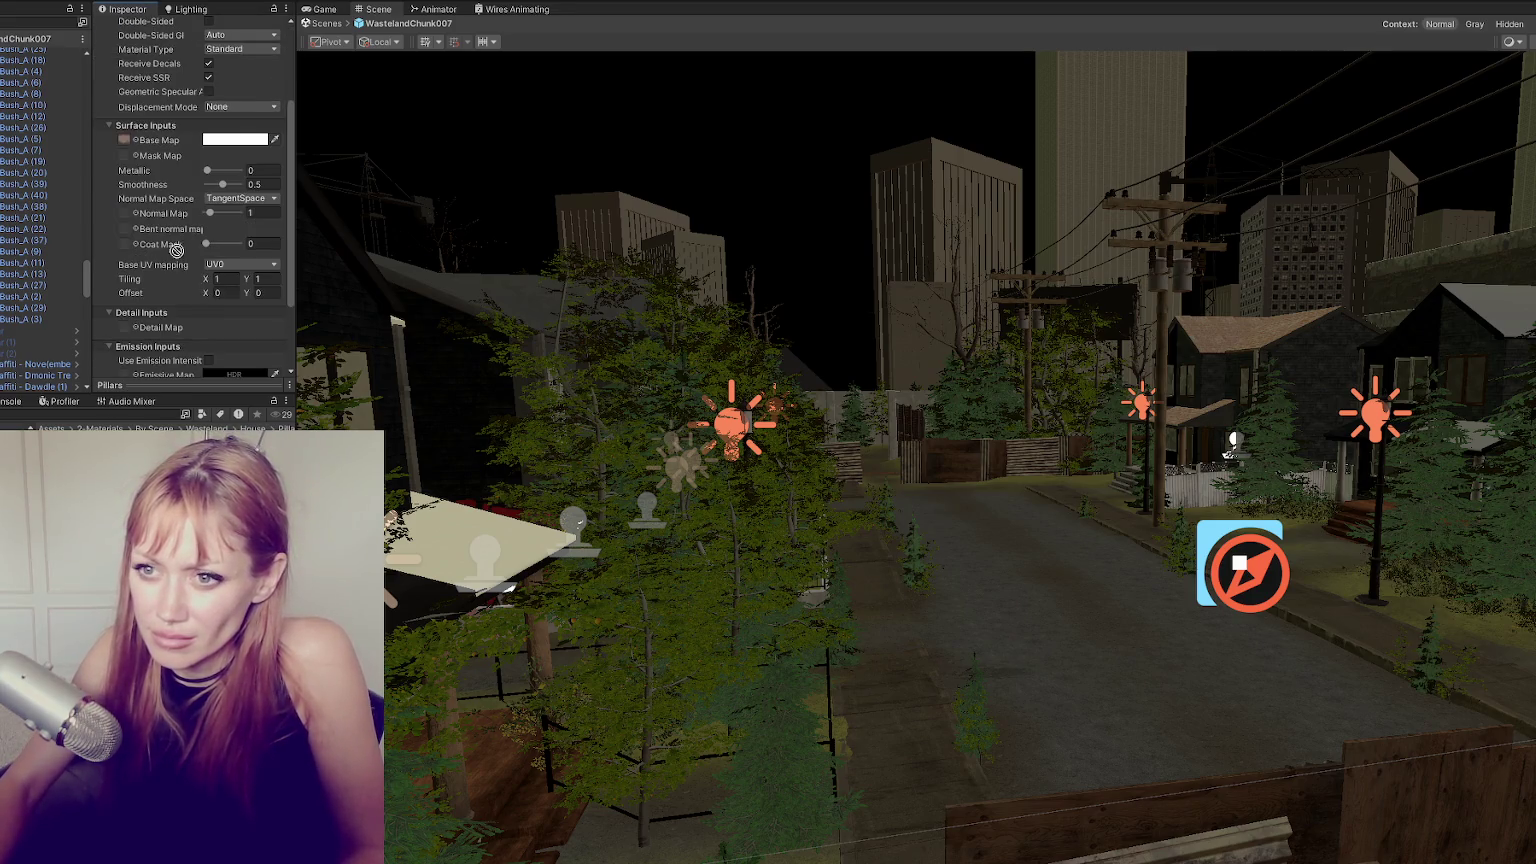
drag(123, 147, 124, 155)
scroll(145, 157, down, 3)
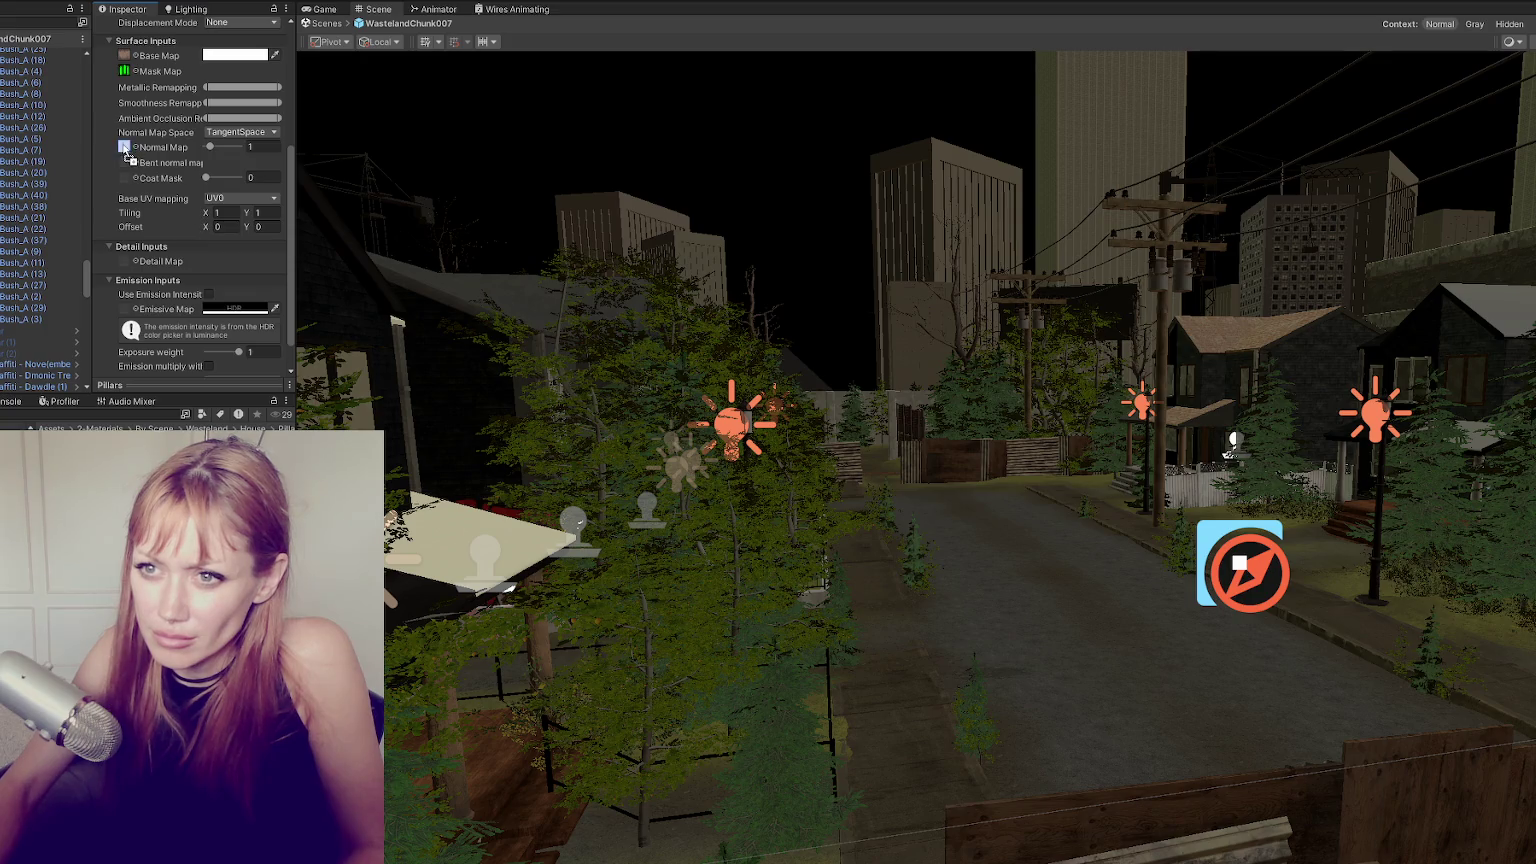
double_click(124, 147)
click(240, 81)
click(225, 110)
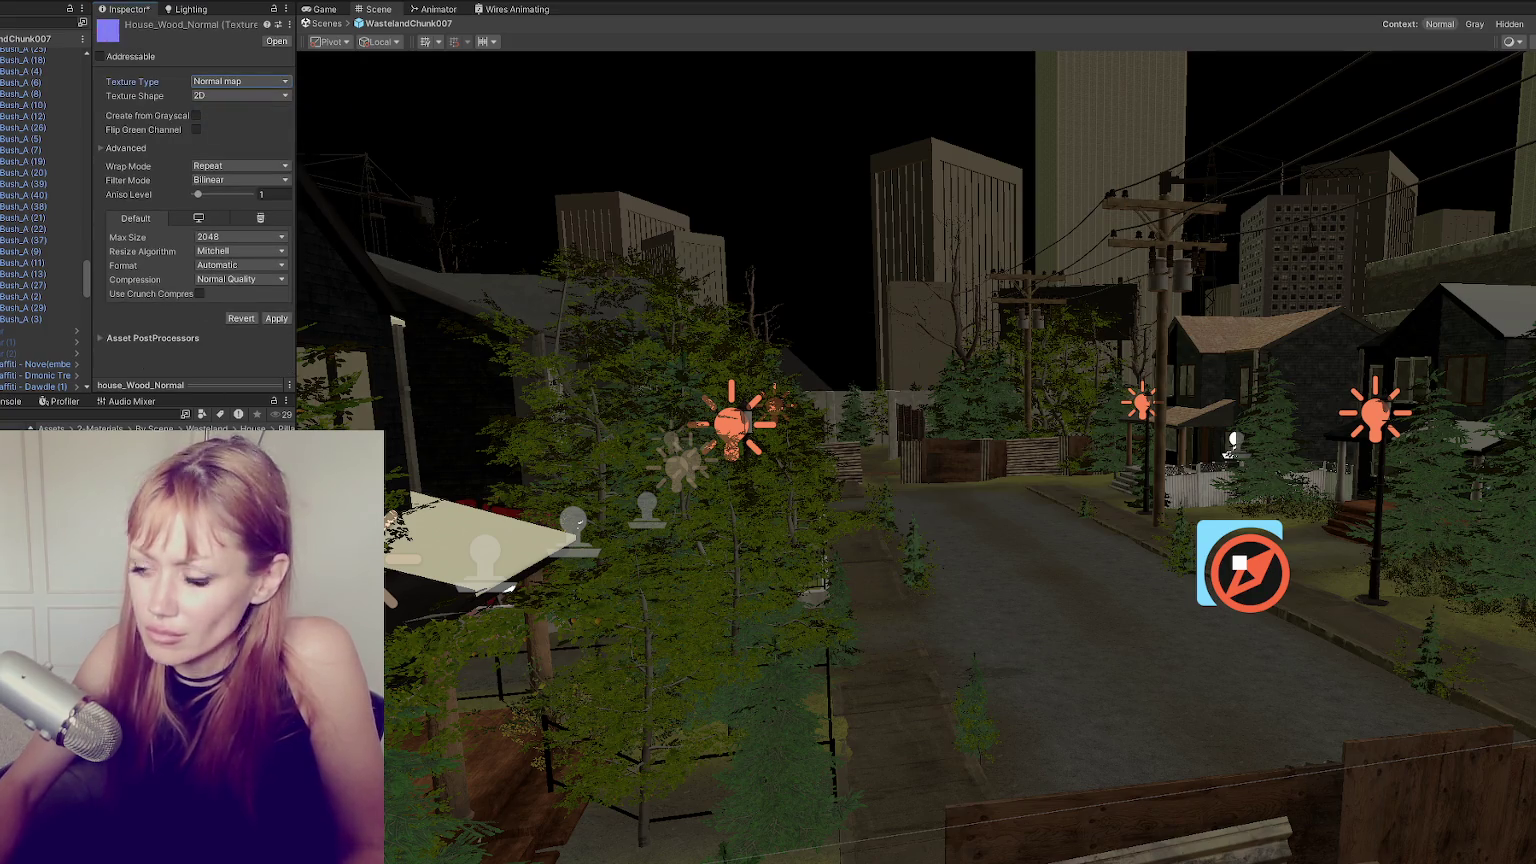
right_drag(1360, 468, 531, 554)
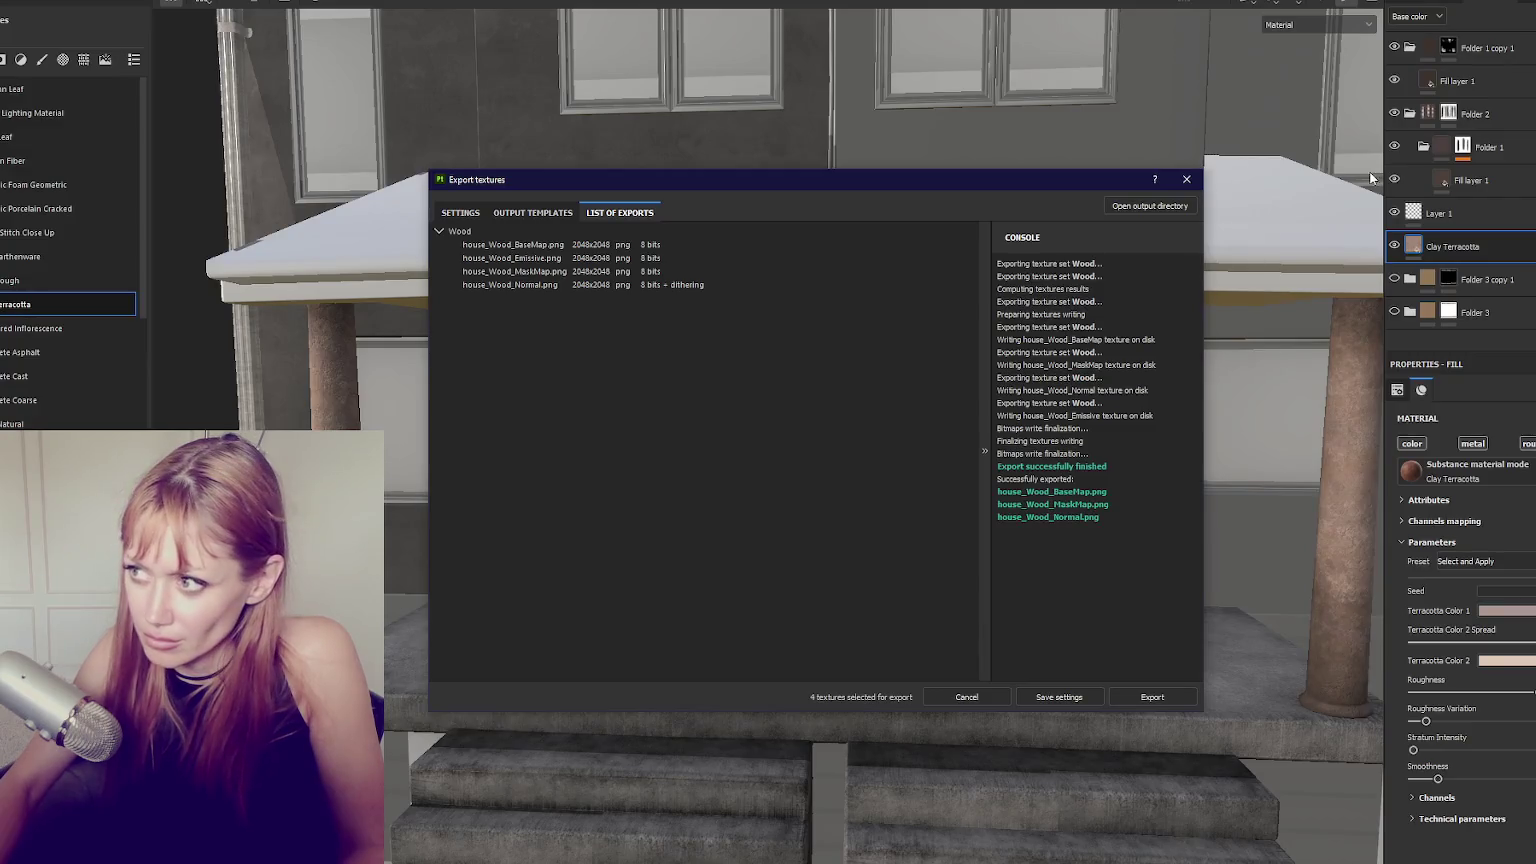
Close the export window and hide most of the house's texture sets.
click(1187, 180)
mouse_move(610, 233)
alt+mouse_down()
mouse_move(951, 393)
mouse_move(935, 390)
alt+mouse_up()
click(1415, 4)
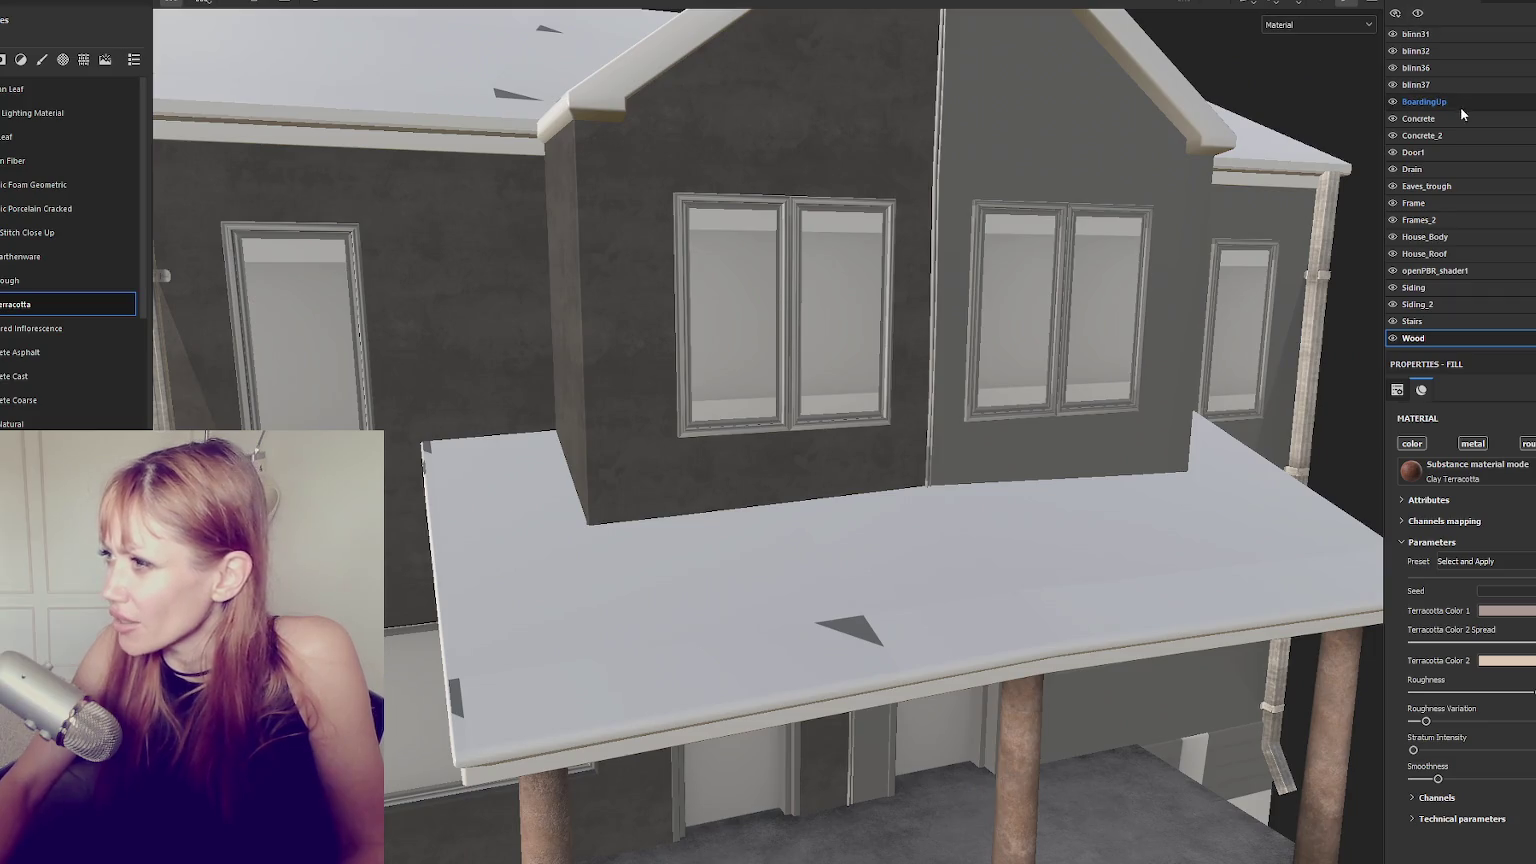
drag(1393, 34, 1390, 338)
Reveal the blinn and BoardingUp panels, checking and re-hiding the floor and Concrete sets.
click(1393, 34)
click(1393, 34)
click(1393, 51)
click(1393, 51)
click(1393, 68)
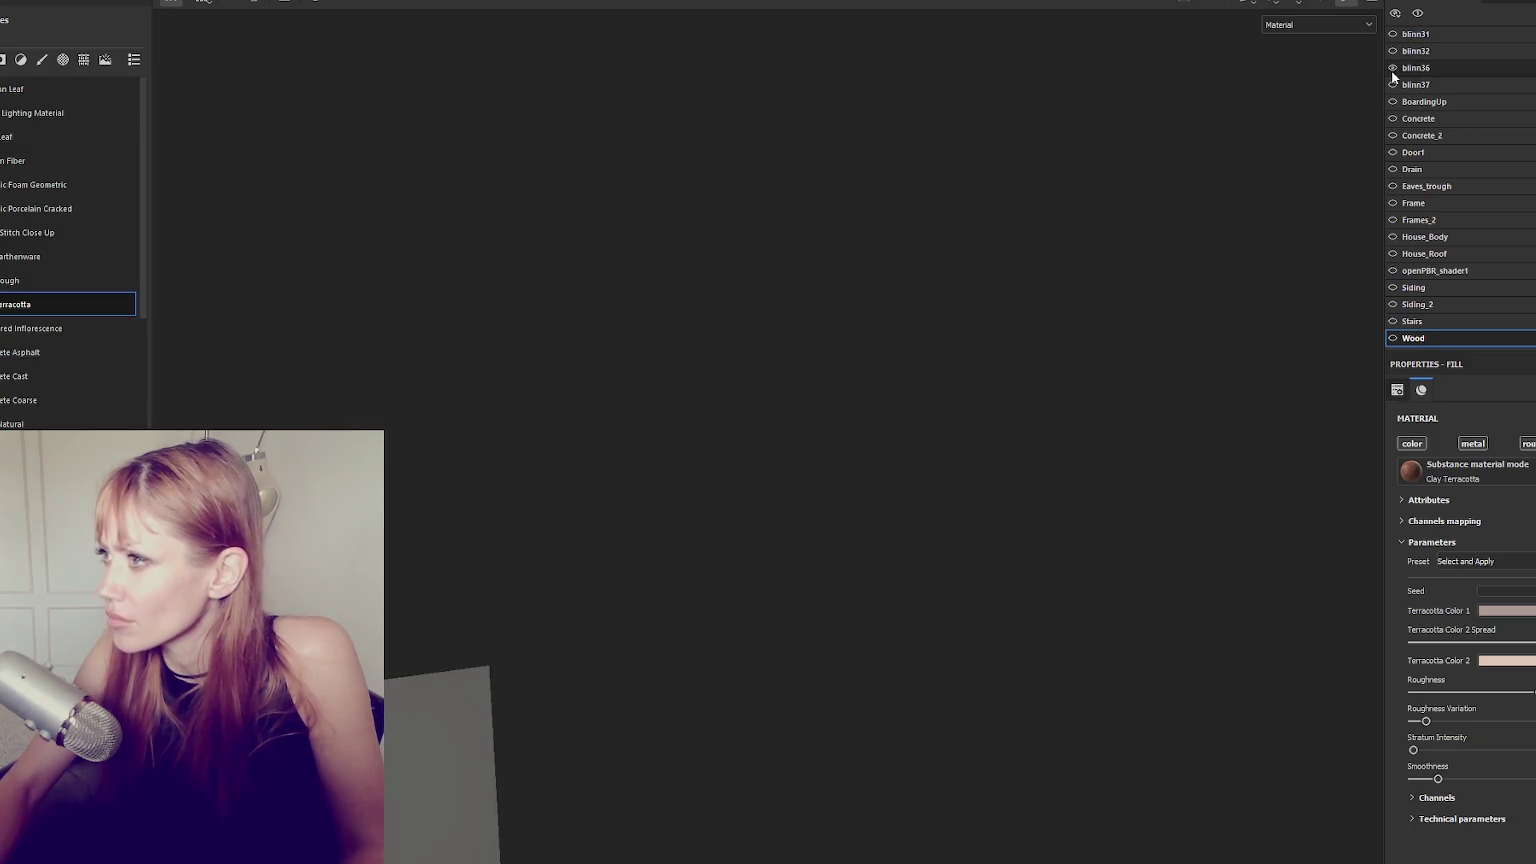
click(1393, 85)
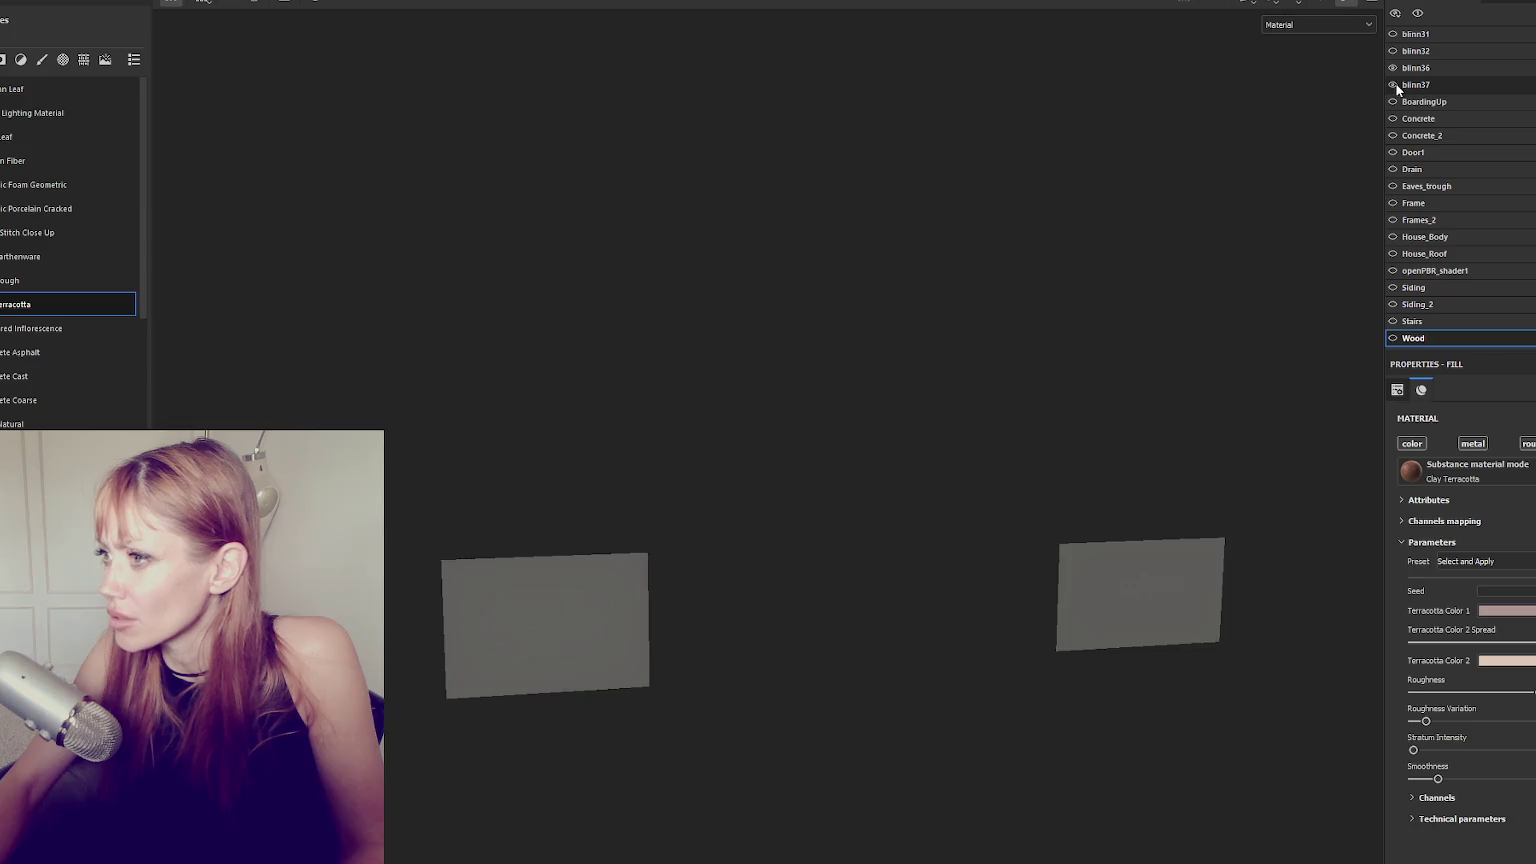
click(1393, 102)
click(1396, 118)
click(1392, 119)
click(1392, 119)
click(1393, 135)
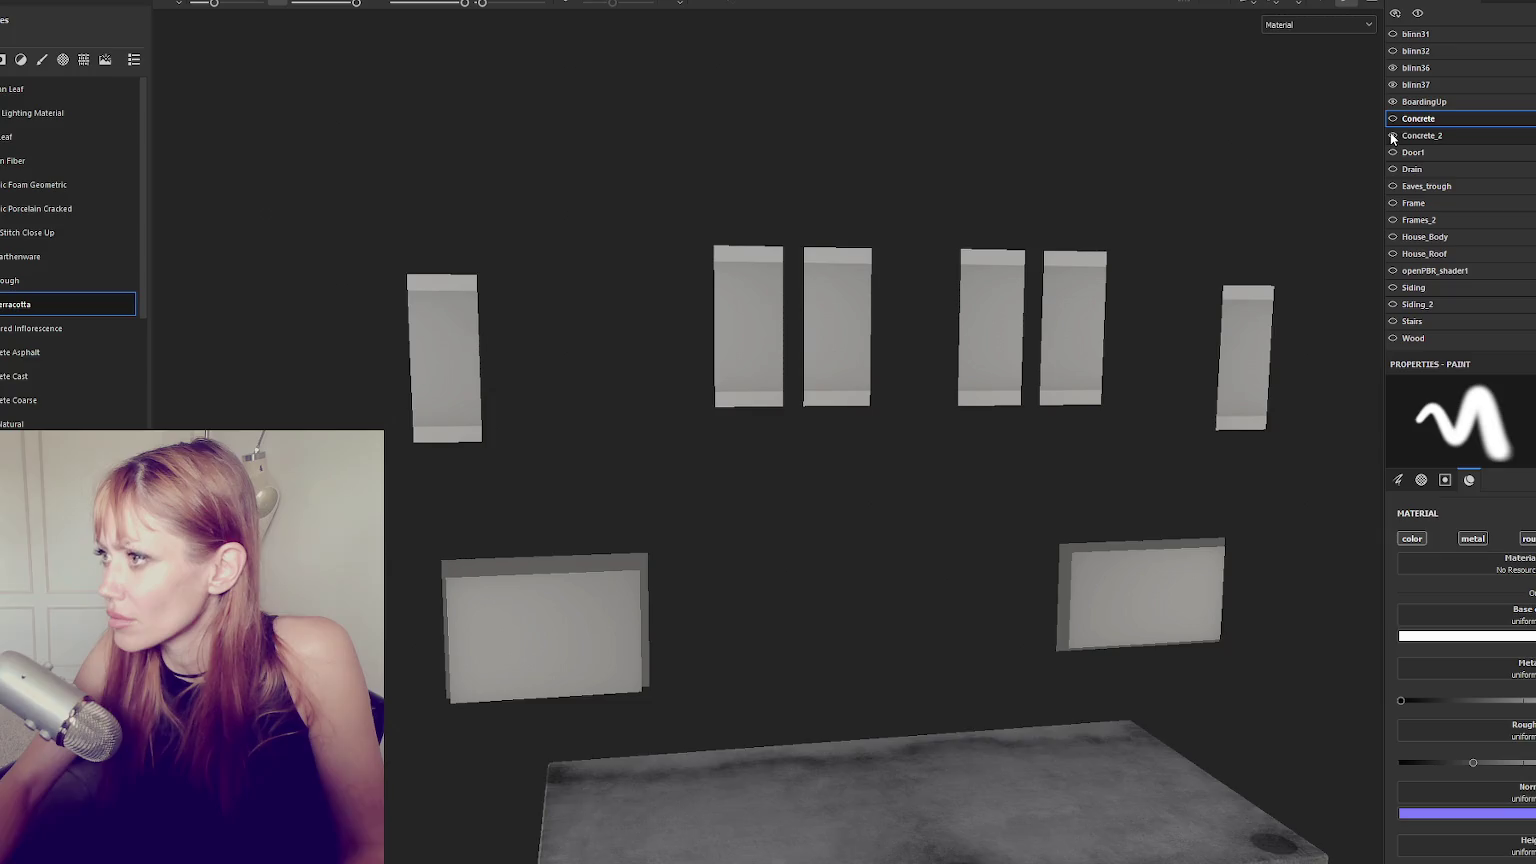
click(1393, 136)
Check the Door1 panel, drain pipes and gutters, leaving each hidden.
click(1393, 152)
click(1392, 156)
click(1393, 170)
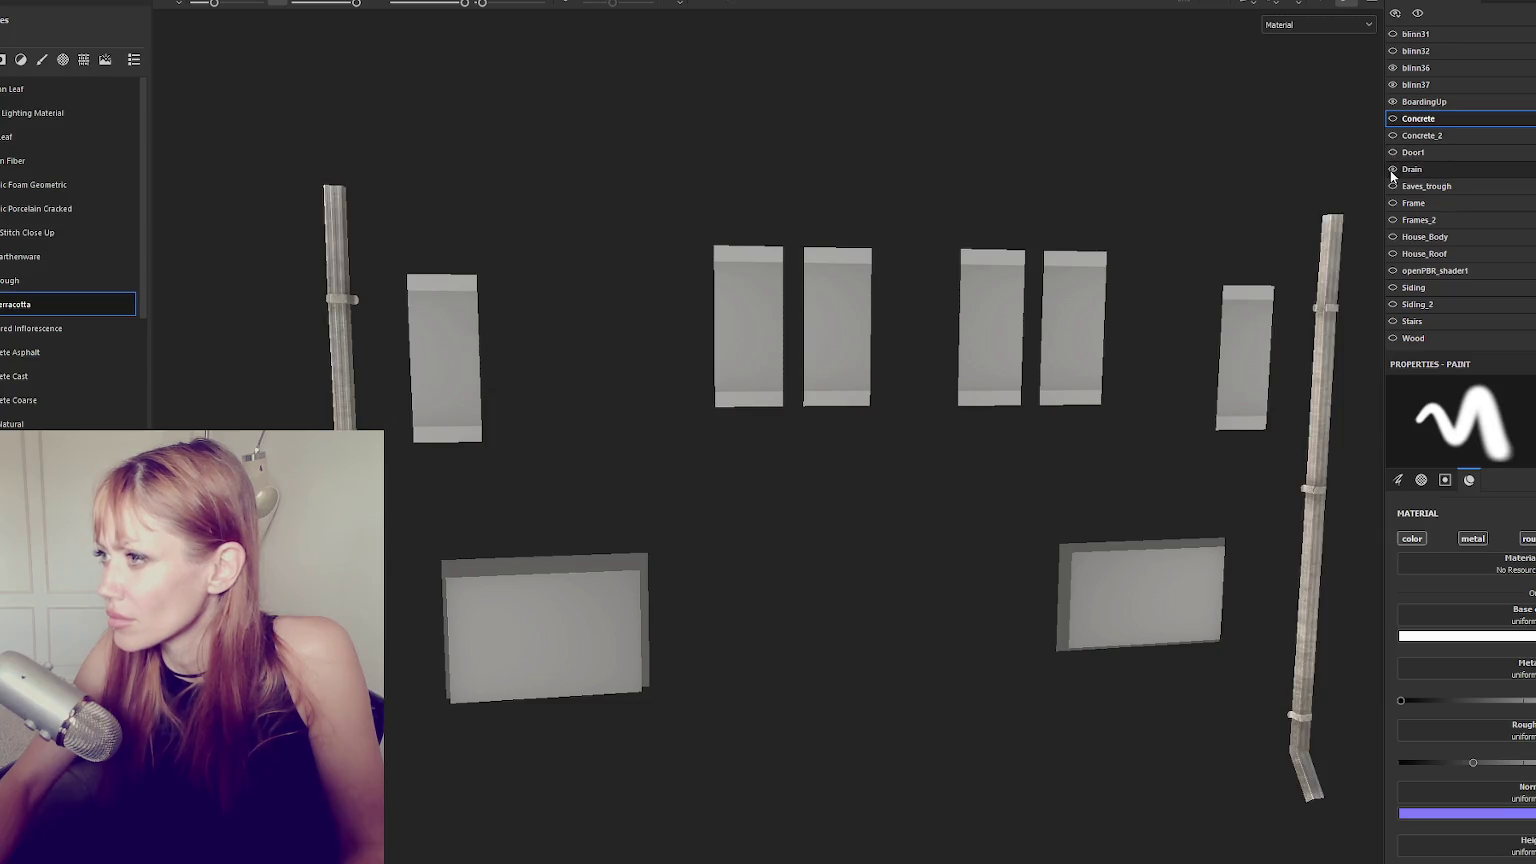
click(1392, 169)
click(1392, 186)
click(1392, 186)
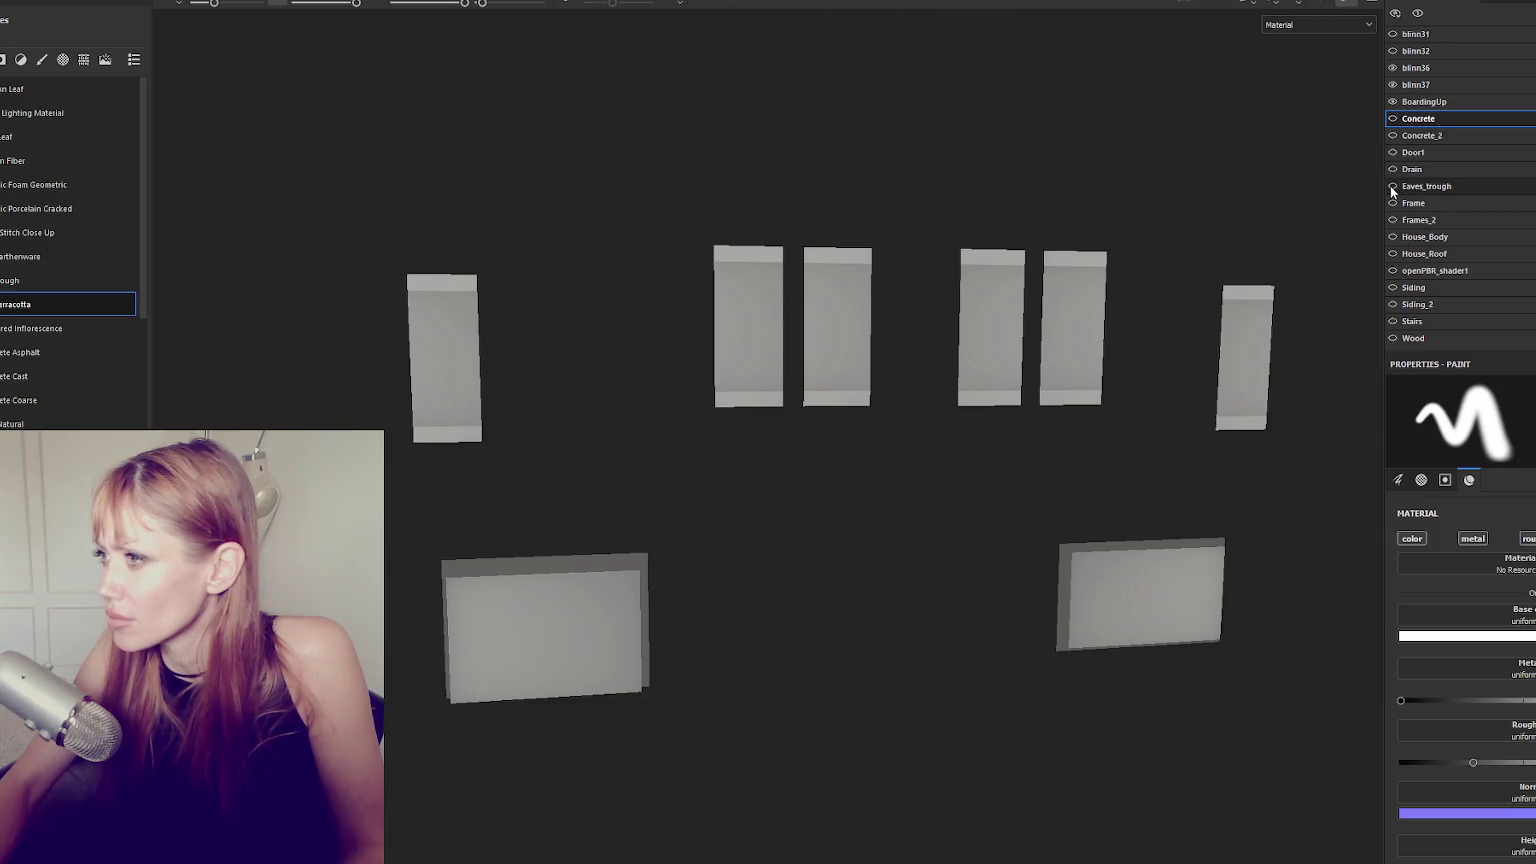
Show the Frame and Frames_2 sets, keeping the walls, roof and openPBR_shader1 pieces hidden.
click(1392, 203)
click(1392, 220)
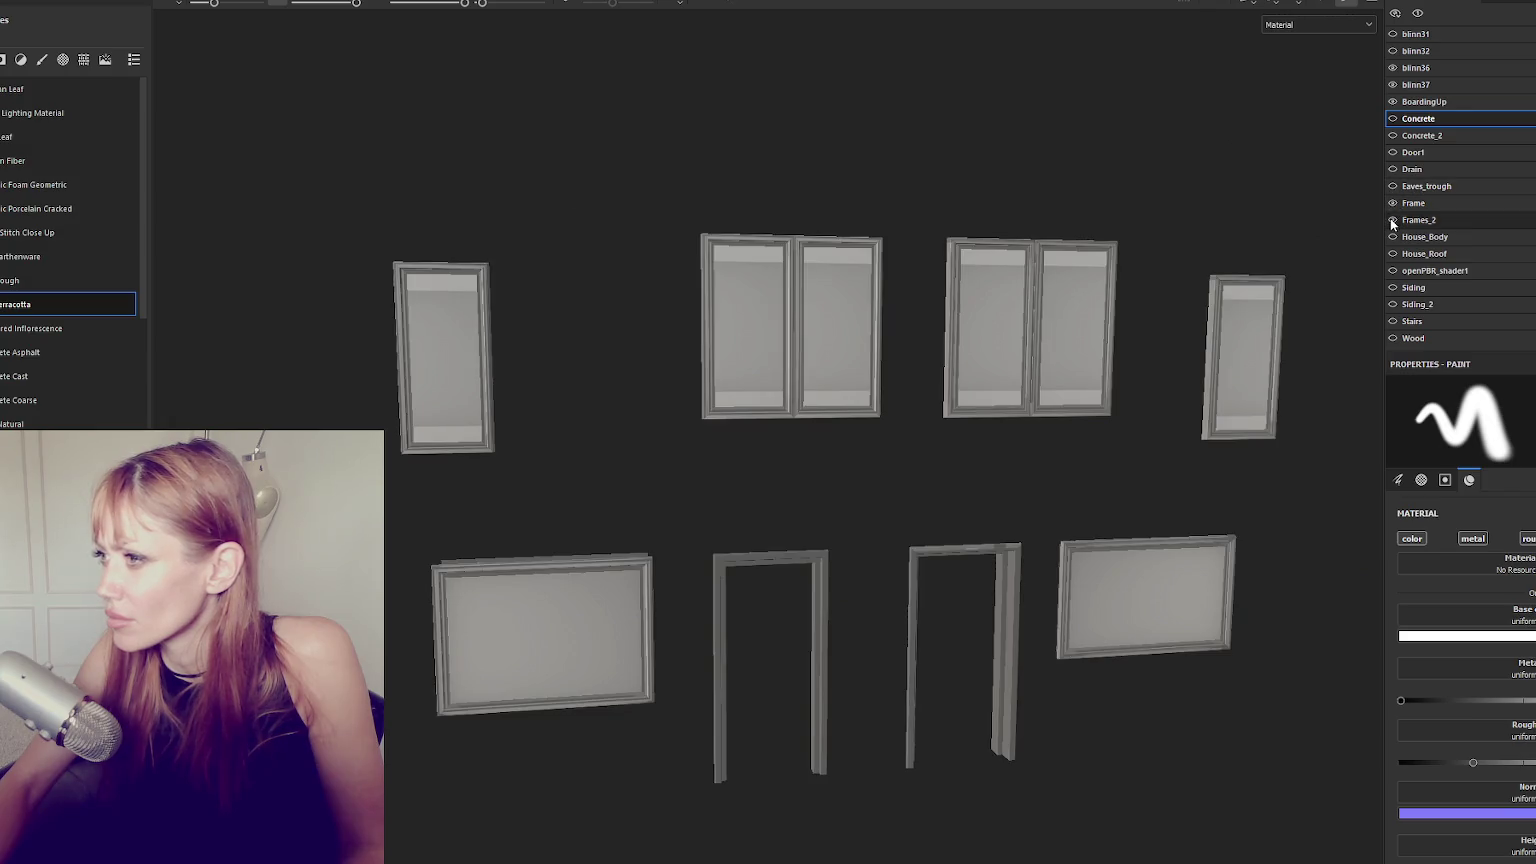
click(1392, 237)
click(1392, 237)
click(1392, 254)
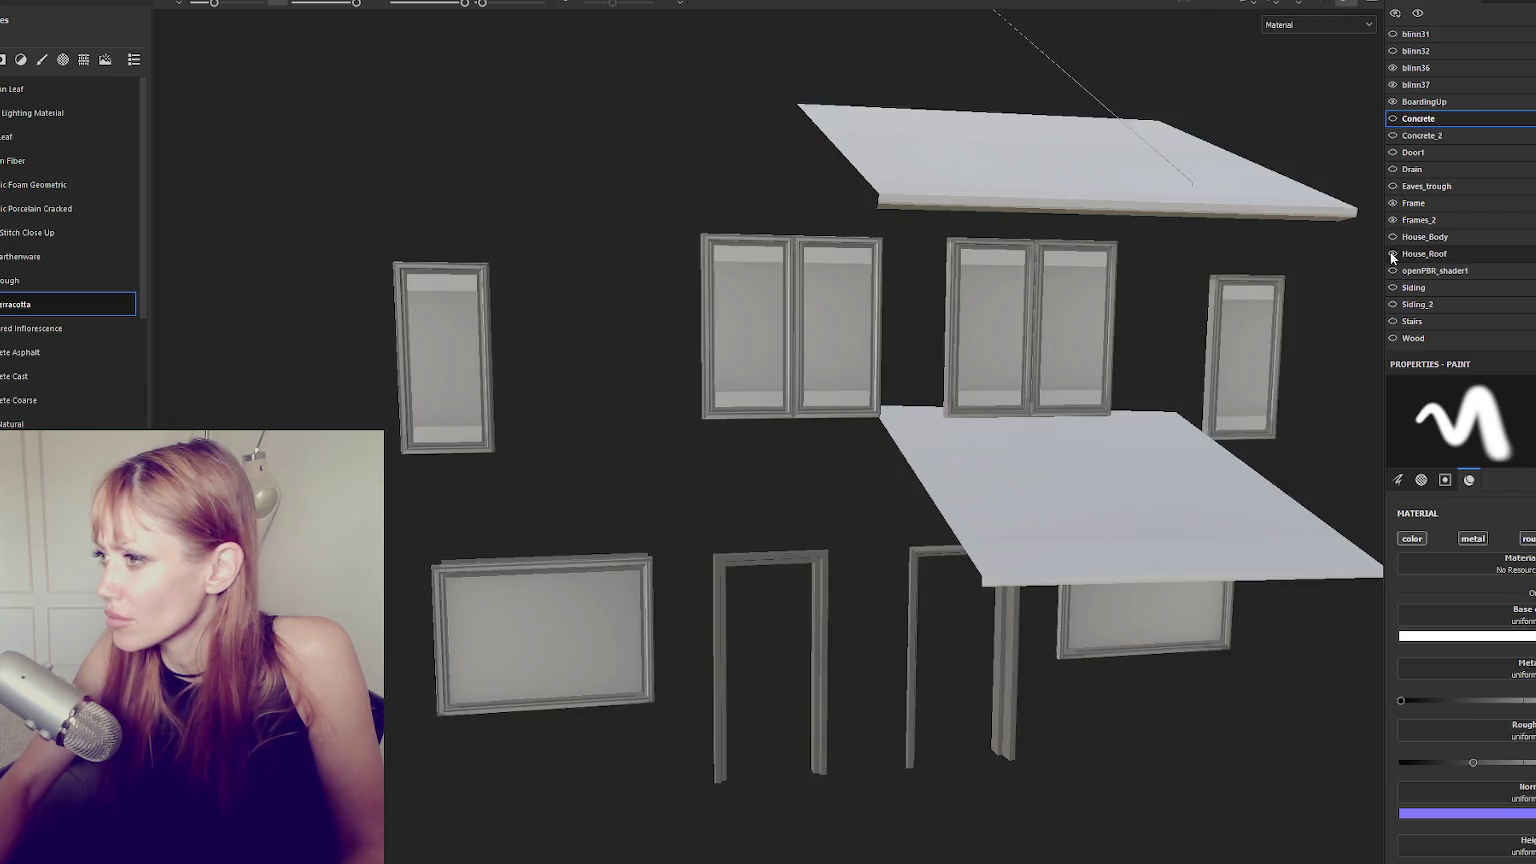
click(1392, 254)
click(1393, 271)
click(1392, 287)
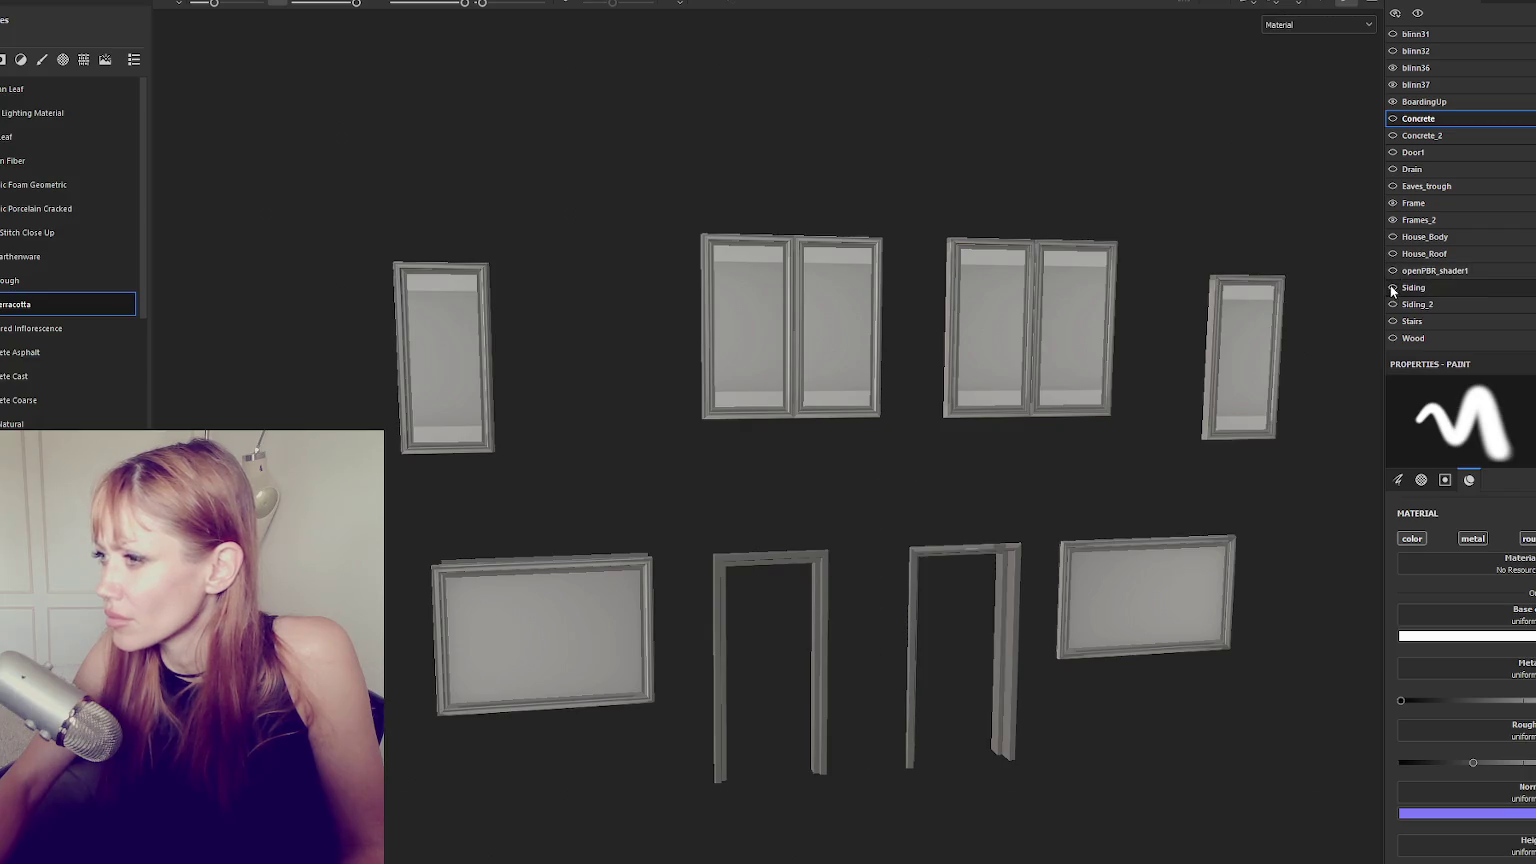
alt+drag(1057, 240, 985, 238)
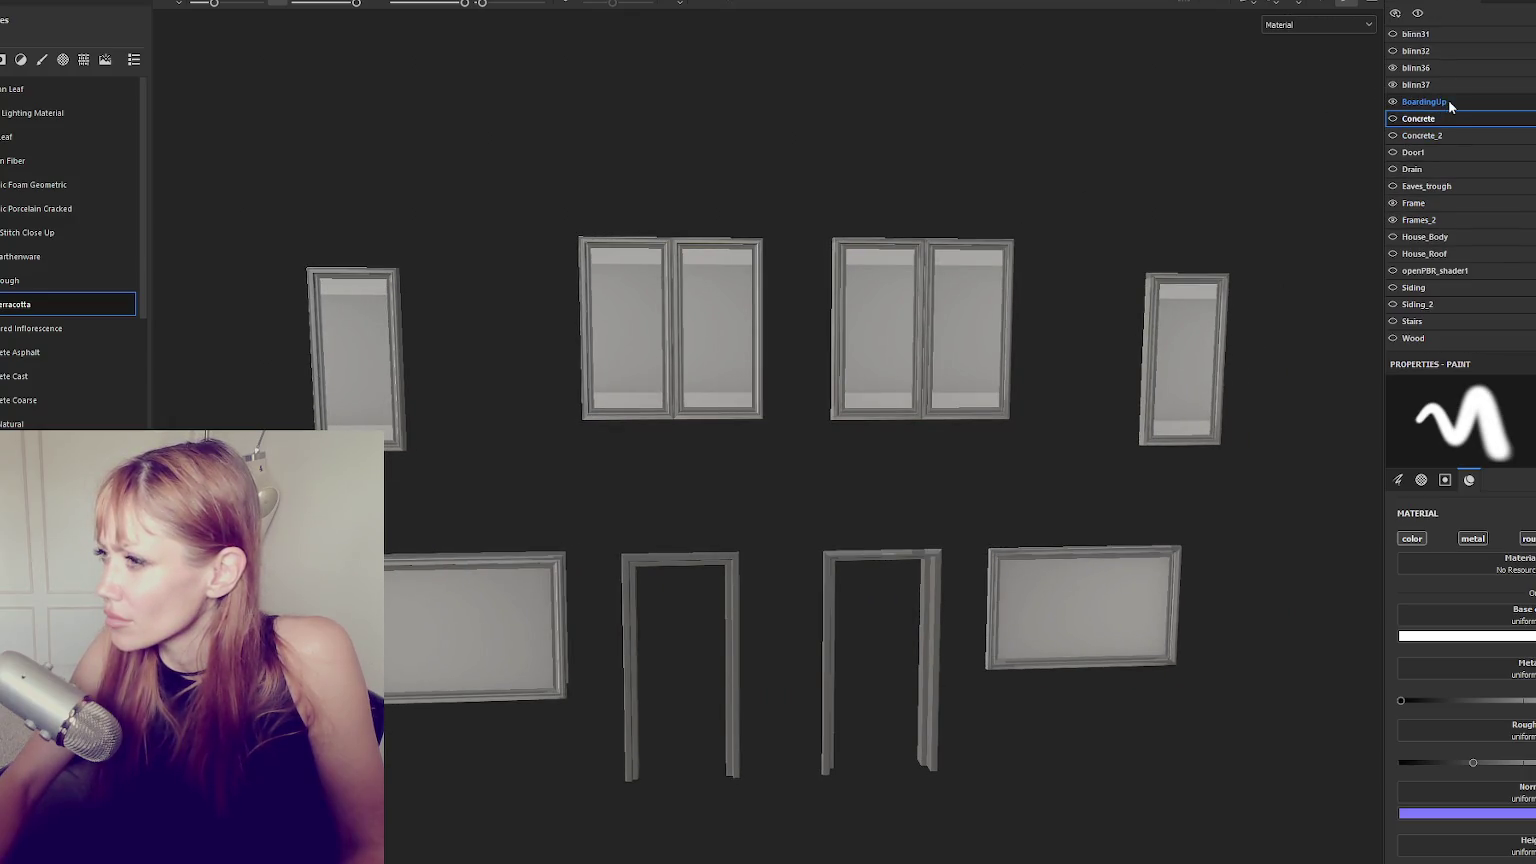
Select the BoardingUp texture set and open its layer stack.
click(1450, 104)
click(1392, 102)
click(1392, 102)
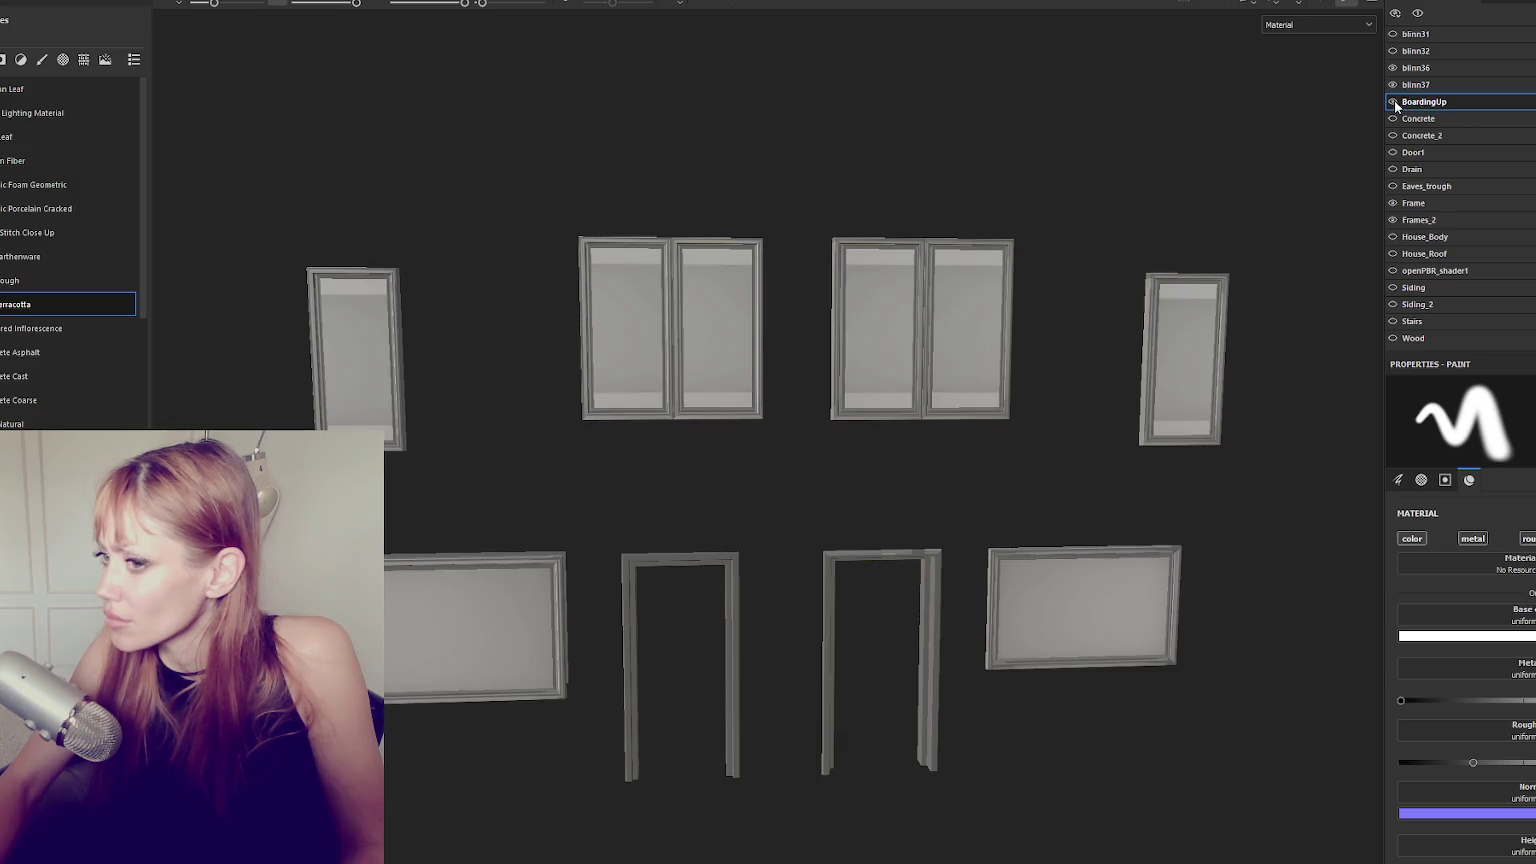
click(1445, 17)
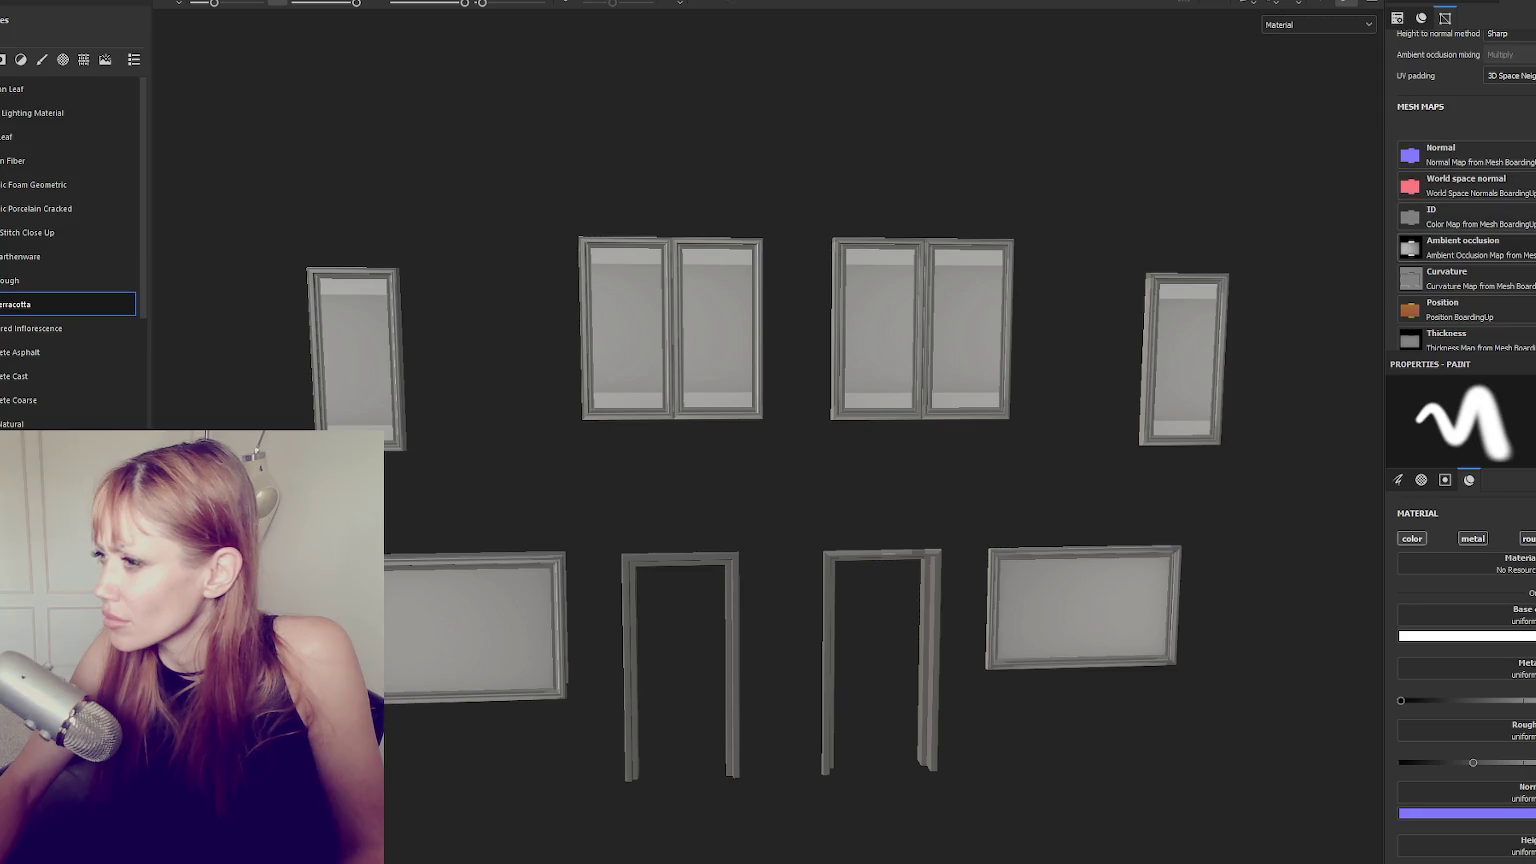
click(1463, 3)
click(1420, 3)
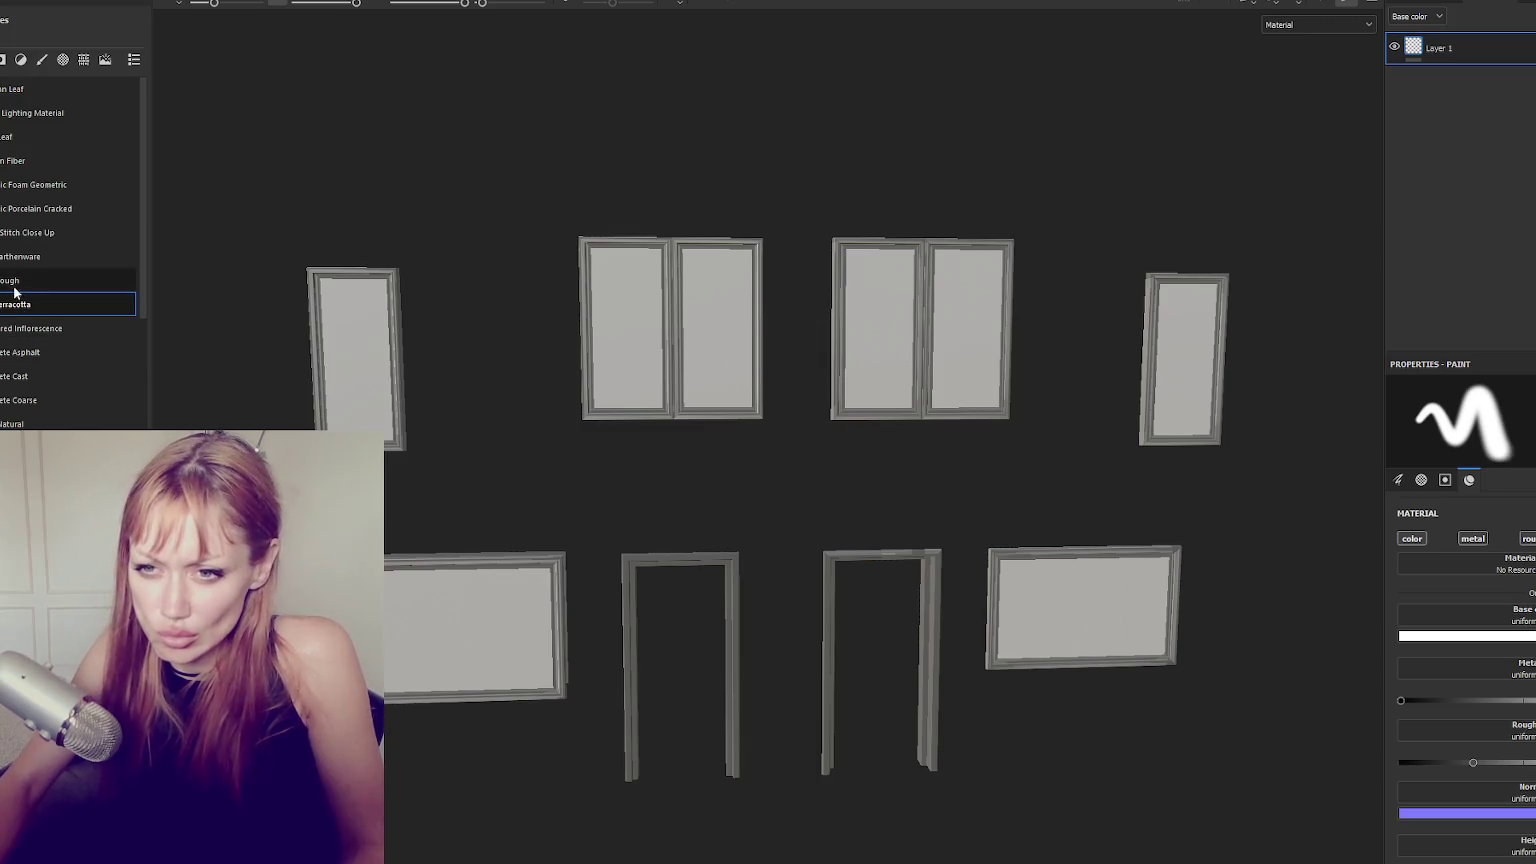
Search the materials for 'wood' and apply Wood Rough to the BoardingUp panels.
click(33, 39)
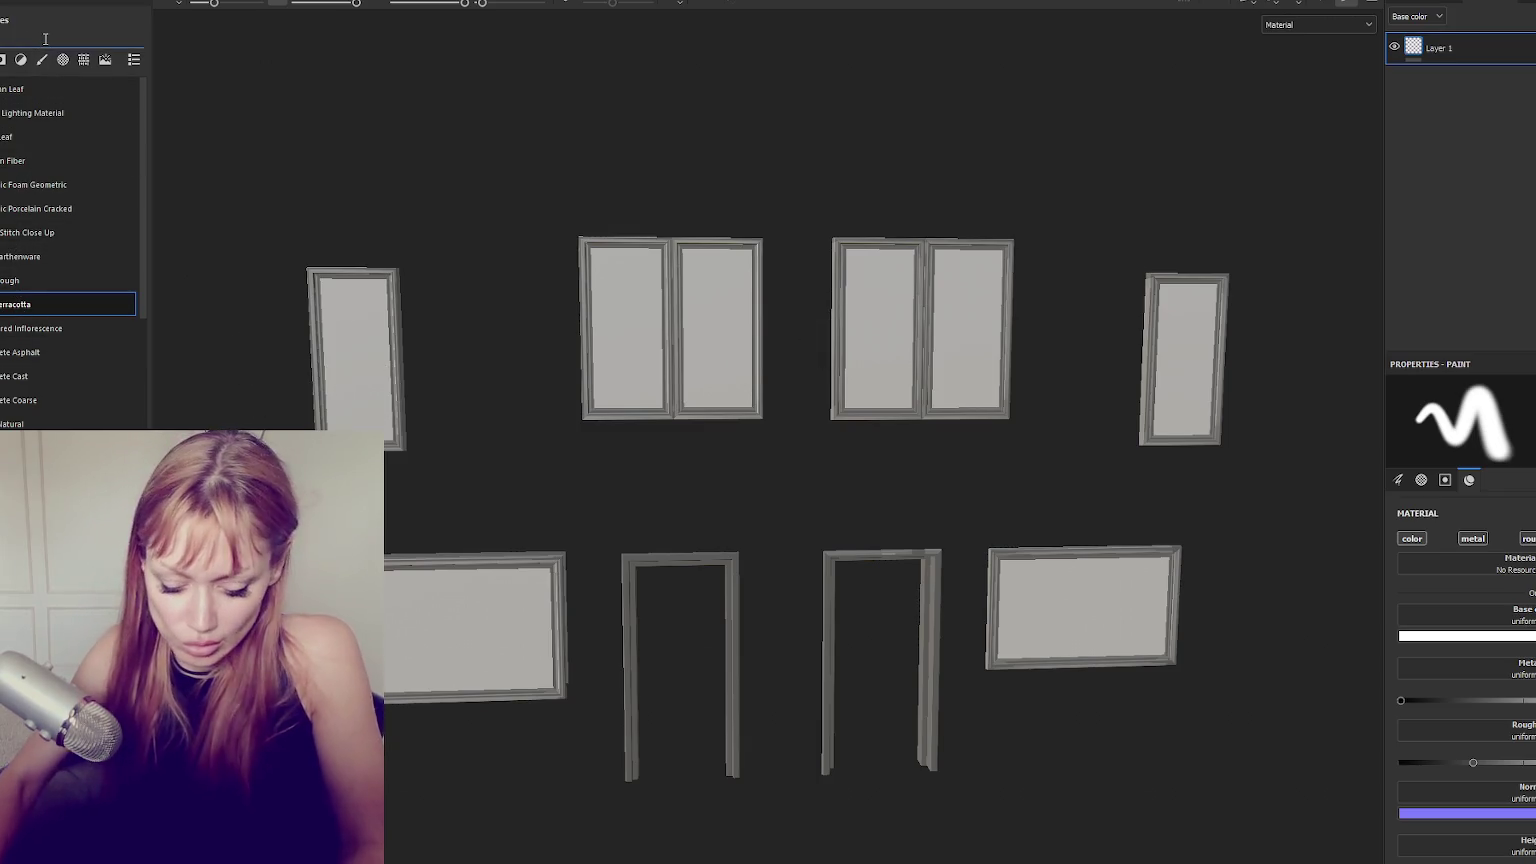
text(wood)
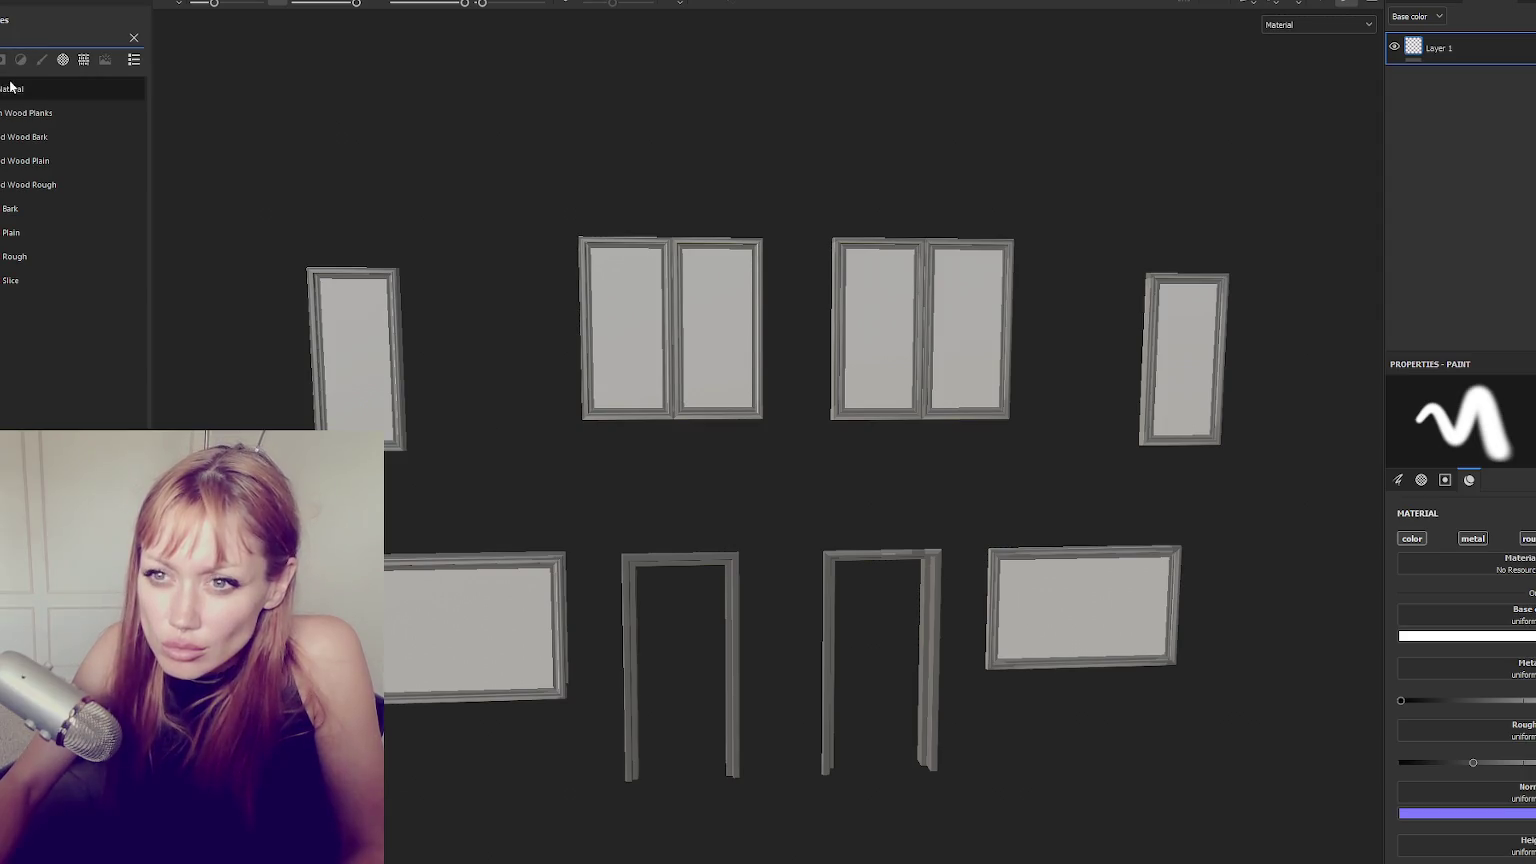
mouse_move(36, 280)
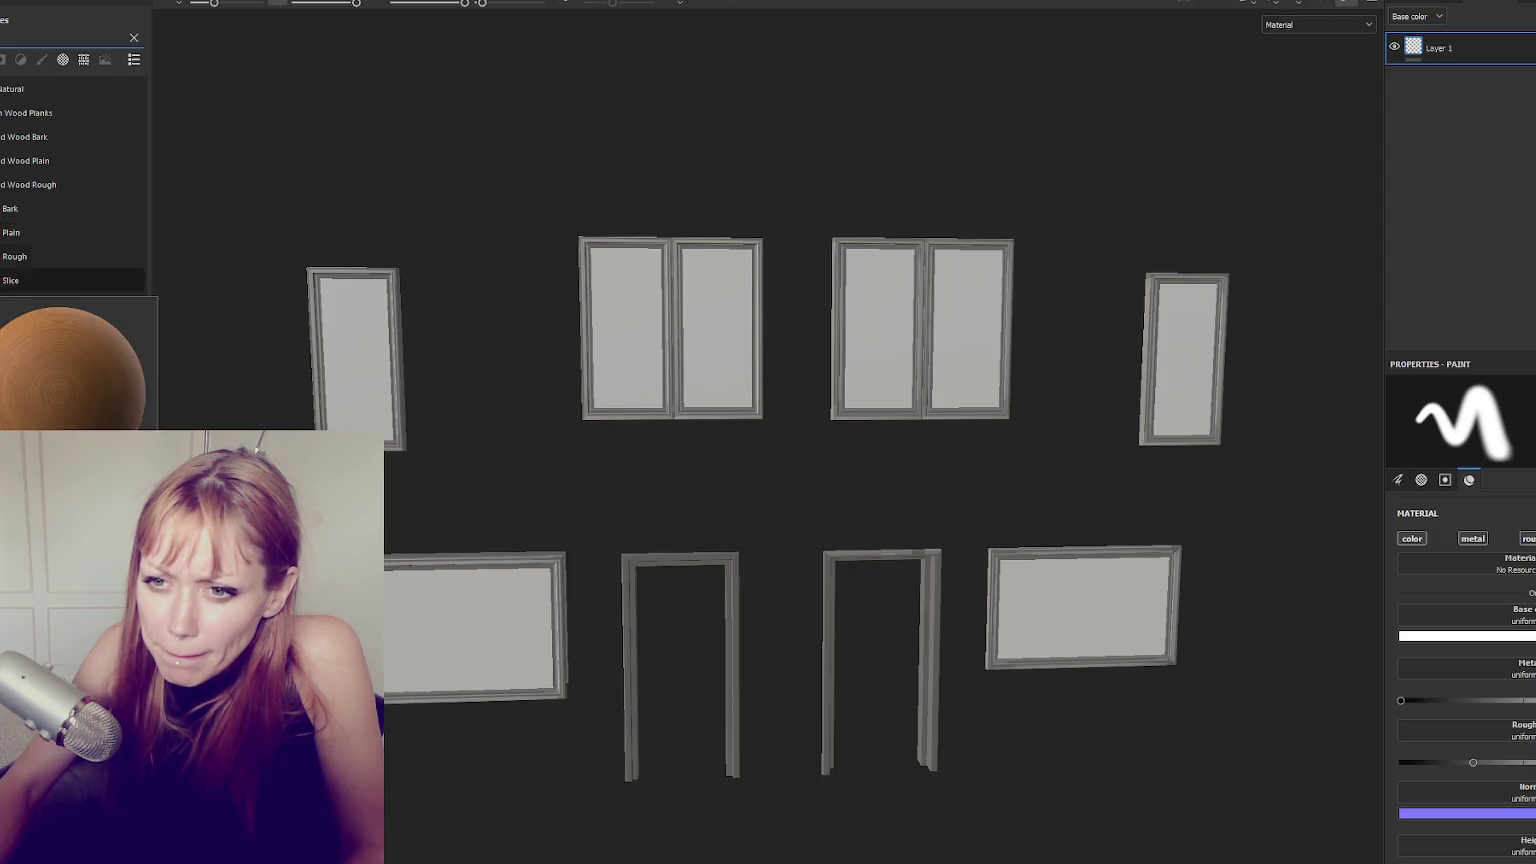
drag(20, 256, 1450, 88)
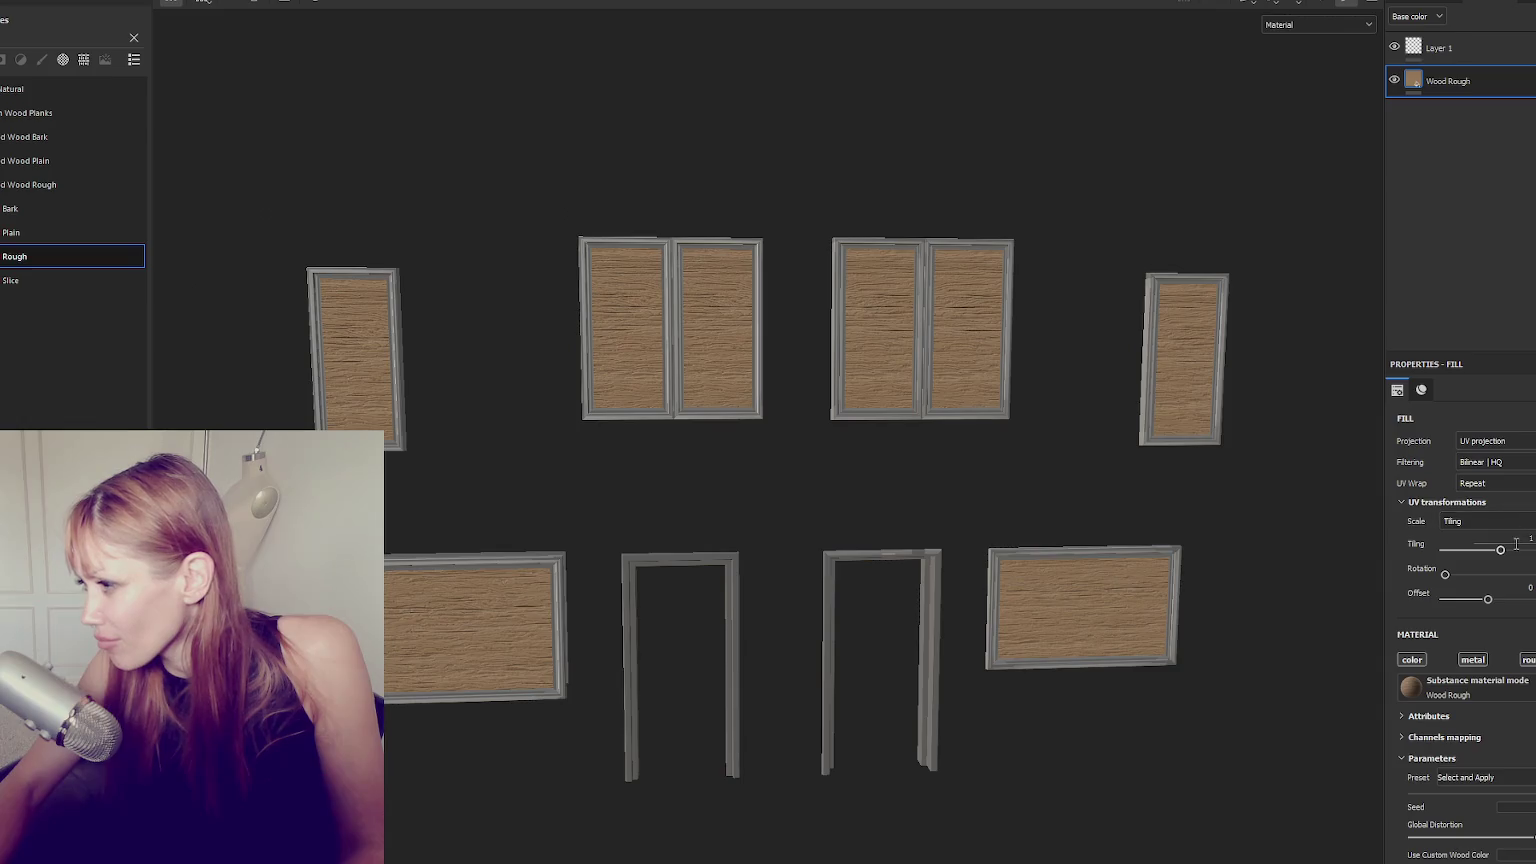
Set the Wood Rough fill's Tiling to 4 and push Notches to maximum.
scroll(761, 518, up, 2)
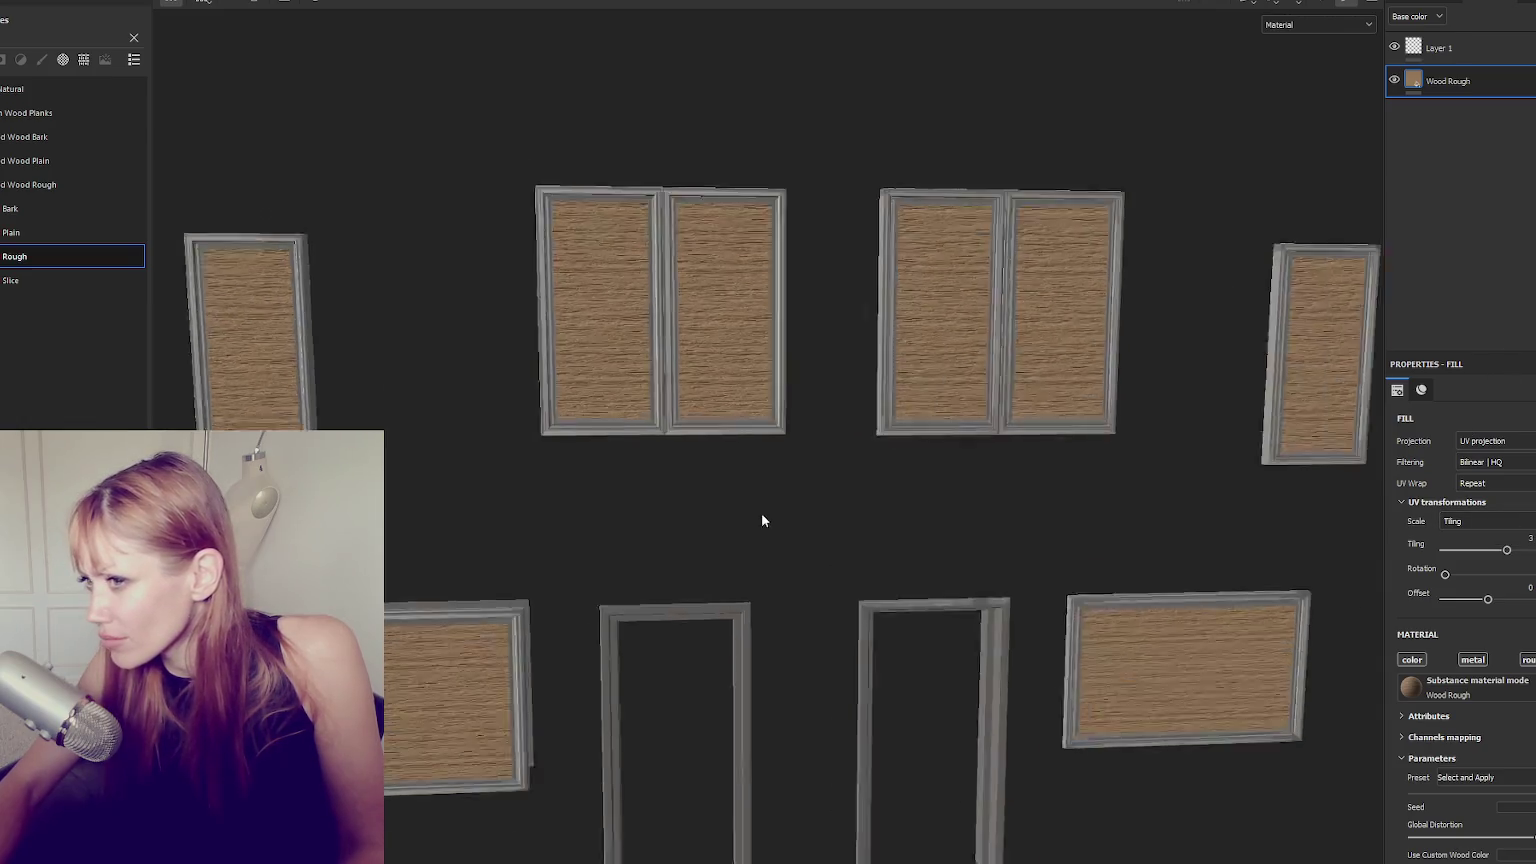
scroll(858, 530, up, 2)
drag(1507, 550, 1508, 525)
scroll(1500, 600, down, 2)
scroll(1495, 630, down, 2)
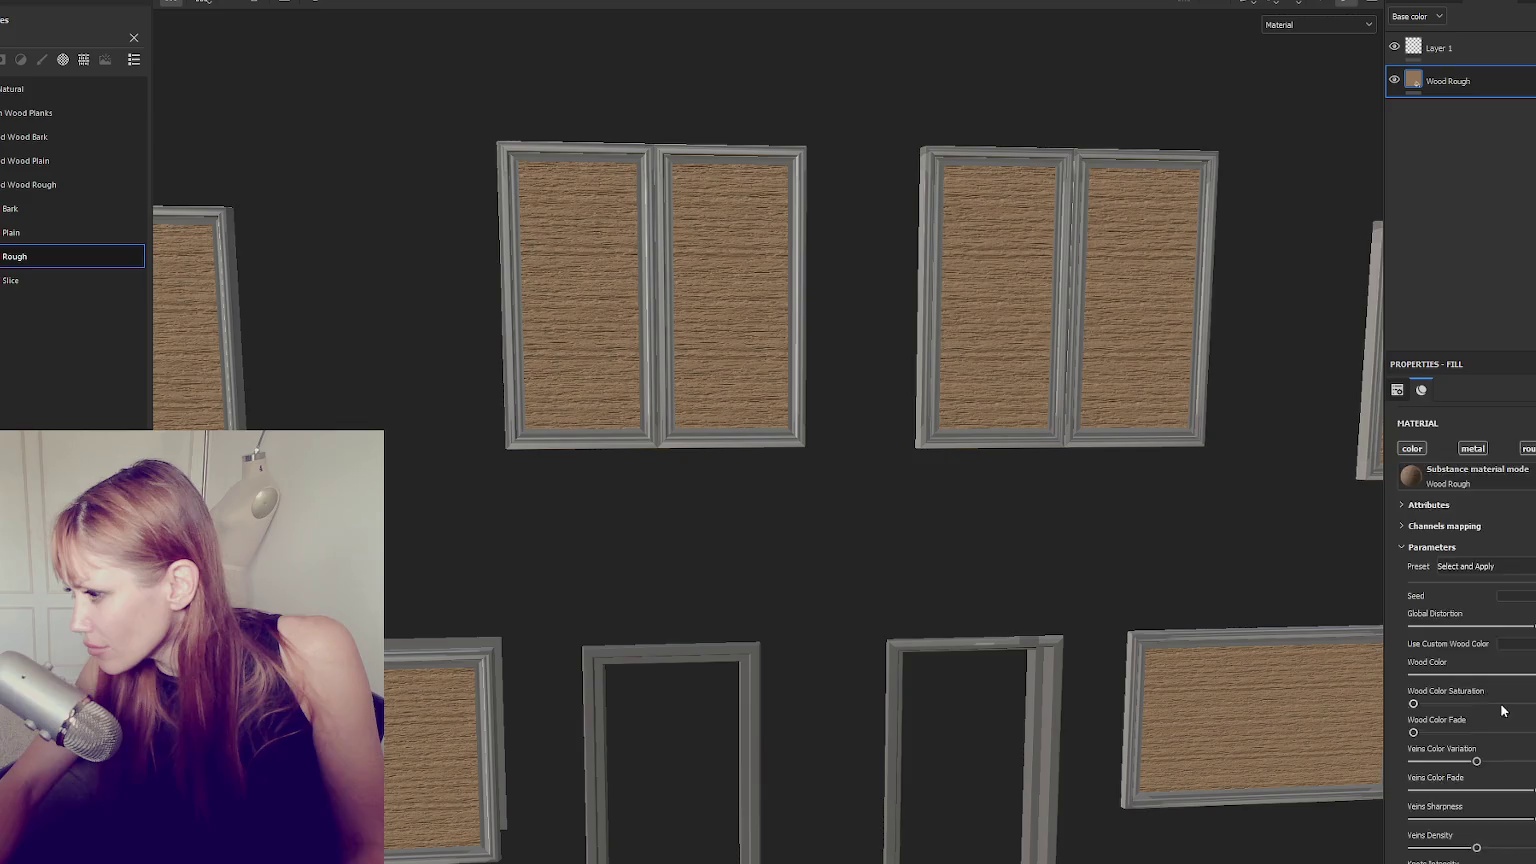
scroll(1505, 680, down, 3)
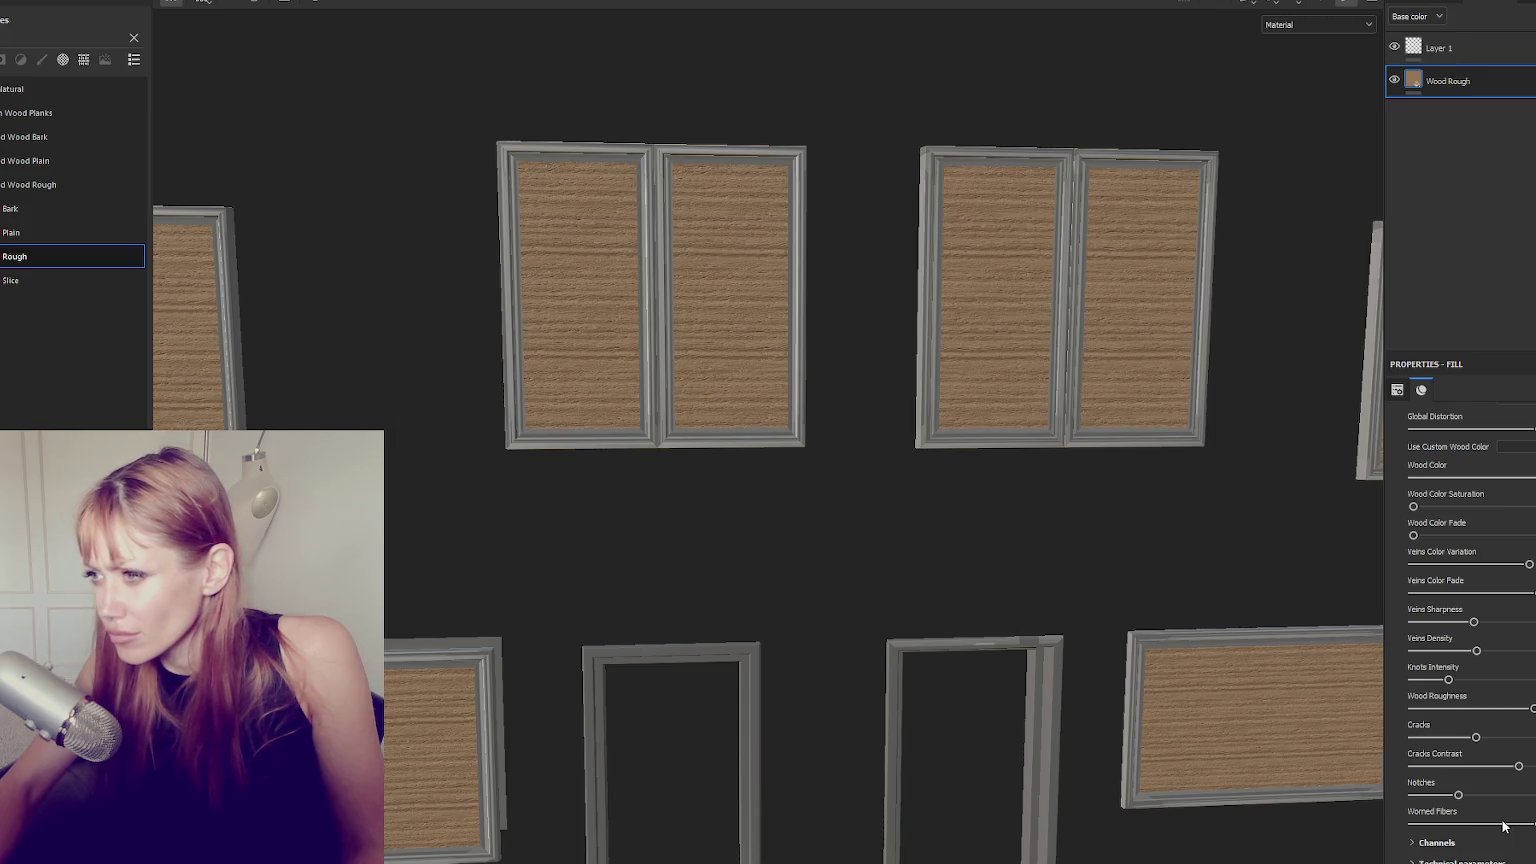
drag(1458, 794, 1535, 795)
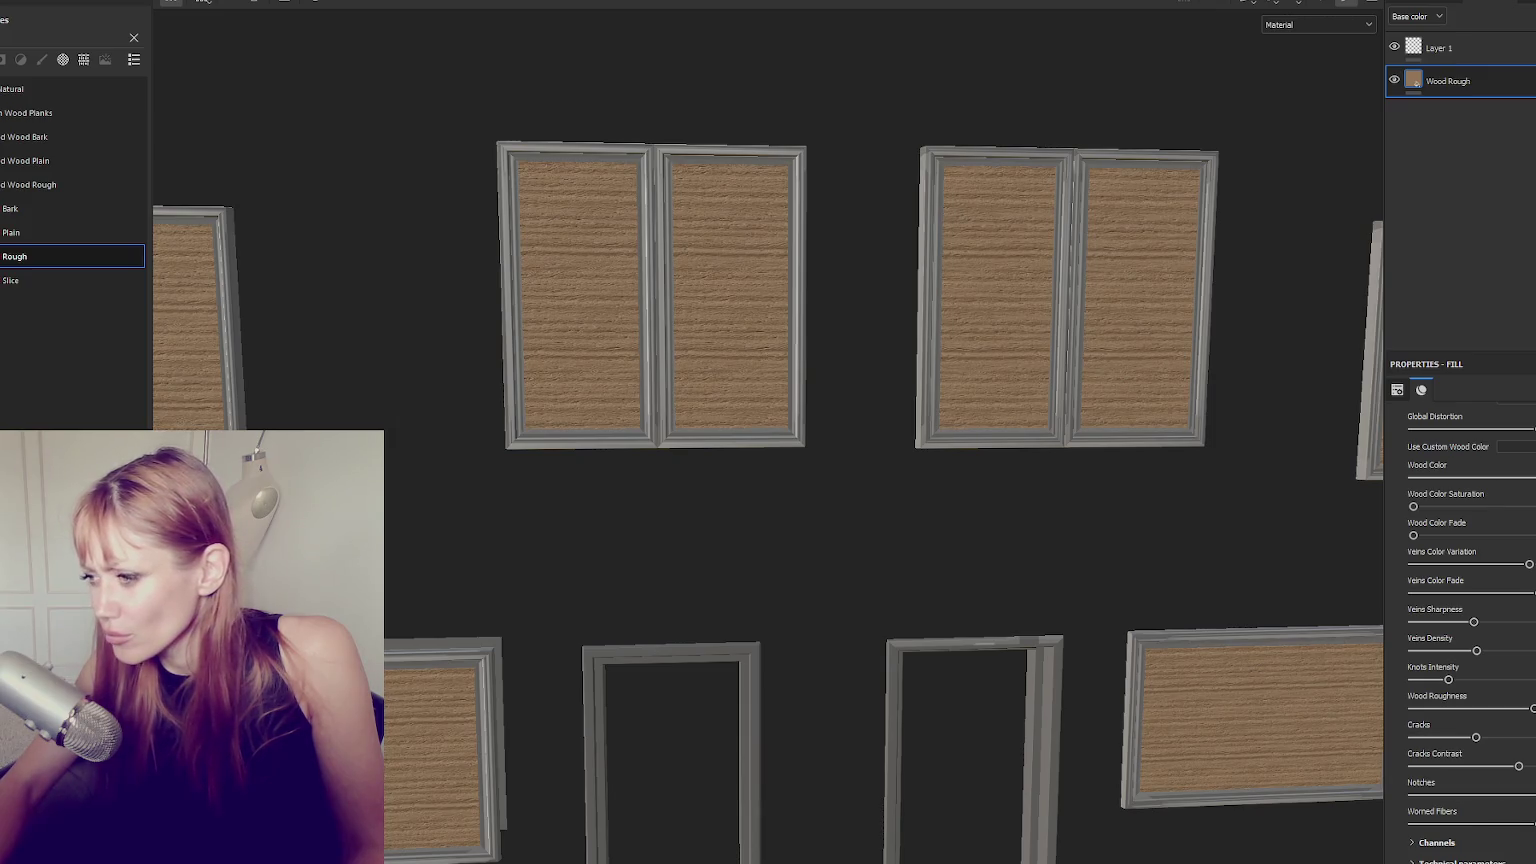
Add a new empty folder to the layer stack with Ctrl+G.
scroll(1138, 533, down, 2)
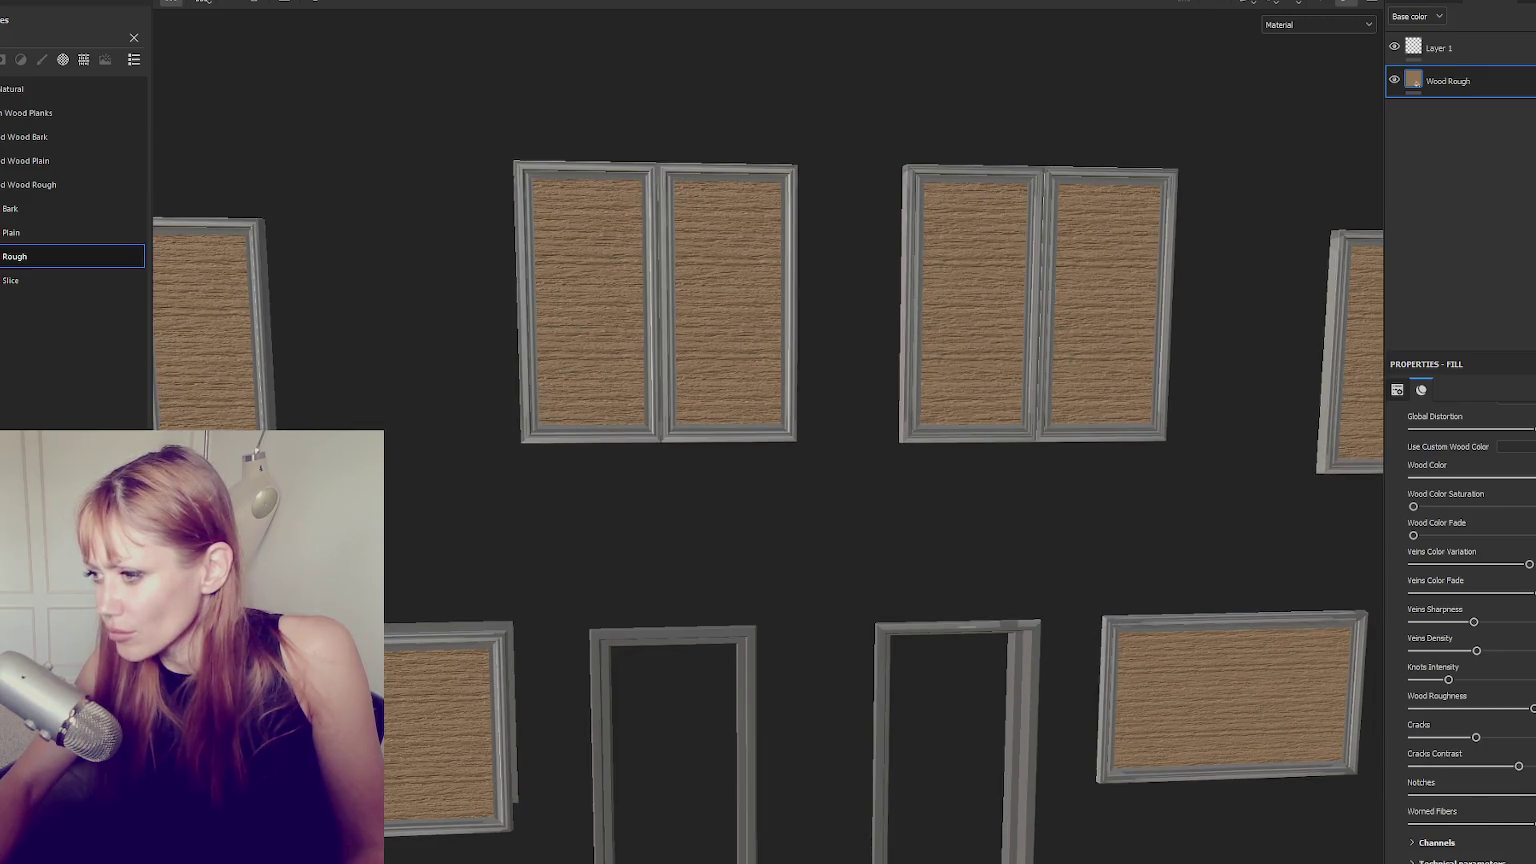
scroll(1062, 406, down, 2)
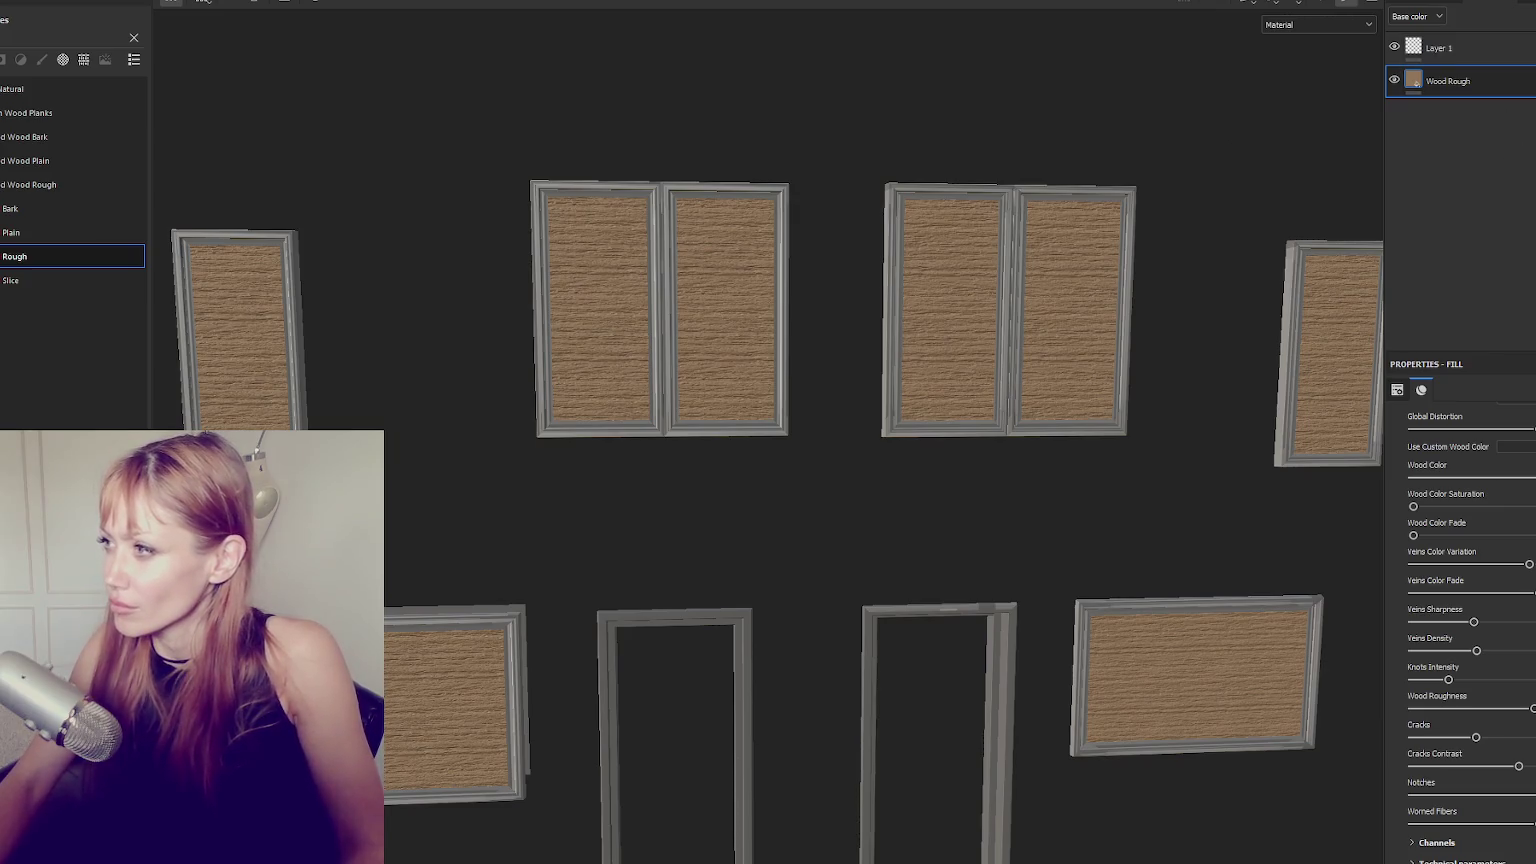
key(ctrl+g)
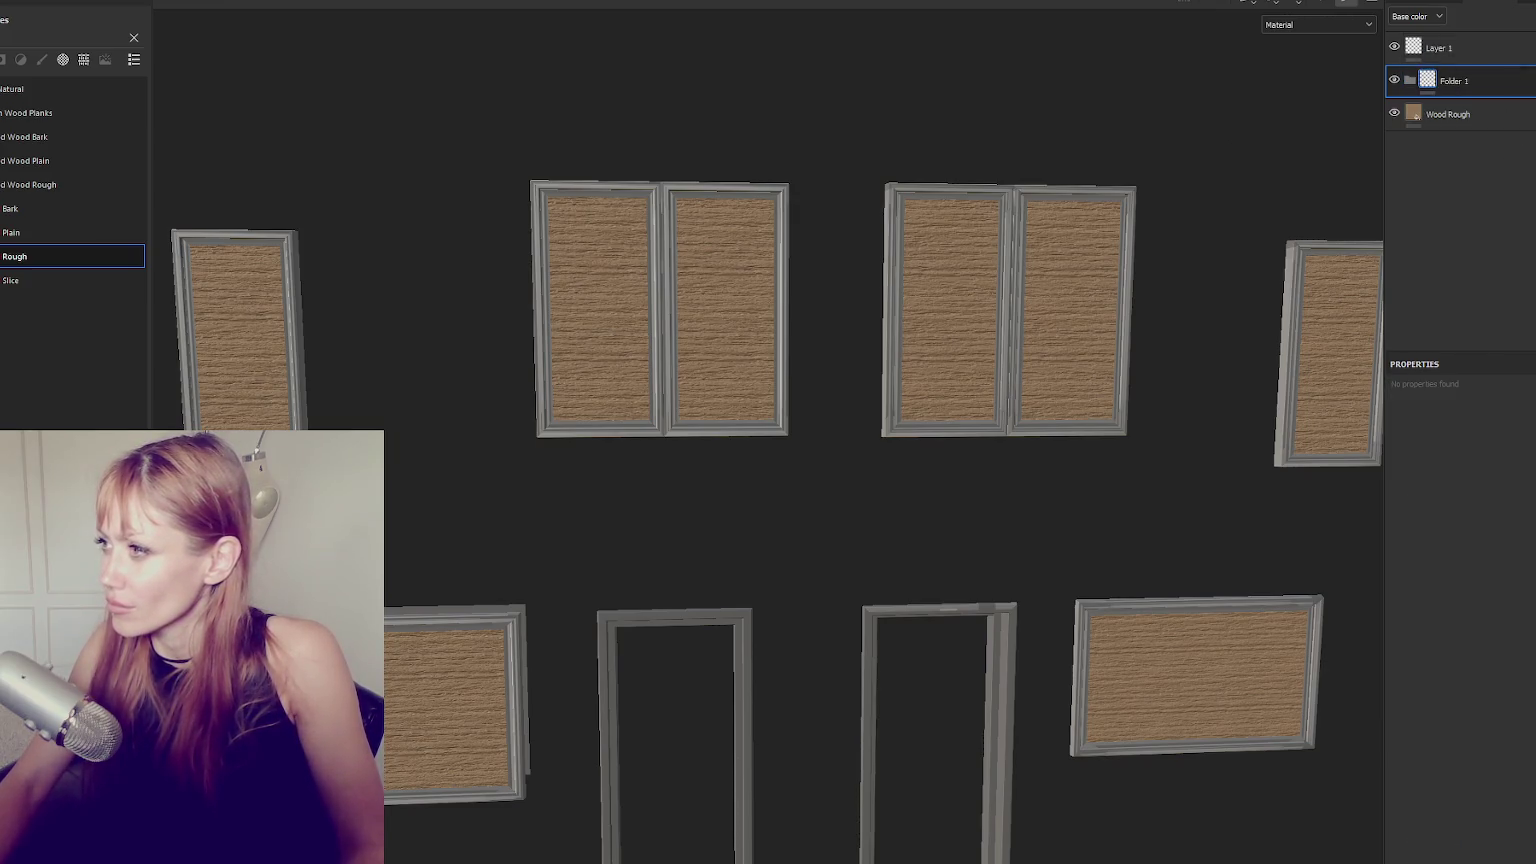
Add a fill layer with a brown base colour, metallic off and raised roughness.
click(1470, 3)
click(1440, 3)
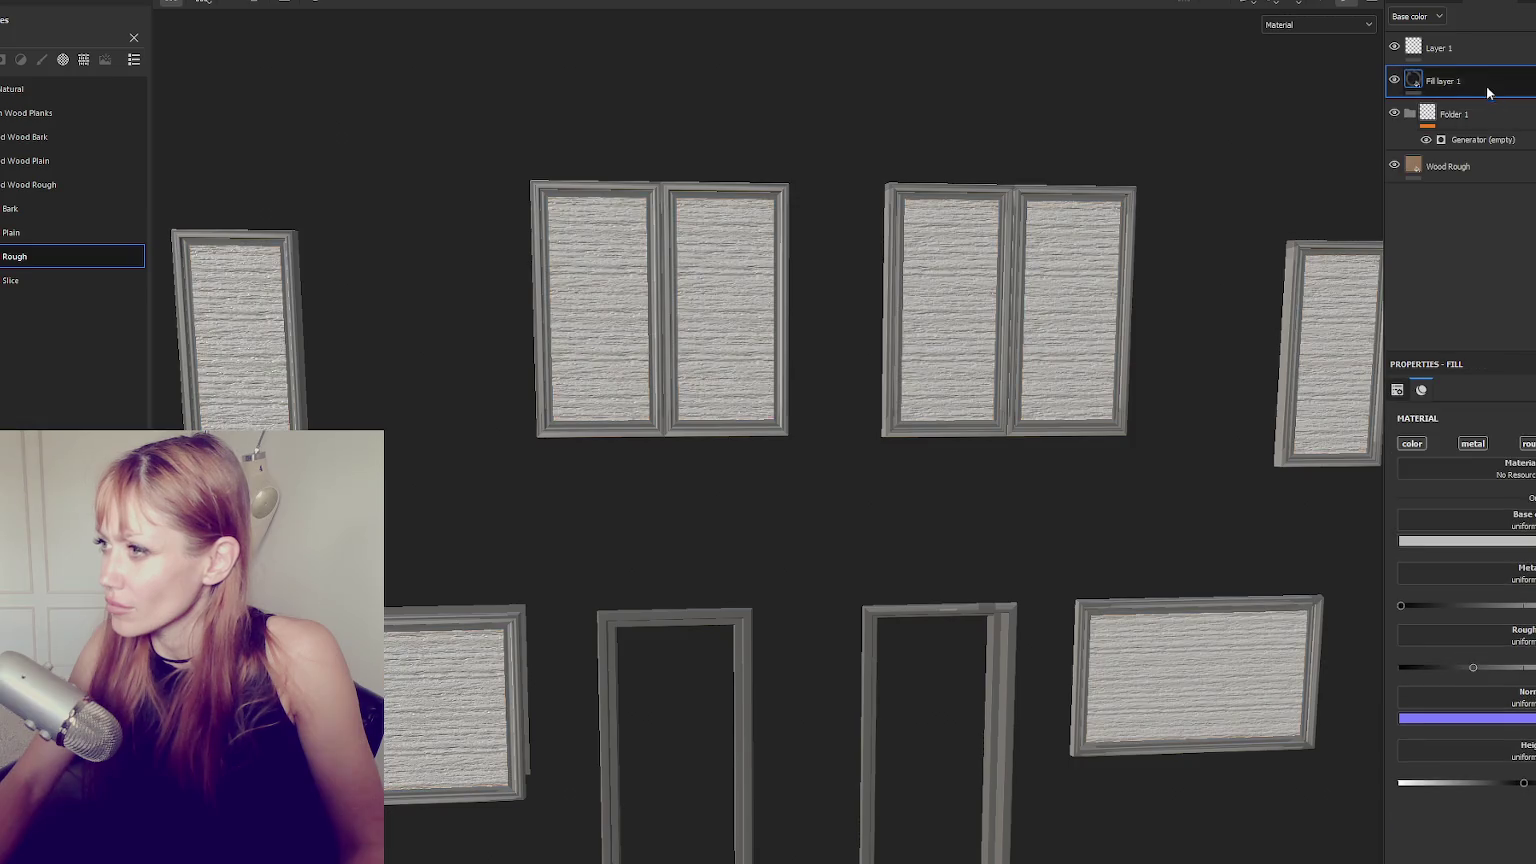
click(1465, 540)
click(1446, 840)
click(1444, 832)
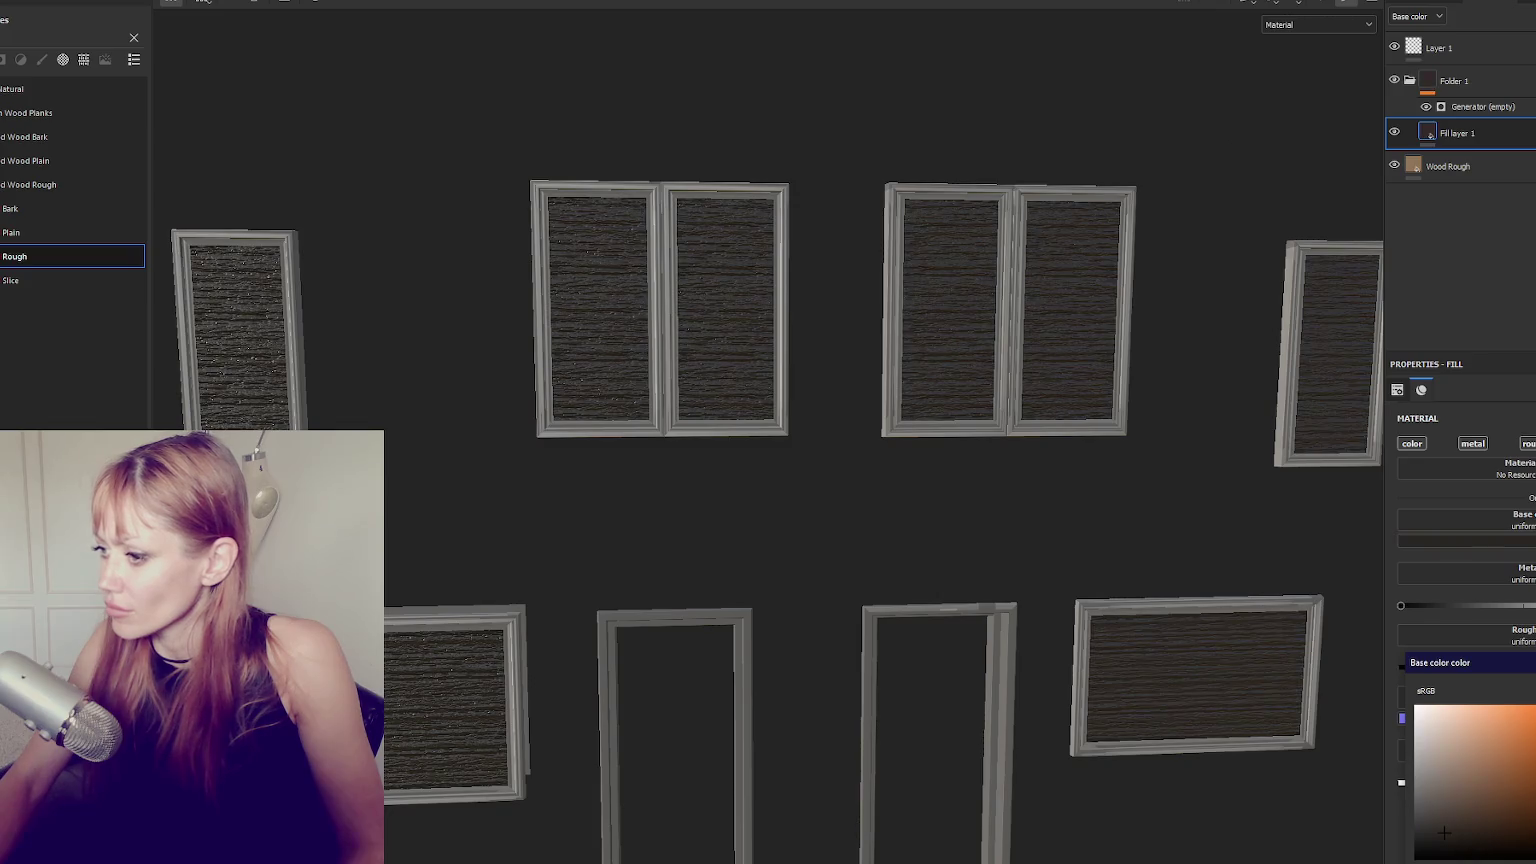
click(1472, 808)
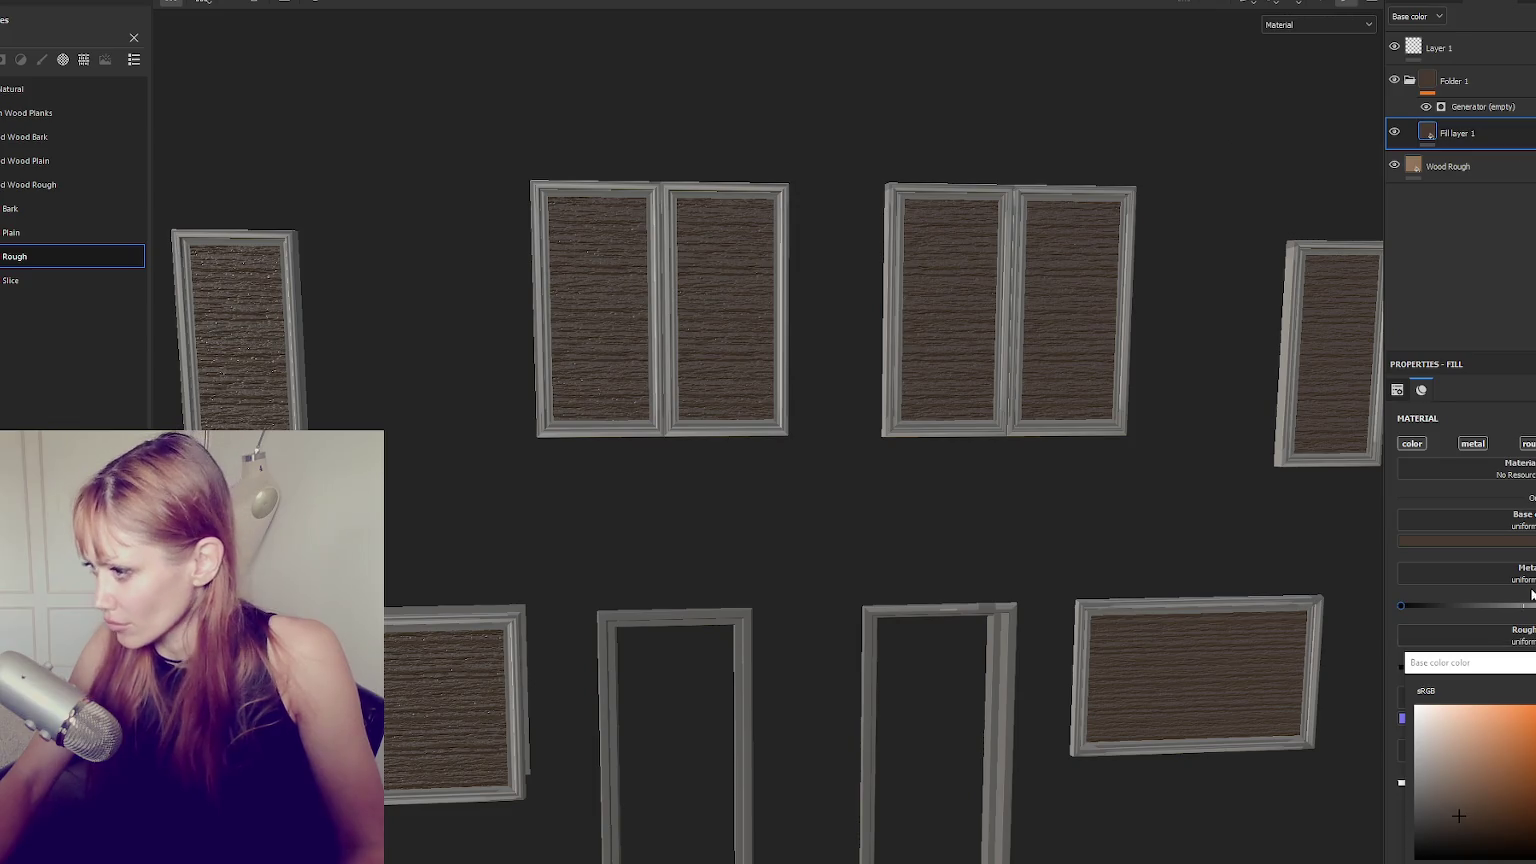
click(1472, 443)
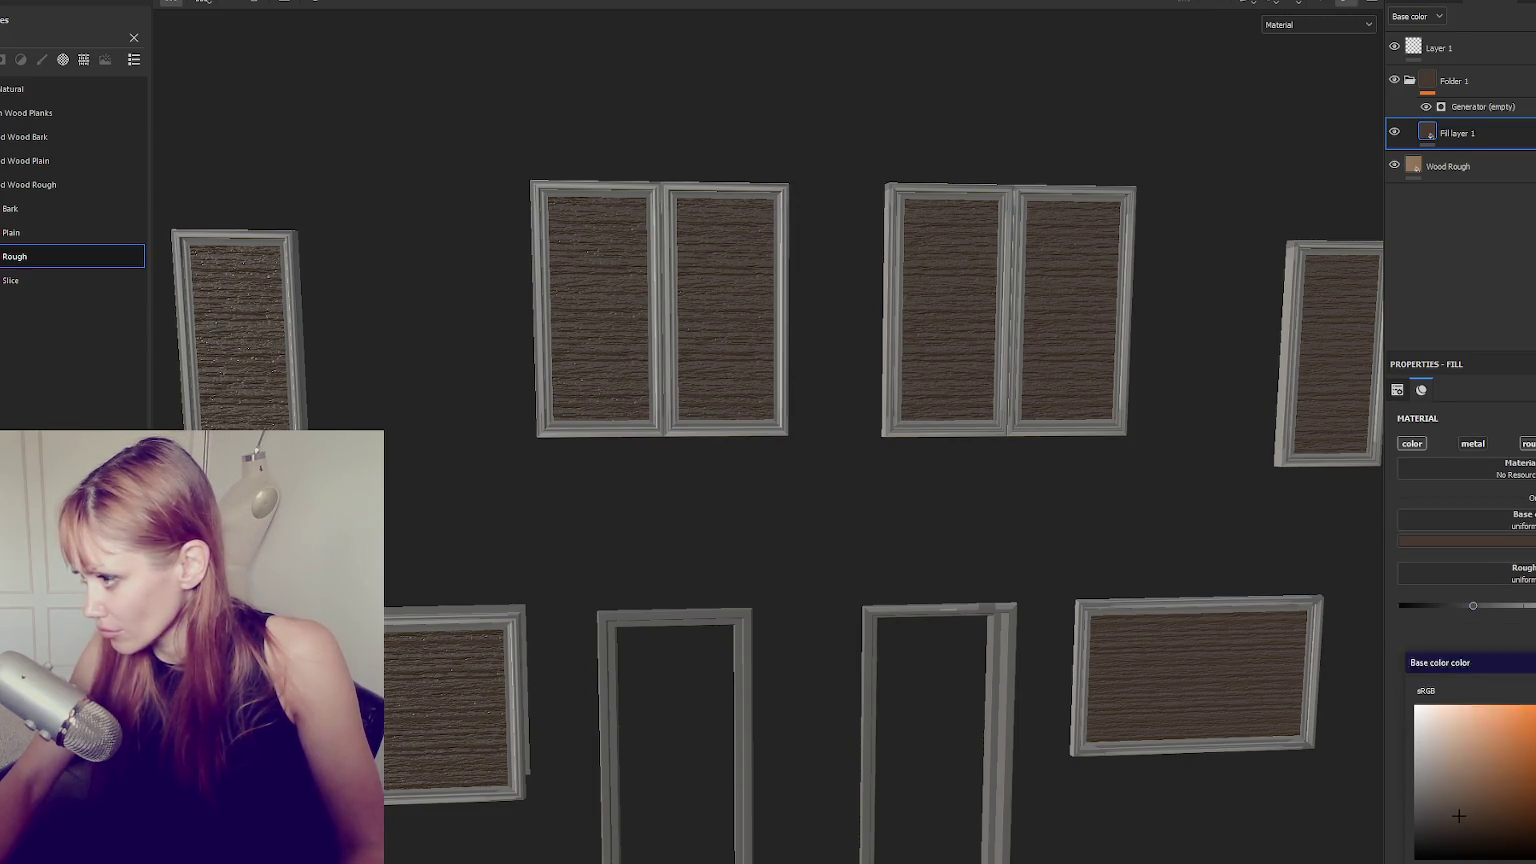
drag(1472, 605, 1530, 605)
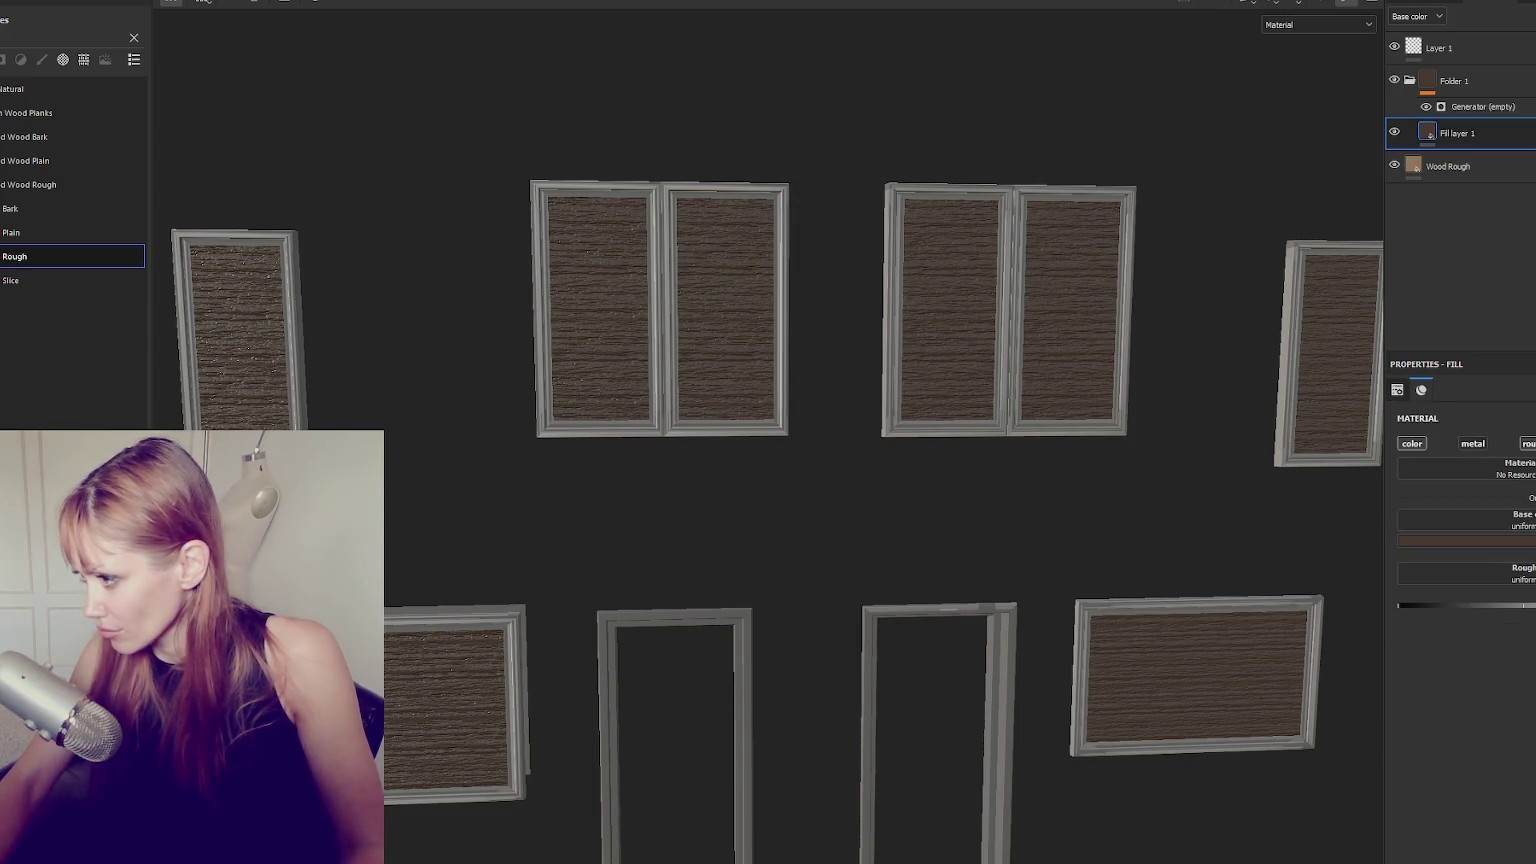
Try the Dirt generator on the empty generator layer, then delete it.
click(1468, 107)
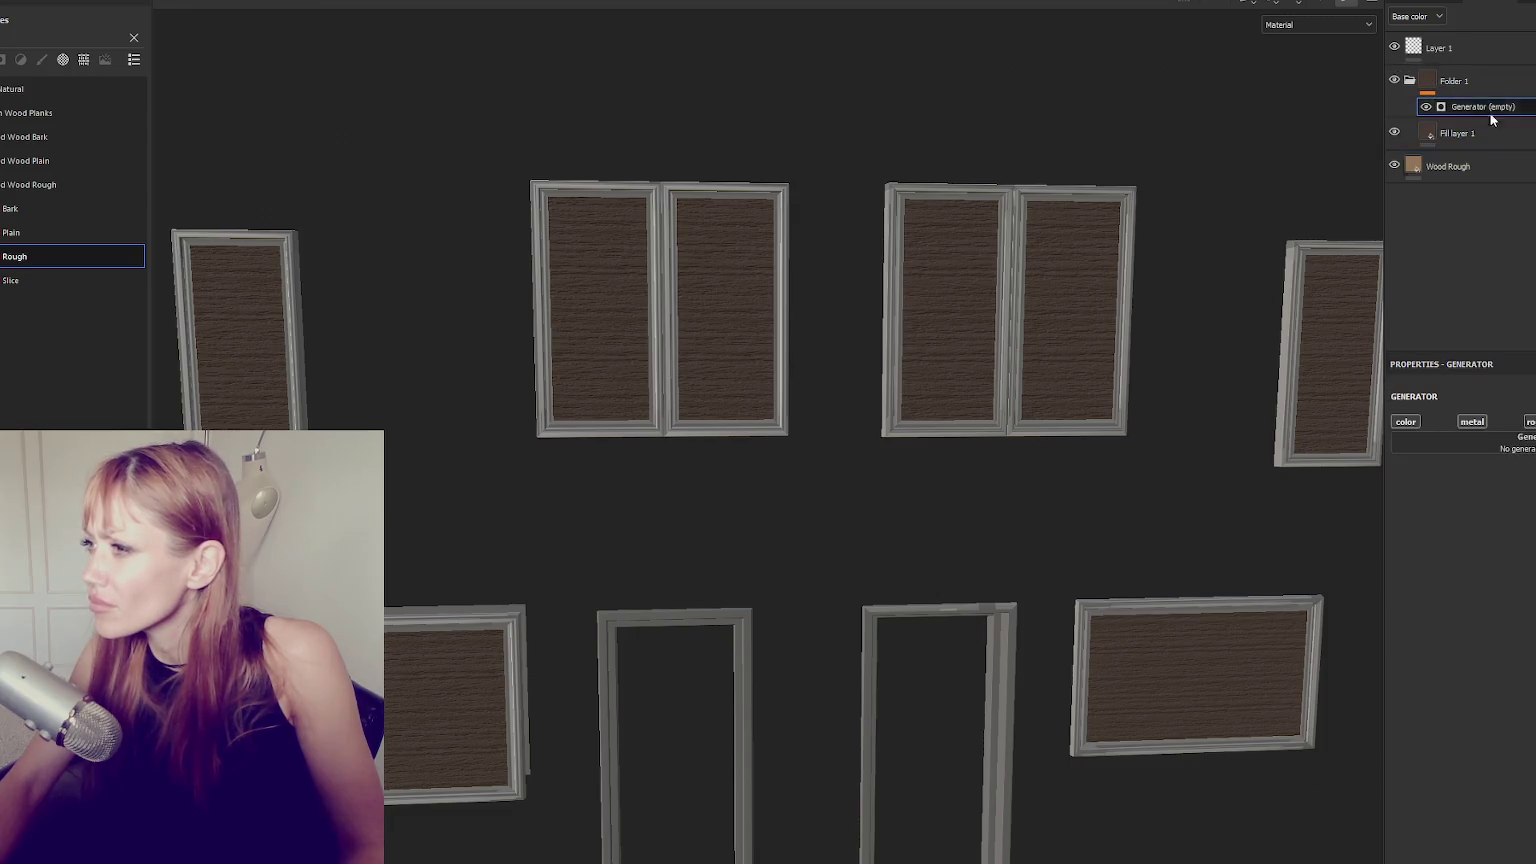
click(1500, 446)
click(1510, 527)
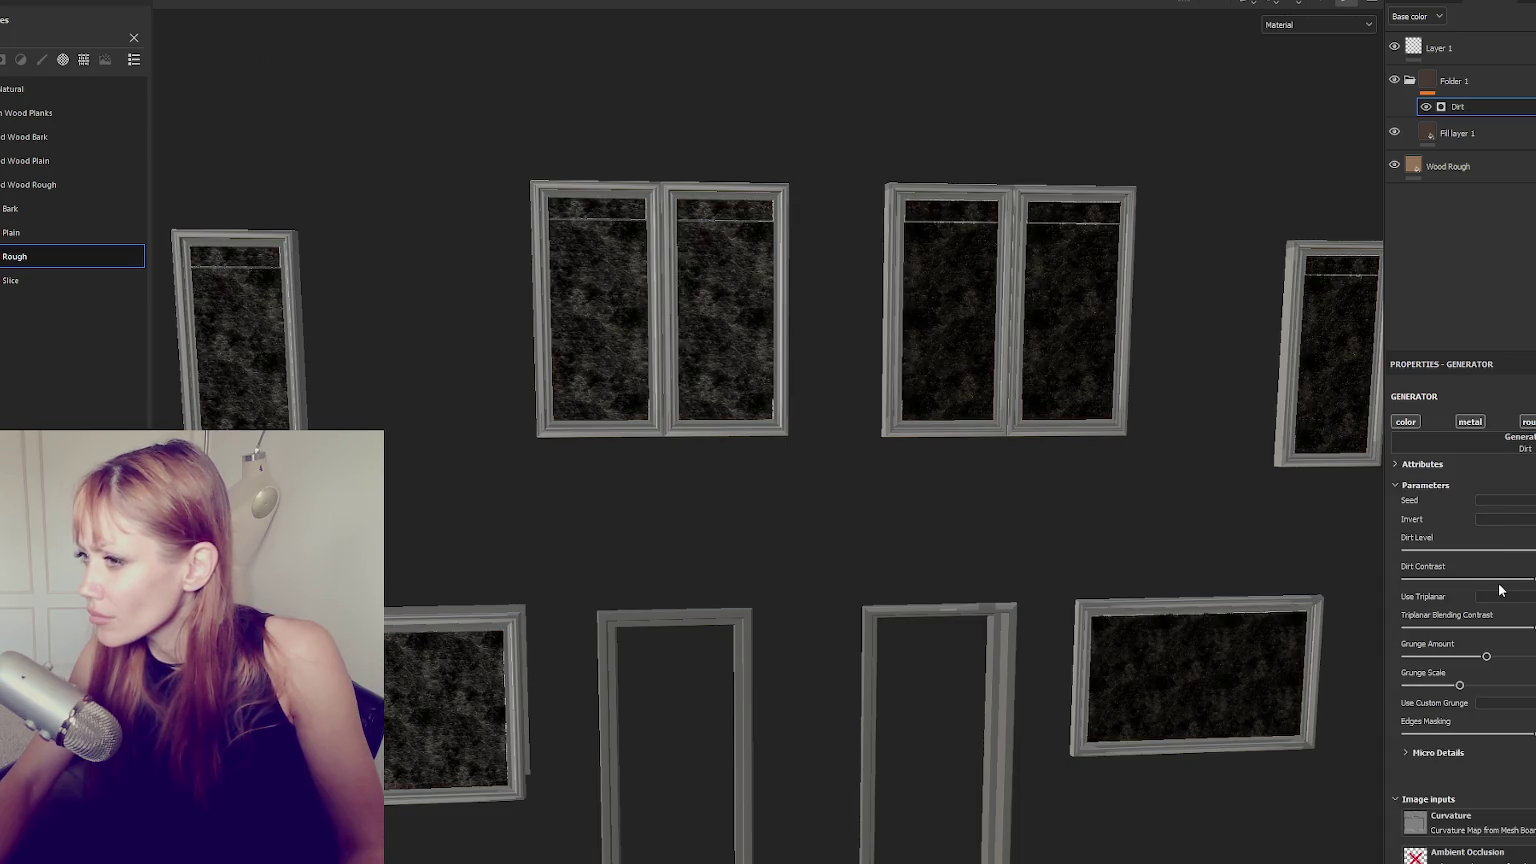
key(Delete)
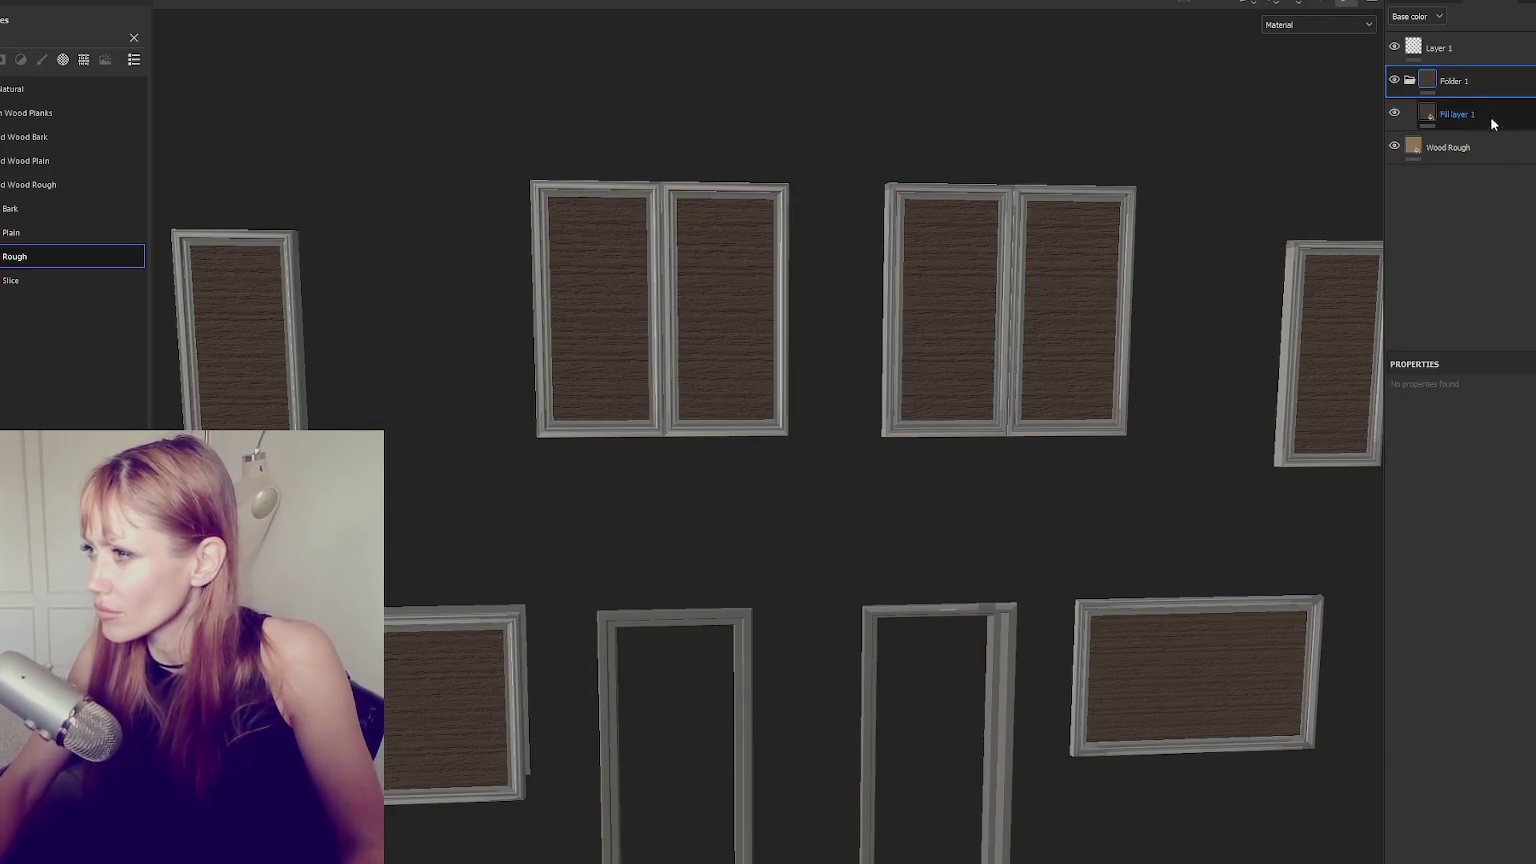
Give Folder 1 a black mask driven by Dirt, tune Grunge Scale and contrast, then duplicate it.
right_click(1504, 80)
click(1525, 103)
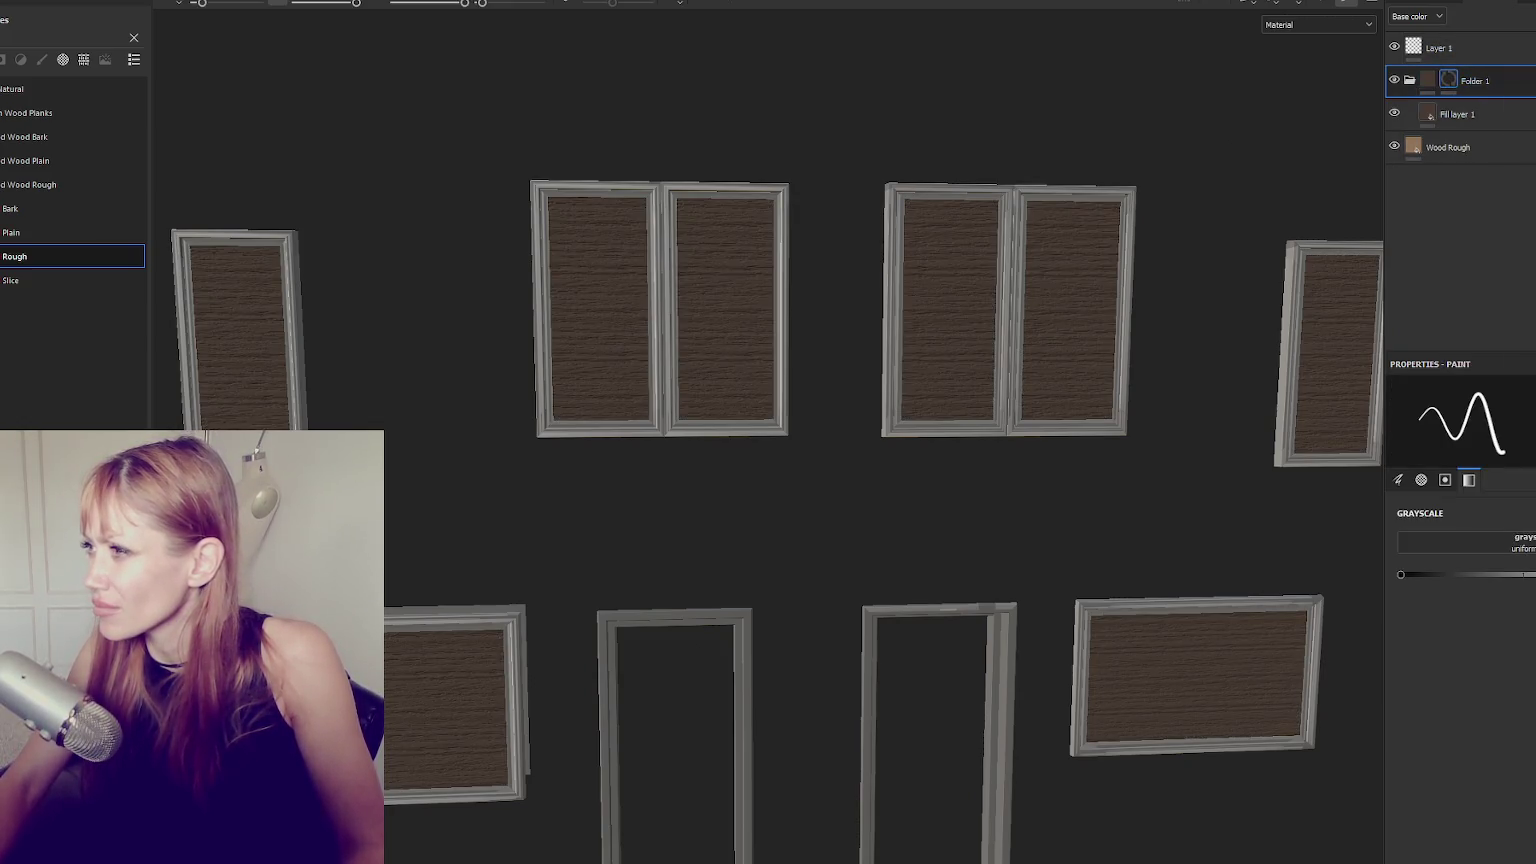
click(1527, 427)
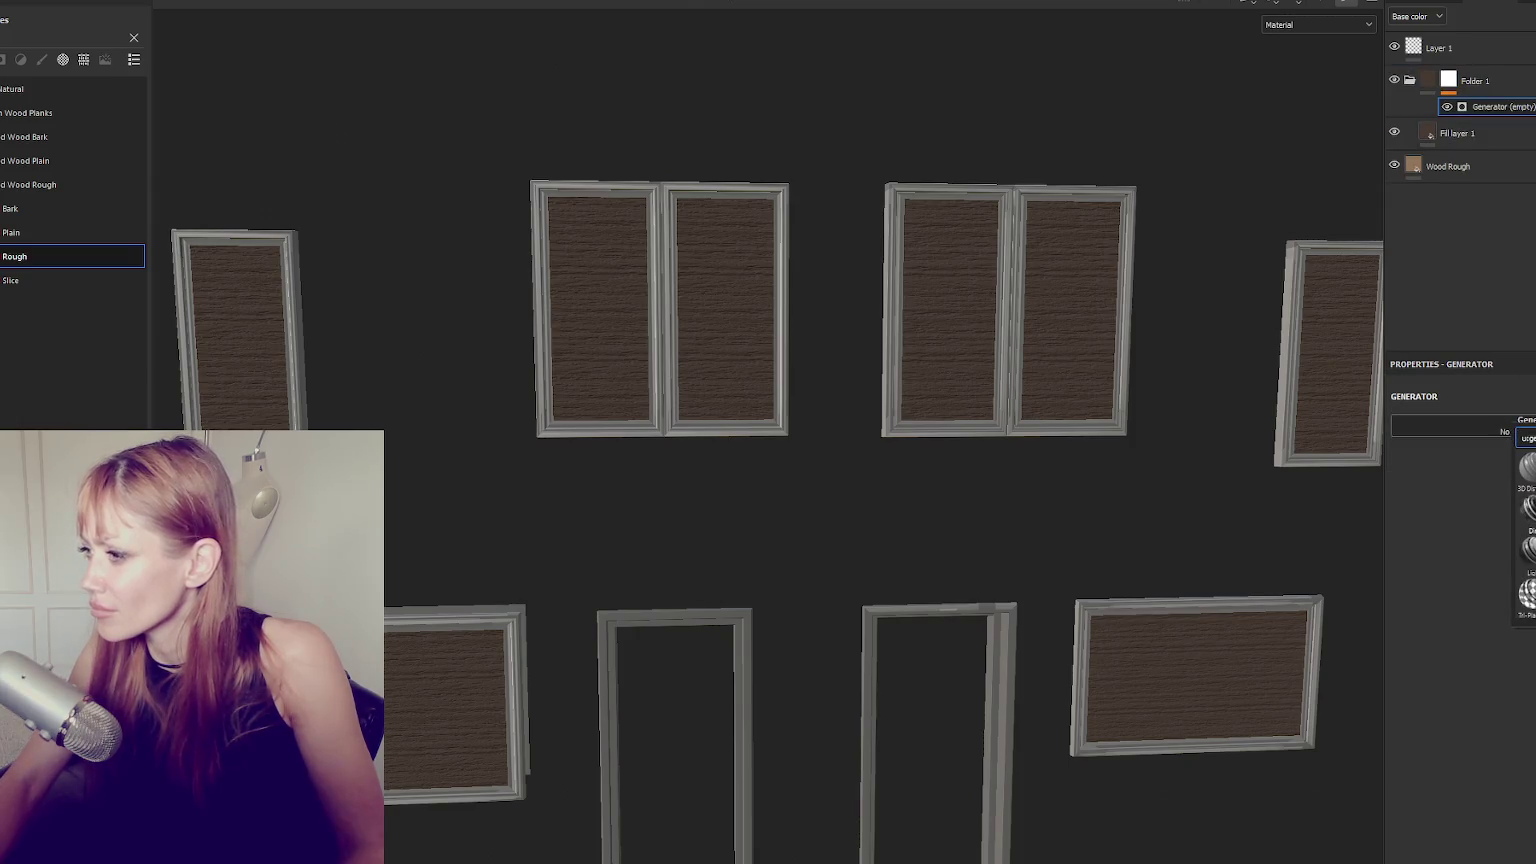
click(1527, 508)
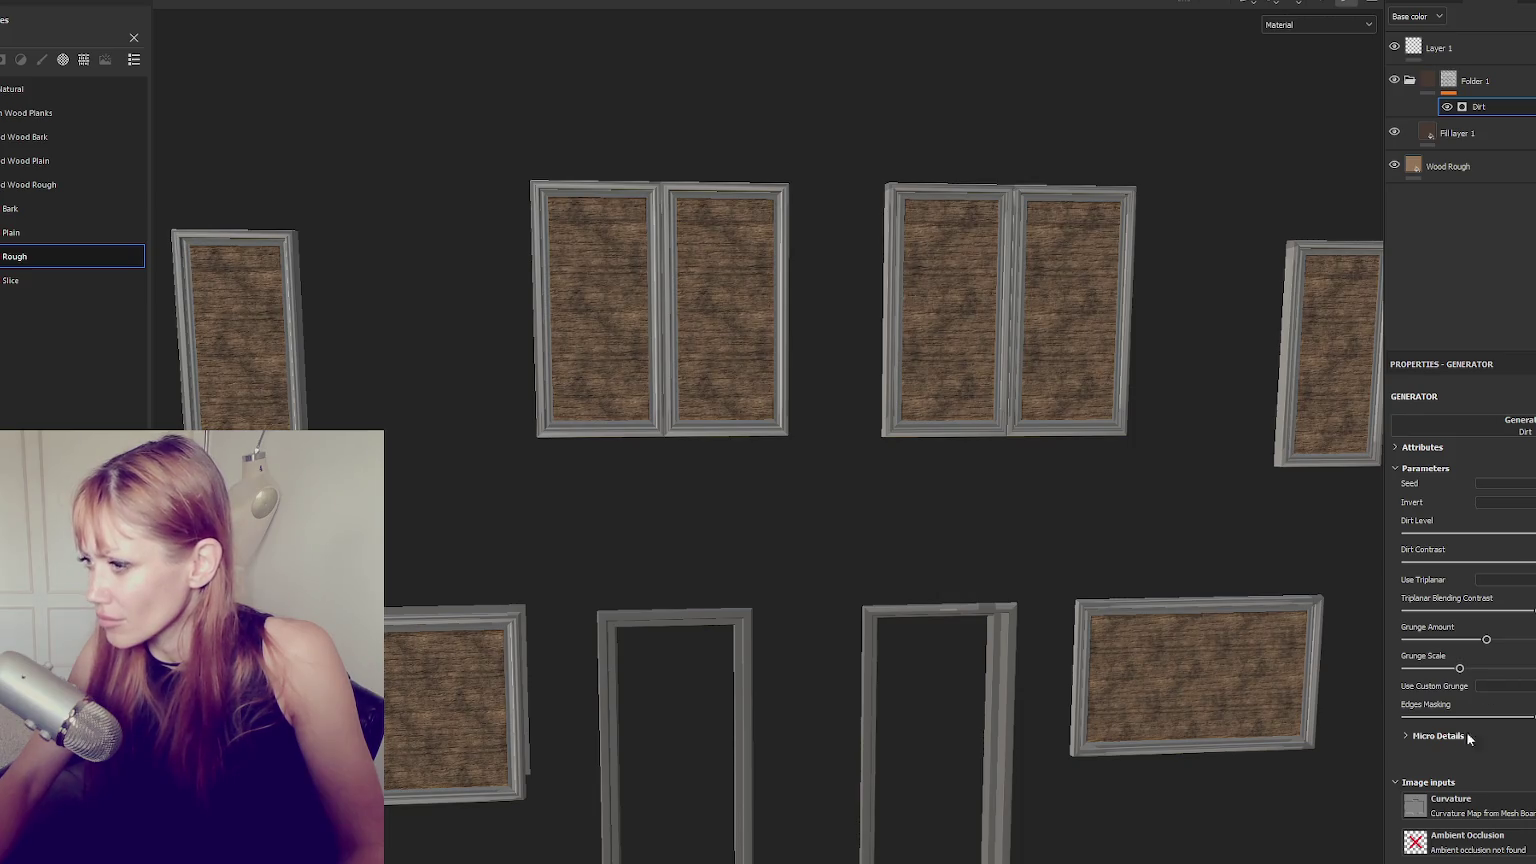
drag(1417, 675, 1411, 670)
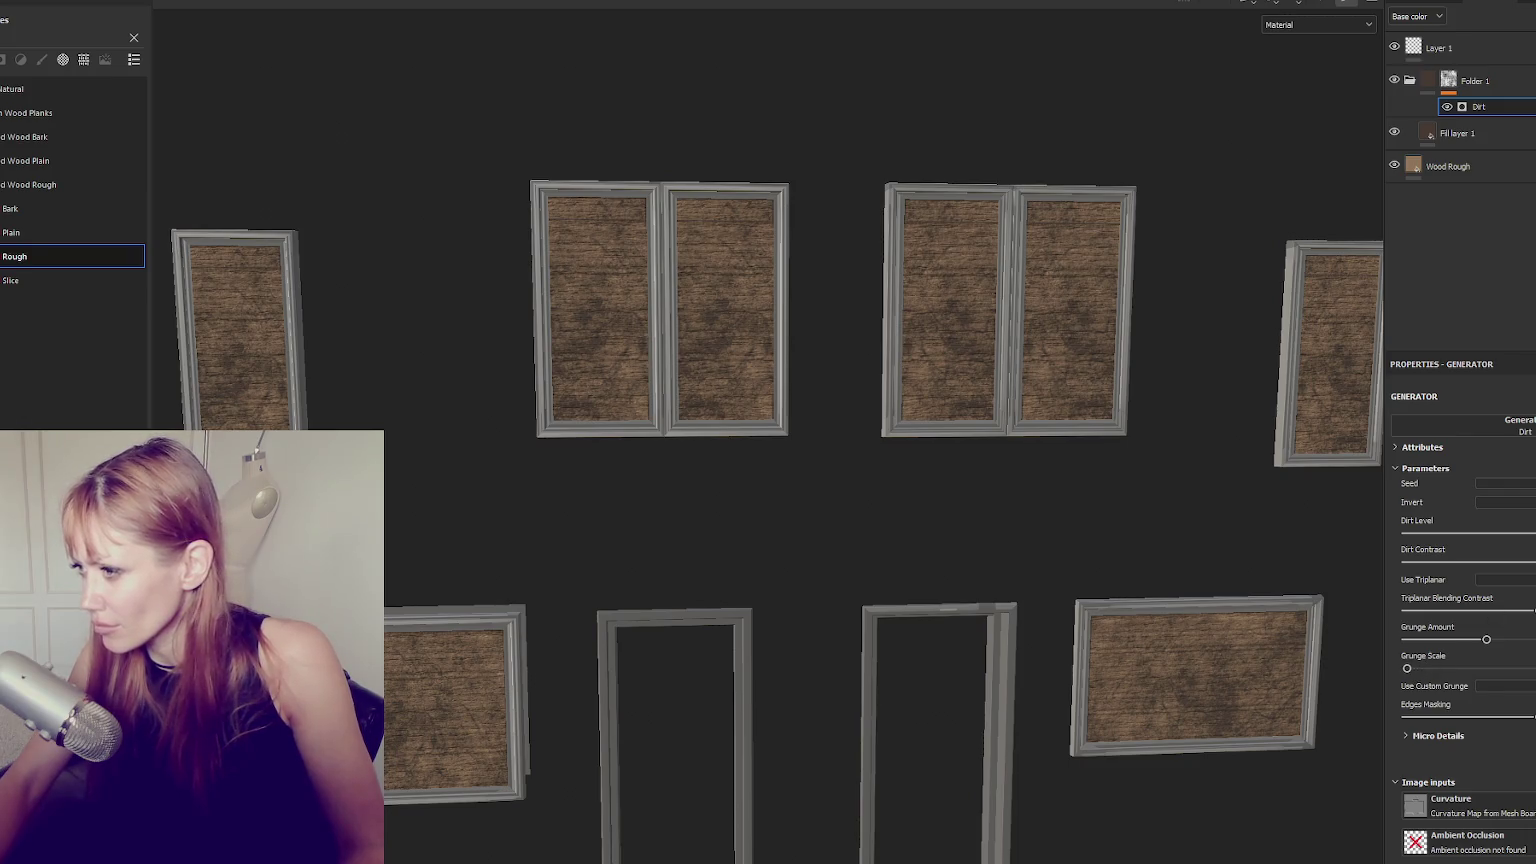
click(1465, 563)
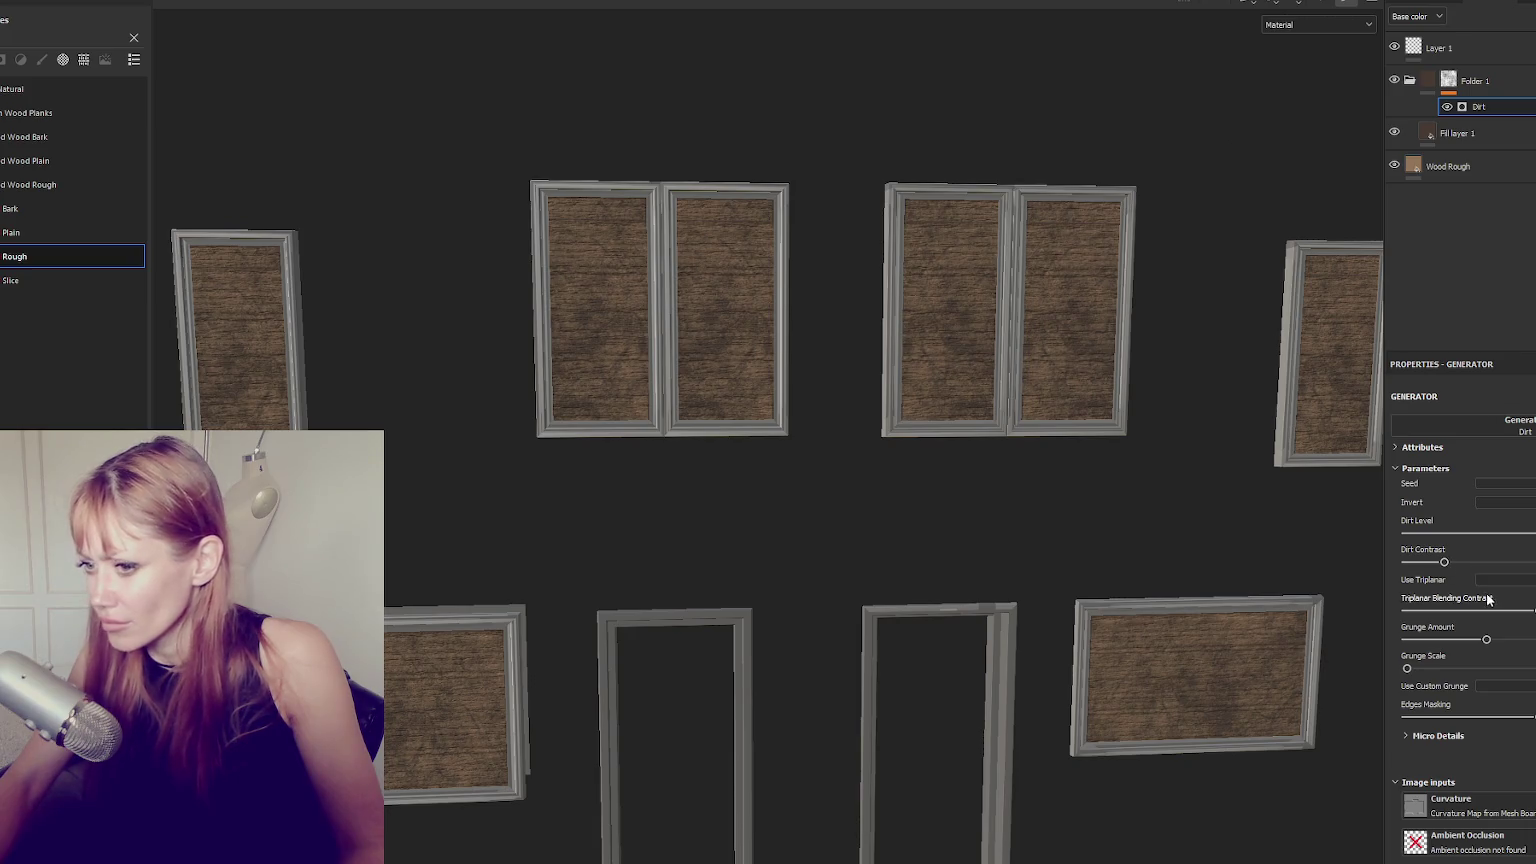
click(1507, 83)
key(ctrl+d)
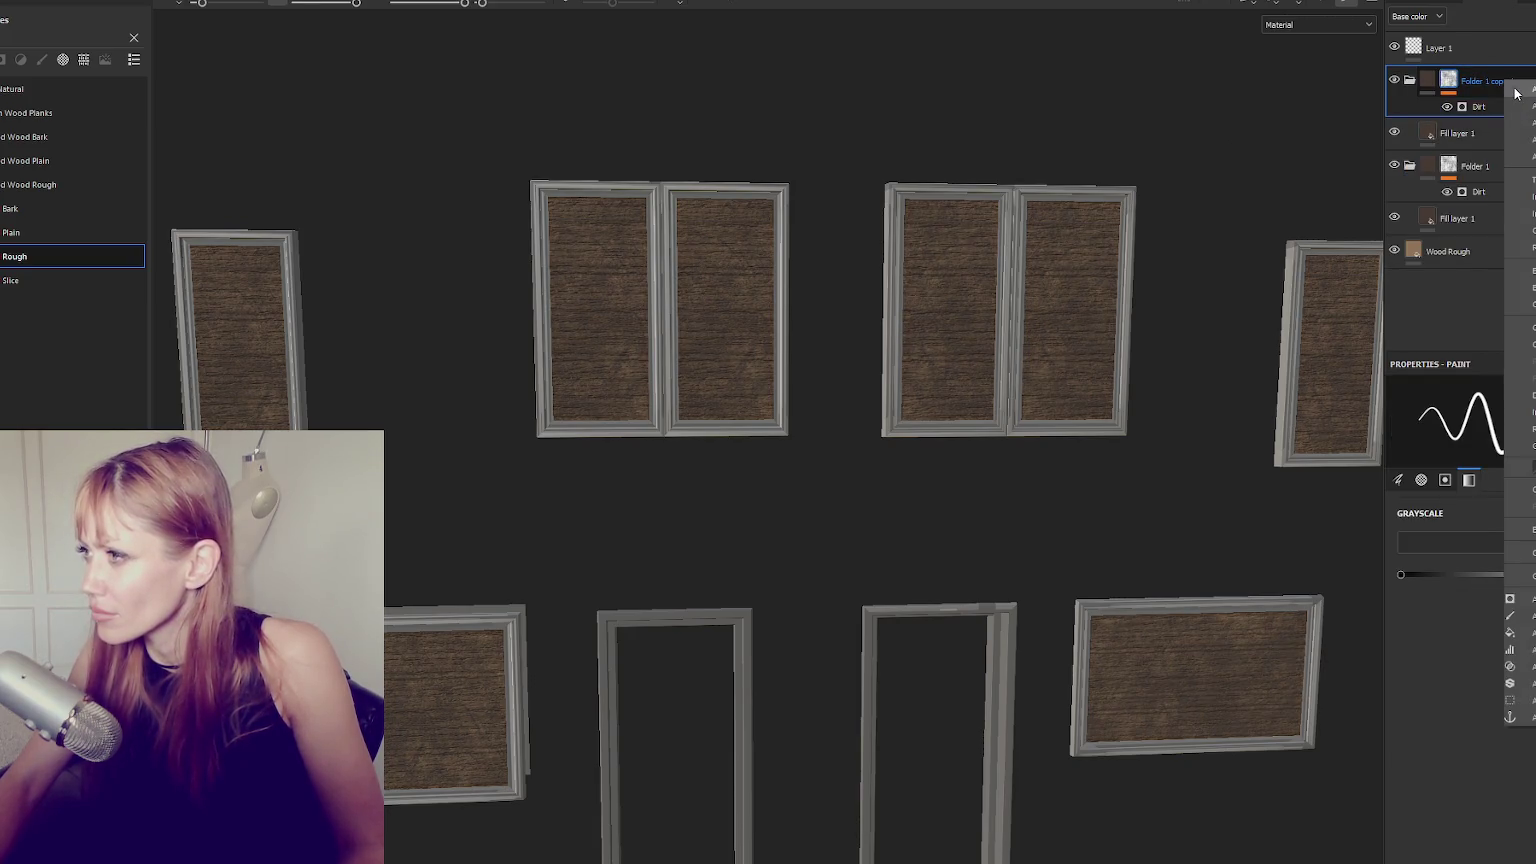
Add a mask to the copied dirt layer and load a smaller charcoal brush preset.
right_click(1528, 119)
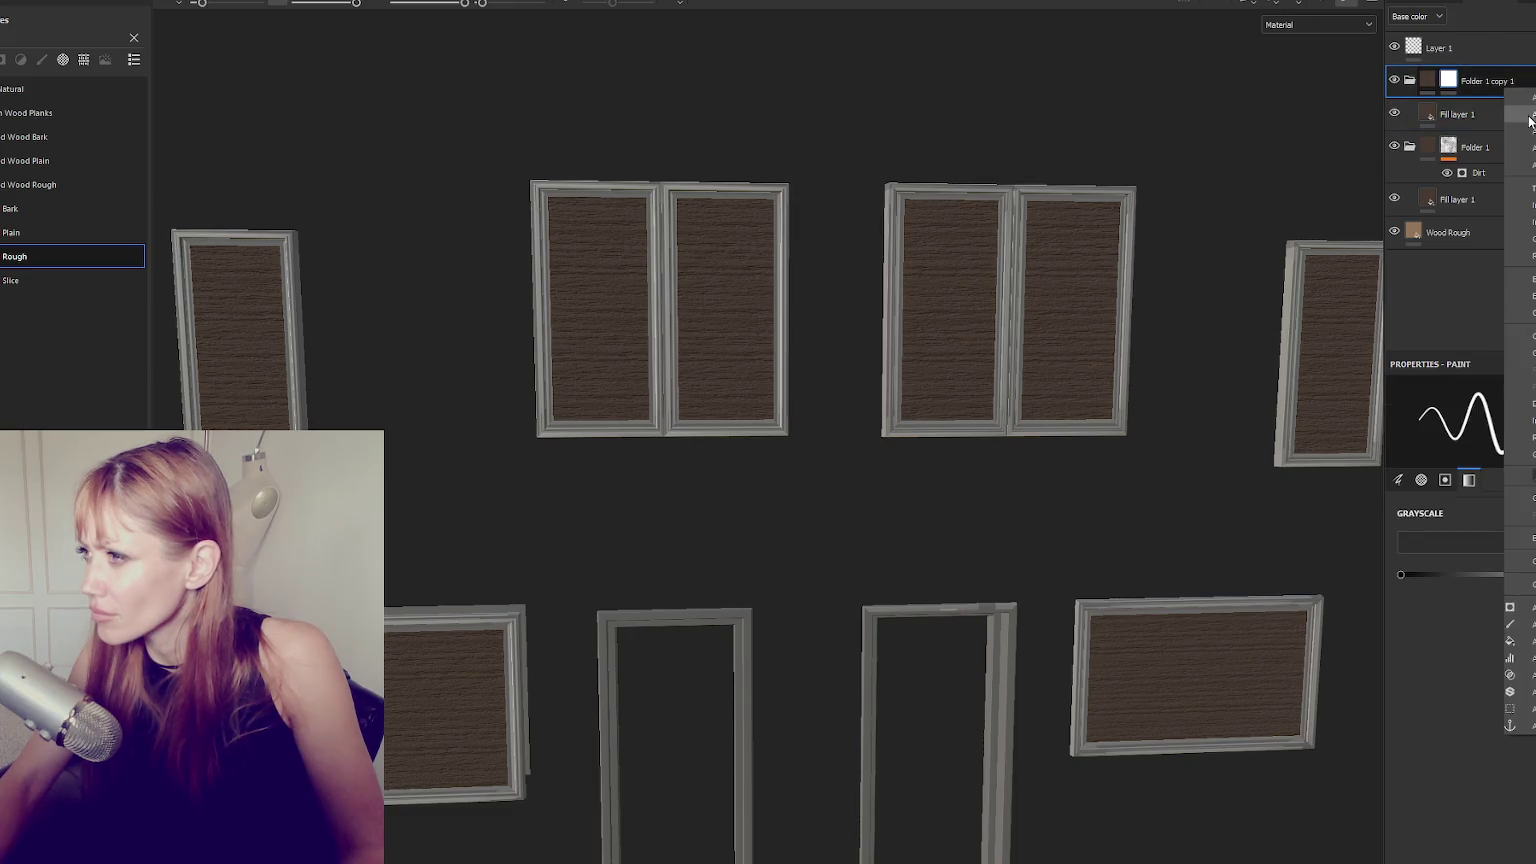
click(1528, 127)
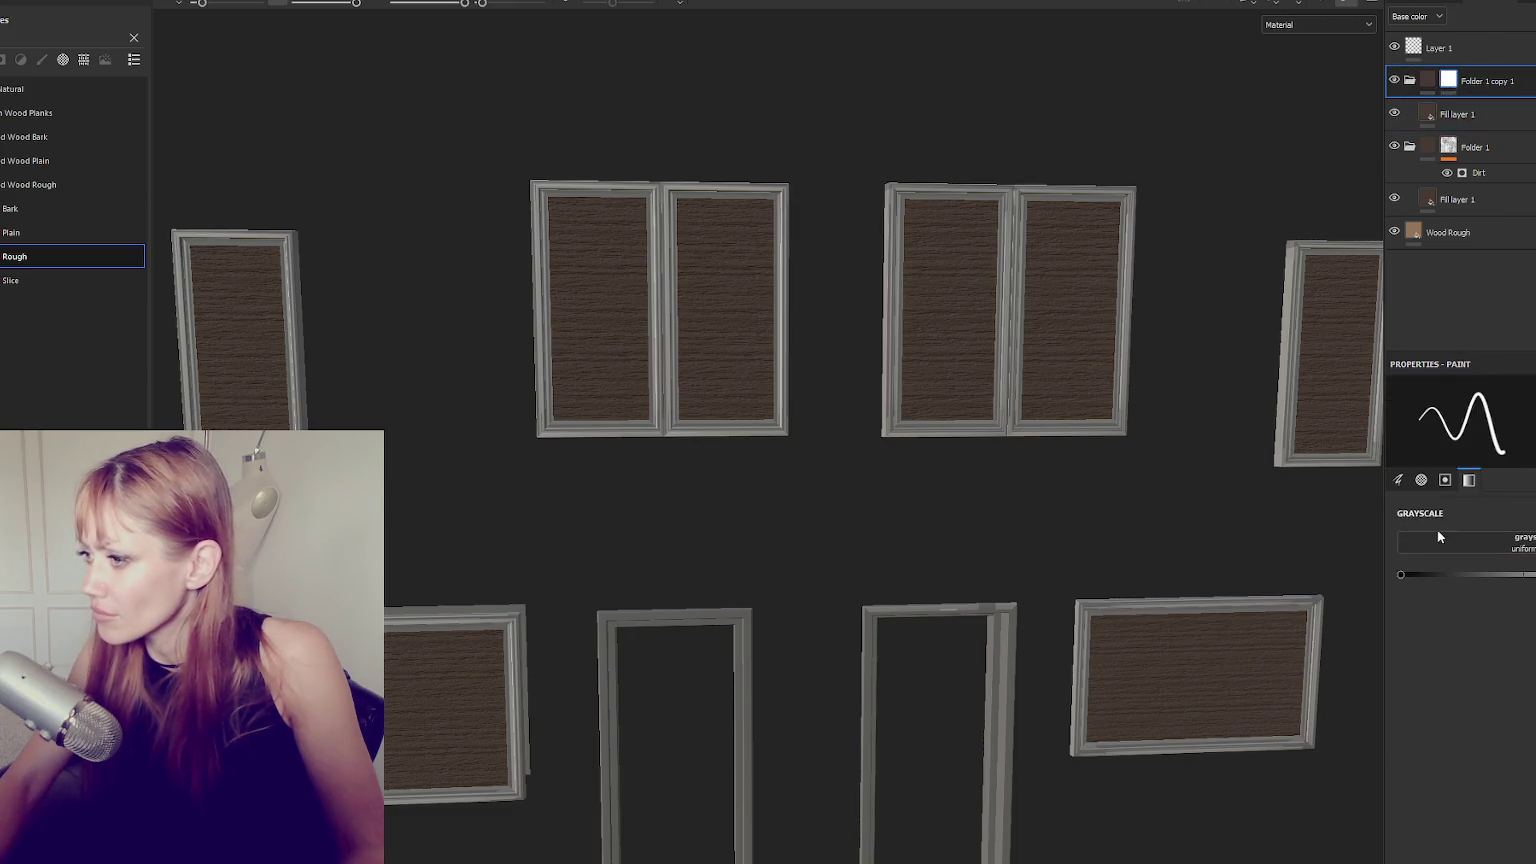
click(41, 59)
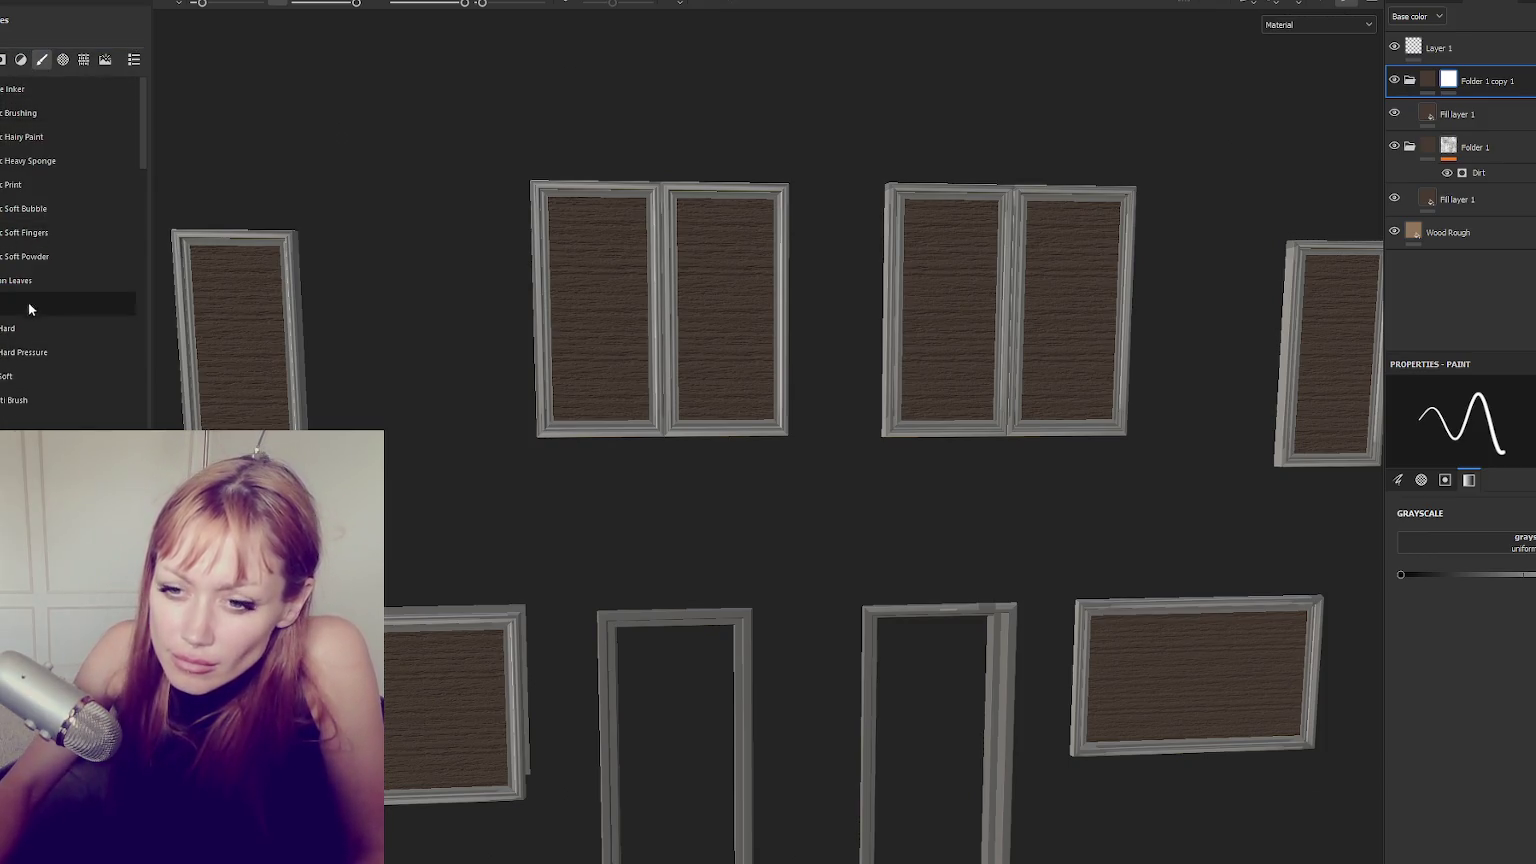
scroll(40, 330, down, 5)
drag(55, 352, 225, 340)
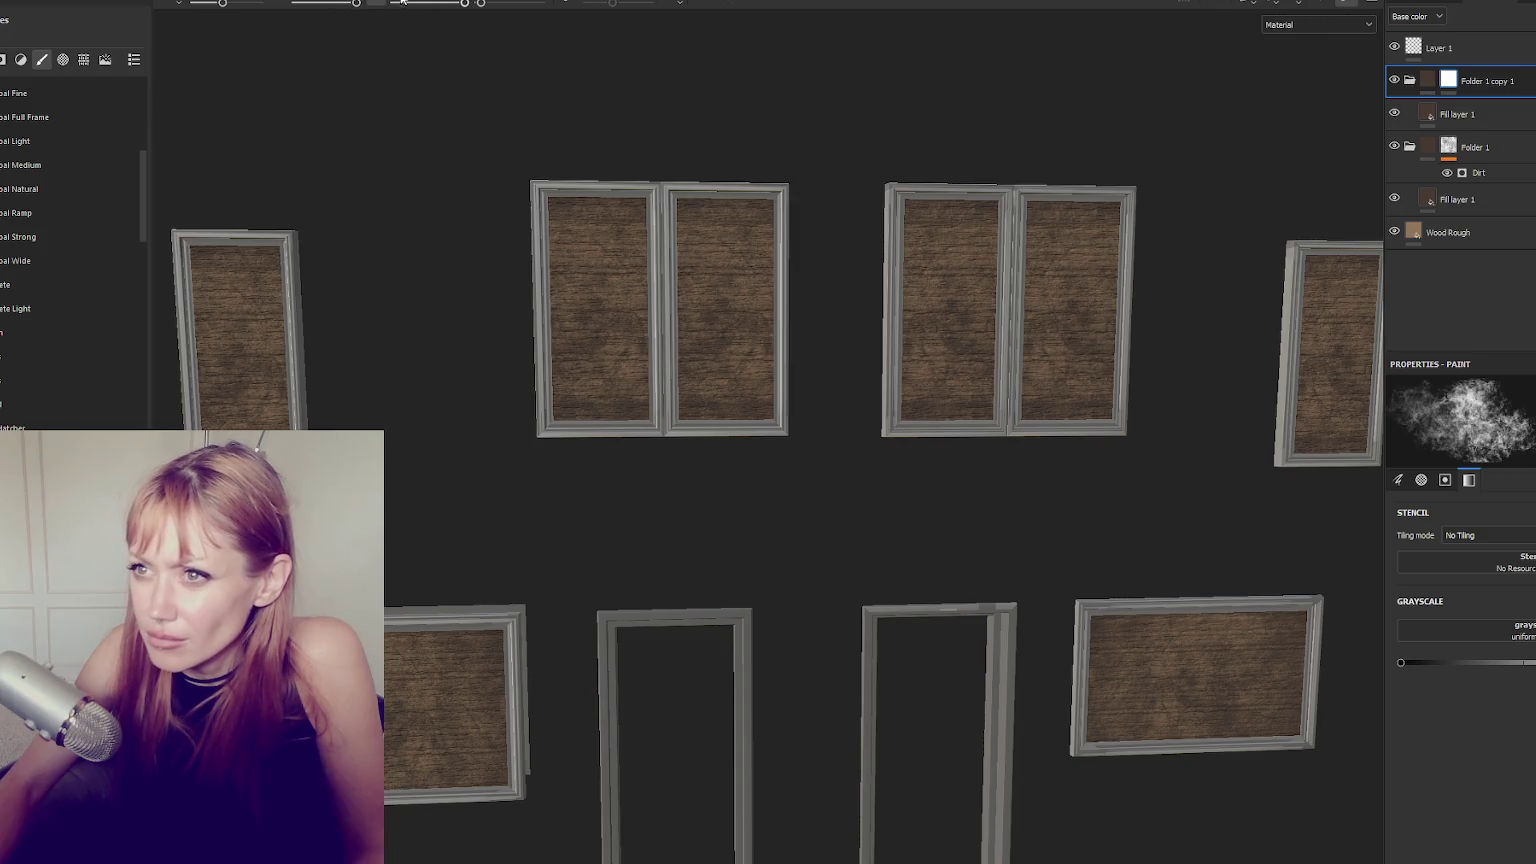
drag(403, 2, 413, 3)
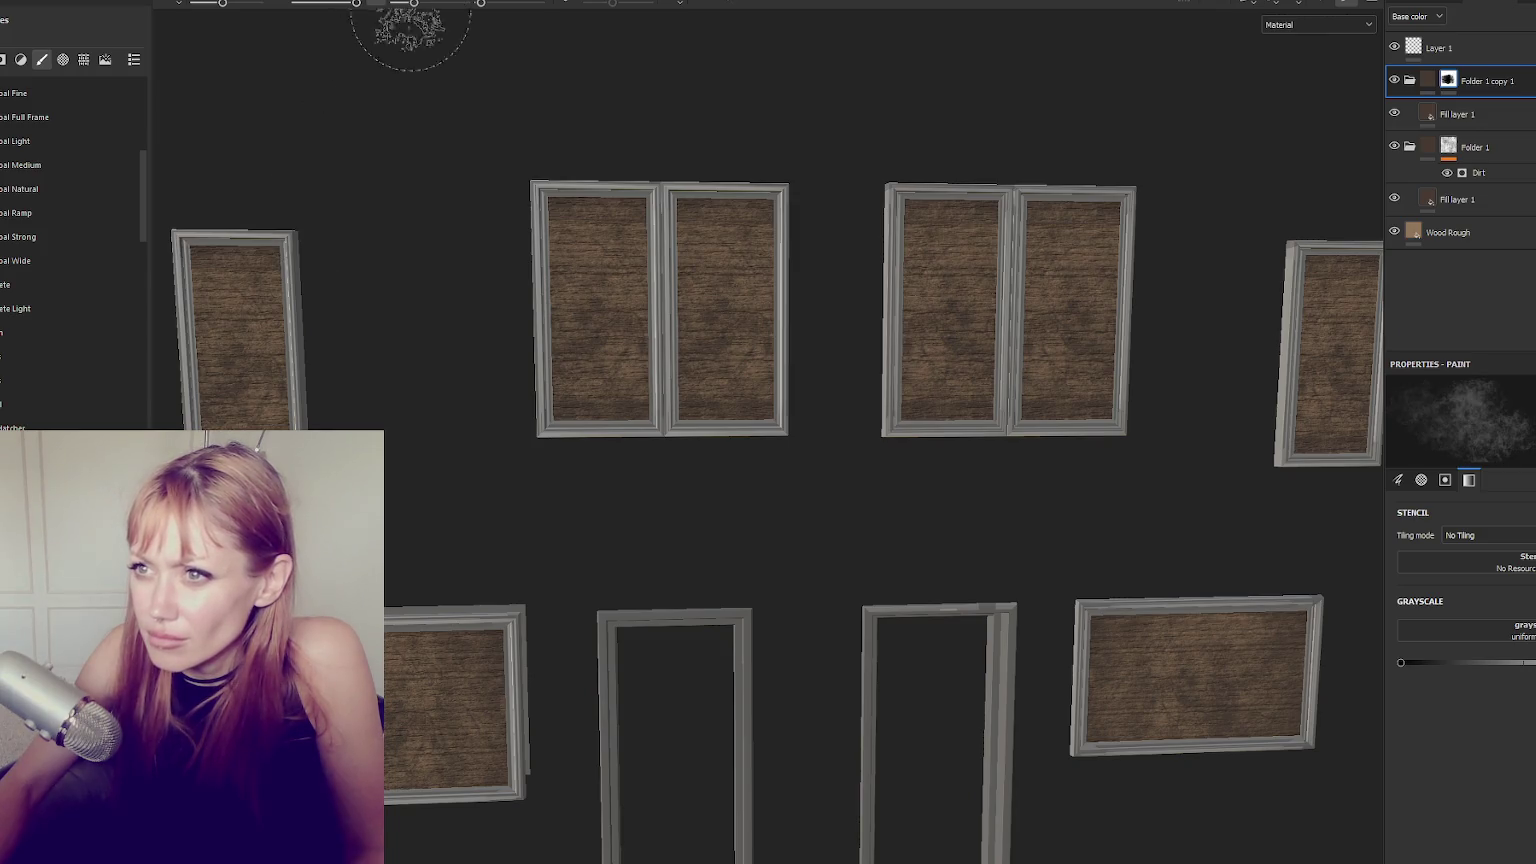
key(bracketleft)
click(424, 3)
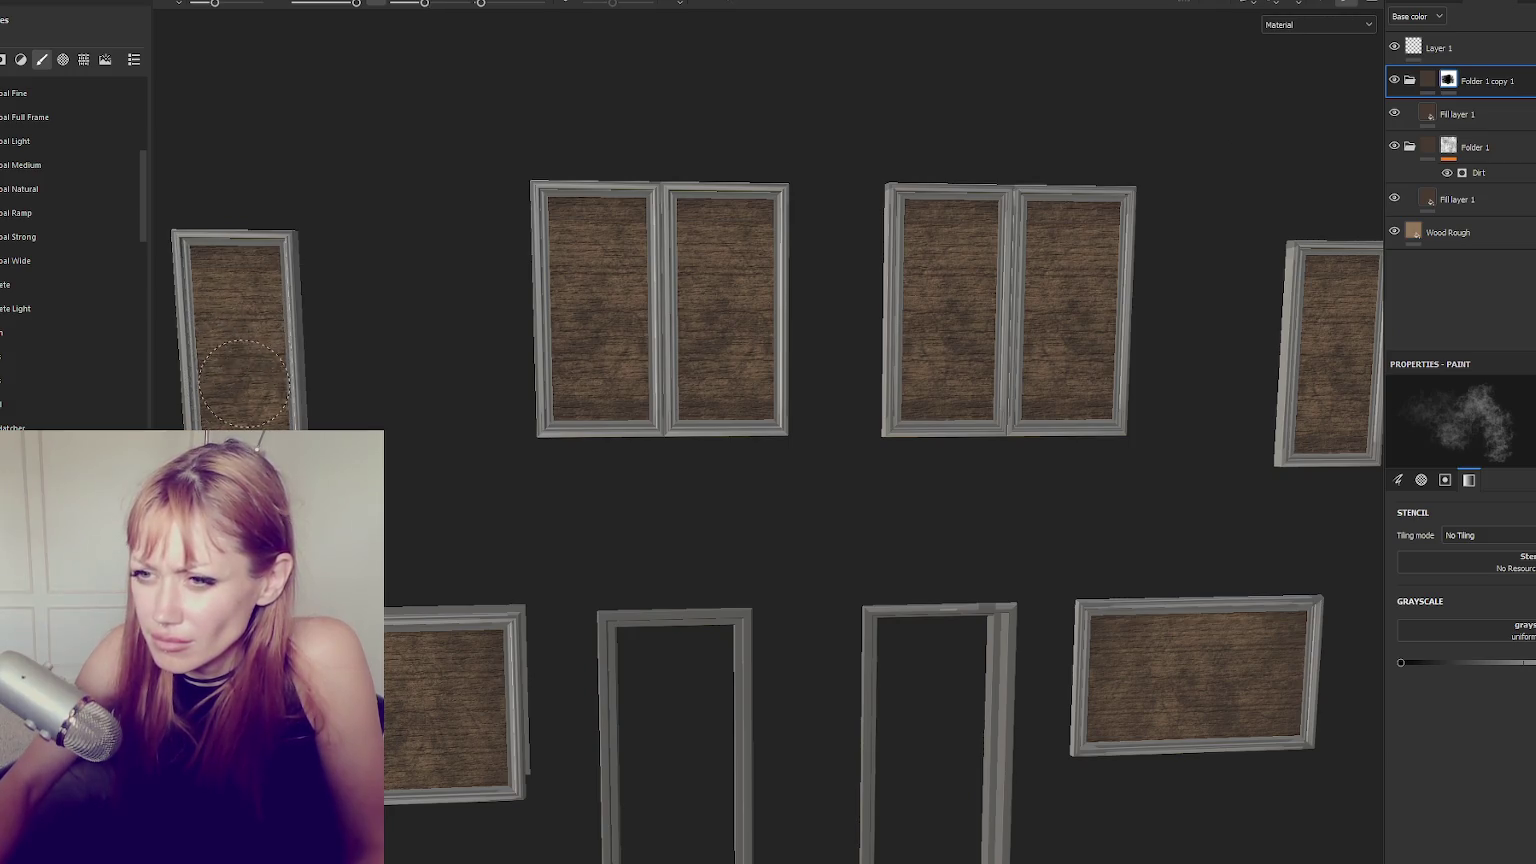
click(440, 3)
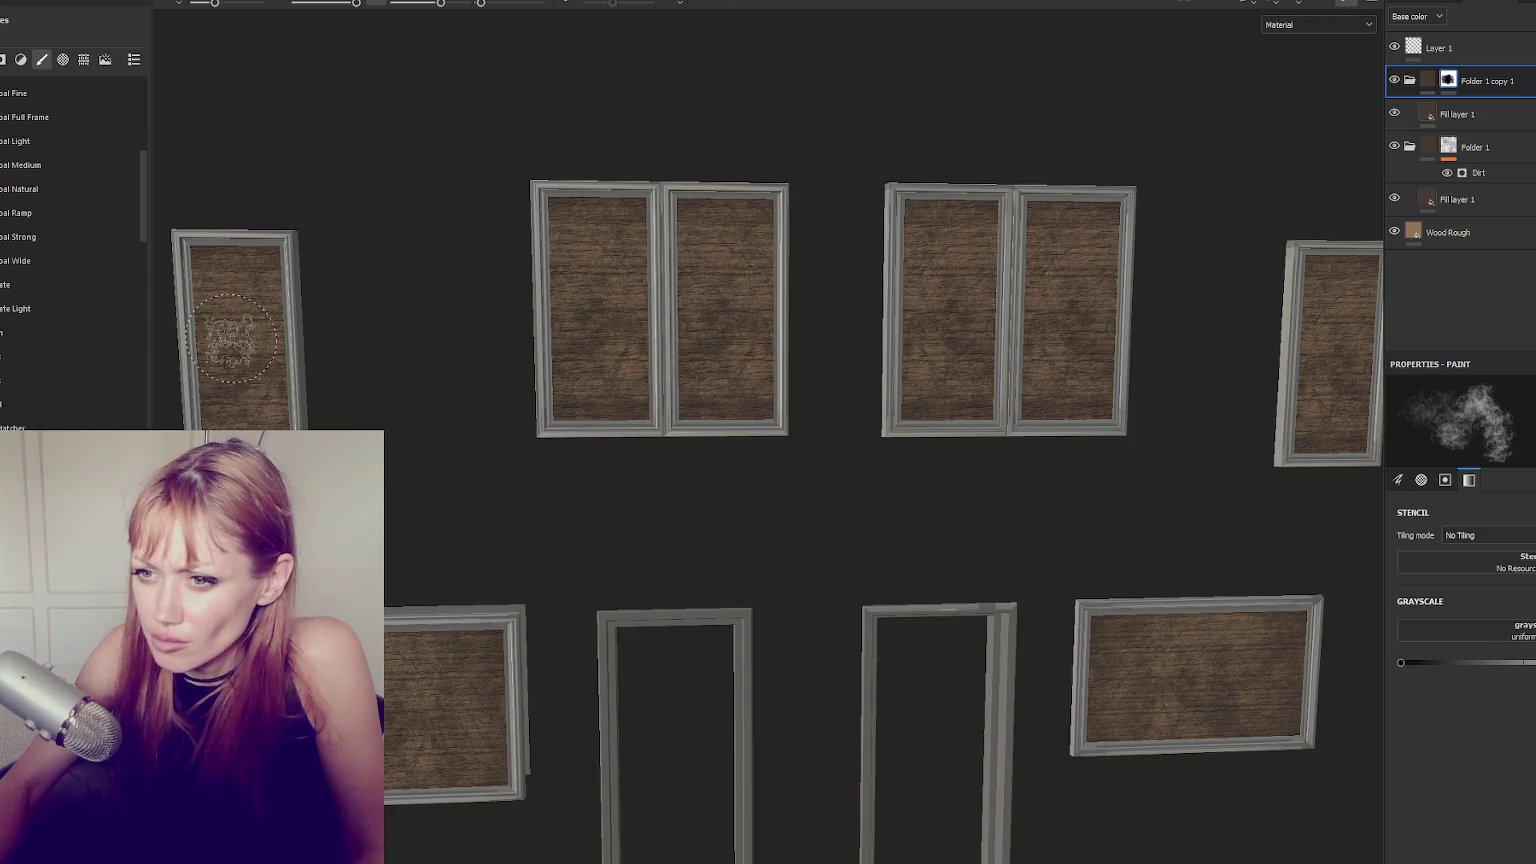
Hide Folder 1 and paint dark dirt patches across the wooden window panes.
click(1395, 146)
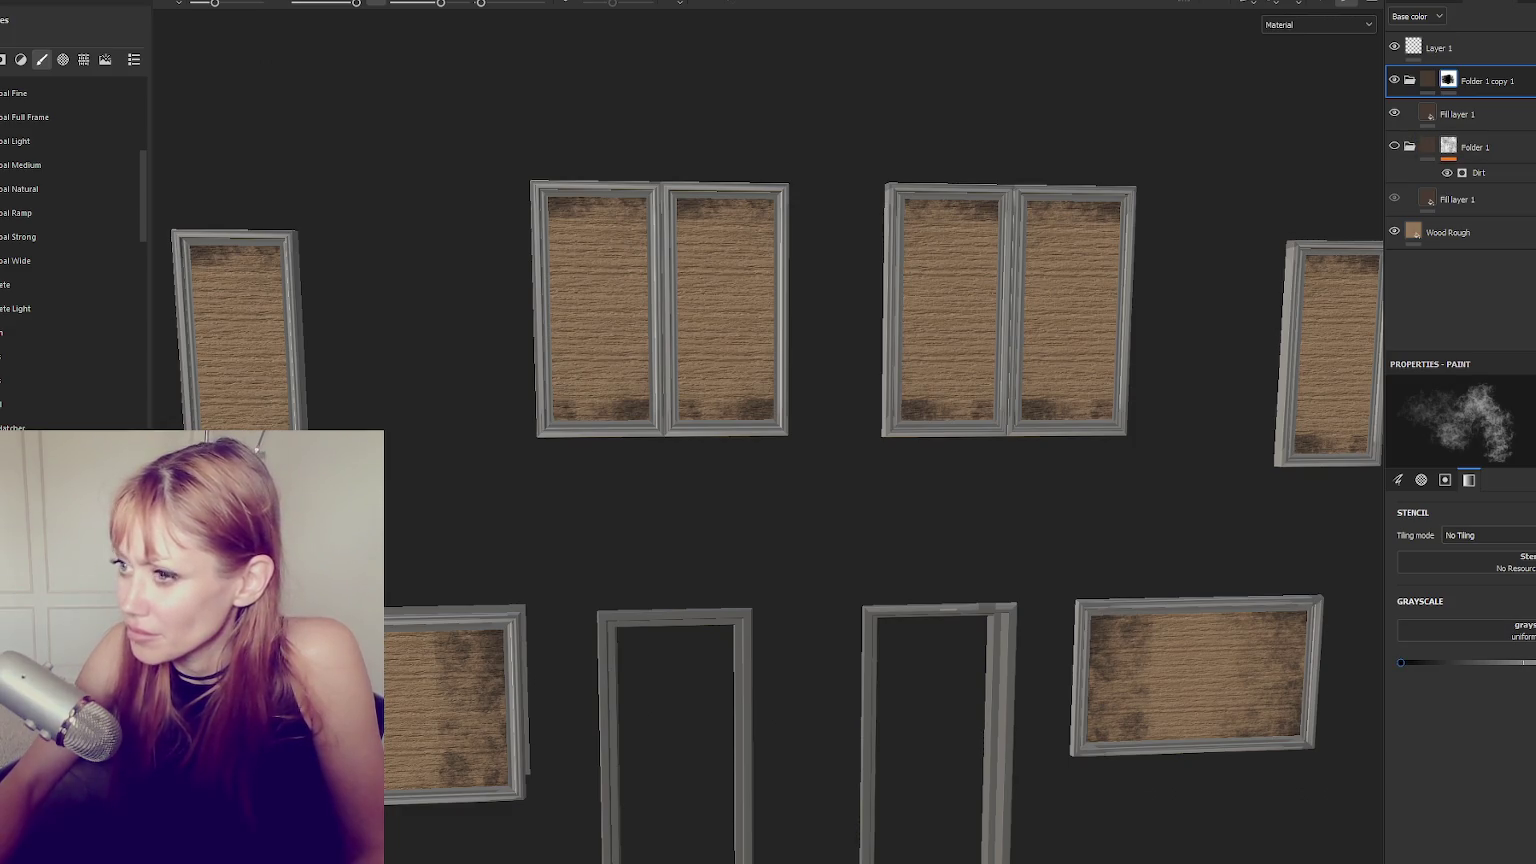
click(600, 285)
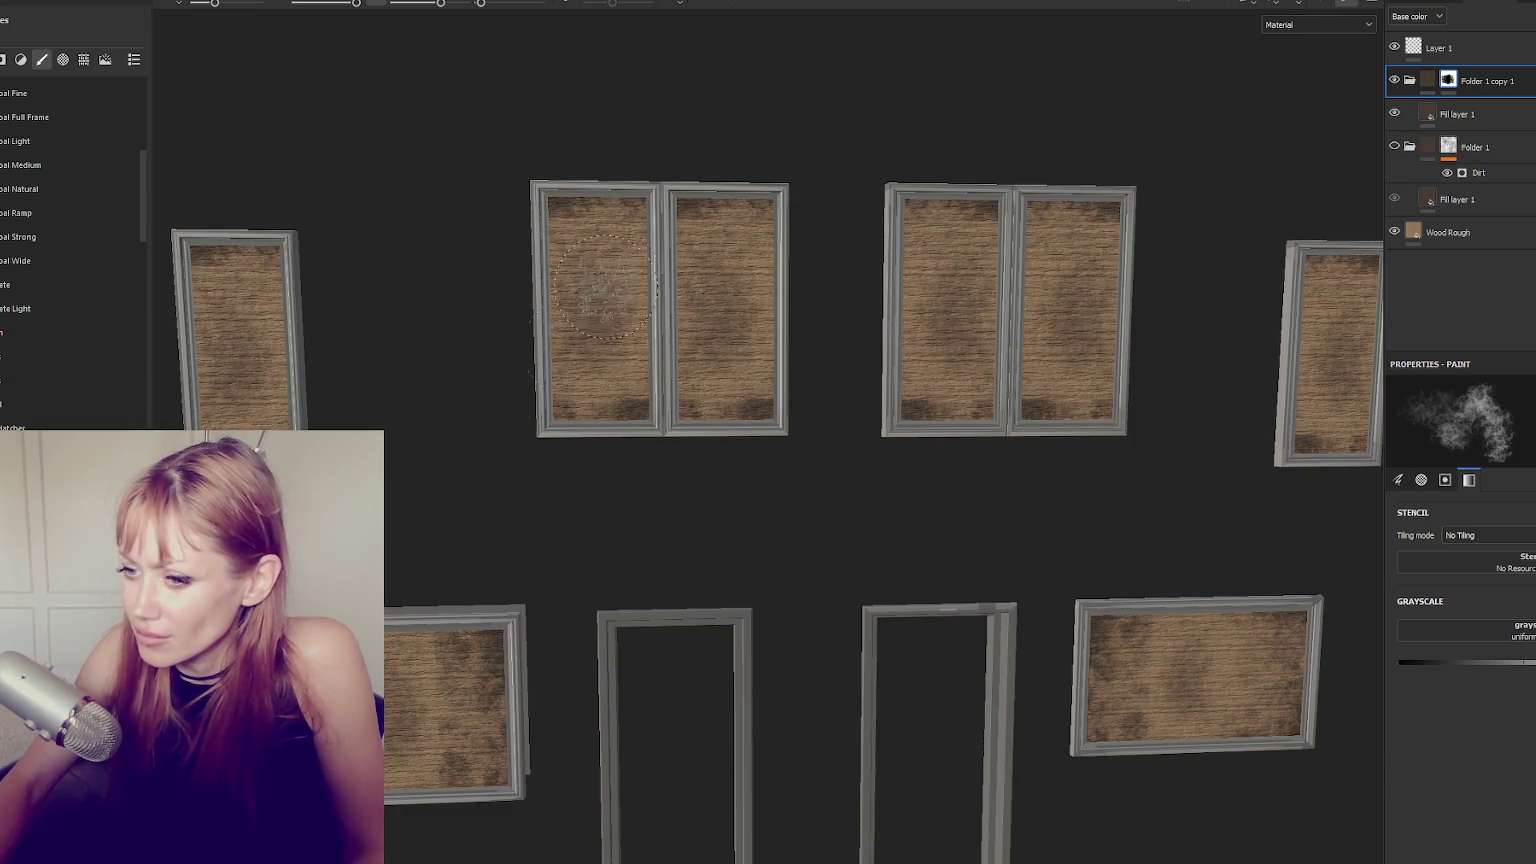
drag(425, 665, 480, 712)
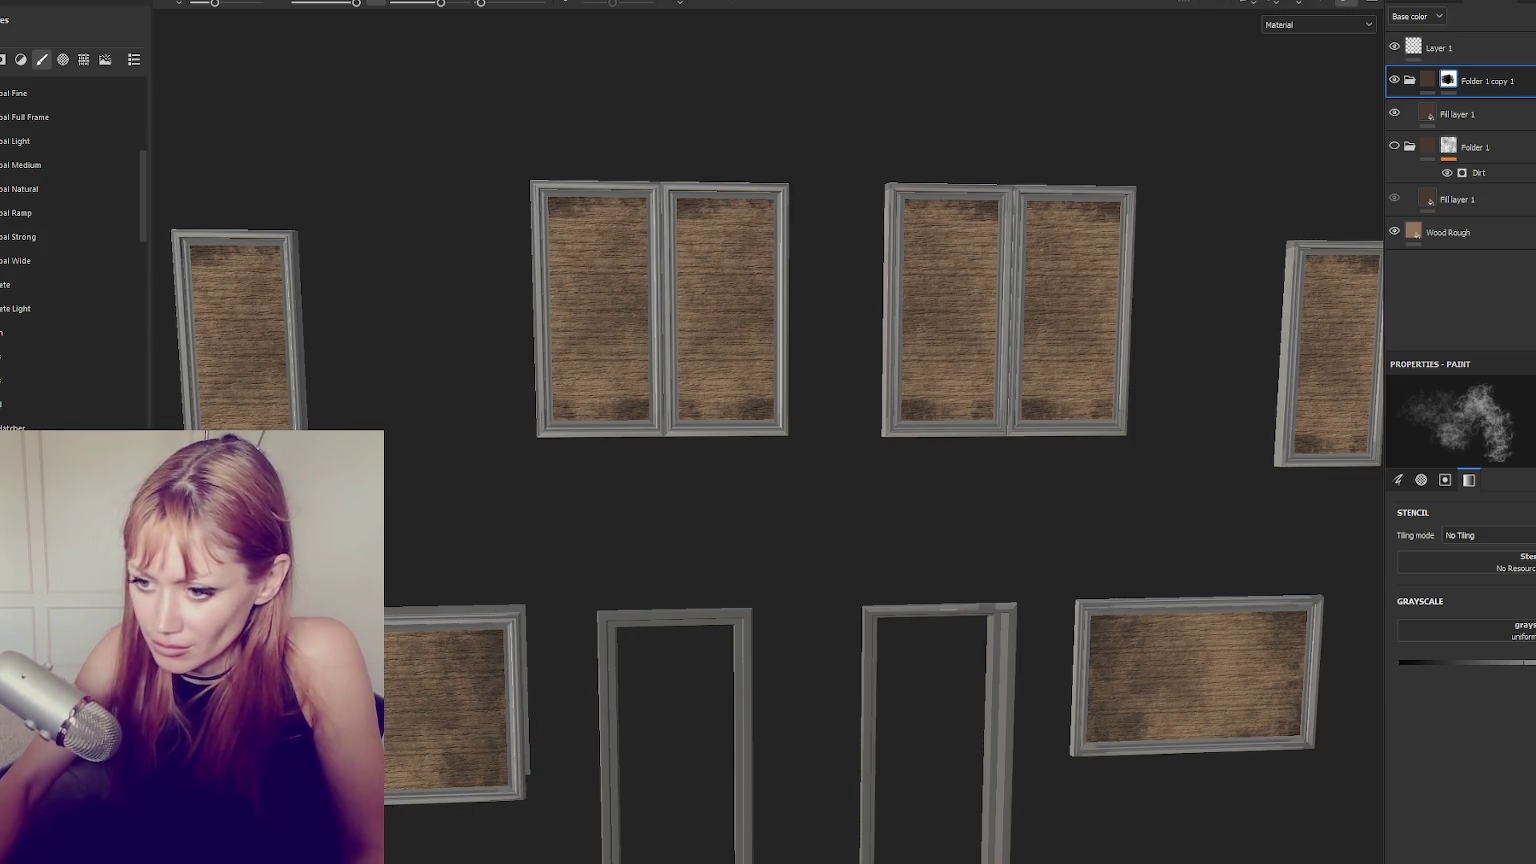
click(482, 660)
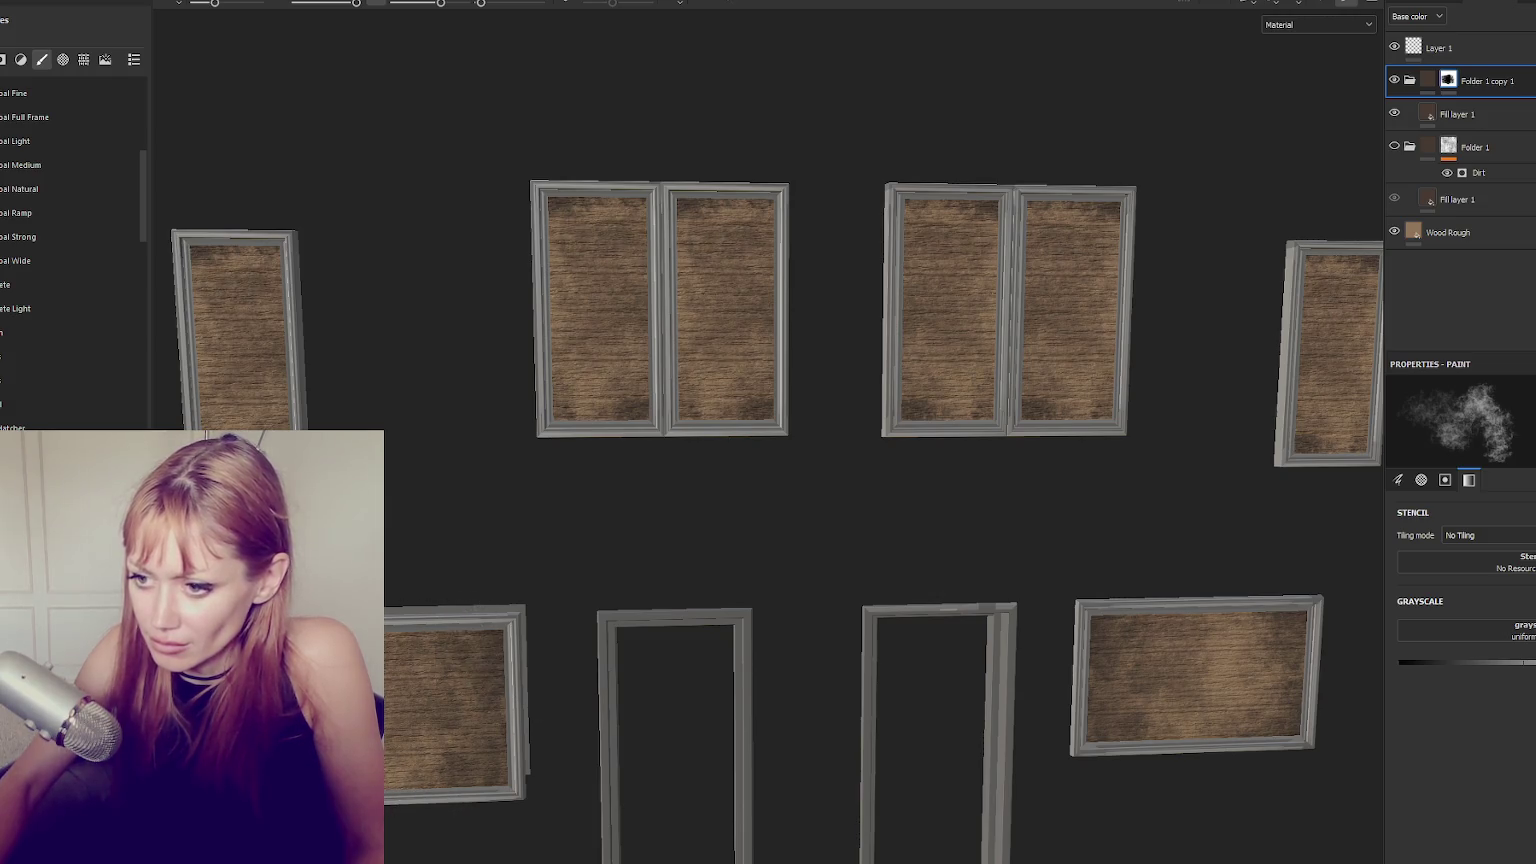
drag(231, 338, 200, 400)
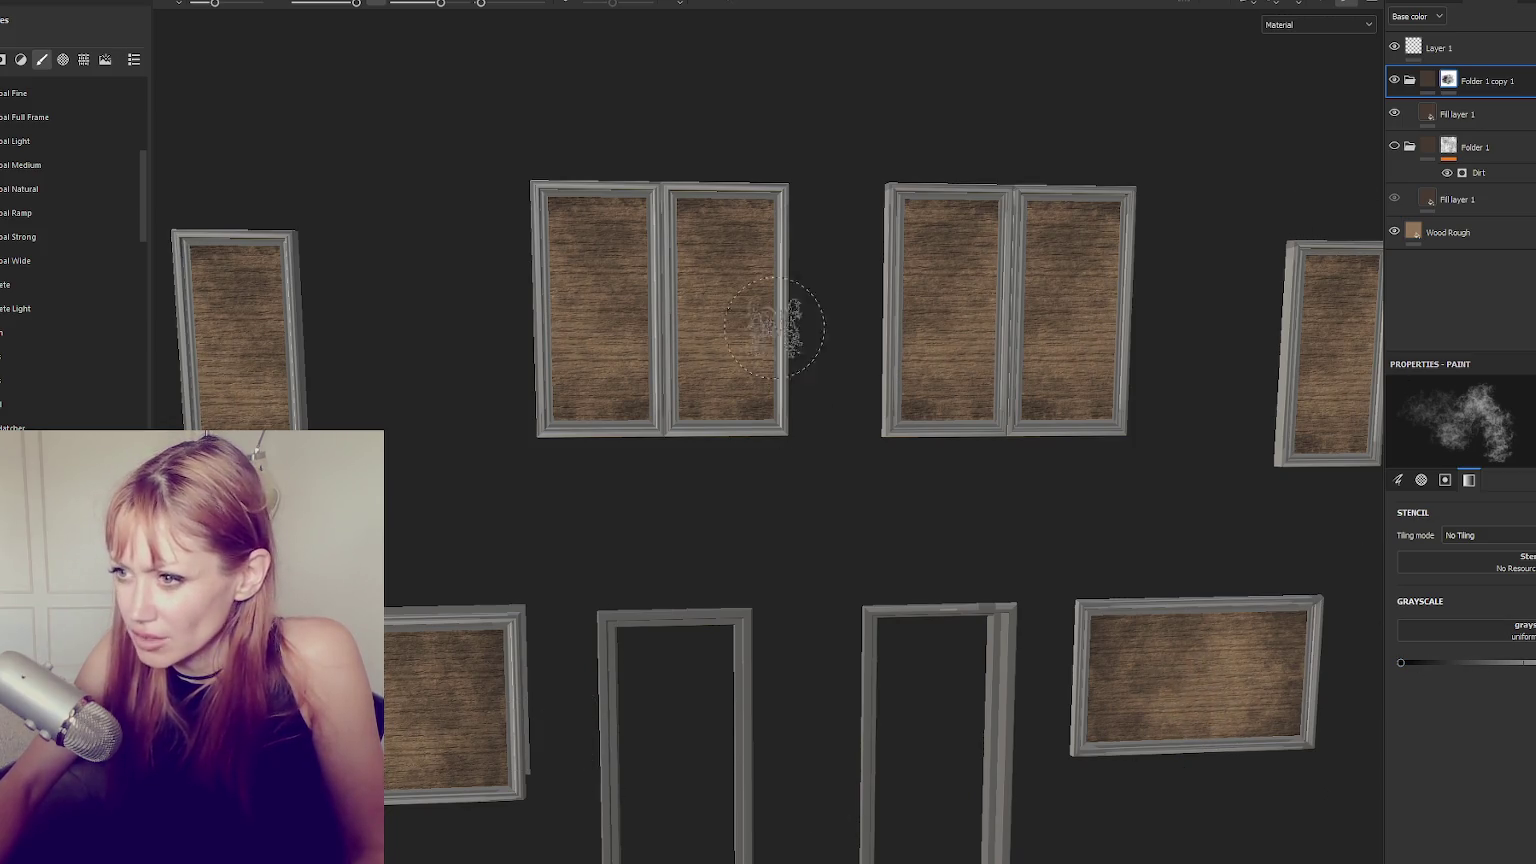
drag(1401, 662, 1456, 662)
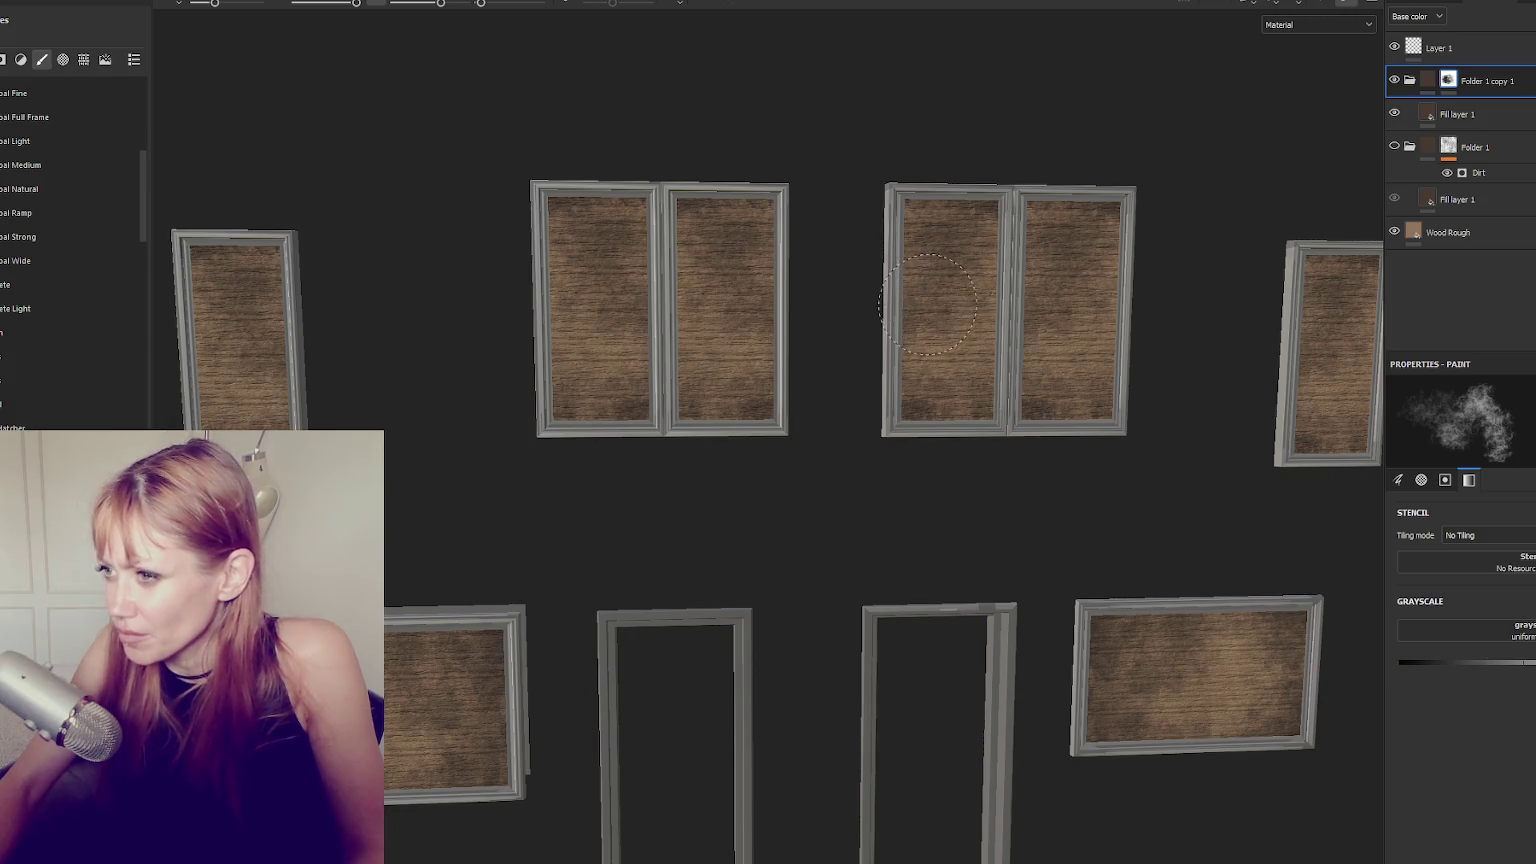
click(1401, 662)
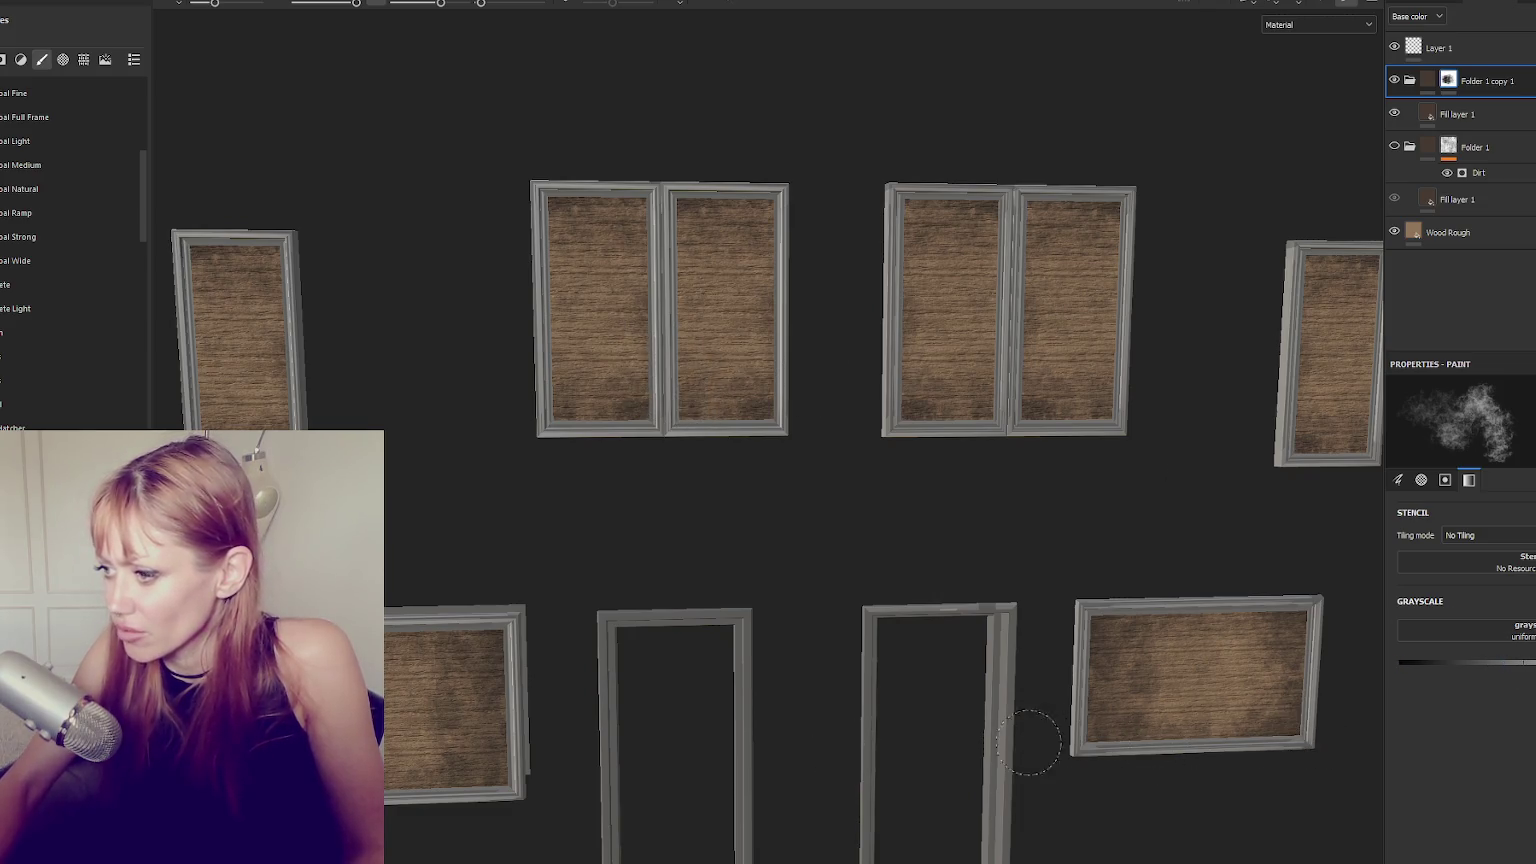
drag(690, 445, 622, 410)
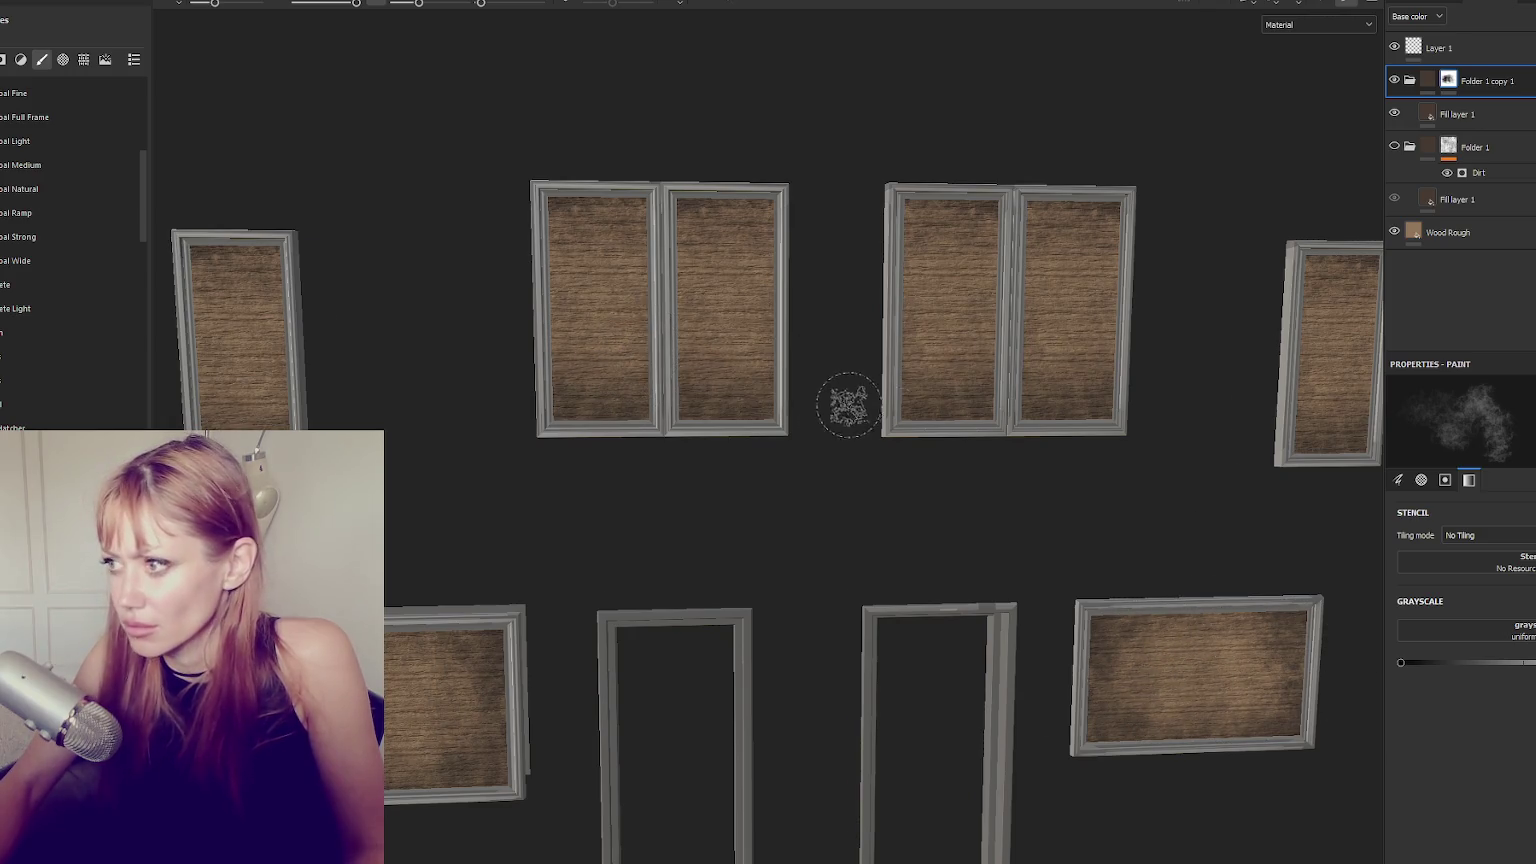
scroll(855, 405, down, 3)
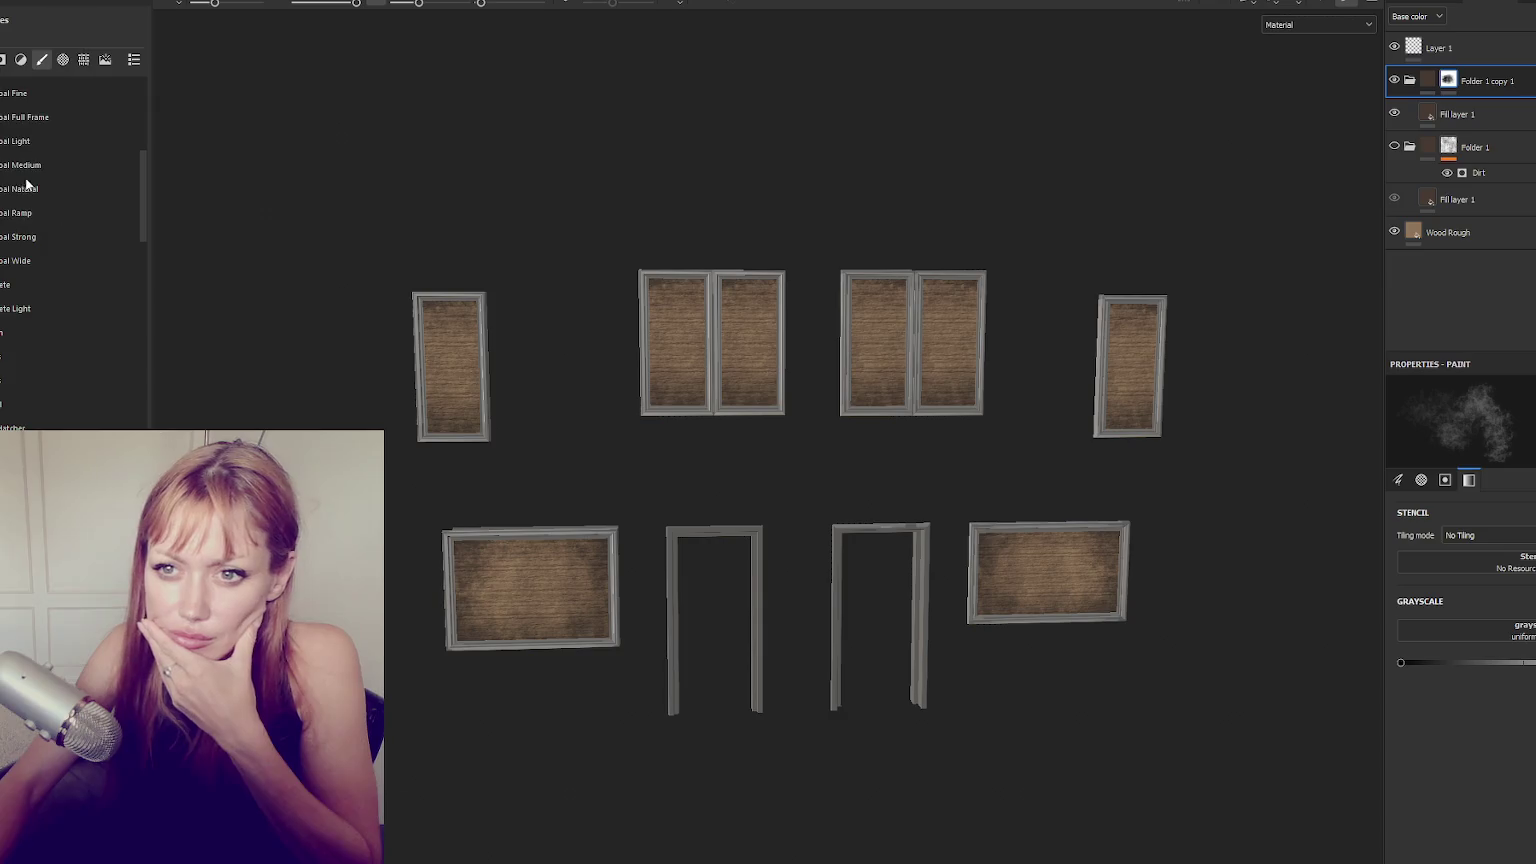
Uncheck the Wood set in Export textures, then reopen the export settings from the File menu.
key(ctrl+shift+e)
click(447, 585)
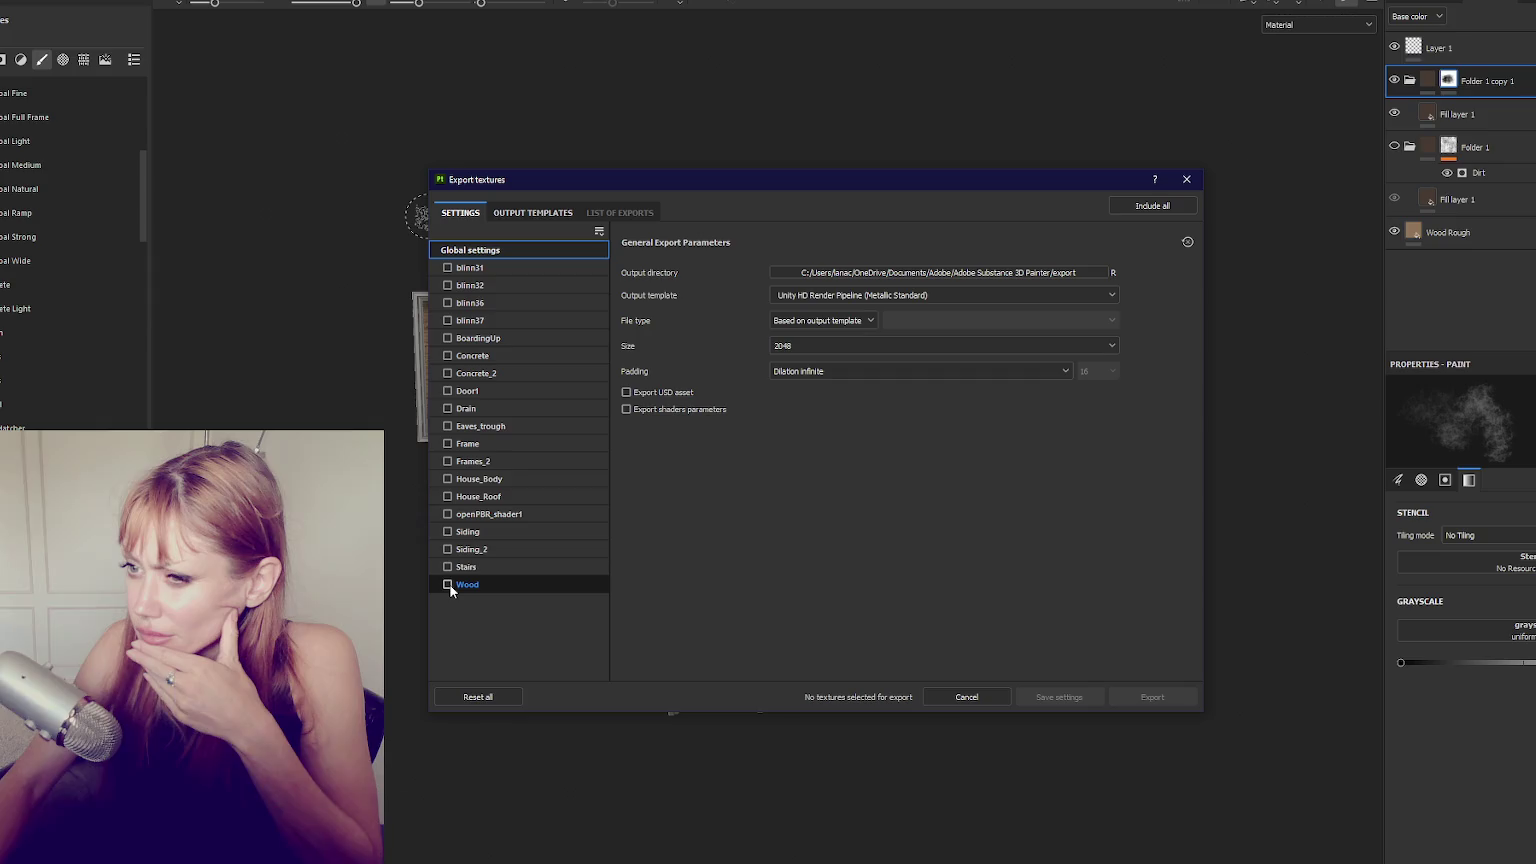
click(1186, 179)
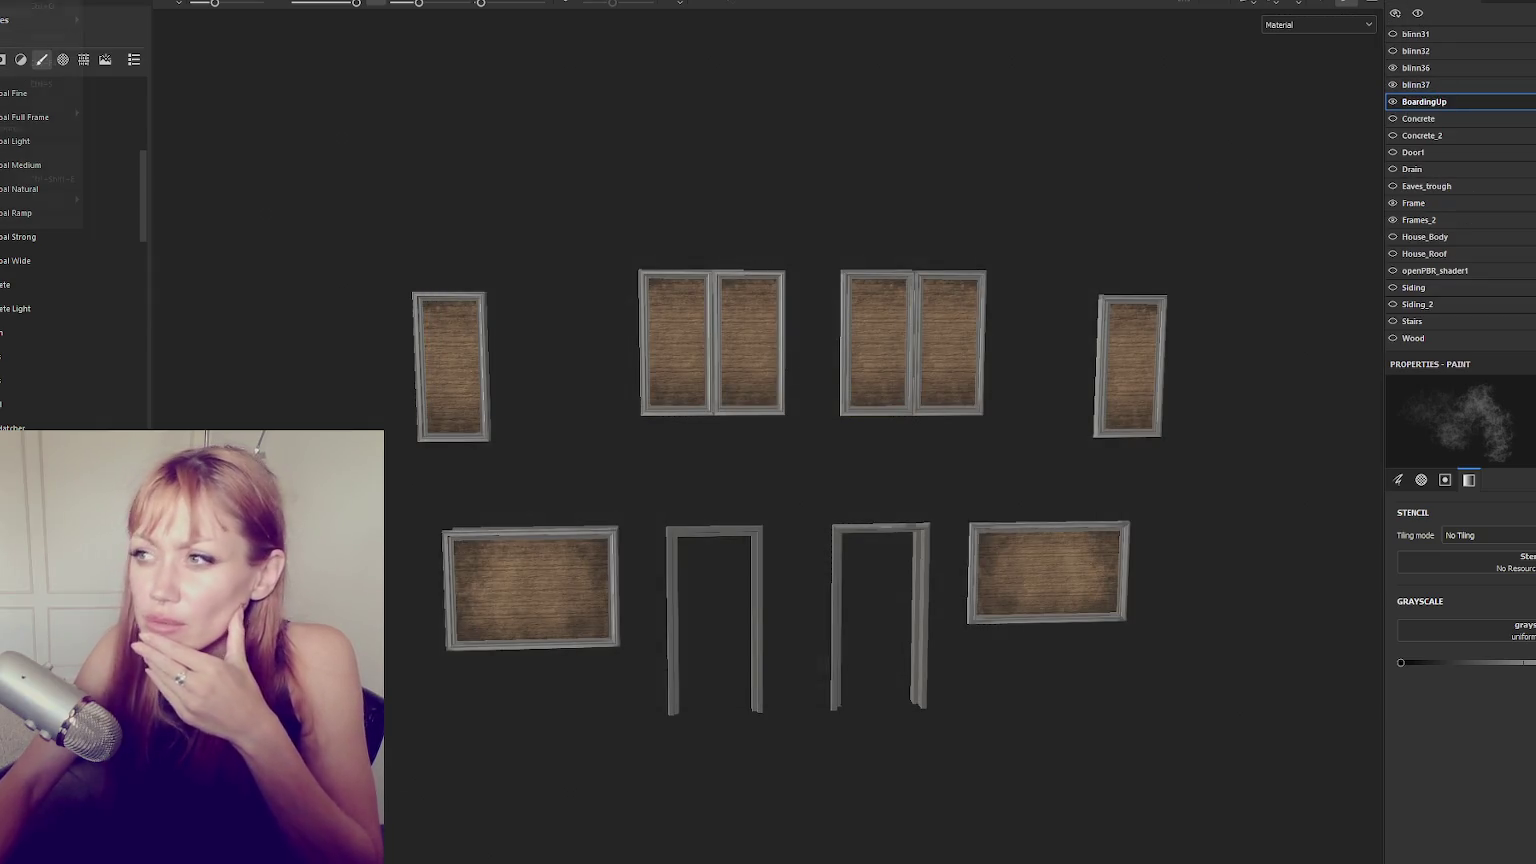
key(alt+f)
key(Return)
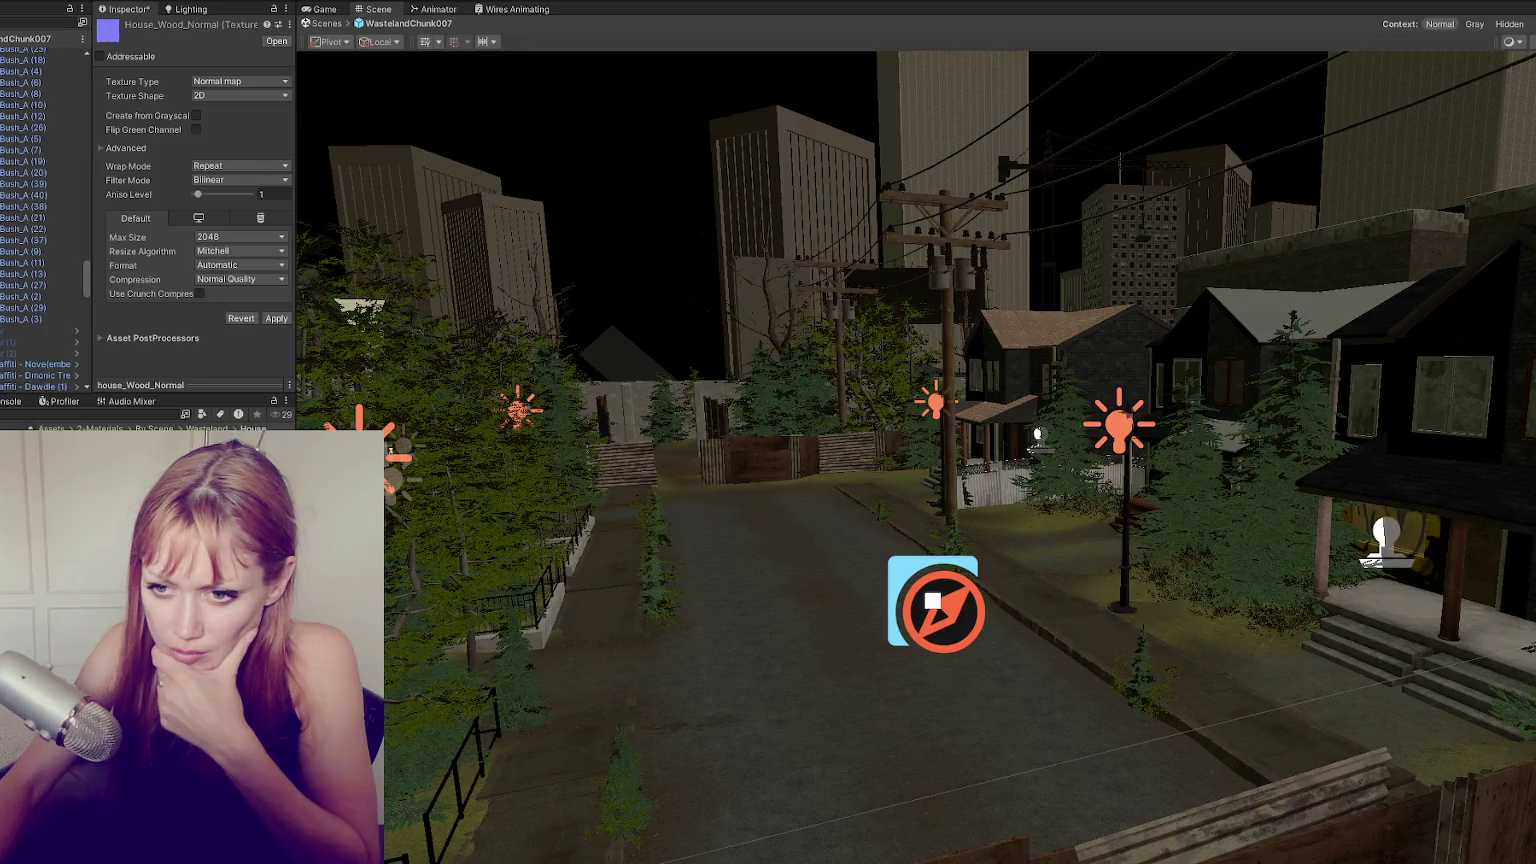
Save the scene and create a Boarded Up Windows folder holding a new material.
click(826, 478)
right_click(196, 470)
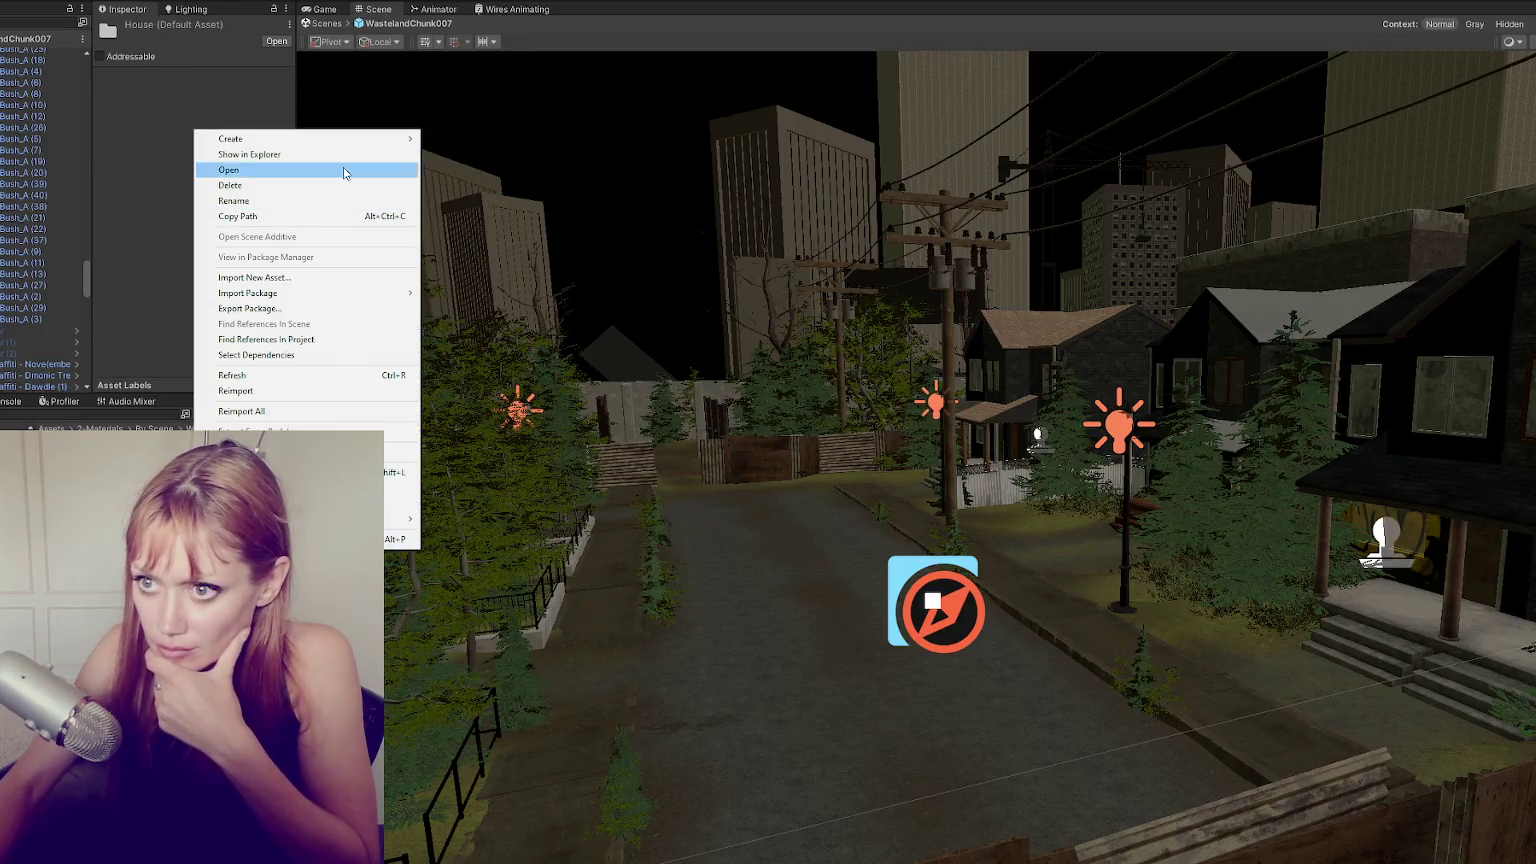
click(480, 157)
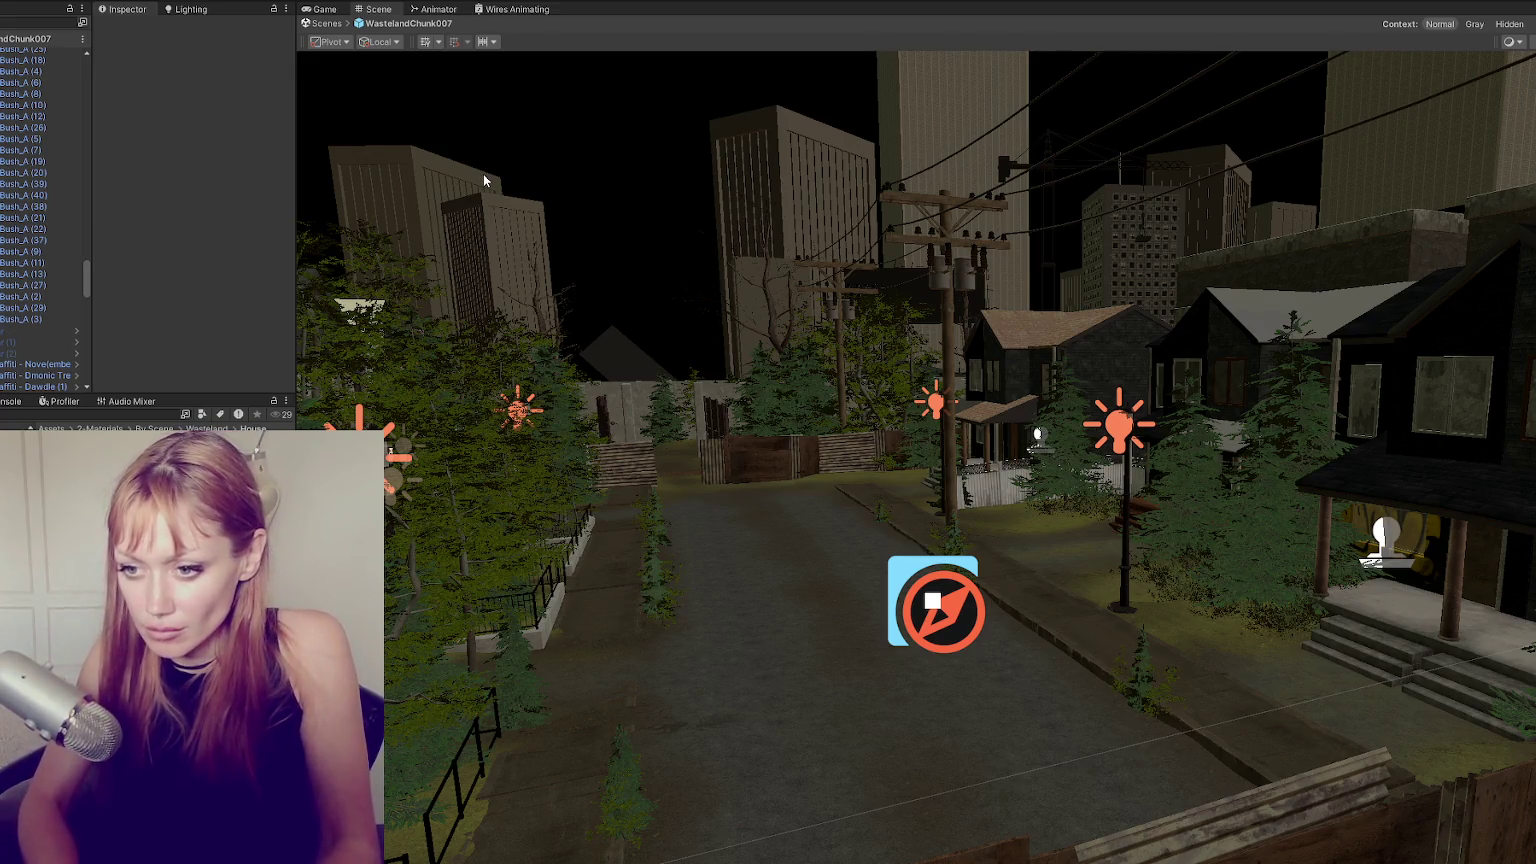
right_click(202, 576)
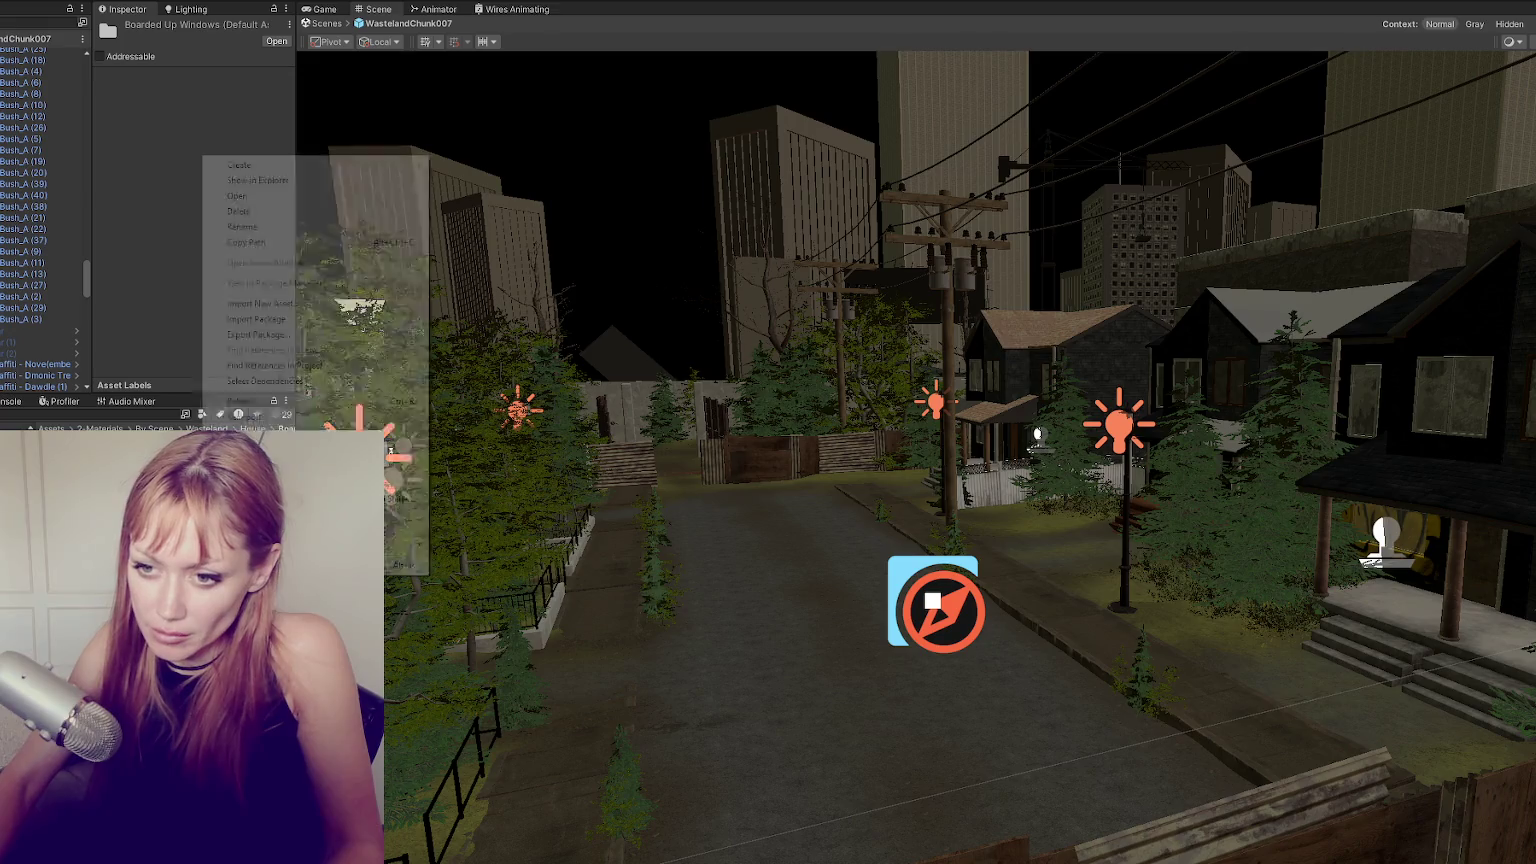
mouse_move(239, 164)
click(502, 506)
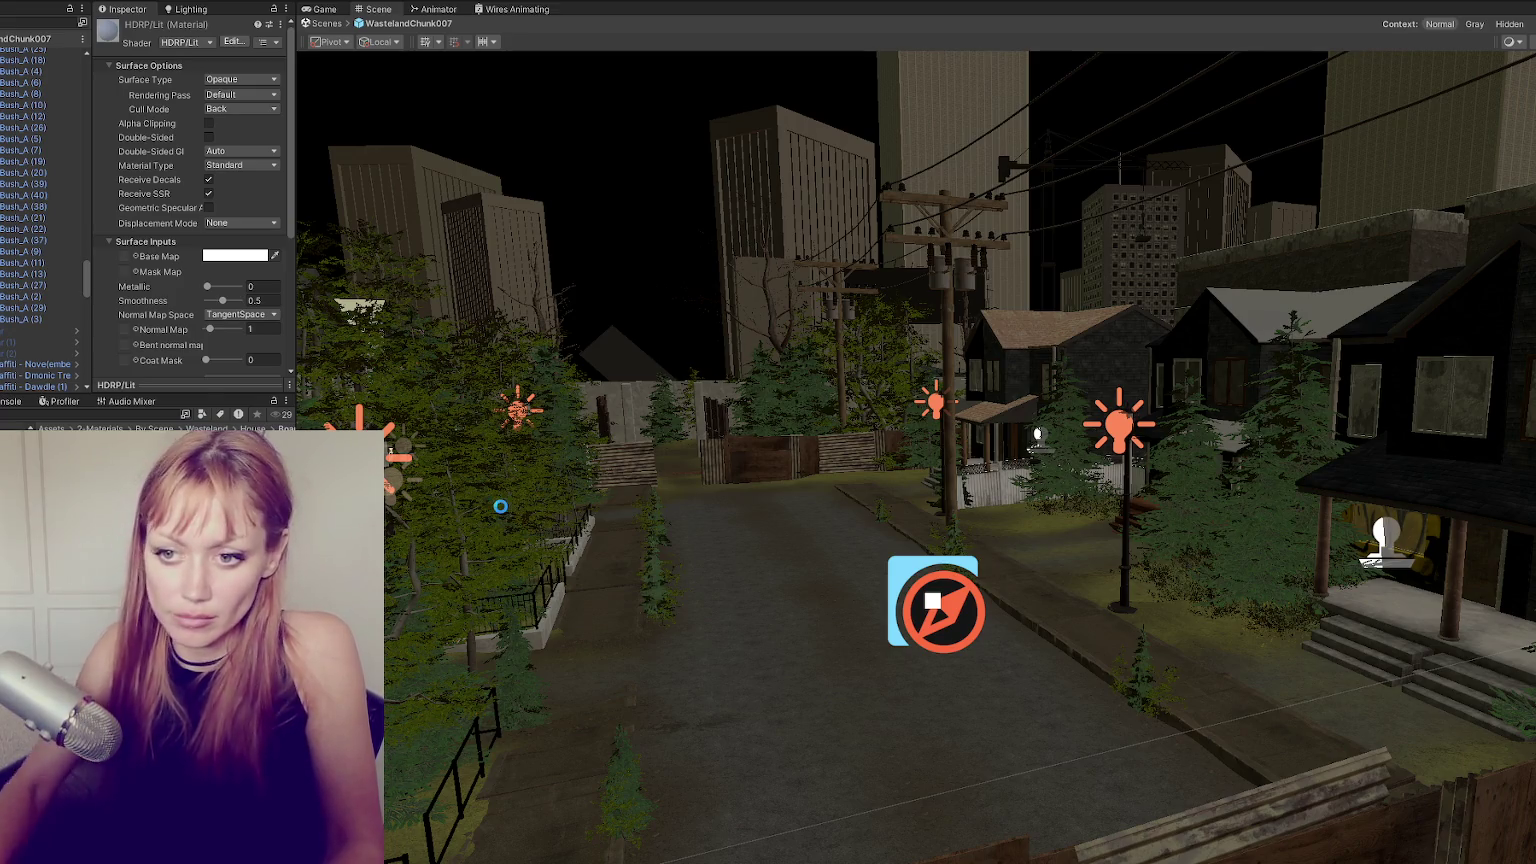
key(Return)
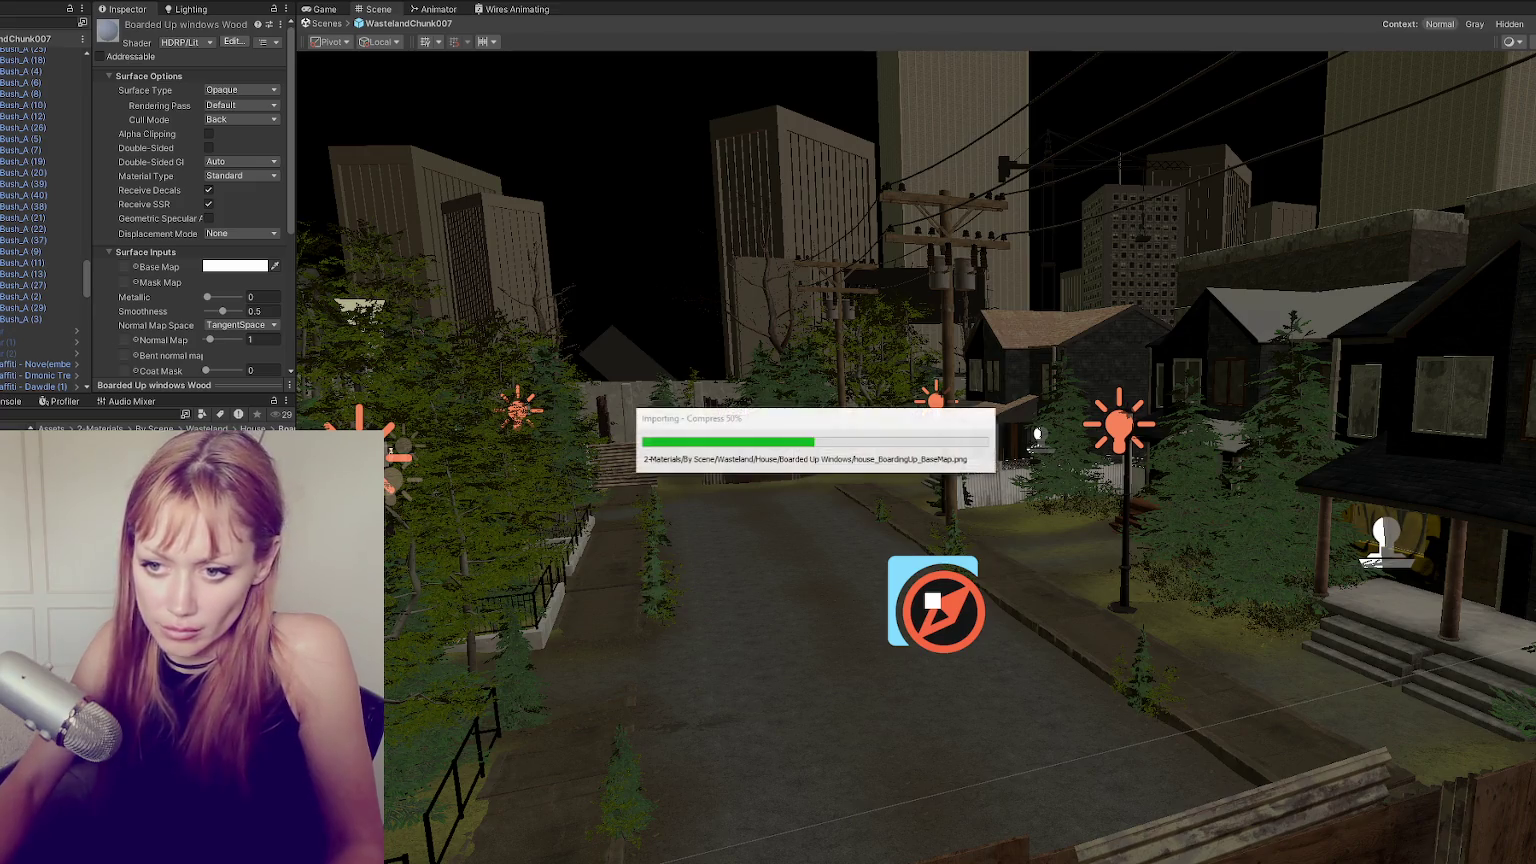
Open the House_Boarding_Up_Normal texture's import settings.
scroll(126, 192, down, 3)
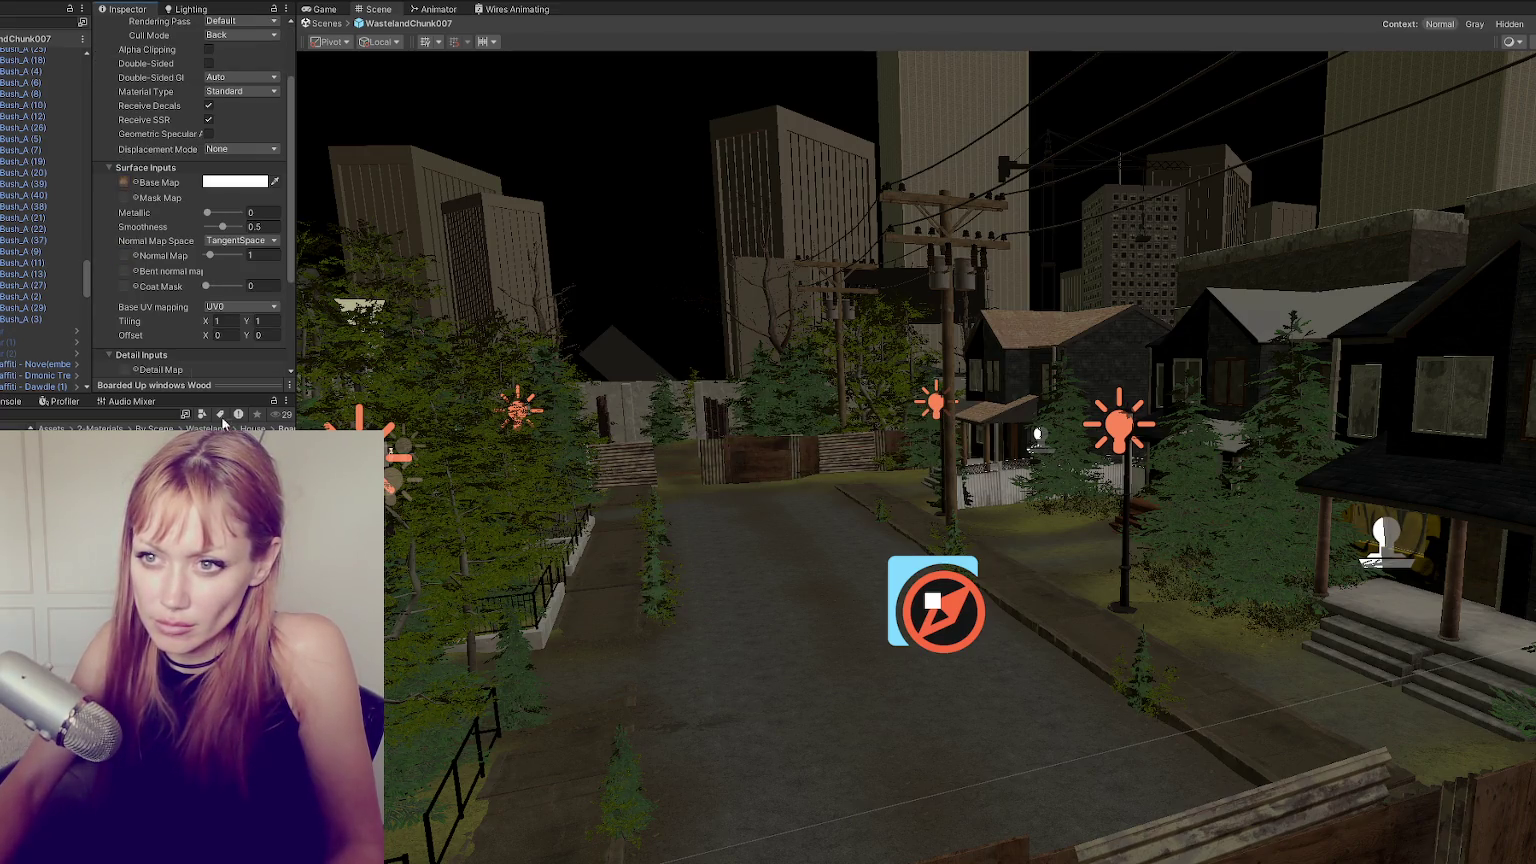
scroll(145, 195, down, 3)
drag(127, 121, 124, 114)
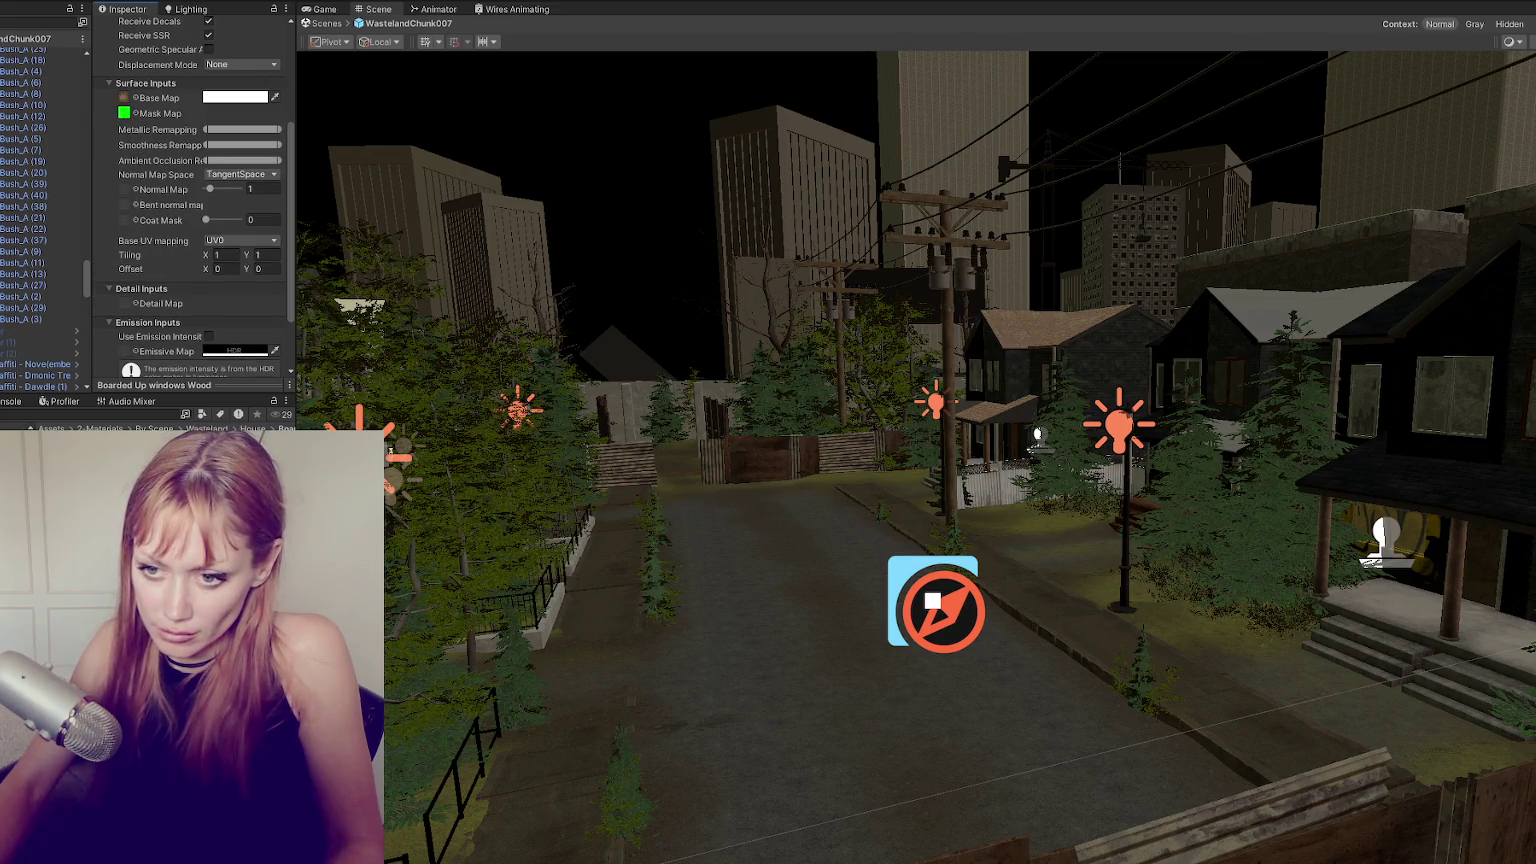
scroll(153, 110, down, 3)
double_click(124, 113)
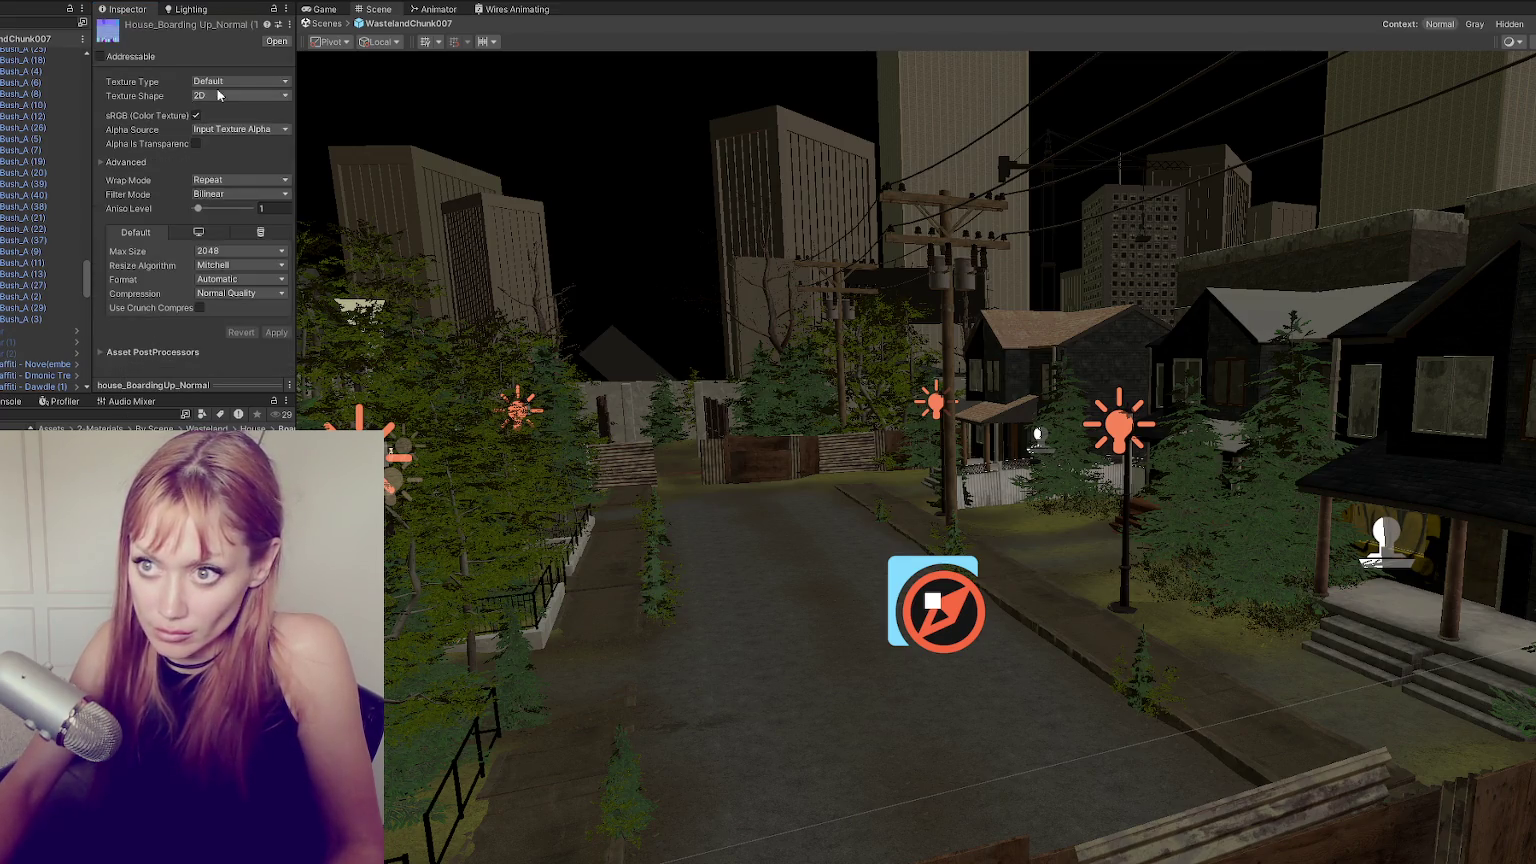
scroll(917, 426, up, 2)
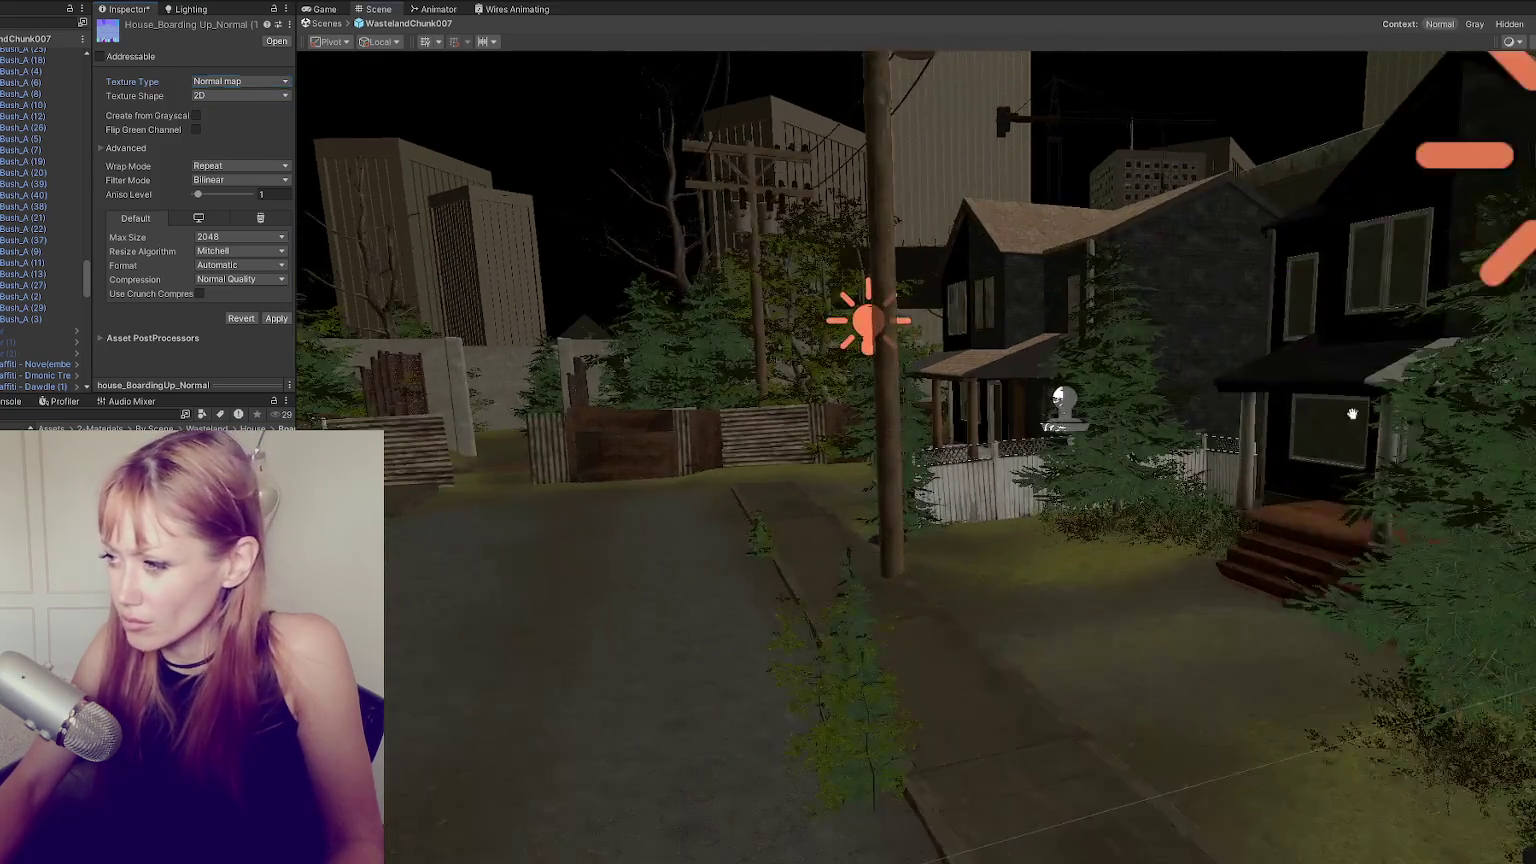
scroll(917, 426, up, 8)
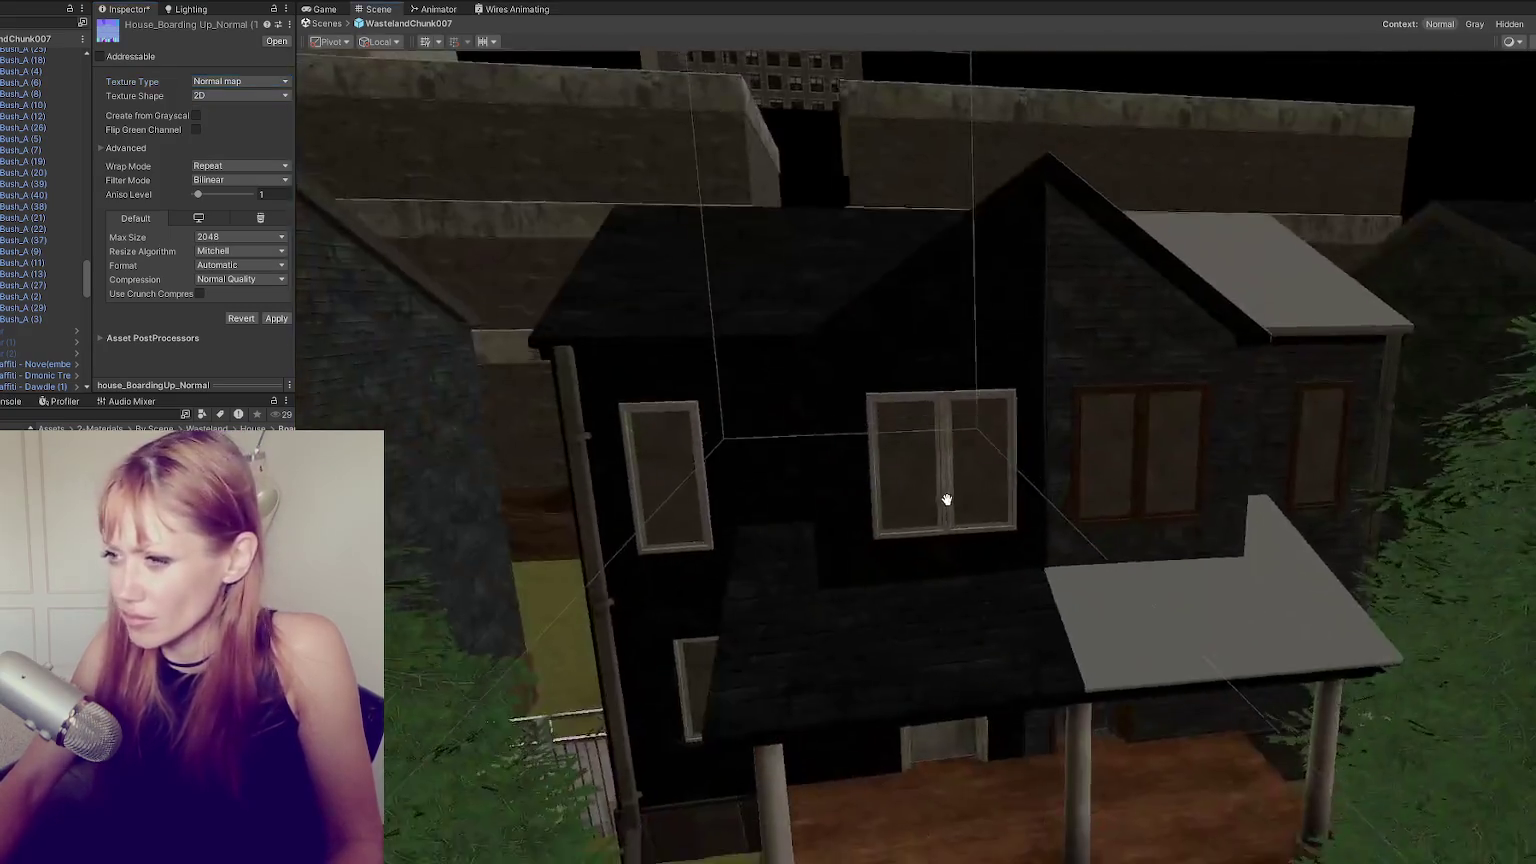
Drag the boarded-up wood material onto the house windows, then dismiss the import prompt.
mouse_move(946, 498)
middle_down()
mouse_move(962, 444)
mouse_move(385, 492)
middle_up()
drag(300, 500, 834, 320)
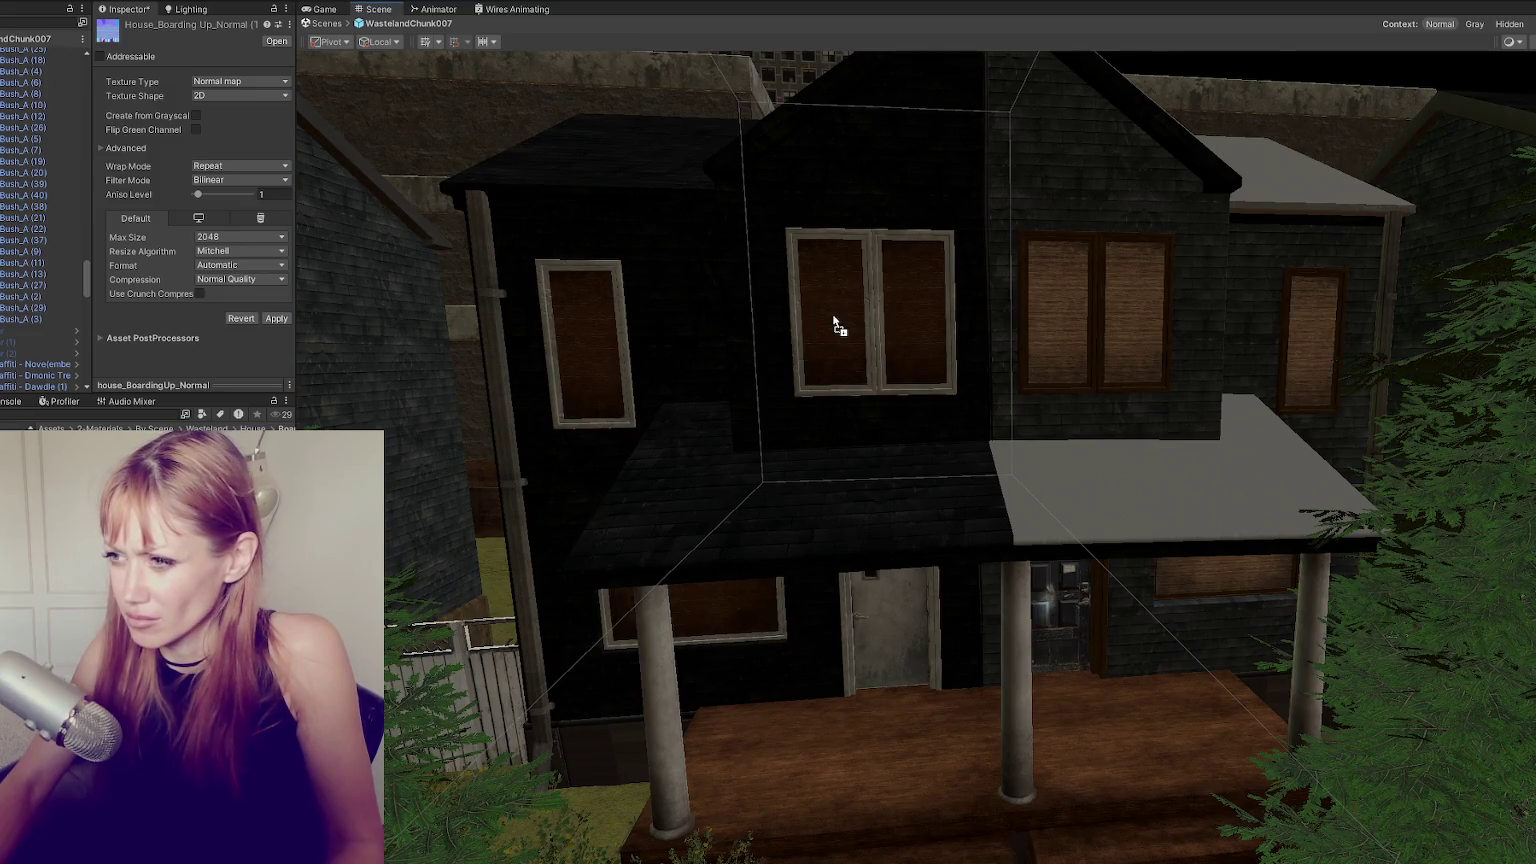
scroll(906, 338, up, 3)
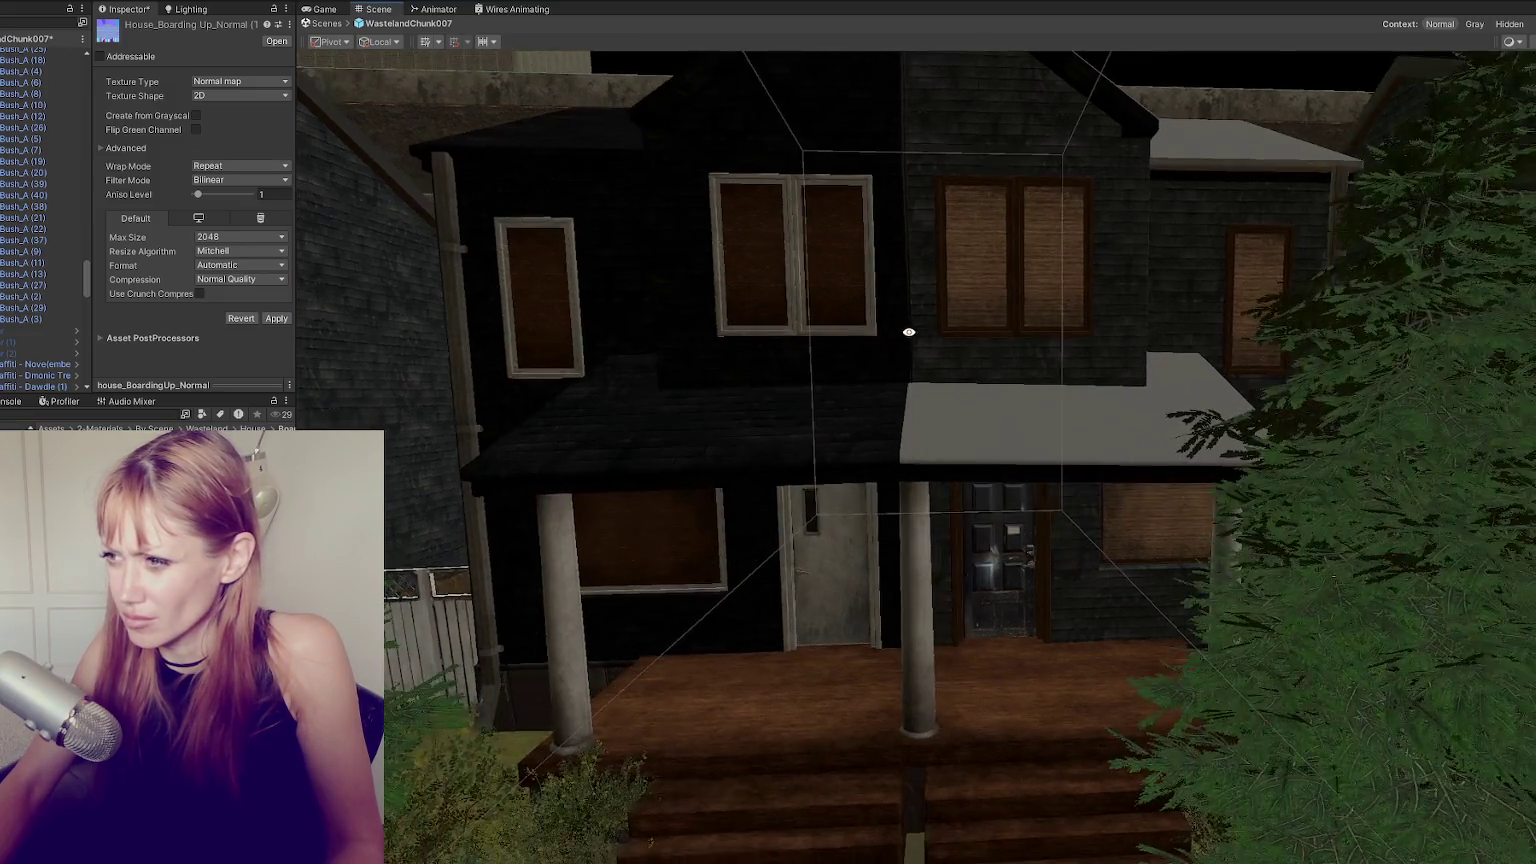
scroll(905, 330, up, 4)
scroll(950, 360, up, 3)
scroll(1091, 398, down, 5)
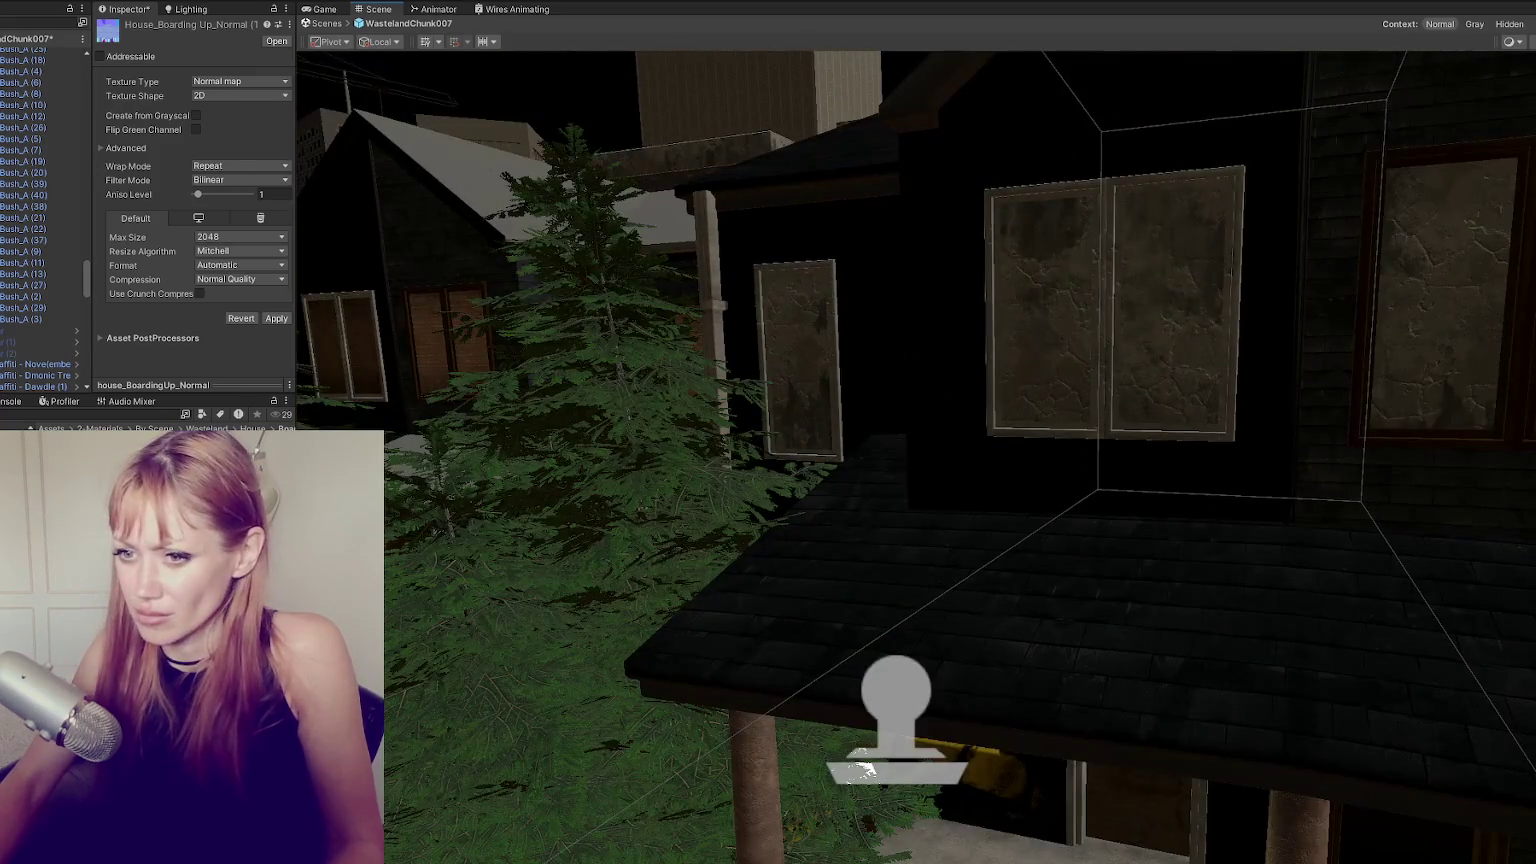
drag(1039, 360, 1175, 343)
scroll(1208, 350, down, 5)
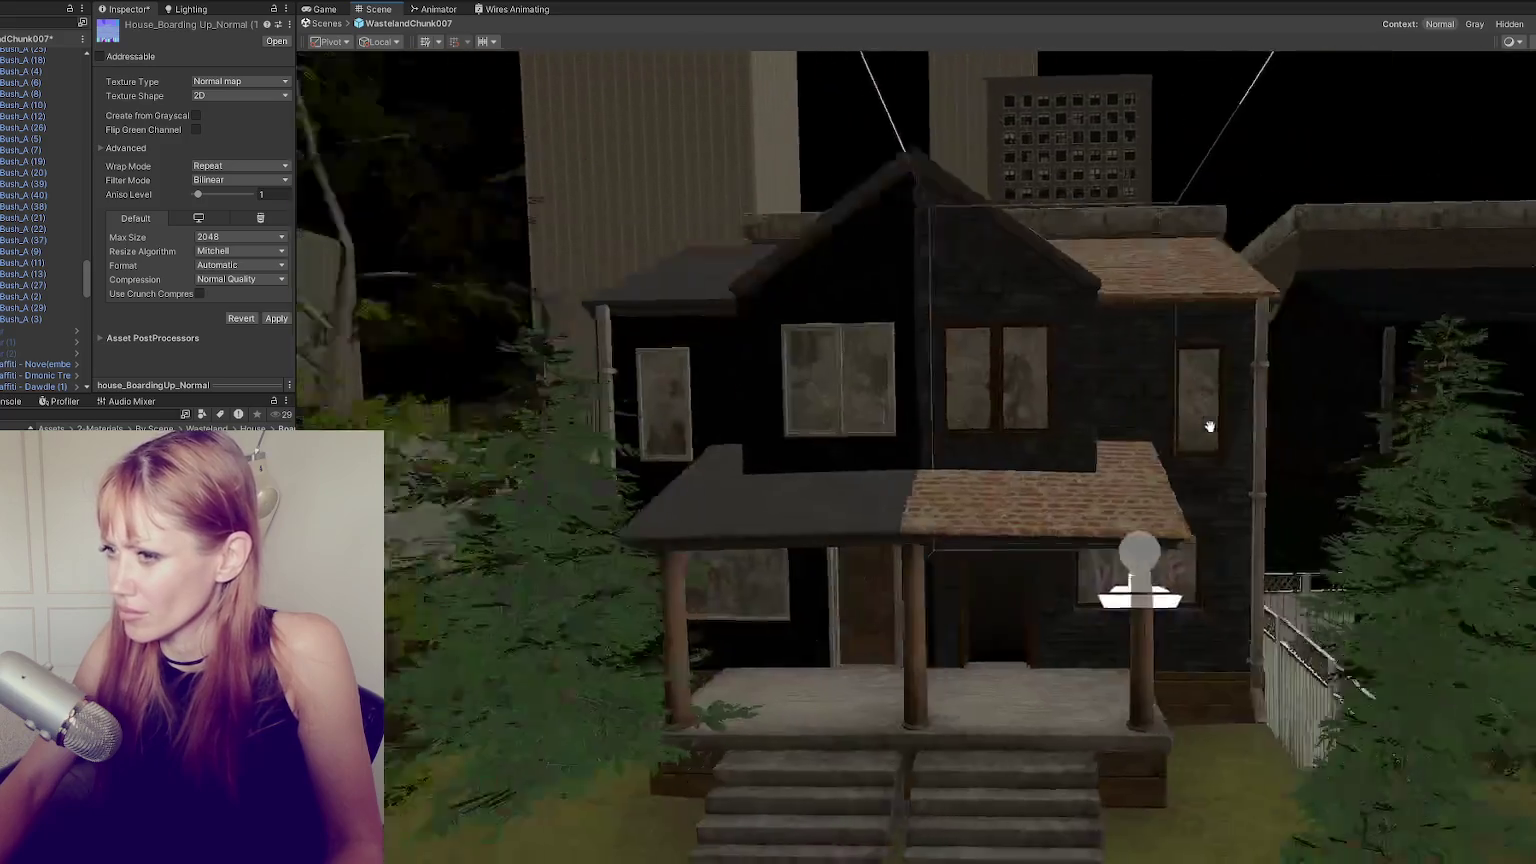
middle_drag(1209, 427, 1284, 418)
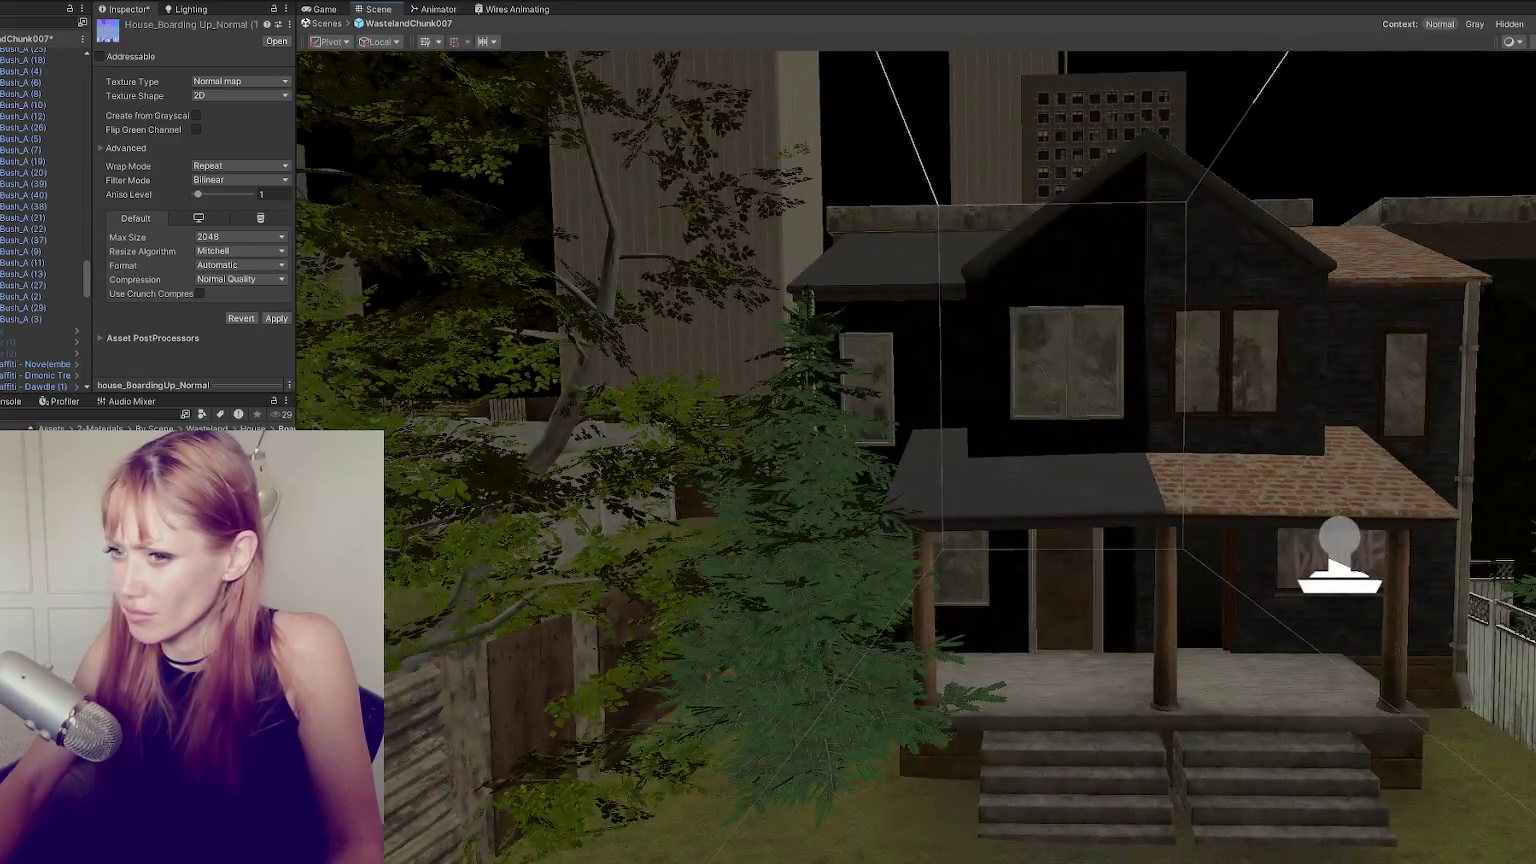
drag(583, 445, 1035, 377)
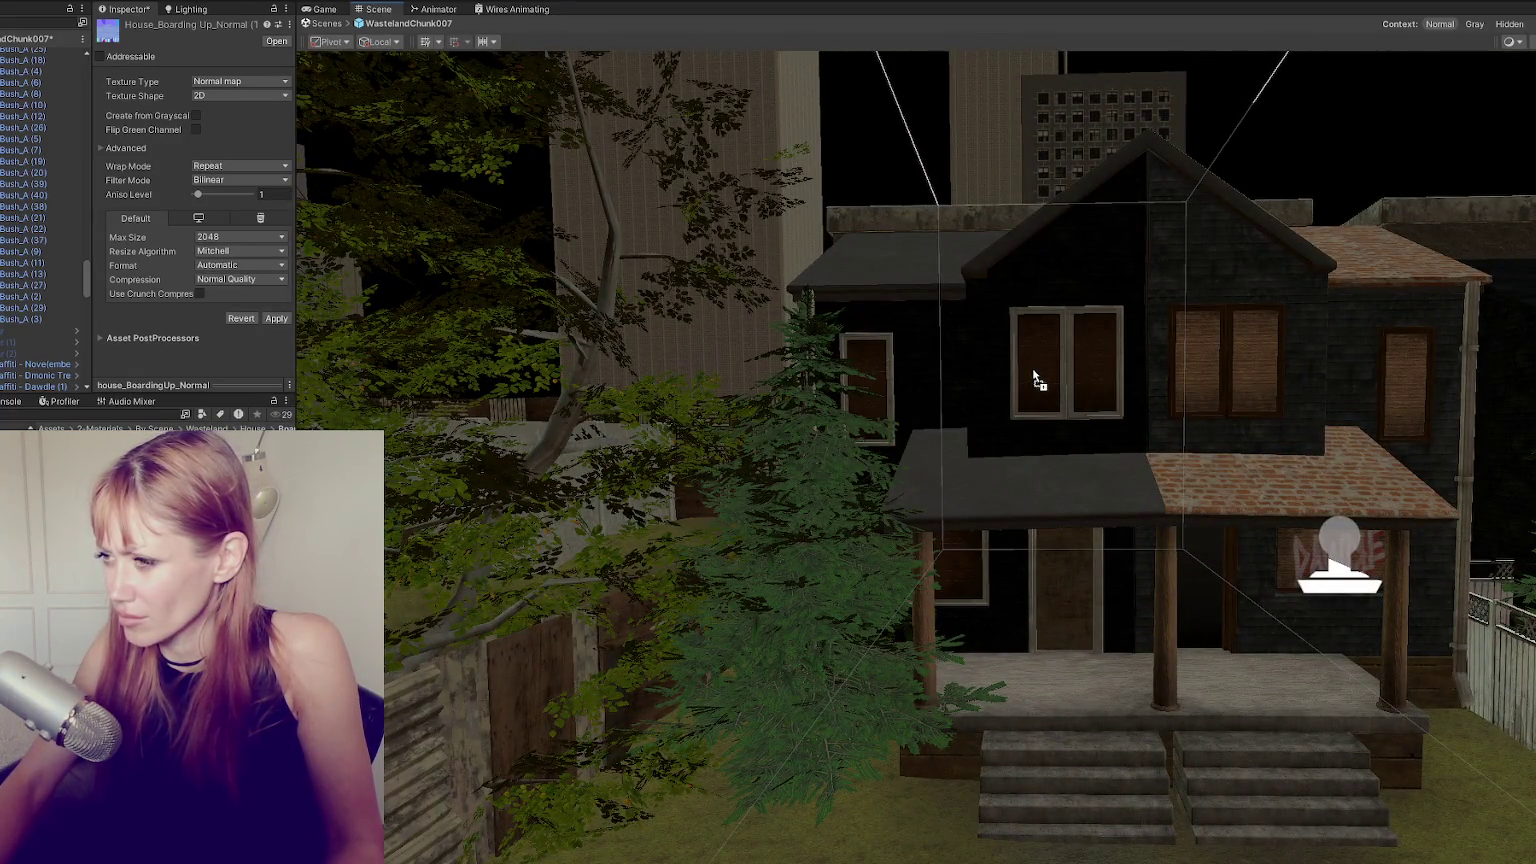
scroll(1174, 404, down, 3)
right_drag(1241, 429, 1246, 540)
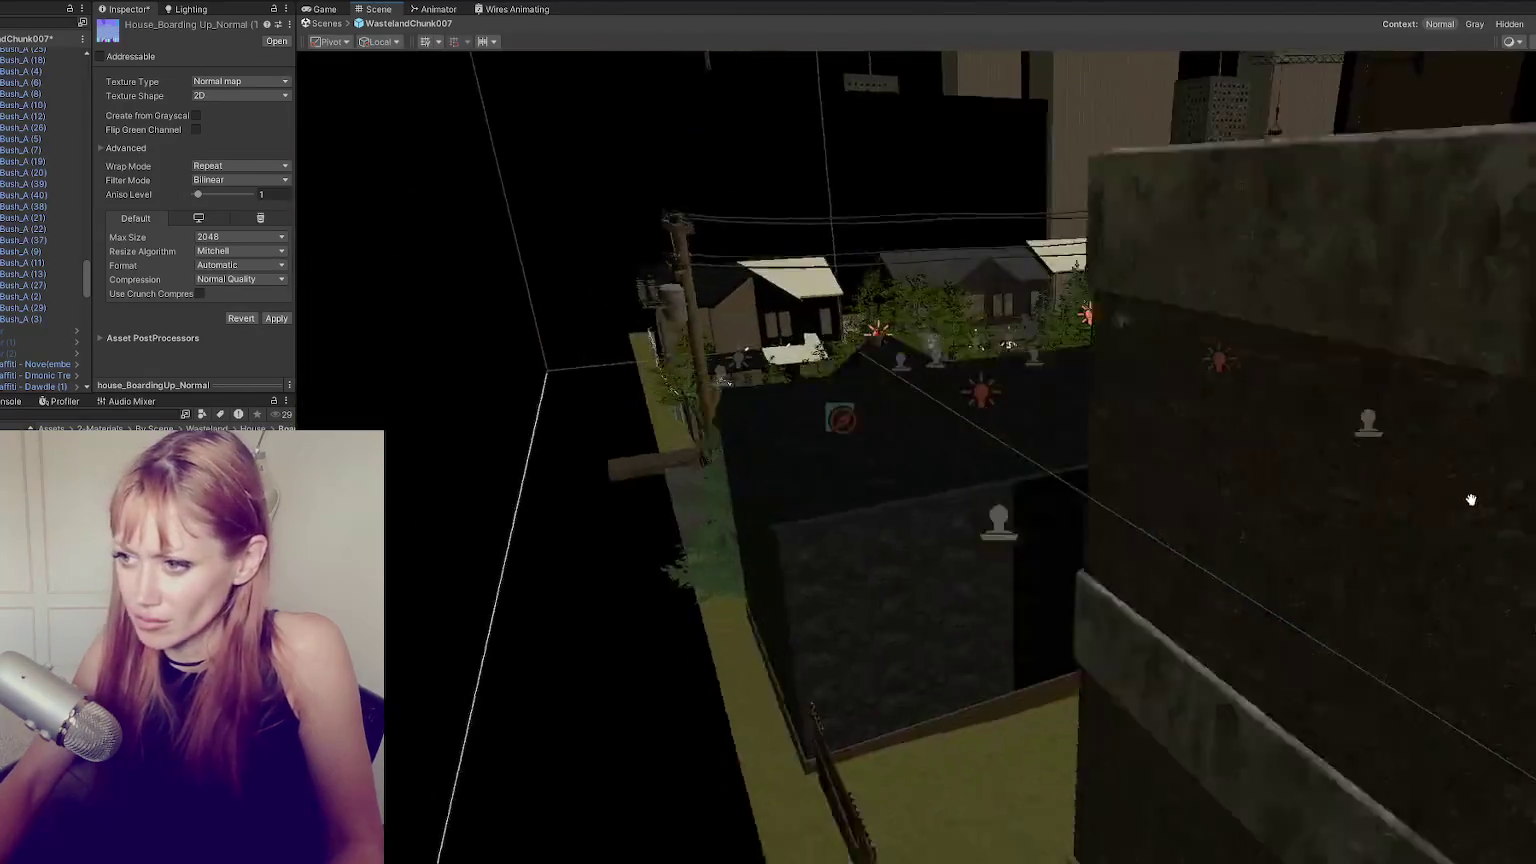
scroll(1246, 540, up, 2)
click(798, 487)
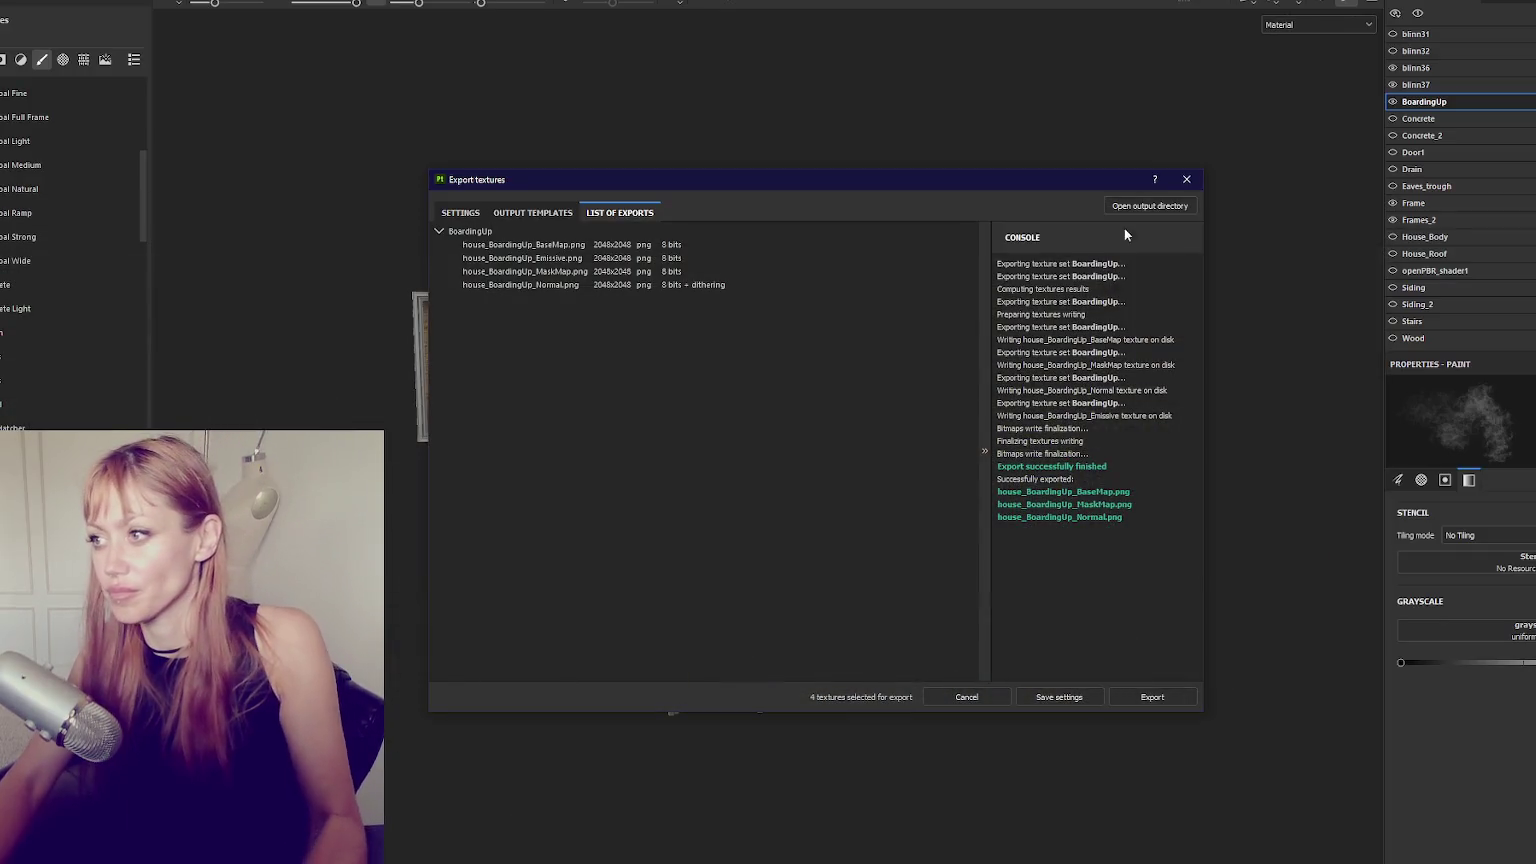
click(1186, 179)
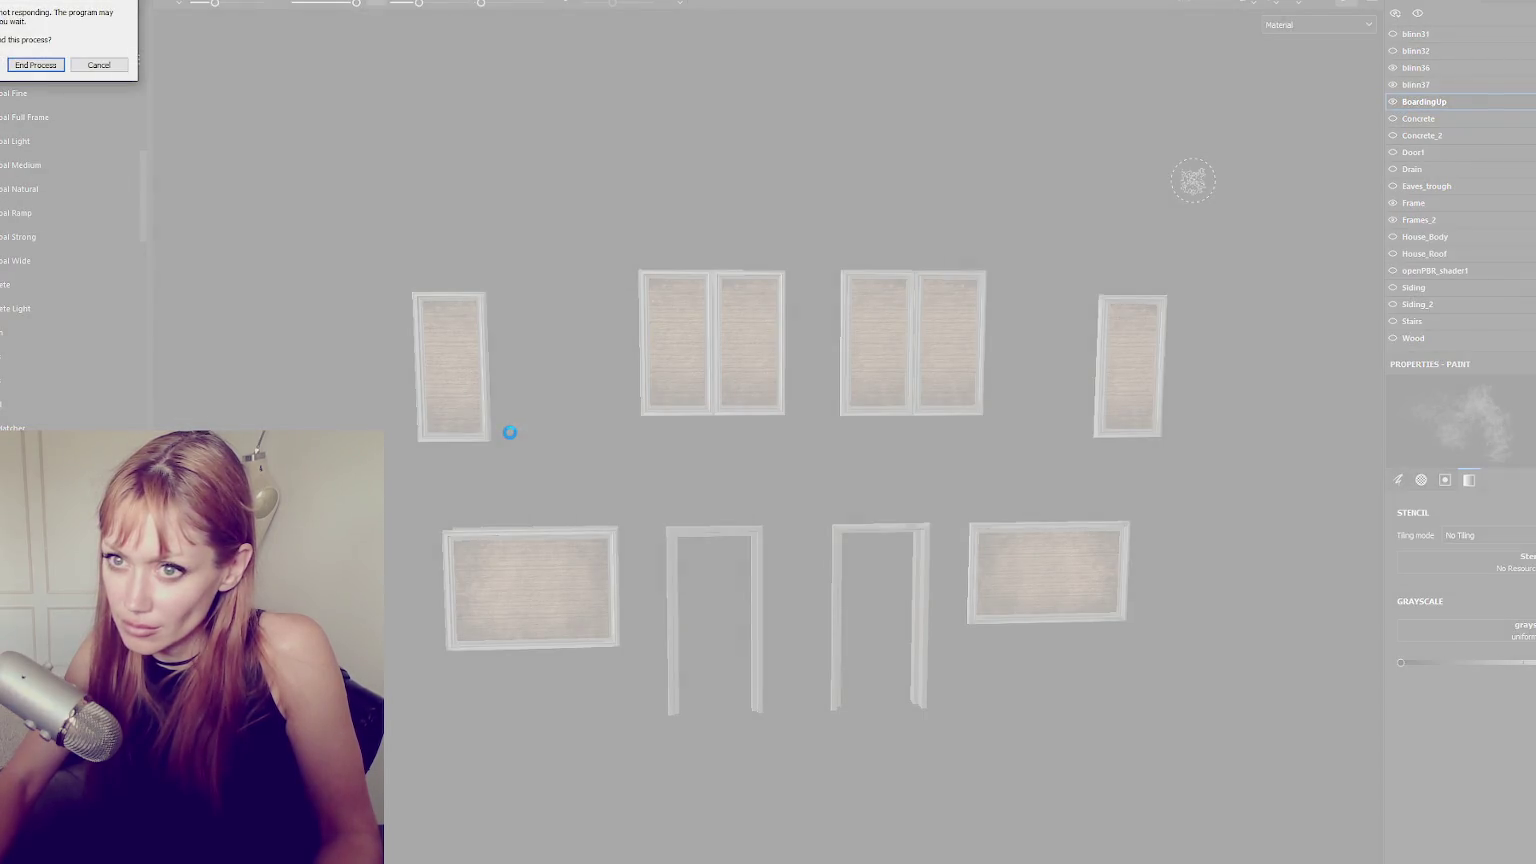
Cancel the 'not responding' warning to keep waiting on Substance 3D Painter.
click(121, 67)
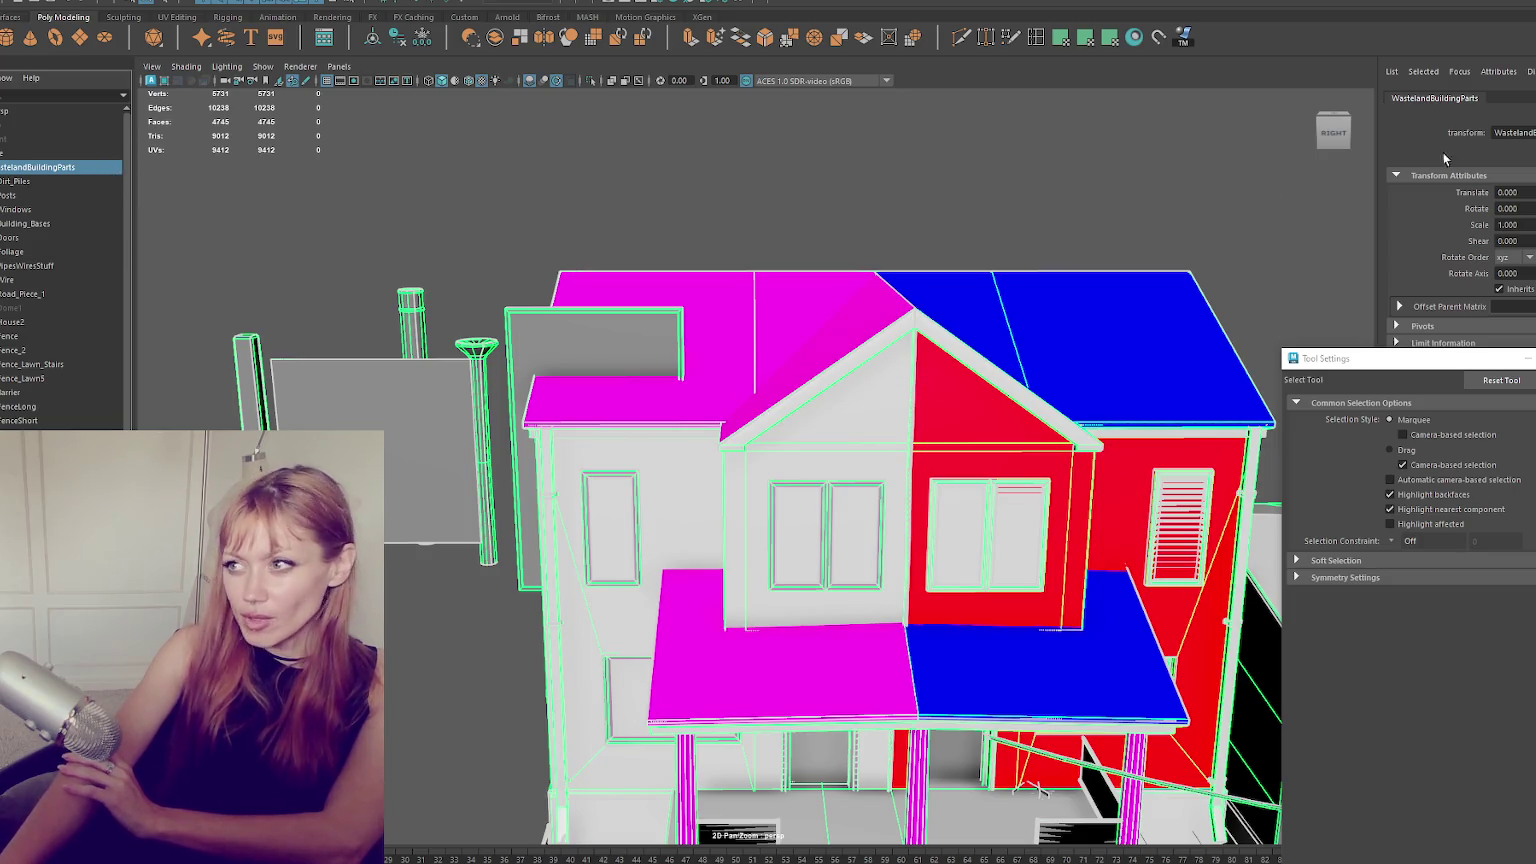
Answer Maya's save-changes prompt, then start the game from the STRAIN title menu.
click(760, 446)
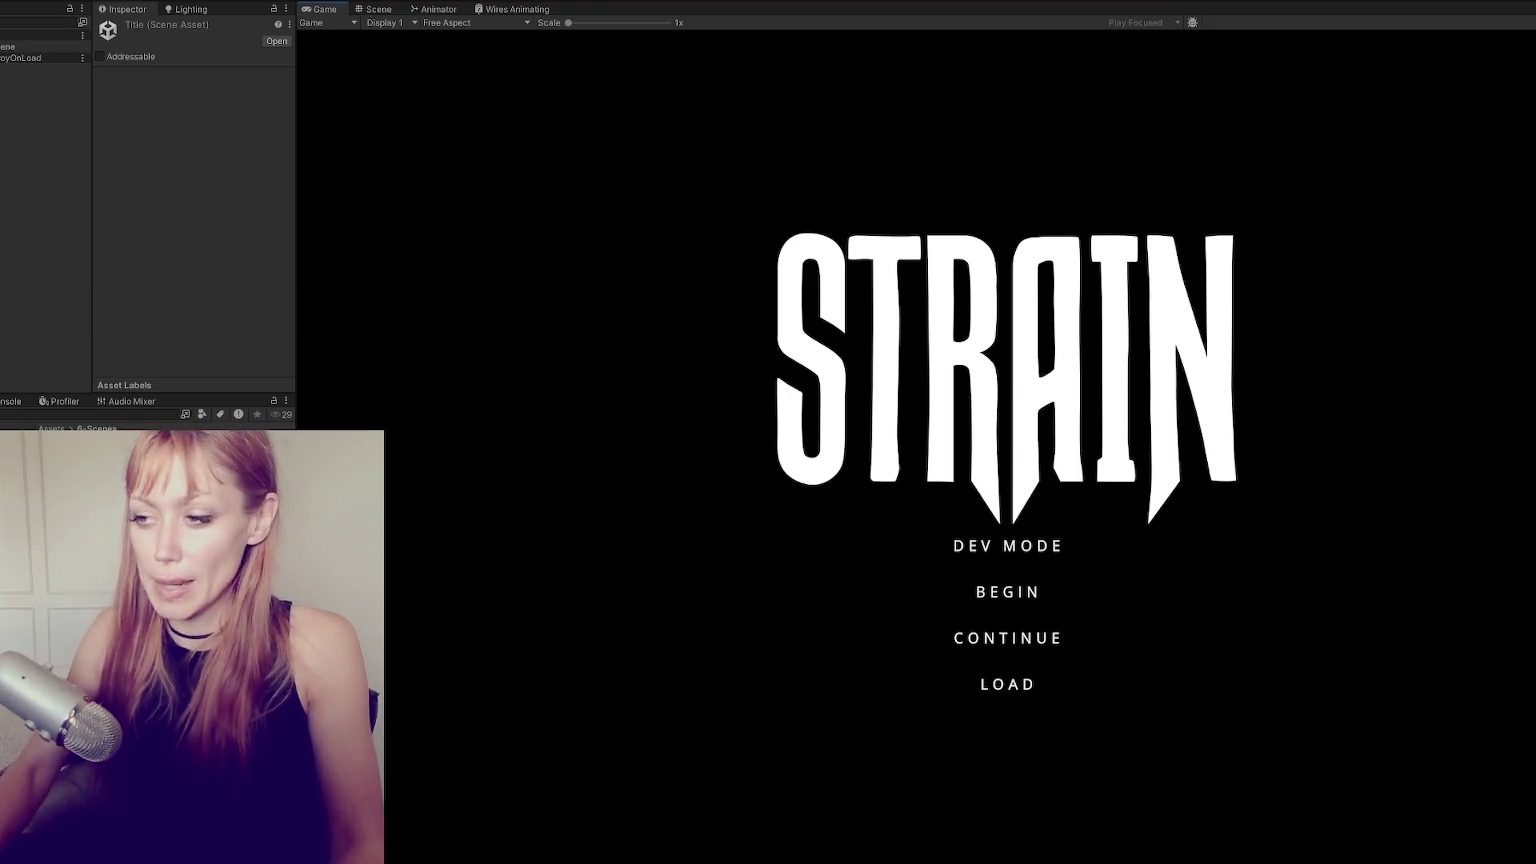
click(924, 506)
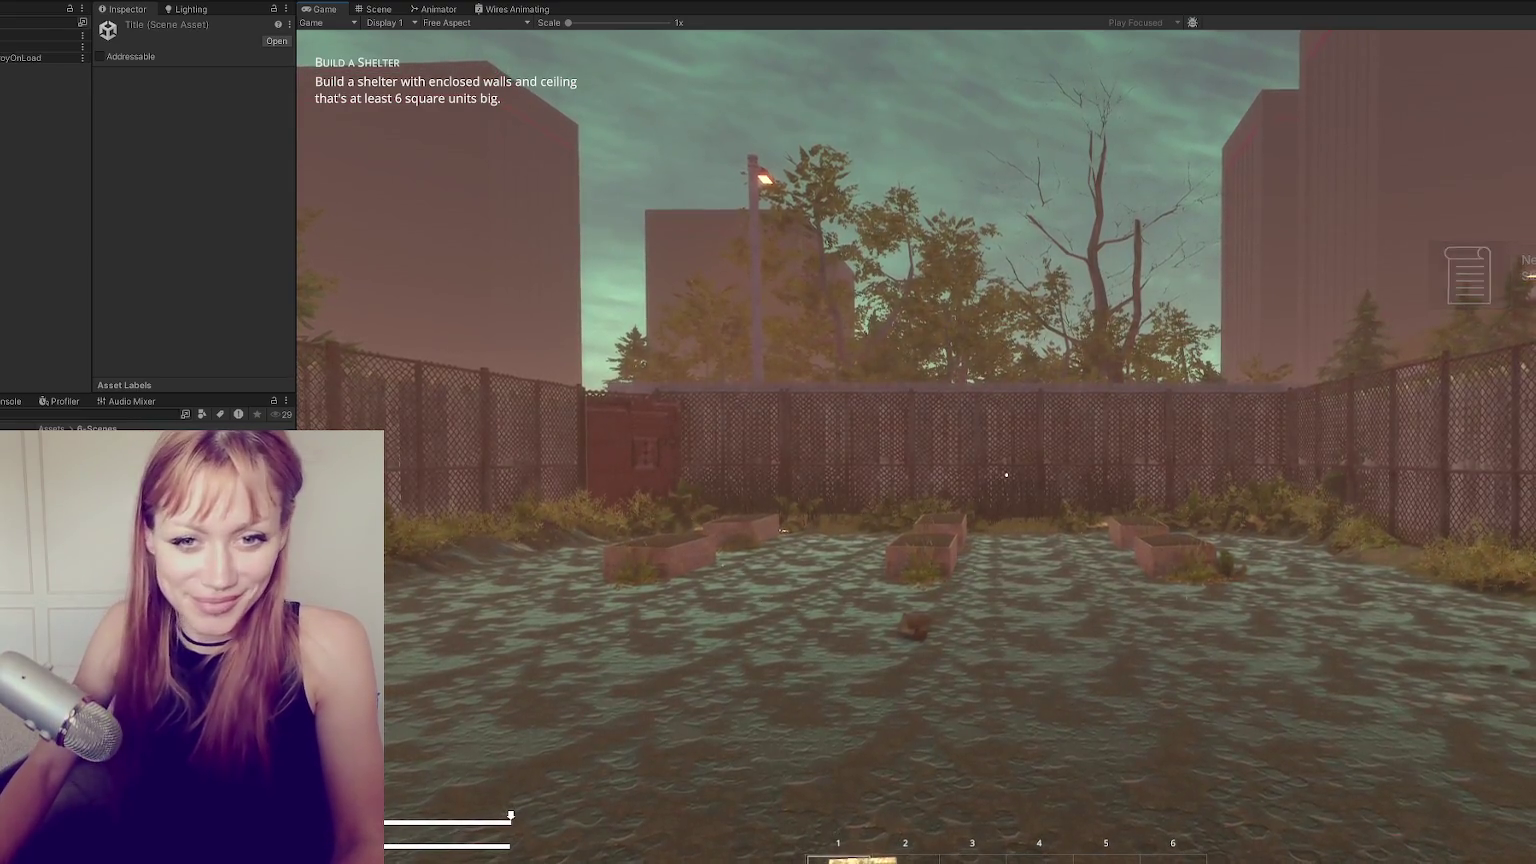
Equip the first hotbar slot's item in the fenced yard.
key(1)
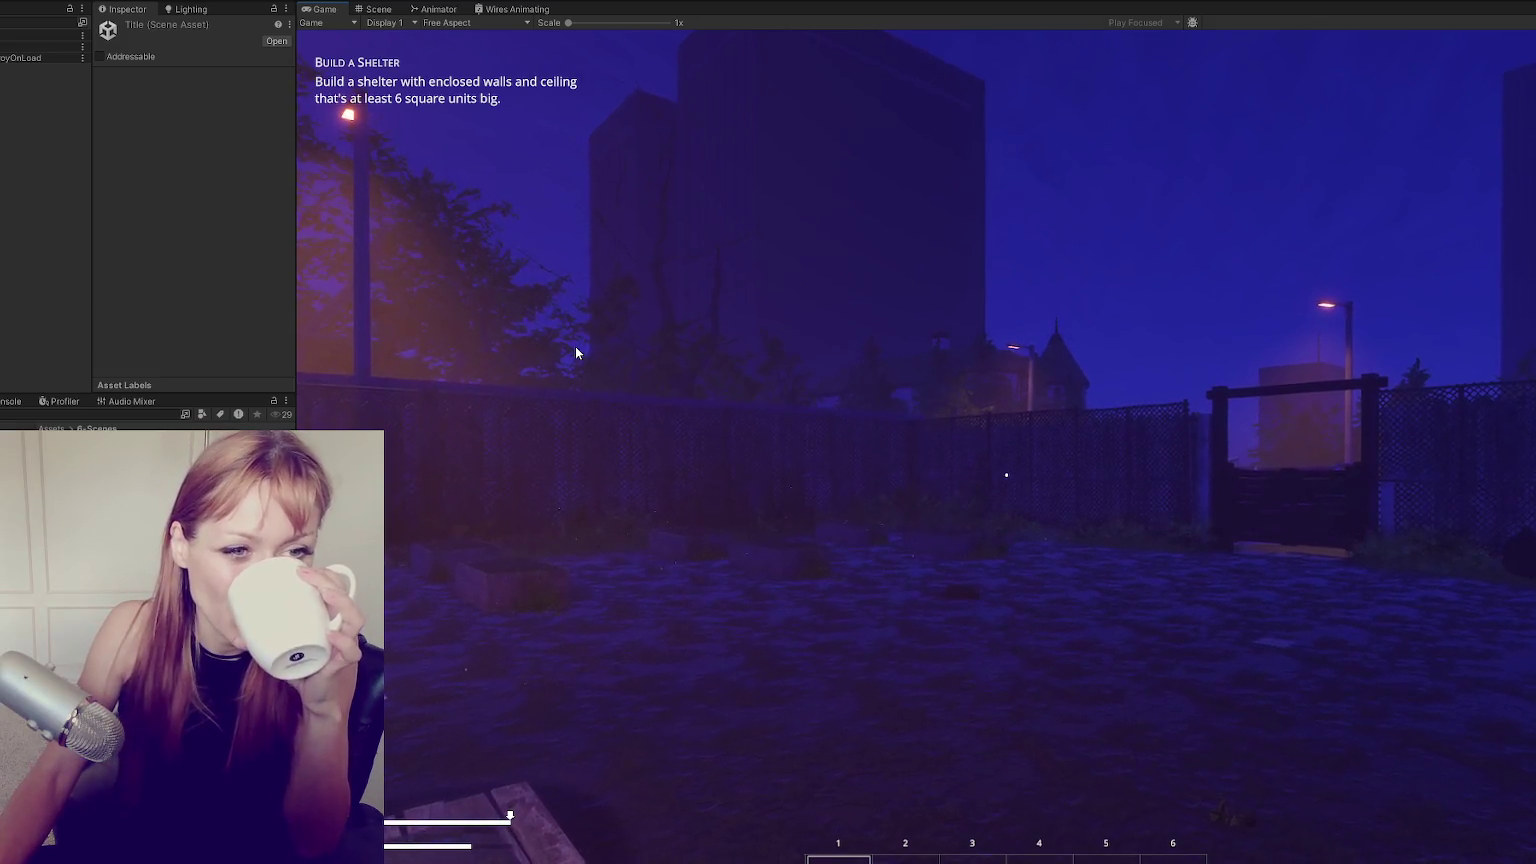
Take control of the first-person player in the night-time yard and punch toward the gate.
click(466, 322)
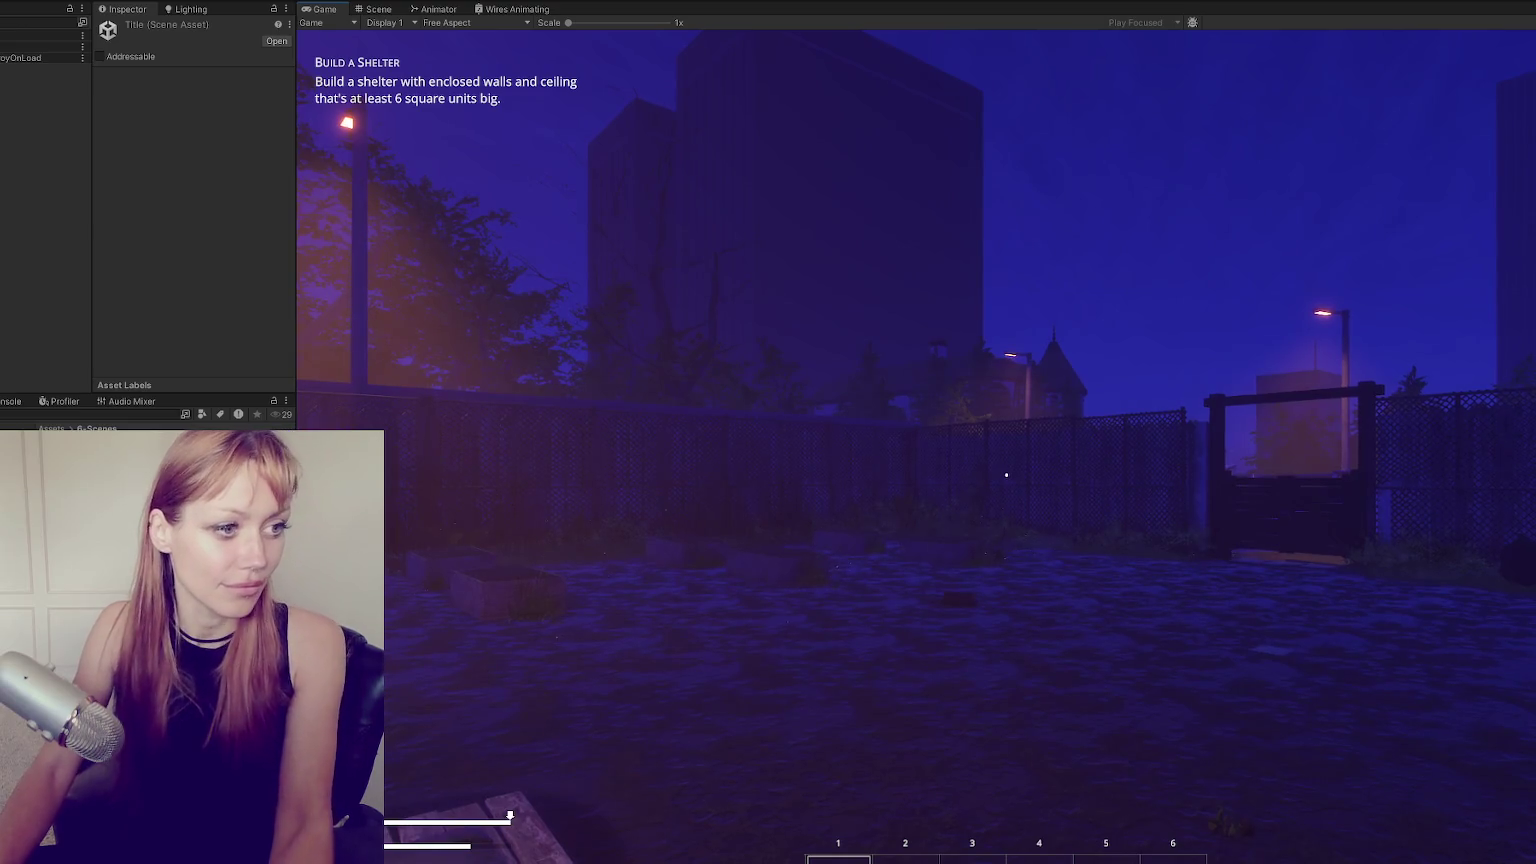
click(1006, 475)
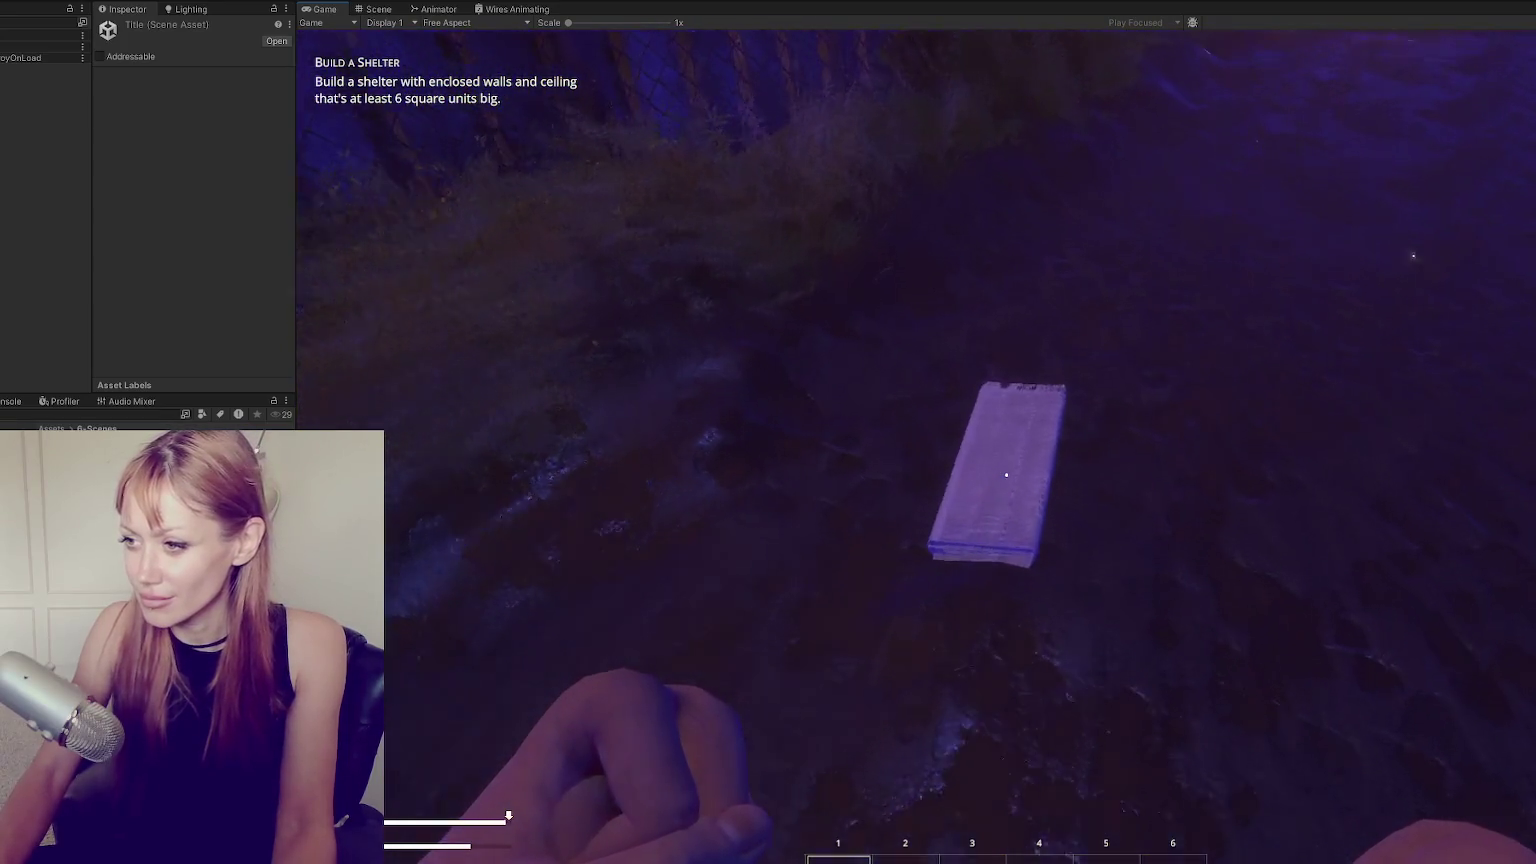
Pick up the newspaper and build a Newspaper Bed on the ground.
key(e)
key(Tab)
click(1316, 127)
click(670, 240)
click(1004, 476)
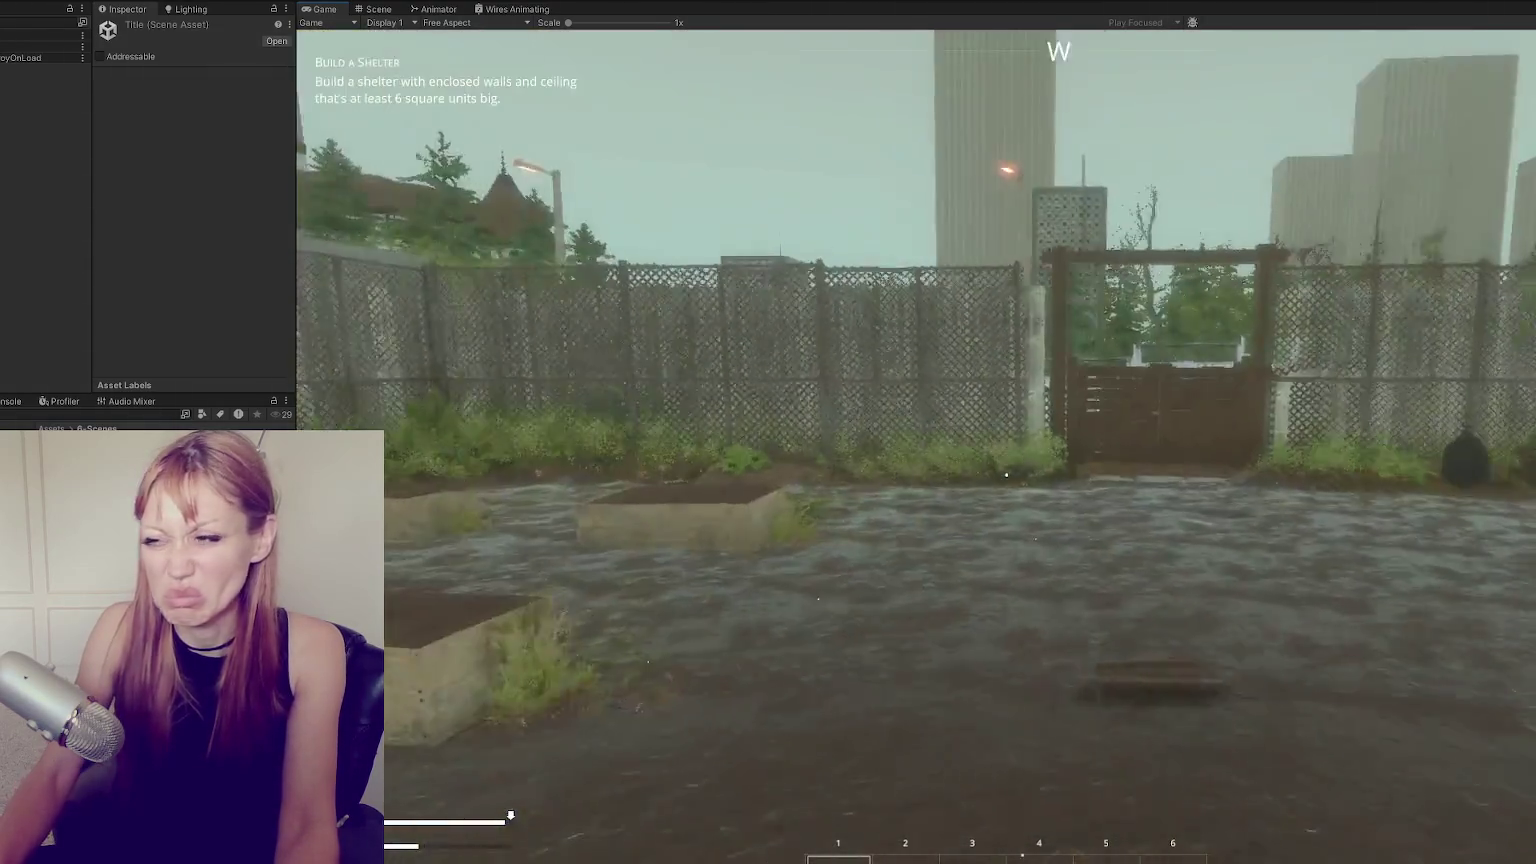
Walk past the red door and the concrete walls toward the concrete block.
key(w)
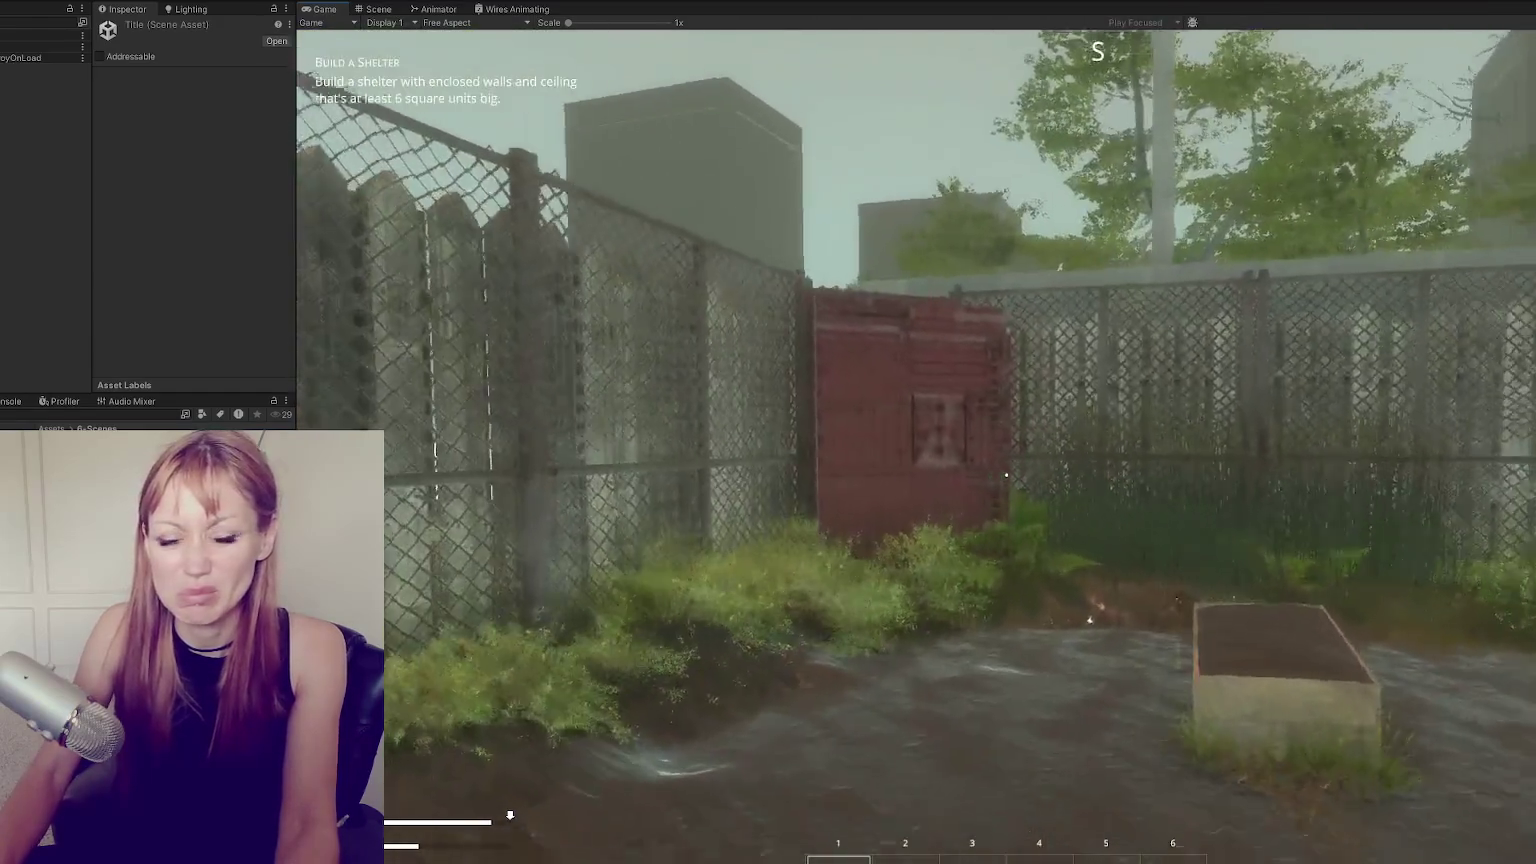
key(w)
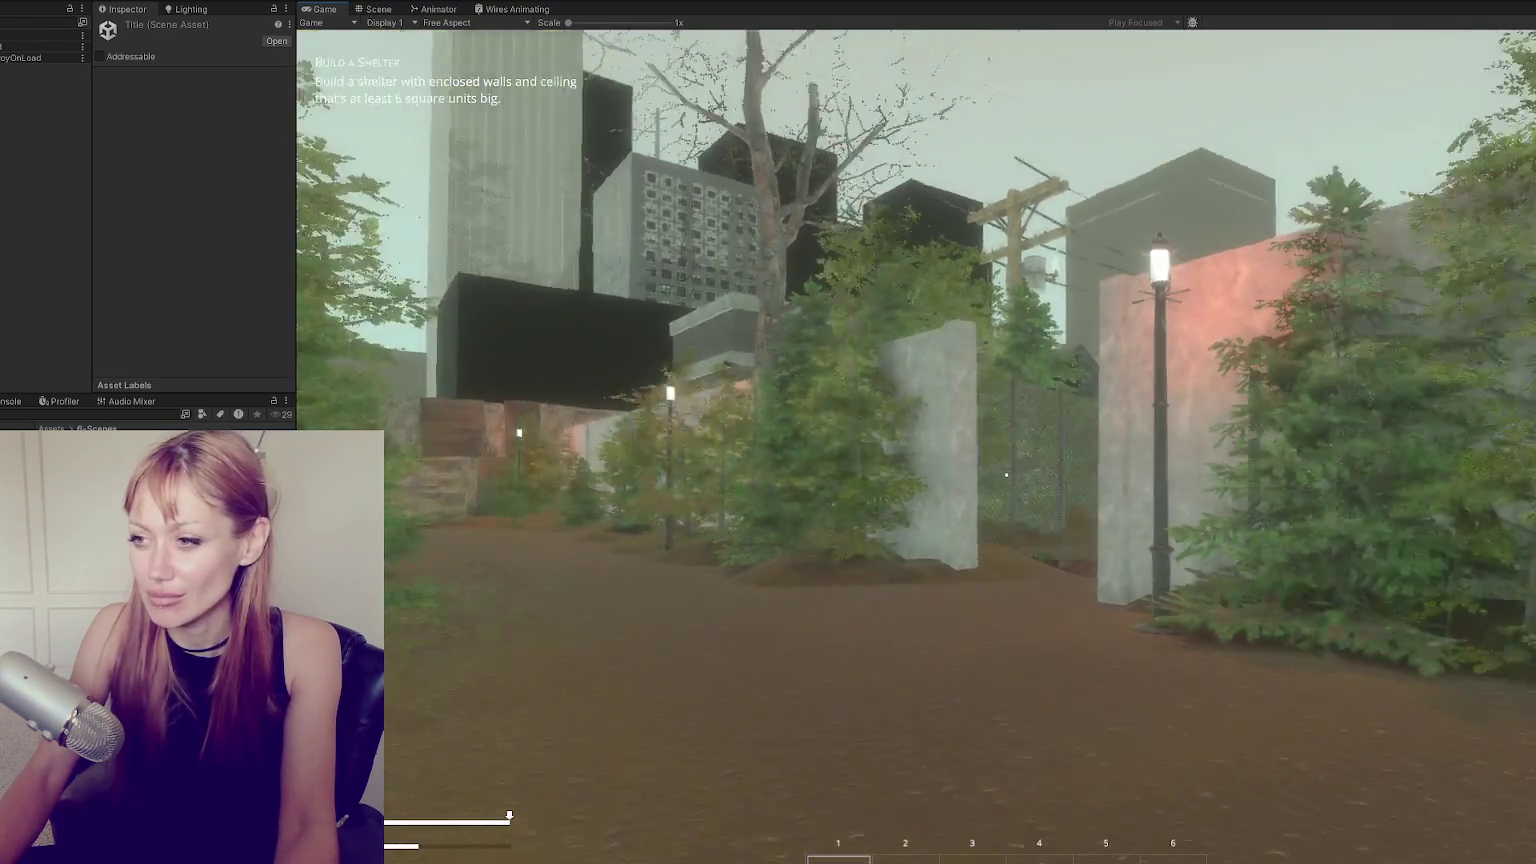
key(w)
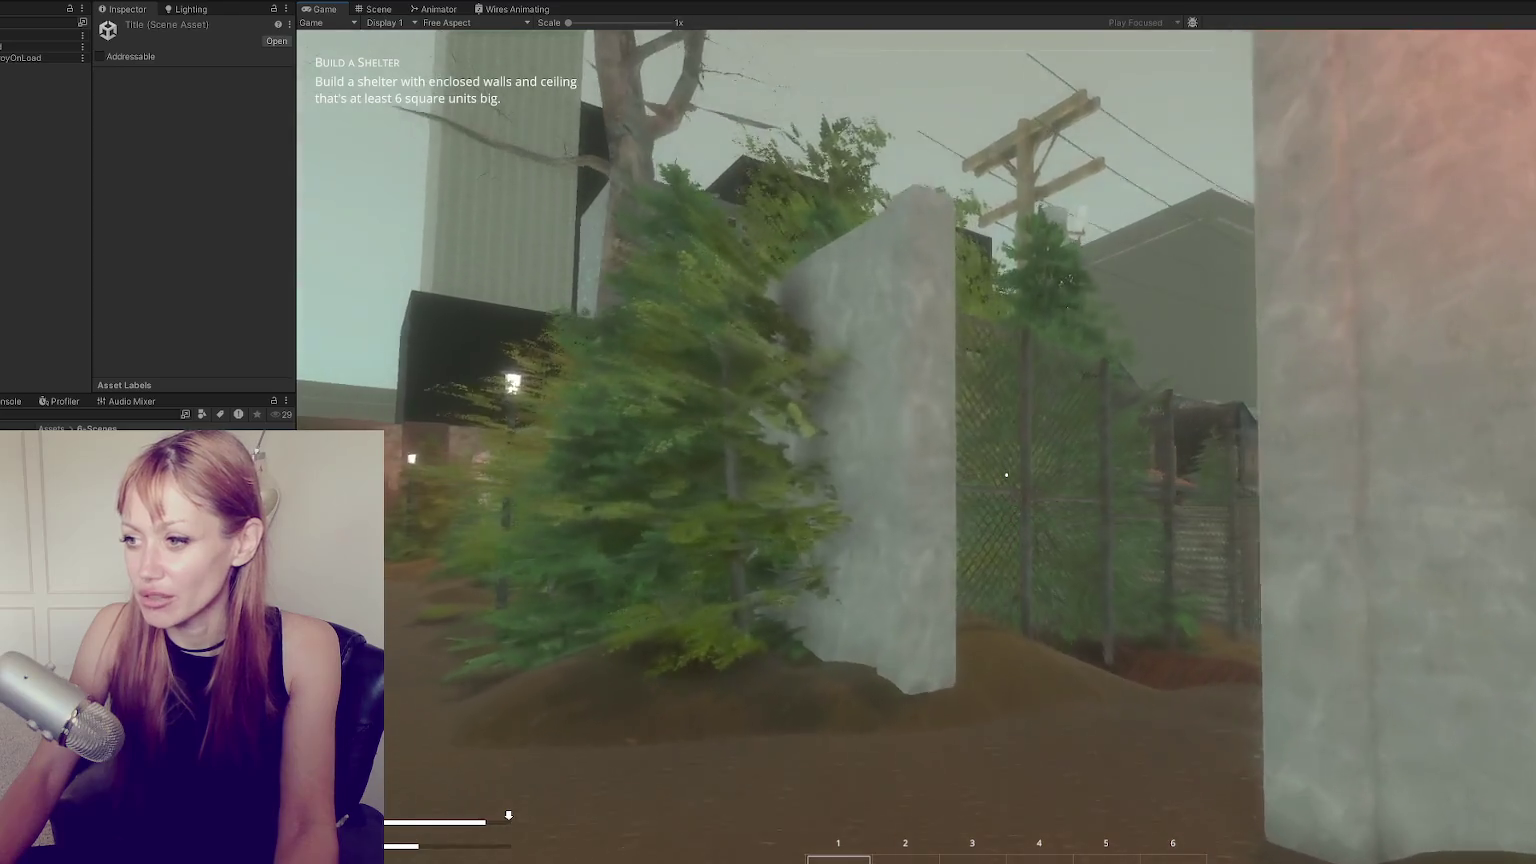
key(w)
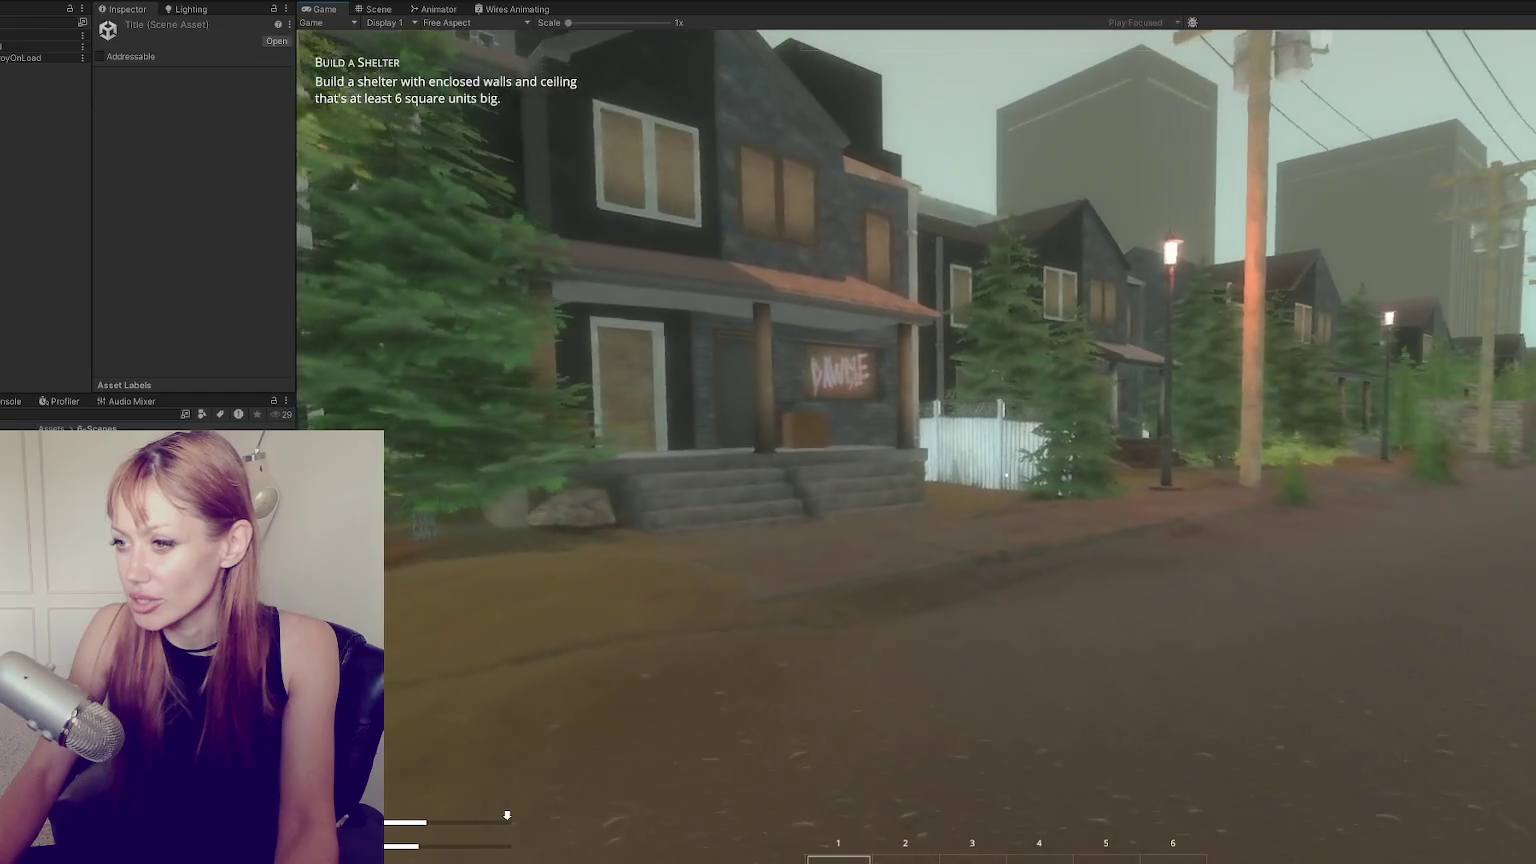
Walk to the porch, punch the first cardboard box flat and pick up the wood scraps.
key(w)
key(w)
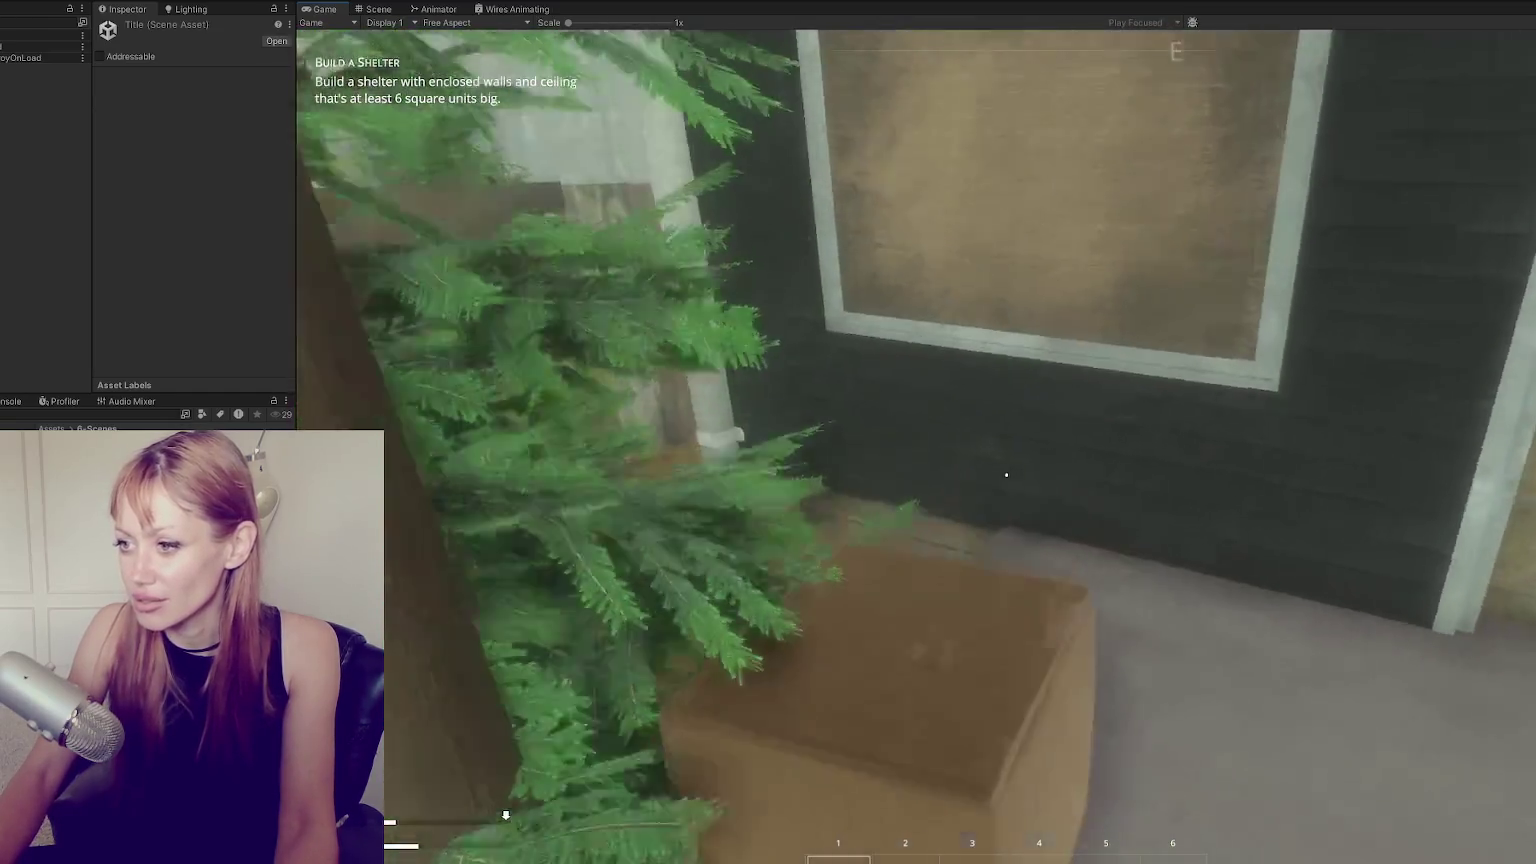
click(1006, 475)
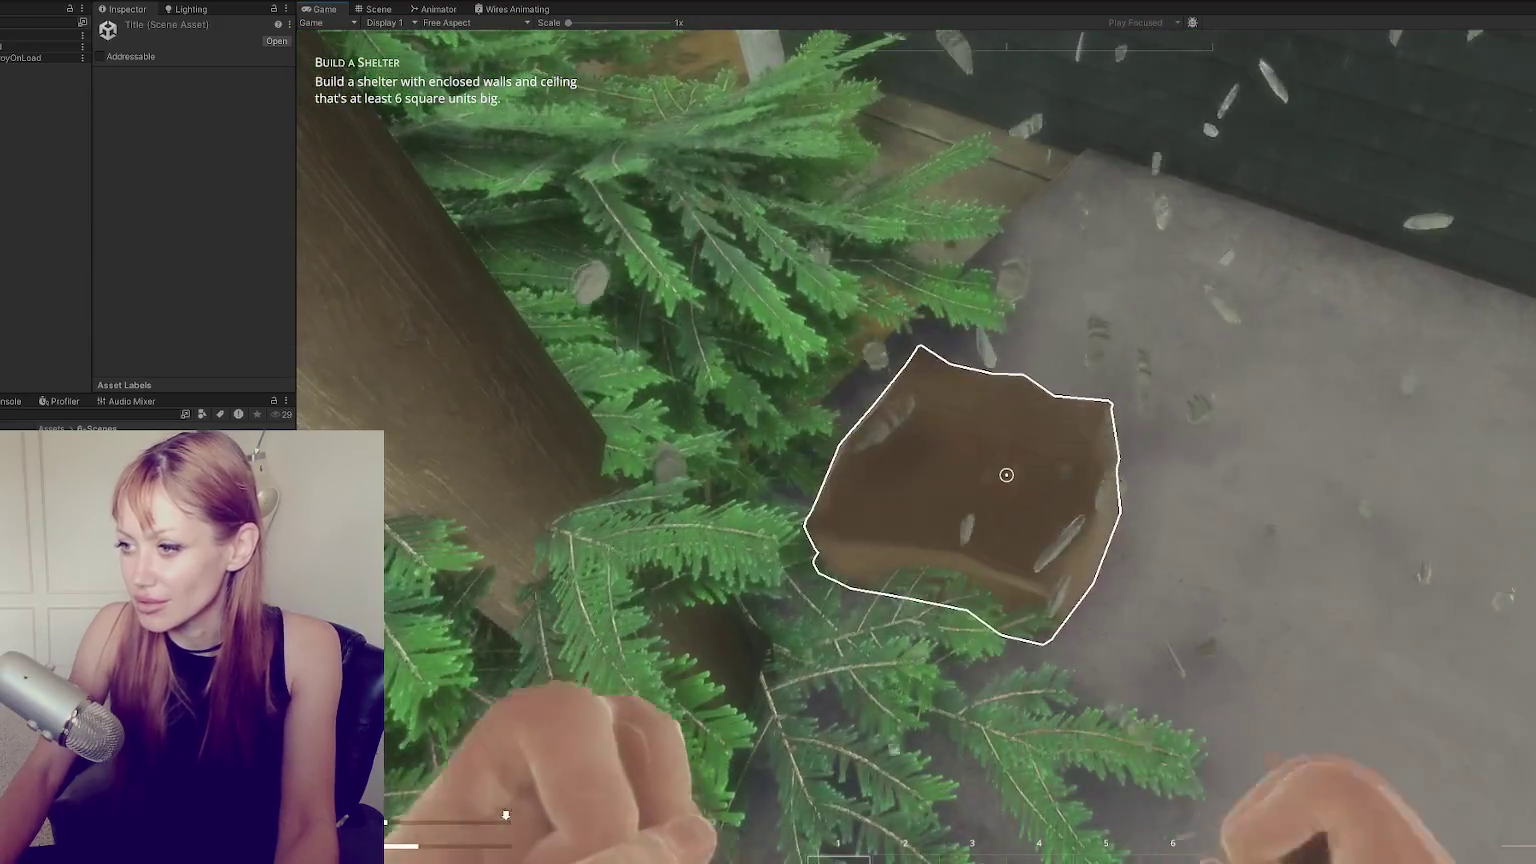
click(1006, 475)
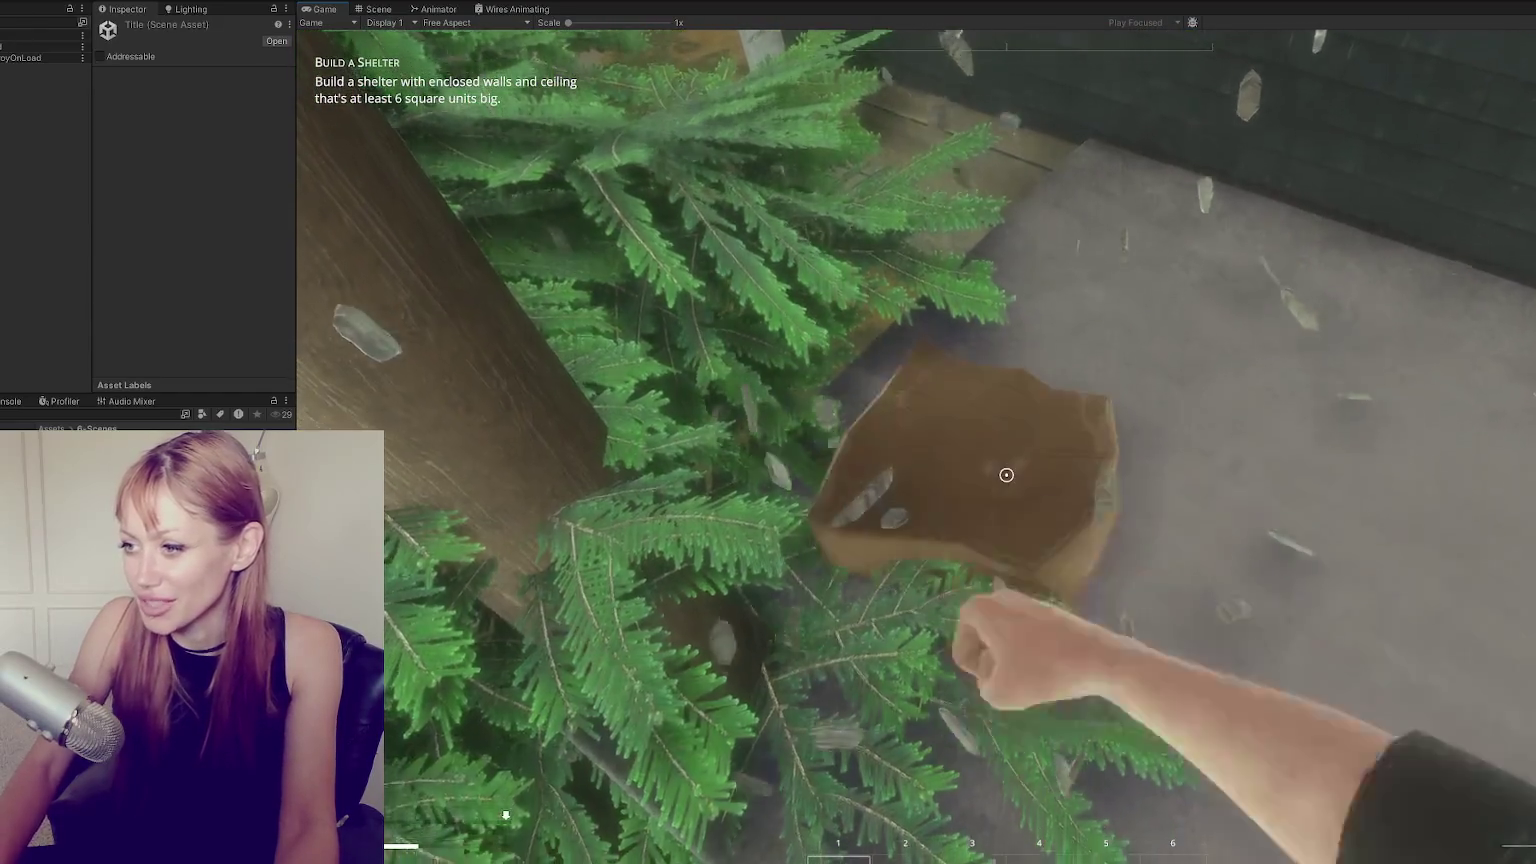
click(1006, 475)
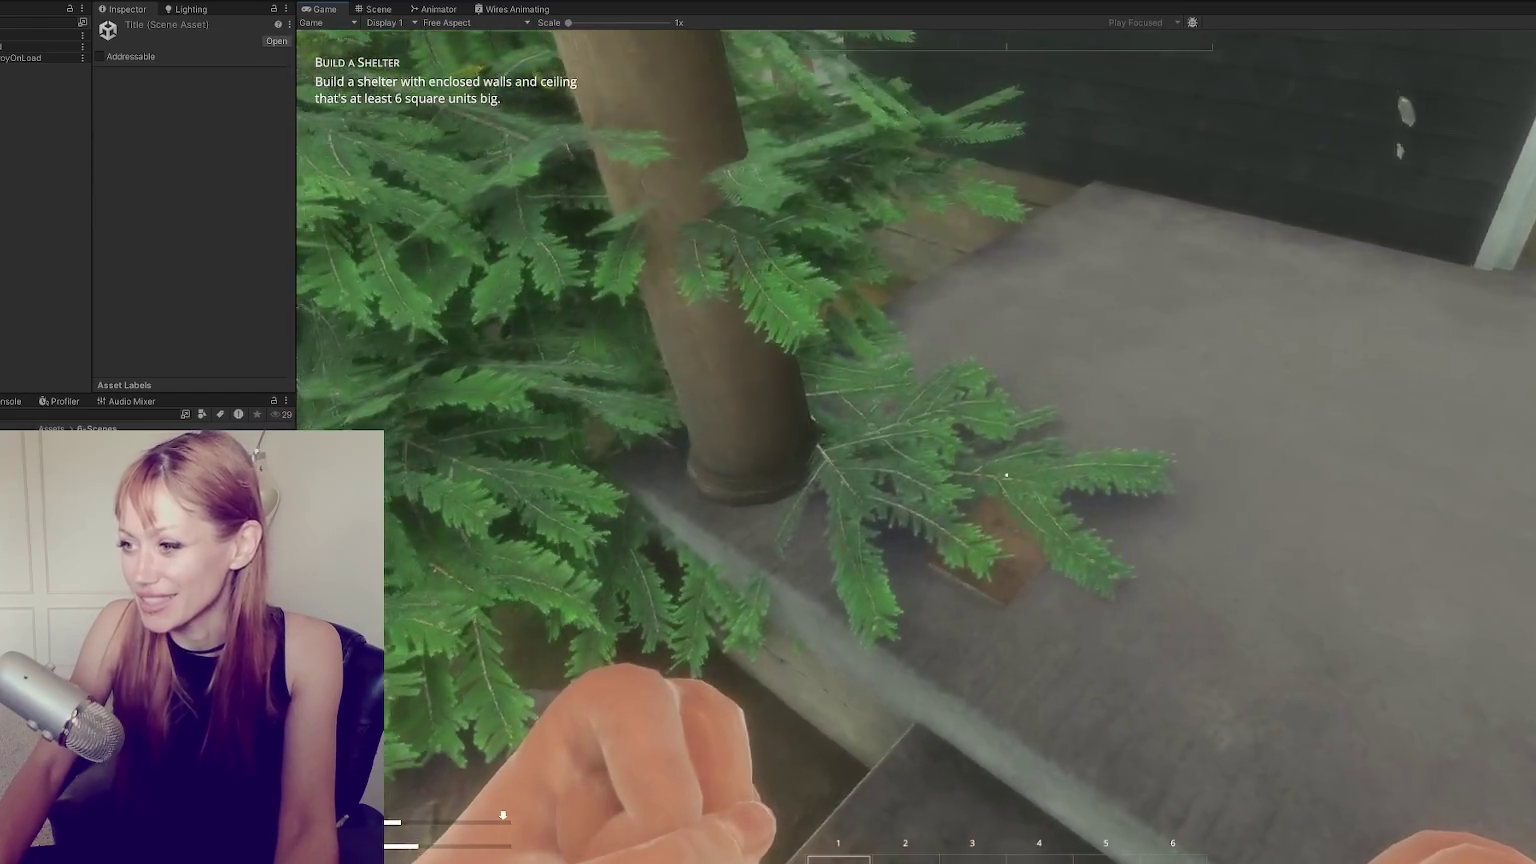
key(e)
Smash the second cardboard box, then walk up the porch steps toward the white door.
key(w)
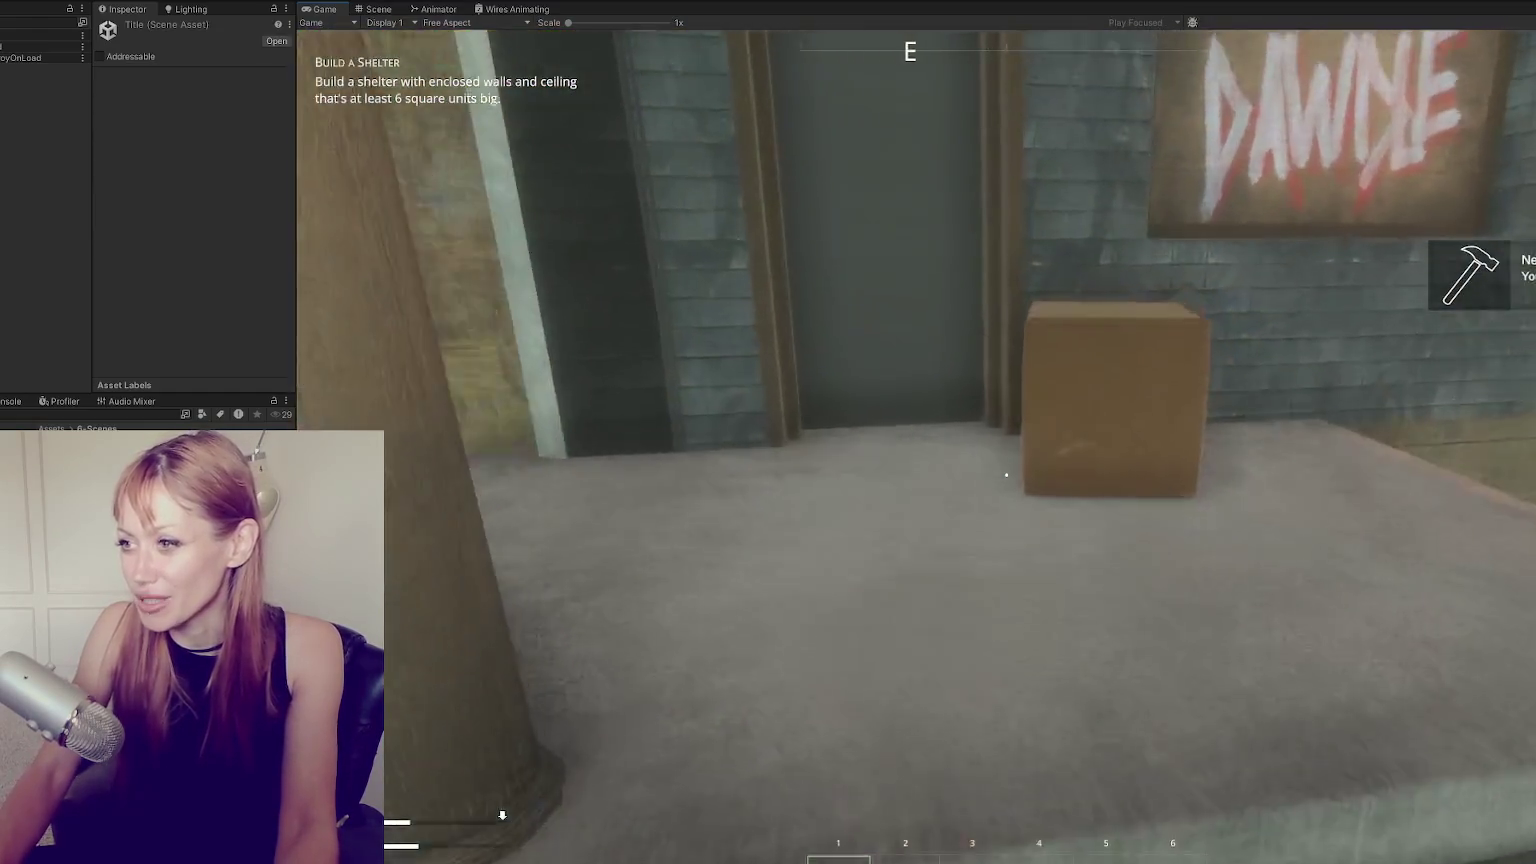
click(1006, 475)
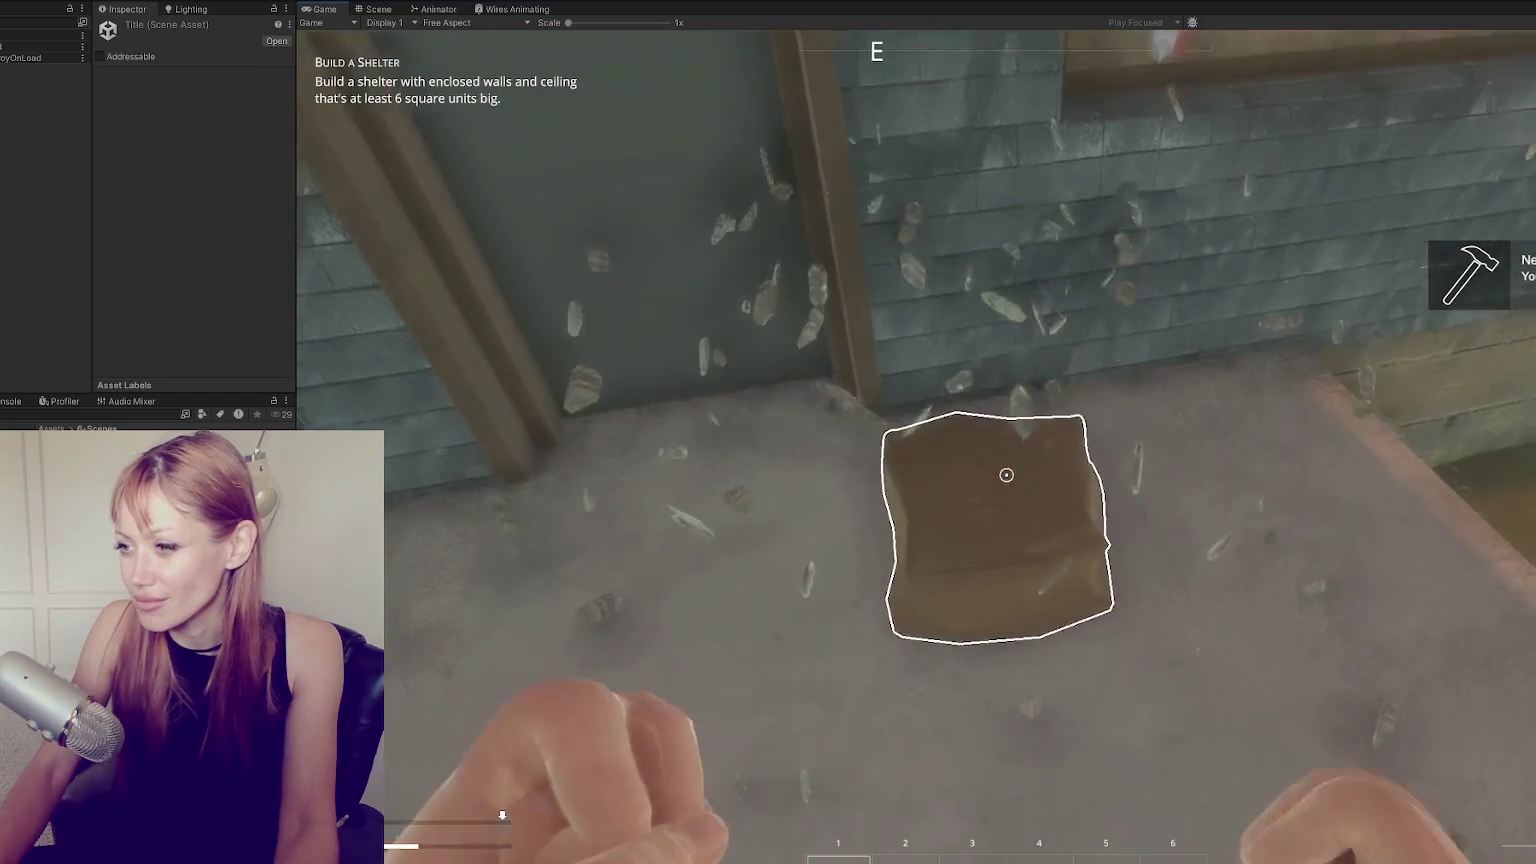
click(1006, 475)
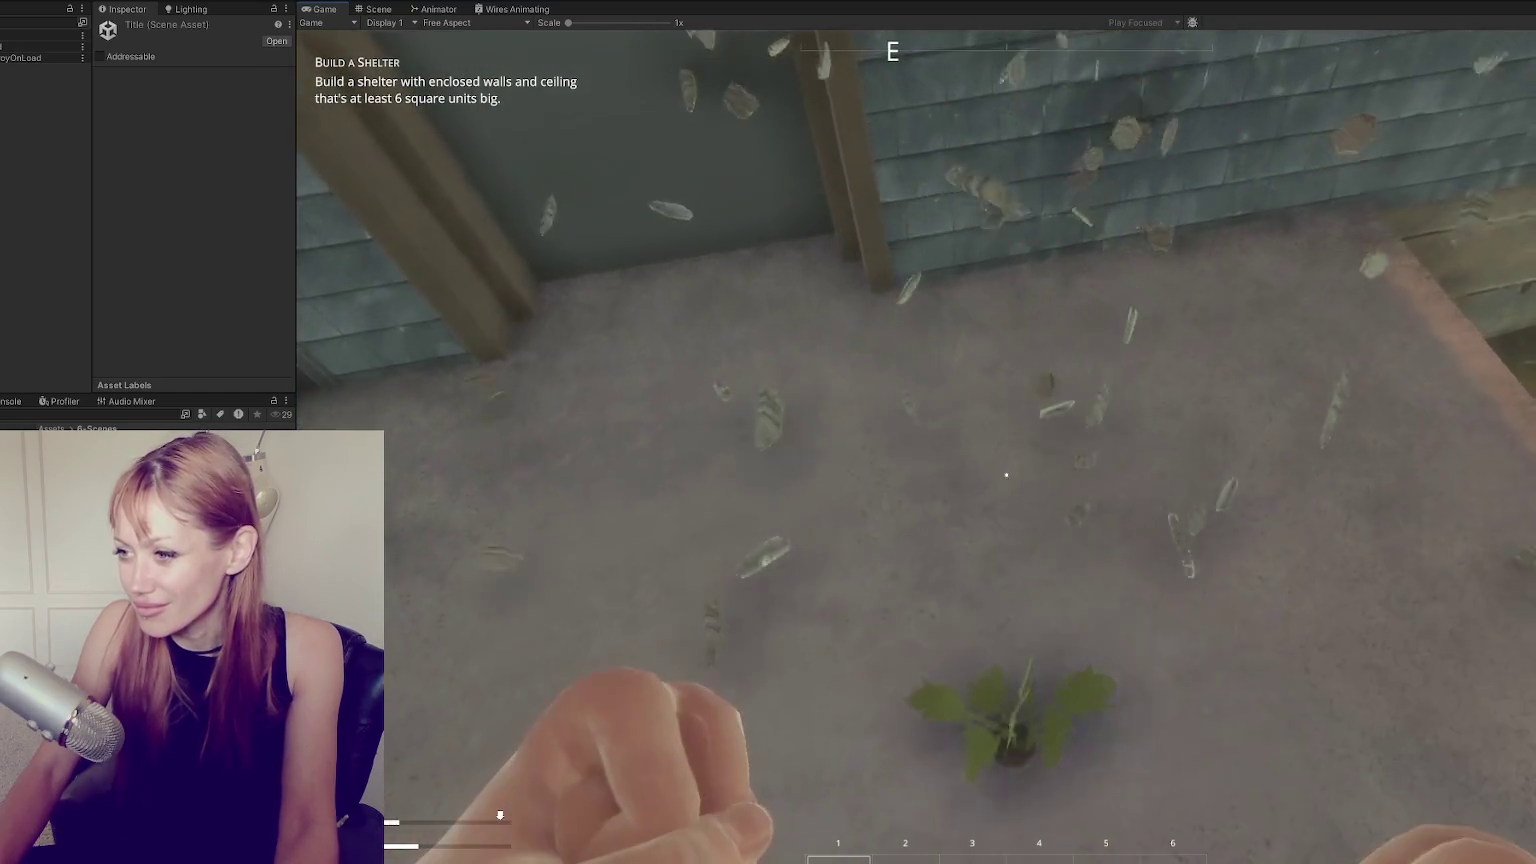
key(s)
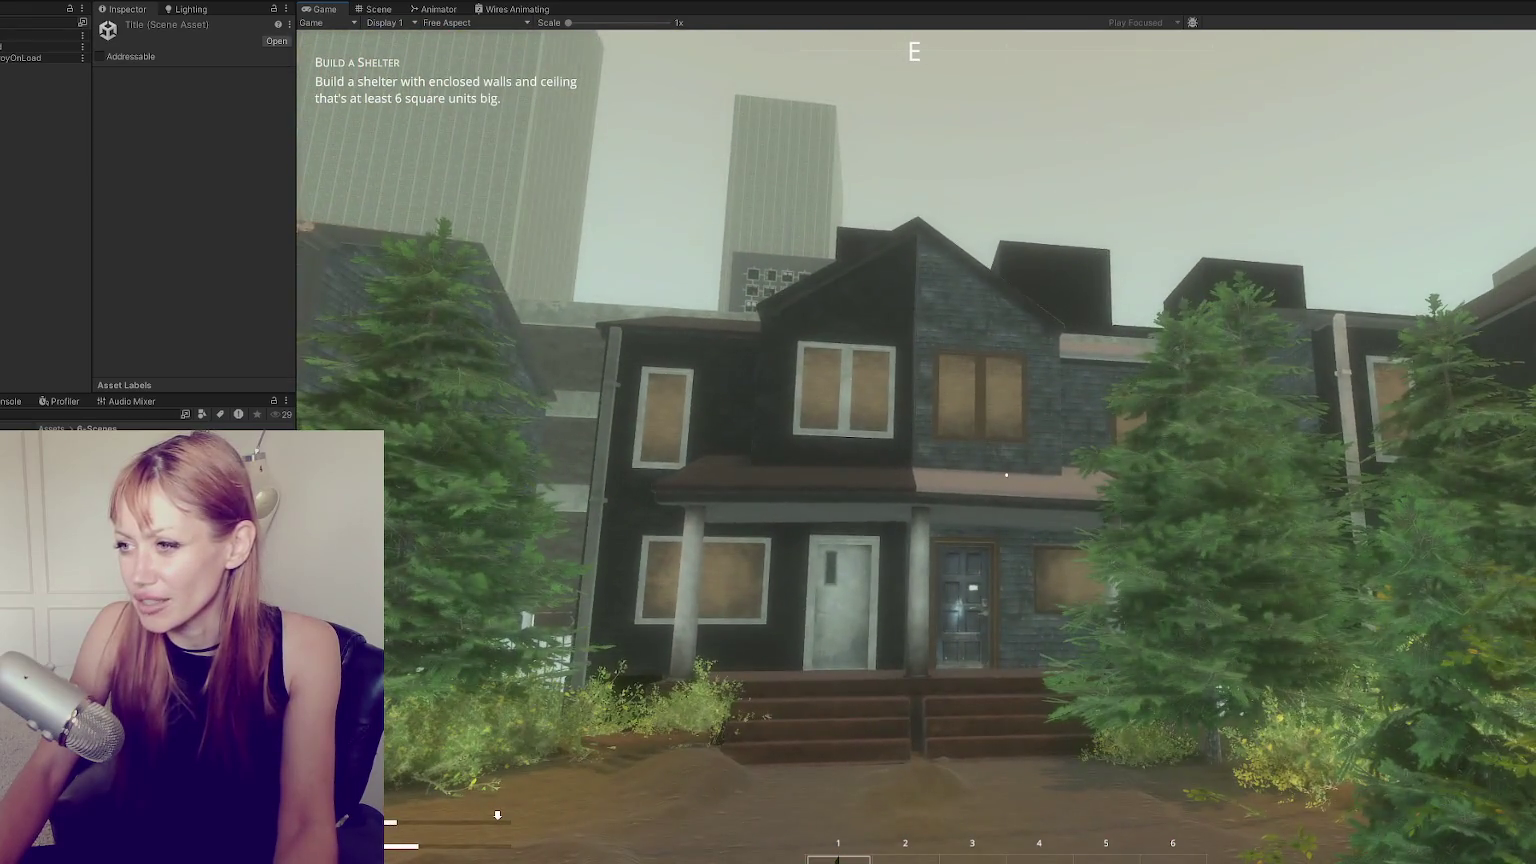
key(w)
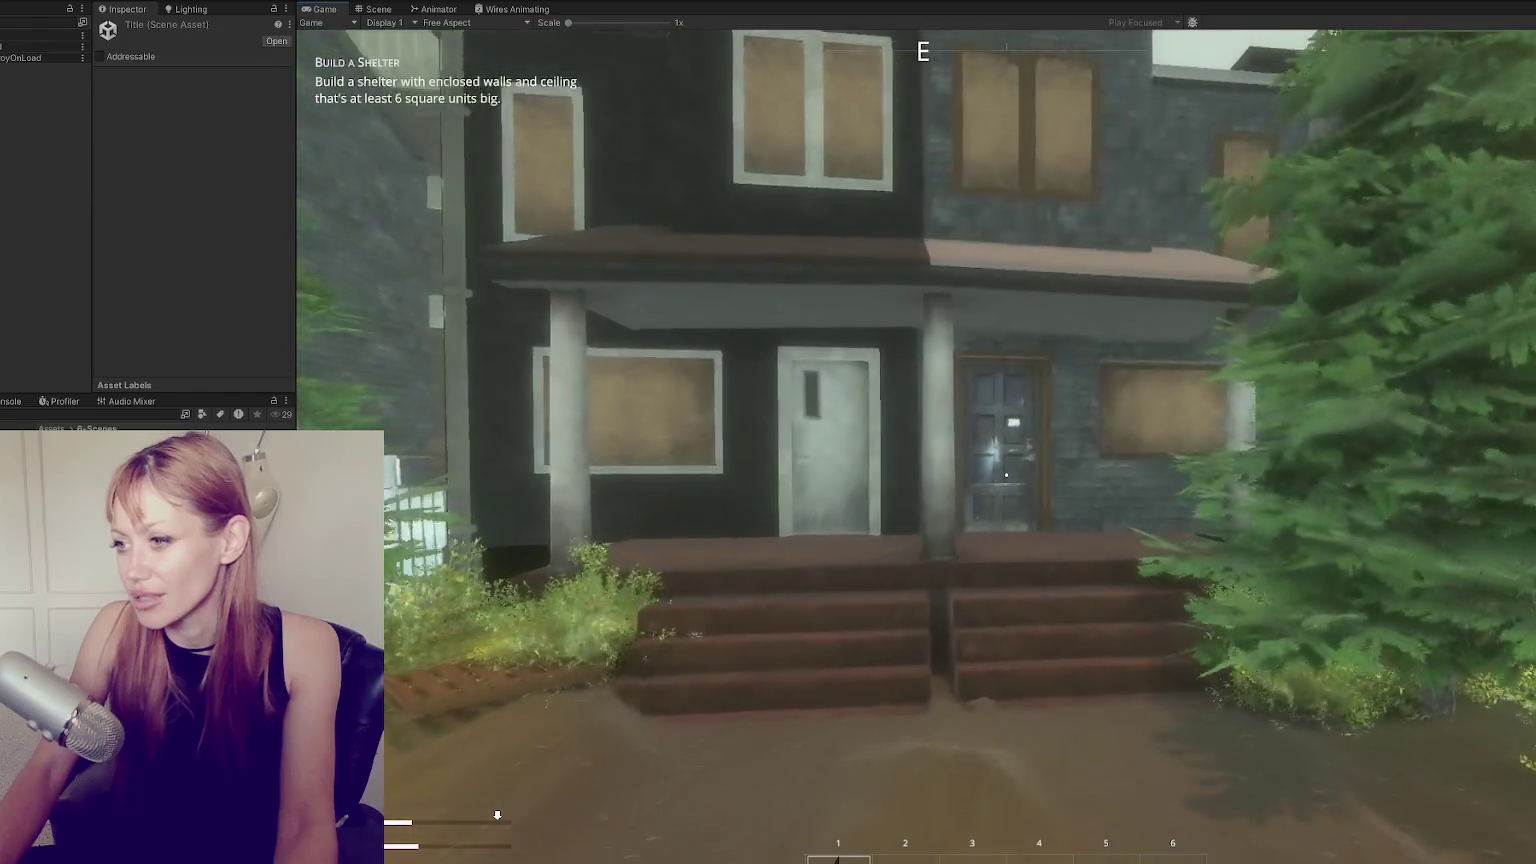
key(w)
key(w)
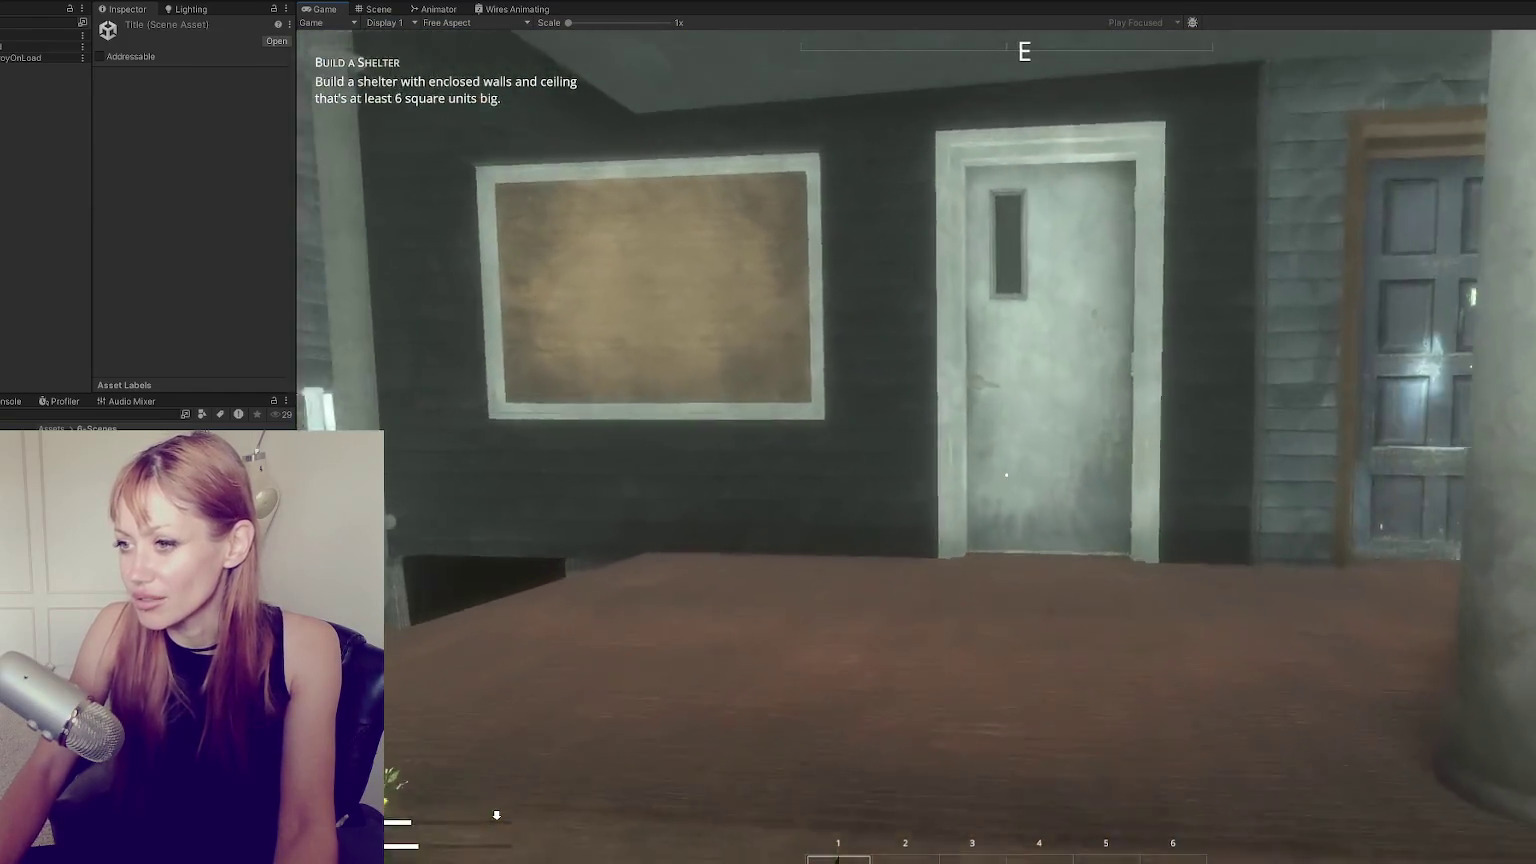
key(w)
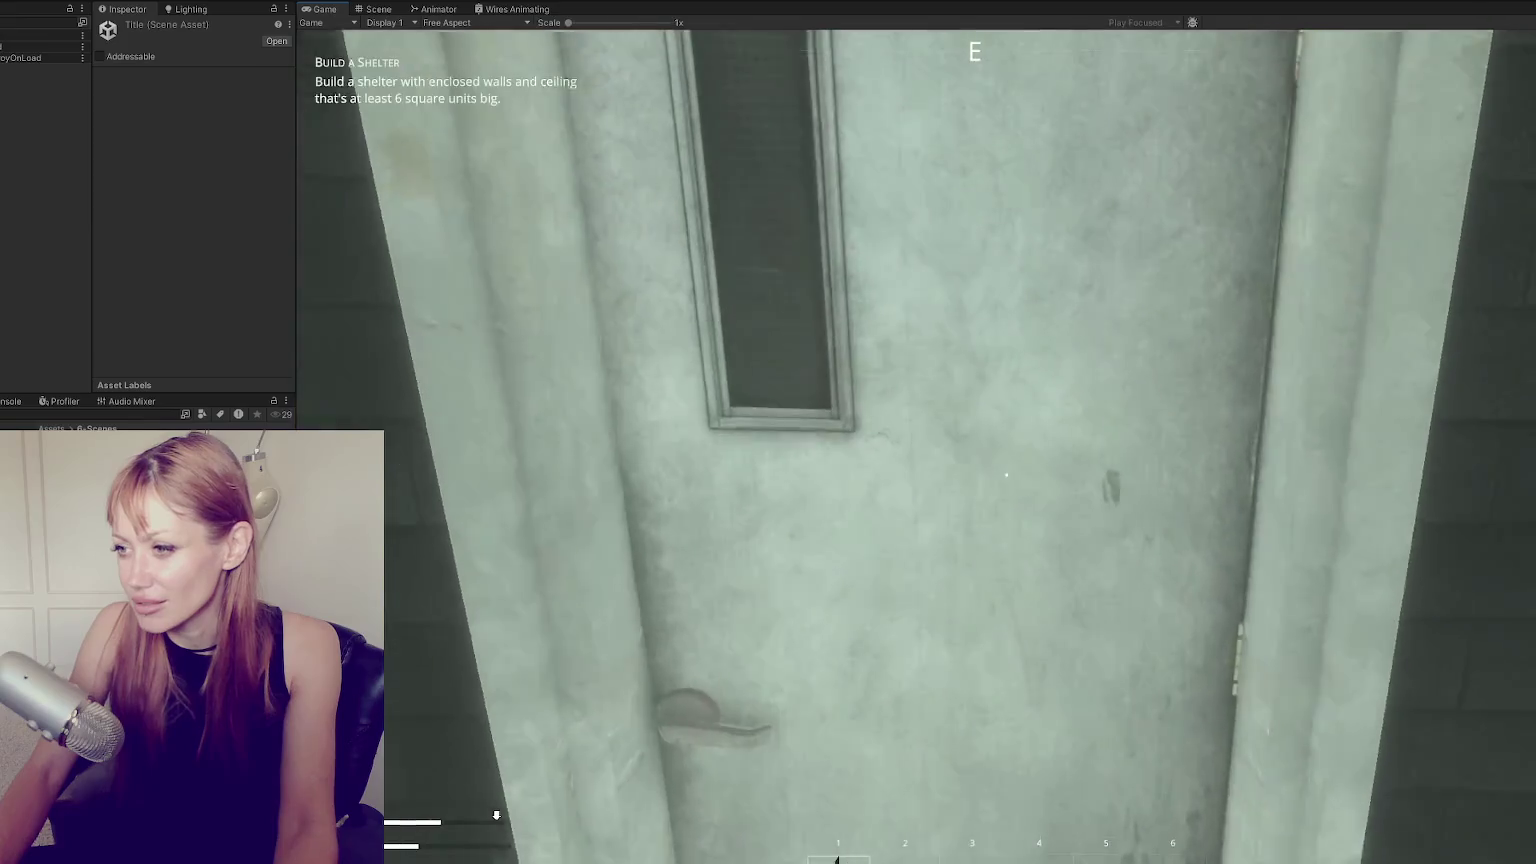
key(s)
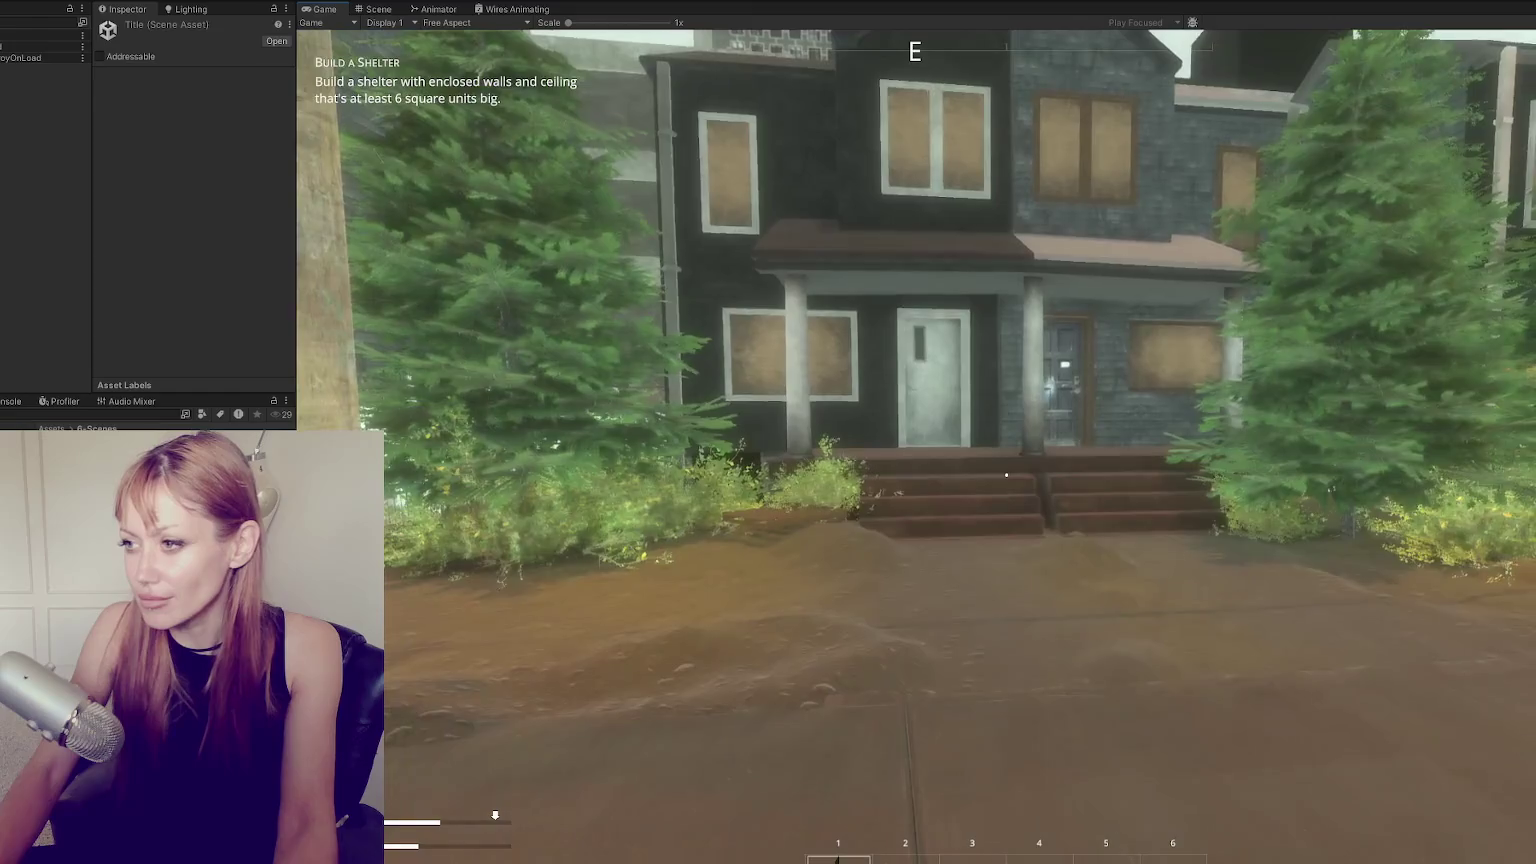
Walk along the street past the graffiti wall onto the second house's porch.
key(d)
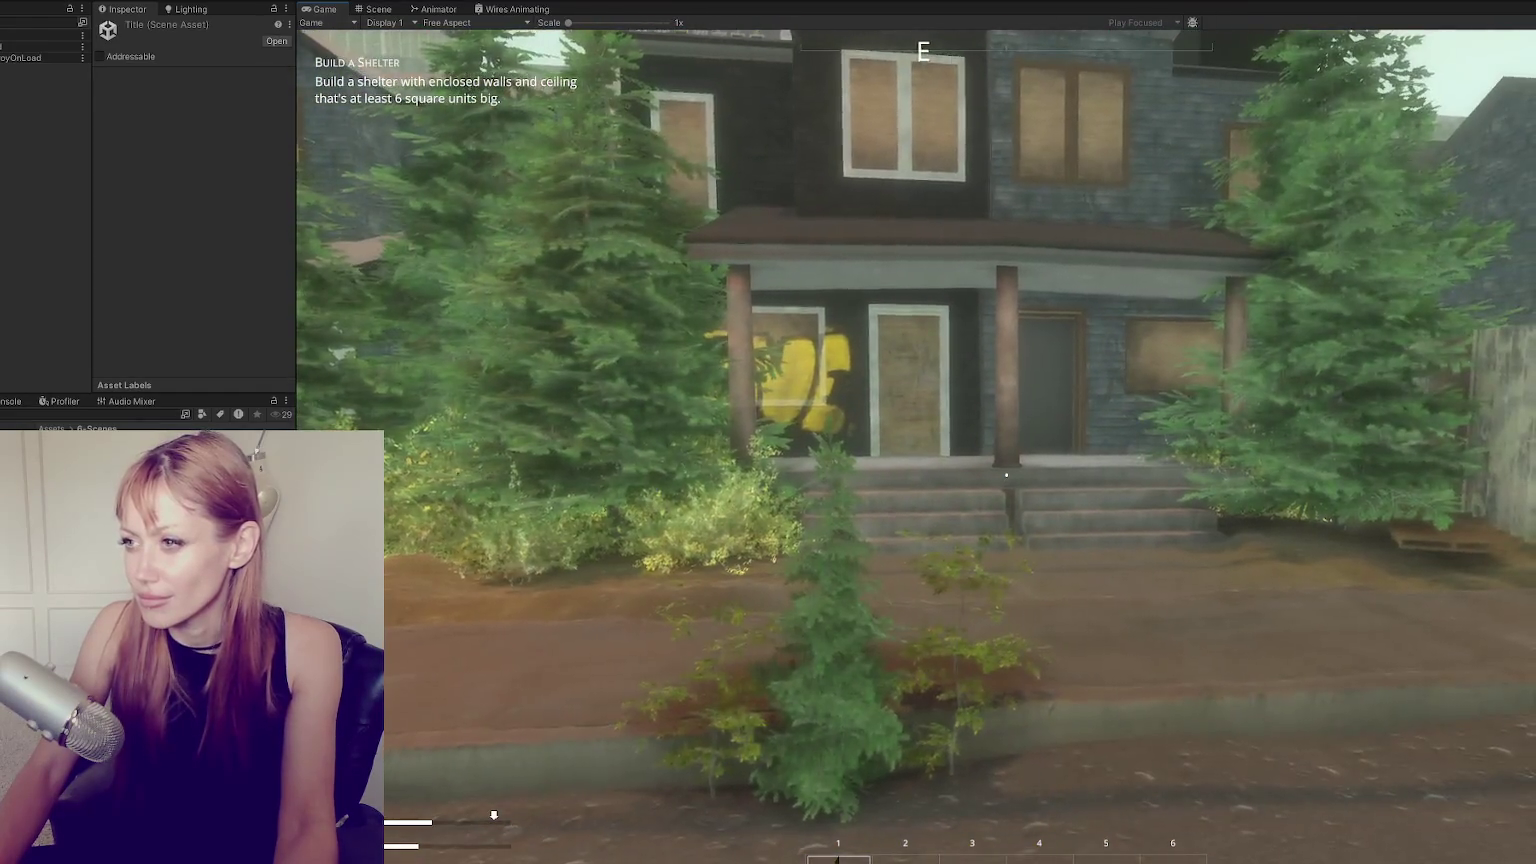
key(d)
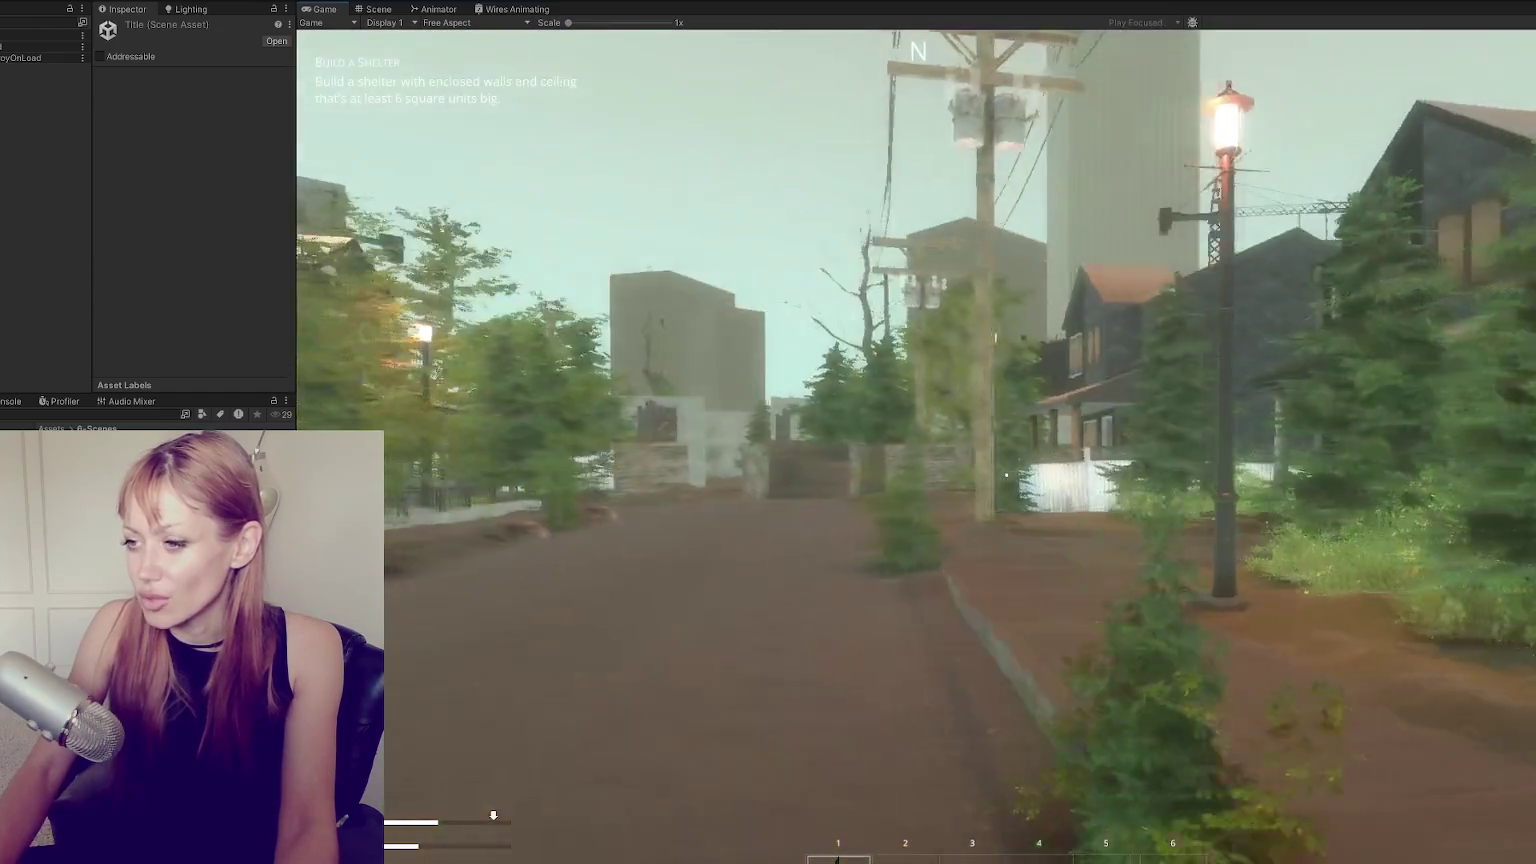
key(w)
key(w)
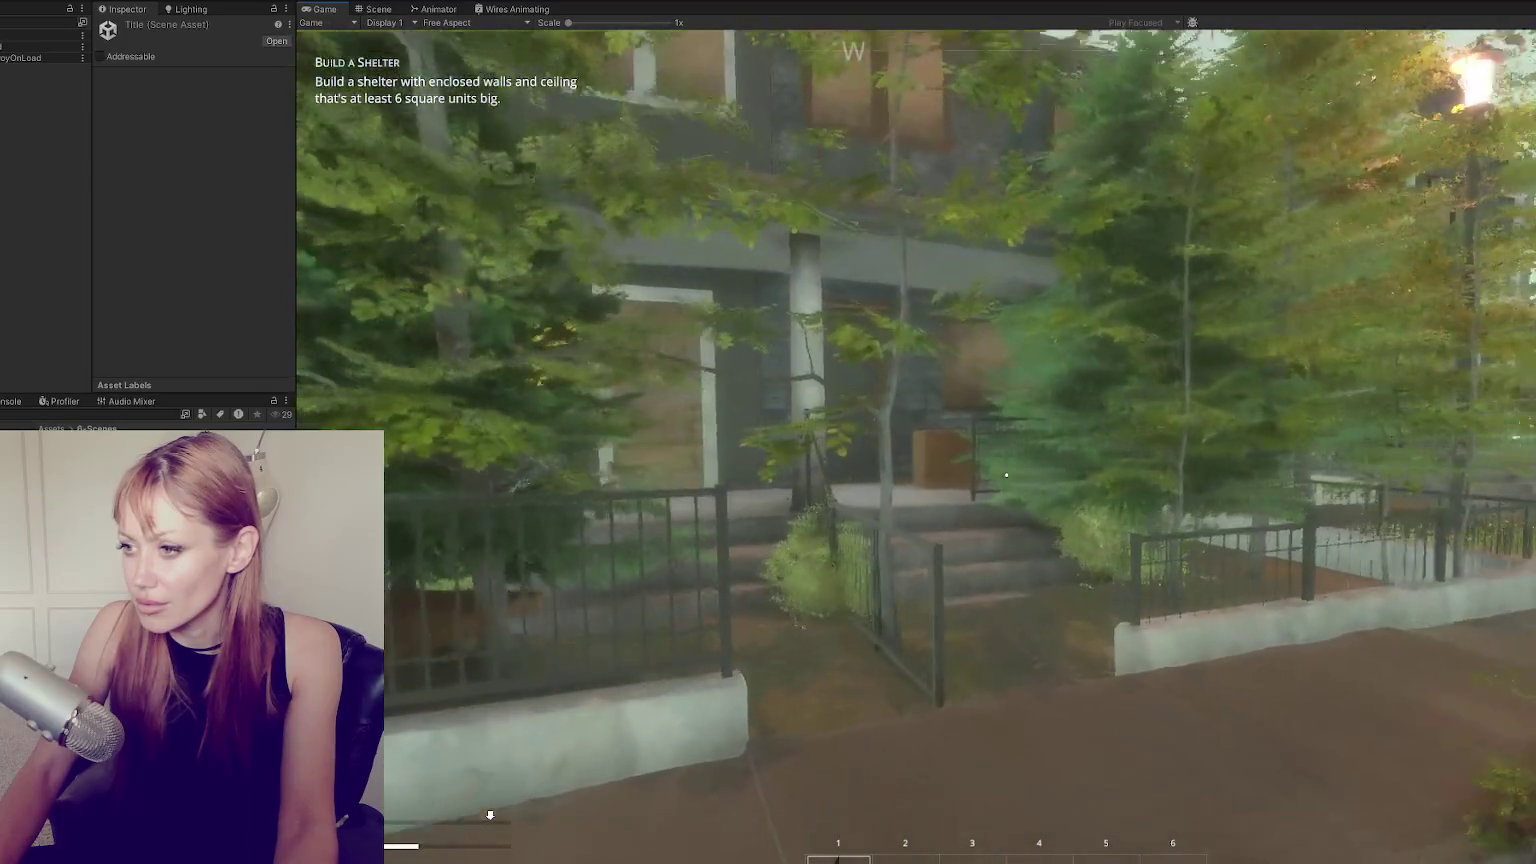
key(w)
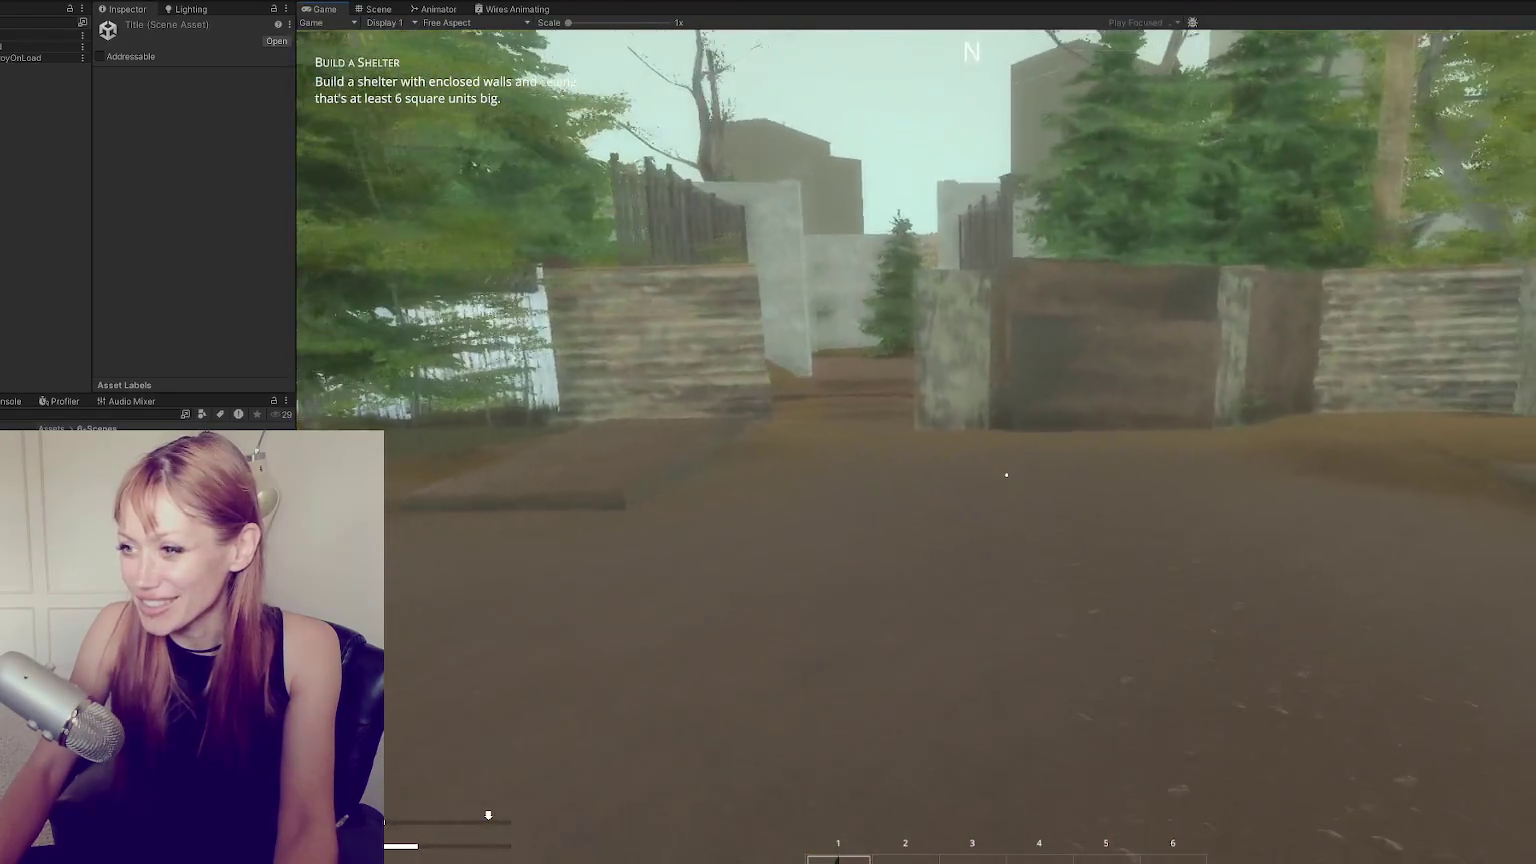
key(w)
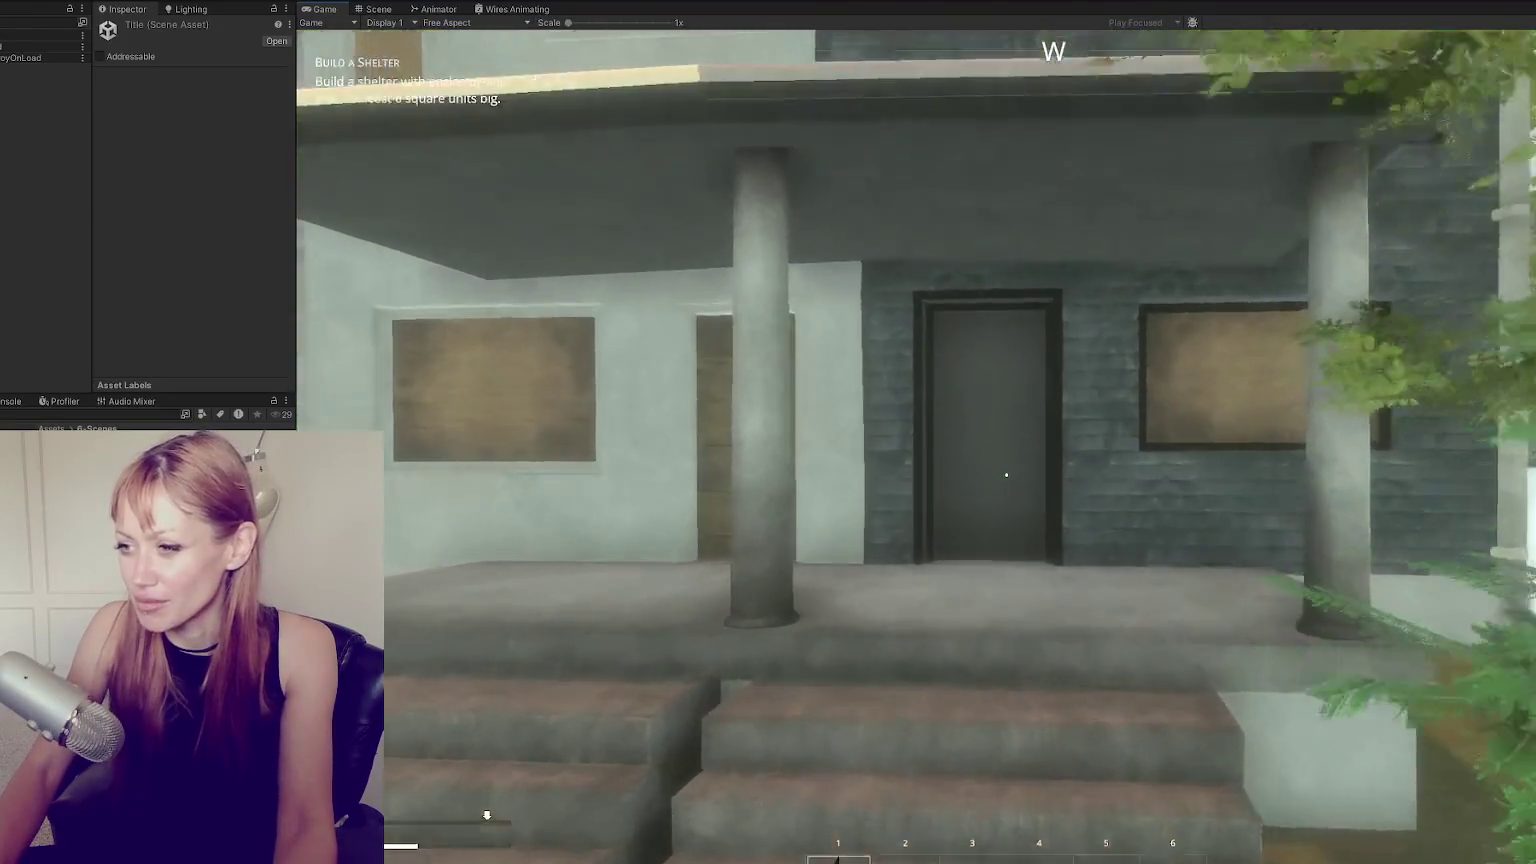
key(w)
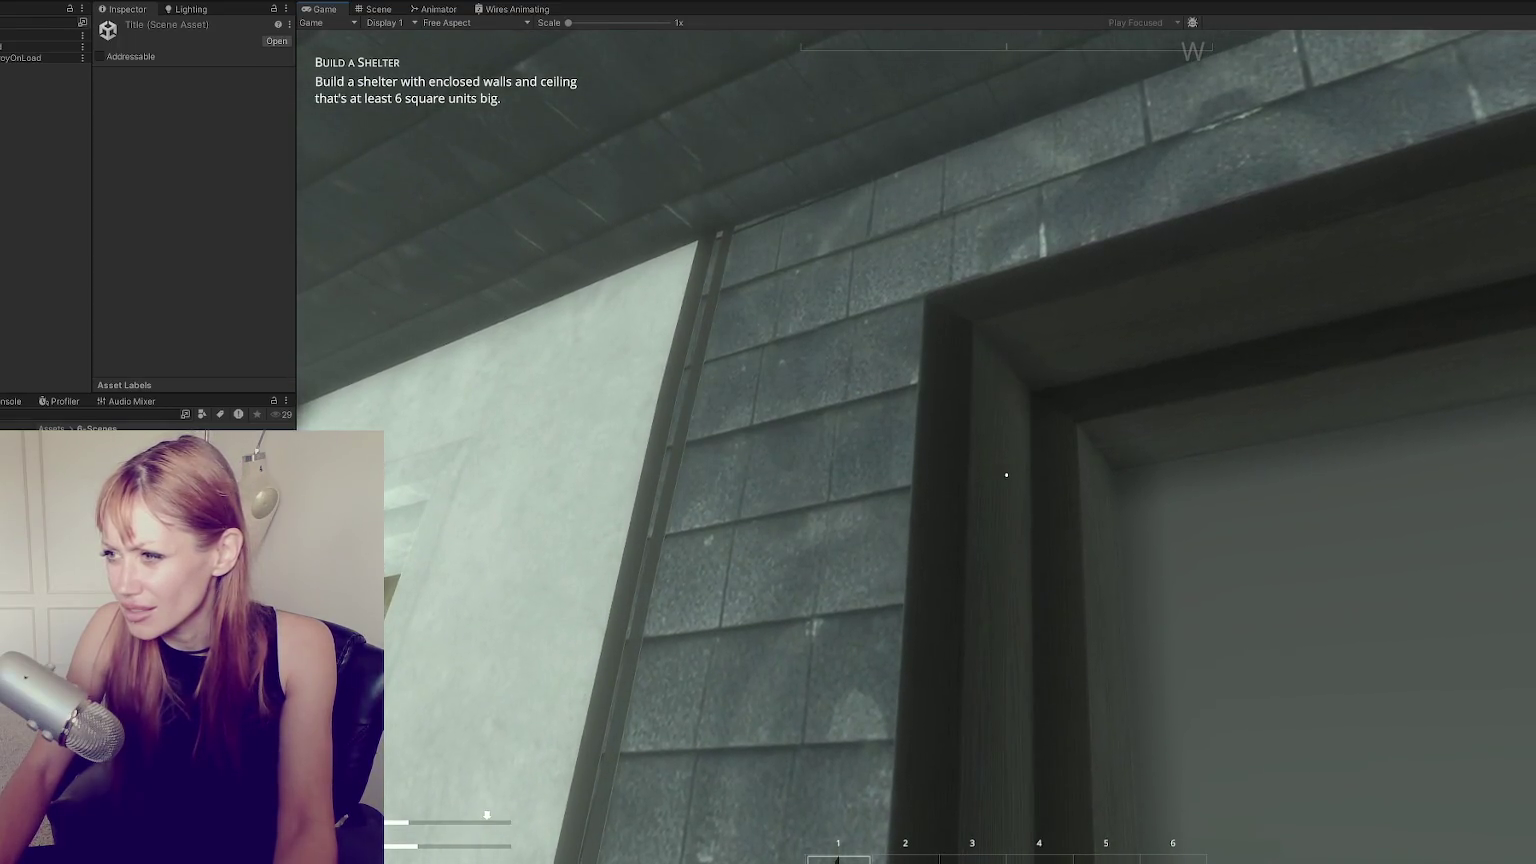
Inspect the porch, door frame and dark doorway up close, then stop the playtest.
key(s)
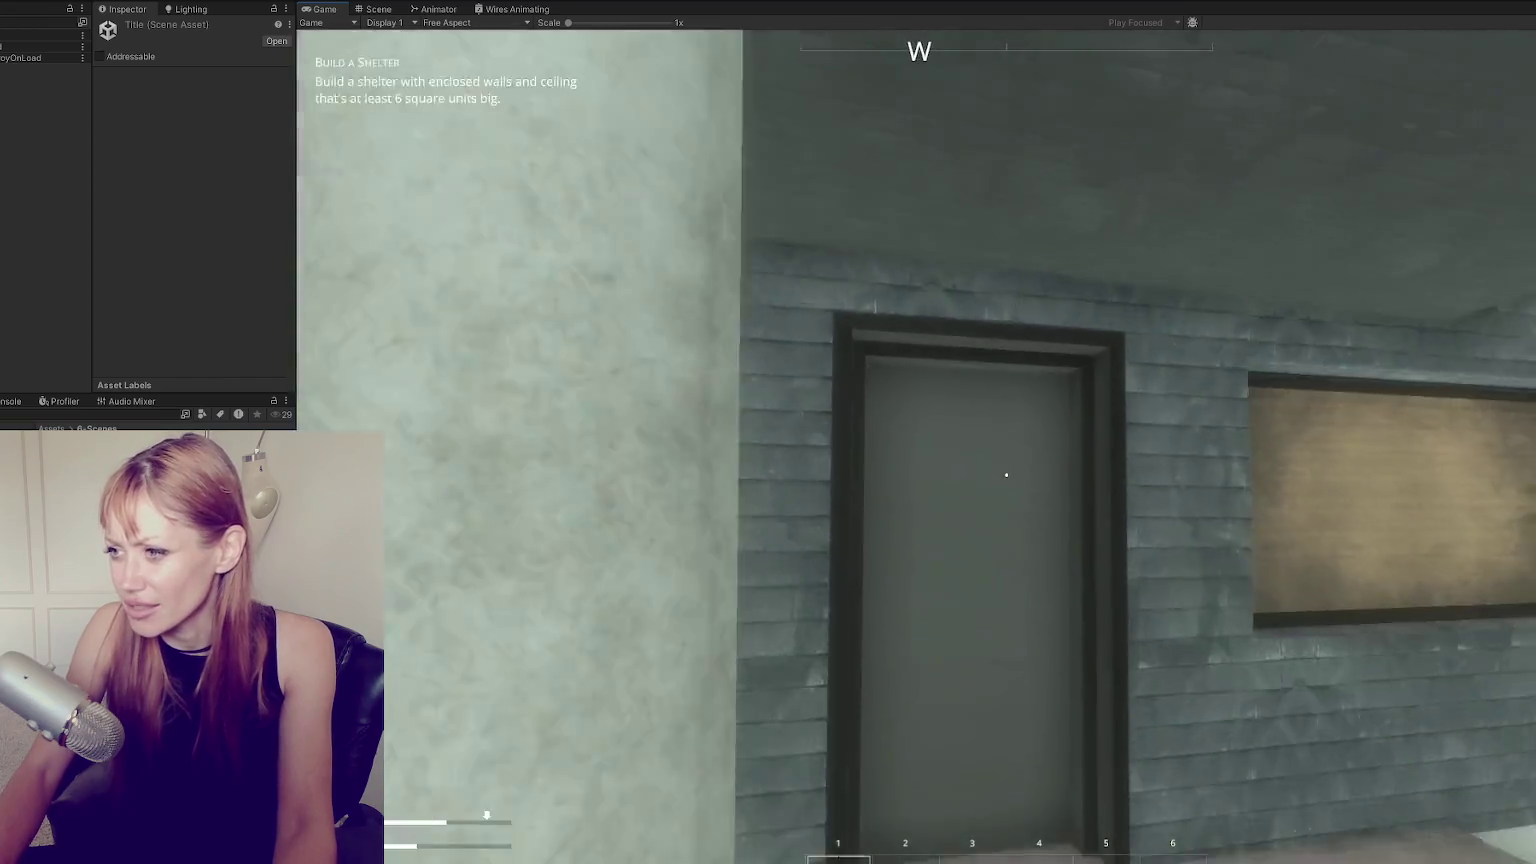
key(w)
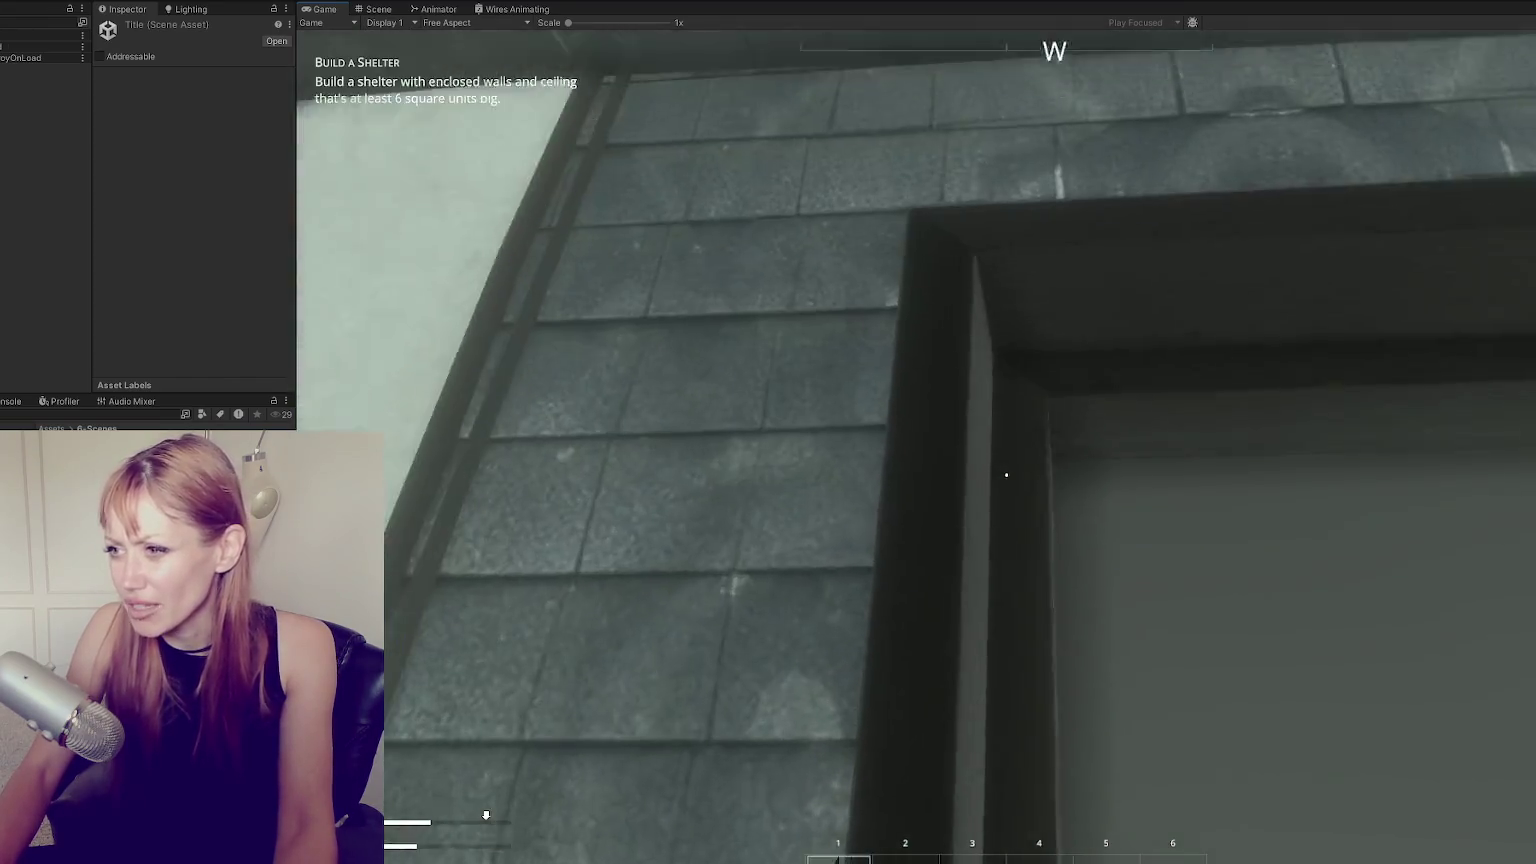
key(s)
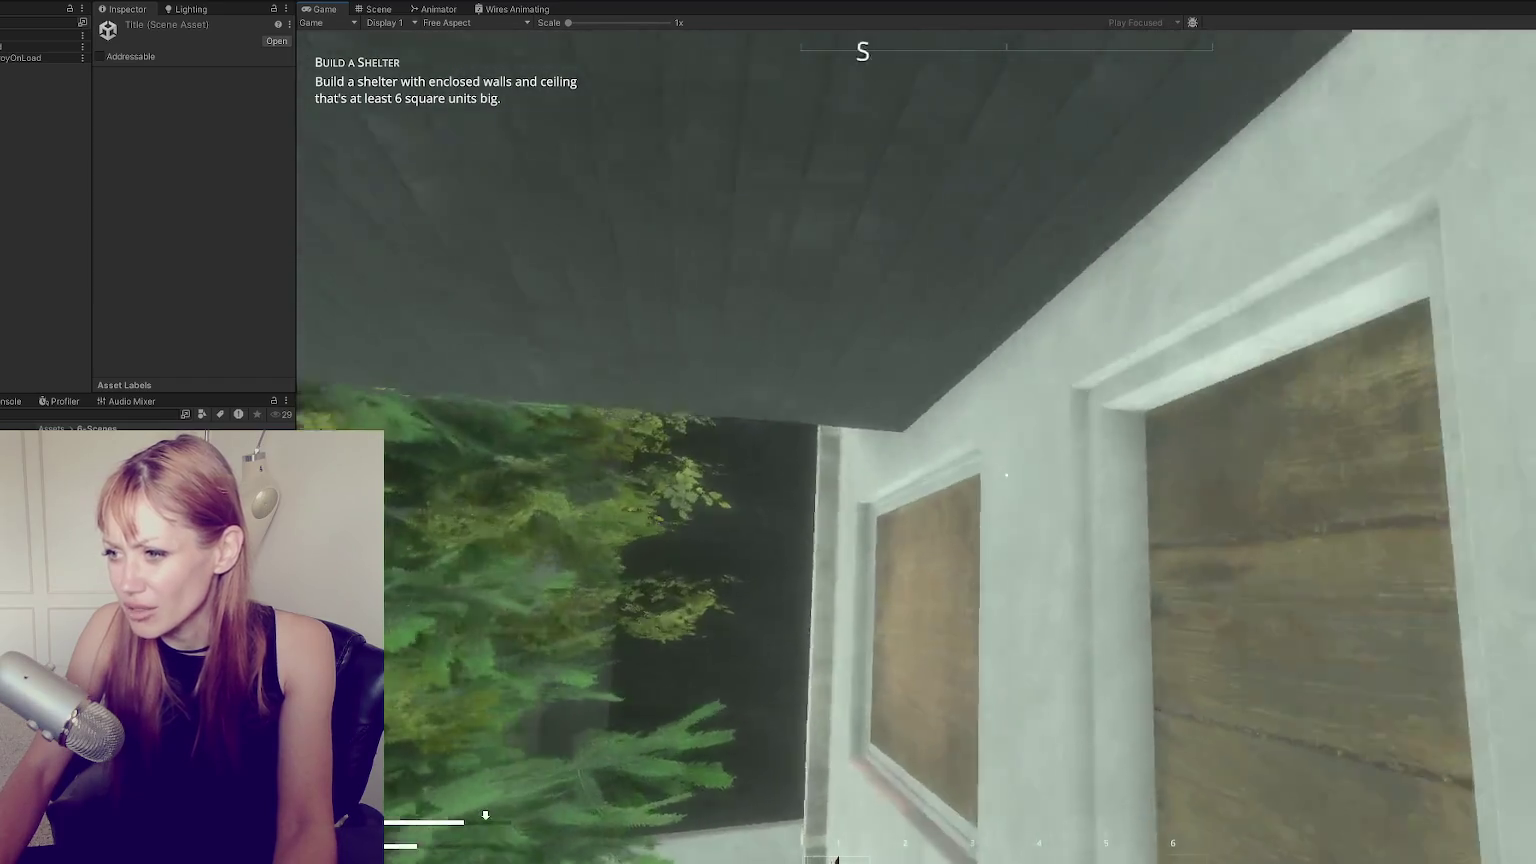
key(d)
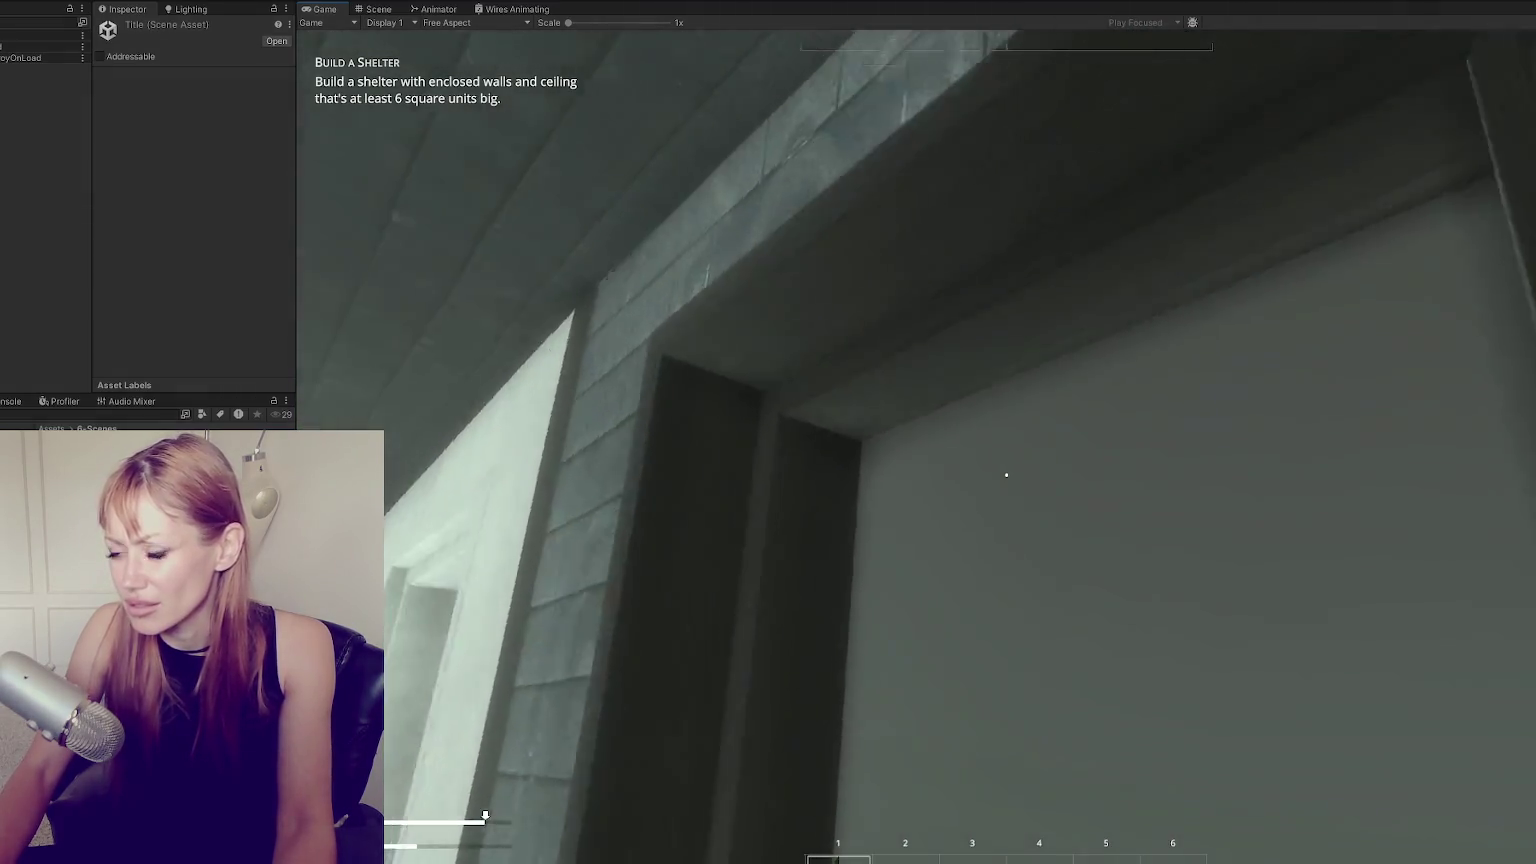
key(s)
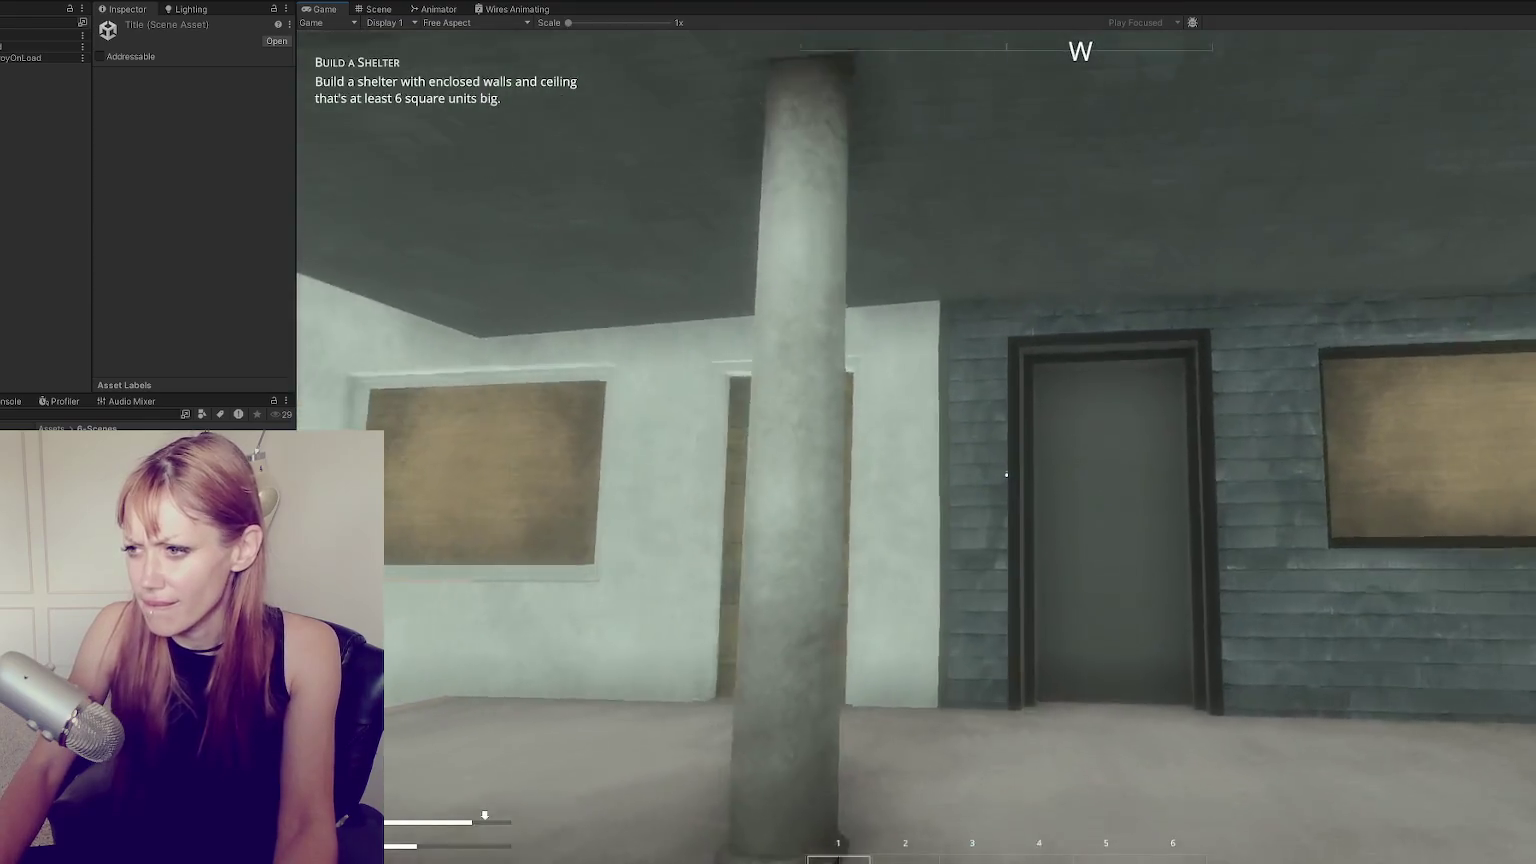
key(s)
key(Tab)
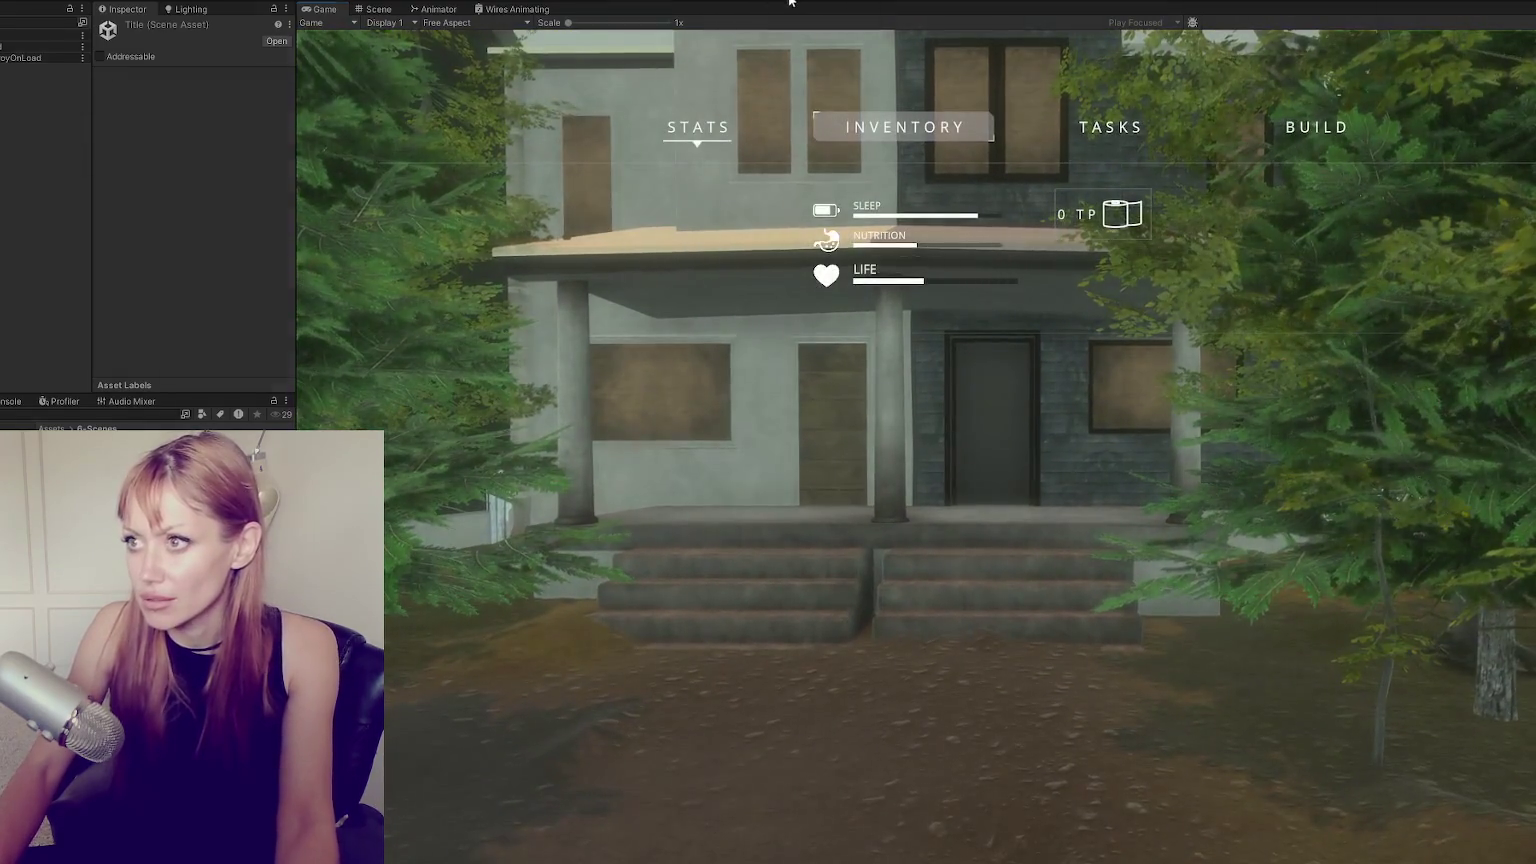
key(ctrl+p)
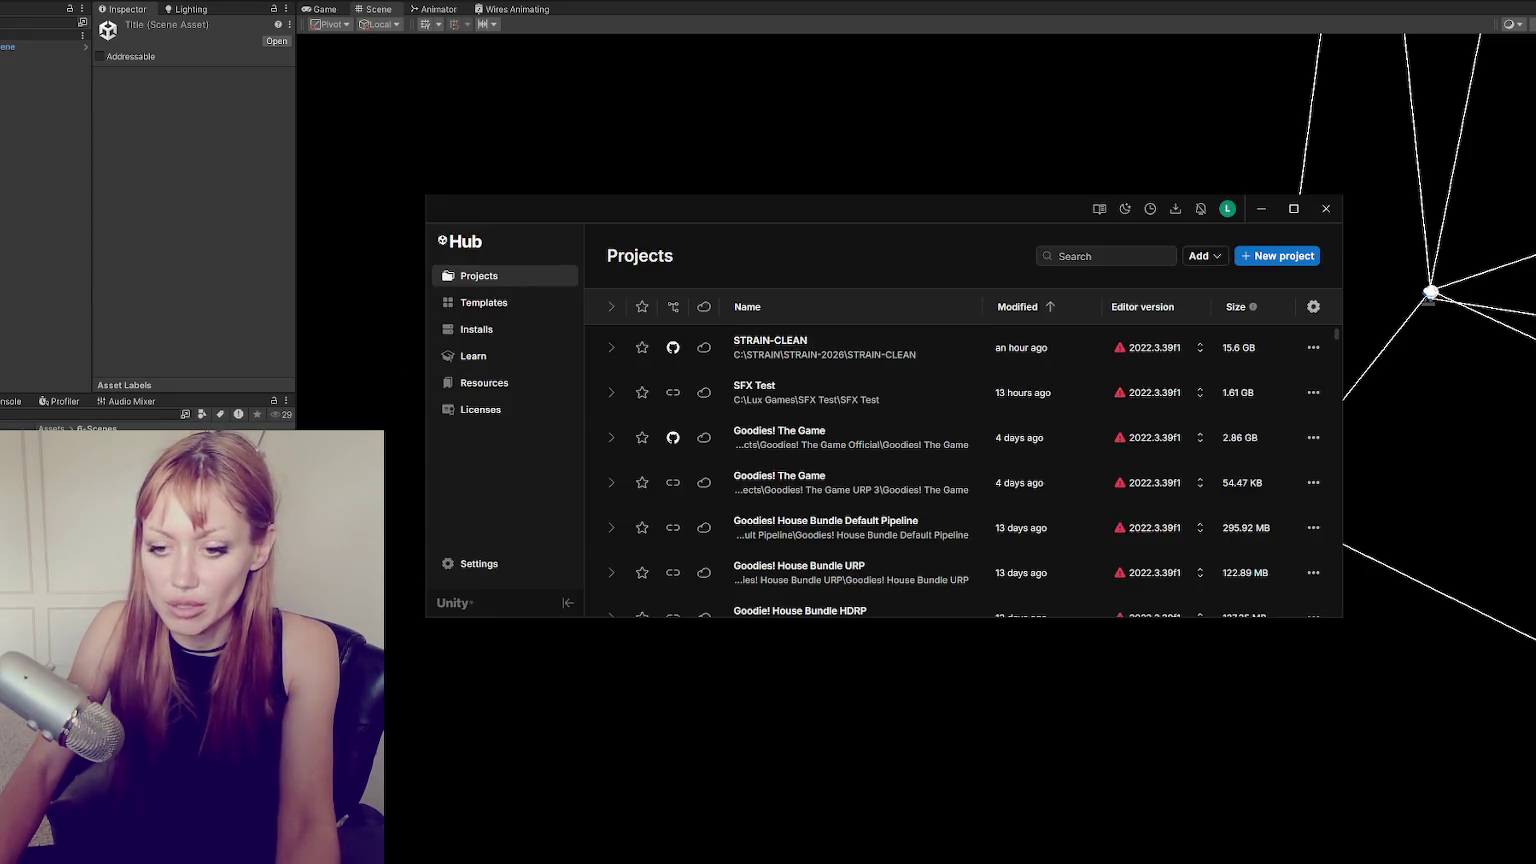
Close the Unity Hub Projects window to reveal the editor's Scene view.
click(1326, 208)
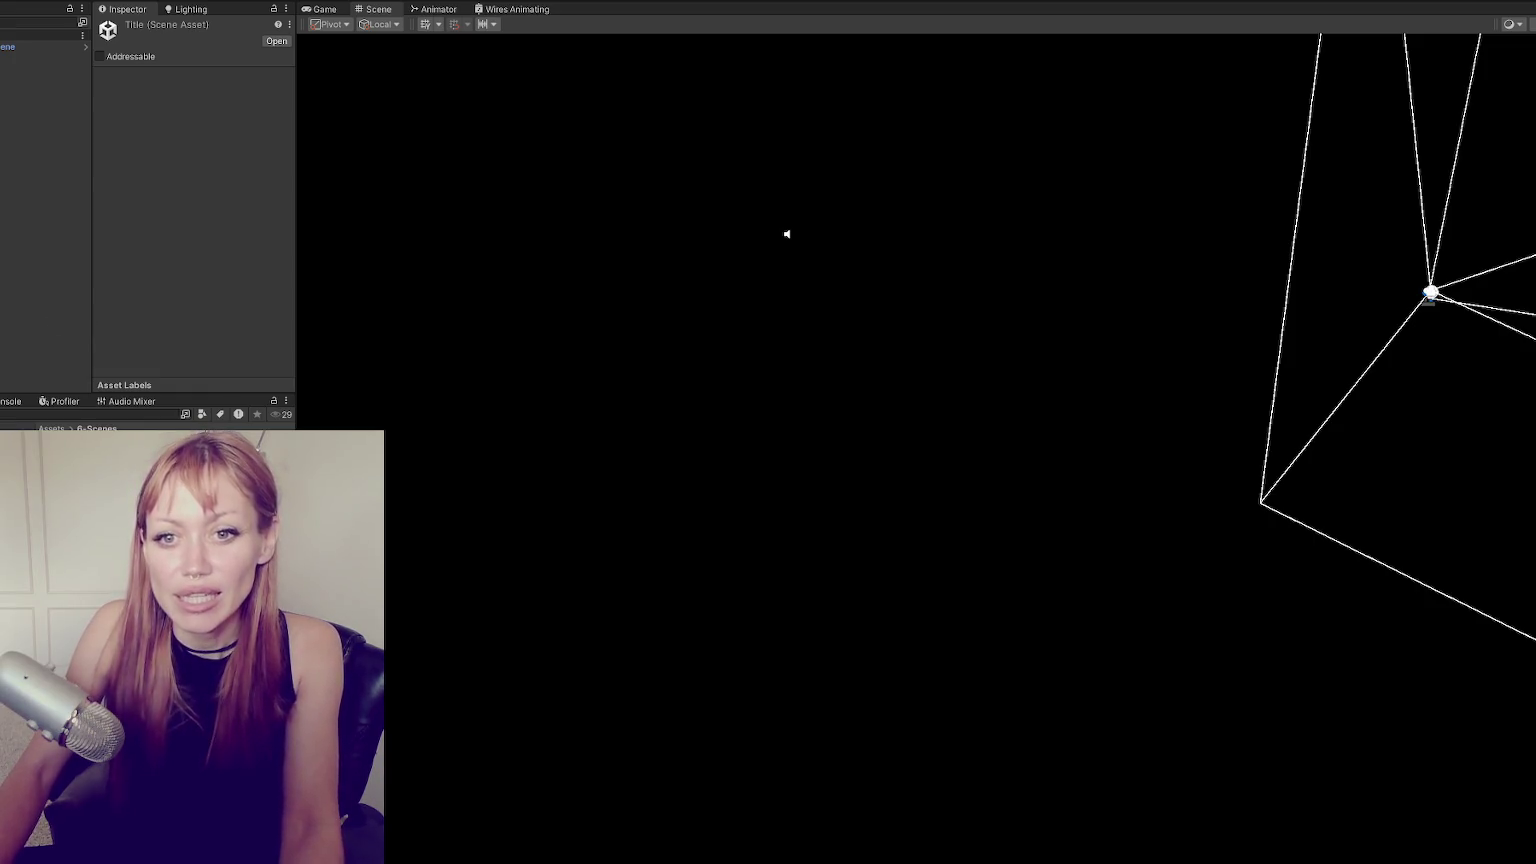
Widen the Scene view and briefly preview it through the game camera.
drag(294, 172, 278, 172)
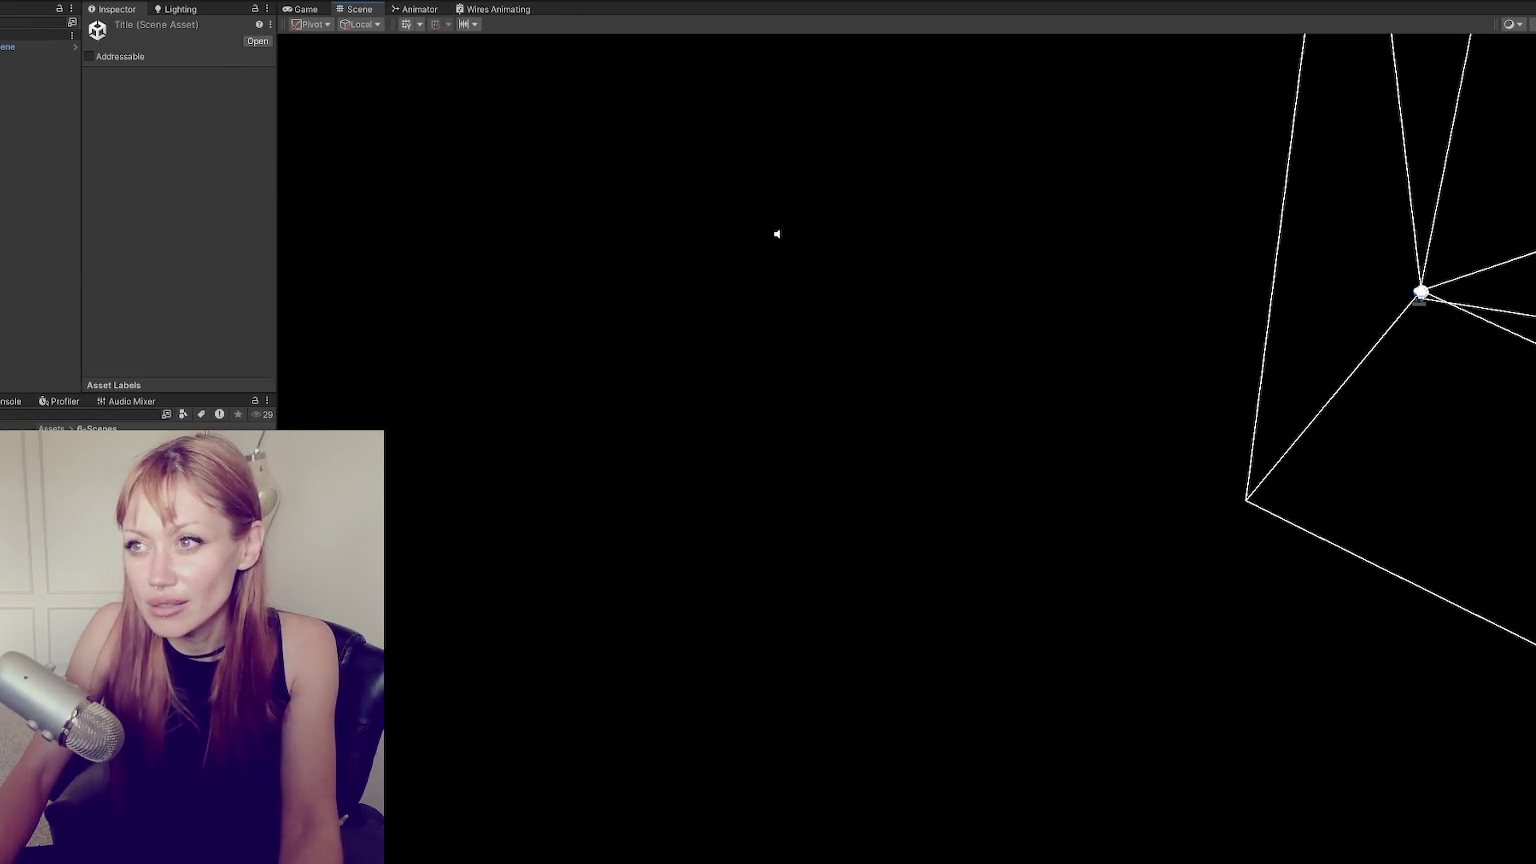
click(316, 10)
click(367, 9)
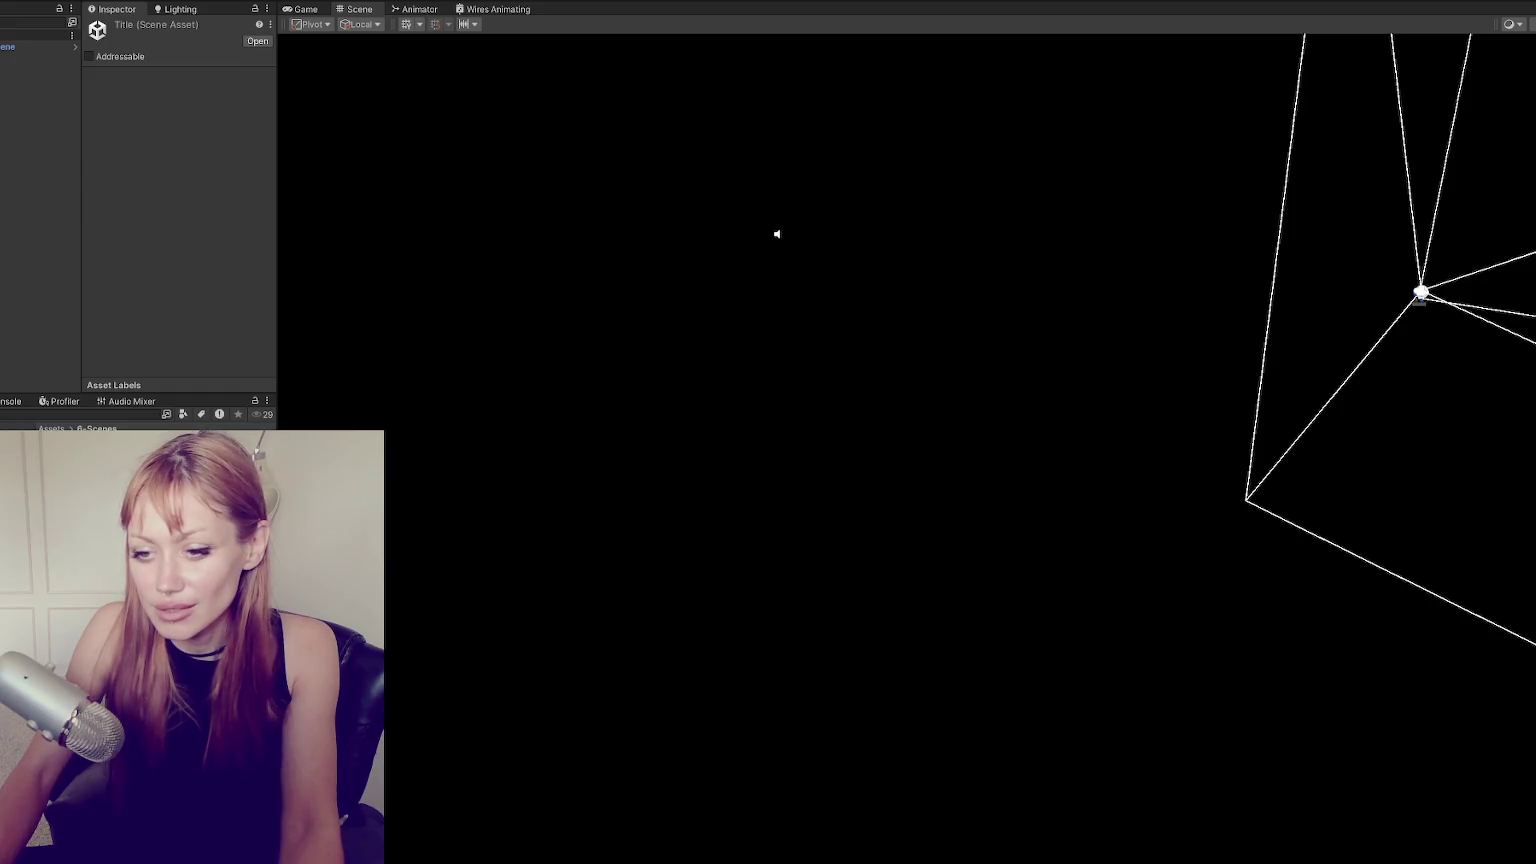
Show the Main prefab's Transform in the Inspector and rebalance the panel widths.
click(120, 470)
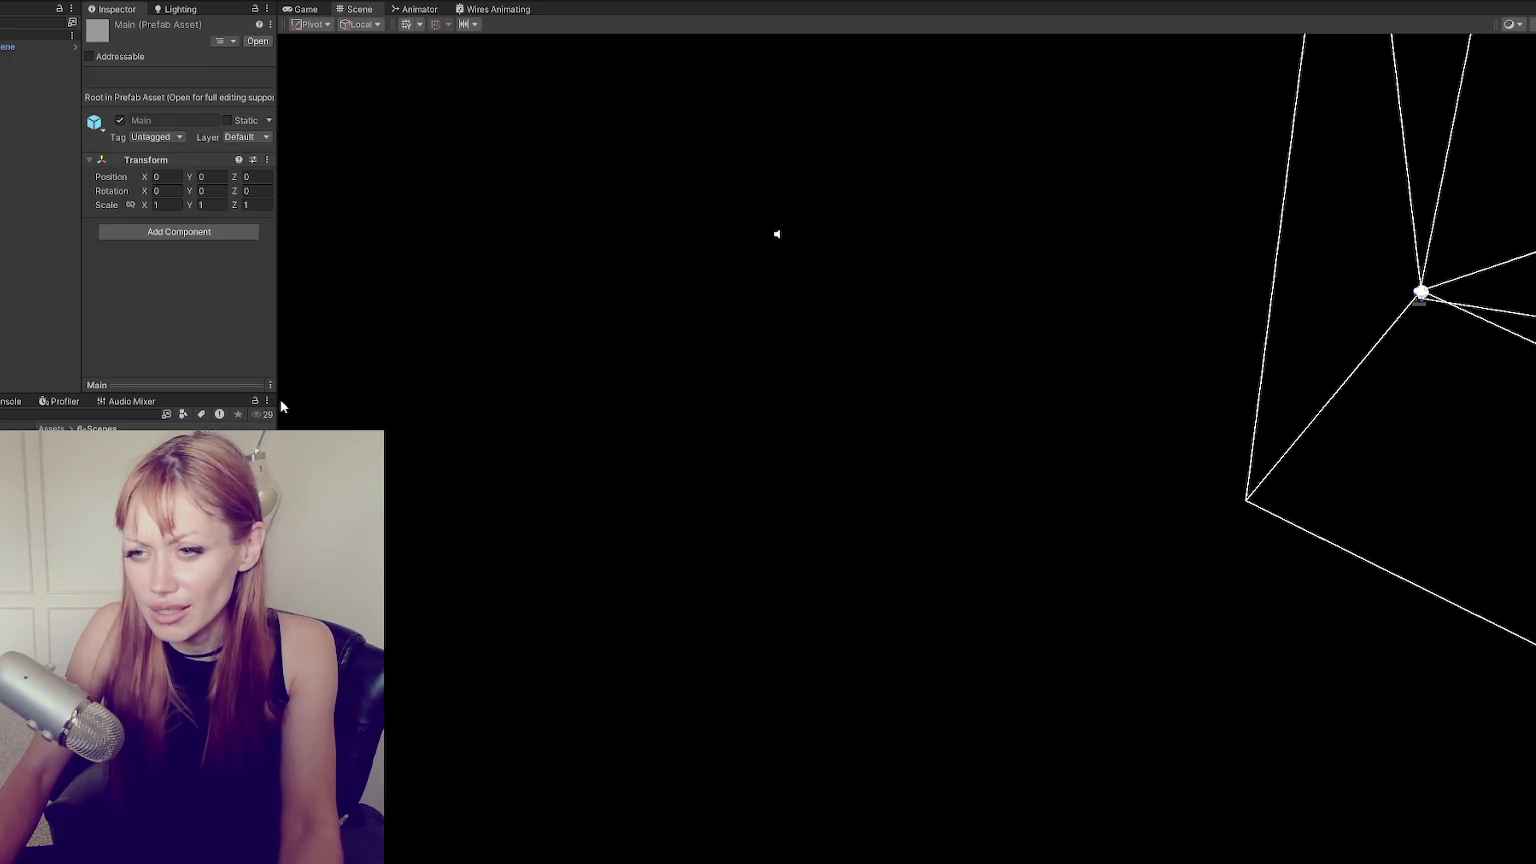
drag(278, 400, 332, 401)
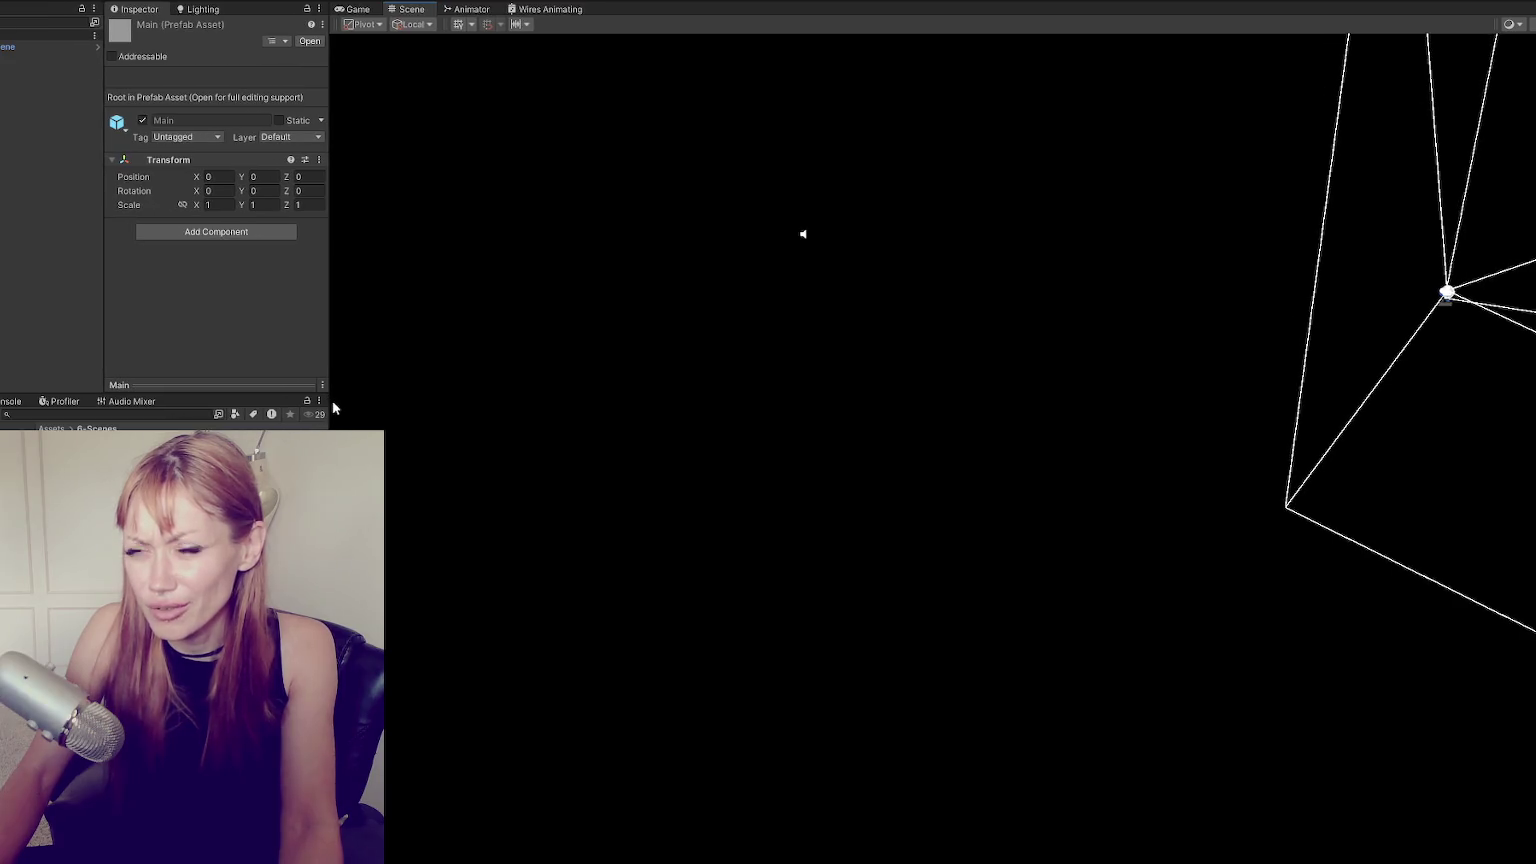
drag(169, 397, 169, 403)
drag(329, 366, 246, 366)
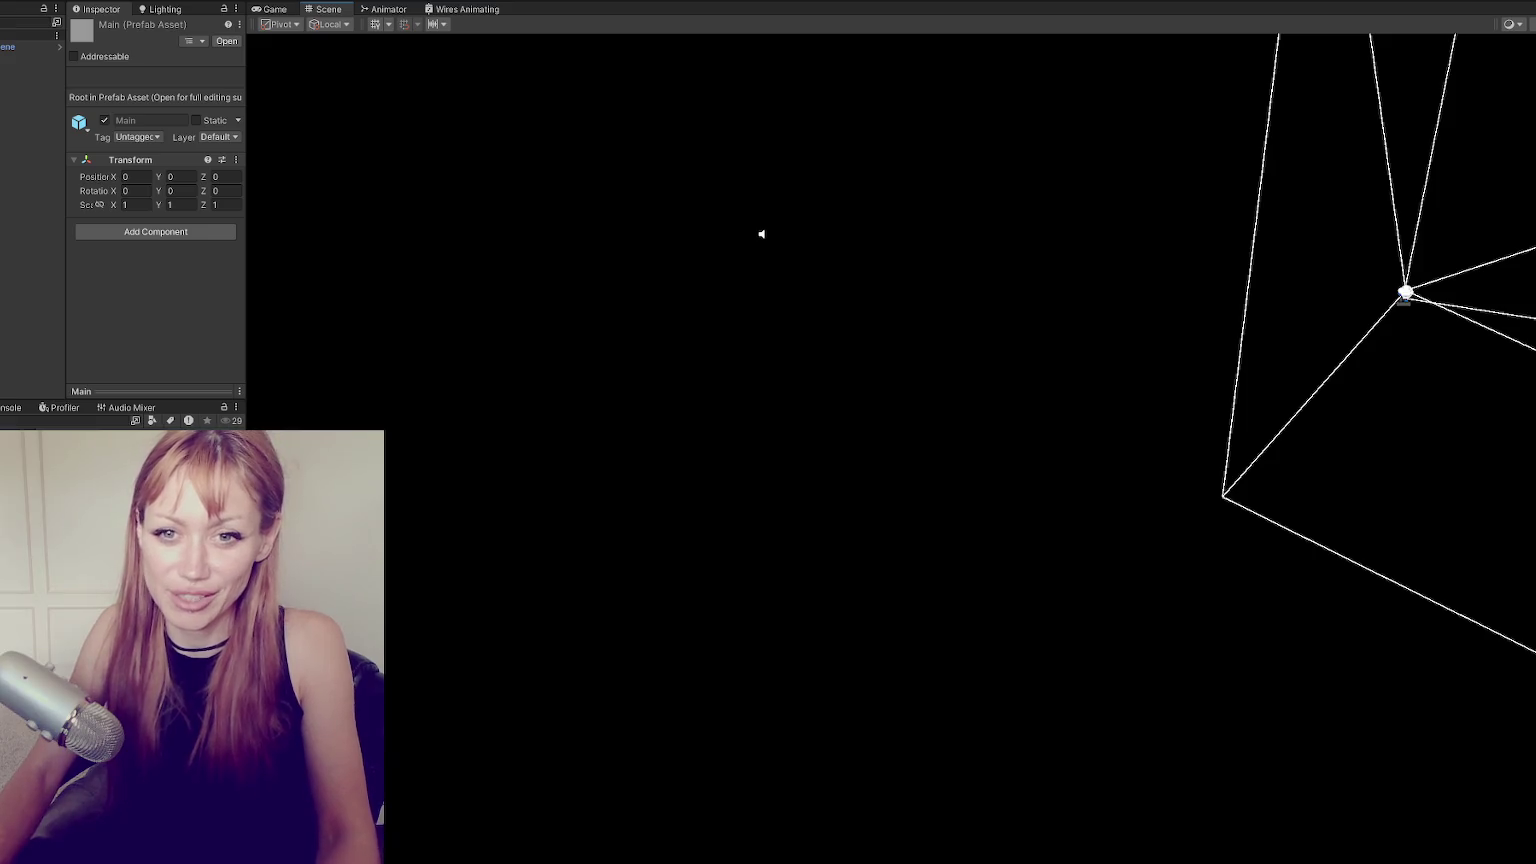
click(270, 9)
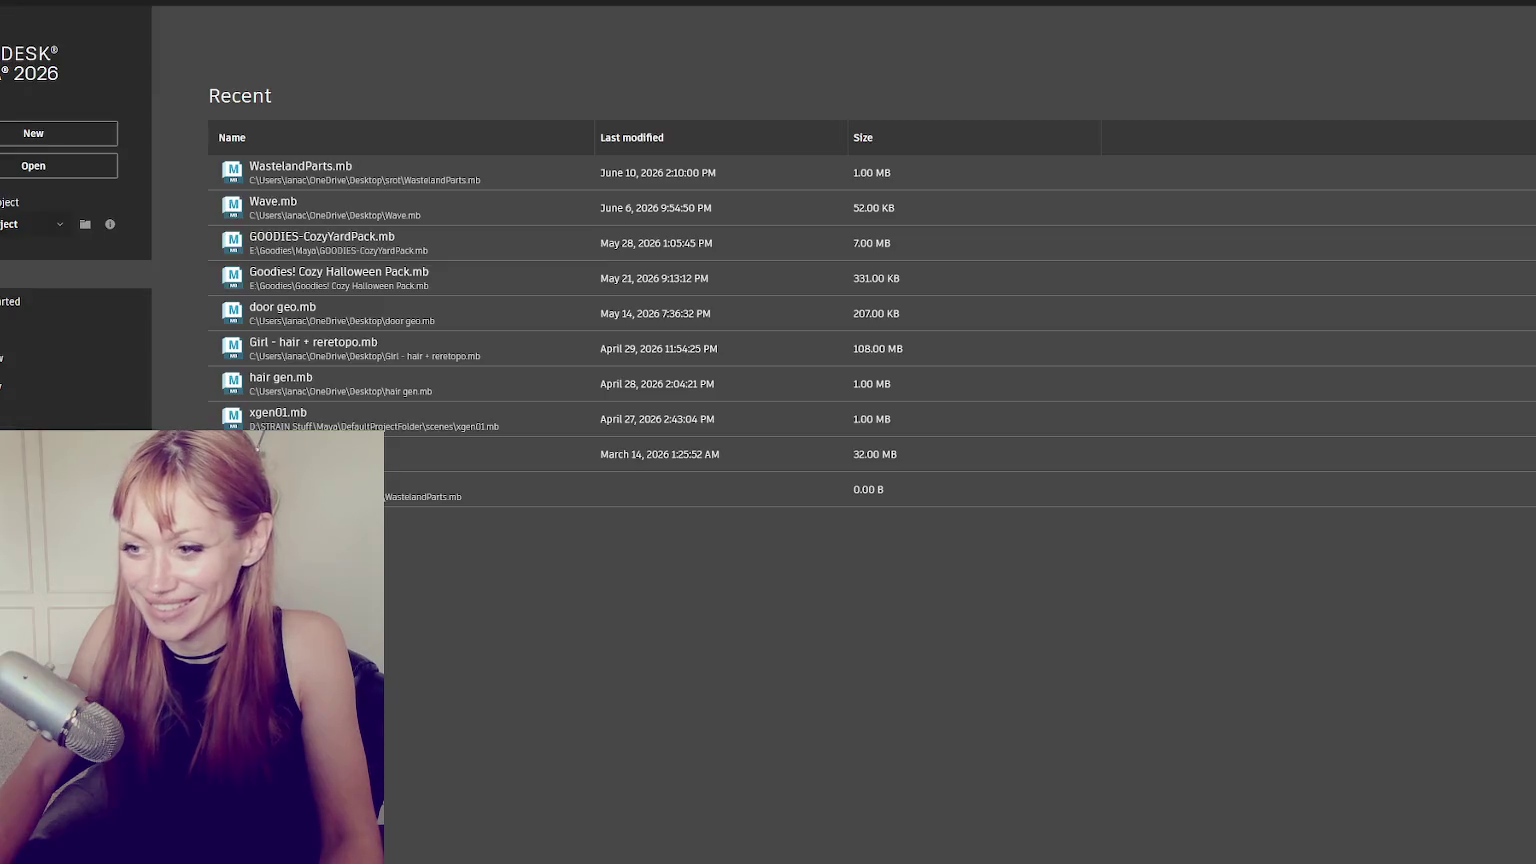
Open WastelandParts.mb, frame the house model, then pan and orbit to its left side.
click(357, 166)
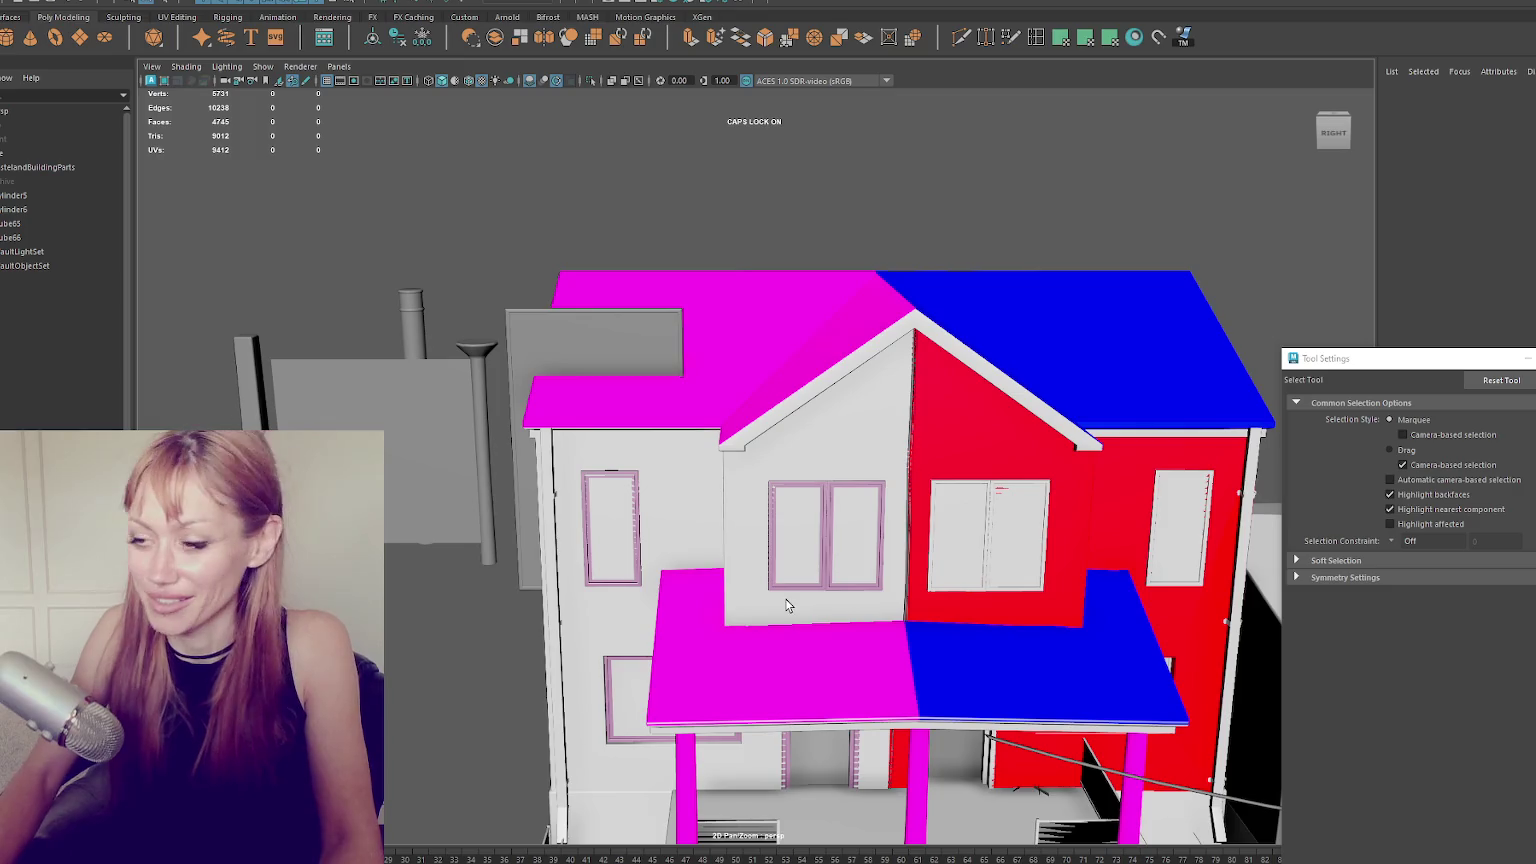
click(919, 644)
key(f)
alt+middle_drag(823, 431, 806, 403)
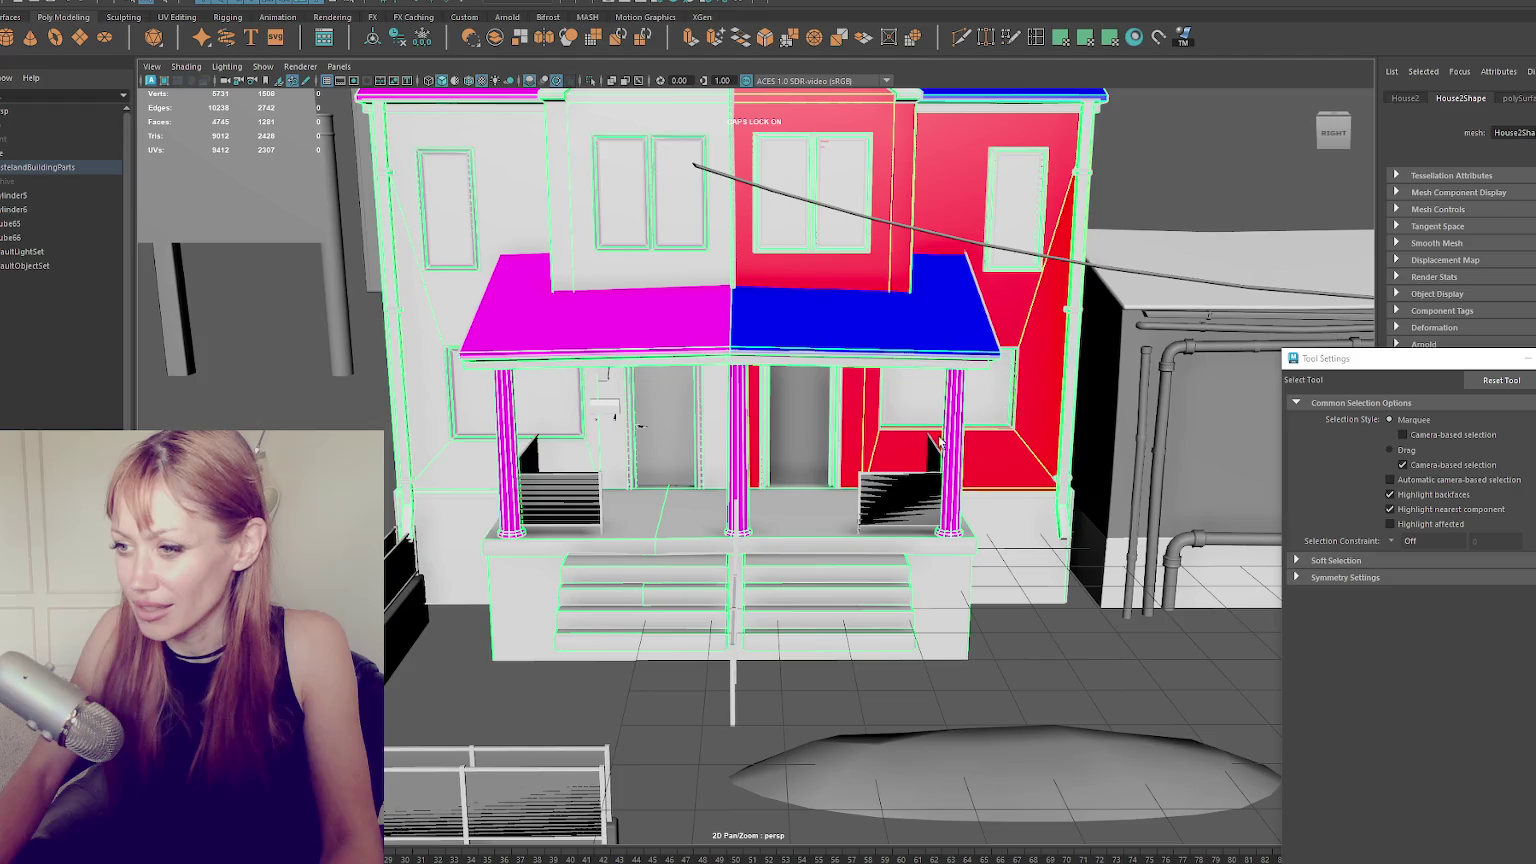
alt+drag(498, 437, 749, 307)
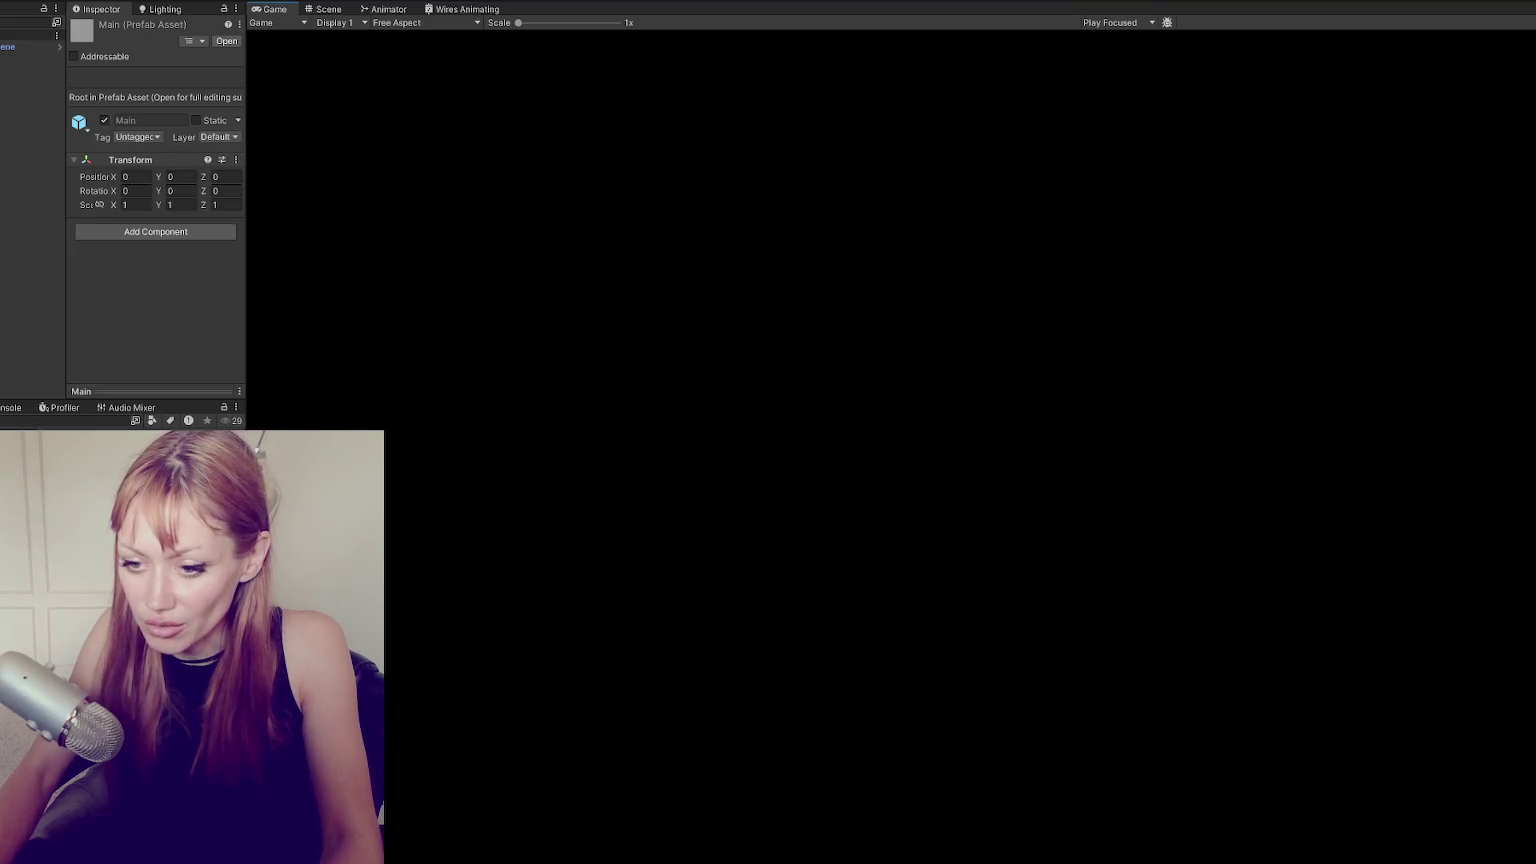
Select WastelandChunk007, then frame and zoom in on its House - Semi building.
click(331, 12)
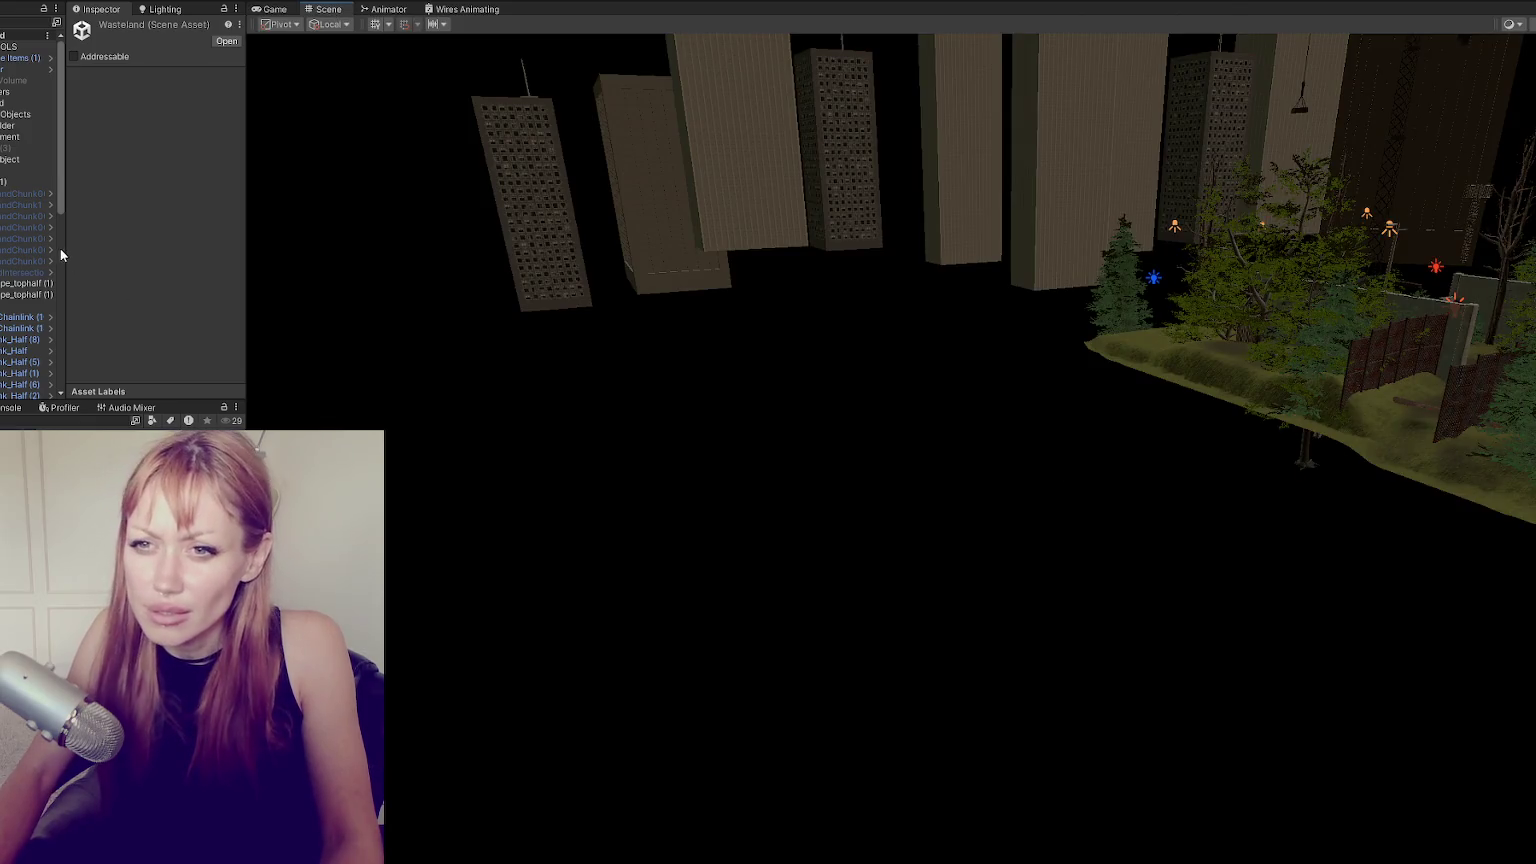
drag(64, 259, 100, 261)
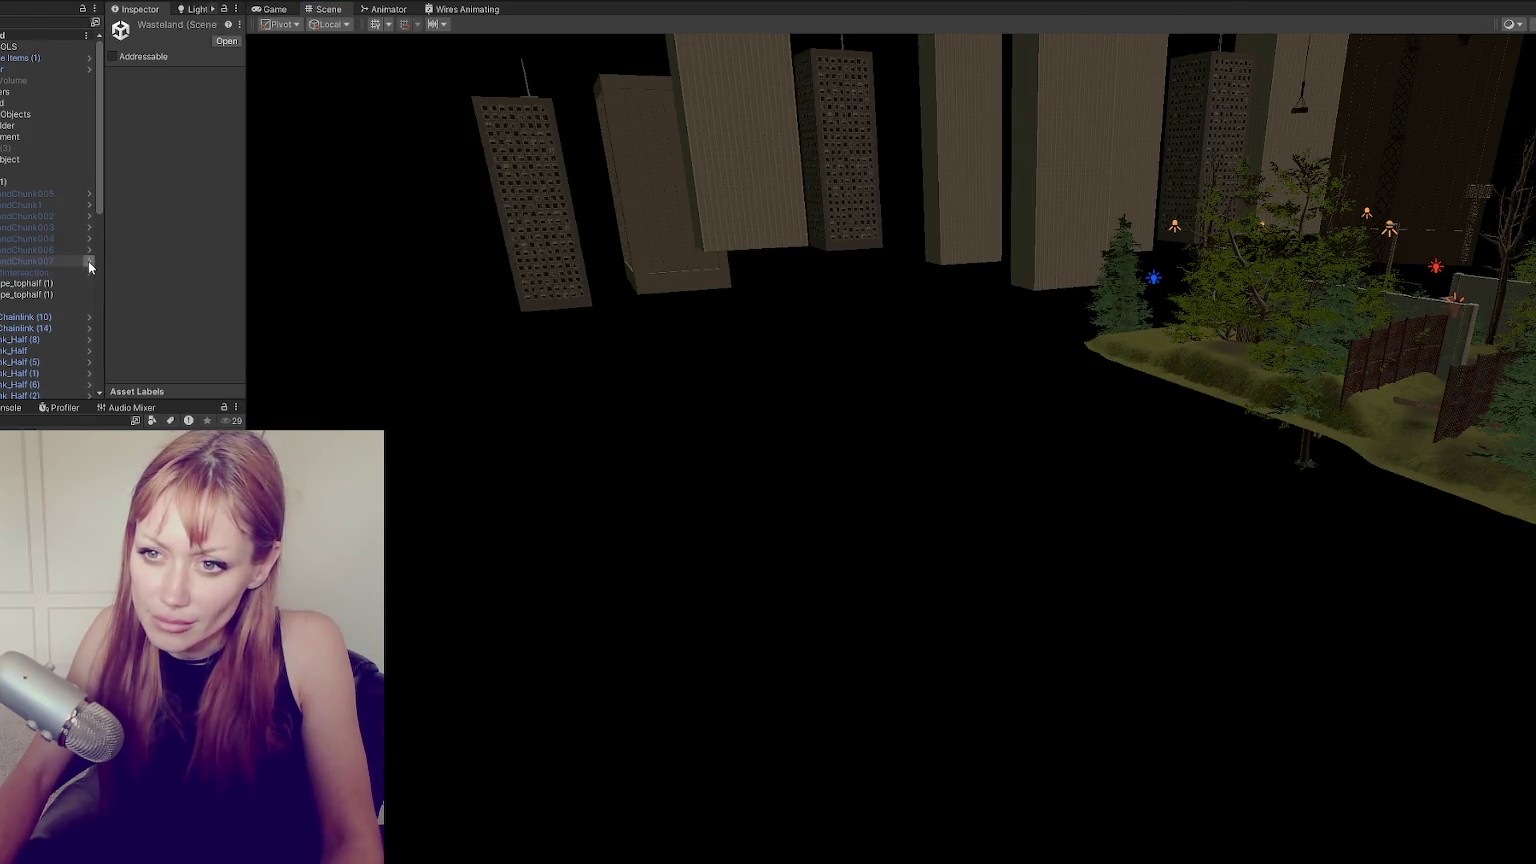
click(30, 260)
key(f)
click(713, 371)
key(f)
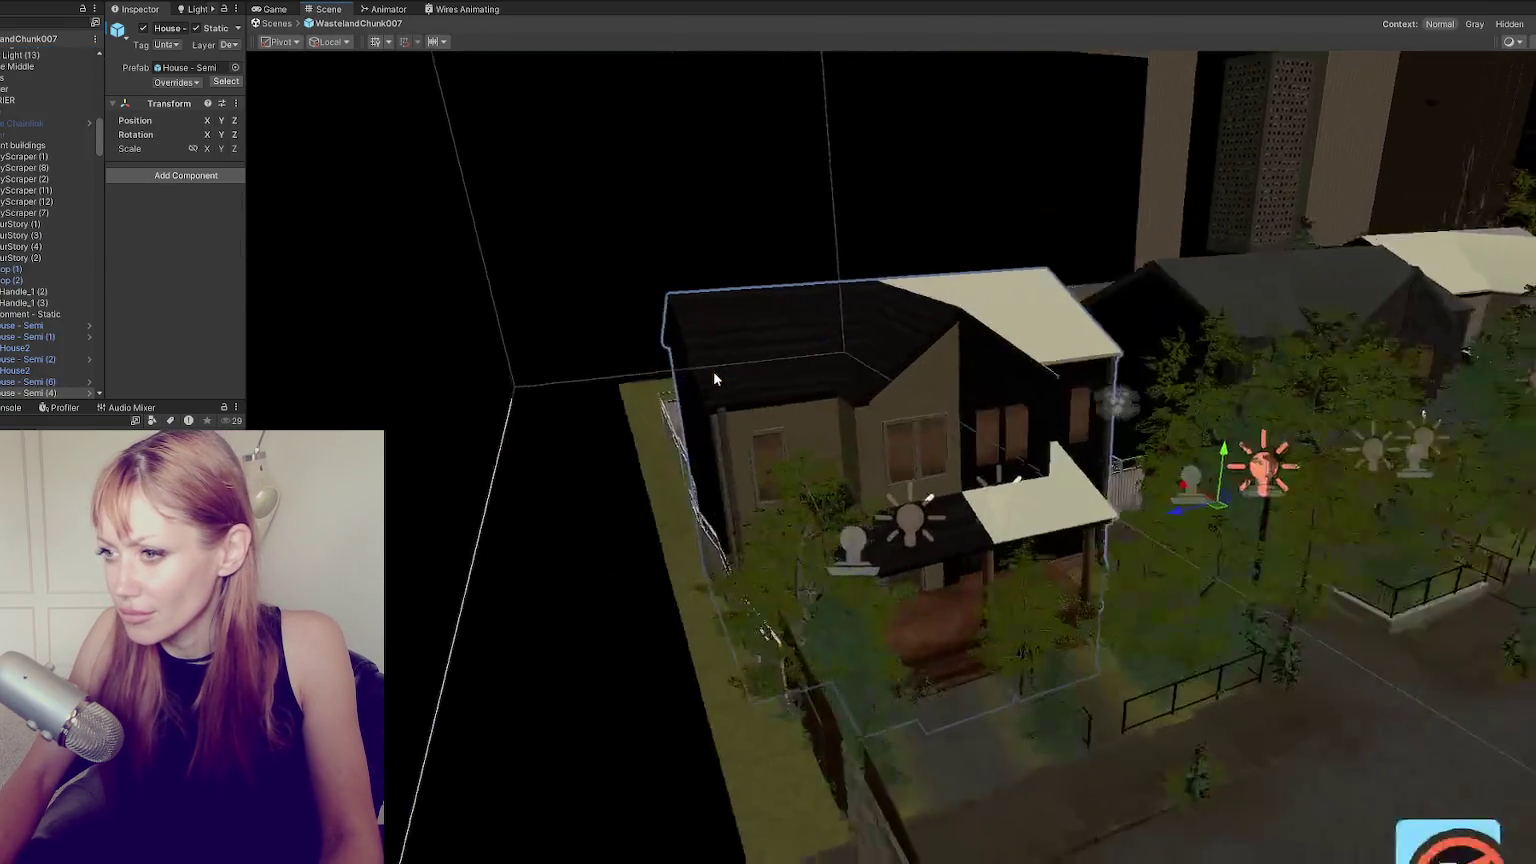
scroll(982, 381, up, 1)
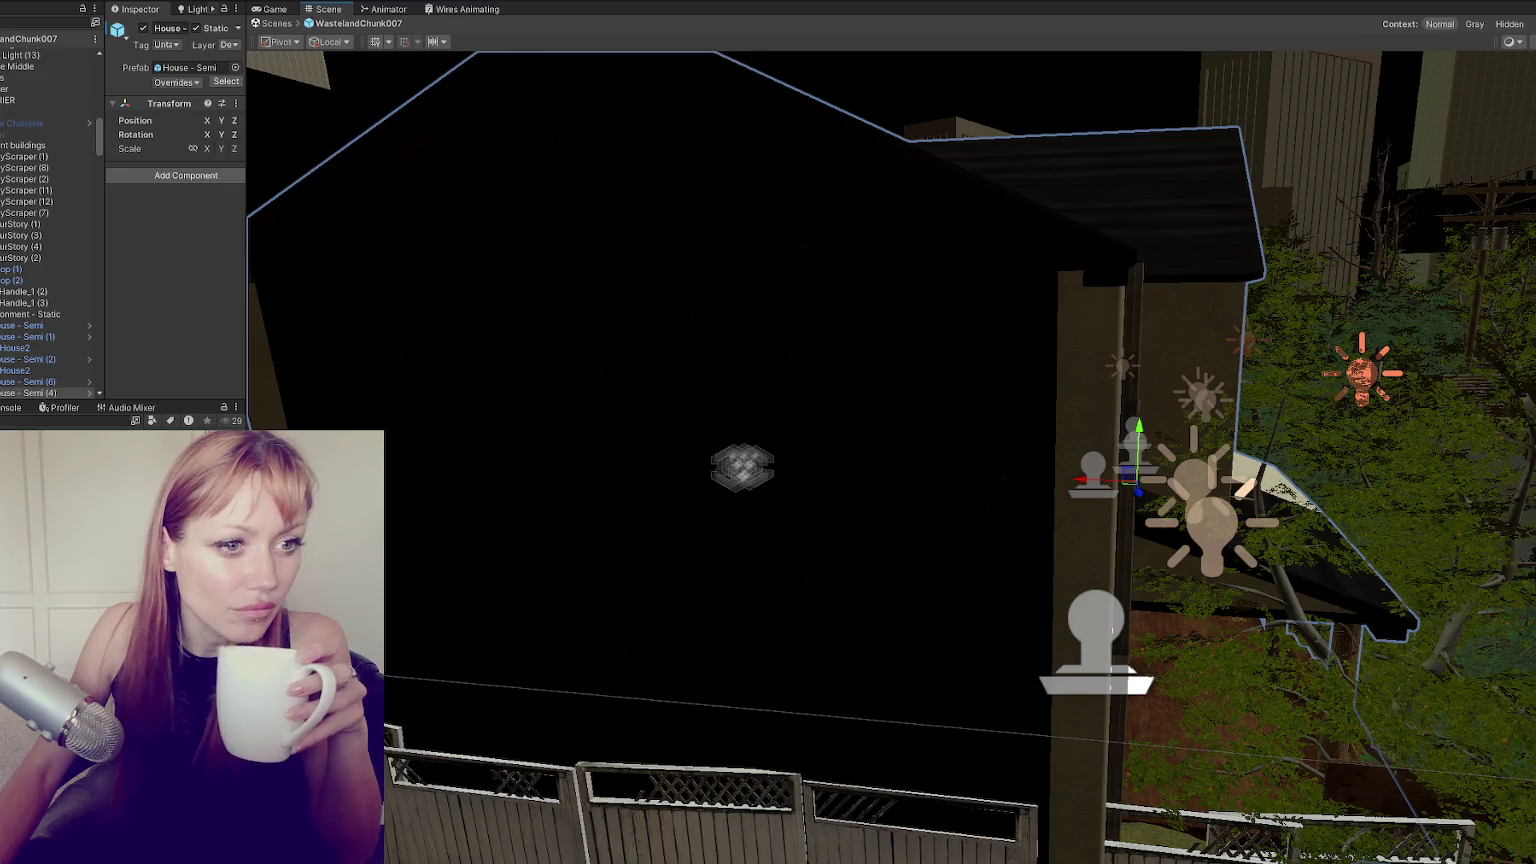
key(alt+Tab)
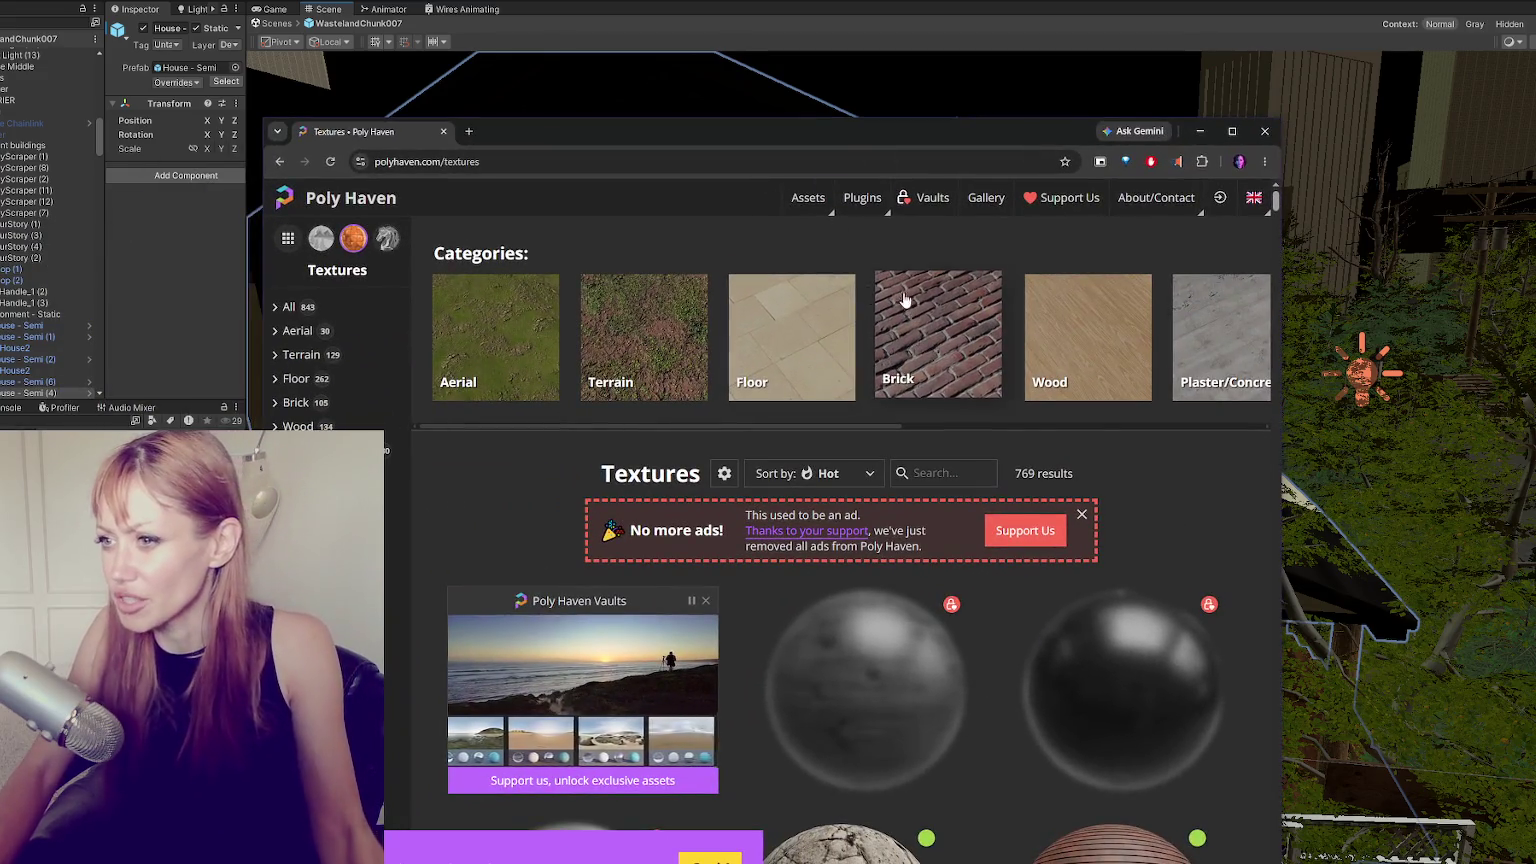
Maximize the browser and scroll far down Poly Haven's 769 stone, wood, fabric and brick textures.
click(1232, 131)
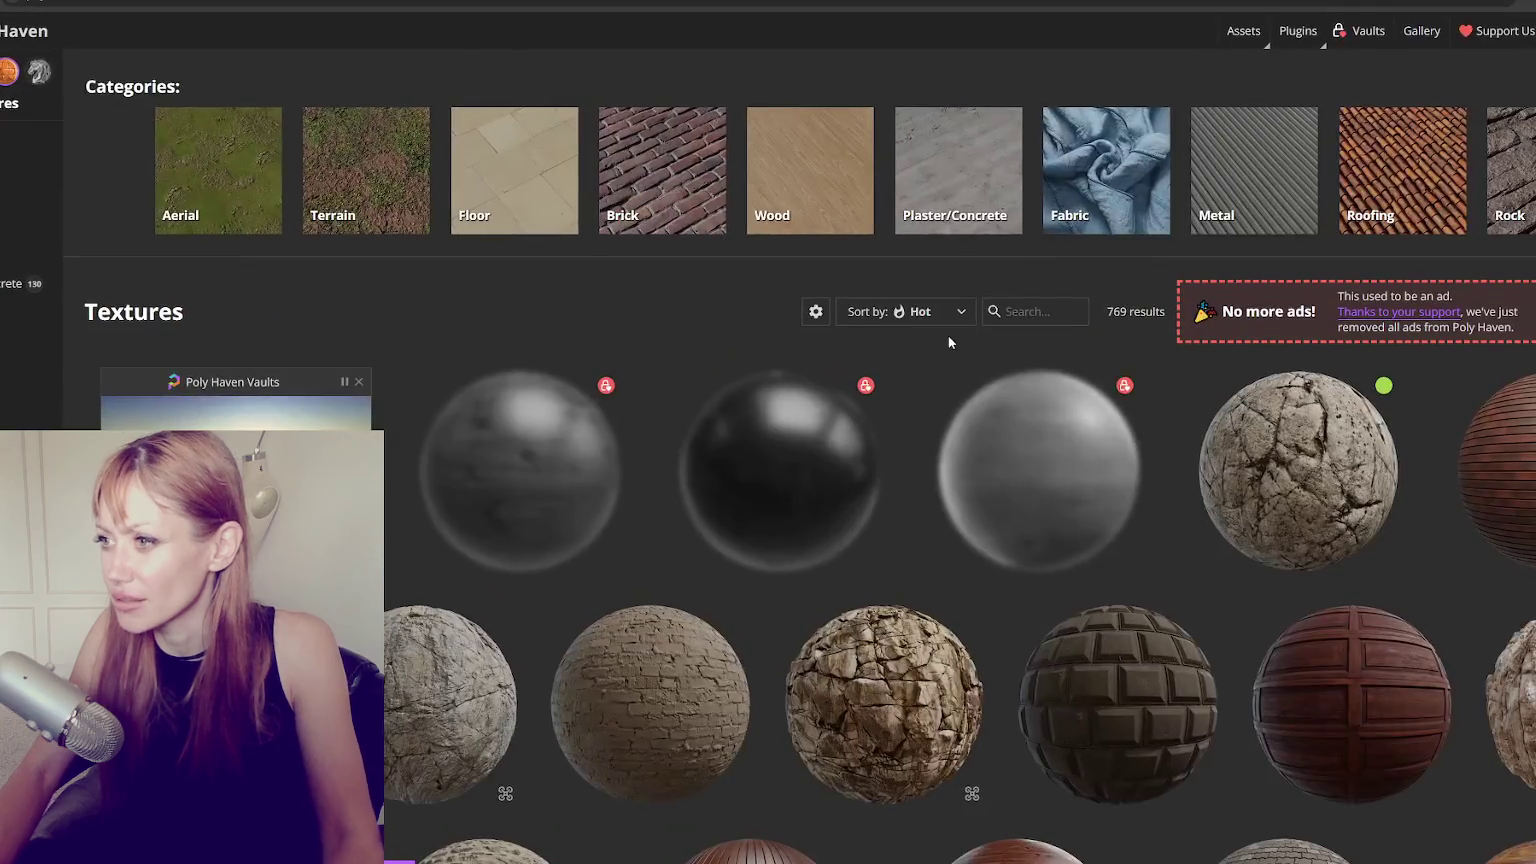
scroll(1106, 326, down, 2)
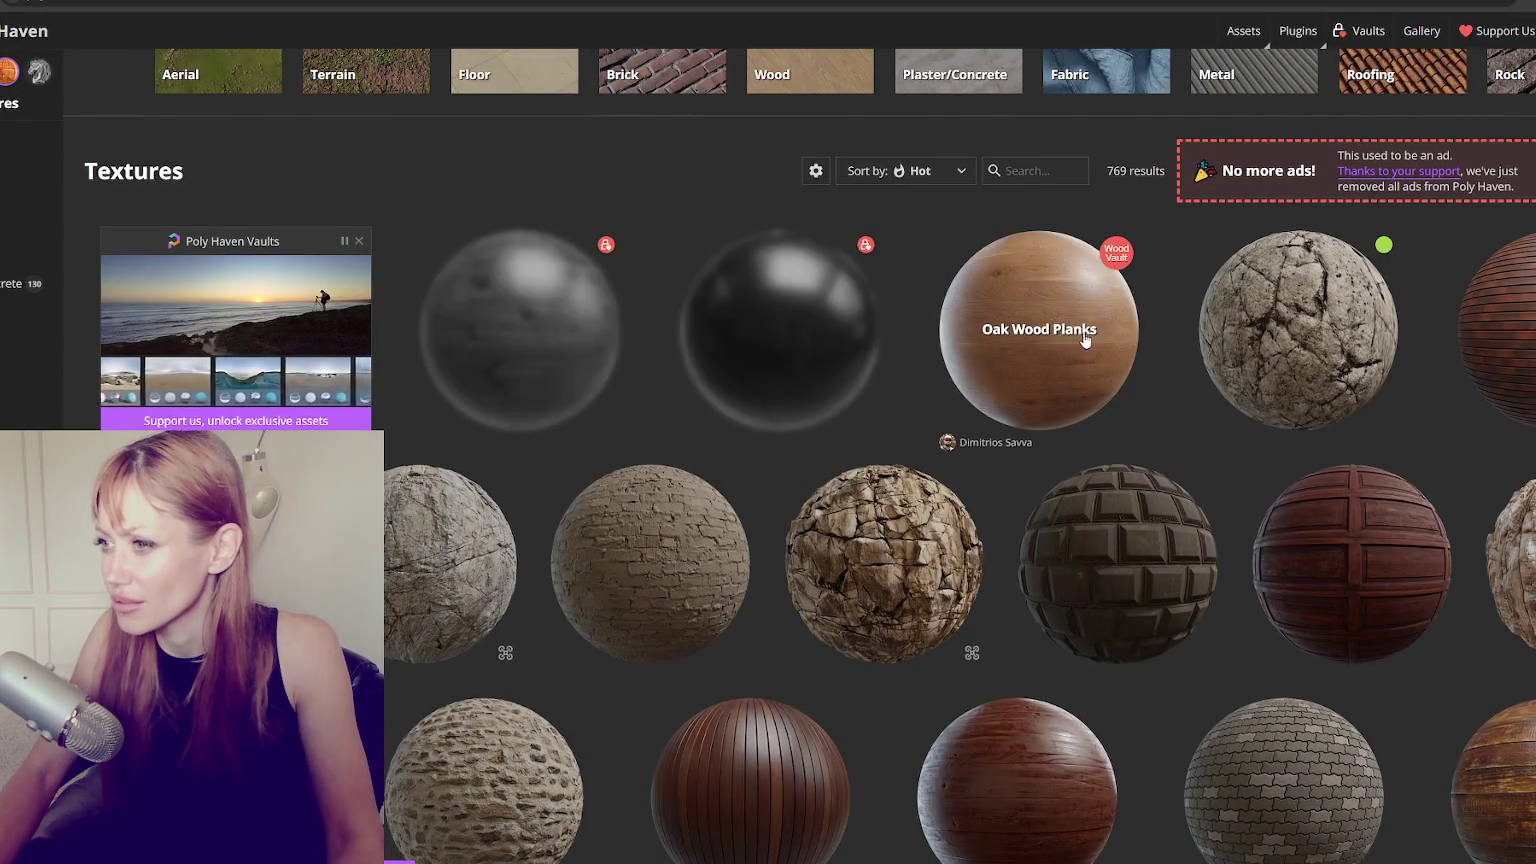
scroll(1500, 330, down, 1)
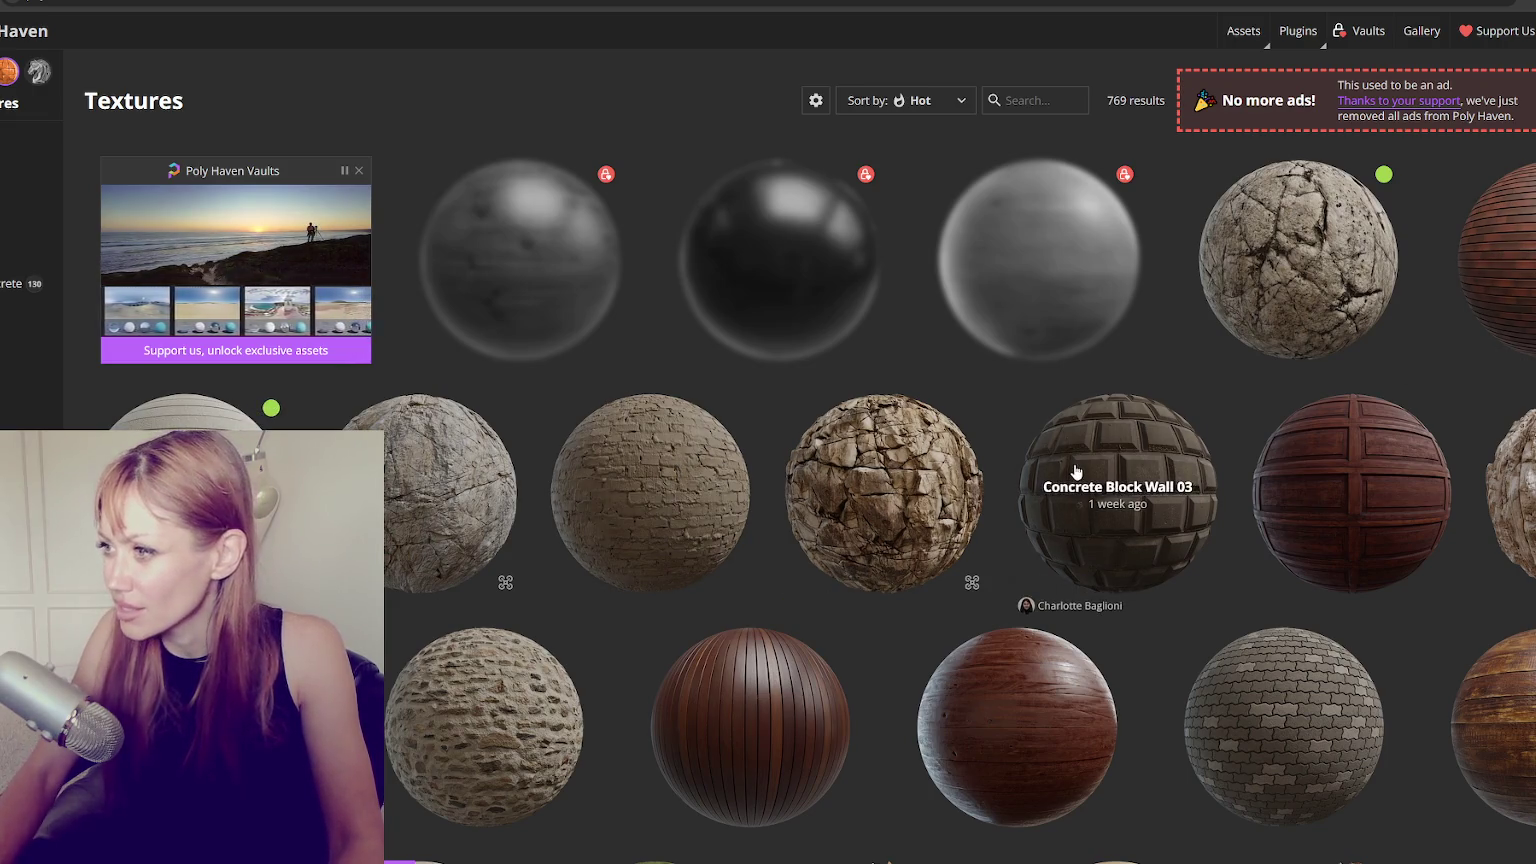
scroll(1076, 470, down, 2)
scroll(1025, 398, down, 2)
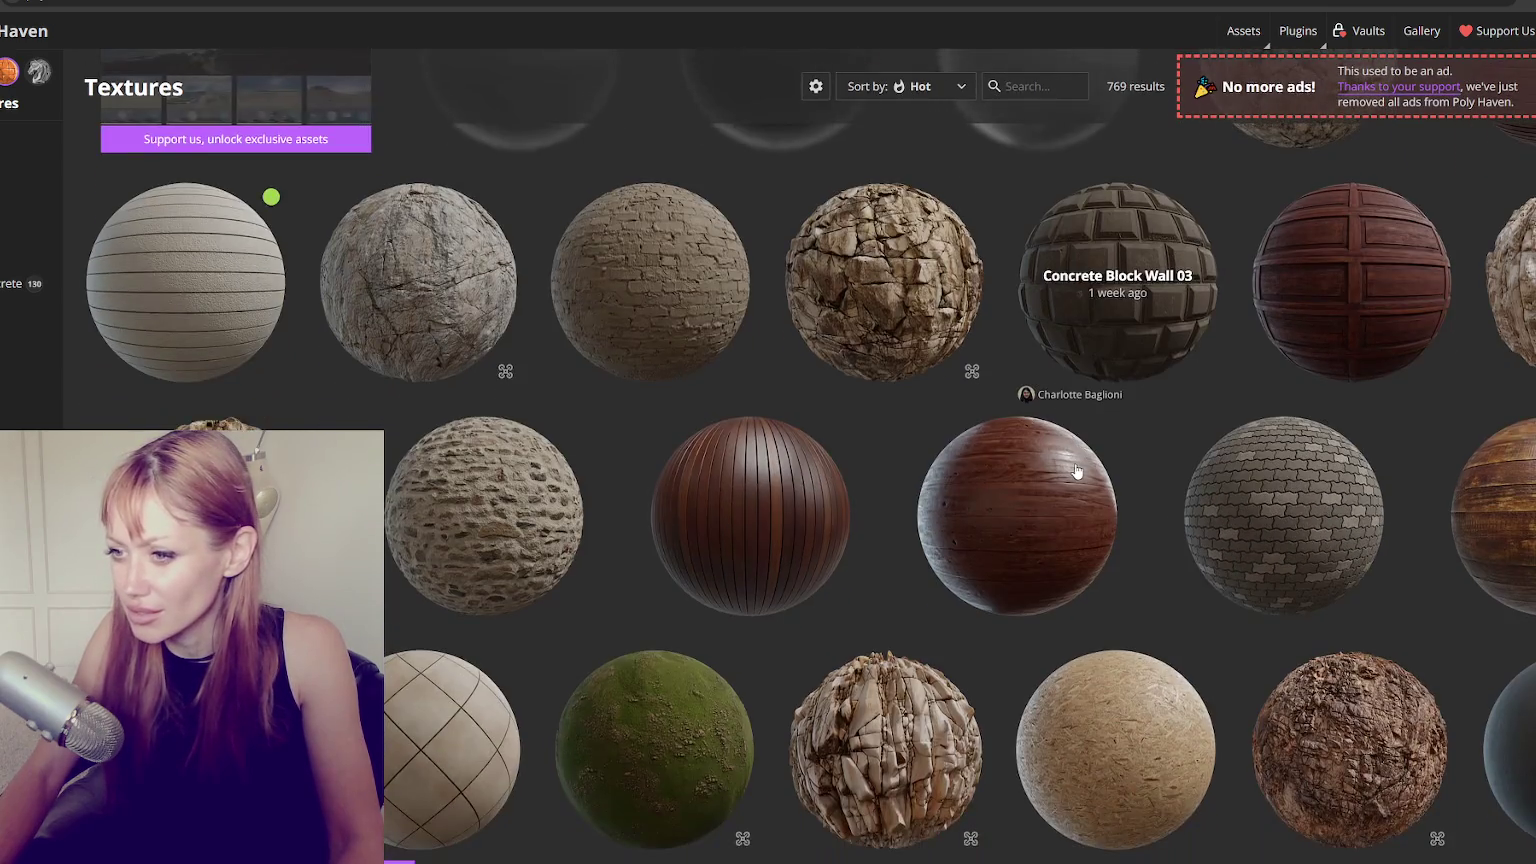
scroll(691, 415, down, 1)
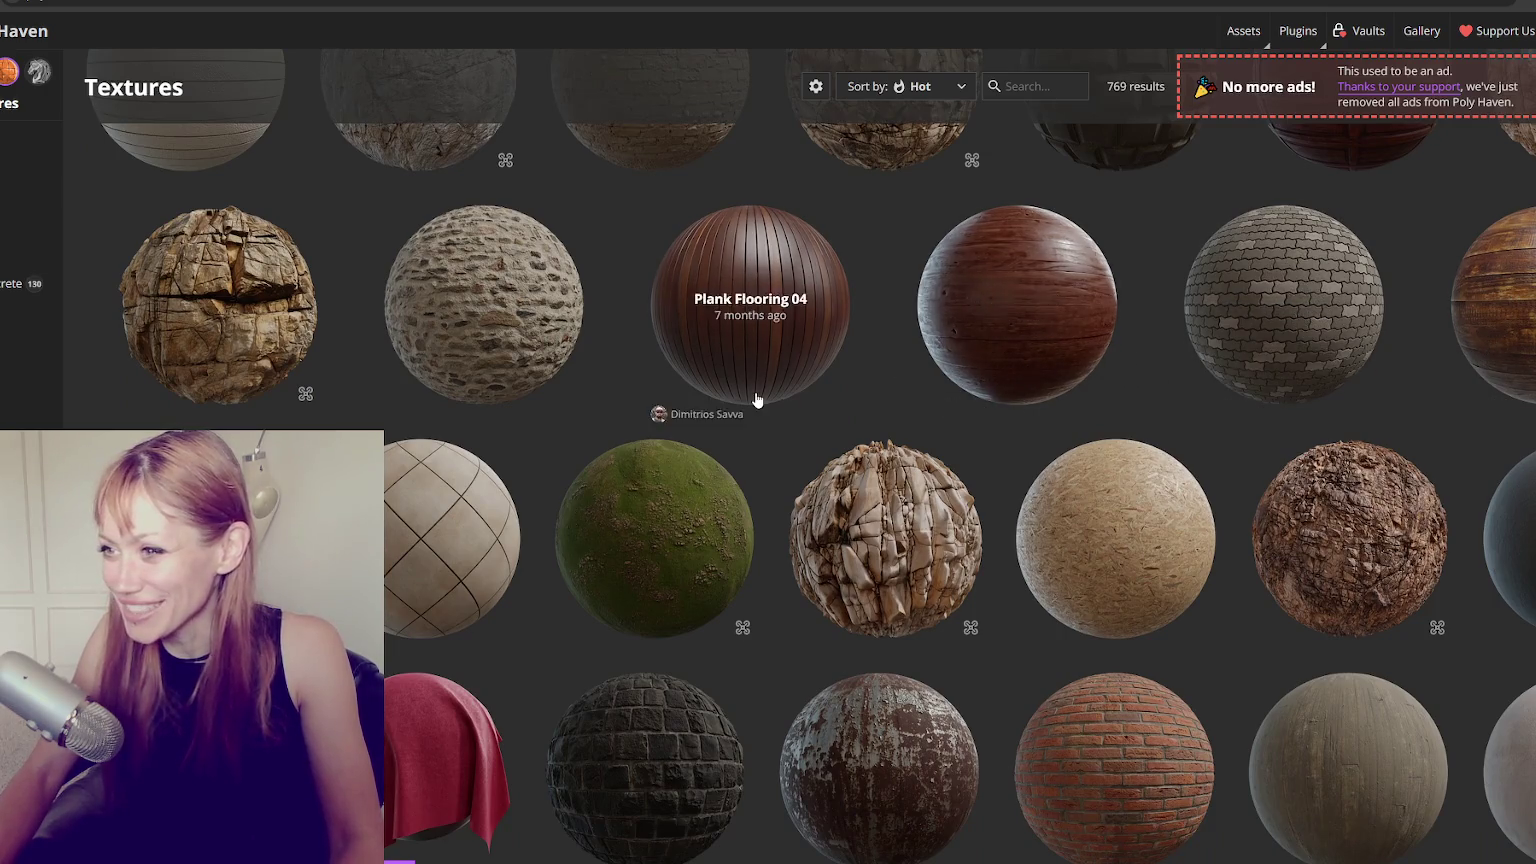
scroll(755, 398, down, 2)
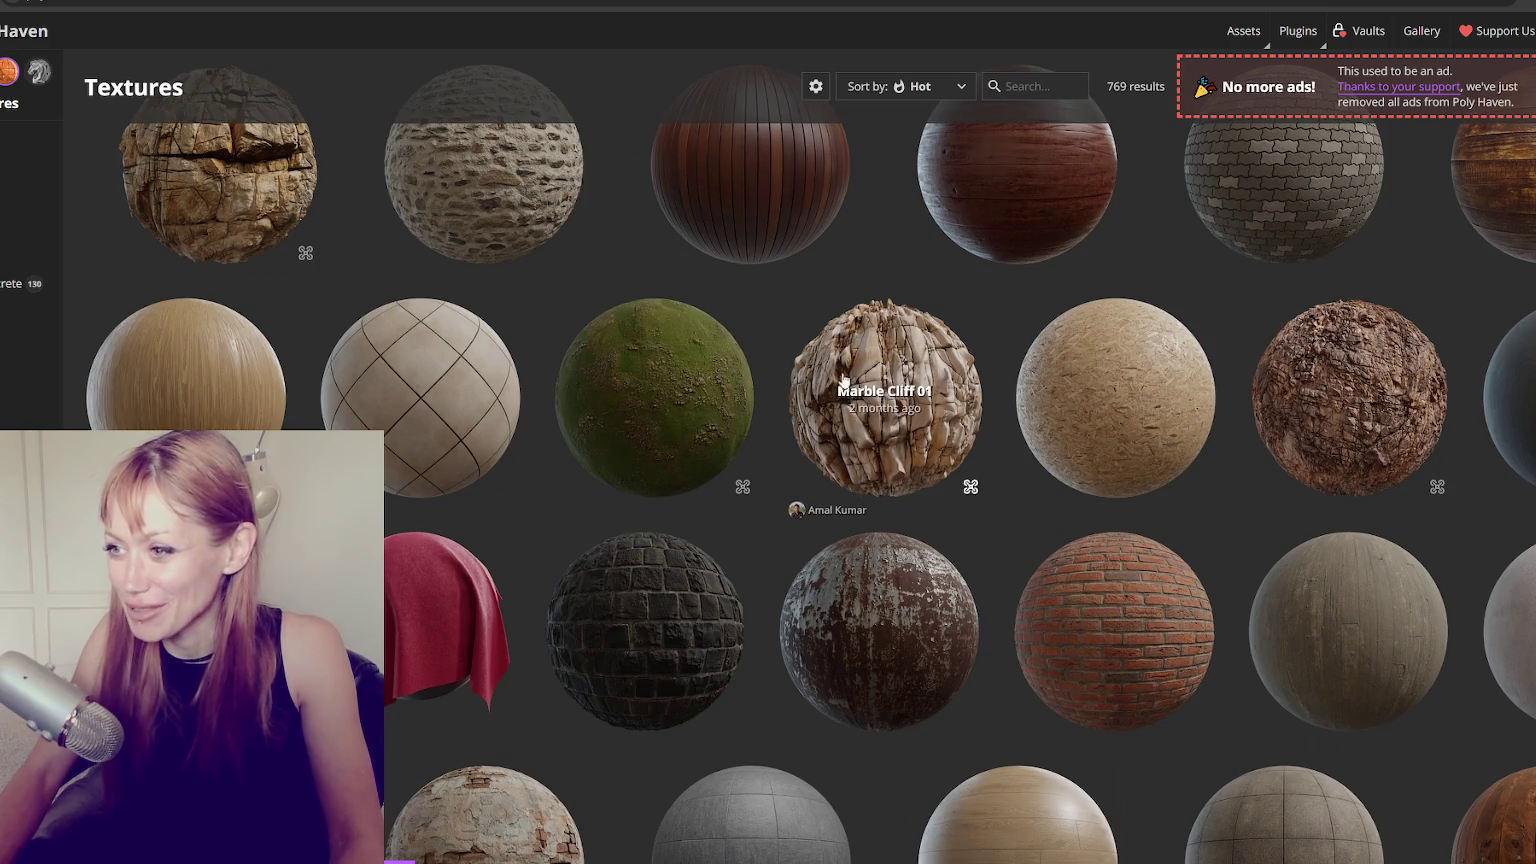
scroll(845, 385, down, 2)
scroll(1110, 490, down, 2)
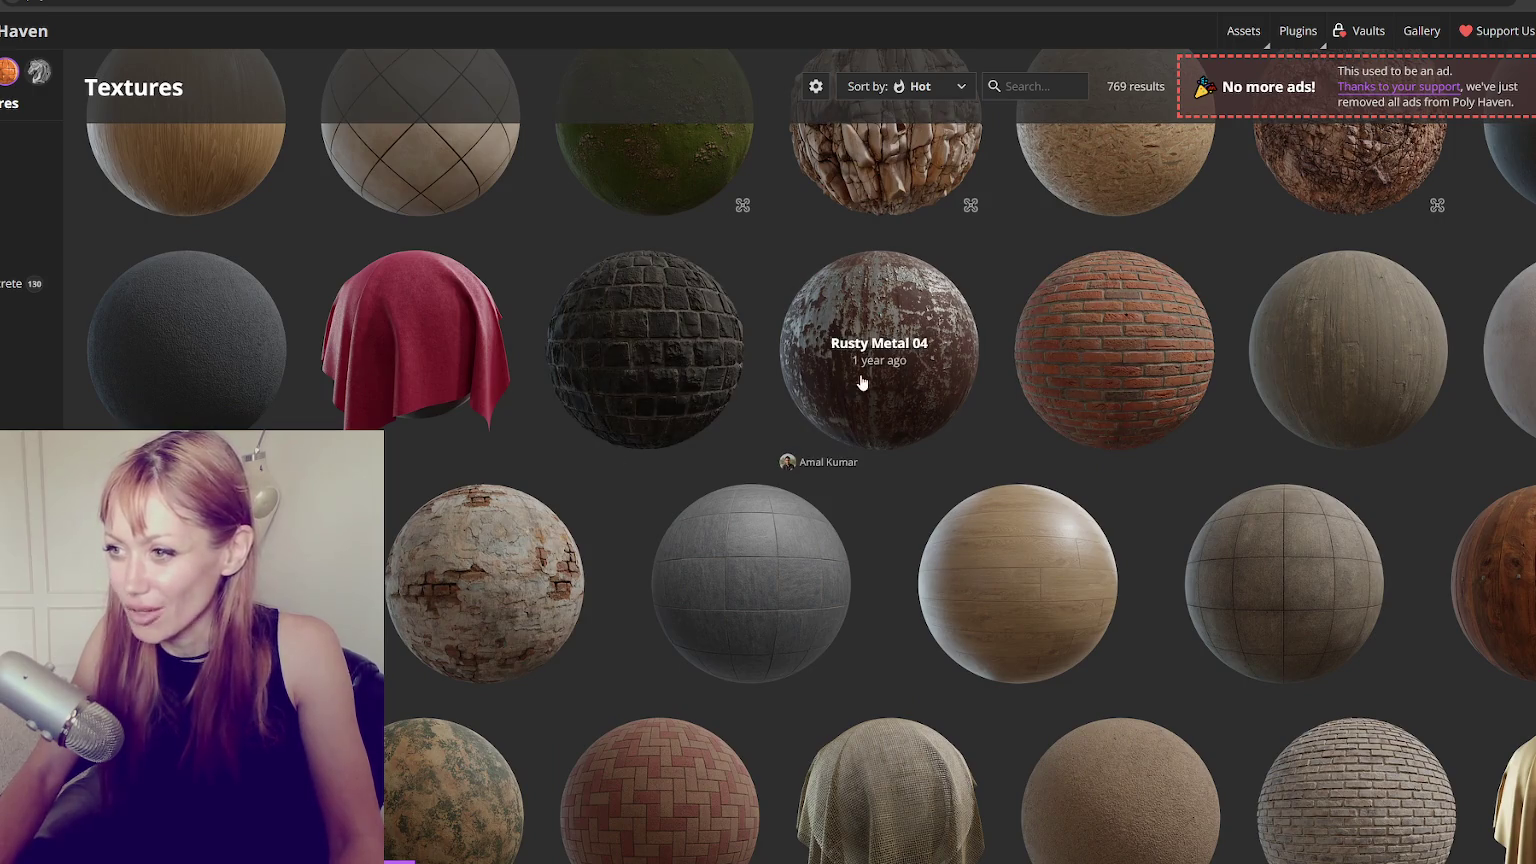
scroll(762, 393, down, 1)
scroll(634, 521, down, 2)
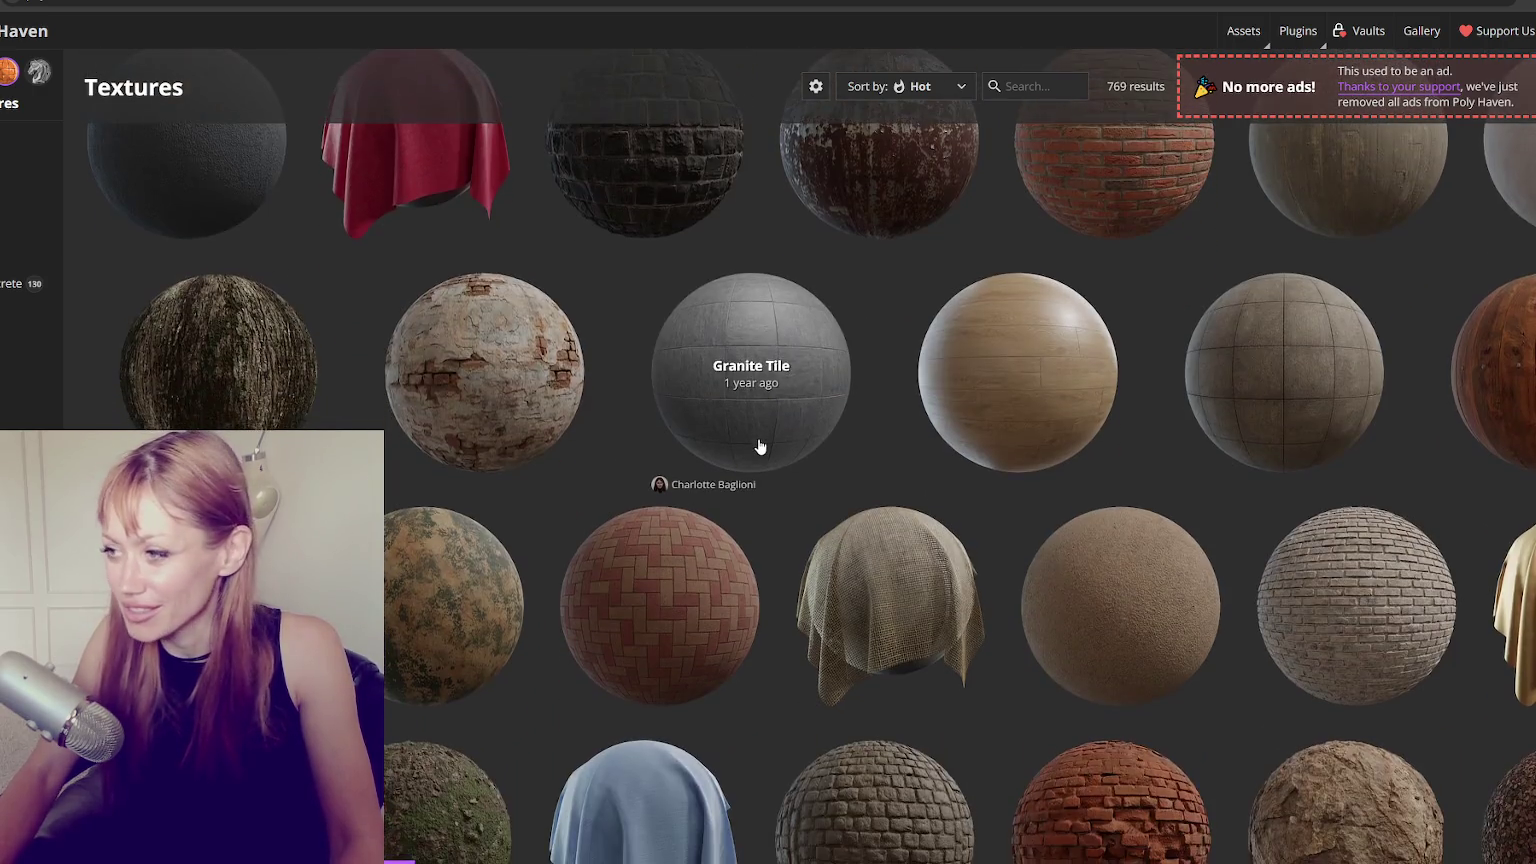
scroll(1290, 300, down, 2)
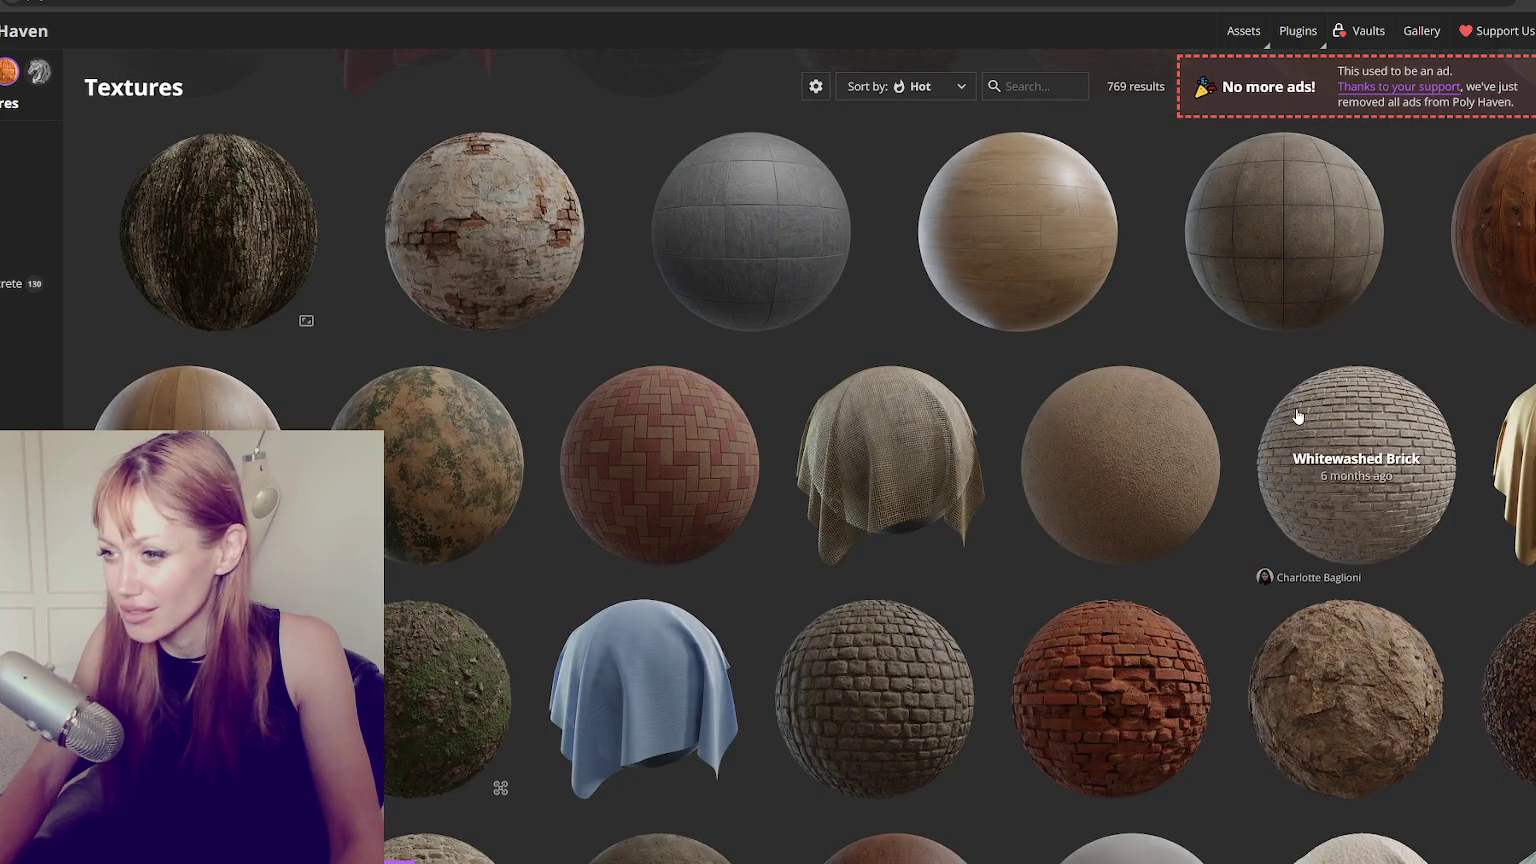
scroll(830, 445, down, 3)
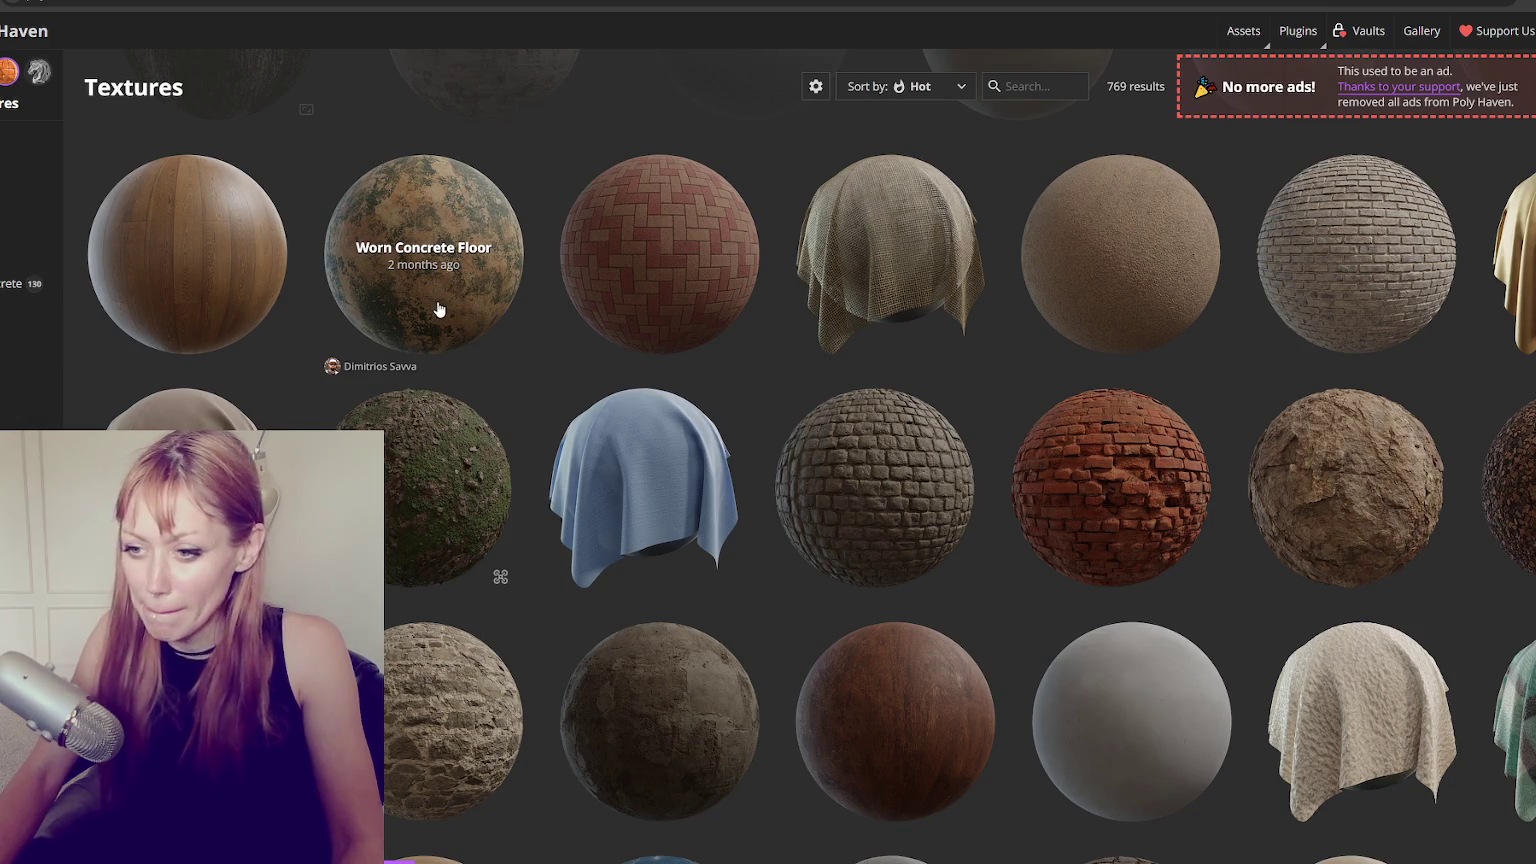
scroll(438, 309, down, 4)
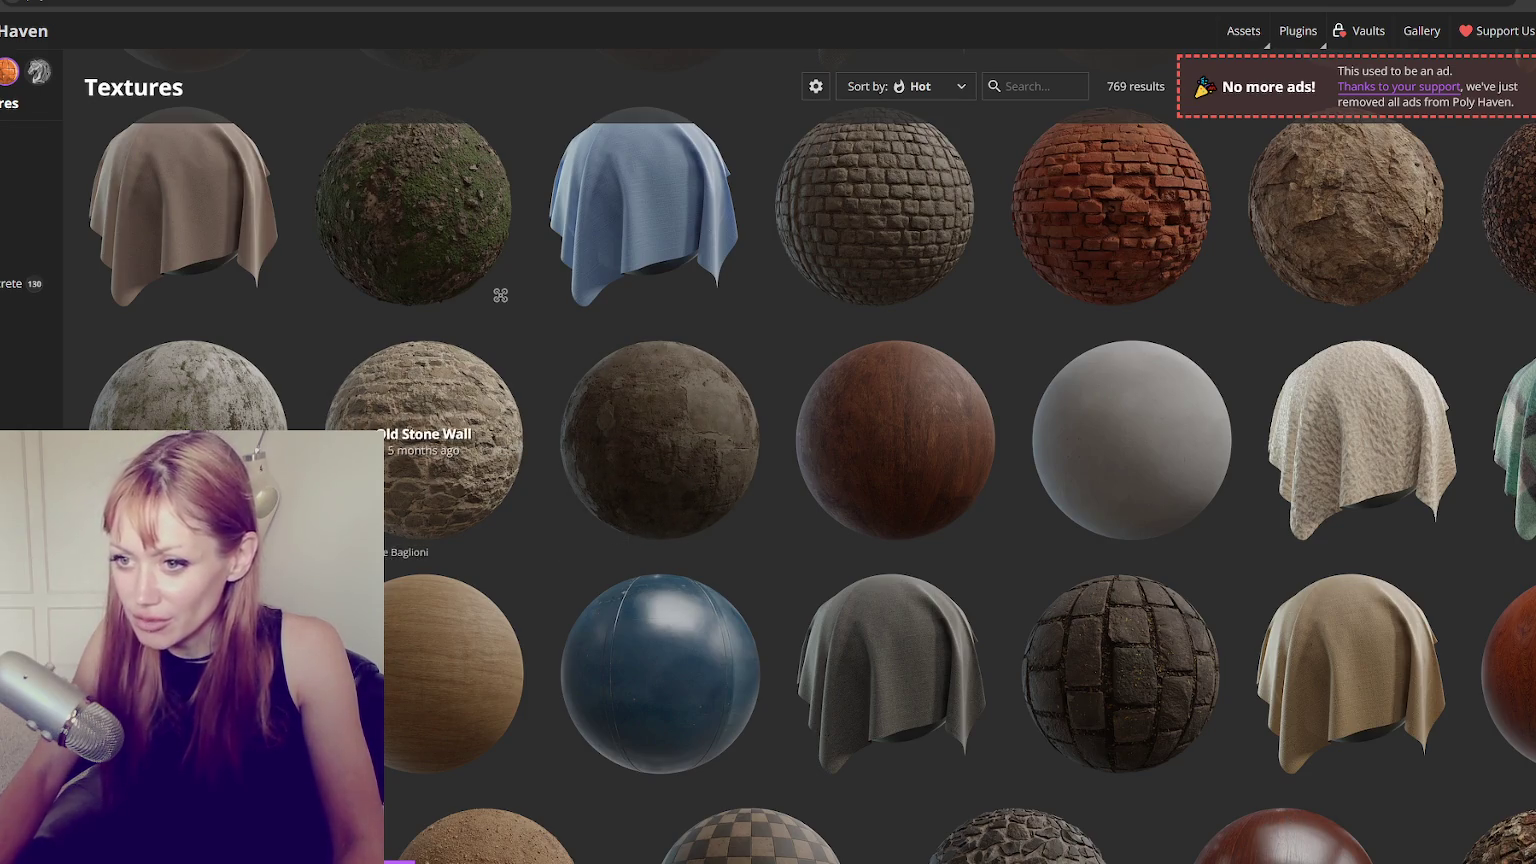
scroll(1013, 549, down, 3)
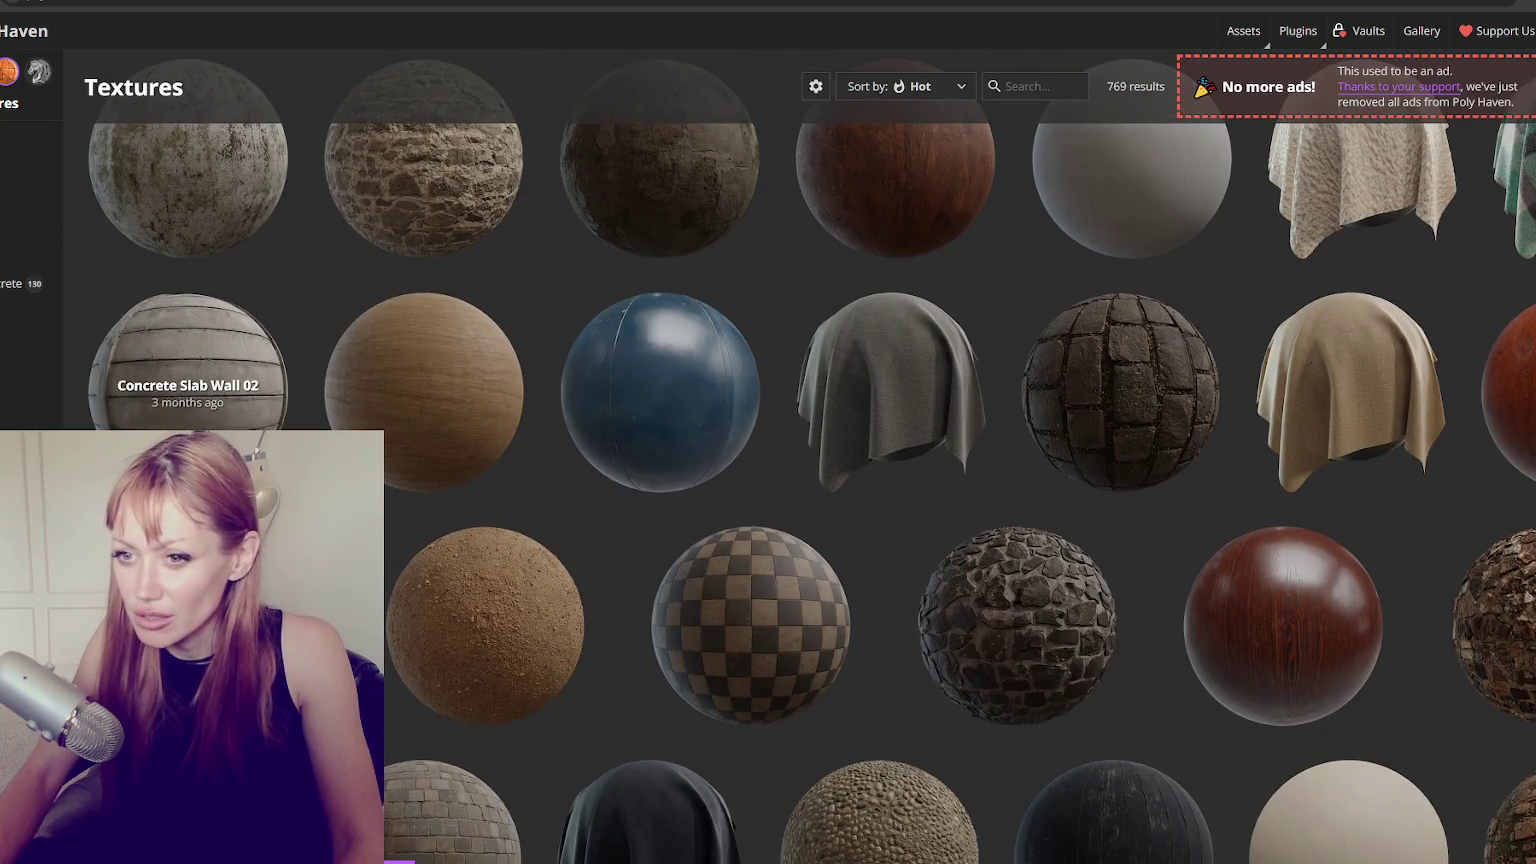
scroll(411, 418, down, 2)
scroll(627, 422, down, 1)
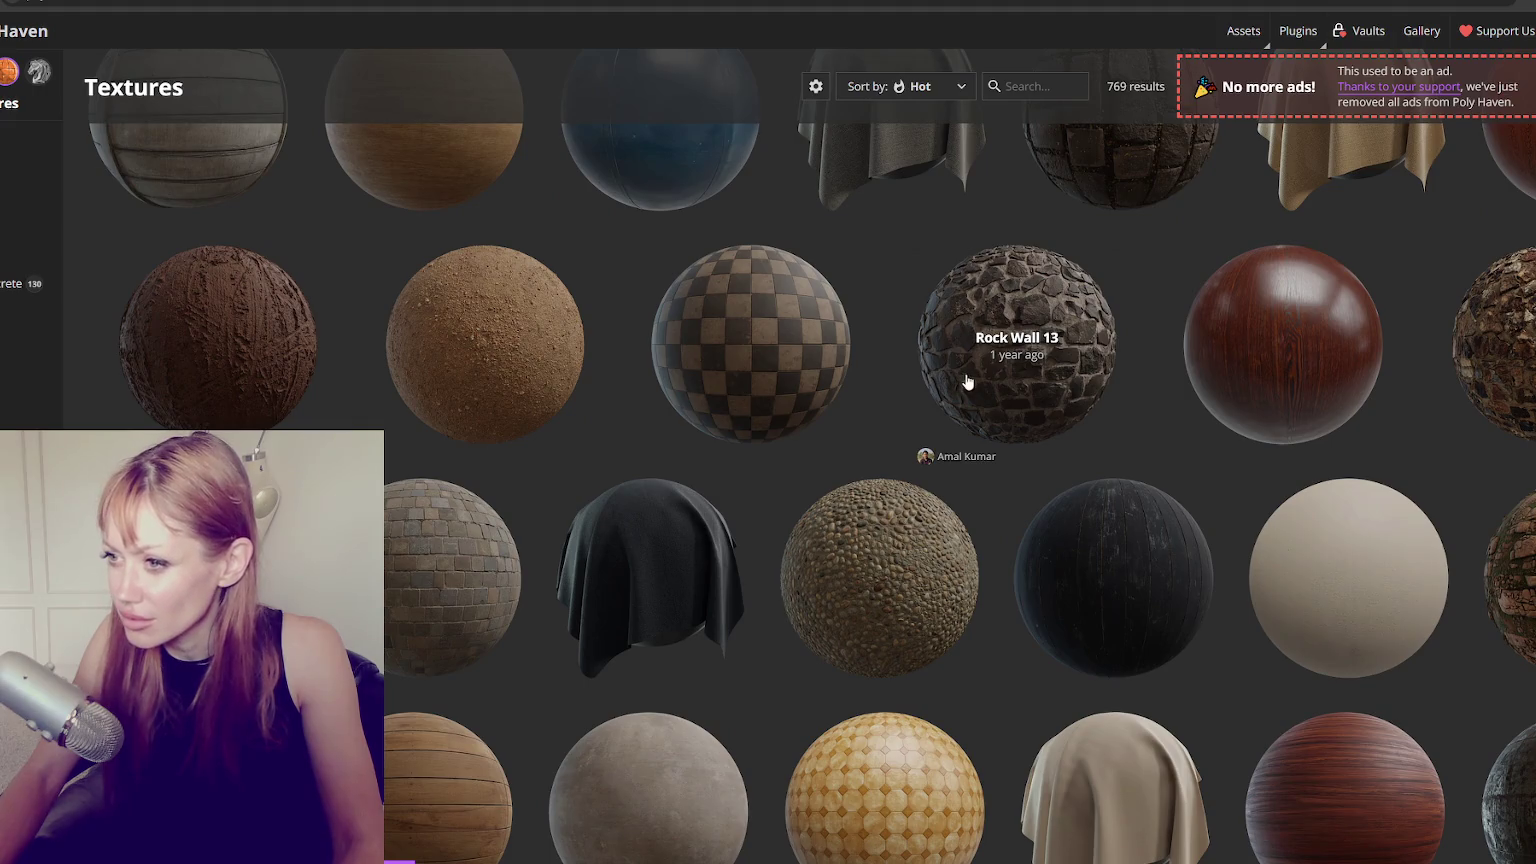
scroll(968, 380, down, 1)
scroll(940, 380, down, 1)
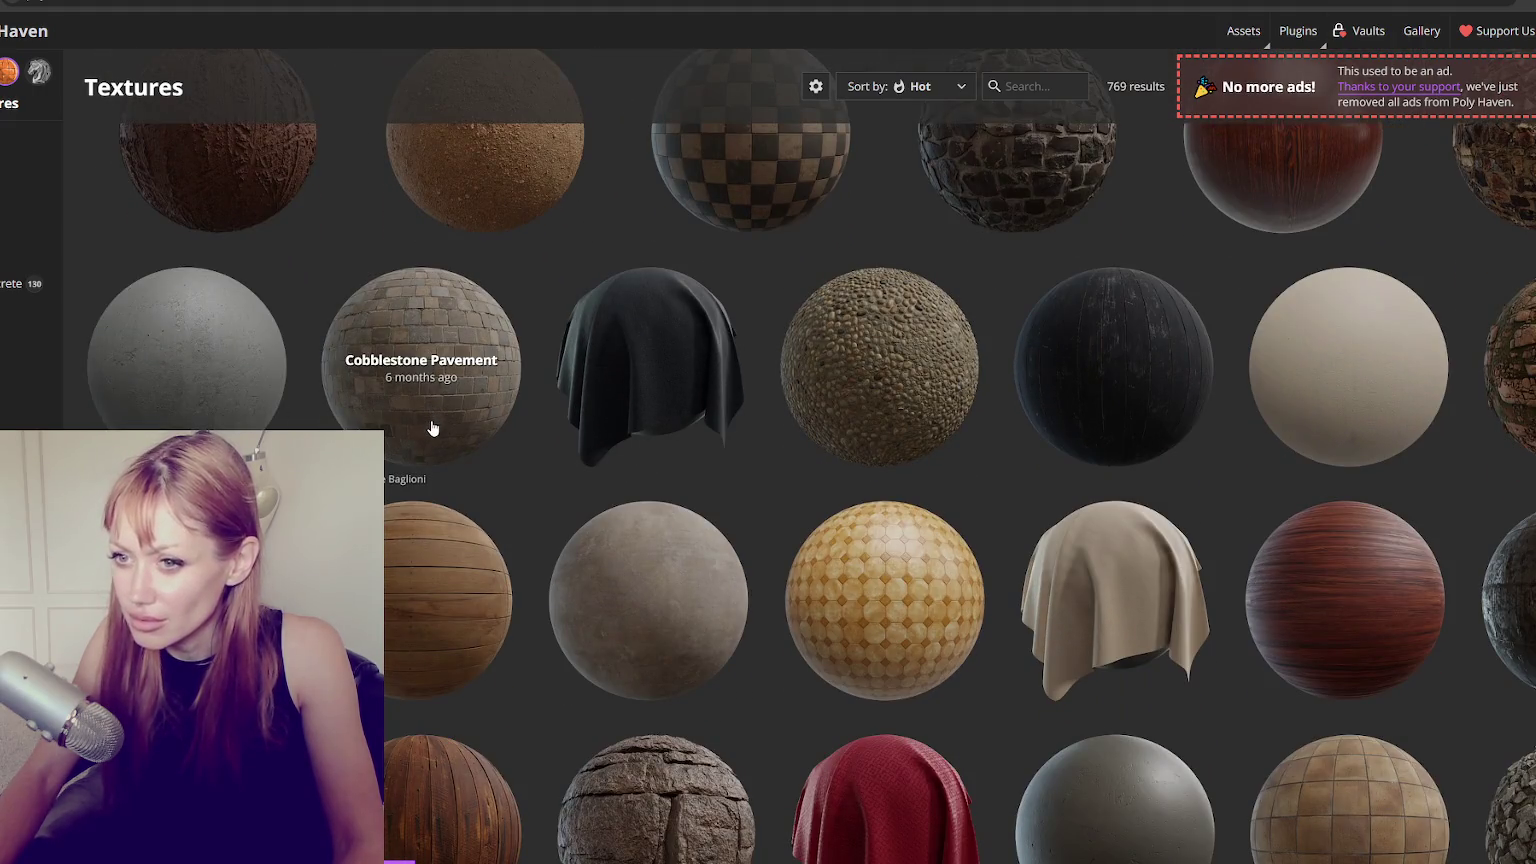
scroll(736, 380, down, 3)
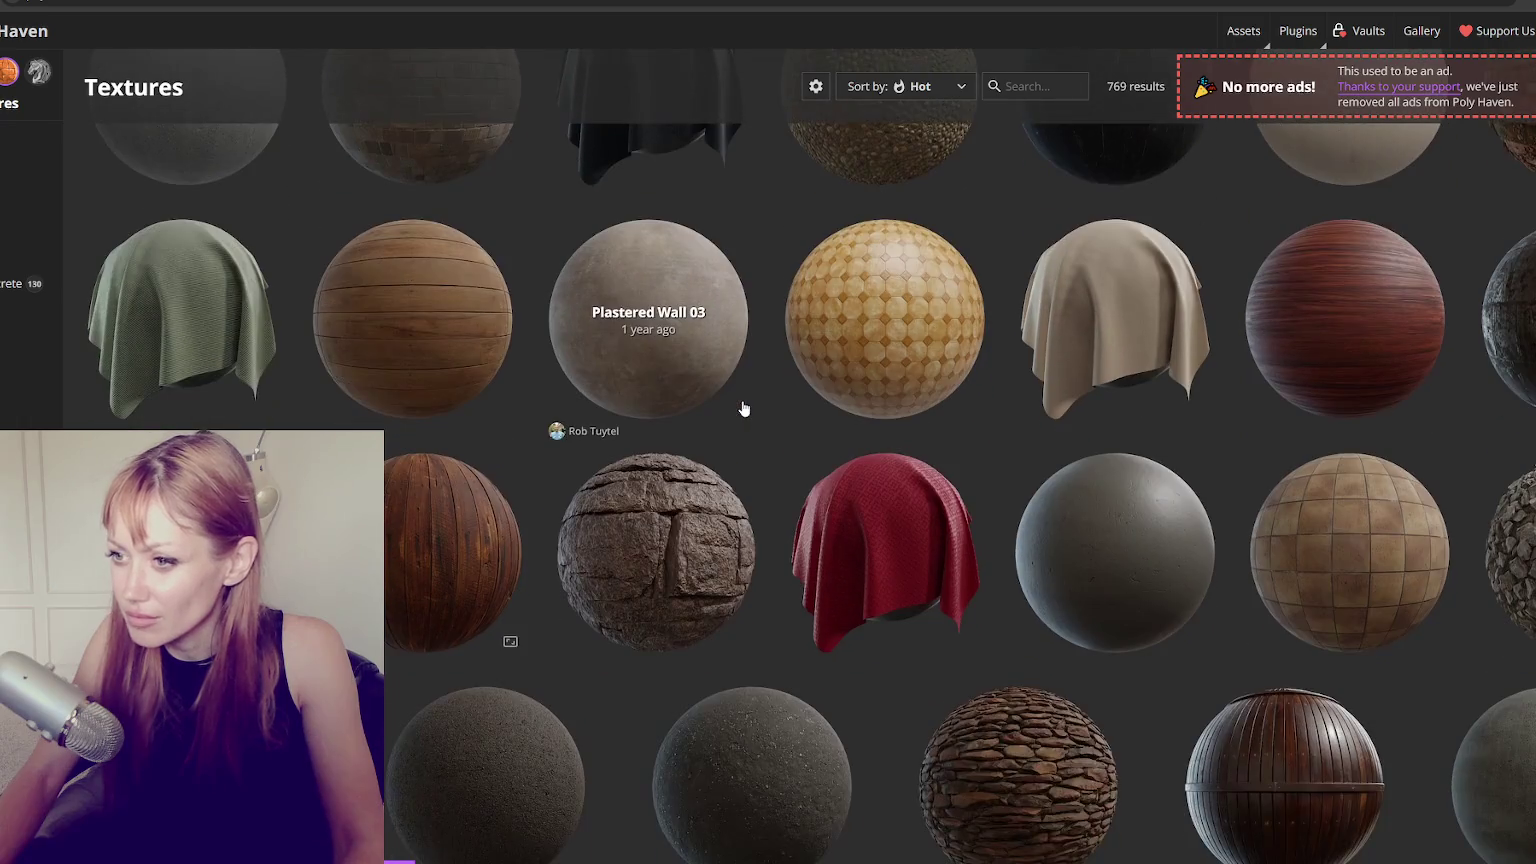
scroll(741, 405, down, 1)
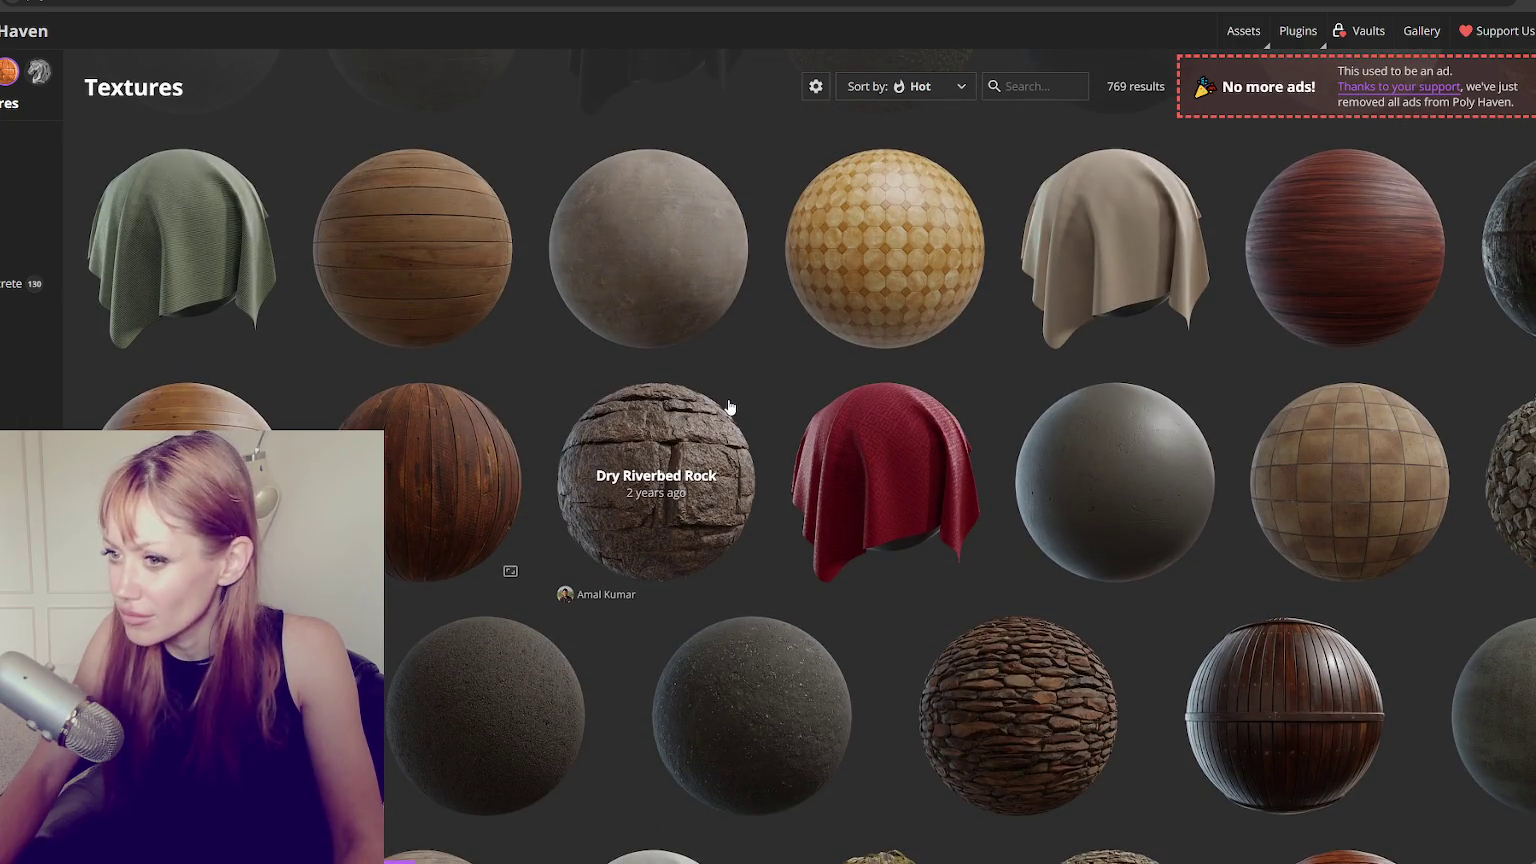